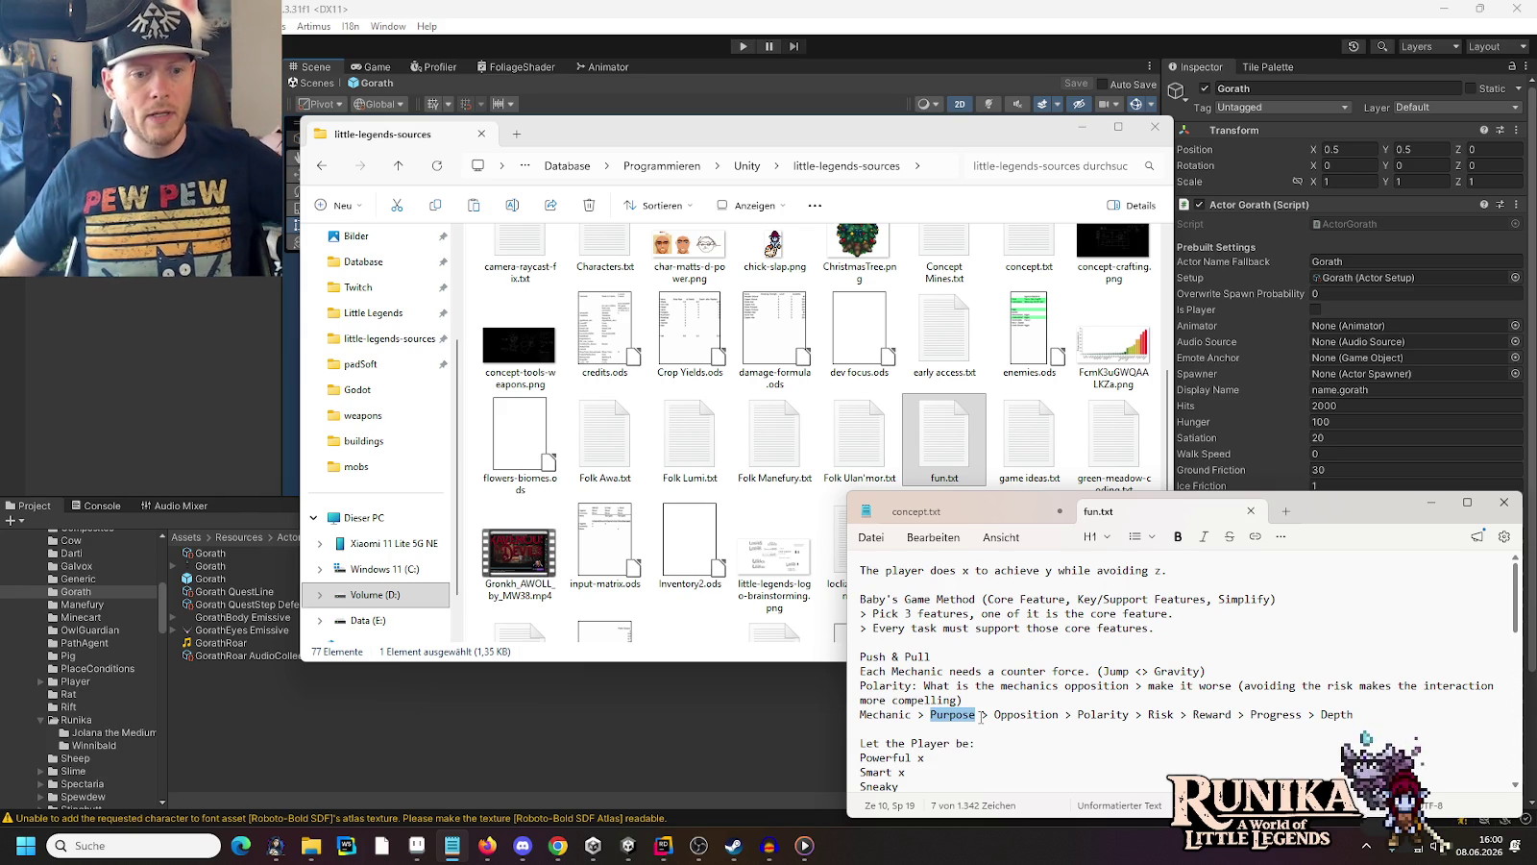
Inspect the final-boss-mirror.png boss sprite, then browse the Open dialog to little-legends-sources
{"action": "left_click", "coordinate": [417, 846]}
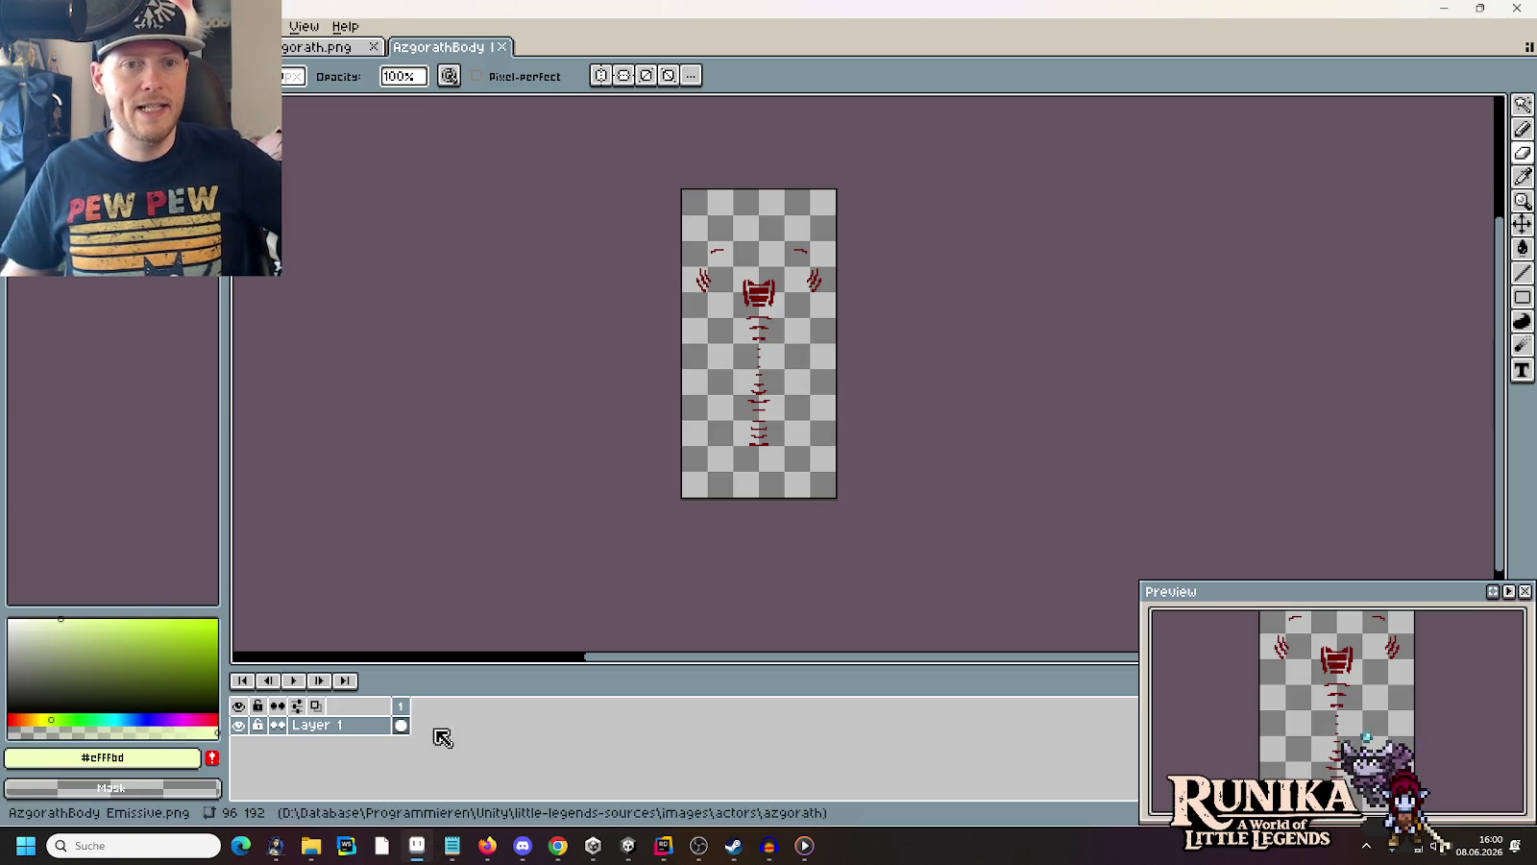
{"action": "key", "text": "ctrl+Tab"}
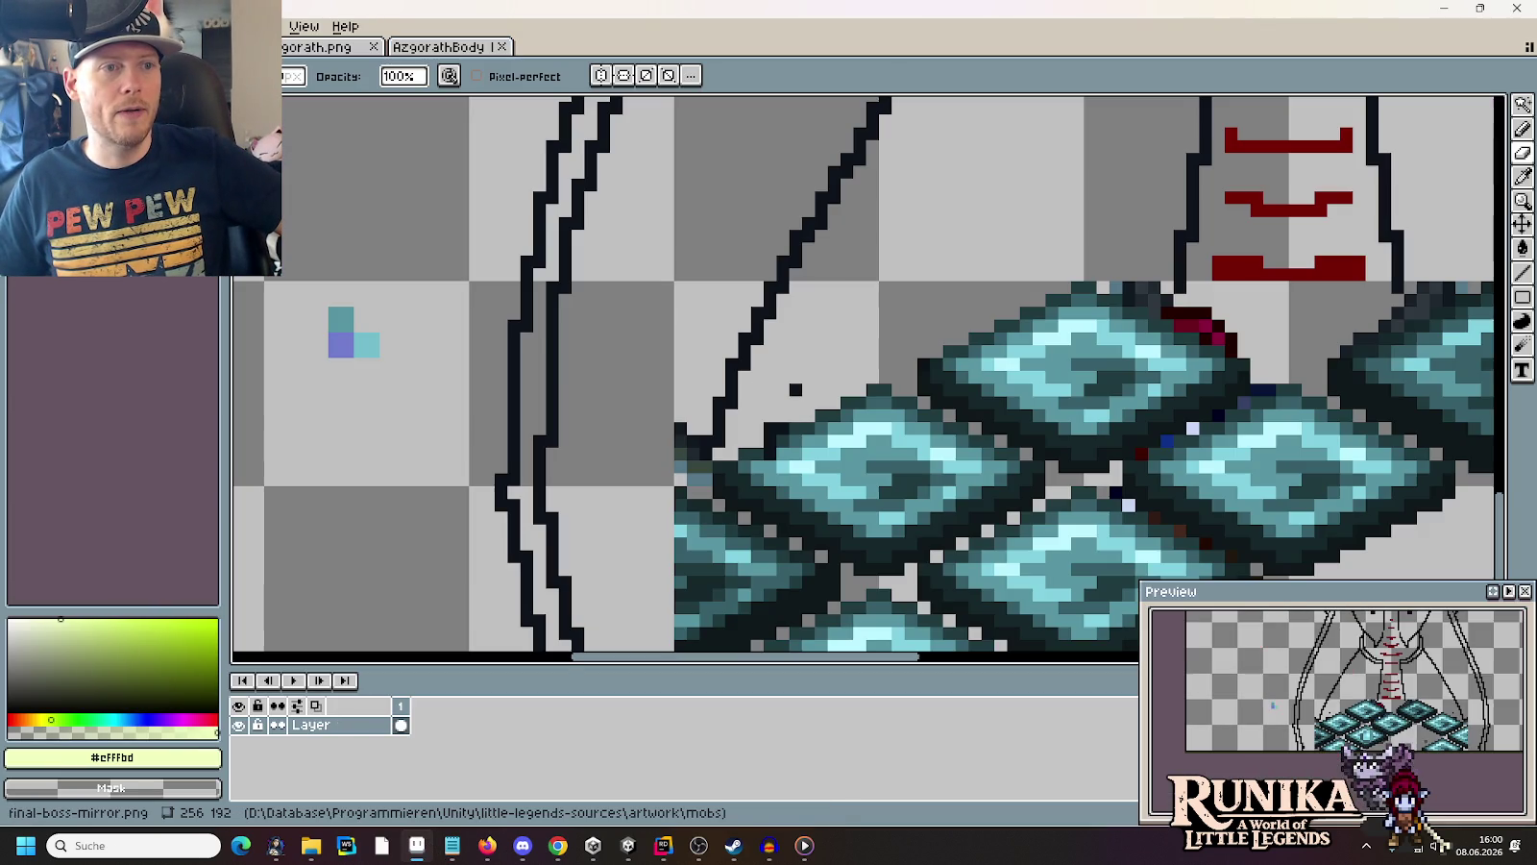
{"action": "scroll", "coordinate": [411, 205], "scroll_direction": "down", "scroll_amount": 4}
{"action": "left_click_drag", "start_coordinate": [446, 222], "coordinate": [617, 412]}
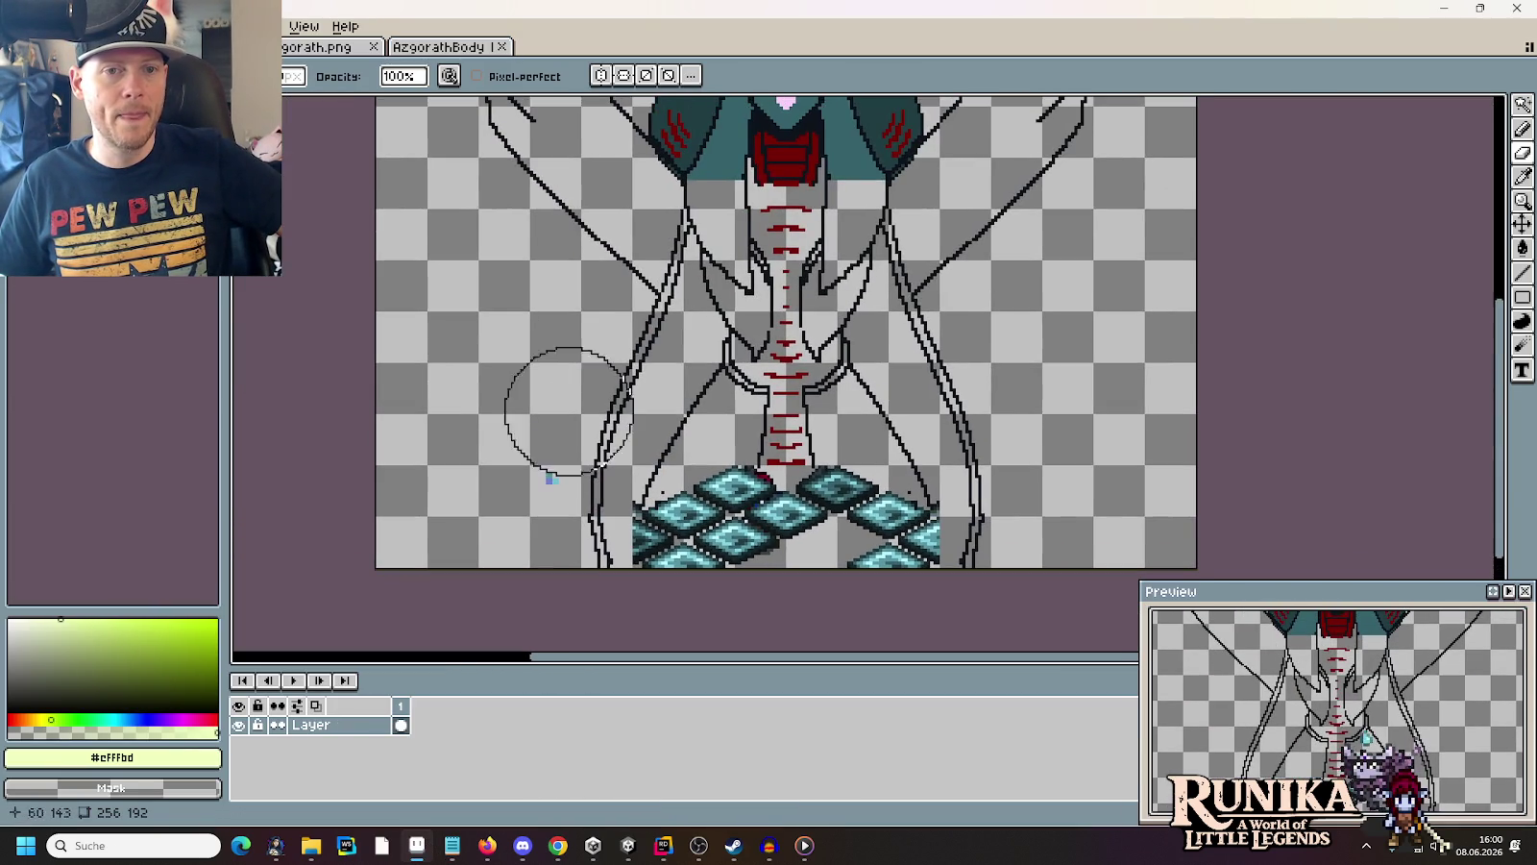
{"action": "left_click_drag", "start_coordinate": [582, 266], "coordinate": [587, 388]}
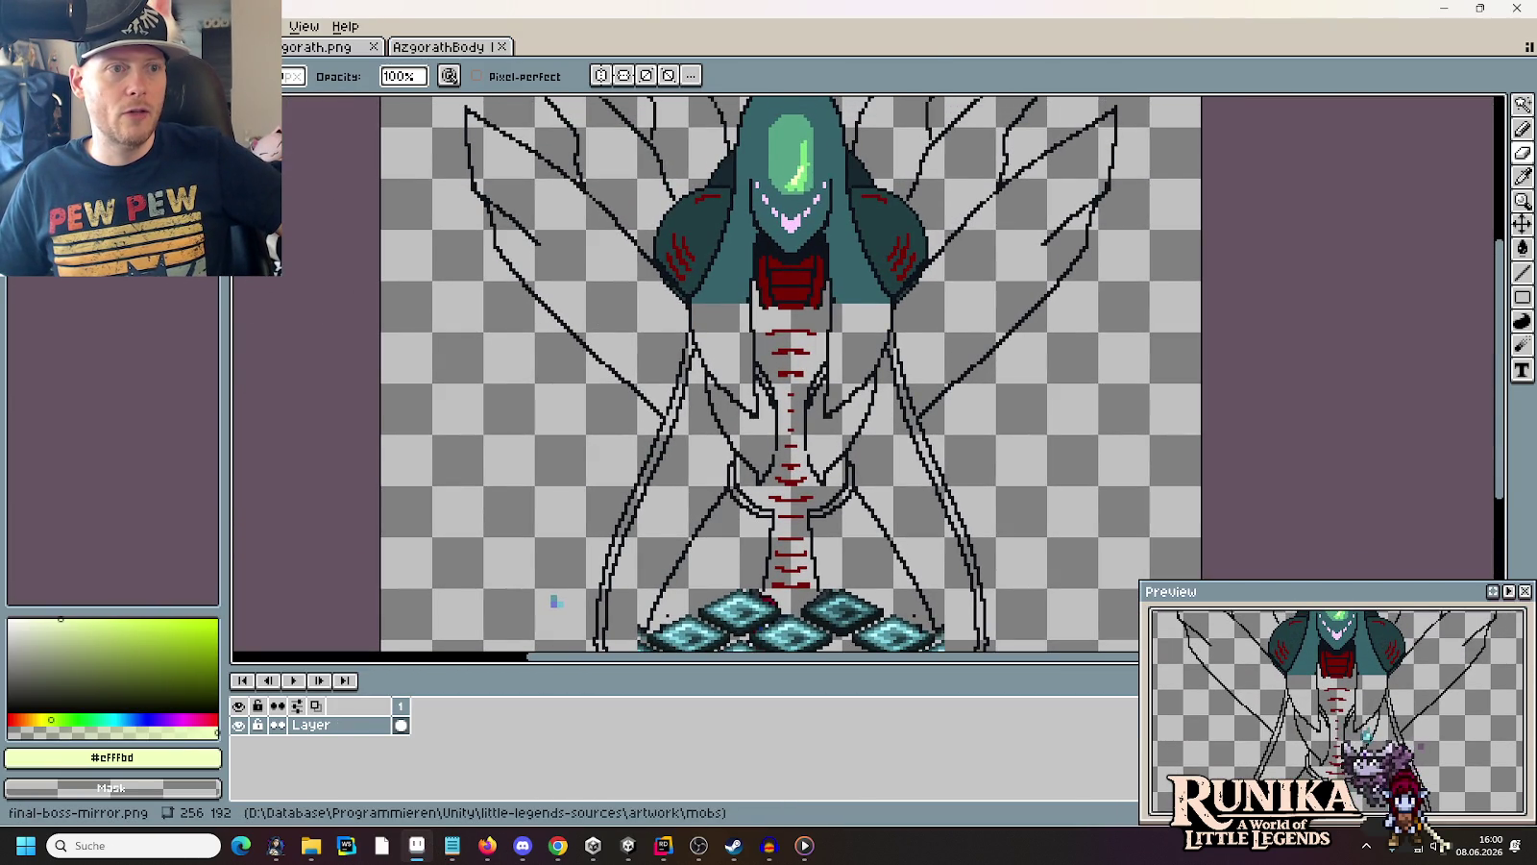
{"action": "key", "text": "ctrl+o"}
{"action": "left_click", "coordinate": [661, 201]}
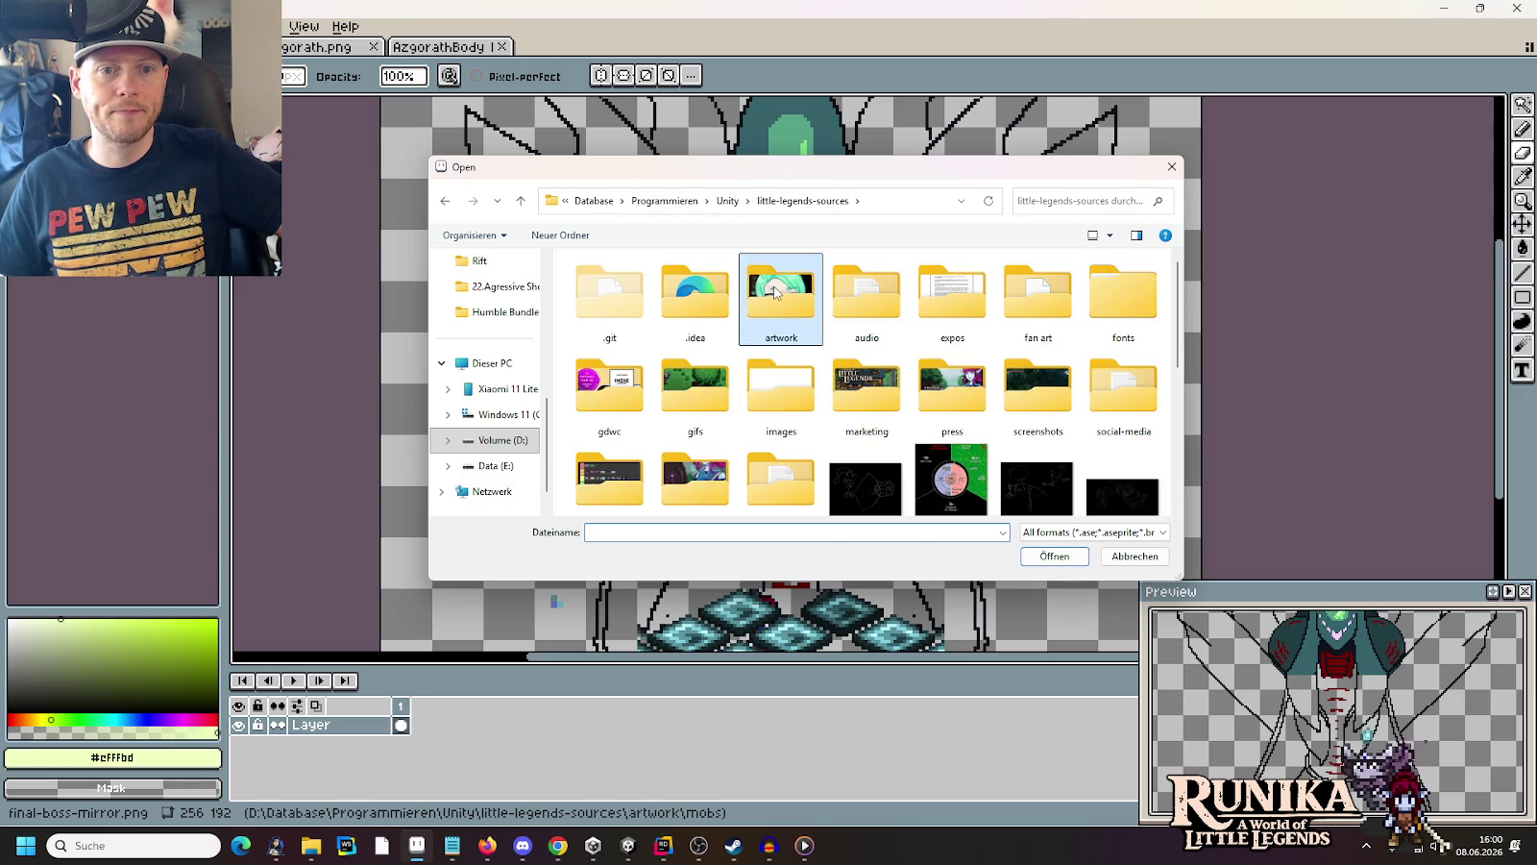
Go into artwork, then mobs, and open the rift-creeps.png sprite sheet
{"action": "double_click", "coordinate": [776, 291]}
{"action": "scroll", "coordinate": [888, 392], "scroll_direction": "down", "scroll_amount": 1}
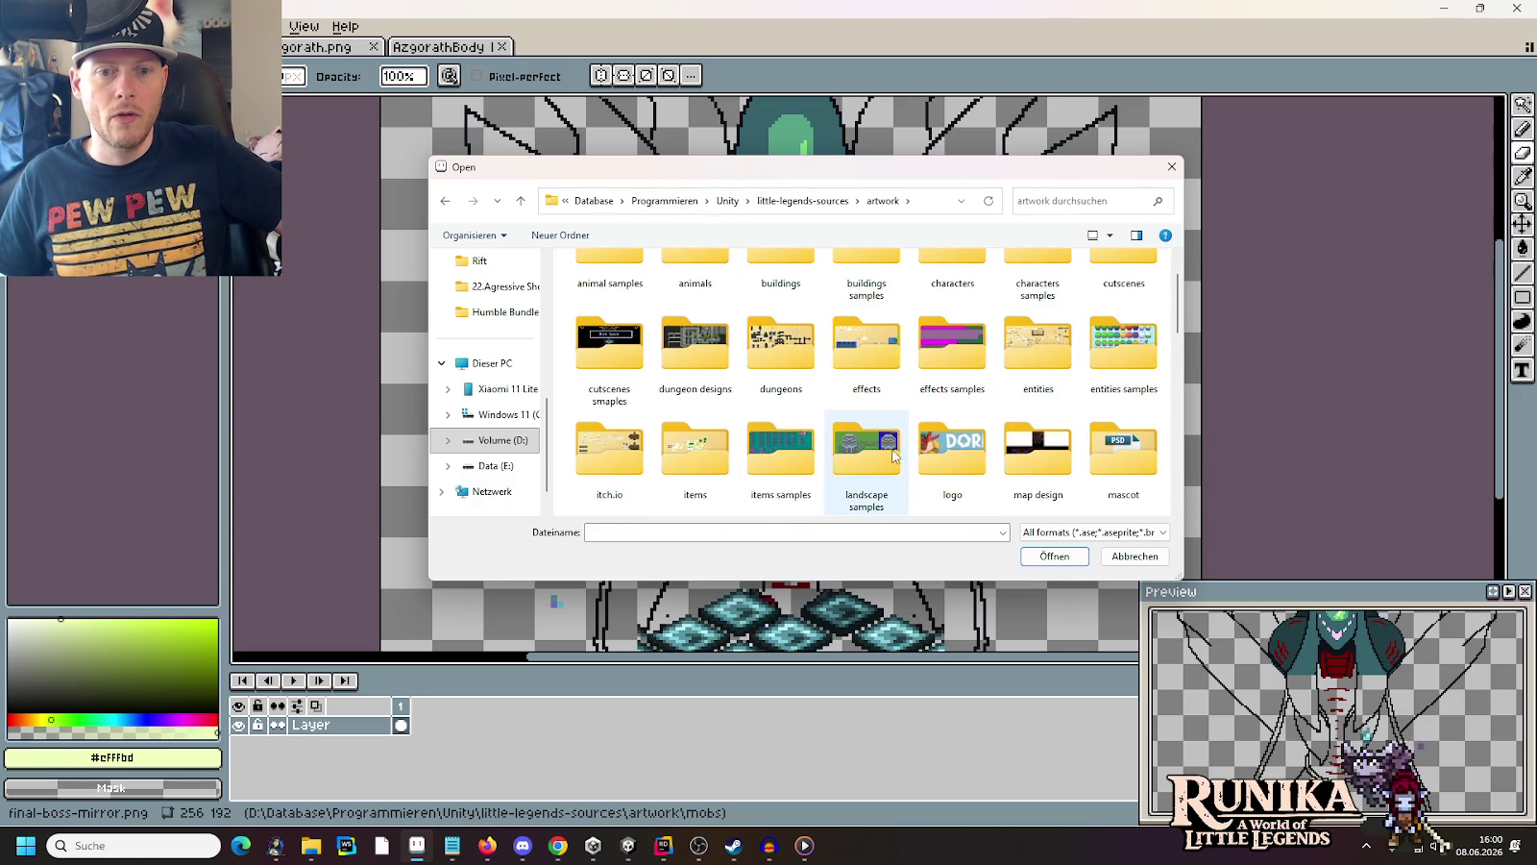
{"action": "scroll", "coordinate": [869, 458], "scroll_direction": "down", "scroll_amount": 1}
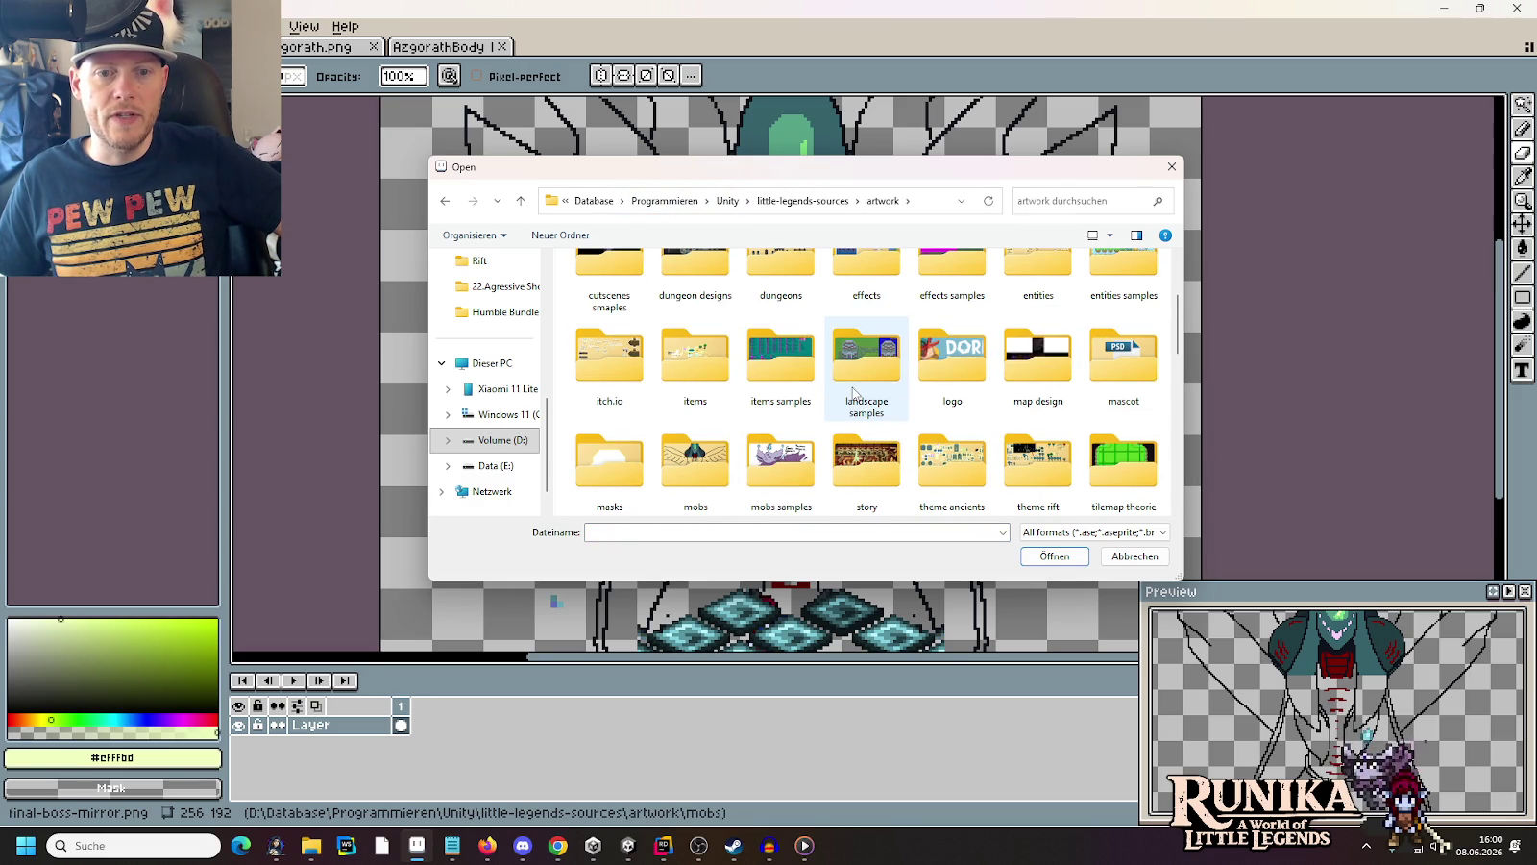
{"action": "double_click", "coordinate": [728, 466]}
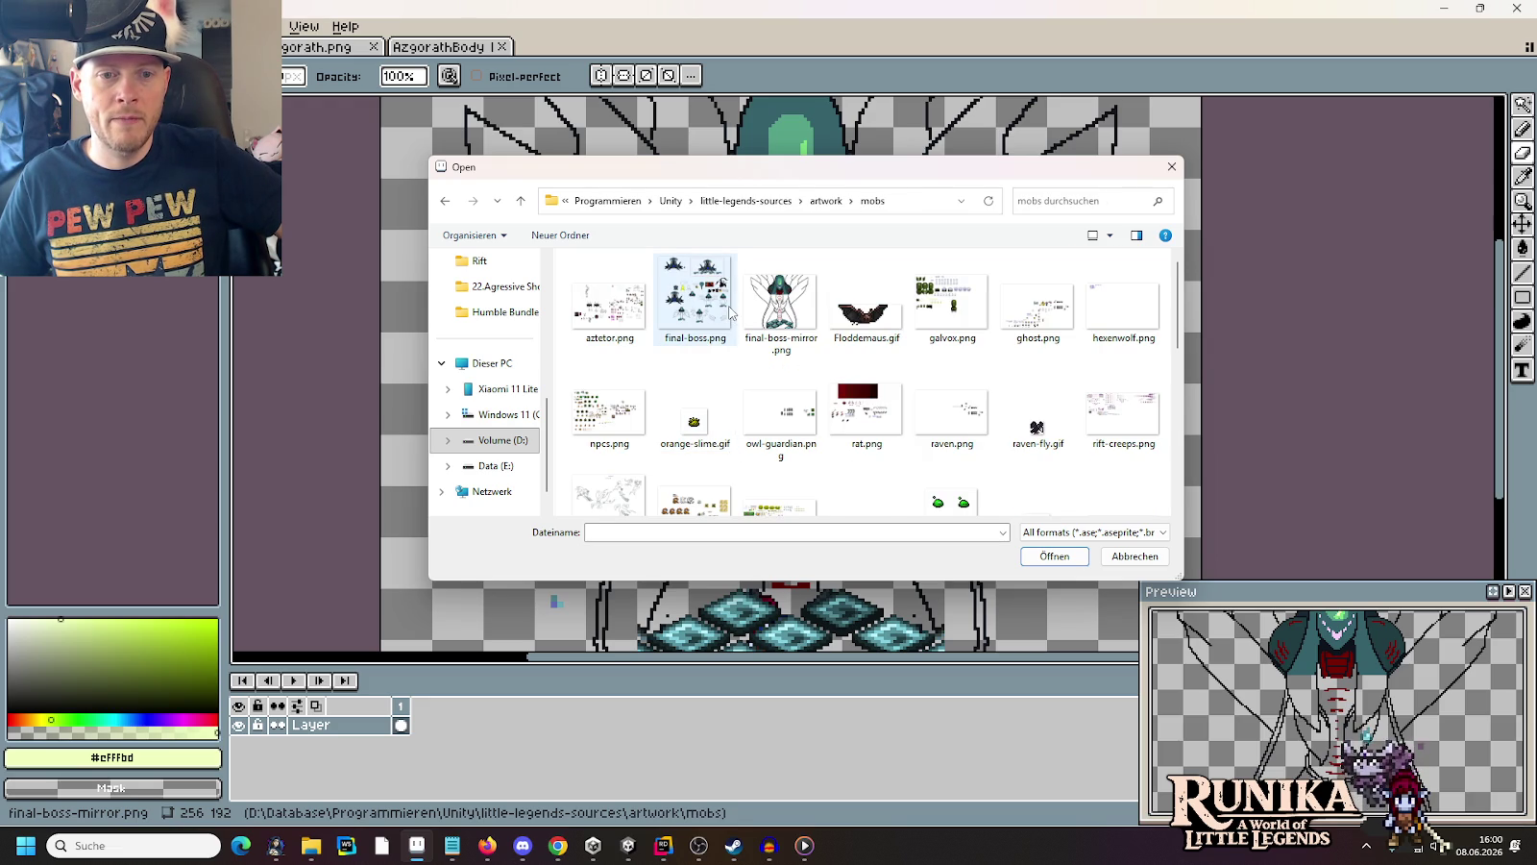
{"action": "double_click", "coordinate": [1096, 413]}
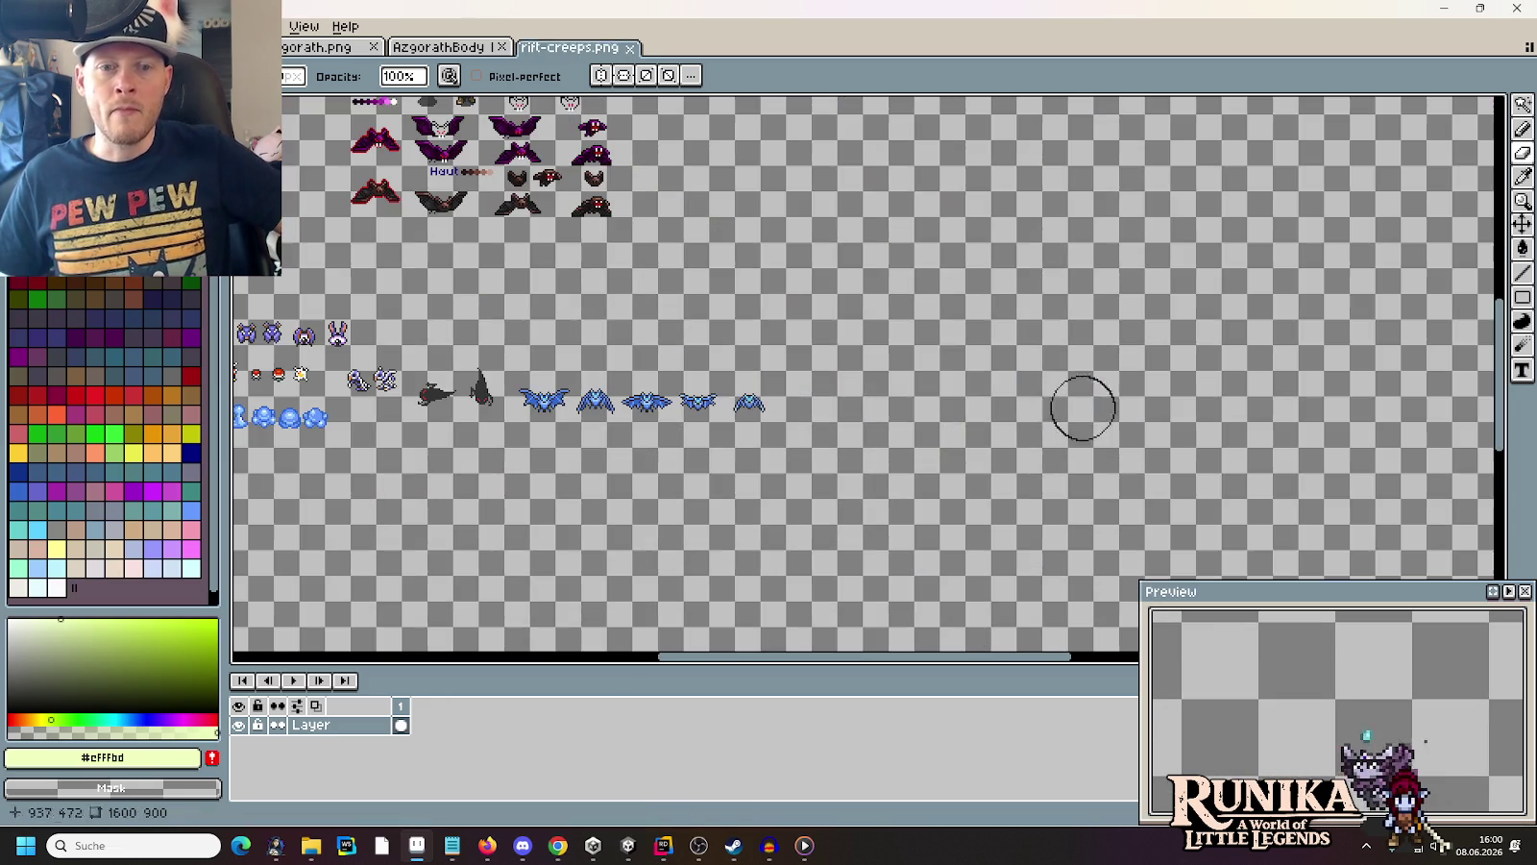
{"action": "key", "text": "m"}
{"action": "scroll", "coordinate": [824, 544], "scroll_direction": "up", "scroll_amount": 10}
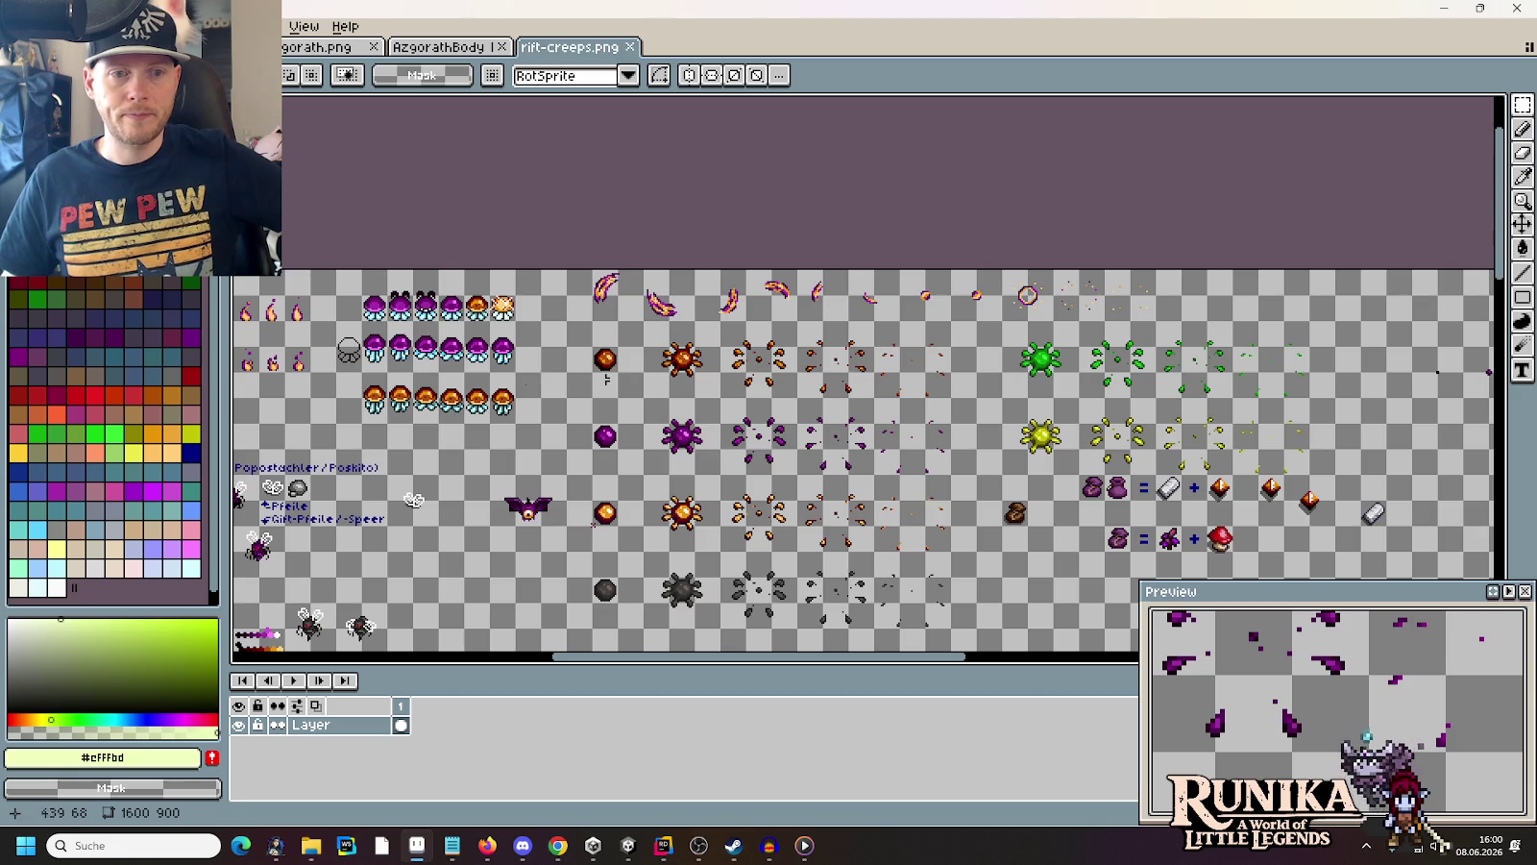
{"action": "scroll", "coordinate": [663, 322], "scroll_direction": "left", "scroll_amount": 5}
{"action": "scroll", "coordinate": [690, 324], "scroll_direction": "up", "scroll_amount": 1}
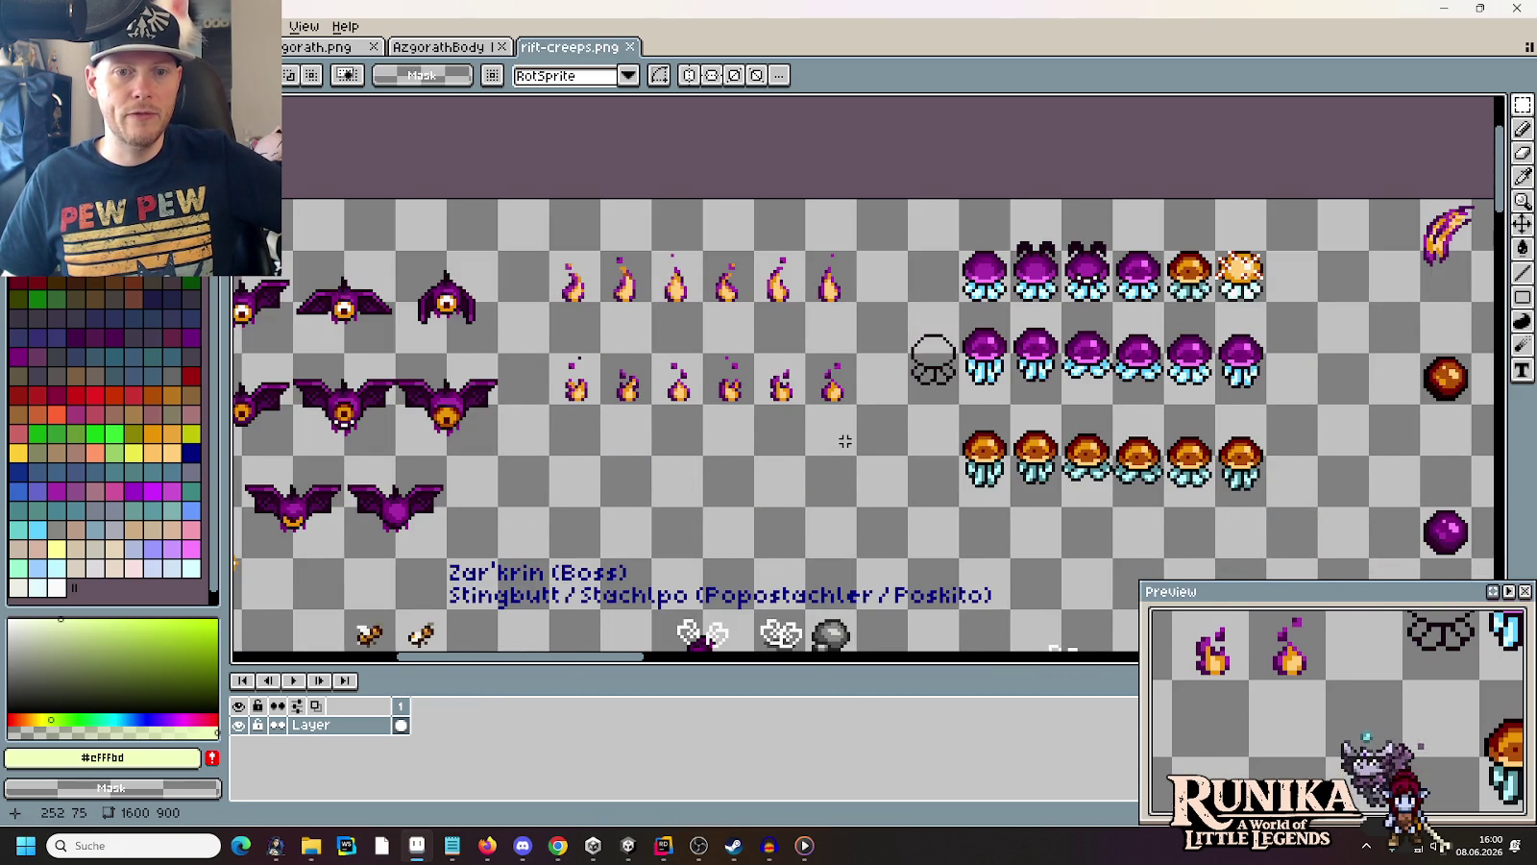
{"action": "scroll", "coordinate": [844, 441], "scroll_direction": "down", "scroll_amount": 1}
{"action": "scroll", "coordinate": [844, 441], "scroll_direction": "up", "scroll_amount": 1}
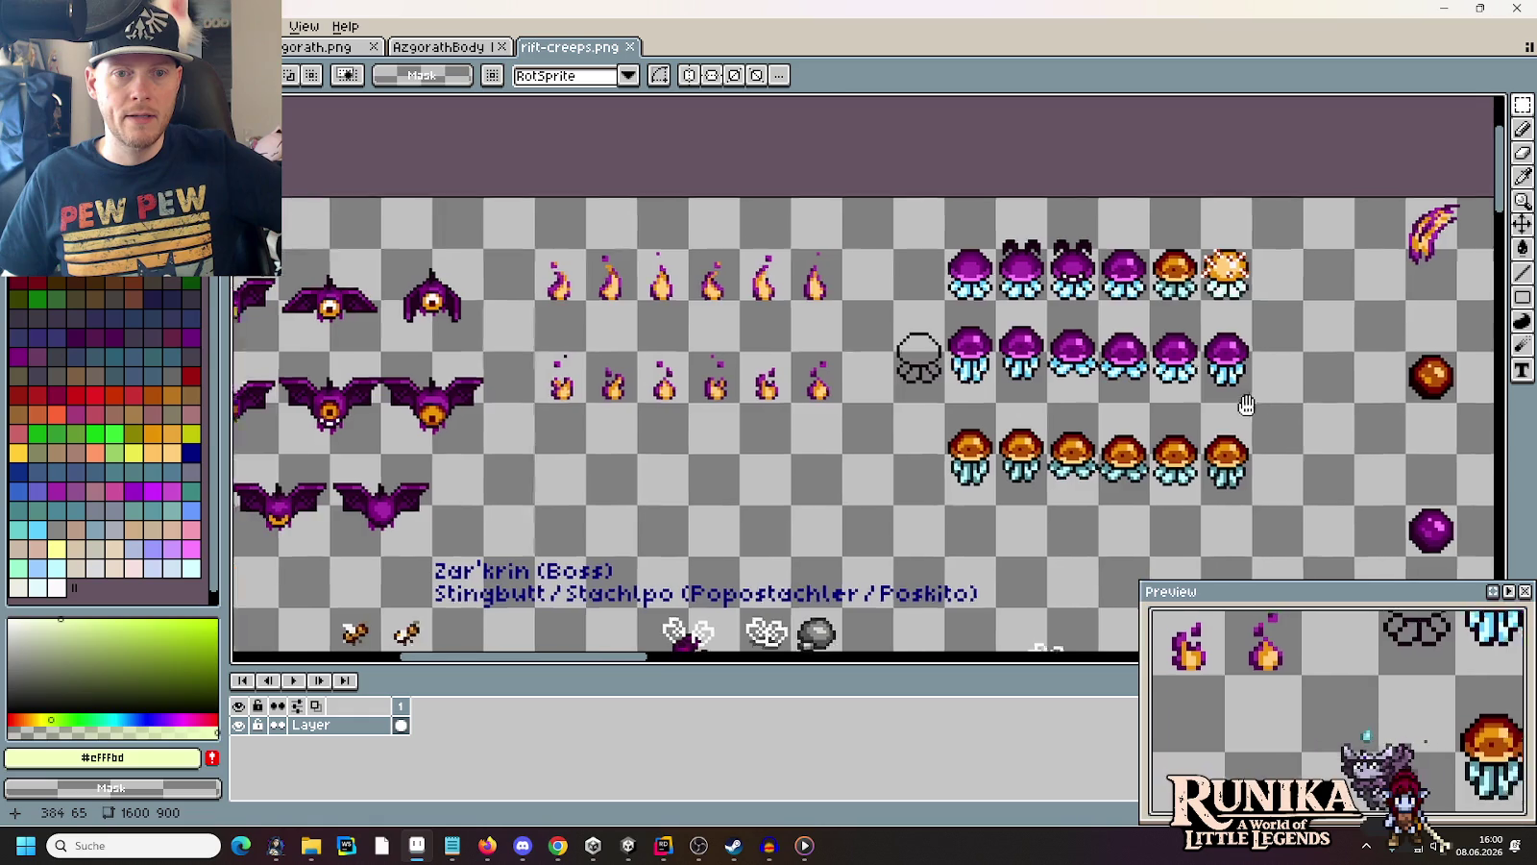
{"action": "scroll", "coordinate": [843, 384], "scroll_direction": "right", "scroll_amount": 5}
{"action": "left_click_drag", "start_coordinate": [843, 333], "coordinate": [682, 342]}
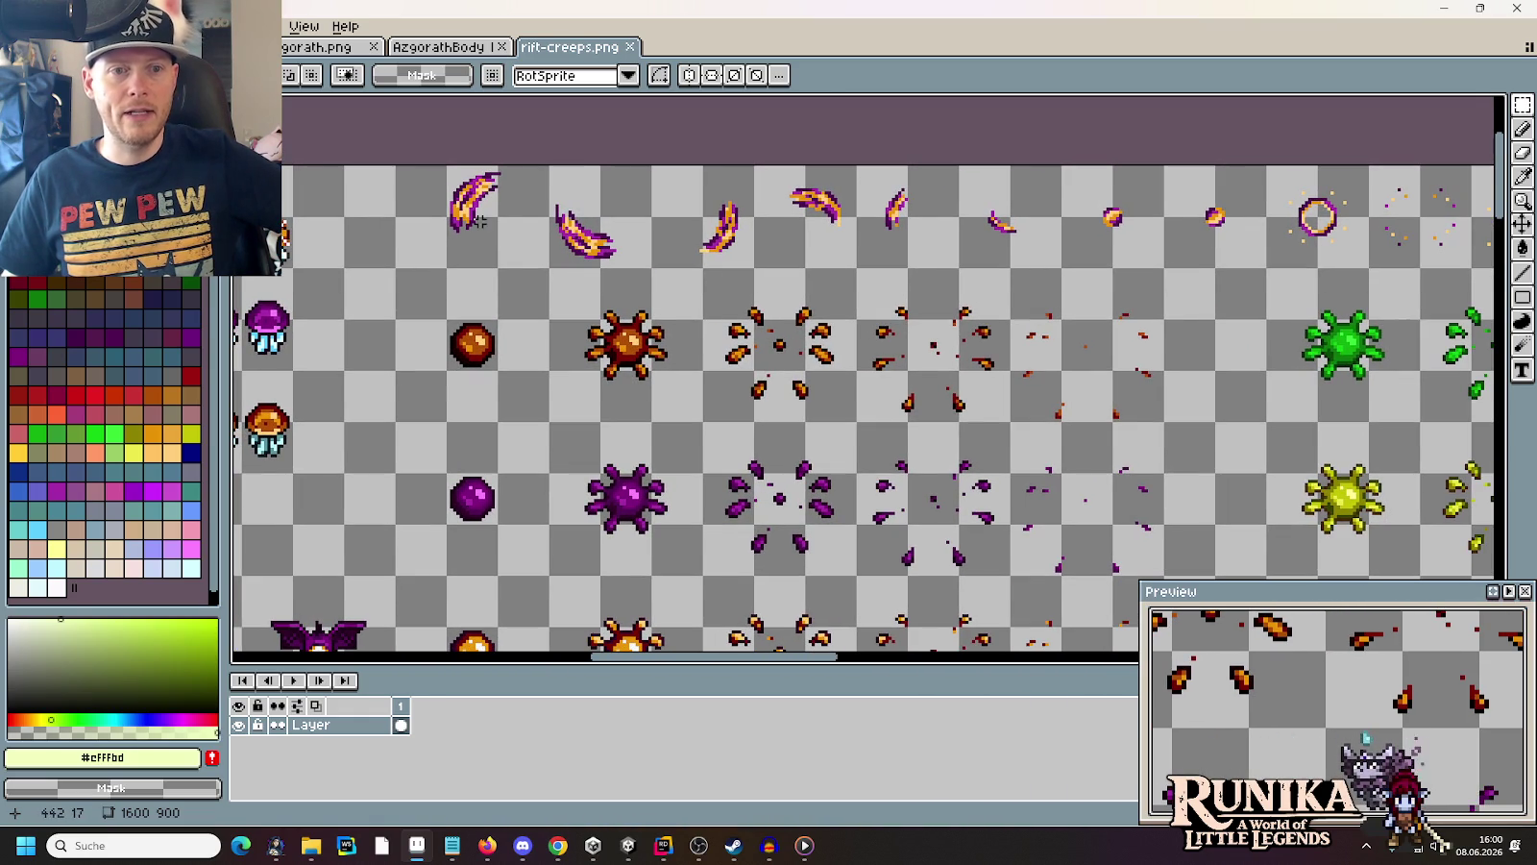
{"action": "left_click_drag", "start_coordinate": [1113, 219], "coordinate": [678, 199]}
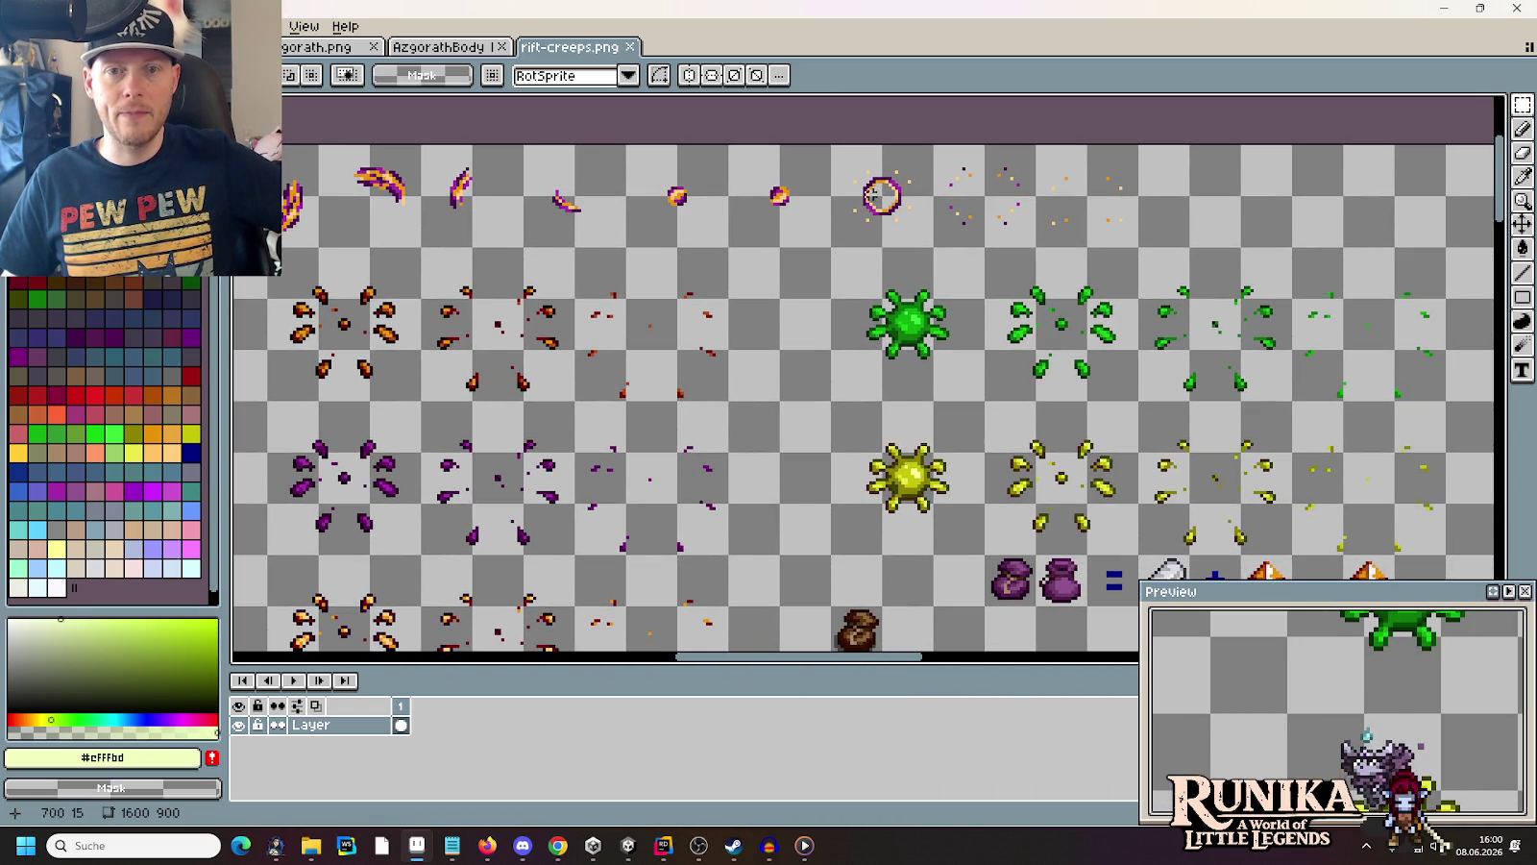
{"action": "scroll", "coordinate": [995, 315], "scroll_direction": "down", "scroll_amount": 1}
{"action": "left_click_drag", "start_coordinate": [592, 327], "coordinate": [1078, 263]}
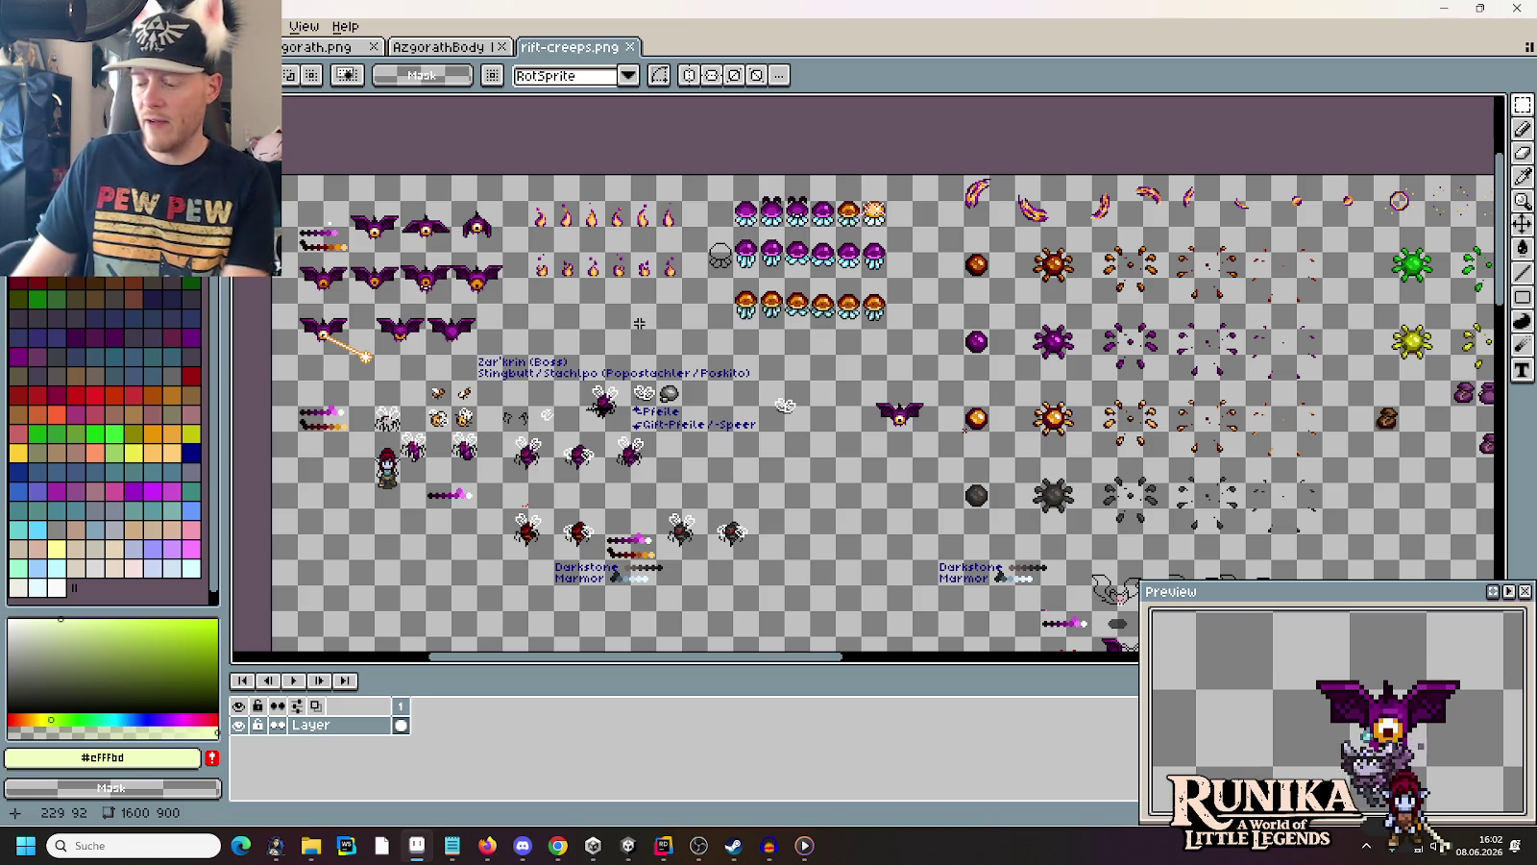
{"action": "left_click", "coordinate": [558, 845]}
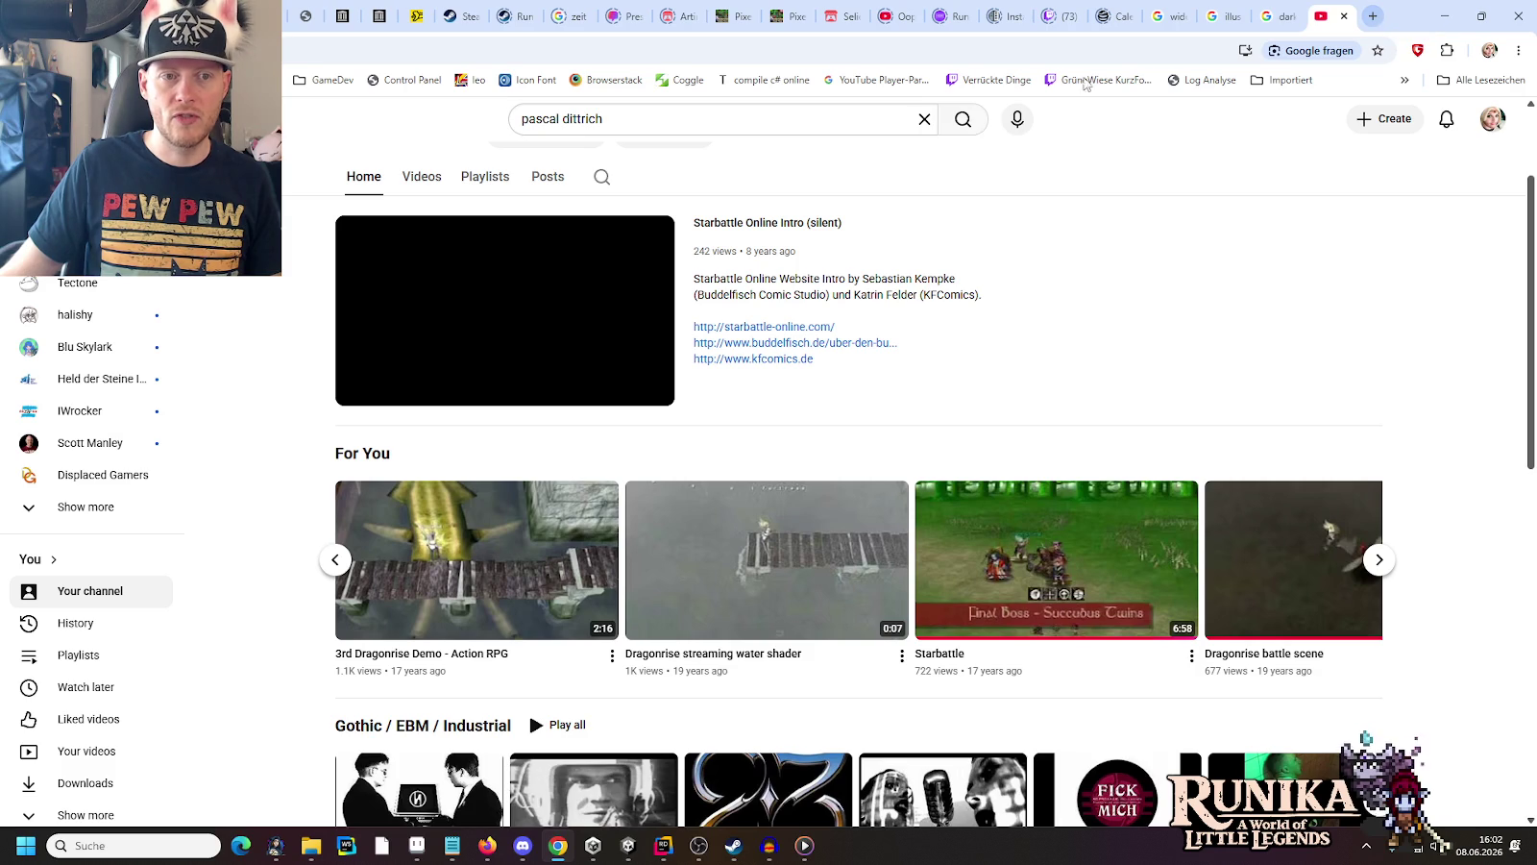
Replace the YouTube search with 'secret of evermore swamp boss' and run it
{"action": "triple_click", "coordinate": [734, 120]}
{"action": "type", "text": "sec"}
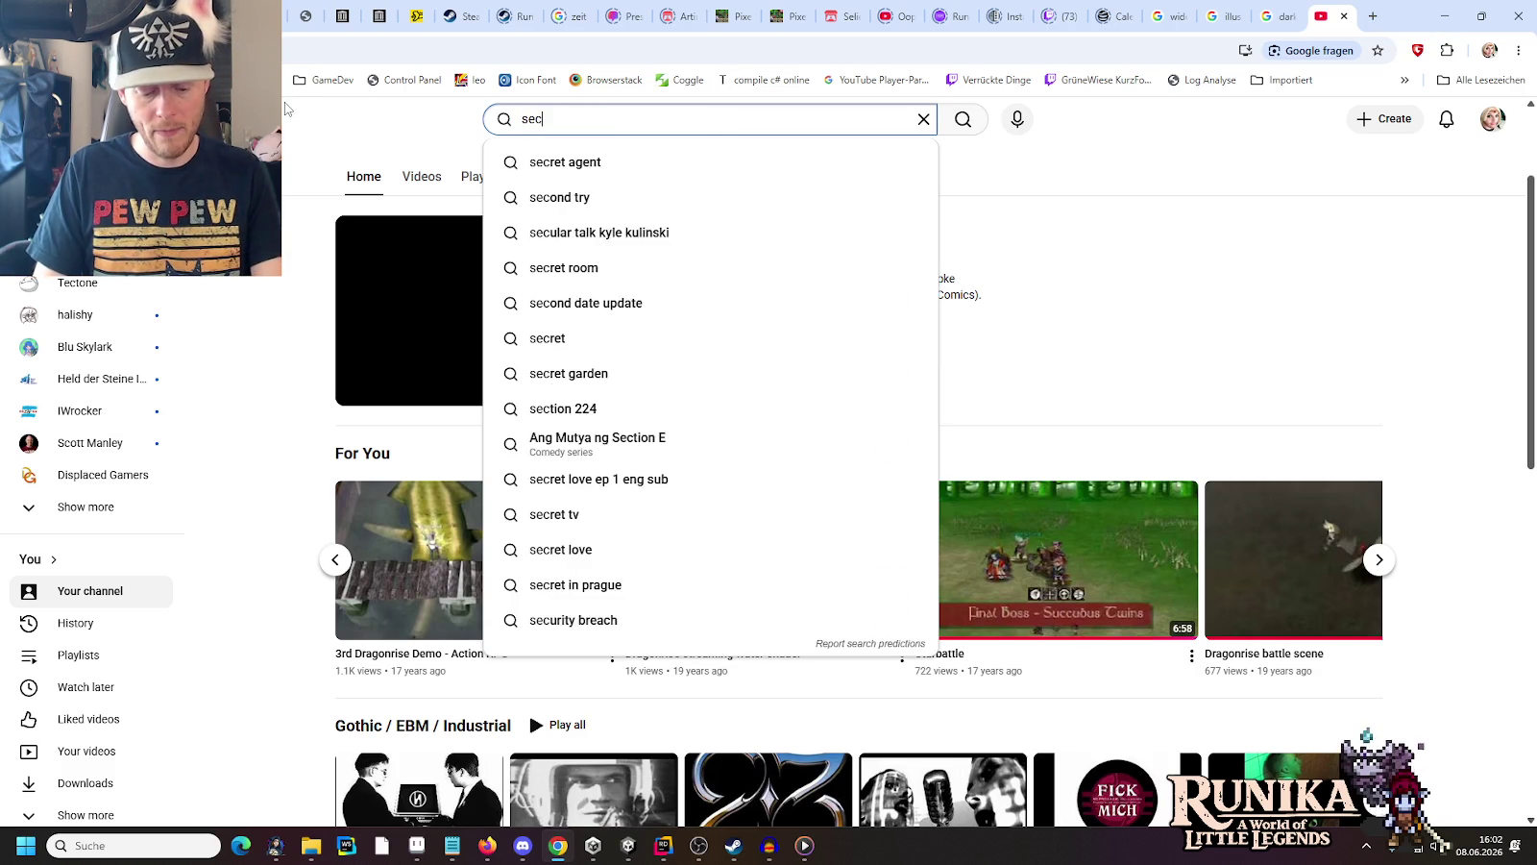
{"action": "type", "text": "ret of evermore"}
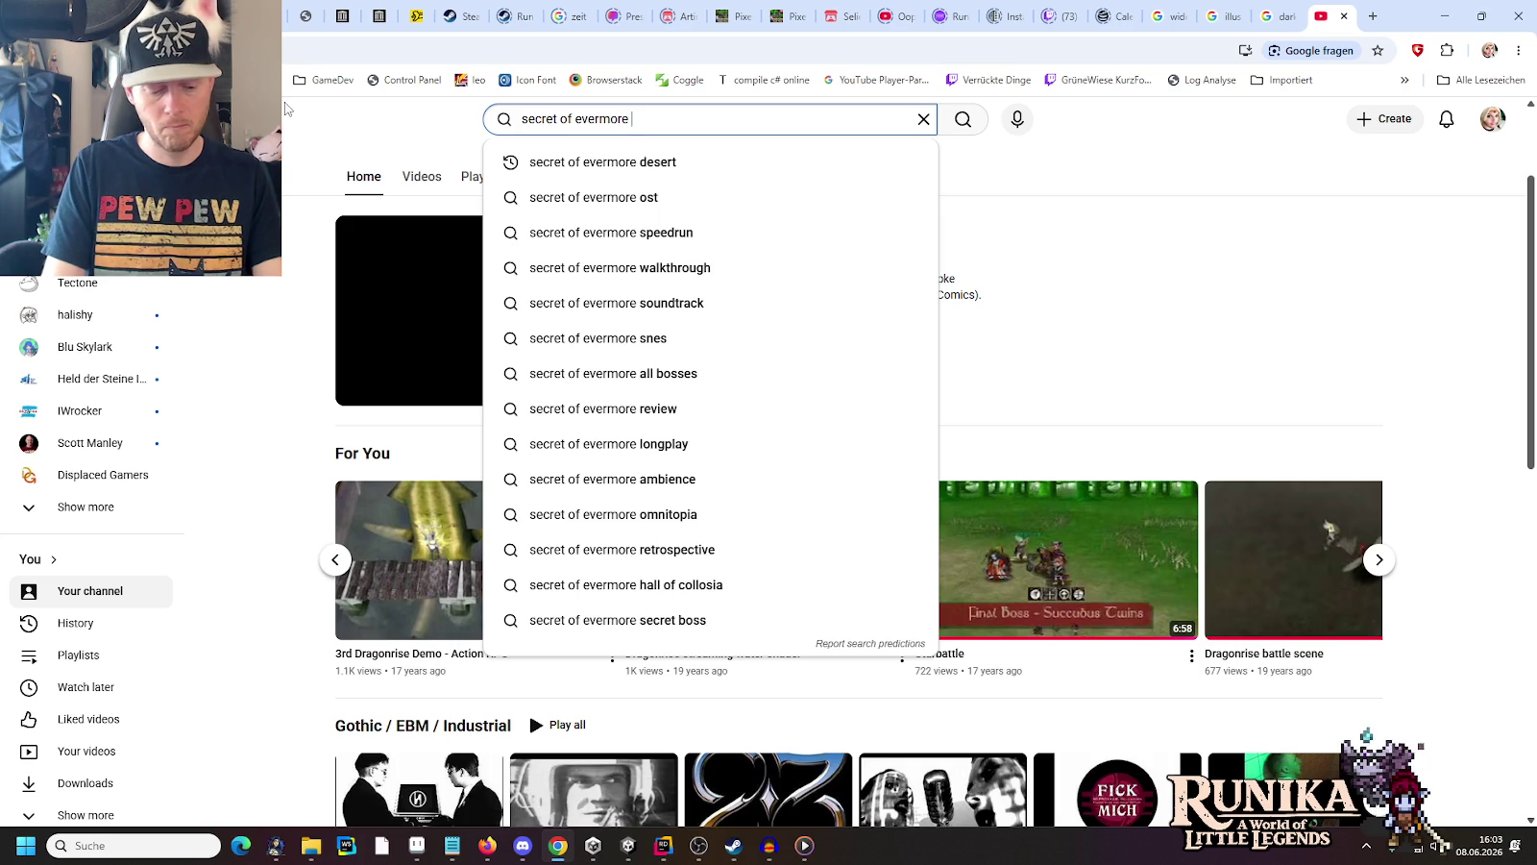
{"action": "type", "text": "swamp boss"}
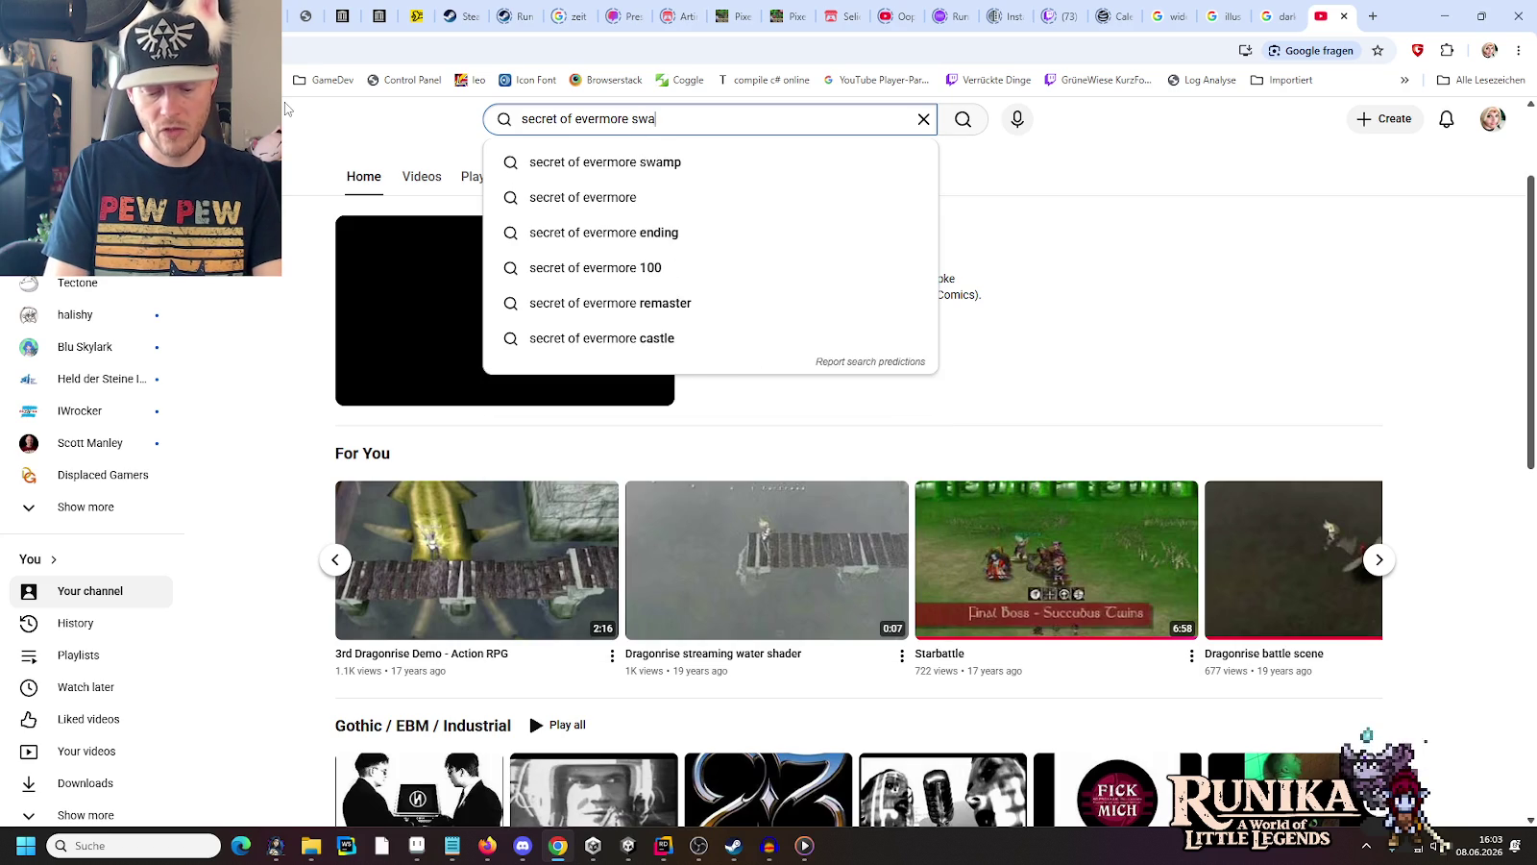
{"action": "key", "text": "Return"}
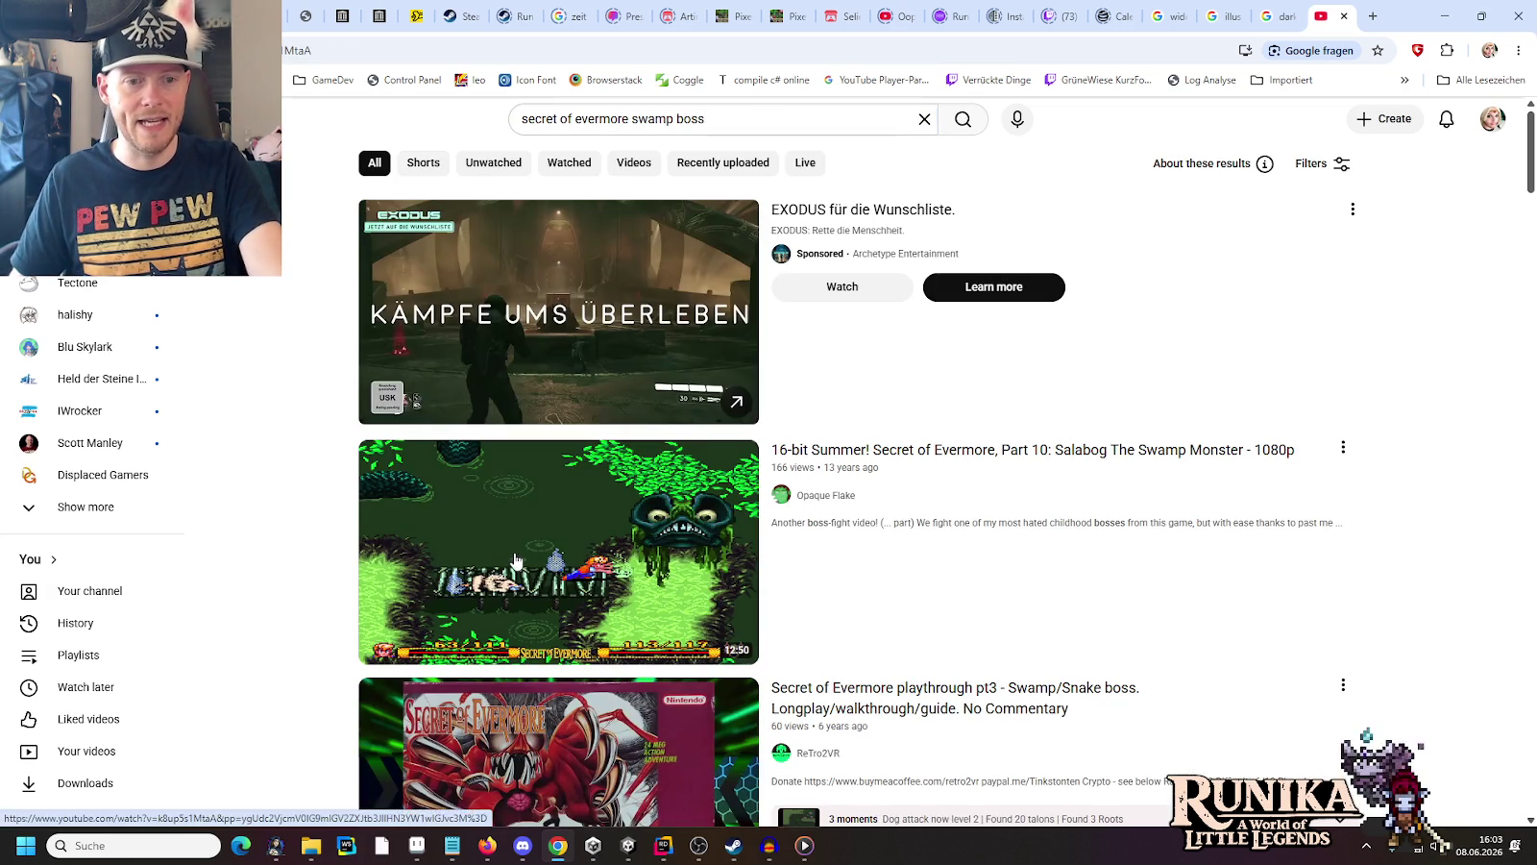
Watch the '16-bit Summer! Secret of Evermore, Part 10' Salabog video, then pause it
{"action": "left_click", "coordinate": [591, 557]}
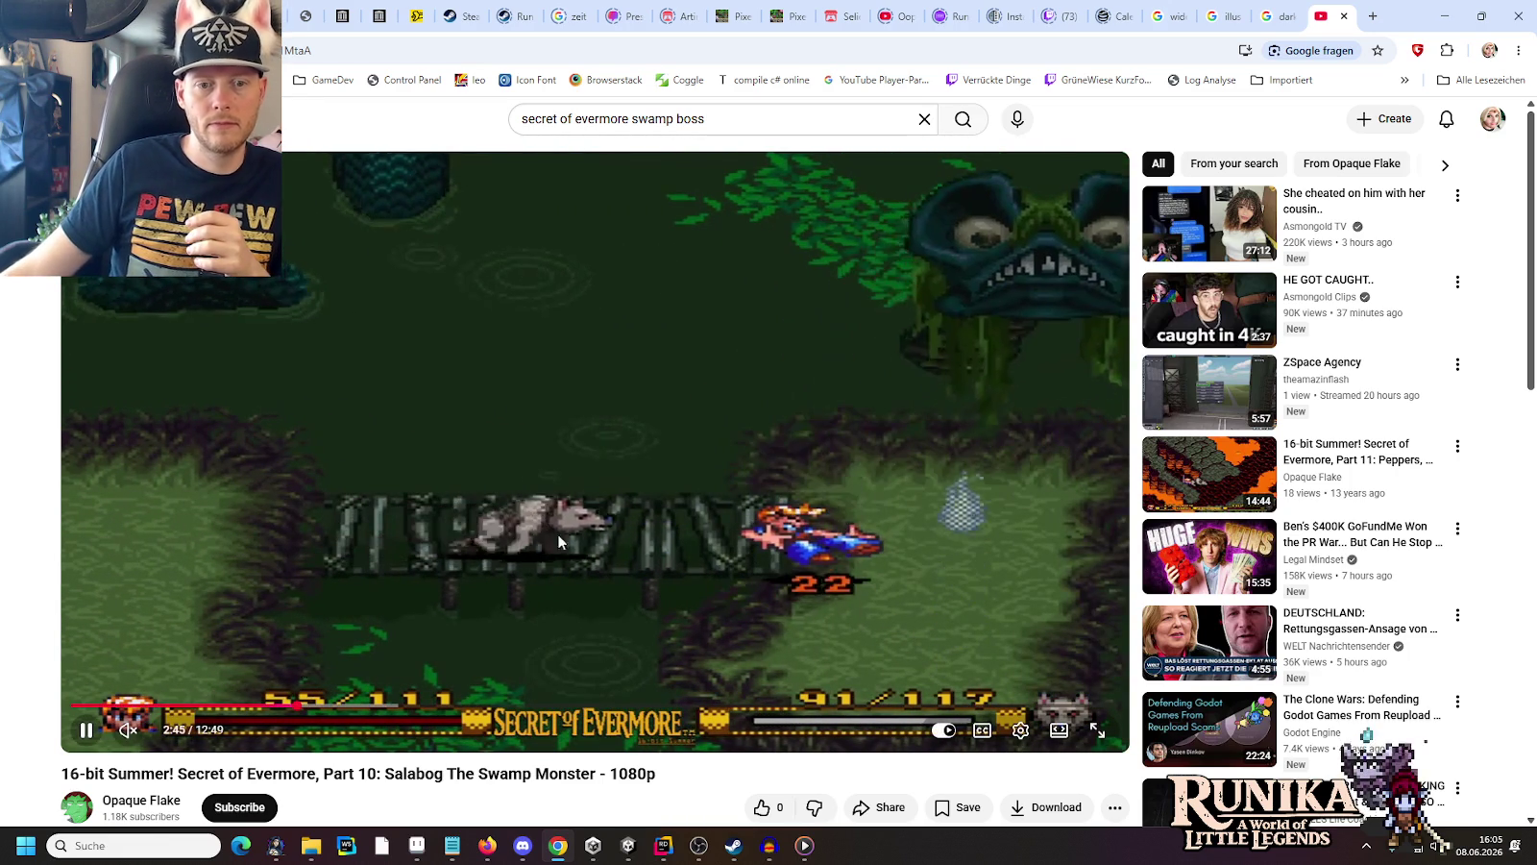
{"action": "key", "text": "space"}
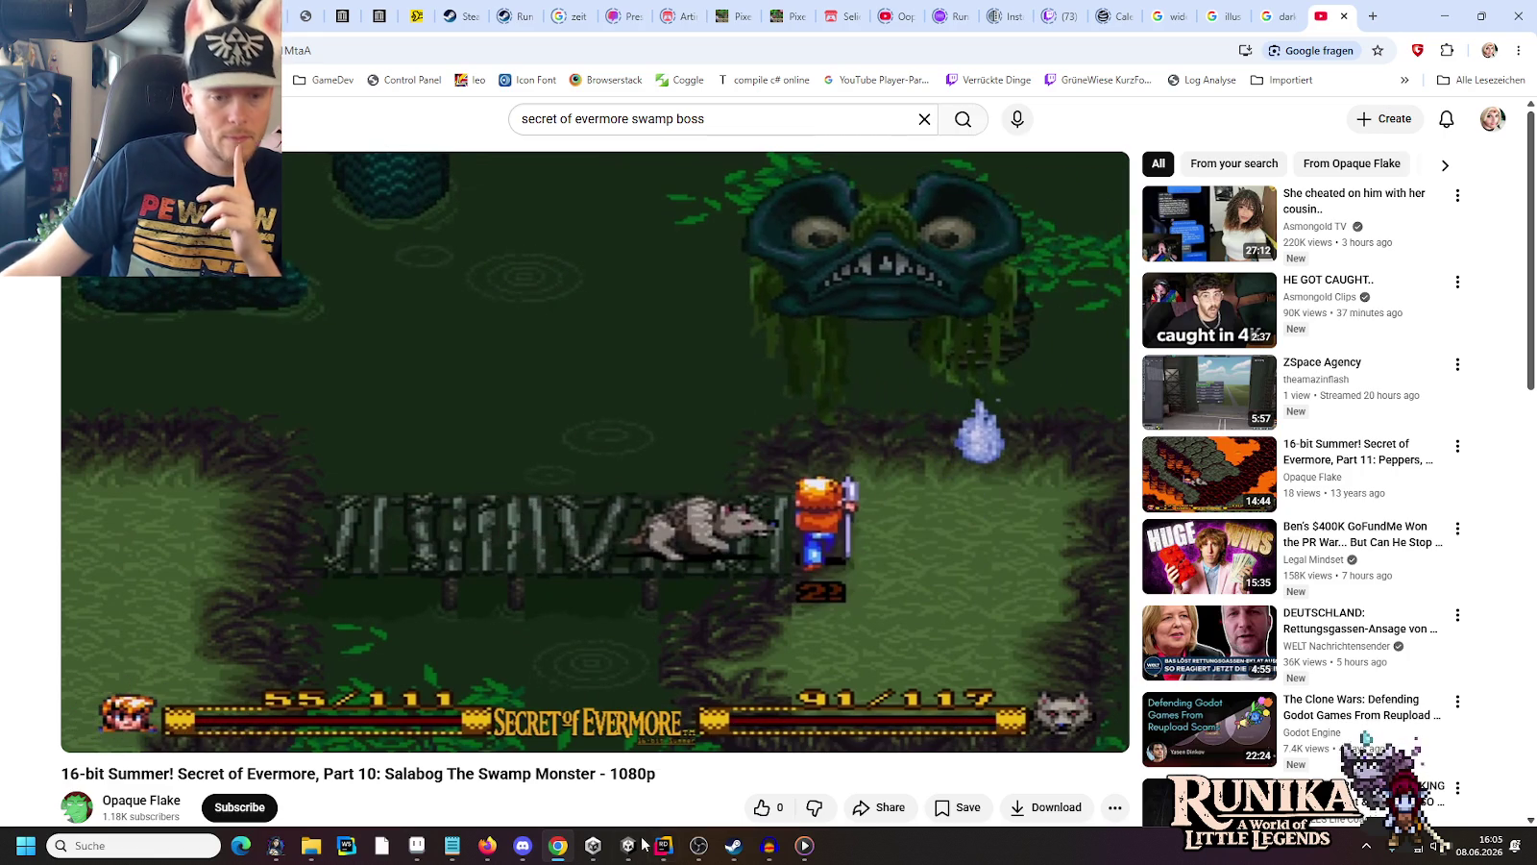
Cycle past the music player and Aseprite's final-boss-mirror.png, ending back in Unity's boss scene
{"action": "left_click", "coordinate": [800, 851]}
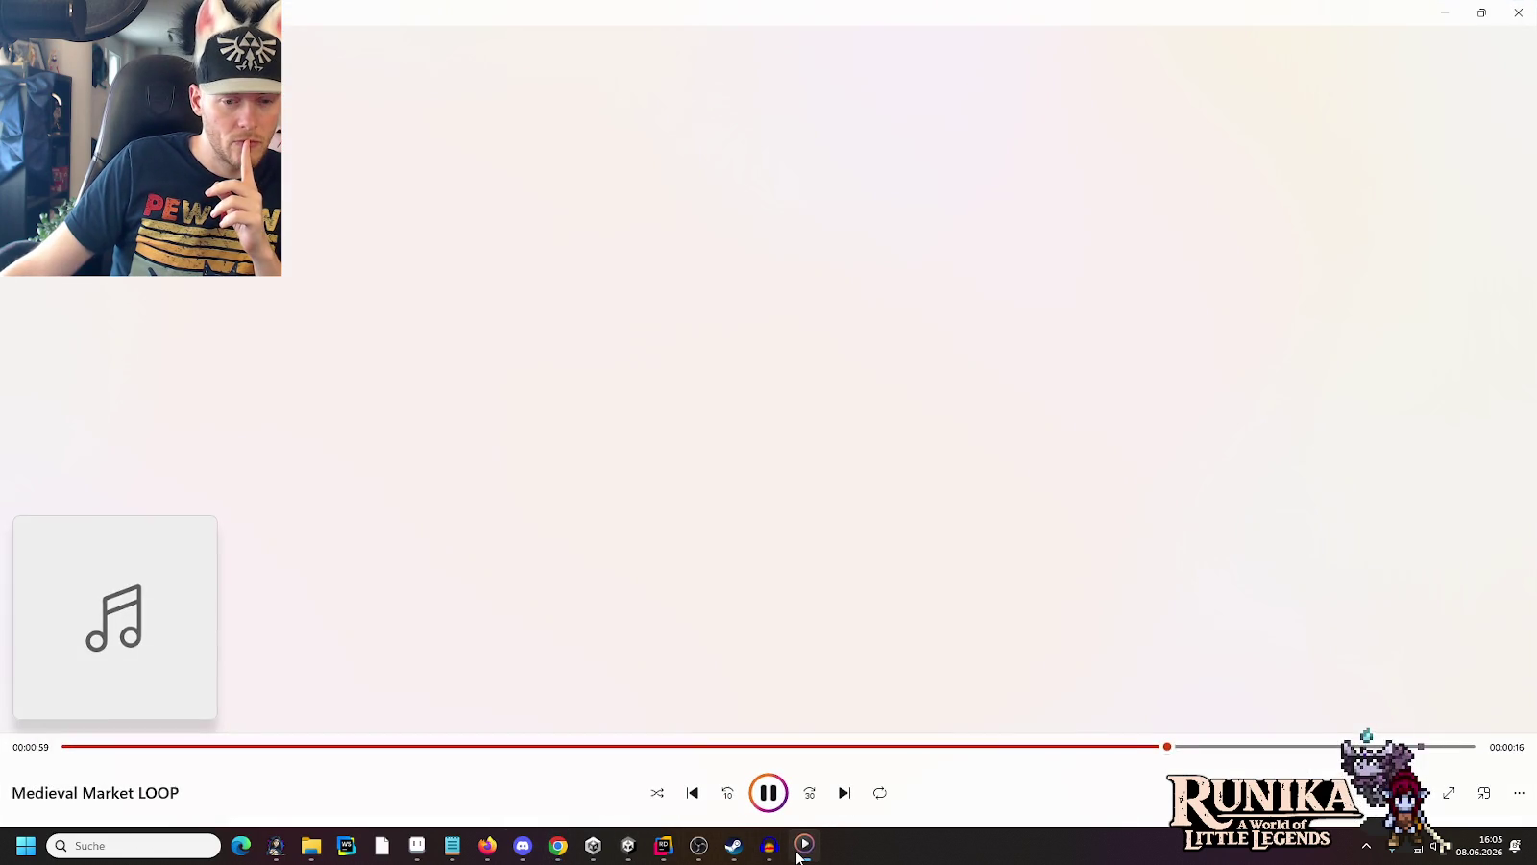
{"action": "left_click", "coordinate": [803, 848]}
{"action": "left_click", "coordinate": [629, 845]}
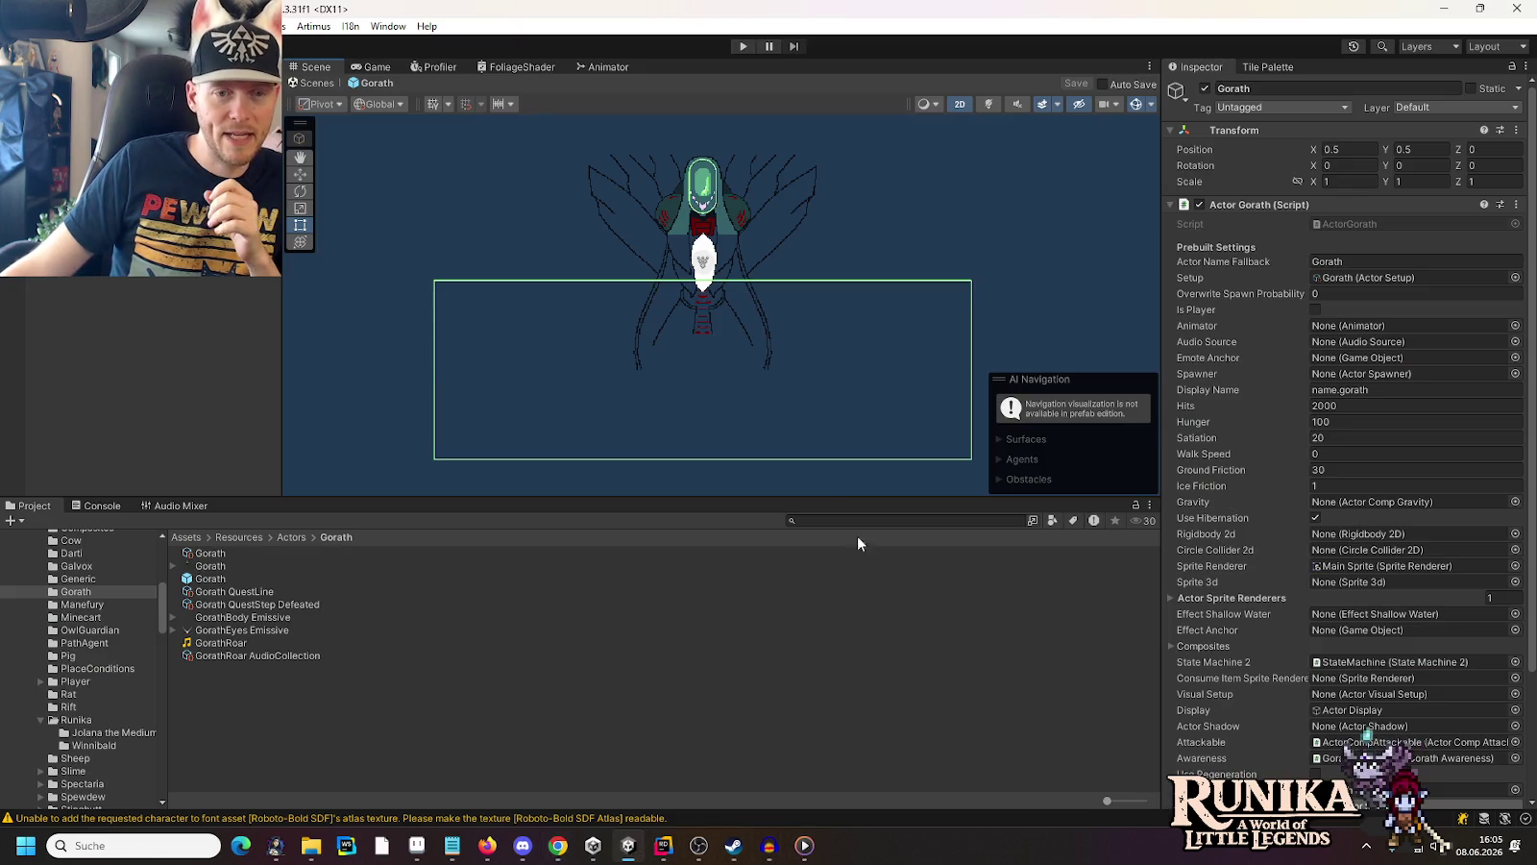
{"action": "left_click", "coordinate": [417, 847]}
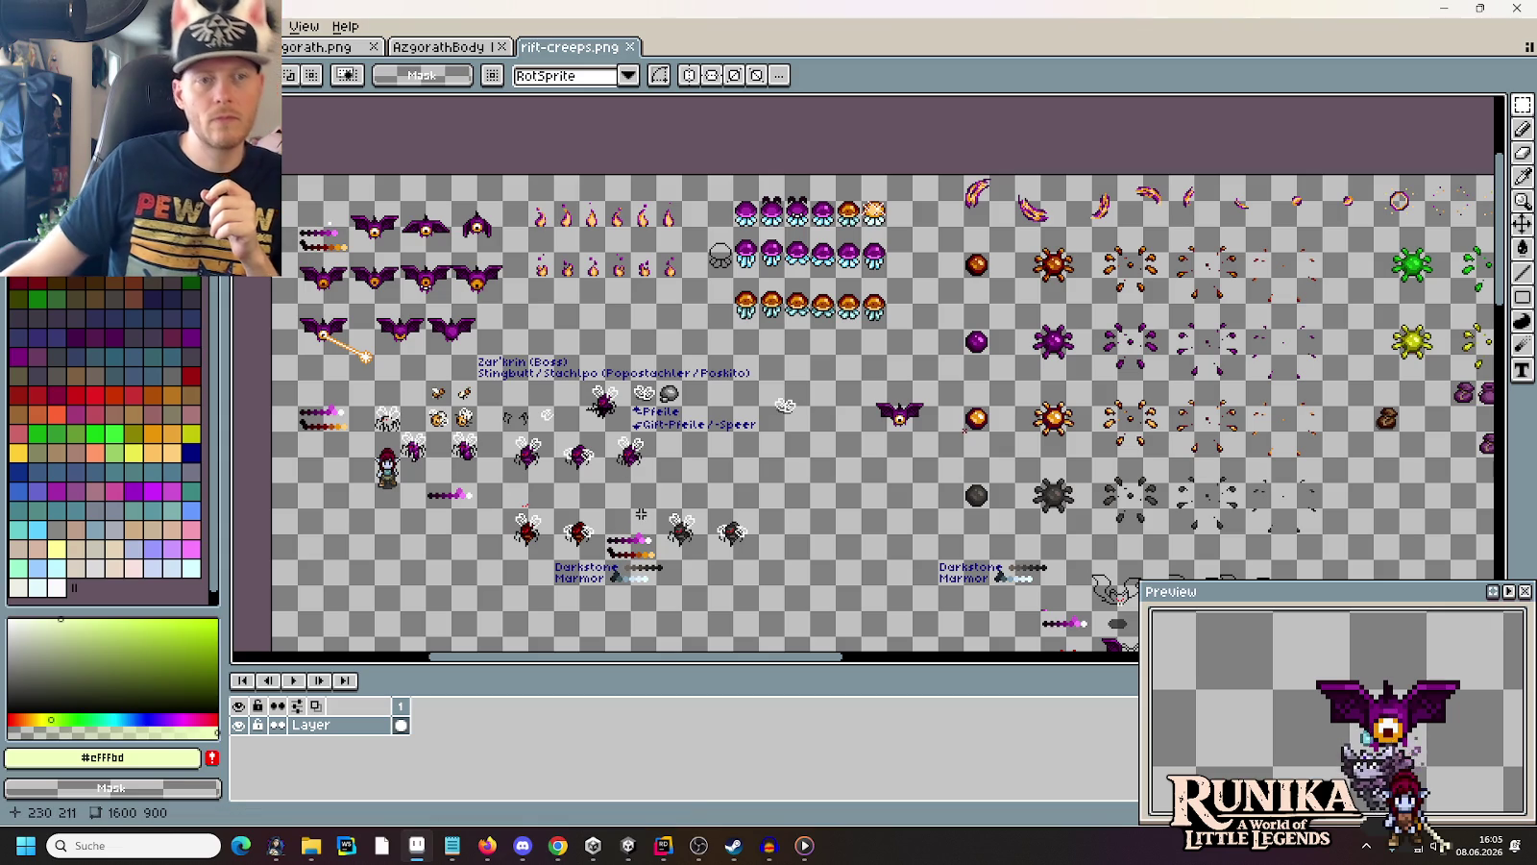
{"action": "key", "text": "ctrl+Tab"}
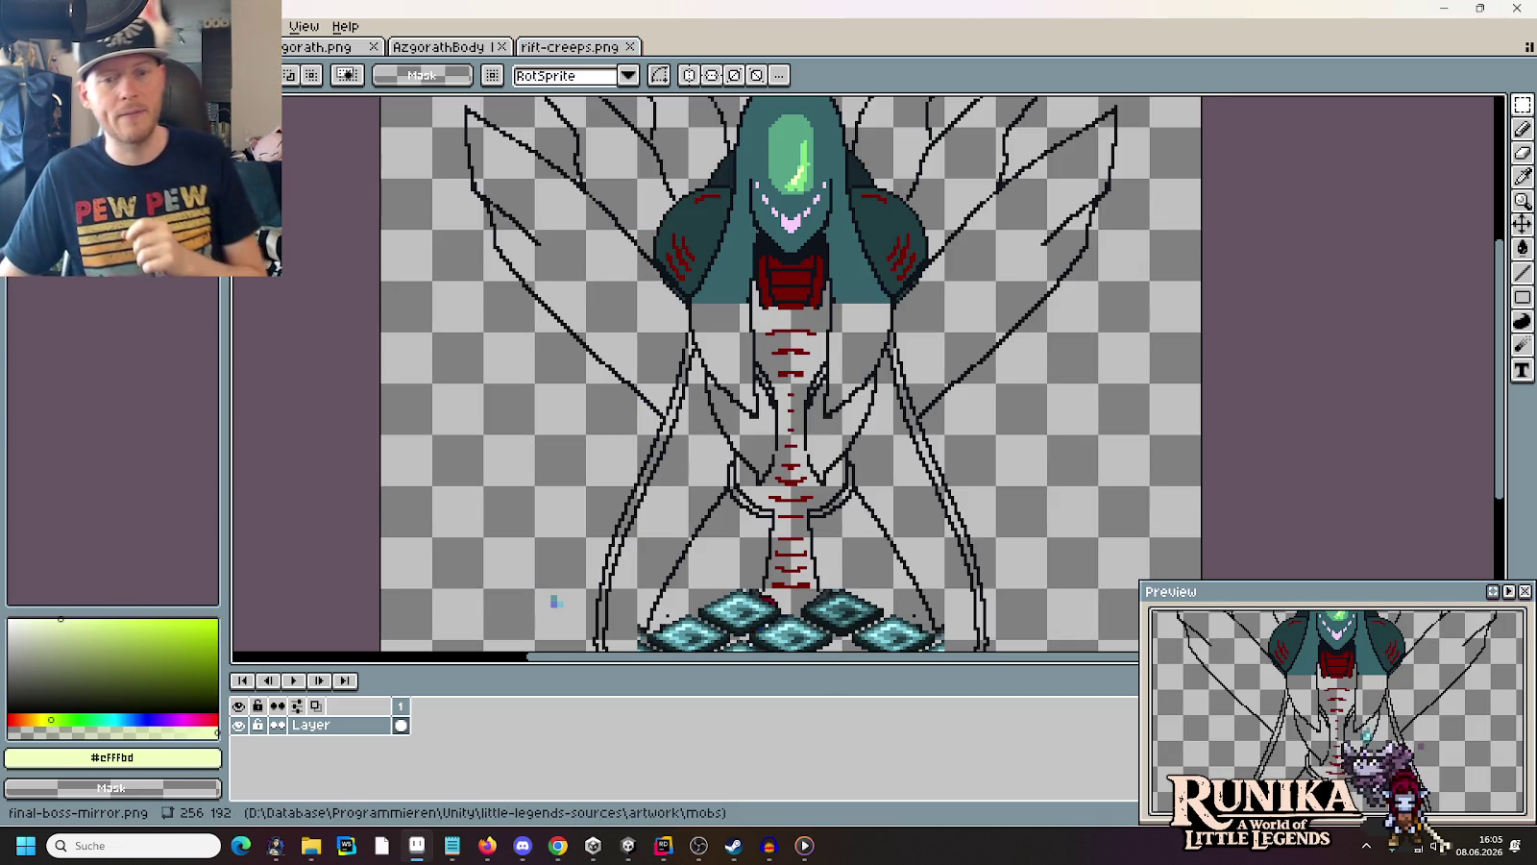
{"action": "left_click", "coordinate": [628, 845]}
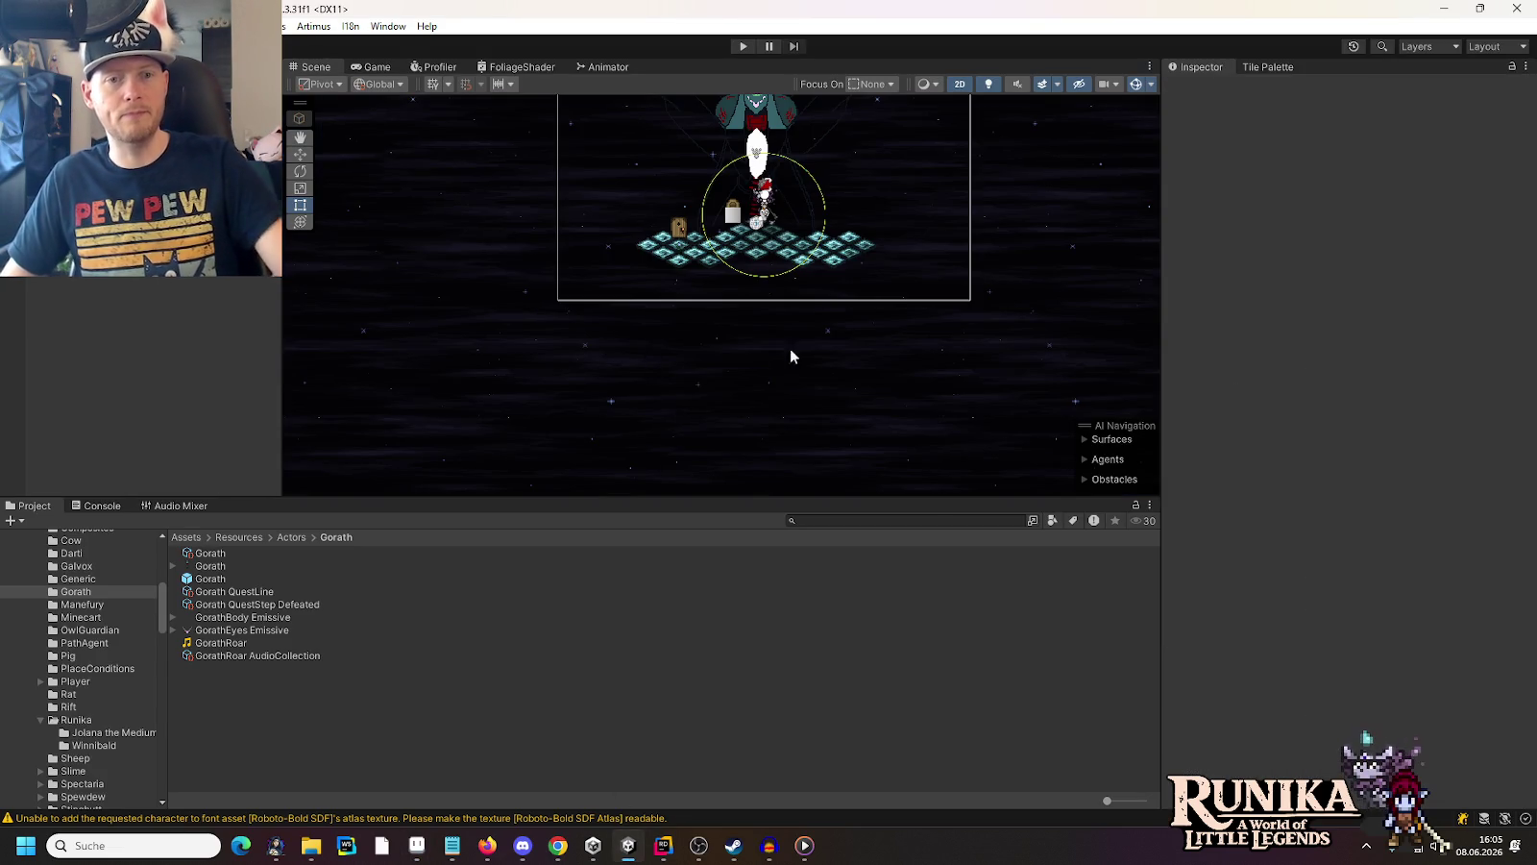
Frame the boss's tile floor in the Scene view, then switch to Aseprite's boss sprite
{"action": "left_click_drag", "start_coordinate": [850, 180], "coordinate": [750, 261]}
{"action": "scroll", "coordinate": [643, 366], "scroll_direction": "up", "scroll_amount": 2}
{"action": "scroll", "coordinate": [644, 366], "scroll_direction": "up", "scroll_amount": 2}
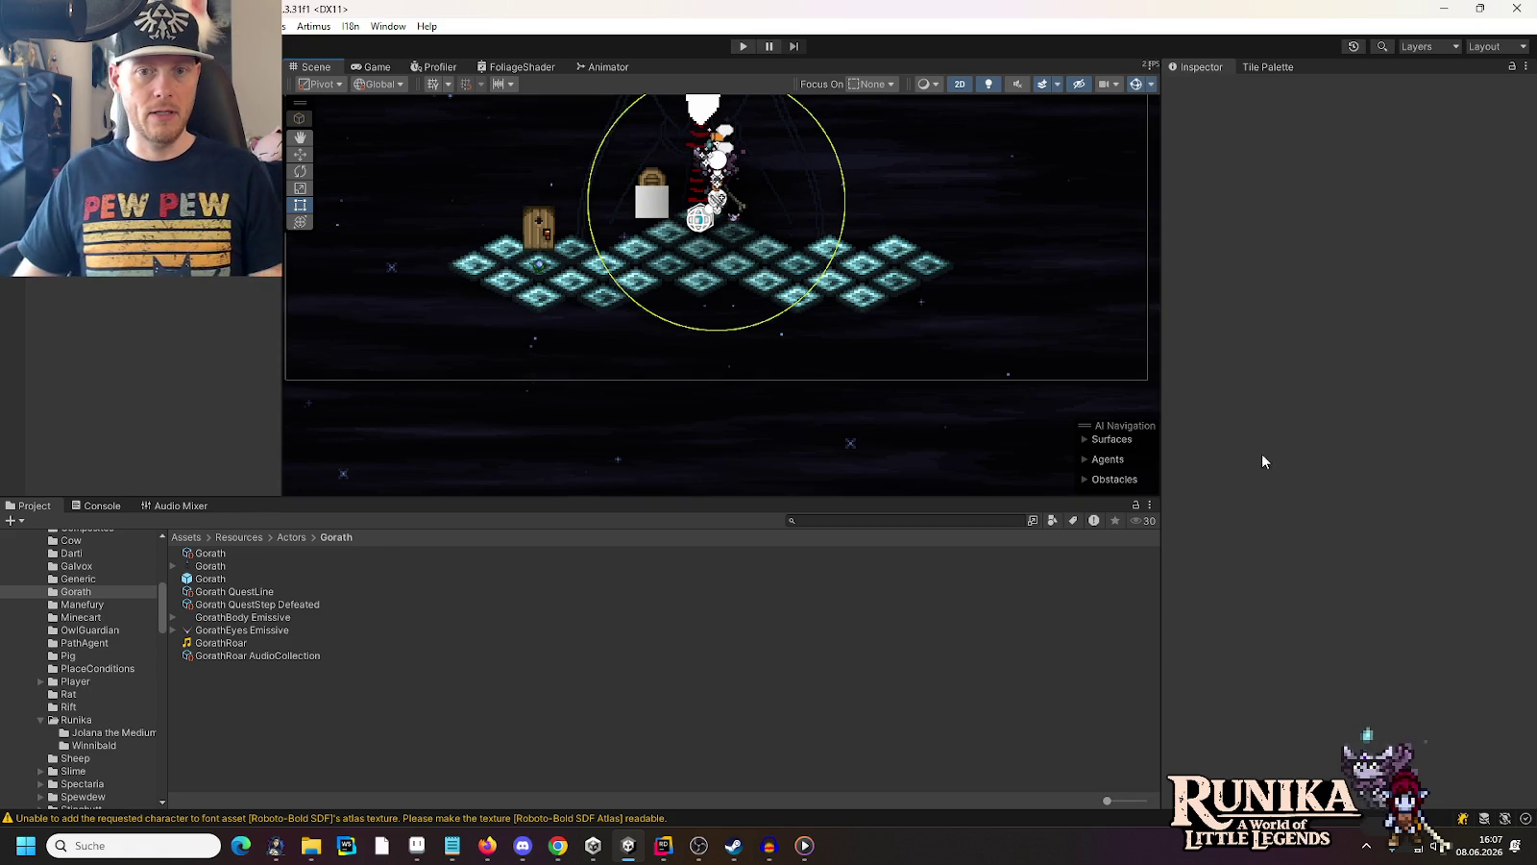
{"action": "left_click", "coordinate": [416, 845]}
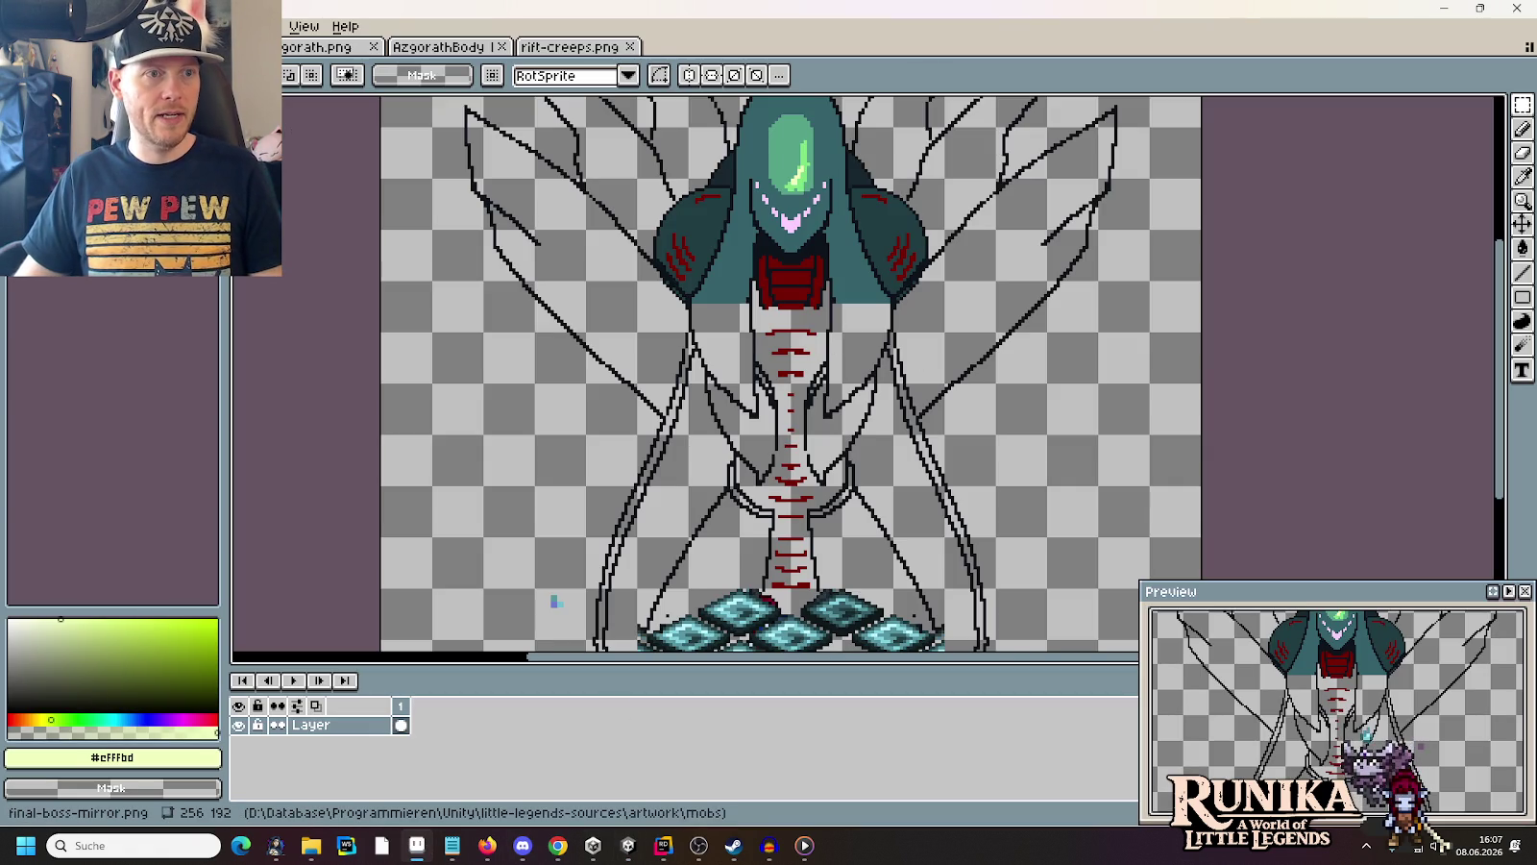
Open final-boss.png and sample the yellow from the sheet's yellow figure
{"action": "key", "text": "ctrl+o"}
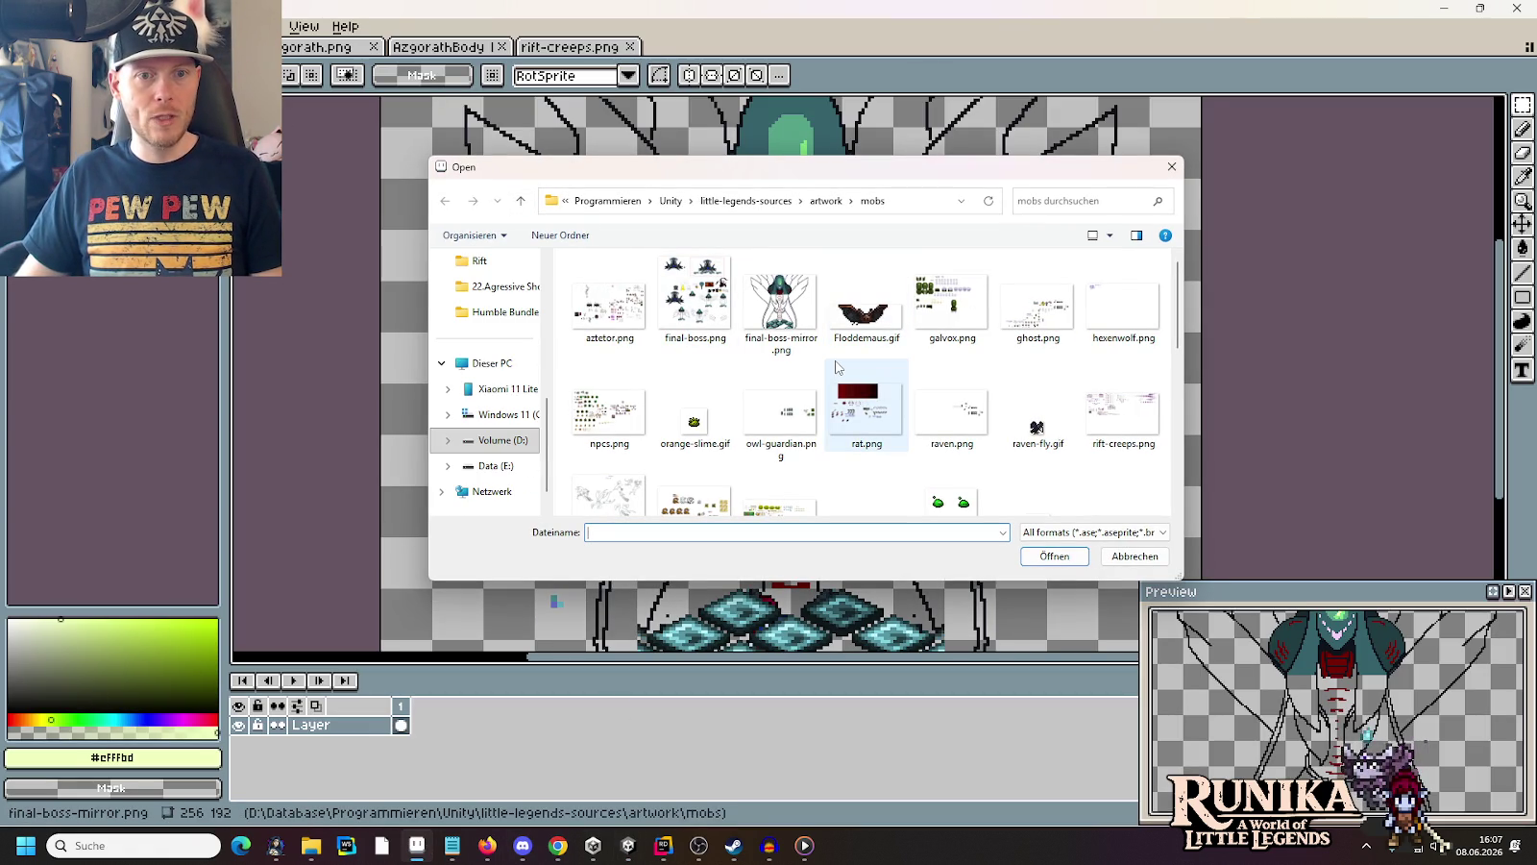
{"action": "double_click", "coordinate": [689, 289]}
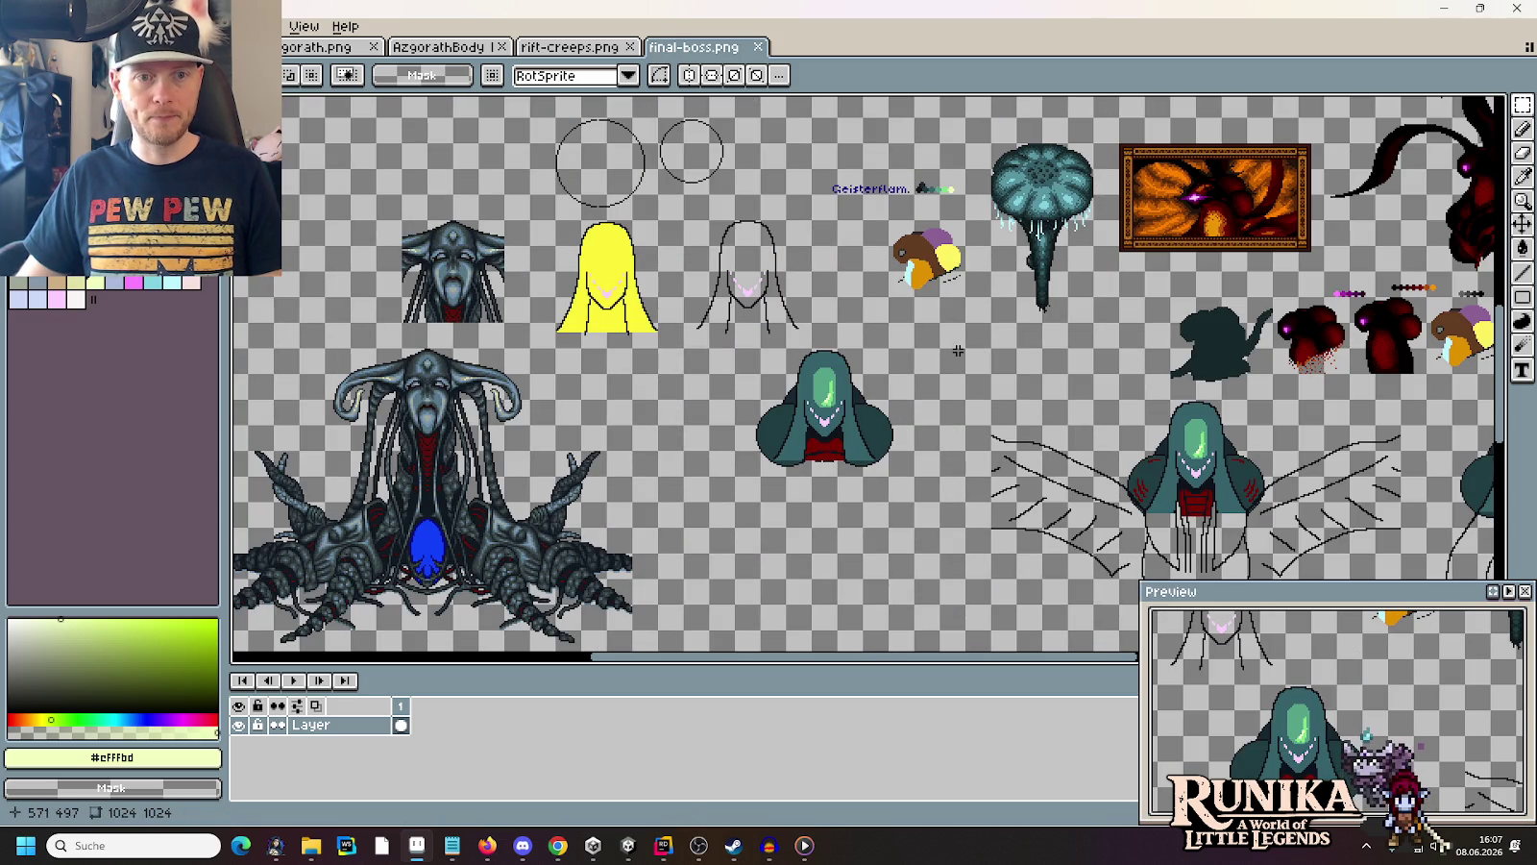
{"action": "key", "text": "i"}
{"action": "left_click", "coordinate": [635, 251]}
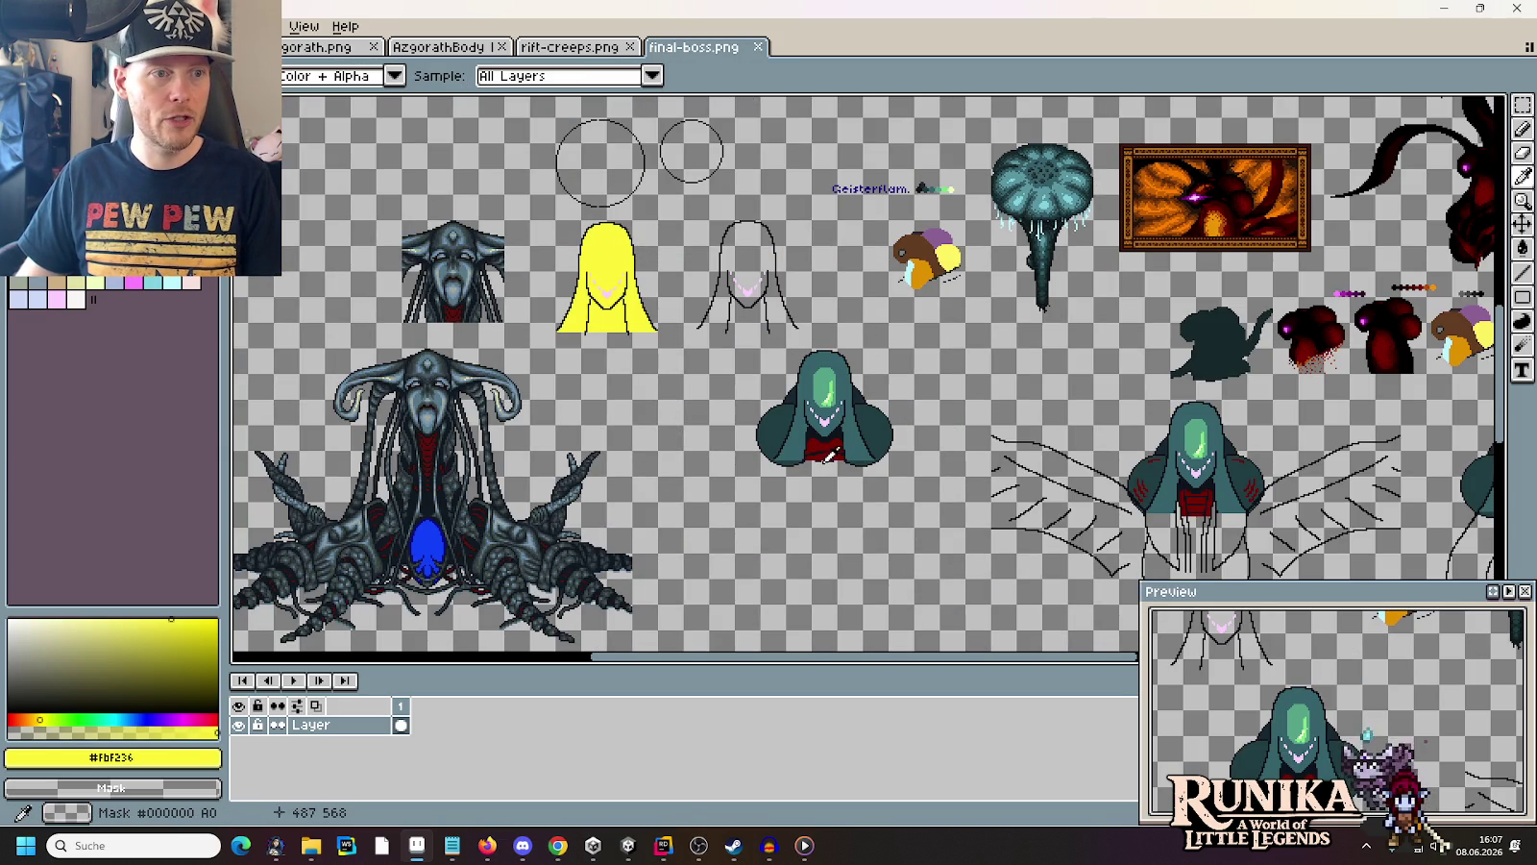
{"action": "scroll", "coordinate": [725, 161], "scroll_direction": "down", "scroll_amount": 3}
{"action": "scroll", "coordinate": [817, 378], "scroll_direction": "up", "scroll_amount": 5}
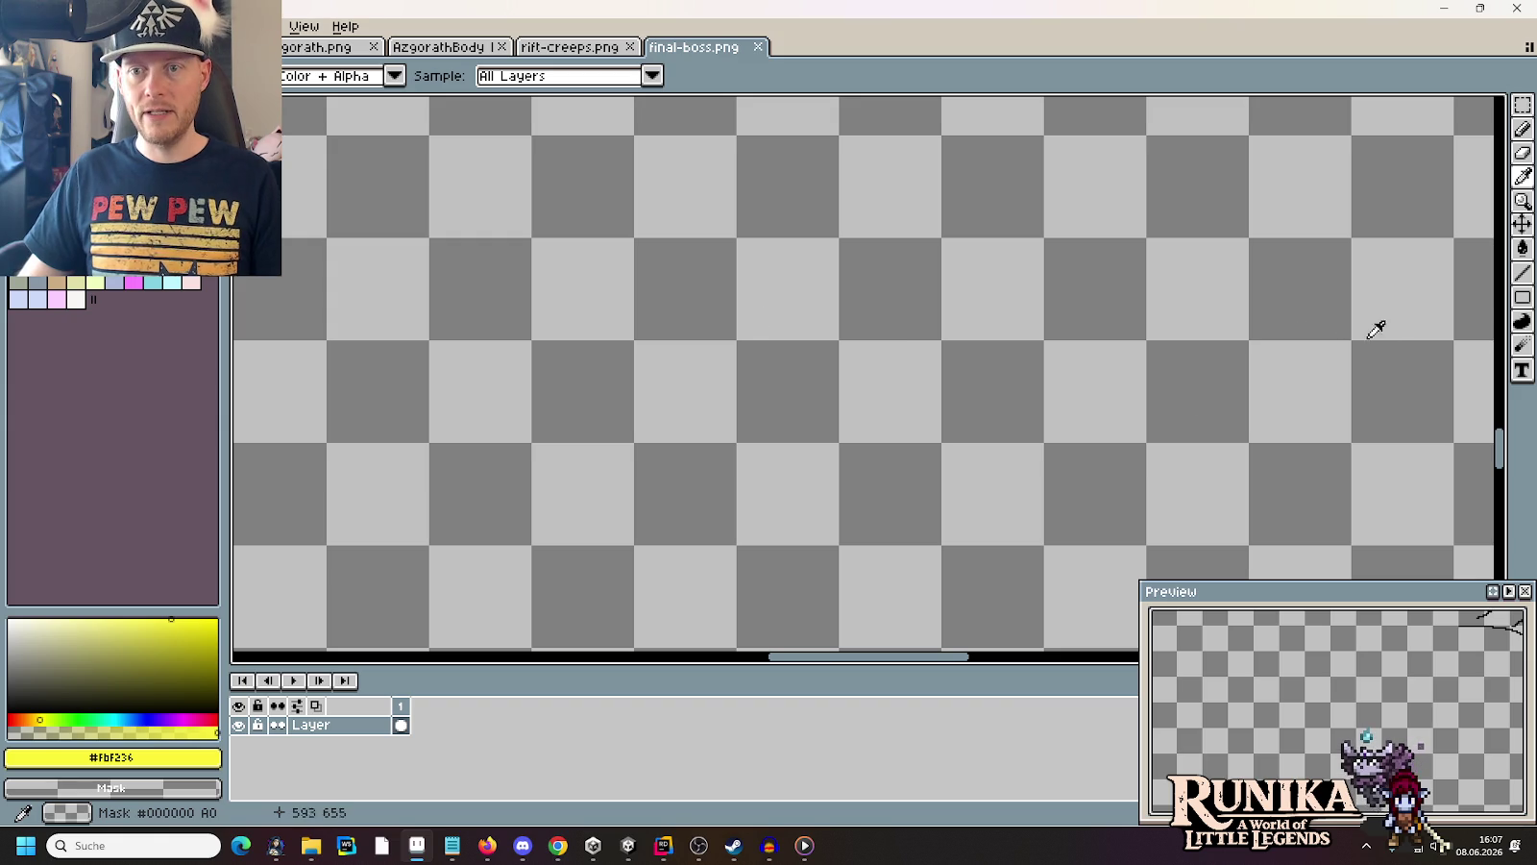
Draw a filled yellow circle on empty canvas right of the large boss
{"action": "left_click", "coordinate": [1523, 297]}
{"action": "left_click", "coordinate": [1490, 298]}
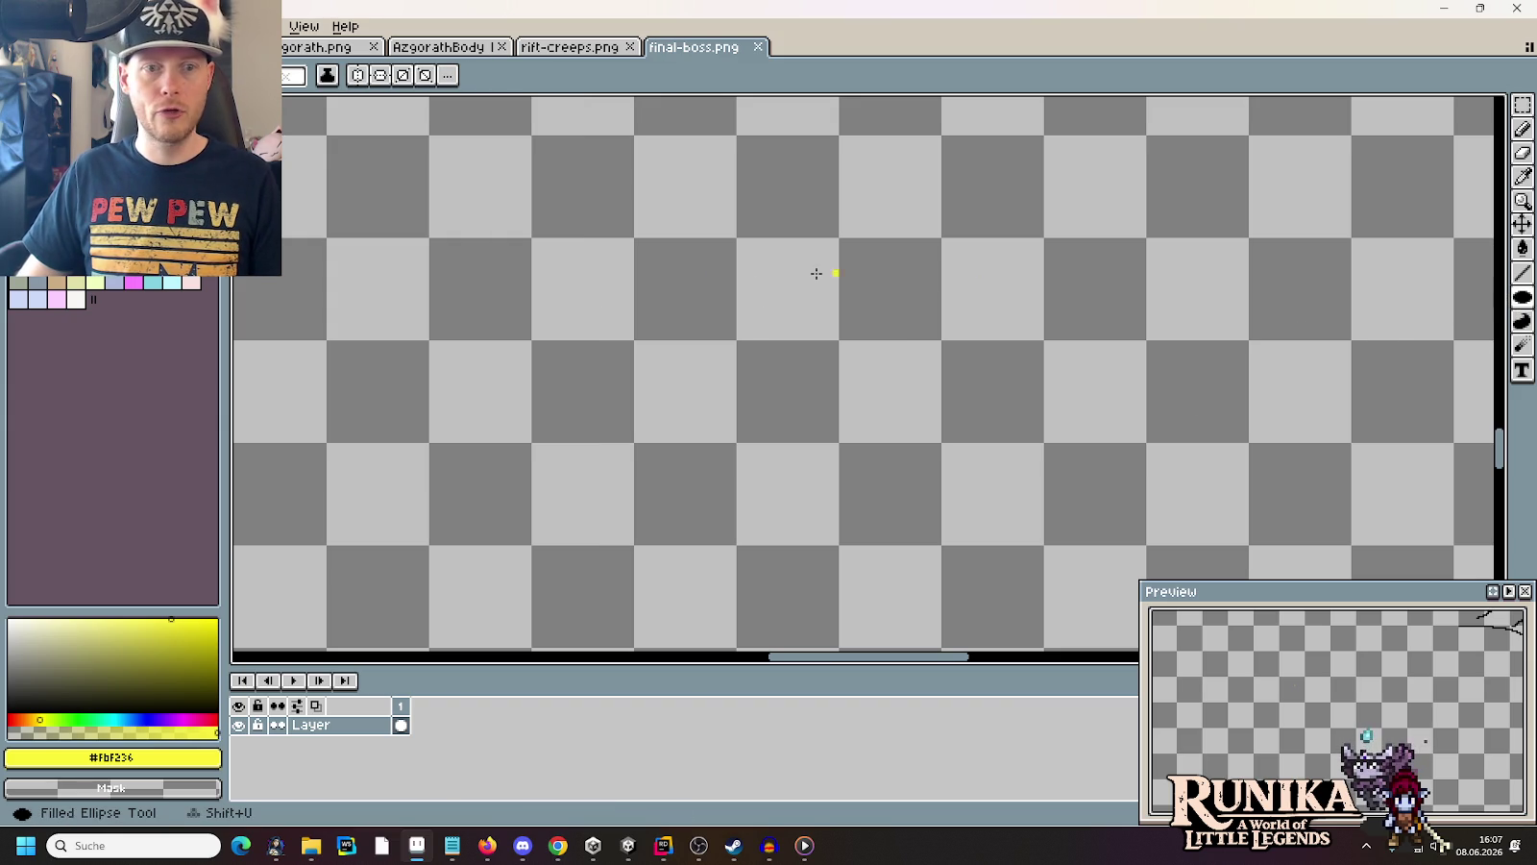
{"action": "left_click_drag", "start_coordinate": [542, 246], "coordinate": [725, 443]}
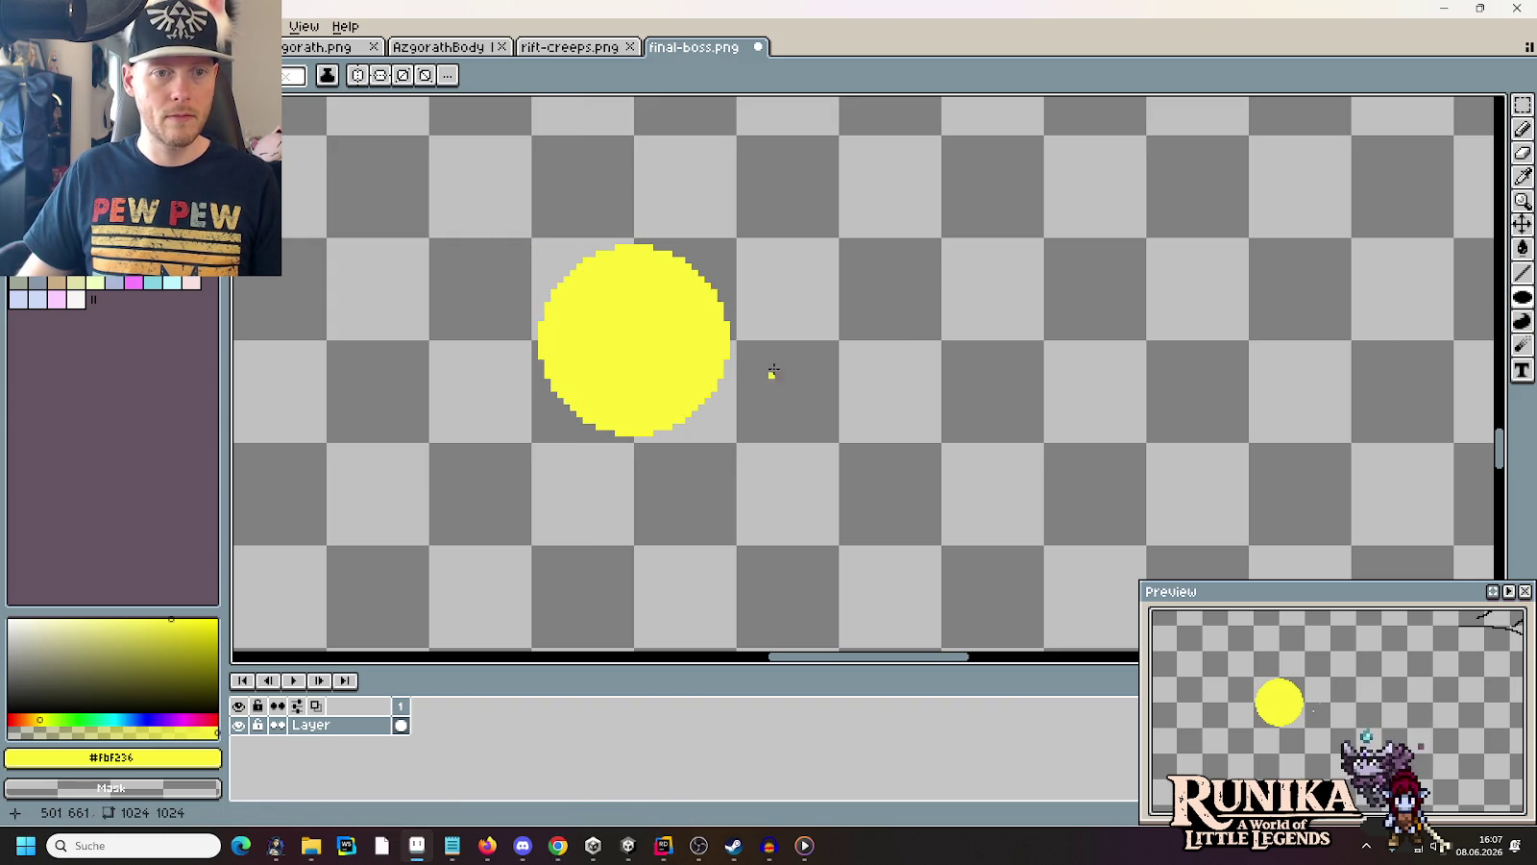
{"action": "key", "text": "m"}
{"action": "scroll", "coordinate": [797, 341], "scroll_direction": "down", "scroll_amount": 5}
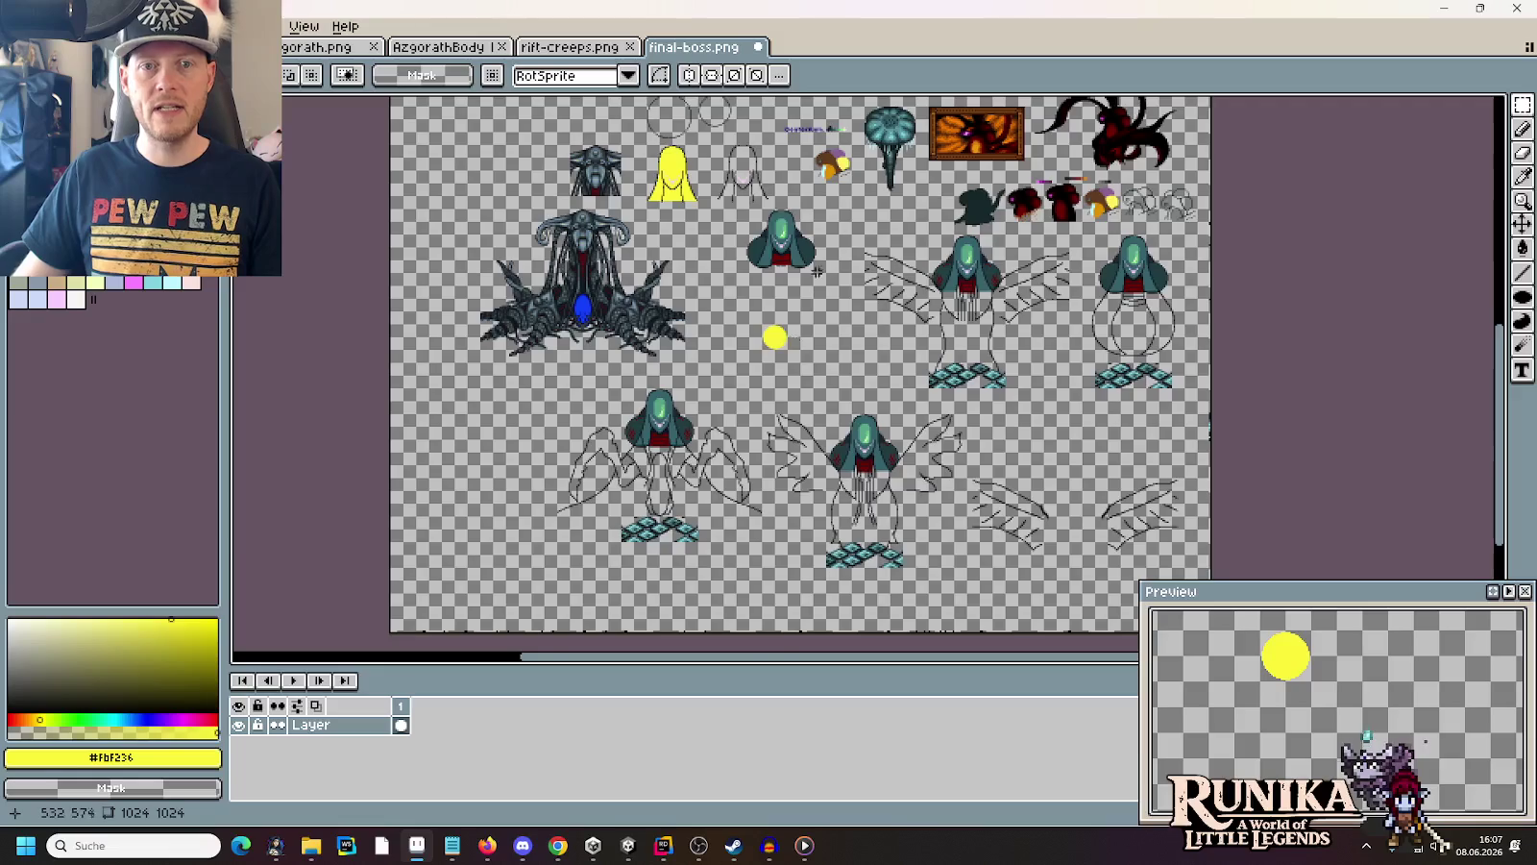
{"action": "scroll", "coordinate": [718, 247], "scroll_direction": "up", "scroll_amount": 5}
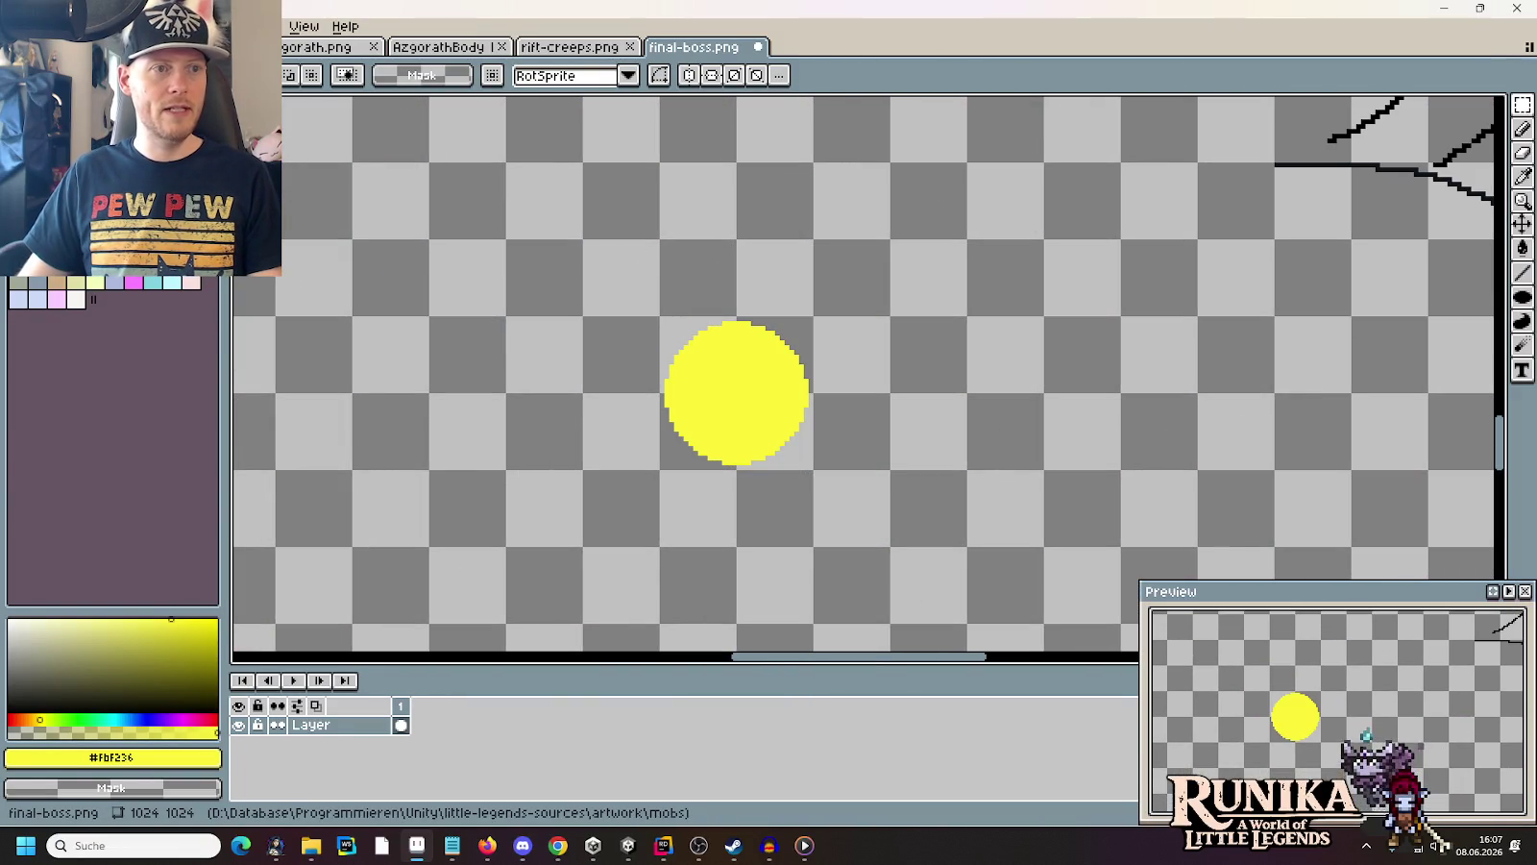
{"action": "mouse_move", "coordinate": [144, 85]}
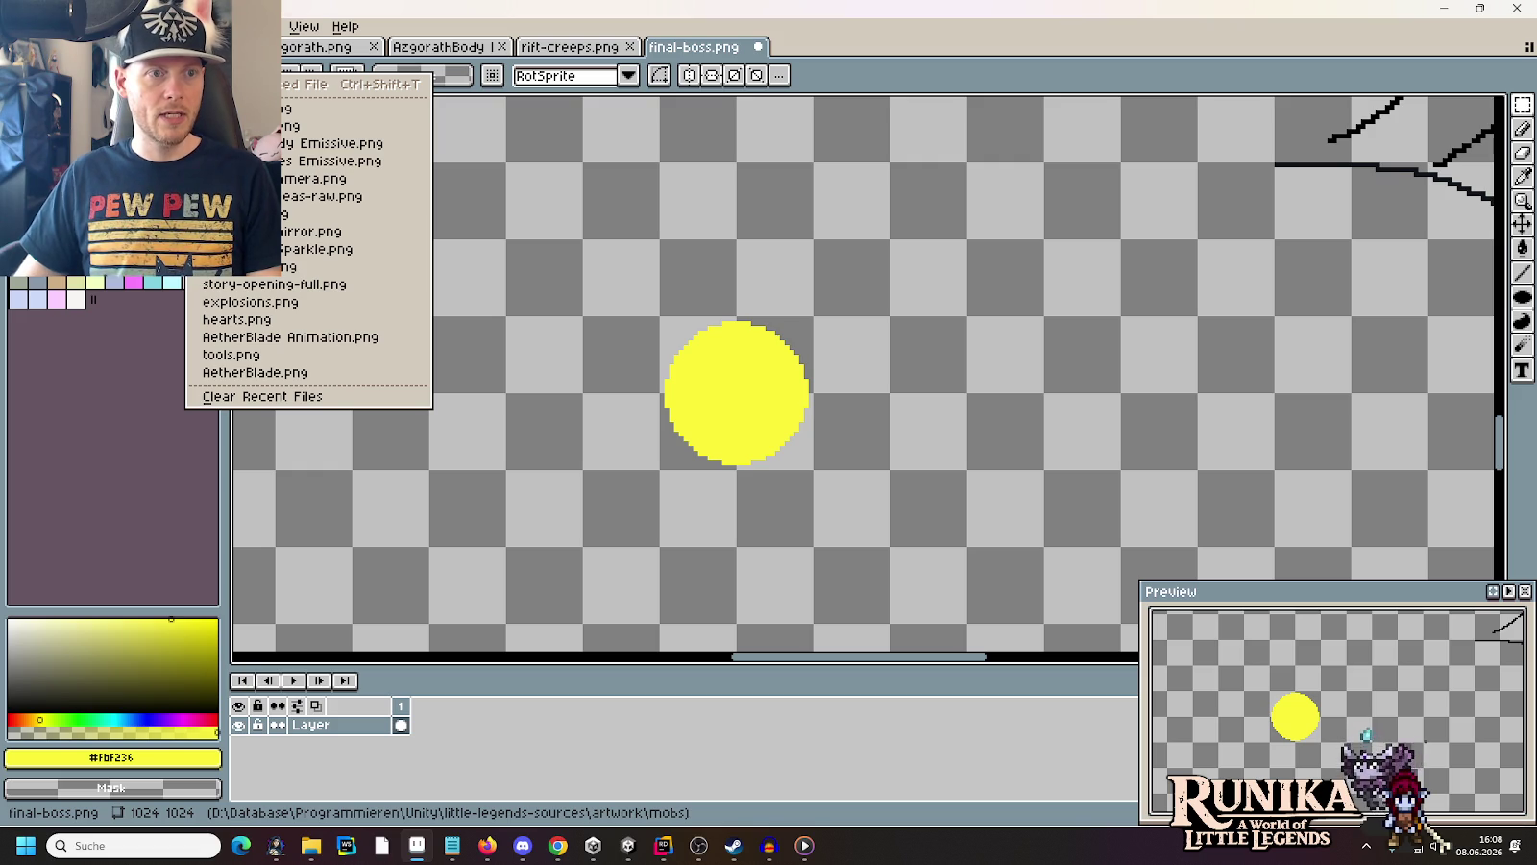
Open interdimensional-rift.png from the artwork/theme rift folder
{"action": "key", "text": "ctrl+o"}
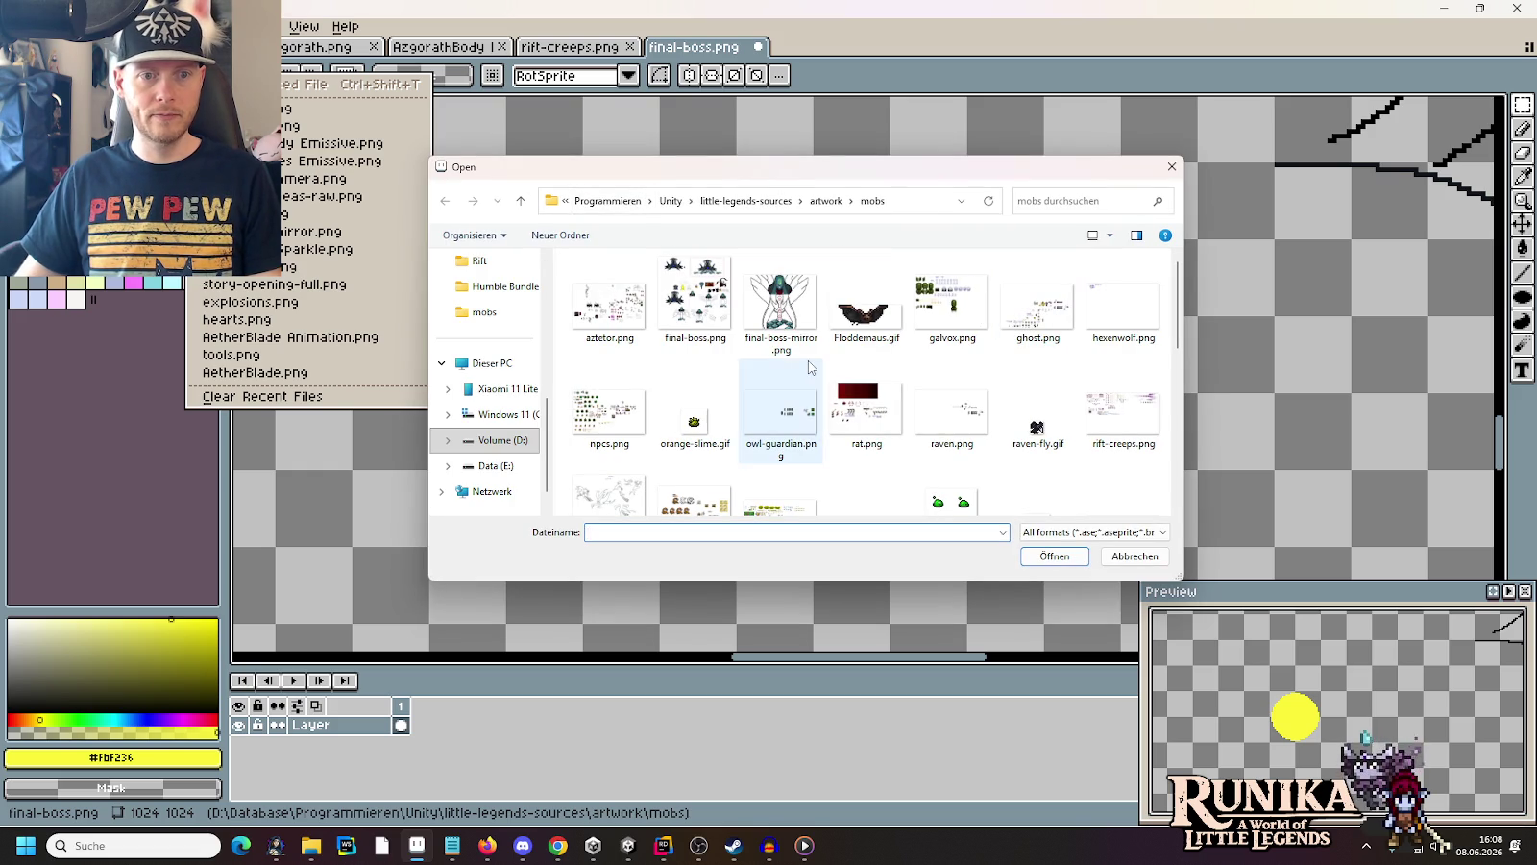
{"action": "key", "text": "alt+Up"}
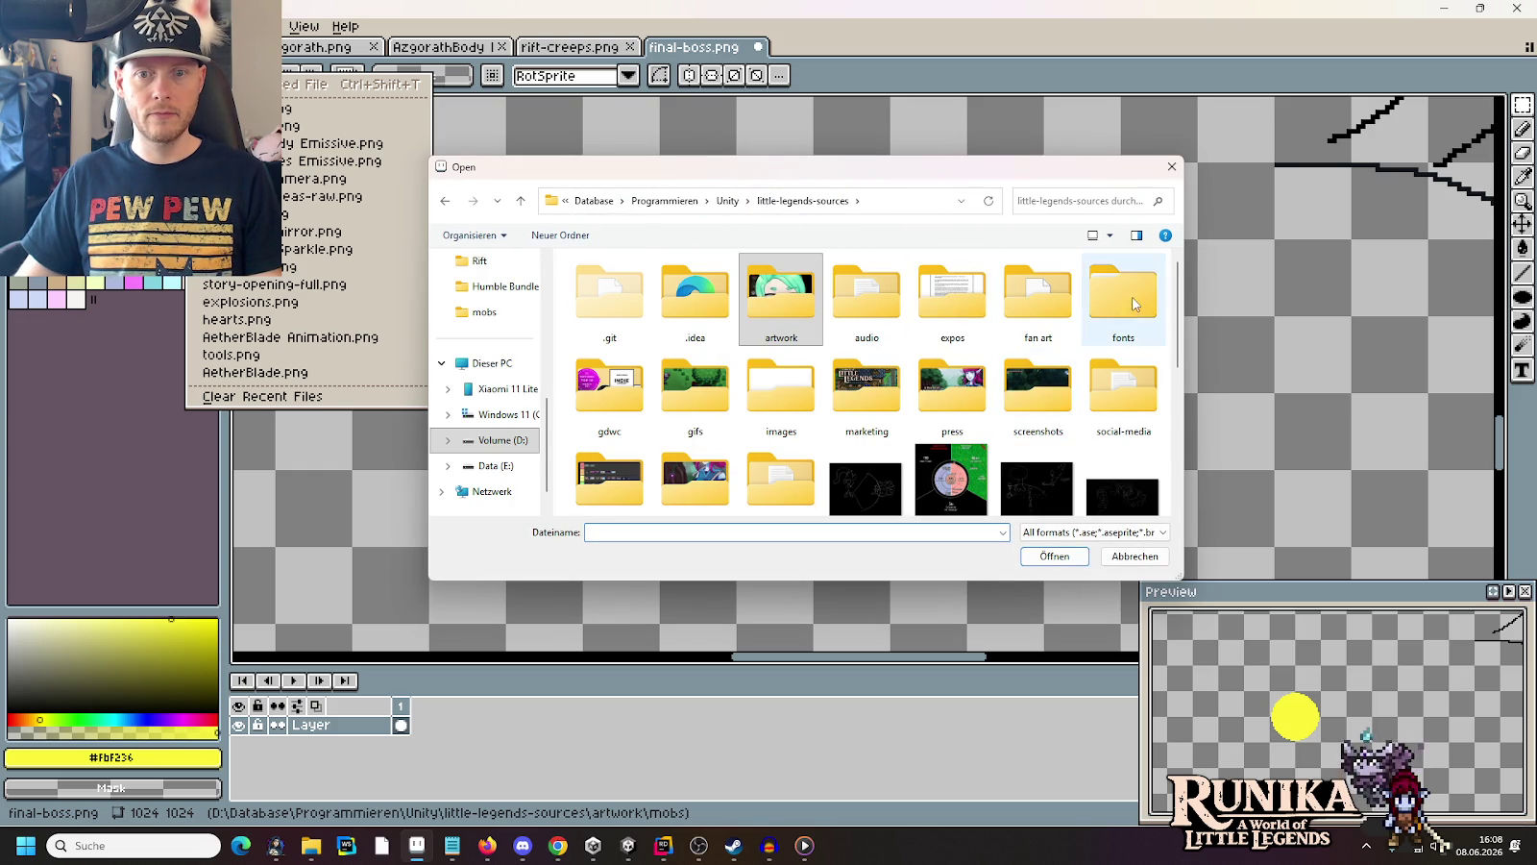
{"action": "scroll", "coordinate": [1052, 384], "scroll_direction": "down", "scroll_amount": 5}
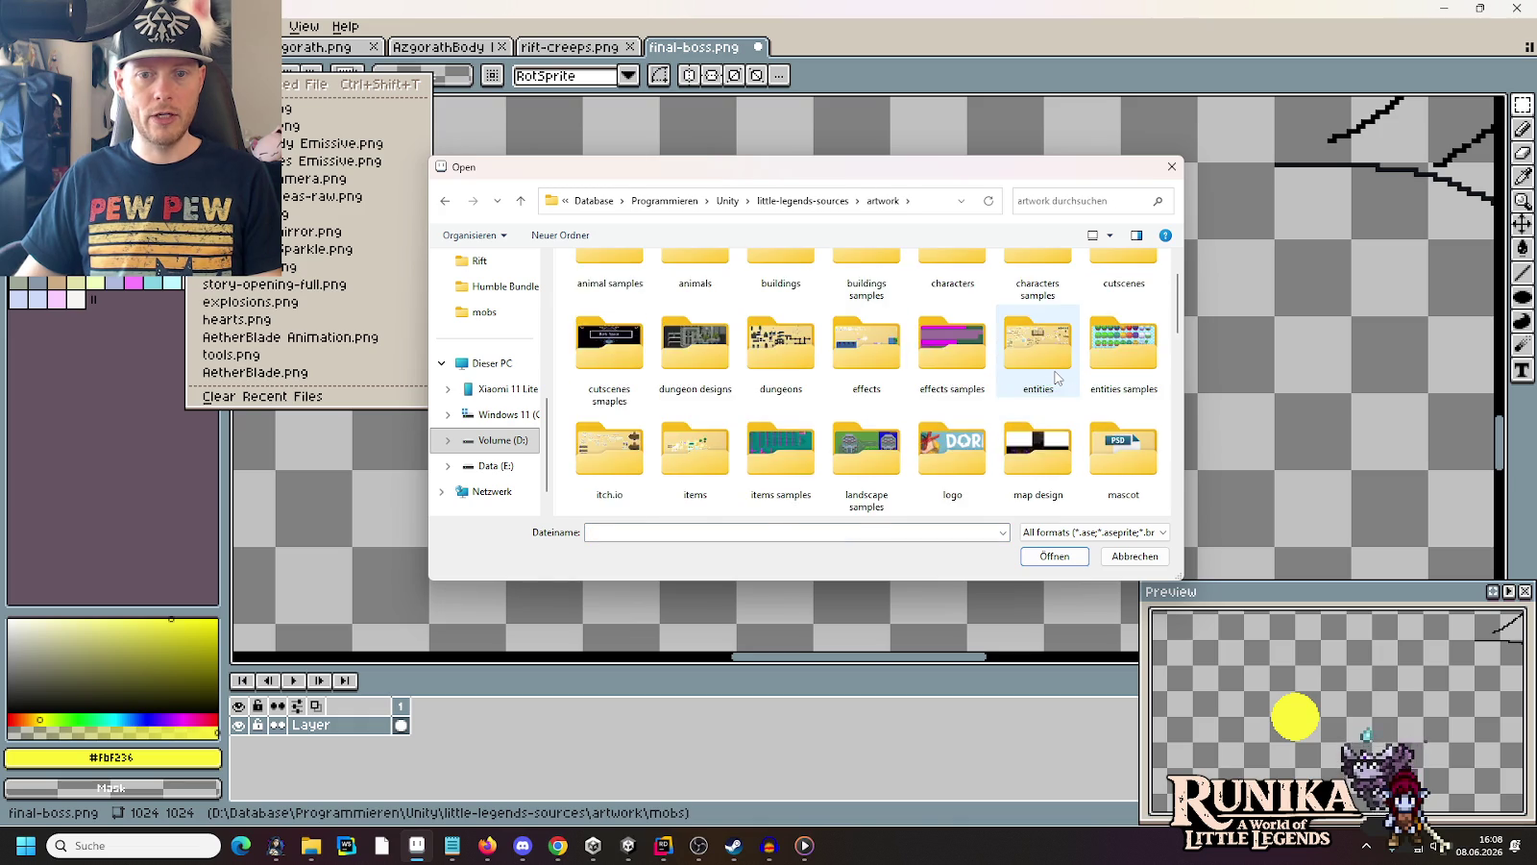
{"action": "double_click", "coordinate": [1055, 377]}
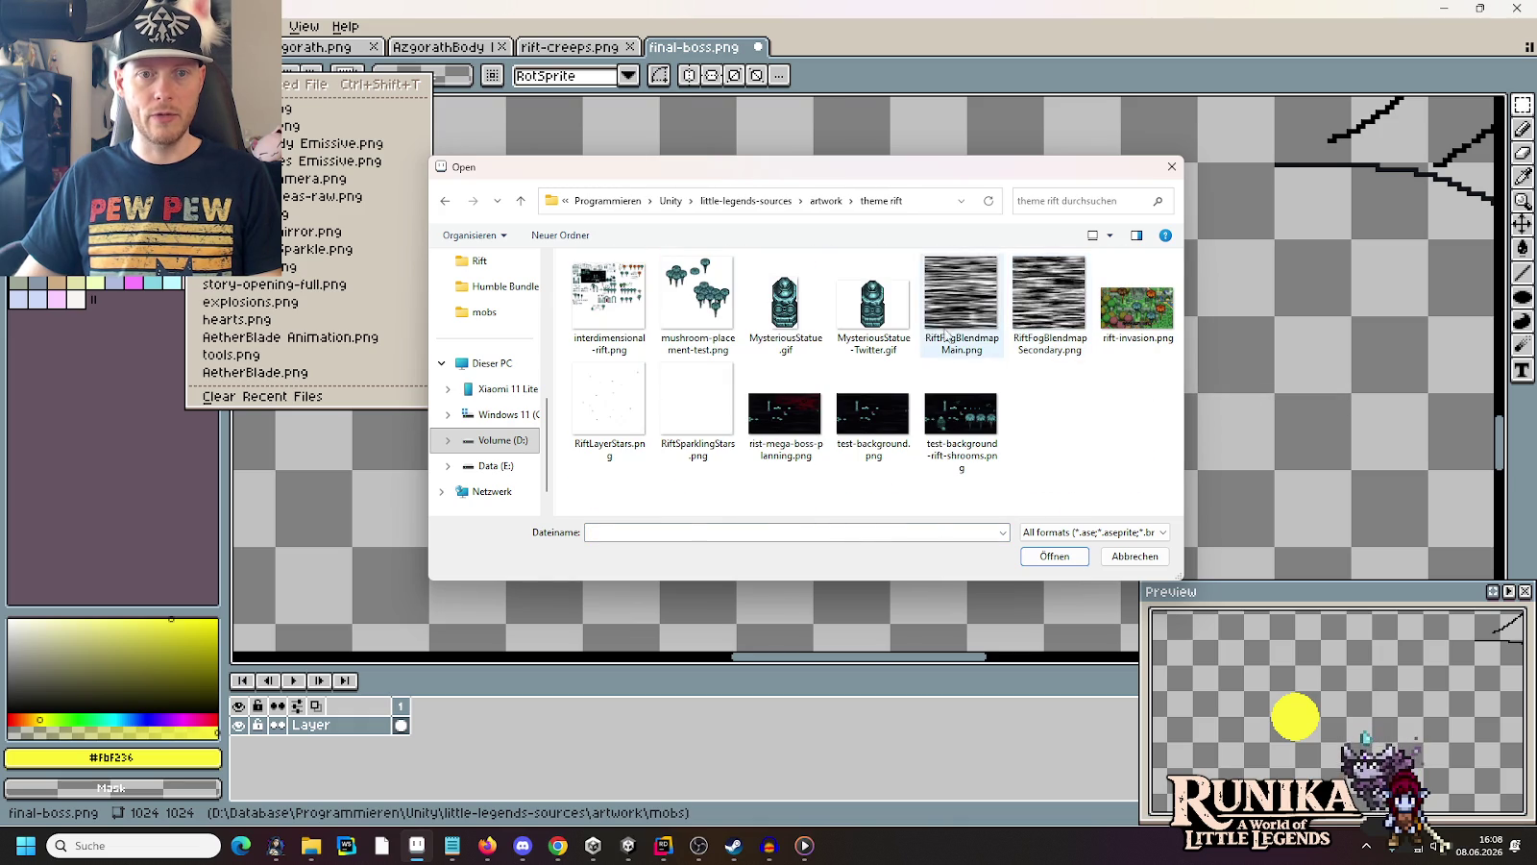
{"action": "left_click", "coordinate": [601, 294]}
{"action": "double_click", "coordinate": [593, 288]}
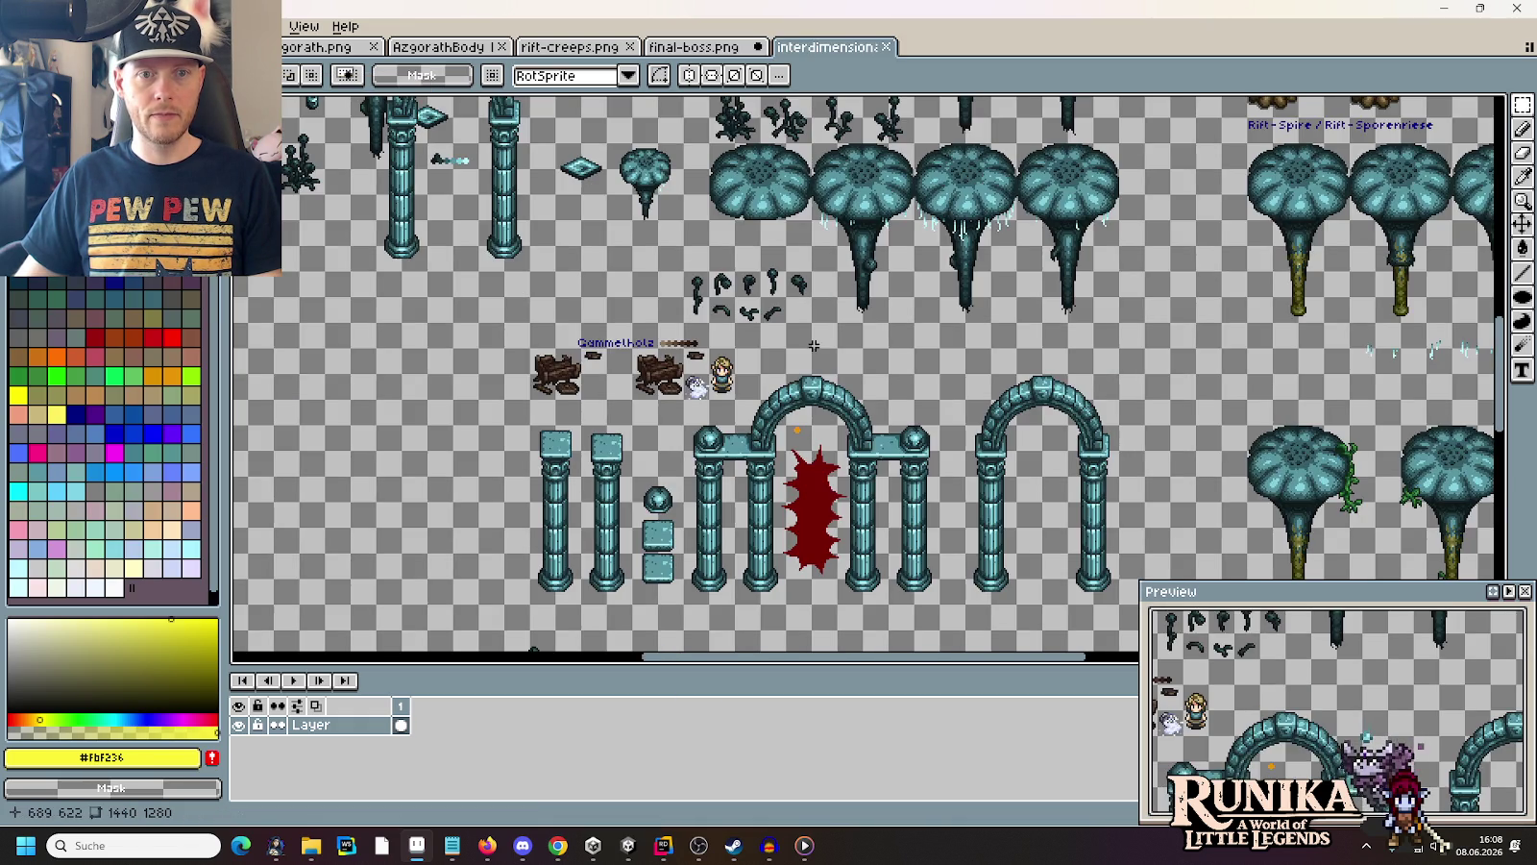
Copy the dark plant sprites into final-boss.png and place them below the large boss
{"action": "scroll", "coordinate": [834, 298], "scroll_direction": "down", "scroll_amount": 2}
{"action": "scroll", "coordinate": [834, 299], "scroll_direction": "up", "scroll_amount": 4}
{"action": "key", "text": "m"}
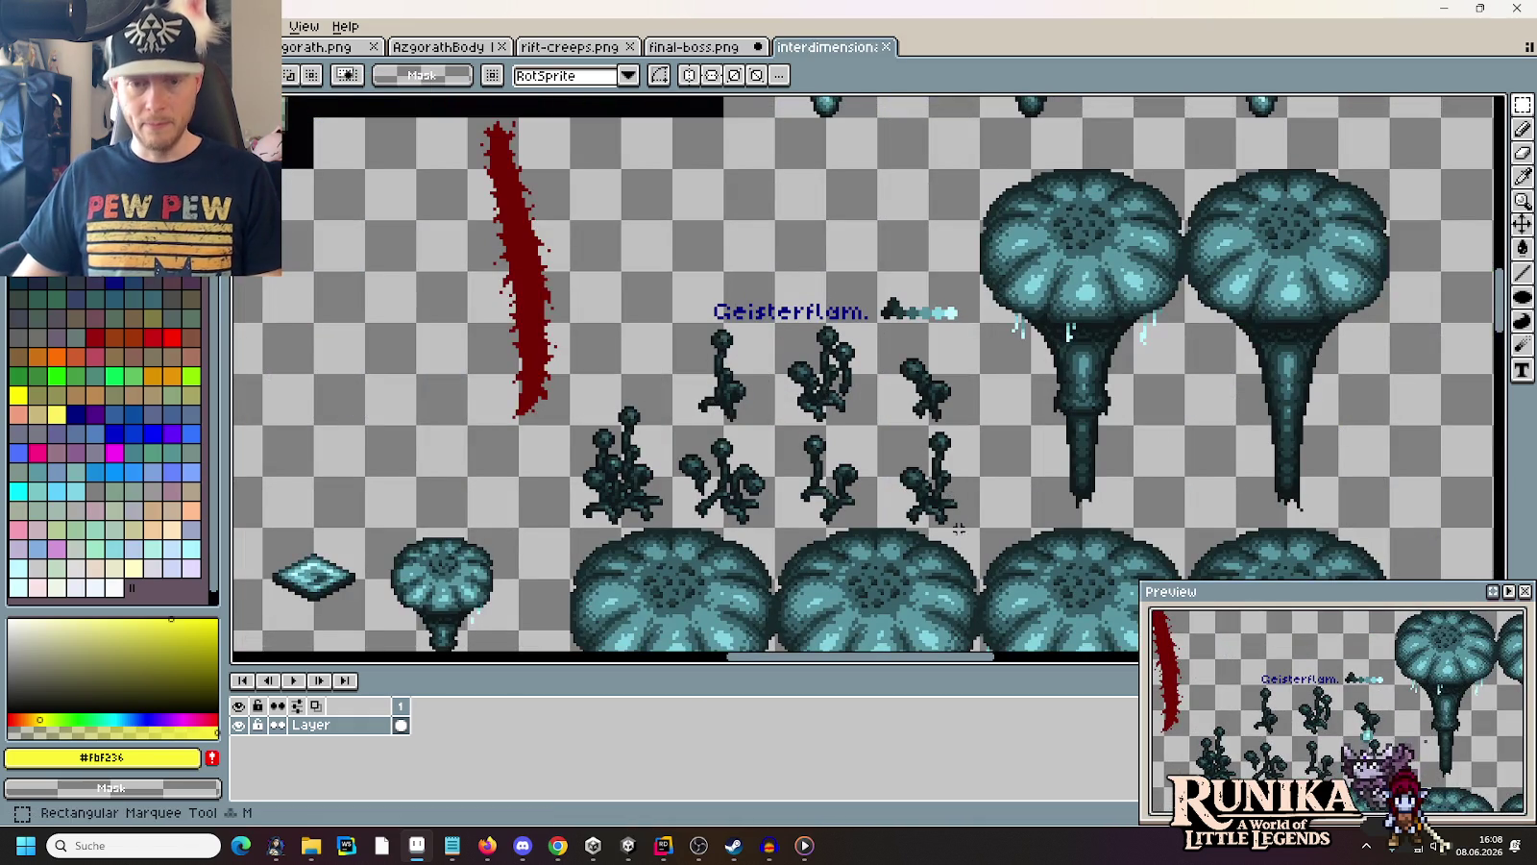
{"action": "mouse_move", "coordinate": [951, 498]}
{"action": "left_mouse_down"}
{"action": "mouse_move", "coordinate": [661, 343]}
{"action": "mouse_move", "coordinate": [621, 348]}
{"action": "left_mouse_up"}
{"action": "left_click", "coordinate": [675, 48]}
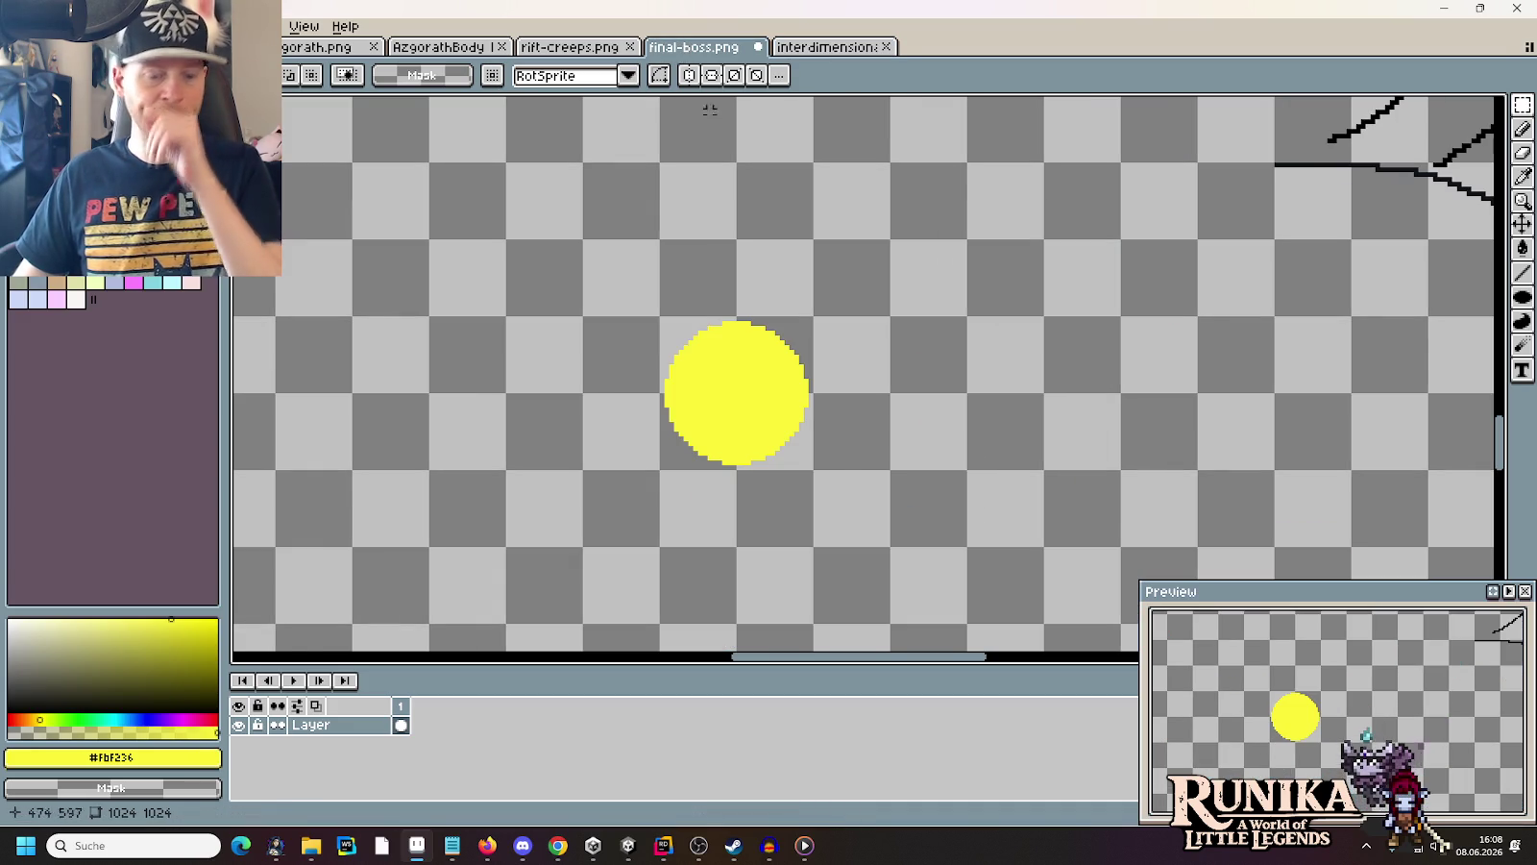
{"action": "key", "text": "ctrl+v"}
{"action": "scroll", "coordinate": [1035, 363], "scroll_direction": "down", "scroll_amount": 2}
{"action": "mouse_move", "coordinate": [1029, 356]}
{"action": "left_mouse_down"}
{"action": "mouse_move", "coordinate": [1249, 481]}
{"action": "mouse_move", "coordinate": [1504, 661]}
{"action": "mouse_move", "coordinate": [1168, 312]}
{"action": "mouse_move", "coordinate": [1383, 211]}
{"action": "mouse_move", "coordinate": [759, 307]}
{"action": "mouse_move", "coordinate": [815, 310]}
{"action": "left_mouse_up"}
{"action": "left_click", "coordinate": [815, 309]}
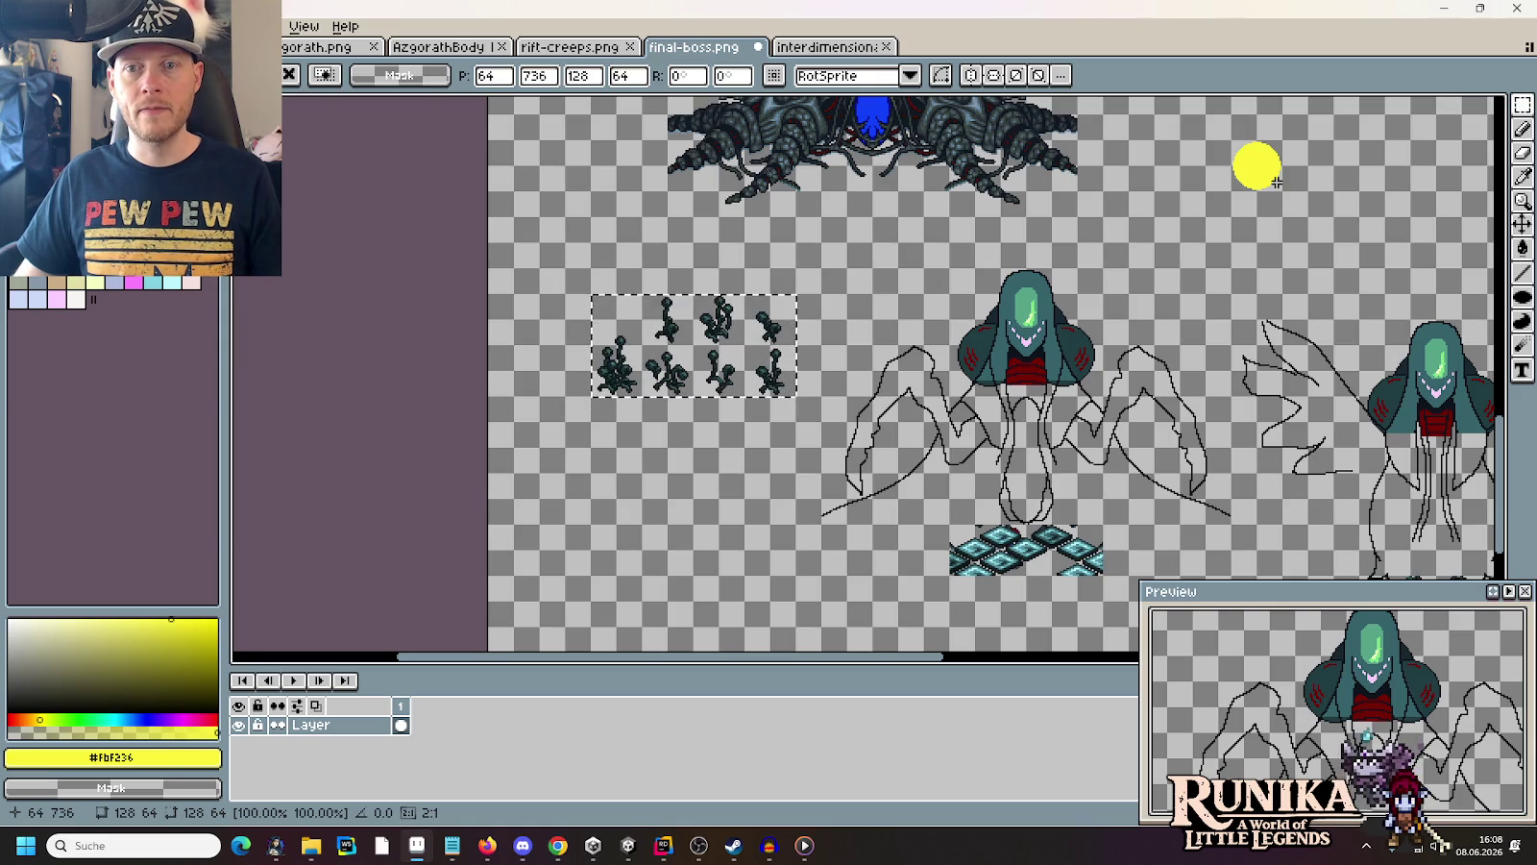
Duplicate the yellow circle and drop the copy beneath the rift plants
{"action": "left_click", "coordinate": [1257, 166]}
{"action": "mouse_move", "coordinate": [1256, 166]}
{"action": "left_mouse_down"}
{"action": "mouse_move", "coordinate": [540, 468]}
{"action": "mouse_move", "coordinate": [590, 470]}
{"action": "left_mouse_up"}
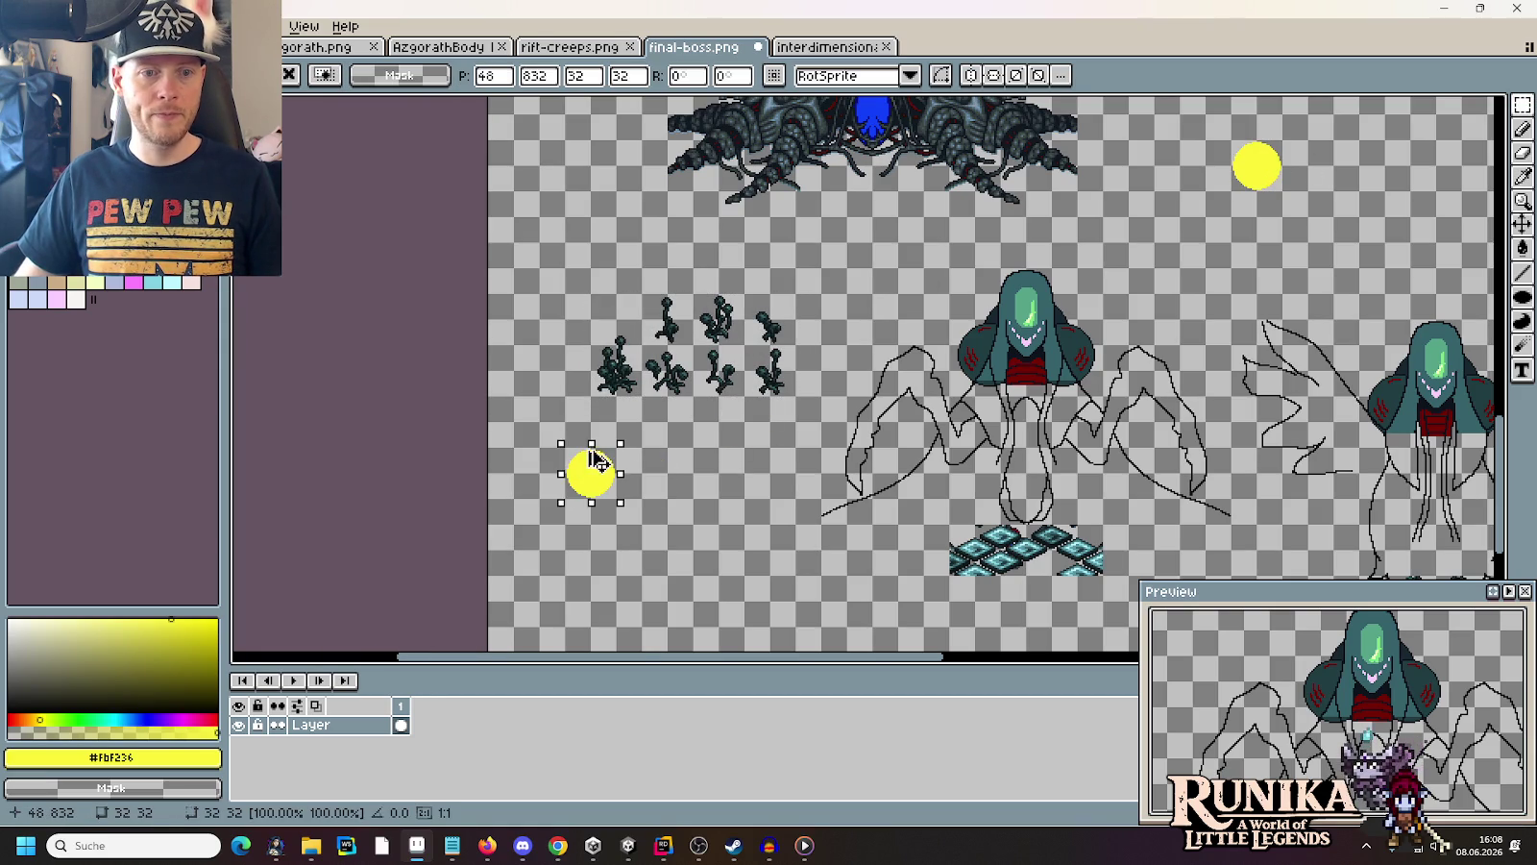
{"action": "key", "text": "Return"}
{"action": "scroll", "coordinate": [588, 470], "scroll_direction": "up", "scroll_amount": 2}
{"action": "scroll", "coordinate": [659, 453], "scroll_direction": "down", "scroll_amount": 2}
{"action": "scroll", "coordinate": [658, 453], "scroll_direction": "down", "scroll_amount": 2}
{"action": "scroll", "coordinate": [792, 180], "scroll_direction": "up", "scroll_amount": 5}
{"action": "scroll", "coordinate": [792, 180], "scroll_direction": "down", "scroll_amount": 2}
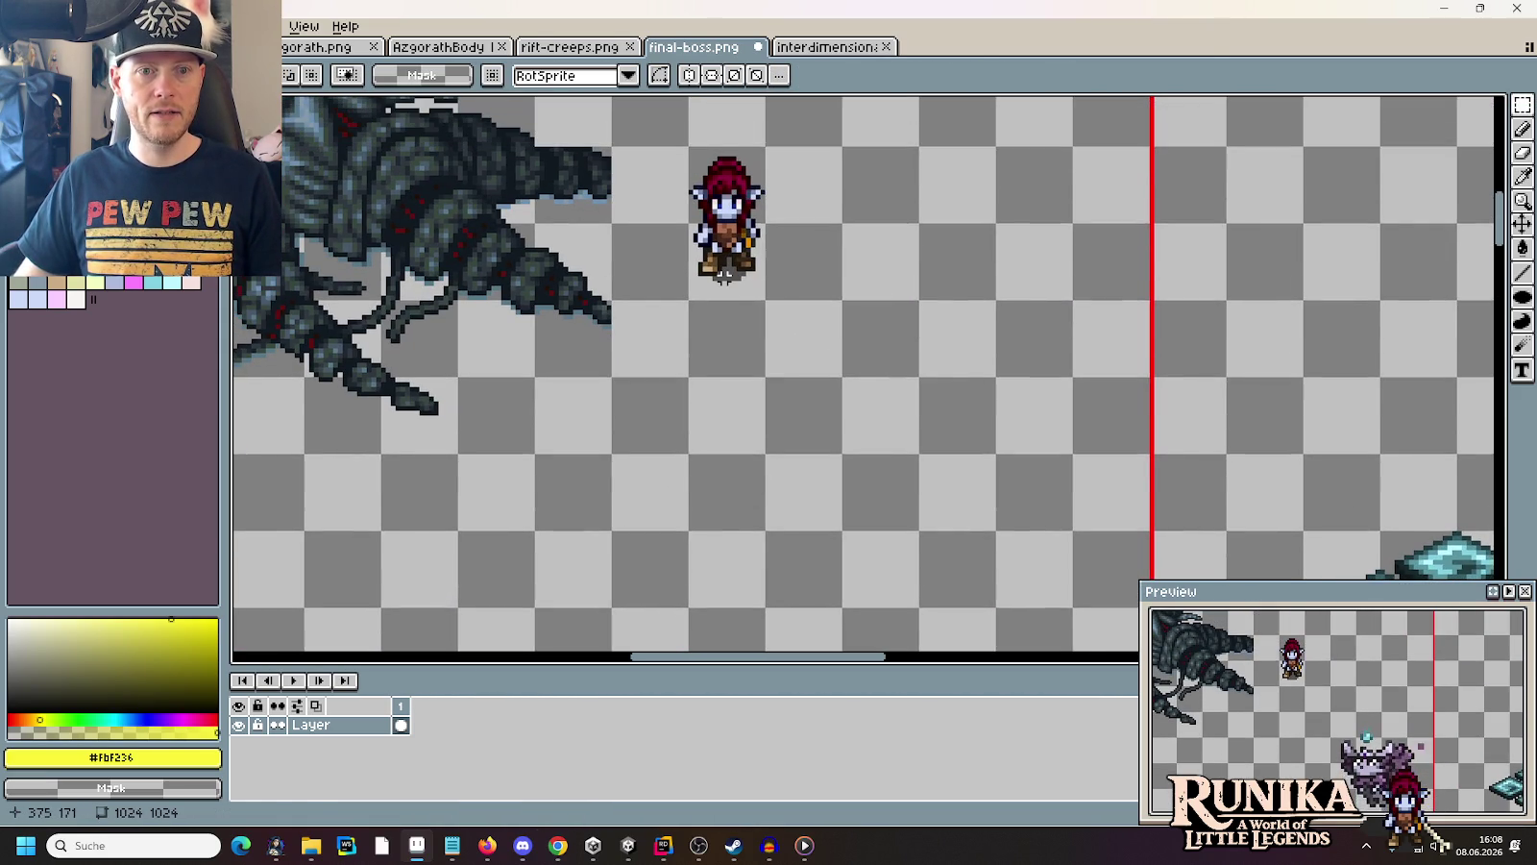
Paste the red-haired character sprite beside the circle copy and commit it
{"action": "left_click_drag", "start_coordinate": [686, 143], "coordinate": [769, 303]}
{"action": "scroll", "coordinate": [847, 264], "scroll_direction": "down", "scroll_amount": 3}
{"action": "scroll", "coordinate": [769, 435], "scroll_direction": "down", "scroll_amount": 3}
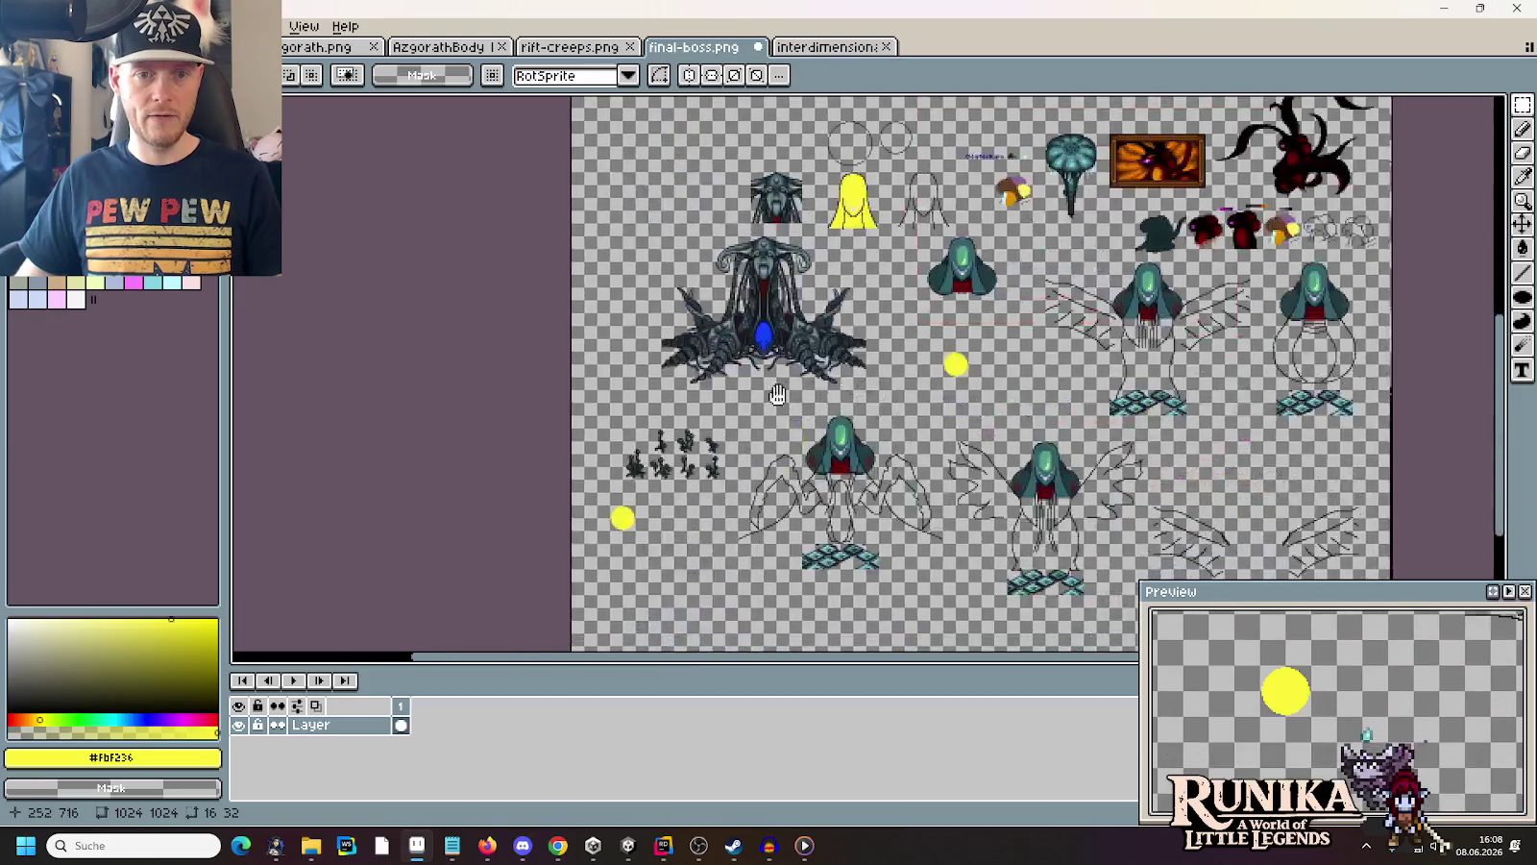
{"action": "scroll", "coordinate": [731, 366], "scroll_direction": "up", "scroll_amount": 3}
{"action": "key", "text": "ctrl+v"}
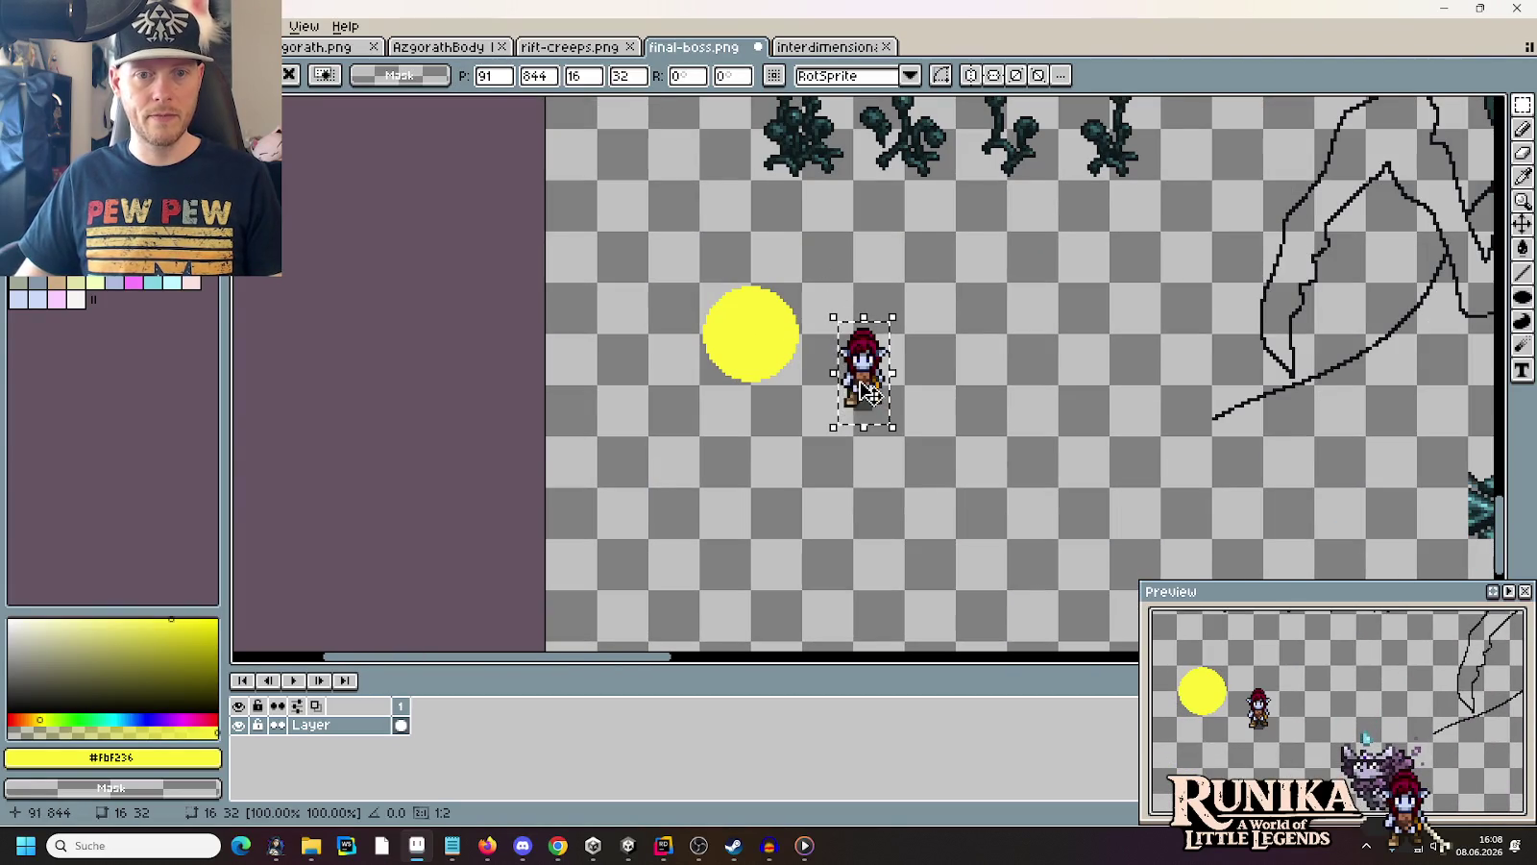
{"action": "left_click_drag", "start_coordinate": [863, 376], "coordinate": [881, 387]}
{"action": "left_click", "coordinate": [1037, 352]}
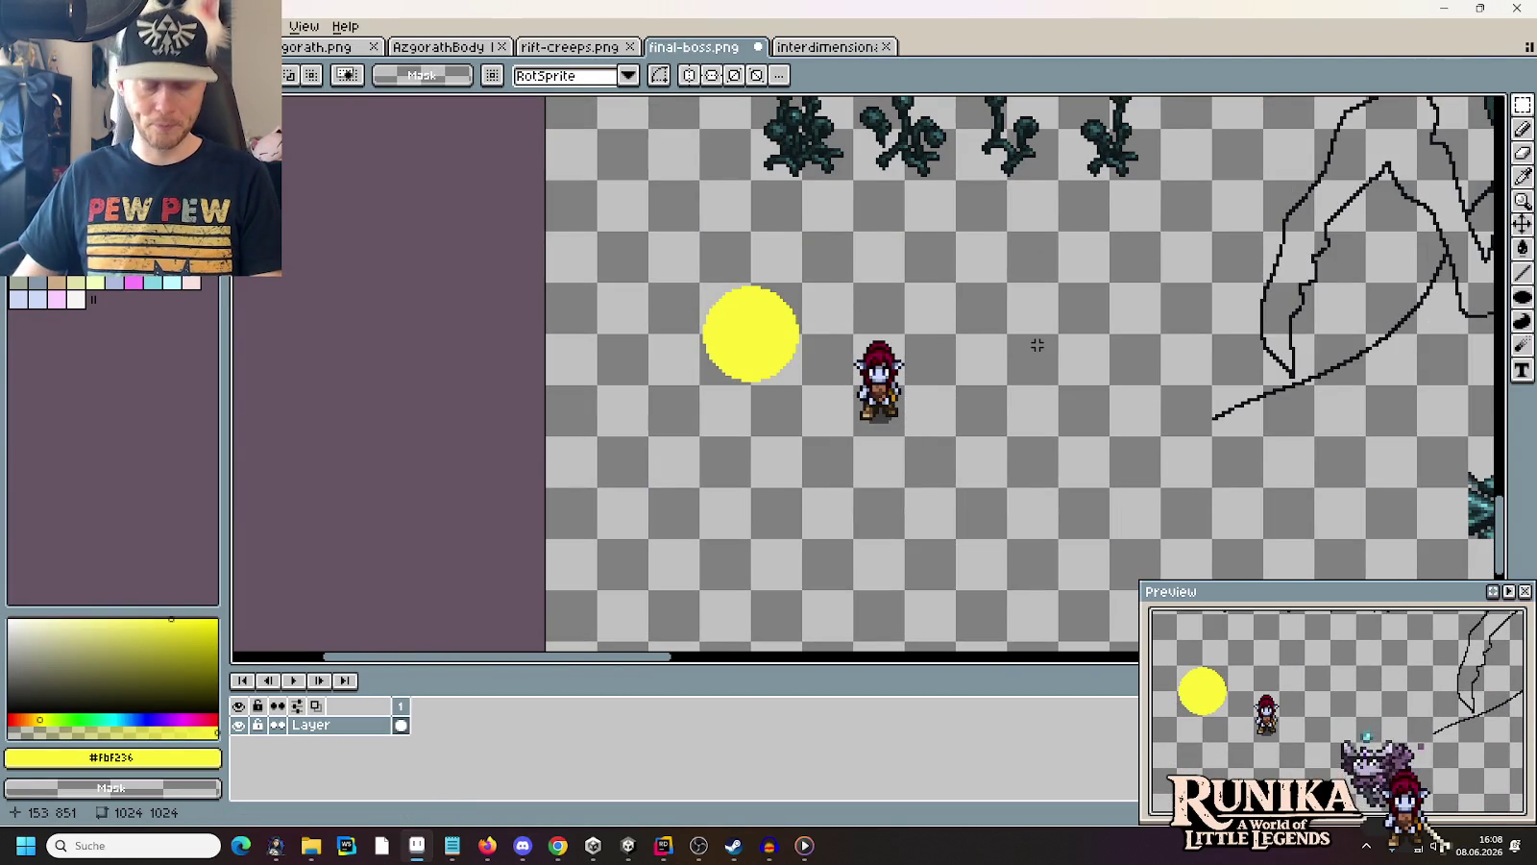
{"action": "scroll", "coordinate": [852, 260], "scroll_direction": "up", "scroll_amount": 2}
{"action": "left_click_drag", "start_coordinate": [852, 260], "coordinate": [854, 354]}
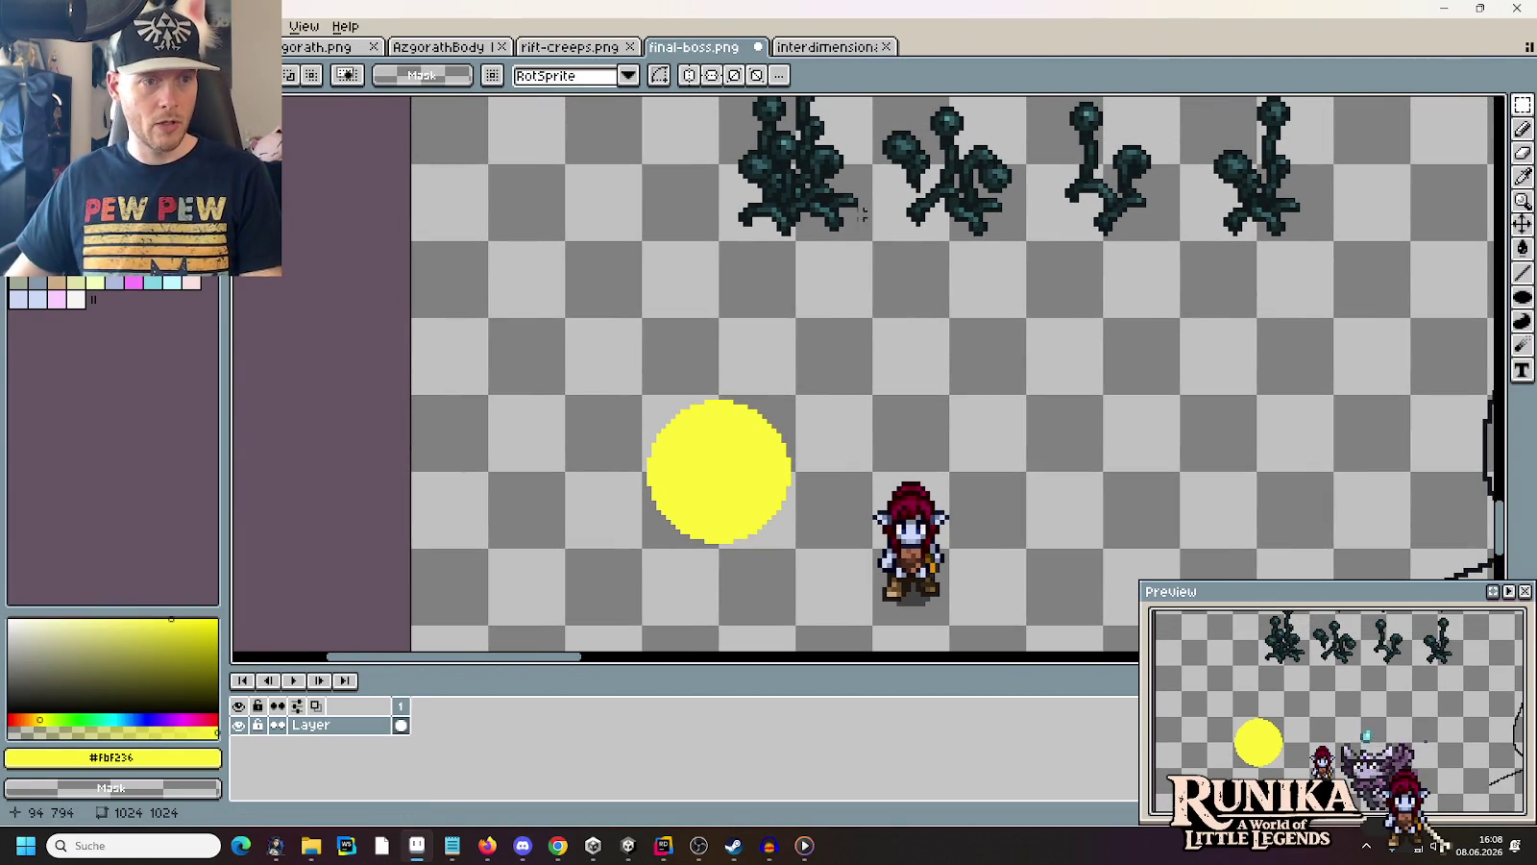
{"action": "key", "text": "i"}
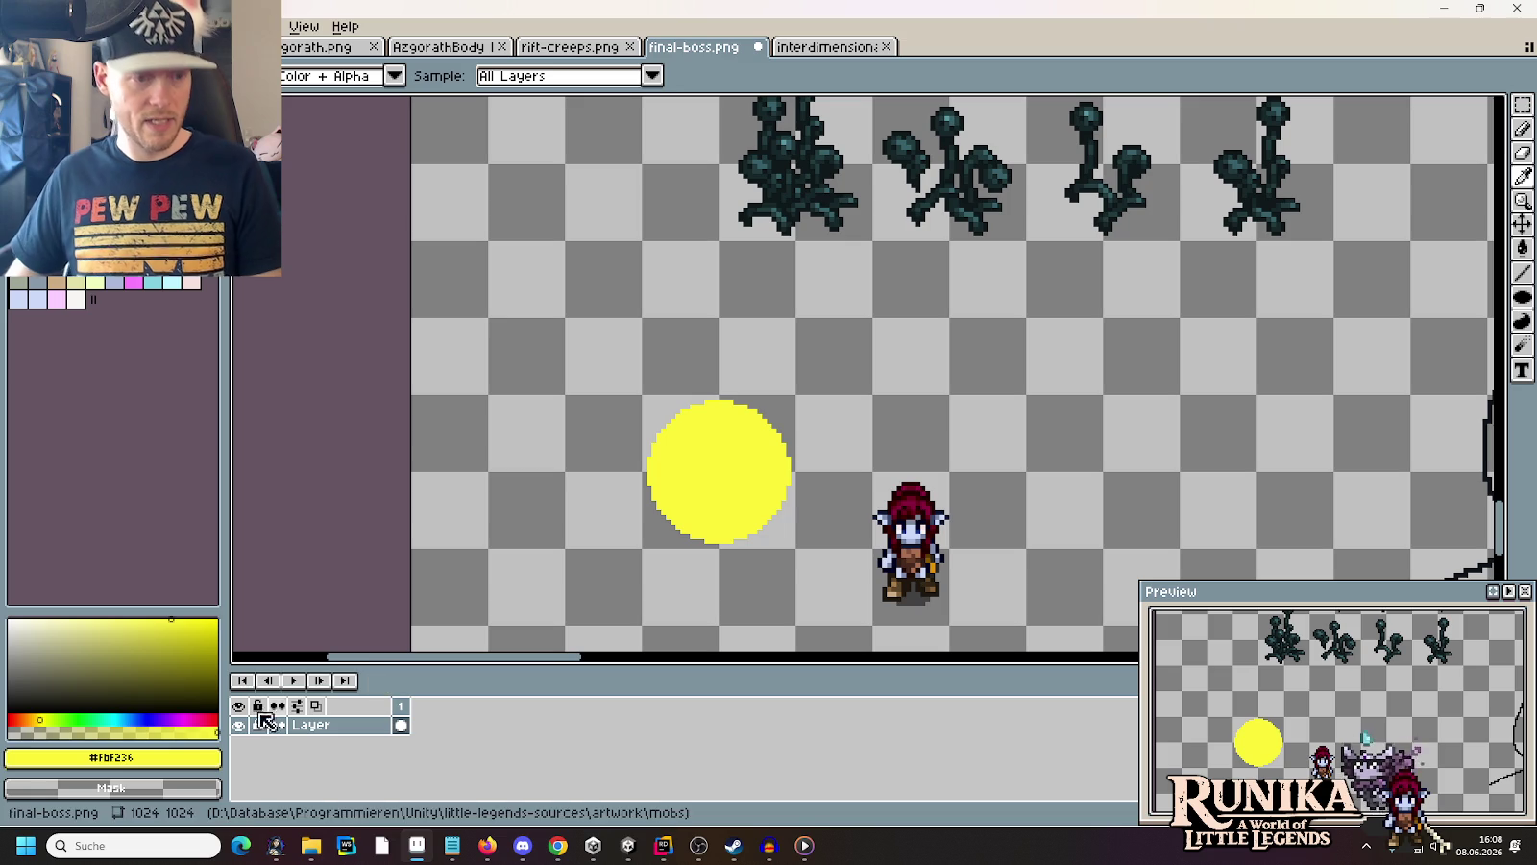
Set the drawing colour to a warmer, darker yellow (value 76) and fill the orb's lower part
{"action": "left_click", "coordinate": [37, 715]}
{"action": "left_click", "coordinate": [77, 761]}
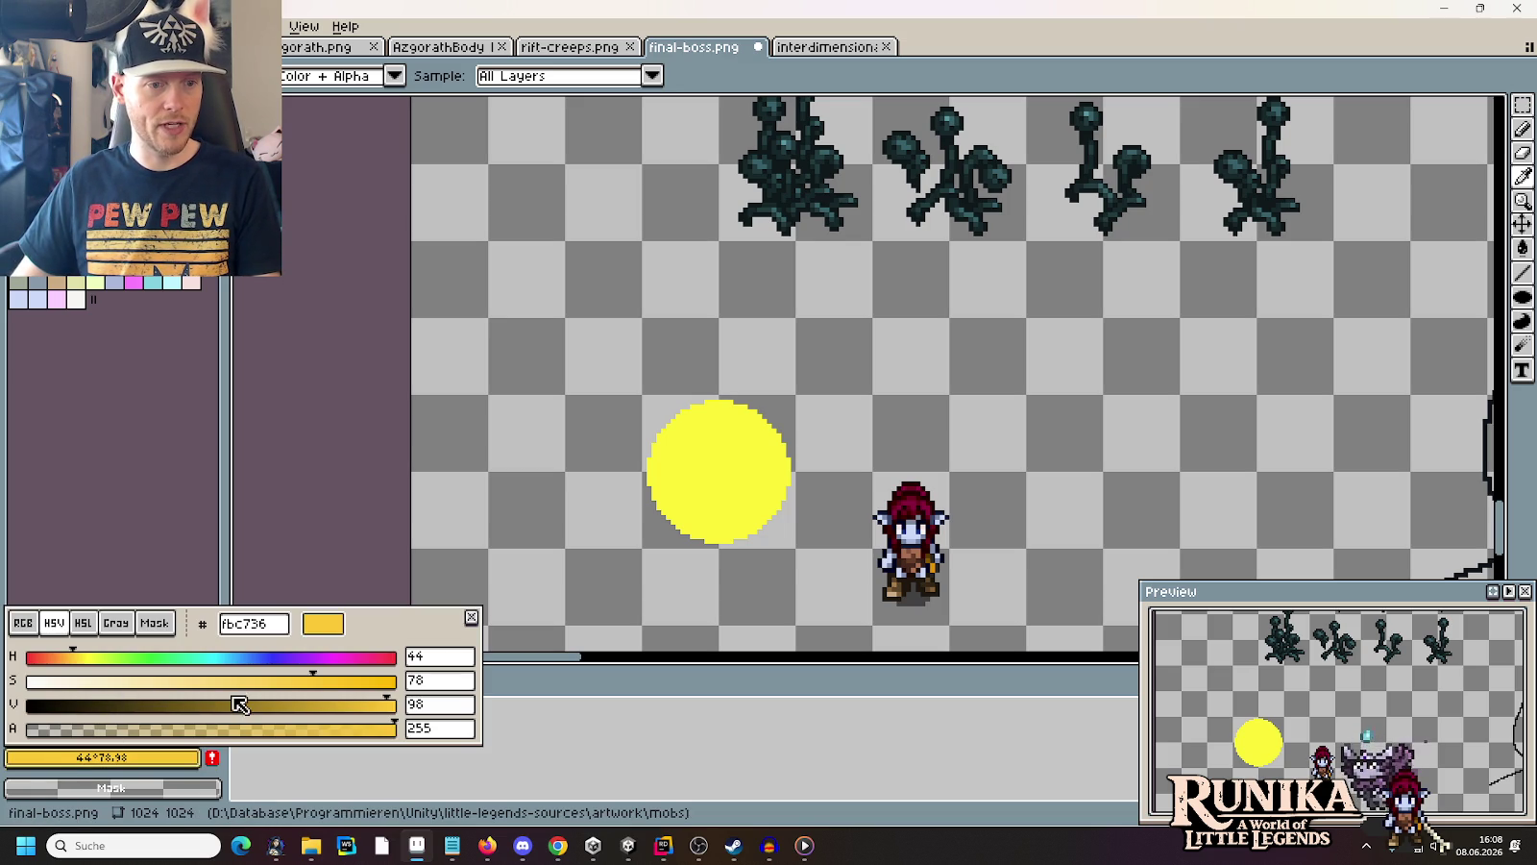
{"action": "left_click", "coordinate": [312, 712]}
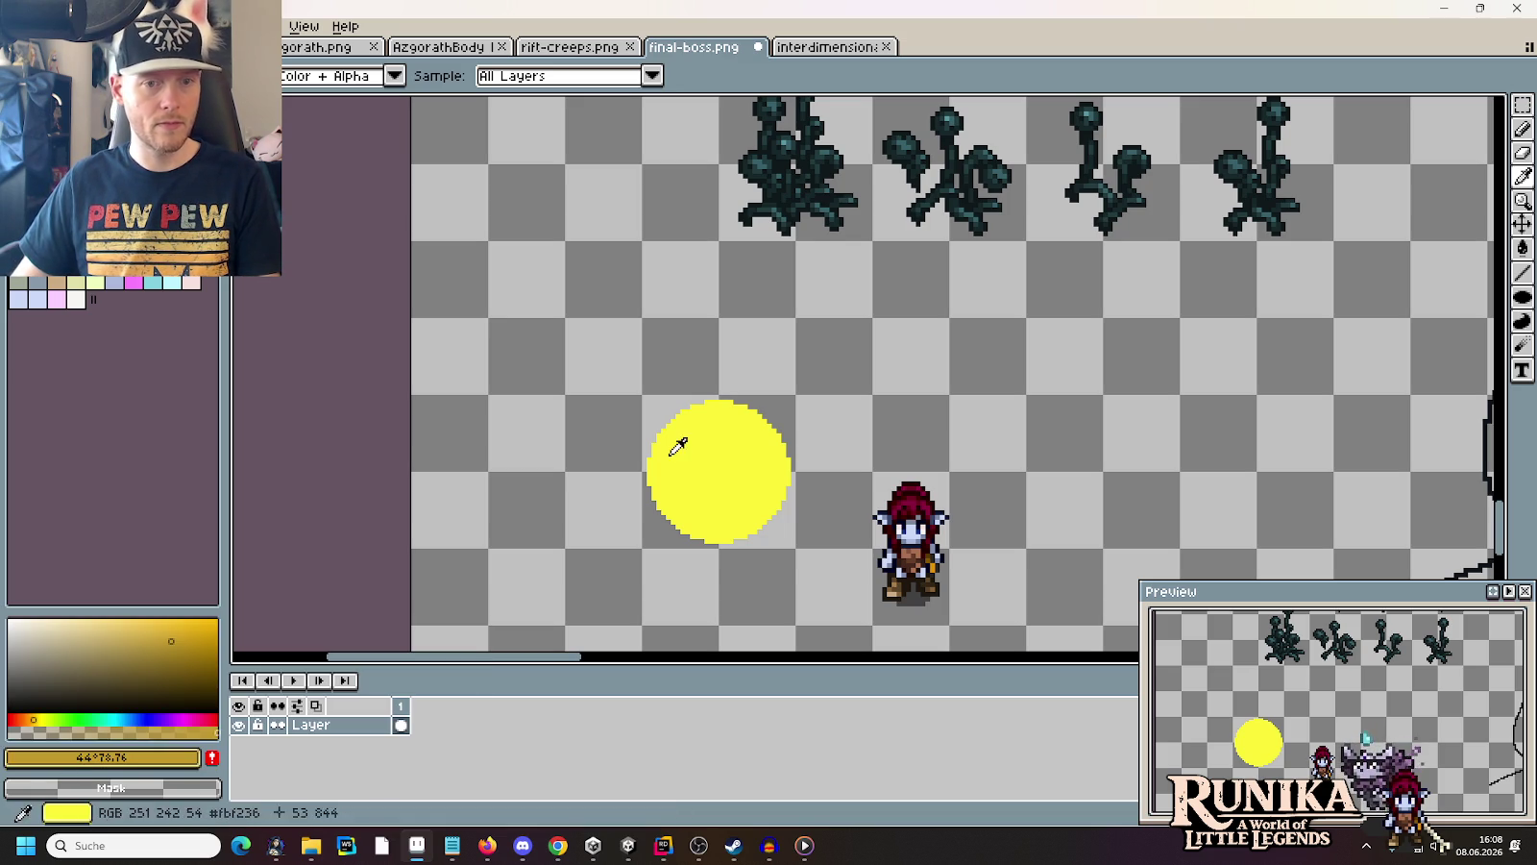
{"action": "key", "text": "b"}
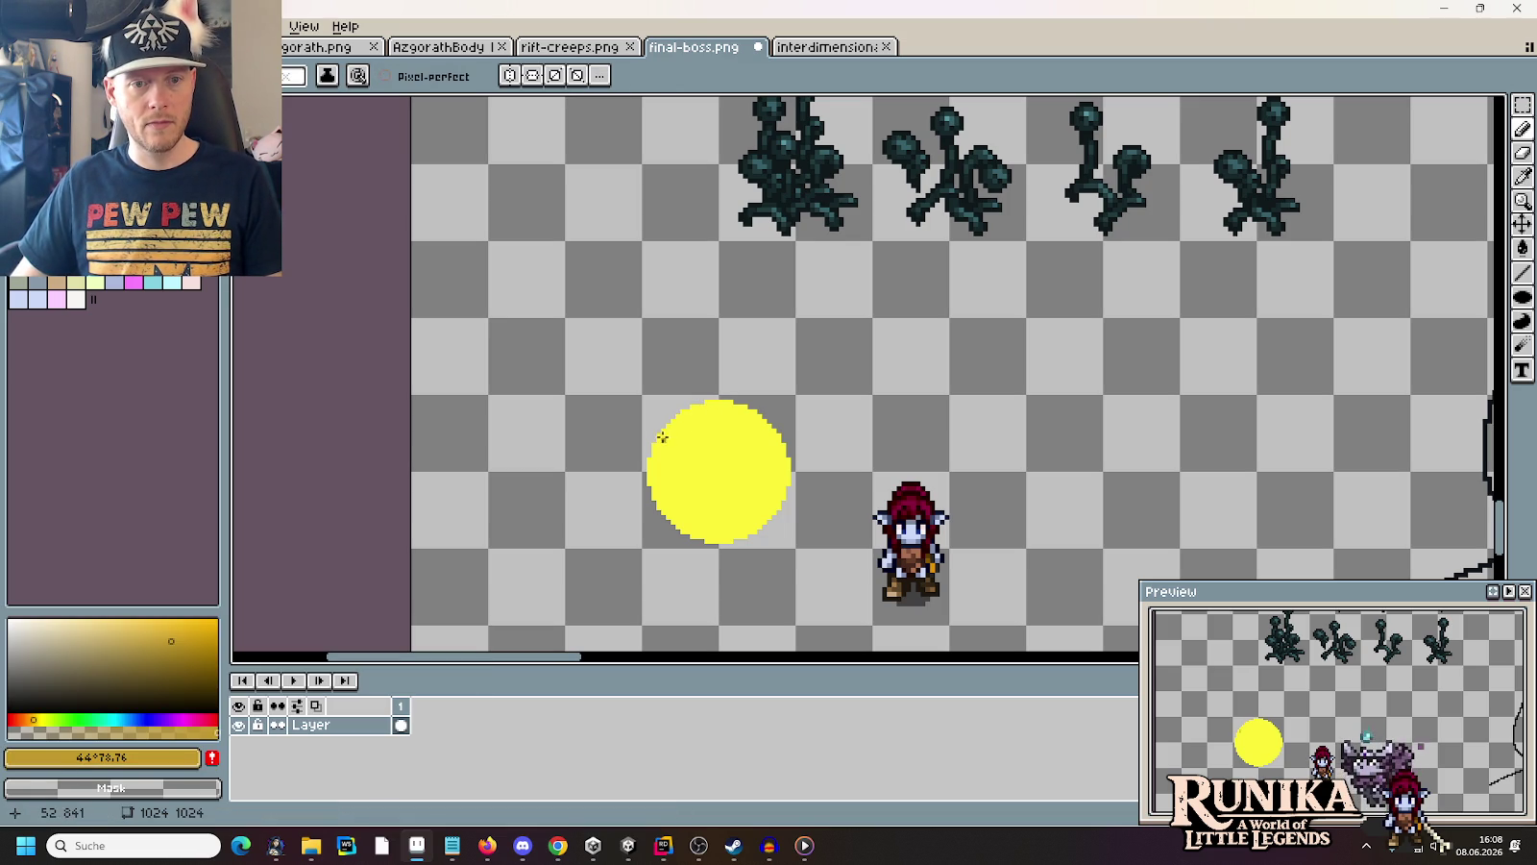
{"action": "left_click_drag", "start_coordinate": [663, 429], "coordinate": [670, 499]}
{"action": "key", "text": "ctrl+z"}
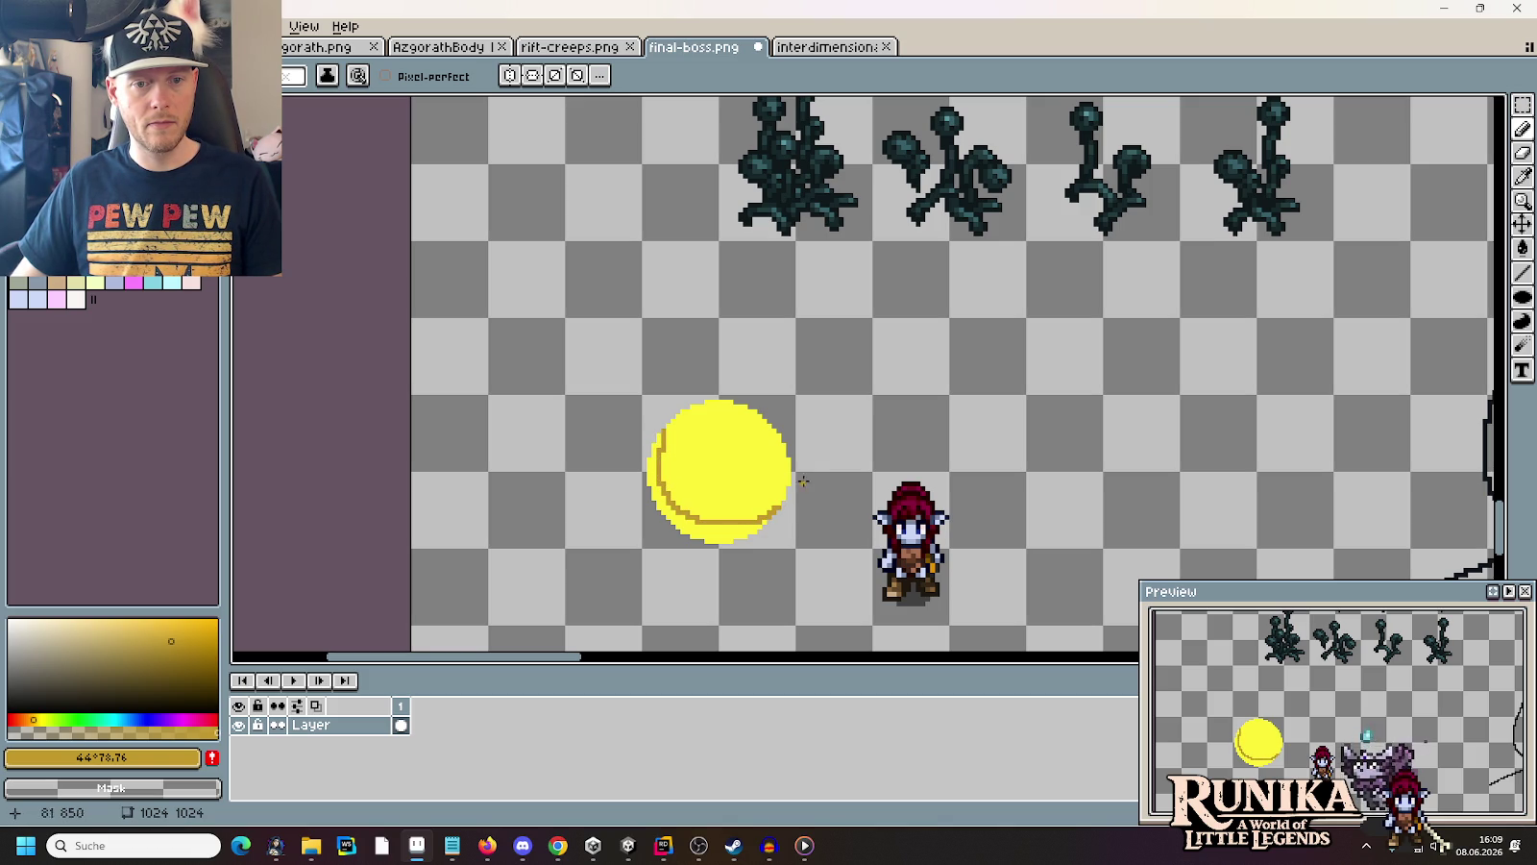
{"action": "key", "text": "g"}
{"action": "left_click", "coordinate": [697, 524]}
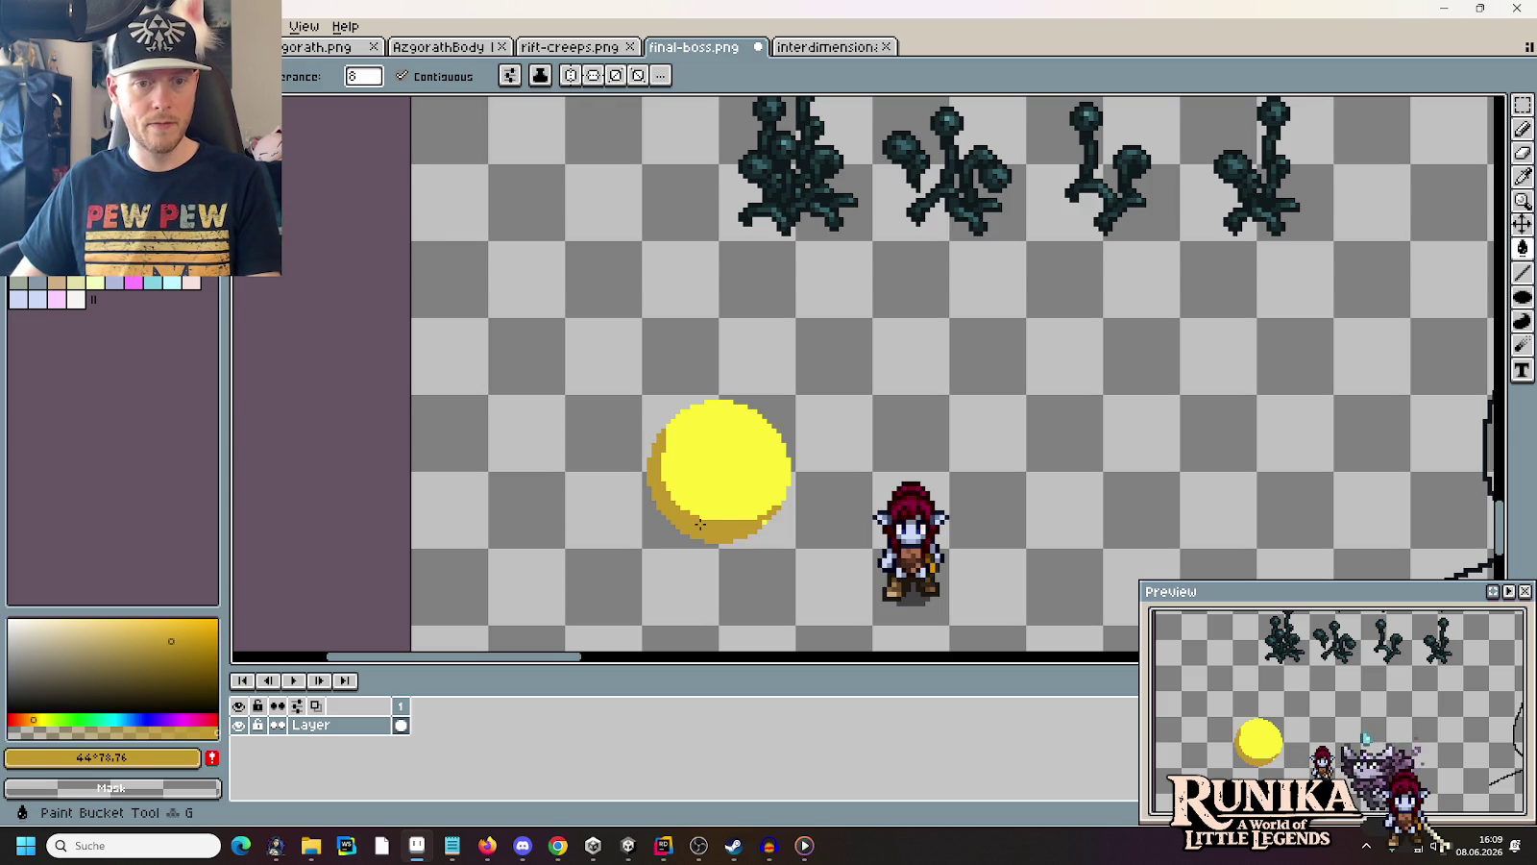
{"action": "key", "text": "b"}
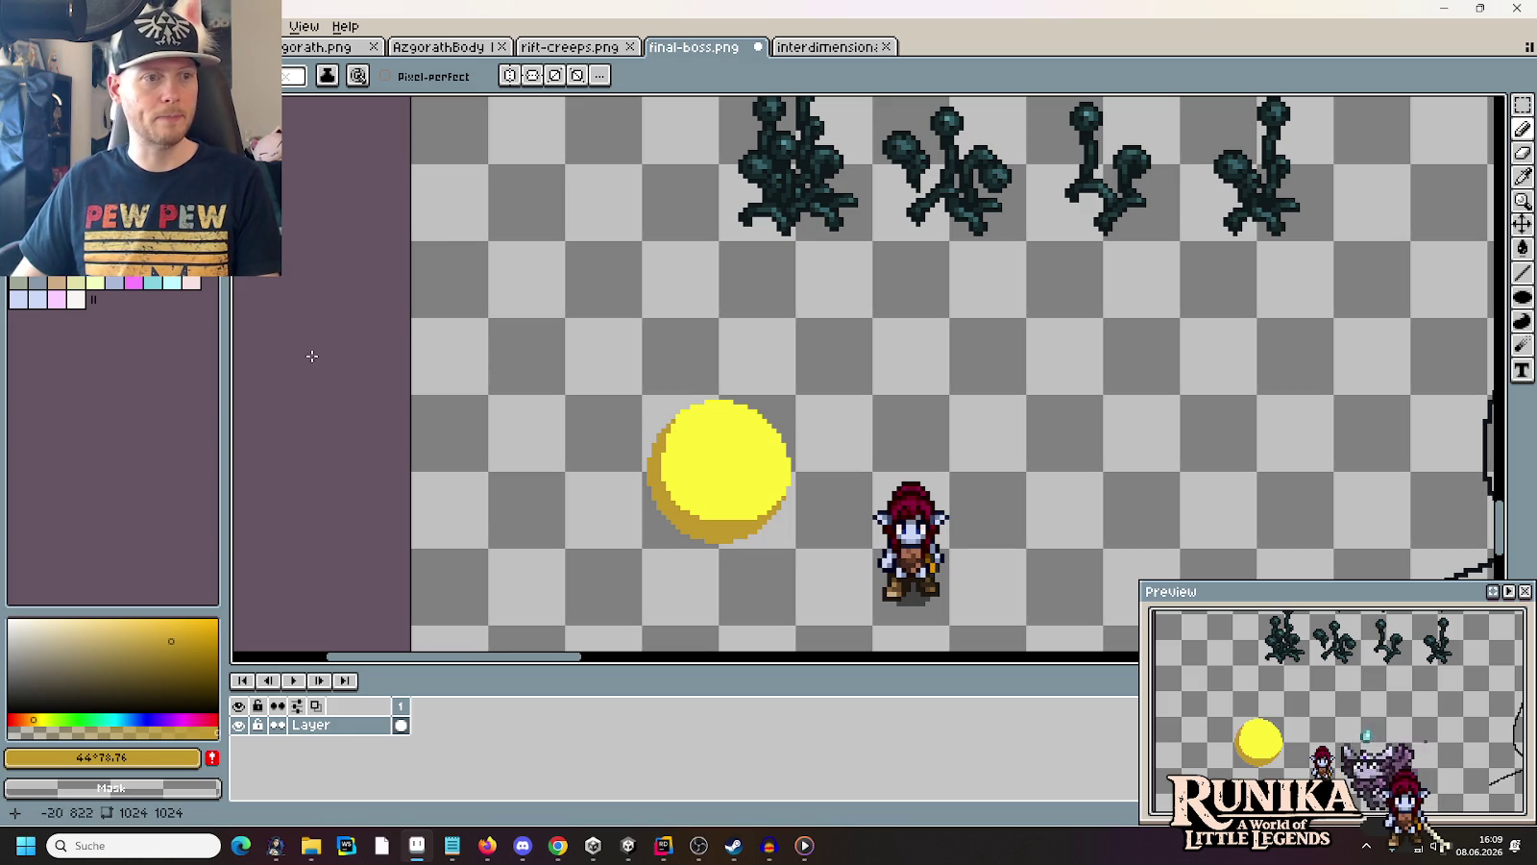
Paint darker crater spots on the orb using its picked yellow shades, then select the spotted orb
{"action": "key", "text": "i"}
{"action": "left_click", "coordinate": [748, 473]}
{"action": "key", "text": "b"}
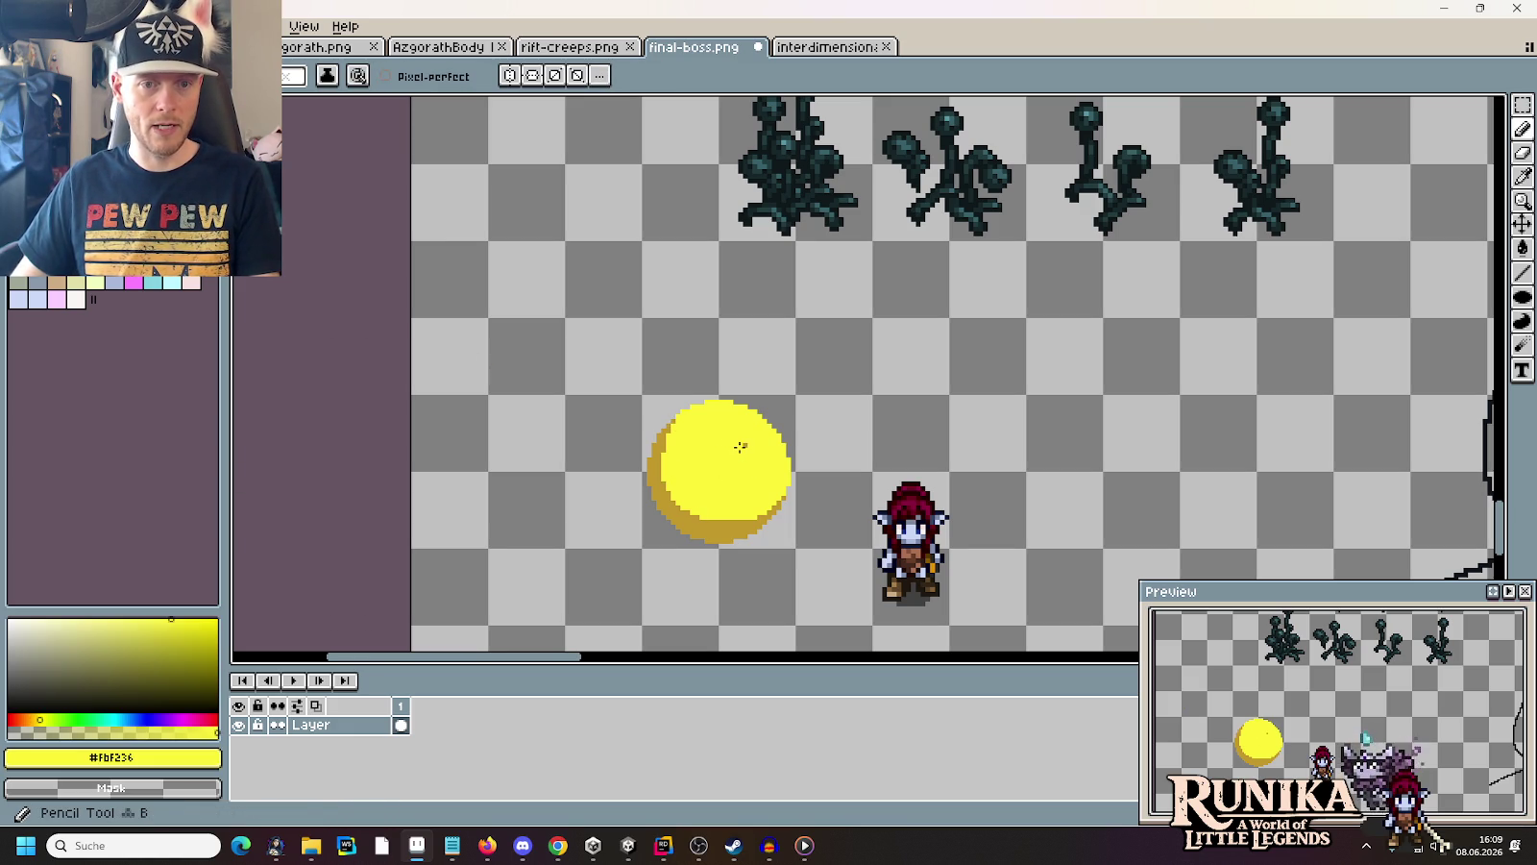
{"action": "key", "text": "i"}
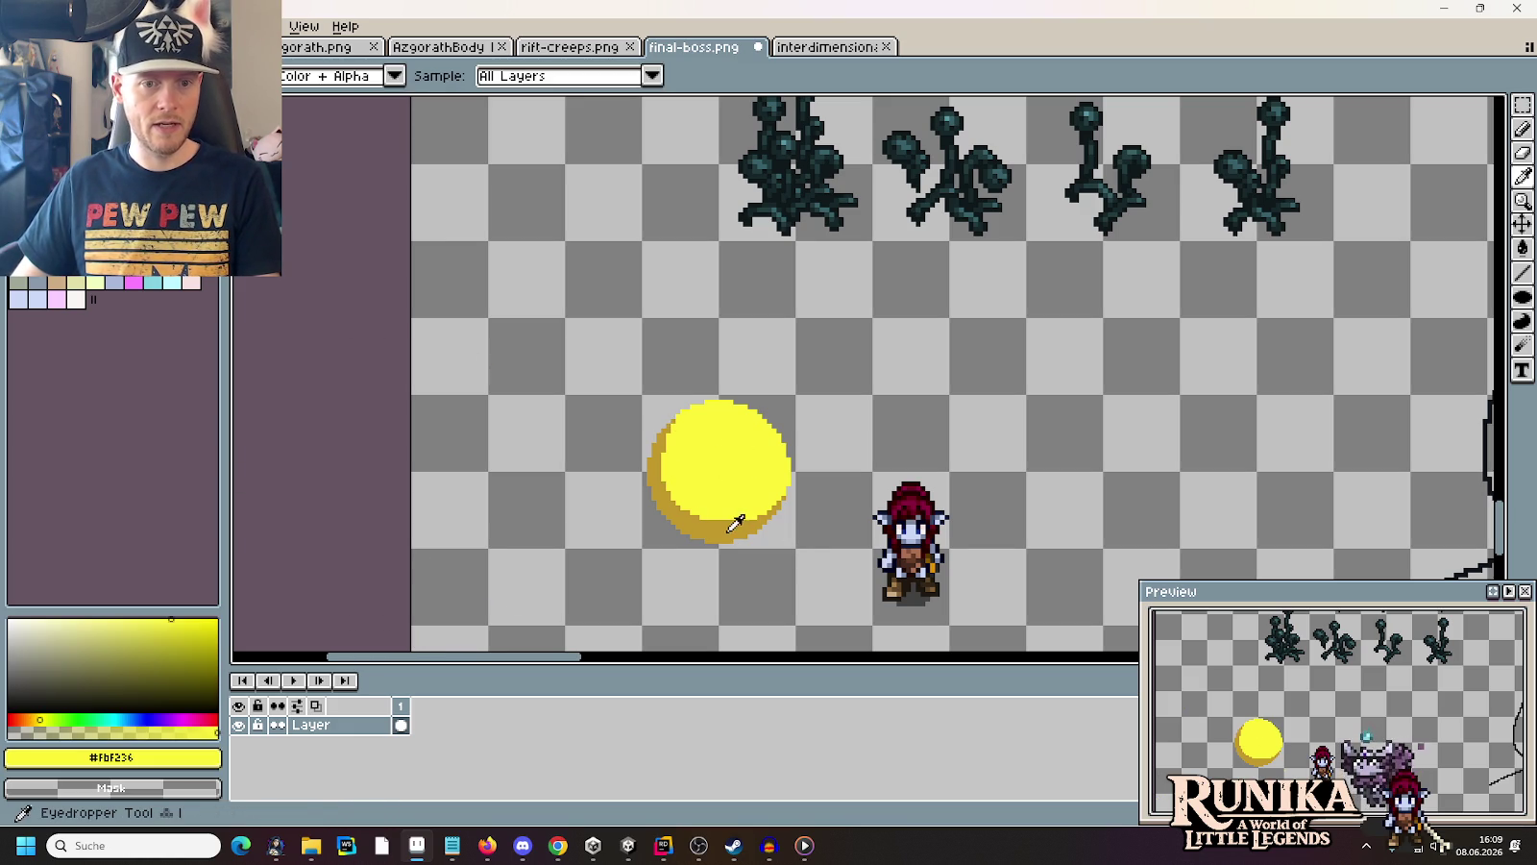
{"action": "left_click", "coordinate": [739, 524]}
{"action": "key", "text": "b"}
{"action": "left_click_drag", "start_coordinate": [713, 487], "coordinate": [712, 485]}
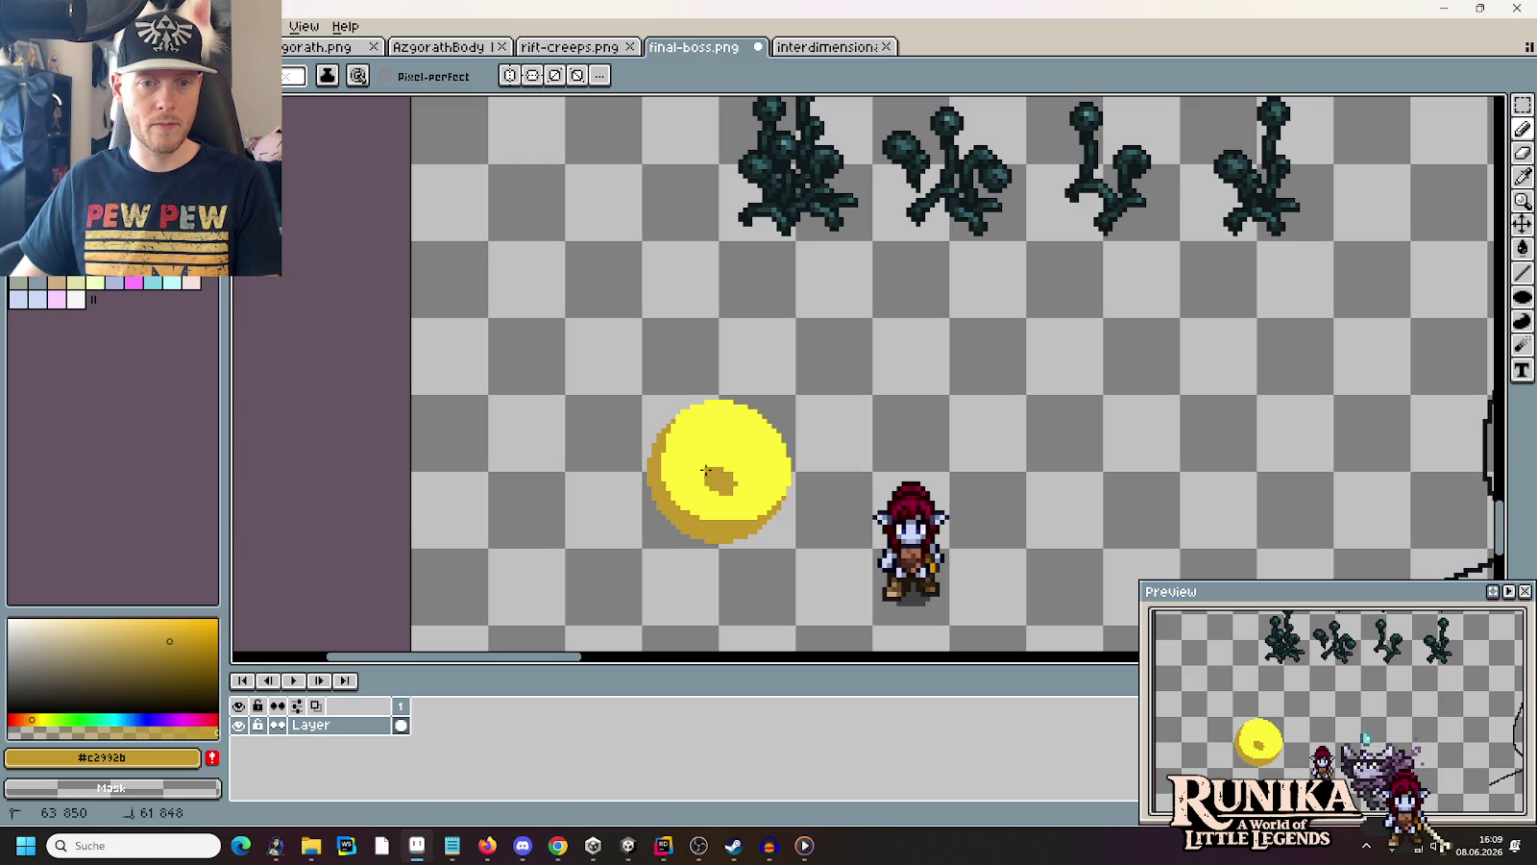
{"action": "left_click_drag", "start_coordinate": [740, 425], "coordinate": [690, 443]}
{"action": "left_click_drag", "start_coordinate": [764, 487], "coordinate": [772, 489]}
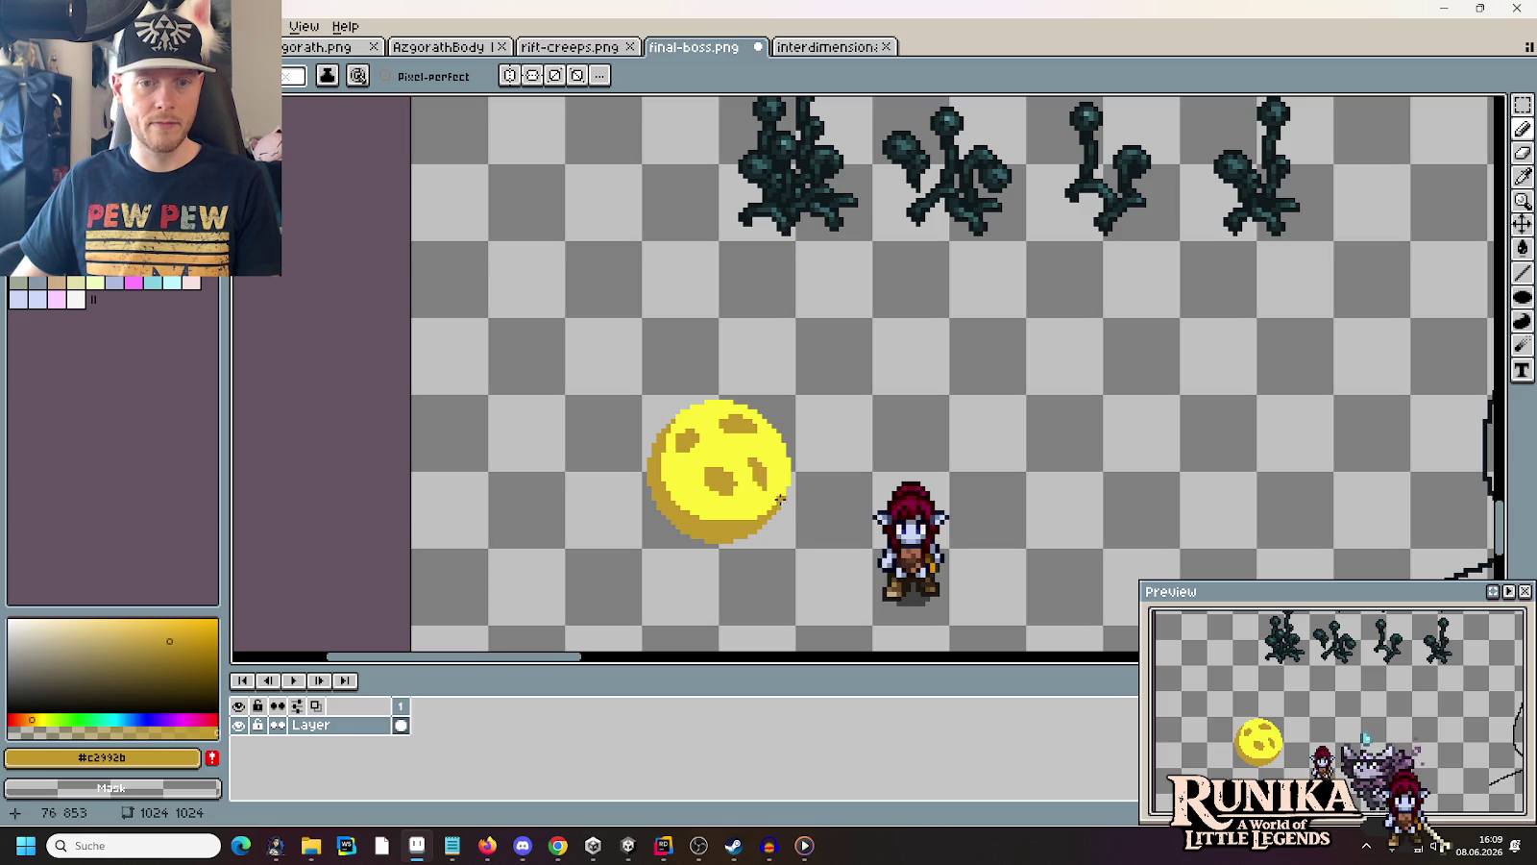
{"action": "key", "text": "m"}
{"action": "left_click_drag", "start_coordinate": [794, 544], "coordinate": [646, 398]}
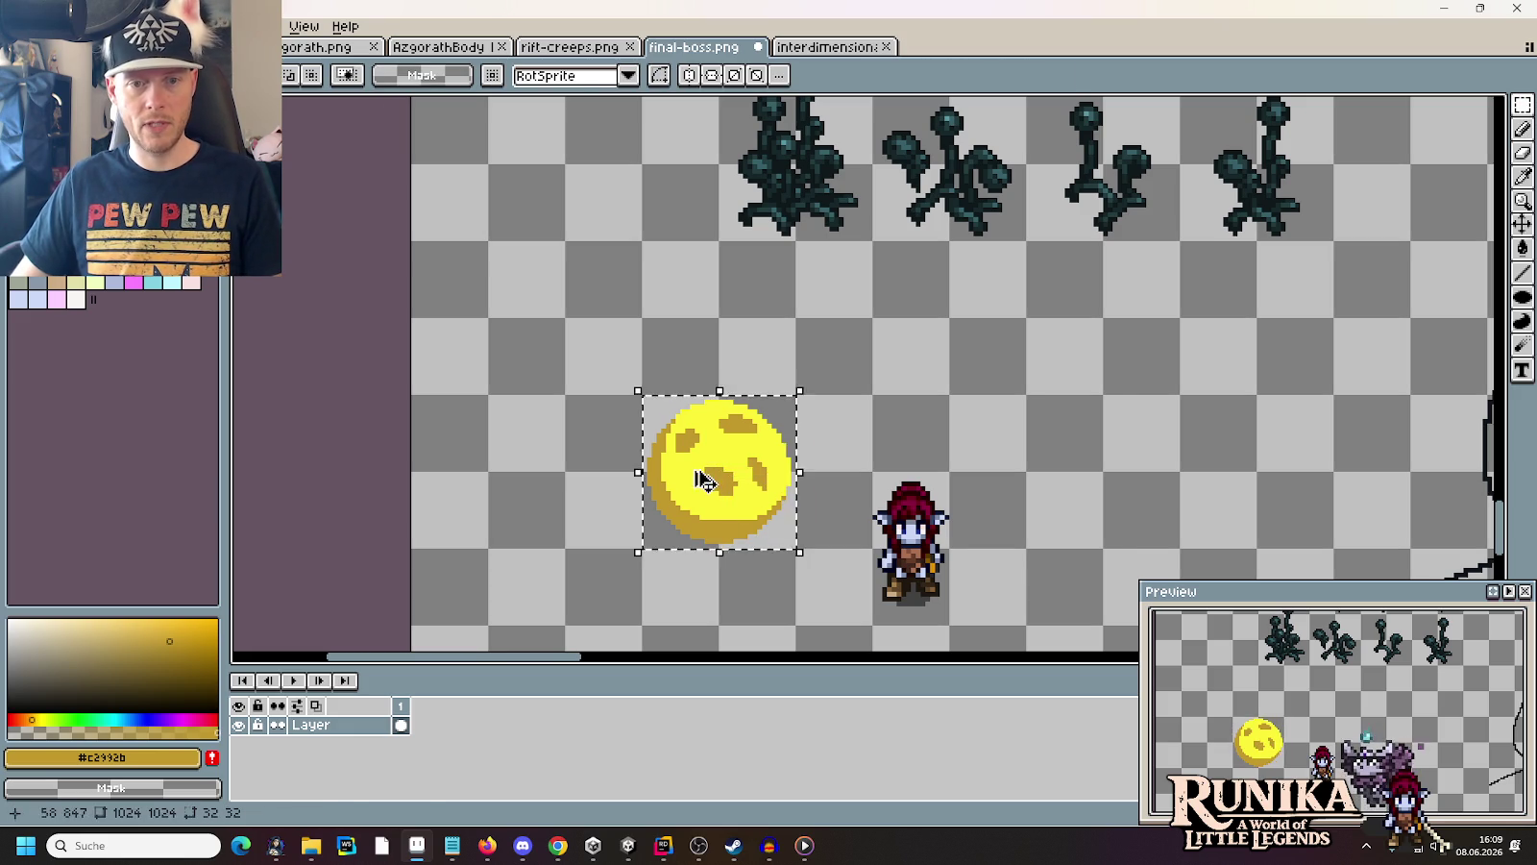
Place a copy of the spotted orb to the right and move a creep piece beside it
{"action": "left_click_drag", "start_coordinate": [704, 480], "coordinate": [1105, 490]}
{"action": "left_click", "coordinate": [933, 327]}
{"action": "left_click_drag", "start_coordinate": [933, 327], "coordinate": [686, 384]}
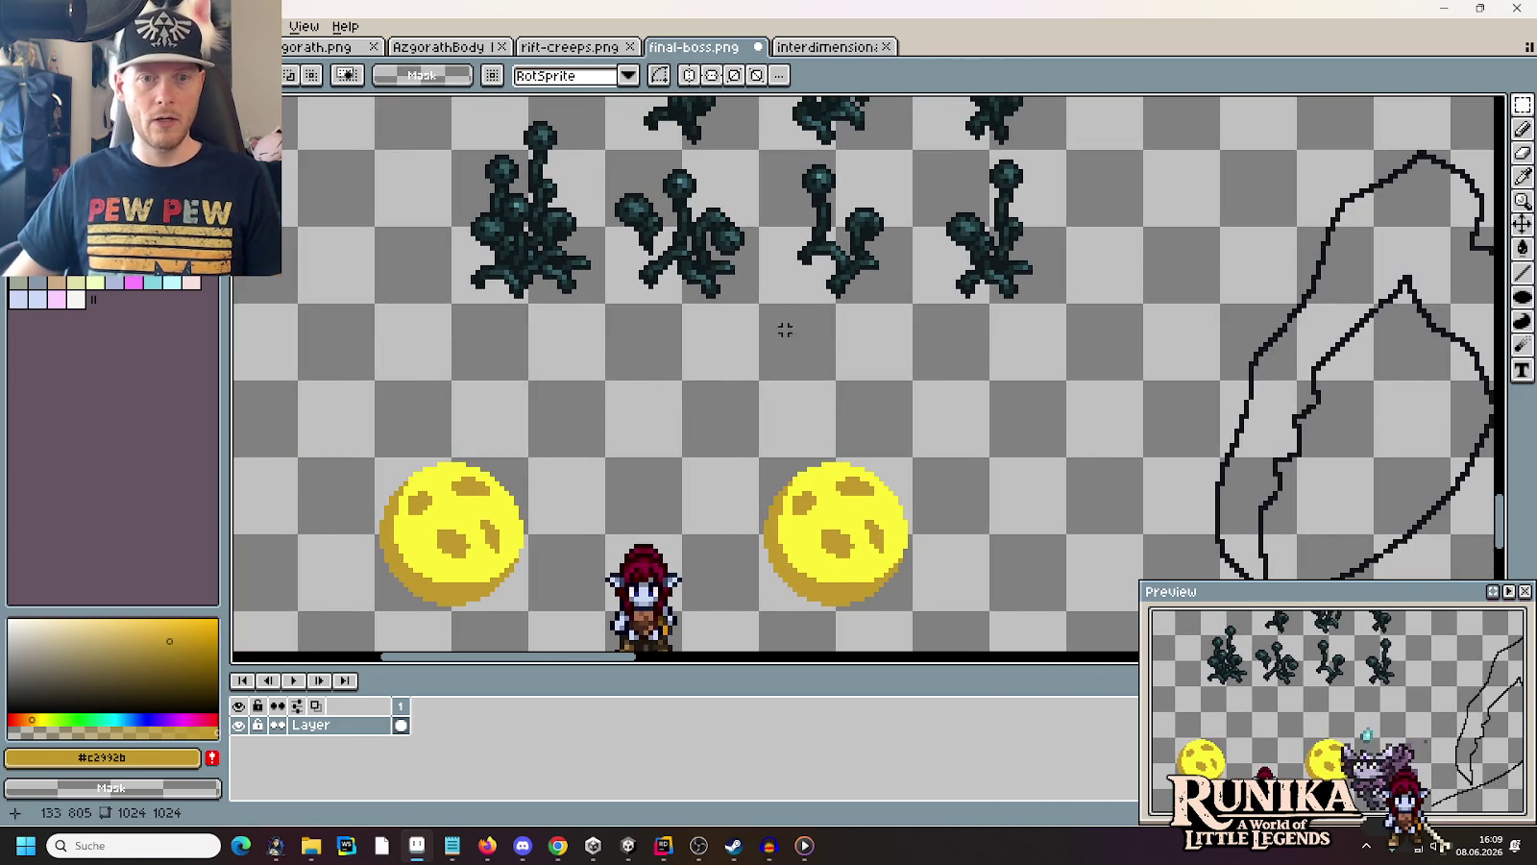
{"action": "scroll", "coordinate": [823, 346], "scroll_direction": "up", "scroll_amount": 1}
{"action": "mouse_move", "coordinate": [635, 240]}
{"action": "left_mouse_down"}
{"action": "mouse_move", "coordinate": [711, 348]}
{"action": "mouse_move", "coordinate": [800, 558]}
{"action": "mouse_move", "coordinate": [796, 524]}
{"action": "mouse_move", "coordinate": [793, 537]}
{"action": "left_mouse_up"}
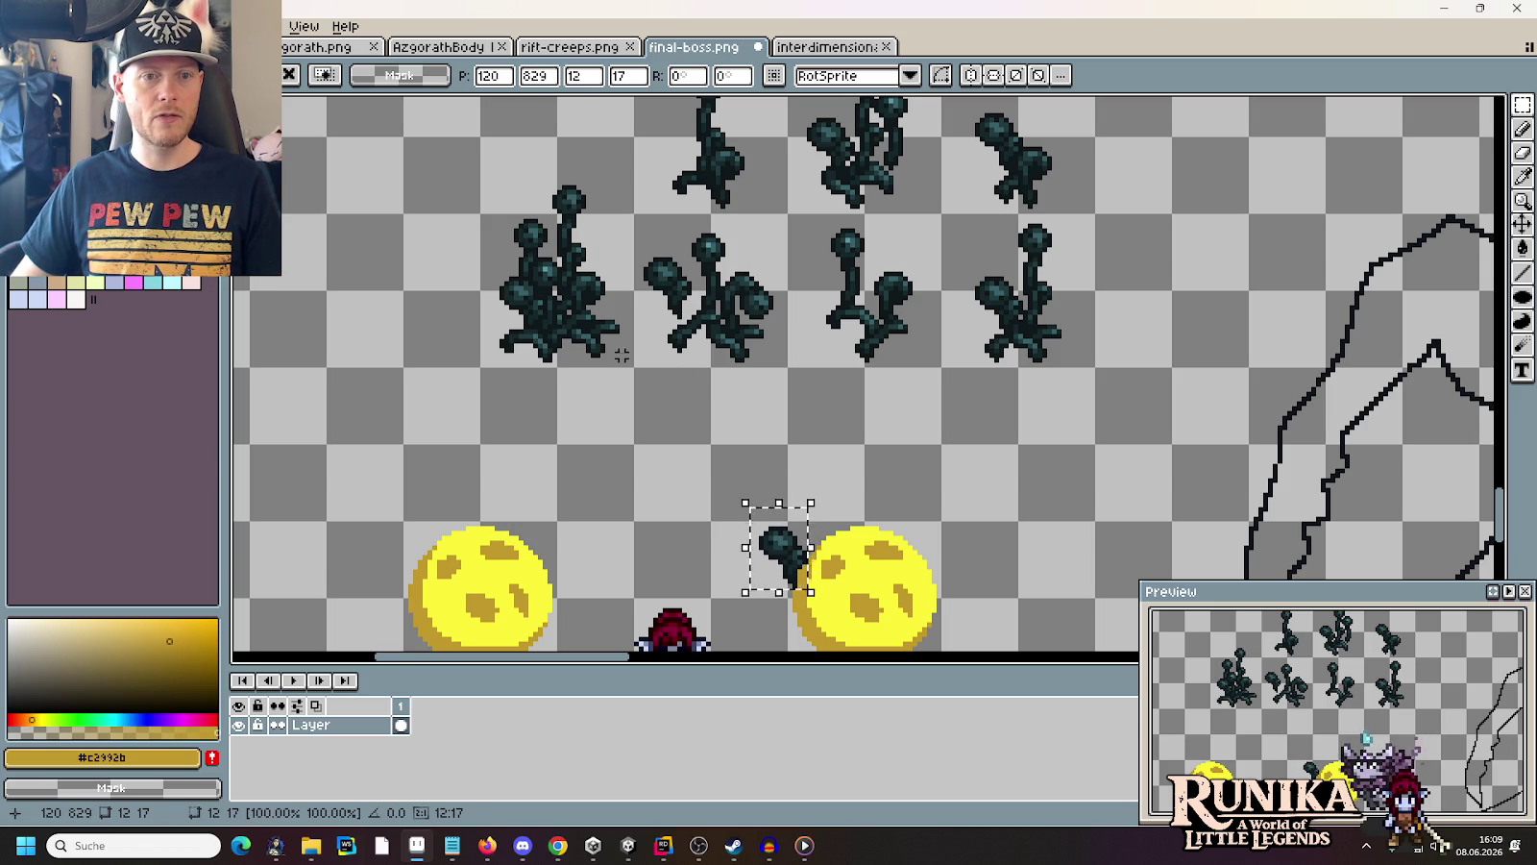
{"action": "key", "text": "ctrl+d"}
Move the middle-top creep onto the right orb, nudge it one pixel down-right, then shift it away
{"action": "scroll", "coordinate": [797, 337], "scroll_direction": "up", "scroll_amount": 3}
{"action": "left_click_drag", "start_coordinate": [956, 332], "coordinate": [831, 159]}
{"action": "mouse_move", "coordinate": [949, 324]}
{"action": "left_mouse_down"}
{"action": "mouse_move", "coordinate": [998, 577]}
{"action": "mouse_move", "coordinate": [1020, 601]}
{"action": "mouse_move", "coordinate": [988, 434]}
{"action": "left_mouse_up"}
{"action": "scroll", "coordinate": [1009, 588], "scroll_direction": "down", "scroll_amount": 5}
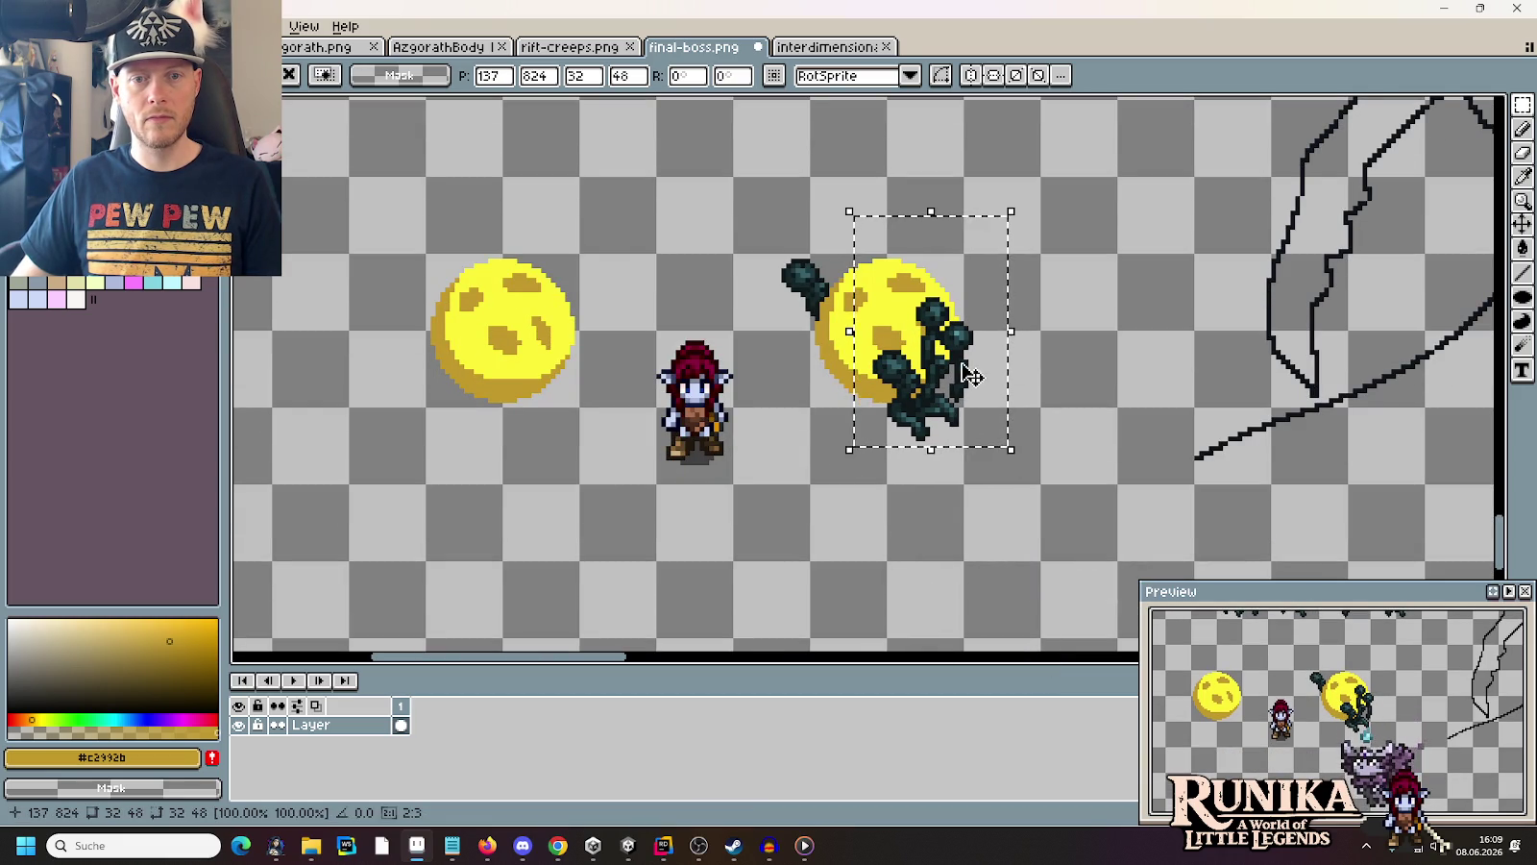
{"action": "key", "text": "Right"}
{"action": "key", "text": "Down"}
{"action": "key", "text": "Return"}
{"action": "scroll", "coordinate": [1077, 336], "scroll_direction": "up", "scroll_amount": 3}
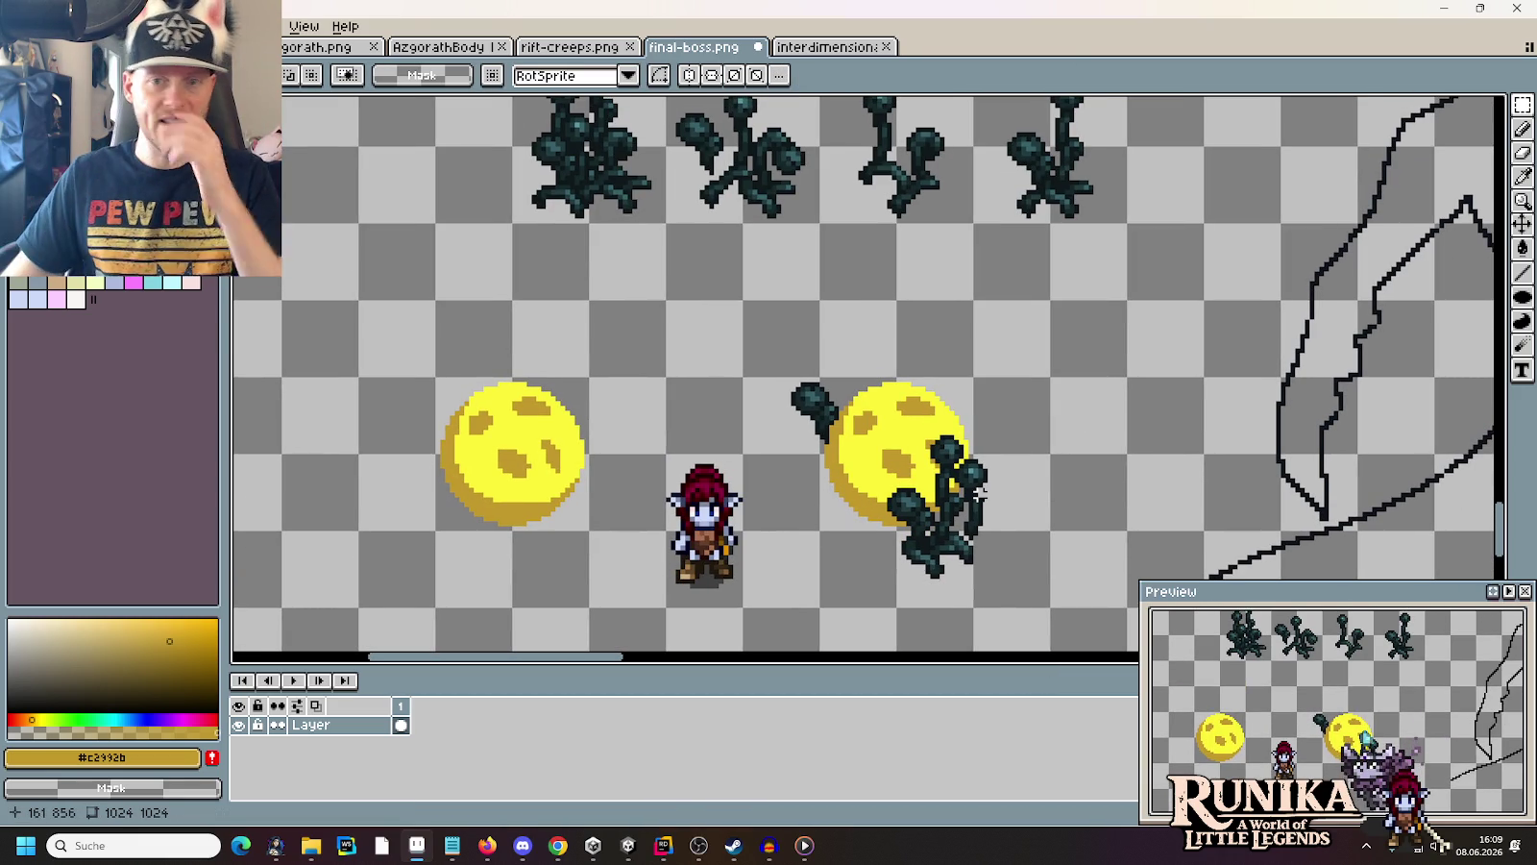
{"action": "scroll", "coordinate": [1001, 402], "scroll_direction": "up", "scroll_amount": 2}
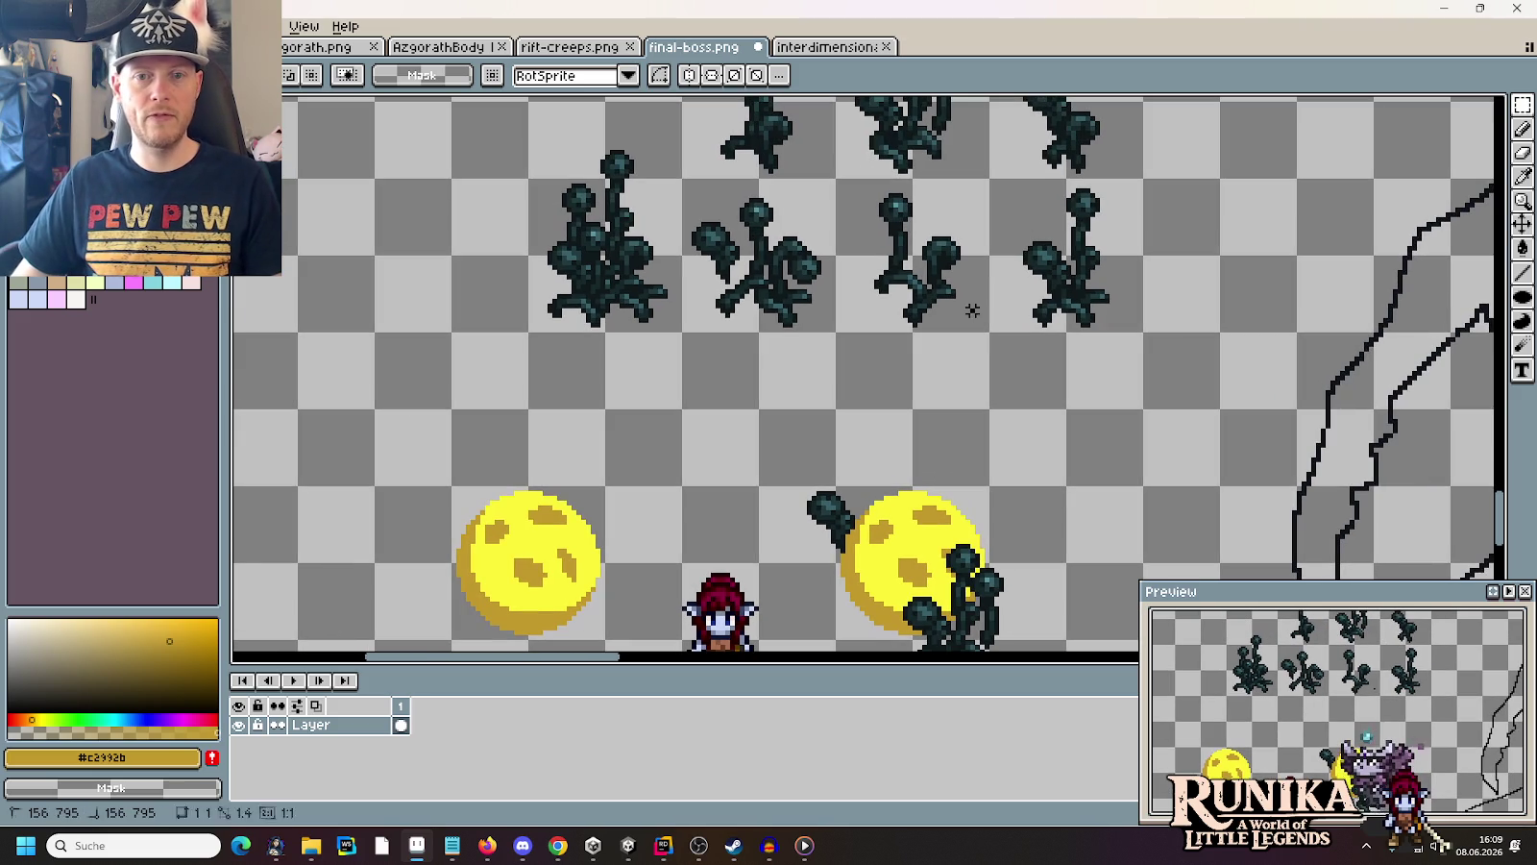
{"action": "left_click_drag", "start_coordinate": [1047, 448], "coordinate": [876, 653]}
Copy the top-right creep and place the copy over the lower orb
{"action": "mouse_move", "coordinate": [961, 576]}
{"action": "left_mouse_down"}
{"action": "mouse_move", "coordinate": [927, 272]}
{"action": "mouse_move", "coordinate": [842, 181]}
{"action": "left_mouse_up"}
{"action": "scroll", "coordinate": [864, 289], "scroll_direction": "down", "scroll_amount": 1}
{"action": "mouse_move", "coordinate": [922, 240]}
{"action": "left_mouse_down"}
{"action": "mouse_move", "coordinate": [865, 598]}
{"action": "mouse_move", "coordinate": [881, 583]}
{"action": "left_mouse_up"}
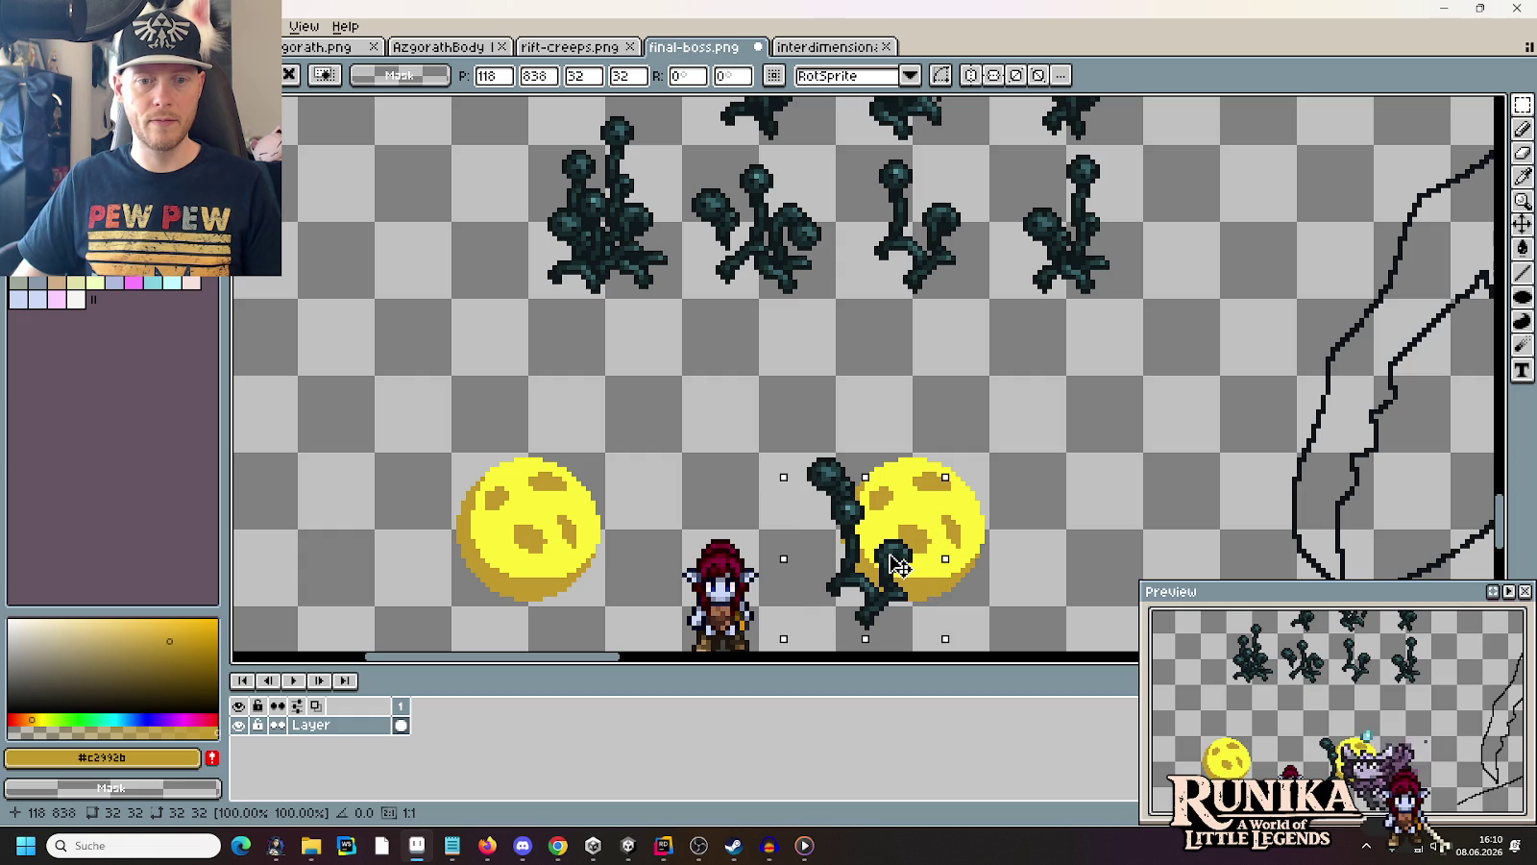
{"action": "left_click_drag", "start_coordinate": [1141, 295], "coordinate": [991, 148]}
{"action": "key", "text": "ctrl+c"}
{"action": "key", "text": "ctrl+v"}
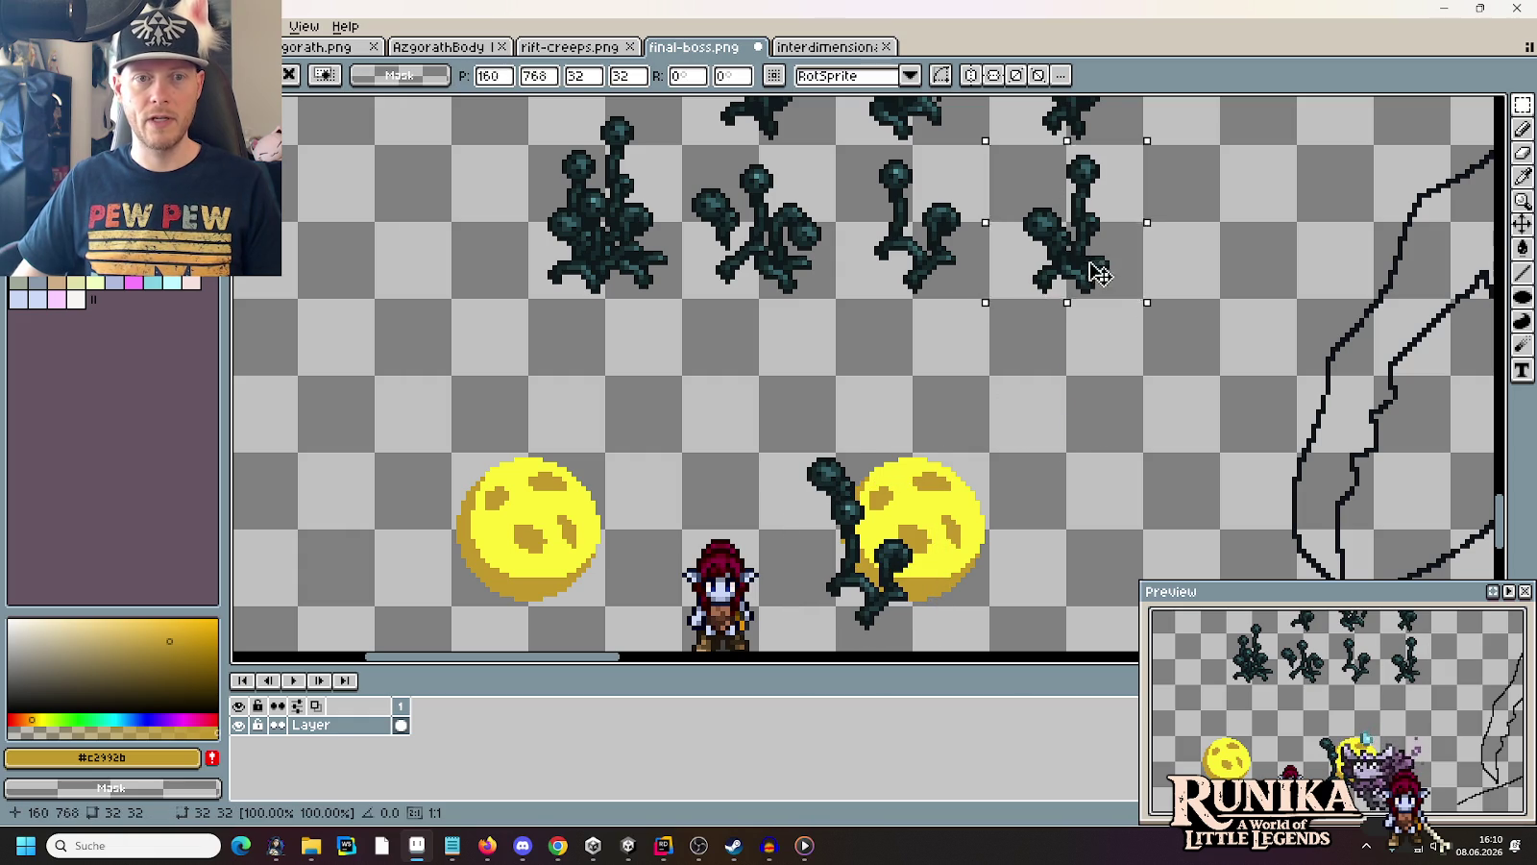
{"action": "left_click_drag", "start_coordinate": [956, 571], "coordinate": [996, 588]}
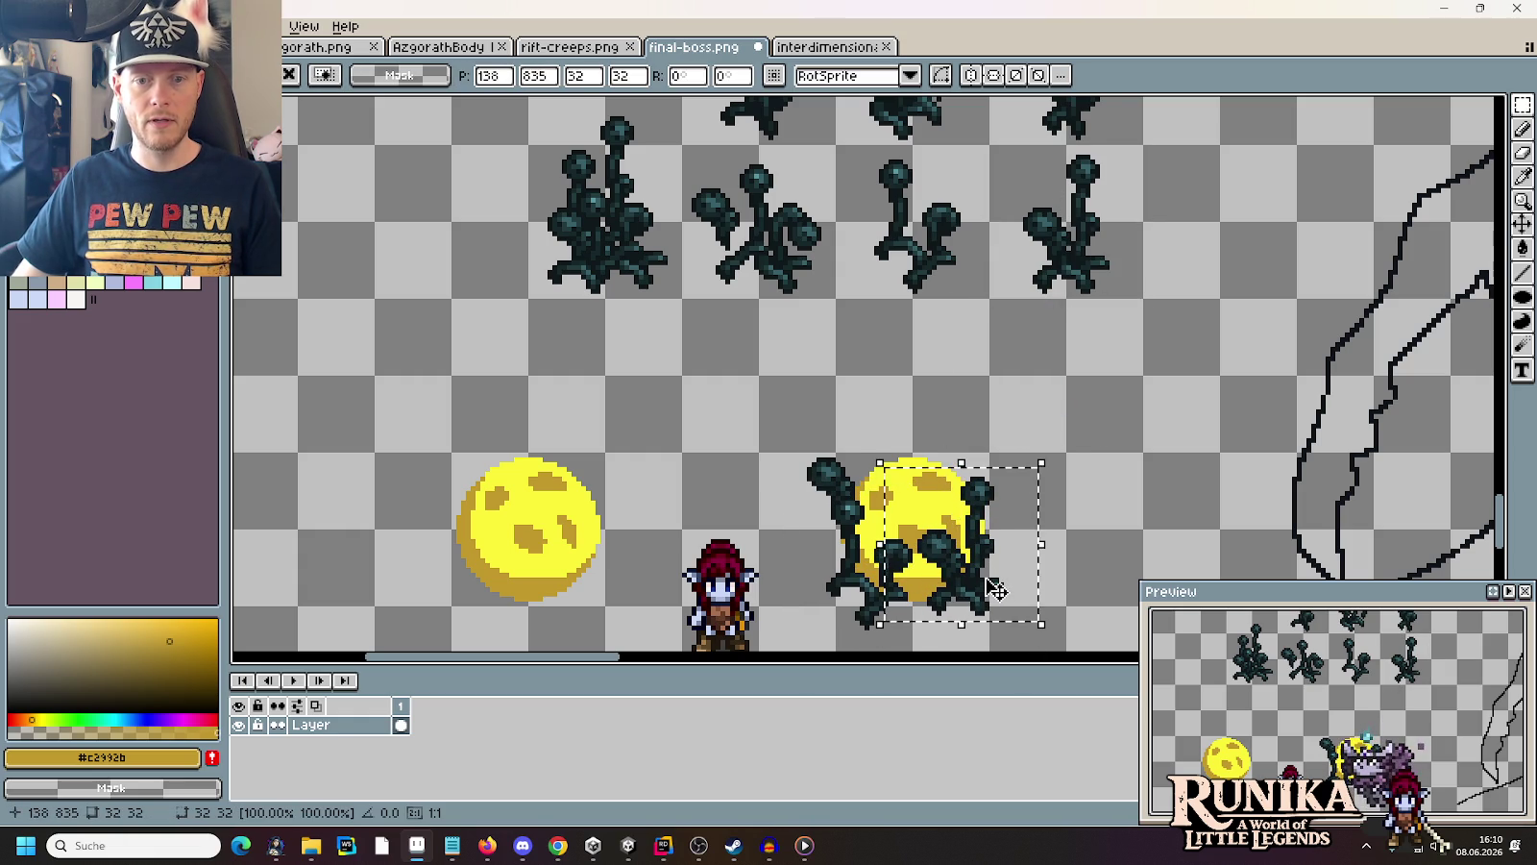
{"action": "scroll", "coordinate": [997, 588], "scroll_direction": "up", "scroll_amount": 4}
{"action": "key", "text": "ctrl+d"}
Copy and paste the left creep, then undo its placement
{"action": "left_click_drag", "start_coordinate": [649, 432], "coordinate": [518, 227]}
{"action": "key", "text": "ctrl+c"}
{"action": "key", "text": "ctrl+v"}
{"action": "scroll", "coordinate": [607, 369], "scroll_direction": "down", "scroll_amount": 5}
{"action": "mouse_move", "coordinate": [607, 369]}
{"action": "left_mouse_down"}
{"action": "mouse_move", "coordinate": [881, 516]}
{"action": "mouse_move", "coordinate": [912, 464]}
{"action": "mouse_move", "coordinate": [906, 430]}
{"action": "mouse_move", "coordinate": [918, 535]}
{"action": "mouse_move", "coordinate": [913, 491]}
{"action": "mouse_move", "coordinate": [932, 480]}
{"action": "mouse_move", "coordinate": [930, 206]}
{"action": "mouse_move", "coordinate": [853, 387]}
{"action": "left_mouse_up"}
{"action": "key", "text": "ctrl+z"}
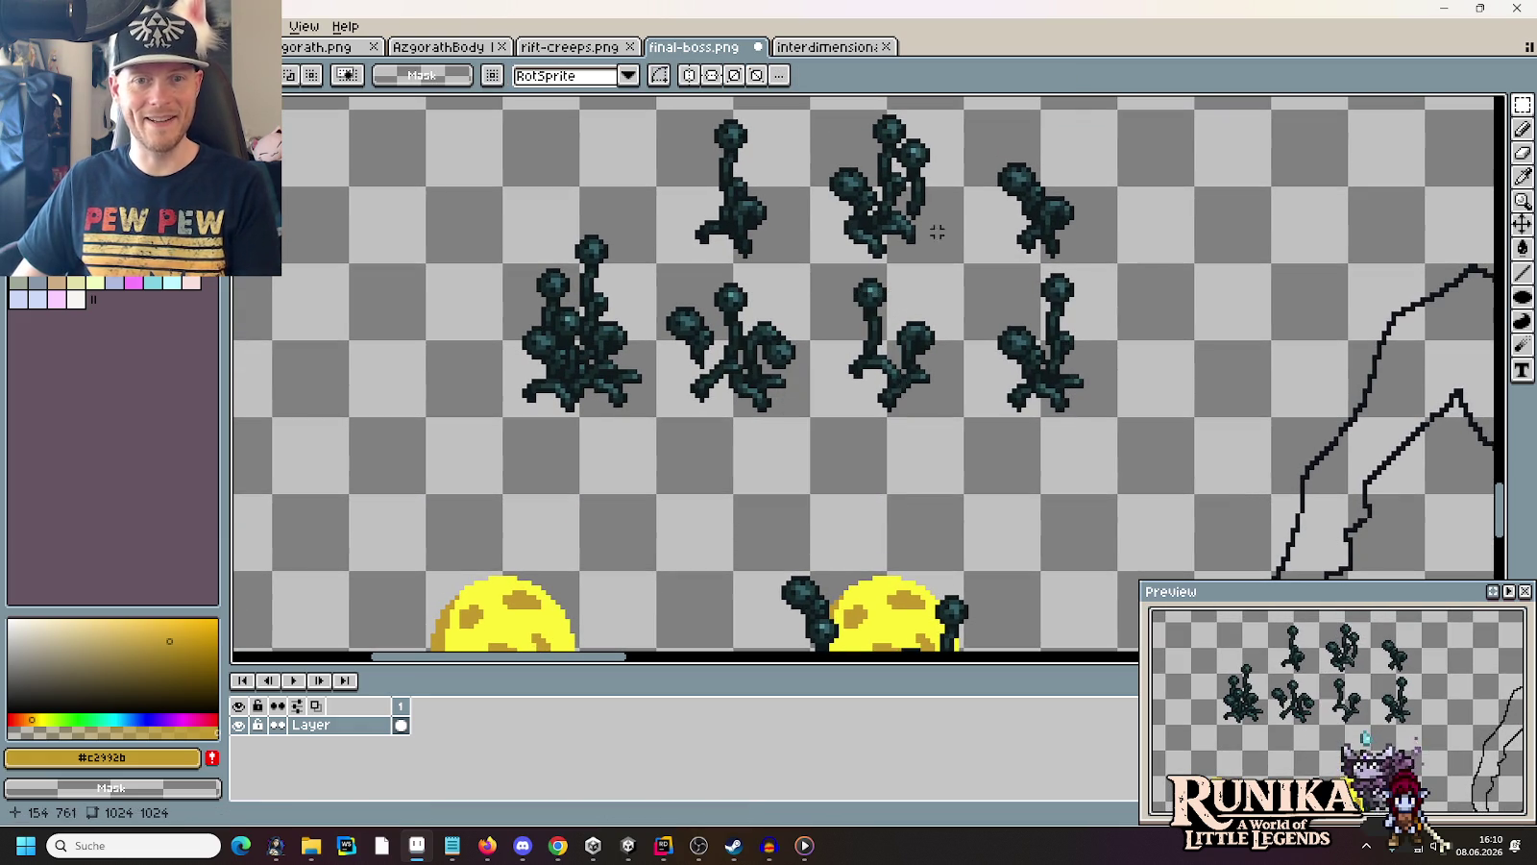
Move the dense top creep and the top-right creep down onto the right orb's cluster
{"action": "left_click_drag", "start_coordinate": [883, 108], "coordinate": [965, 264]}
{"action": "mouse_move", "coordinate": [809, 108]}
{"action": "left_mouse_down"}
{"action": "mouse_move", "coordinate": [966, 264]}
{"action": "mouse_move", "coordinate": [933, 258]}
{"action": "mouse_move", "coordinate": [937, 577]}
{"action": "mouse_move", "coordinate": [926, 536]}
{"action": "left_mouse_up"}
{"action": "key", "text": "ctrl+d"}
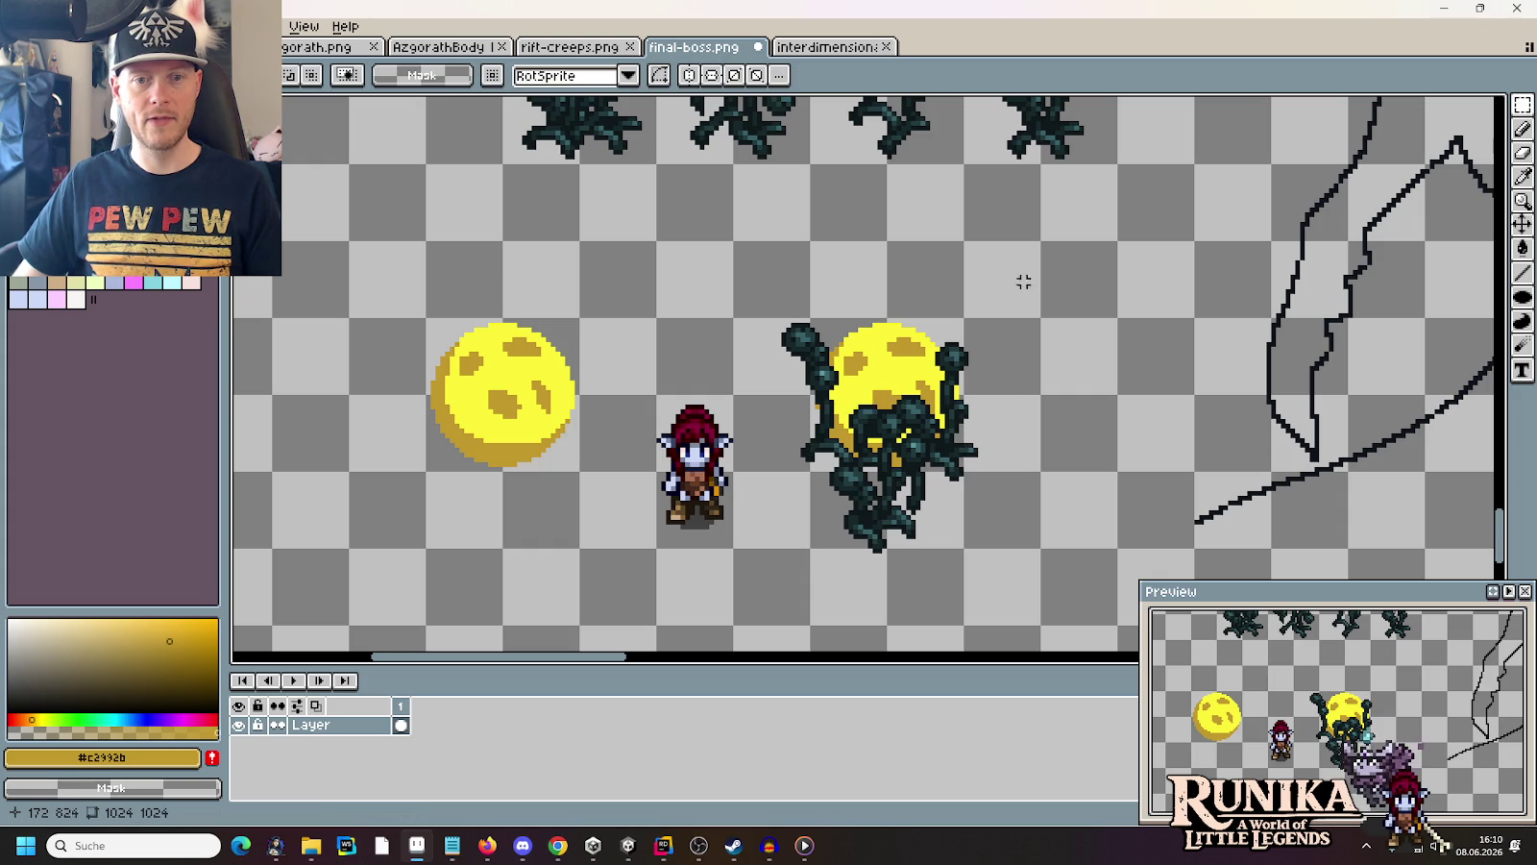
{"action": "scroll", "coordinate": [1018, 289], "scroll_direction": "down", "scroll_amount": 1}
{"action": "left_click_drag", "start_coordinate": [1018, 255], "coordinate": [1009, 368]}
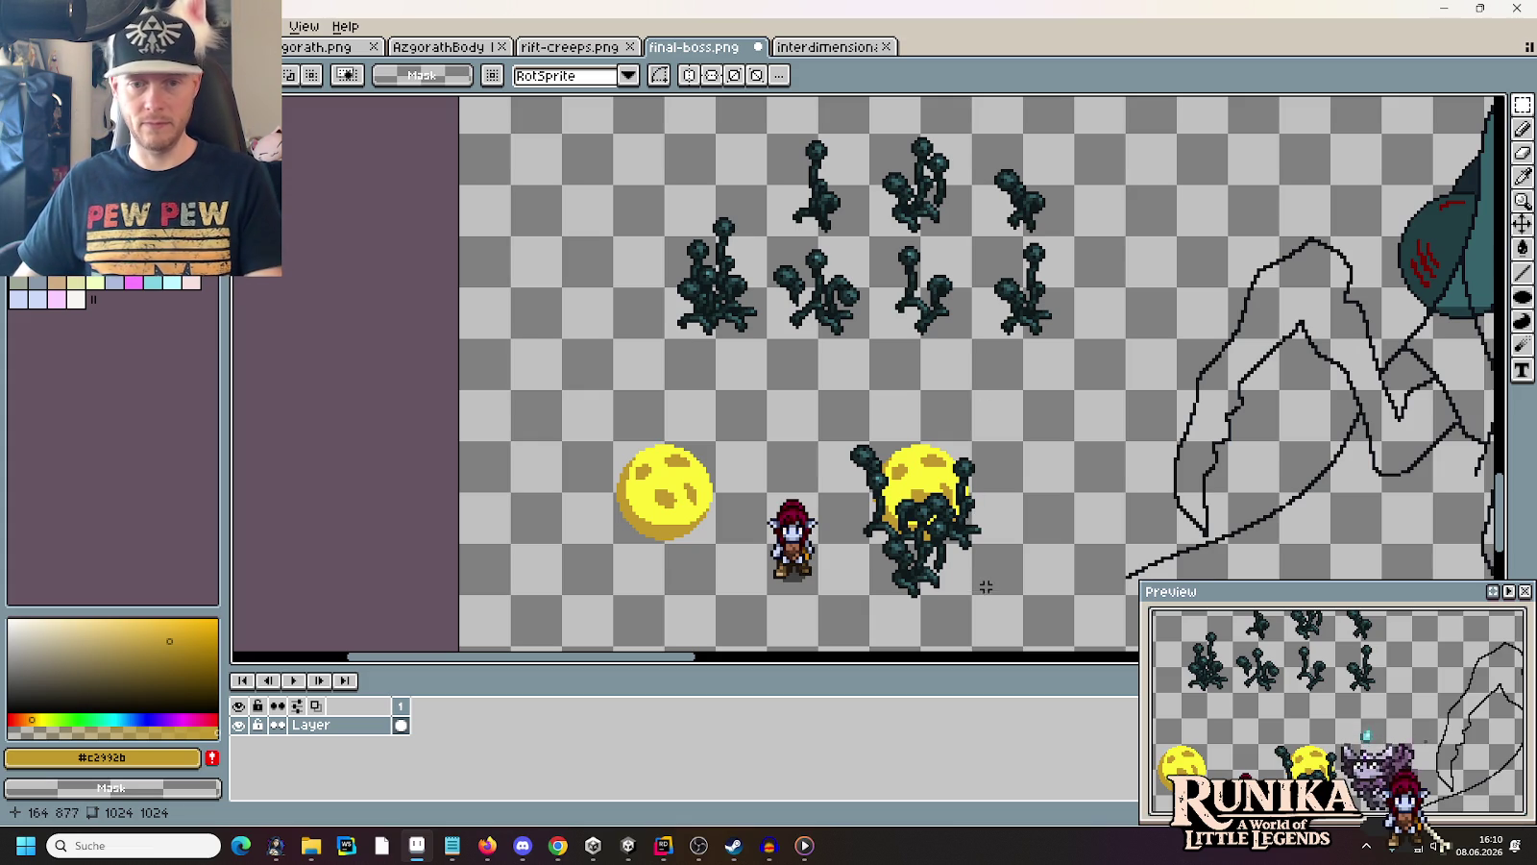
{"action": "mouse_move", "coordinate": [1028, 189]}
{"action": "left_mouse_down"}
{"action": "mouse_move", "coordinate": [1072, 233]}
{"action": "mouse_move", "coordinate": [972, 134]}
{"action": "mouse_move", "coordinate": [913, 619]}
{"action": "mouse_move", "coordinate": [942, 572]}
{"action": "mouse_move", "coordinate": [956, 576]}
{"action": "mouse_move", "coordinate": [949, 564]}
{"action": "left_mouse_up"}
{"action": "left_click", "coordinate": [1029, 559]}
{"action": "mouse_move", "coordinate": [967, 612]}
{"action": "left_mouse_down"}
{"action": "mouse_move", "coordinate": [994, 480]}
{"action": "mouse_move", "coordinate": [1018, 478]}
{"action": "mouse_move", "coordinate": [845, 289]}
{"action": "left_mouse_up"}
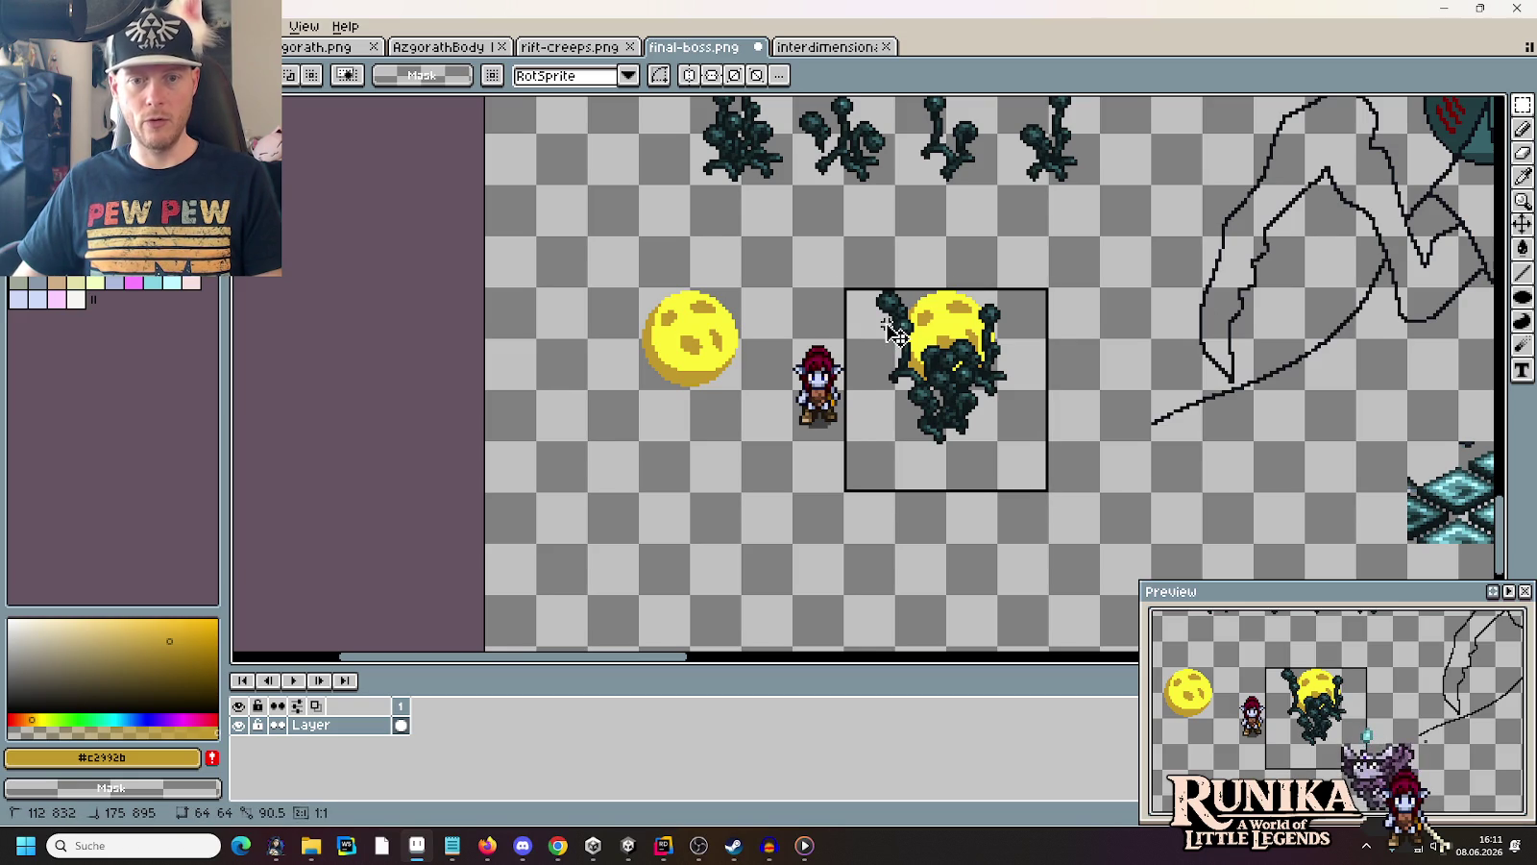
Save final-boss.png and paste the spore cluster into a new 64×64 sprite
{"action": "key", "text": "ctrl+s"}
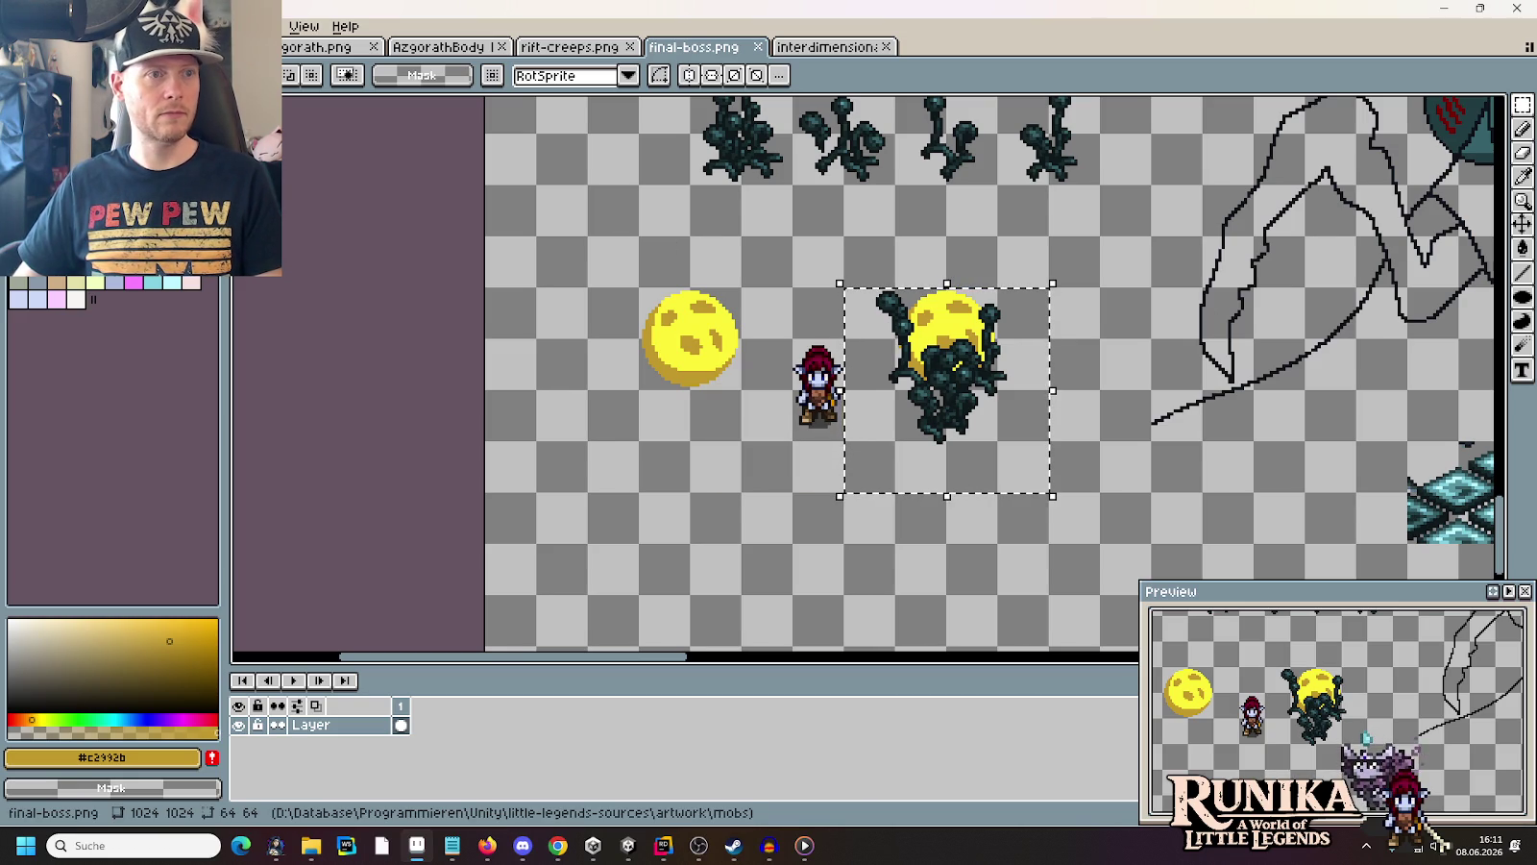
{"action": "key", "text": "ctrl+n"}
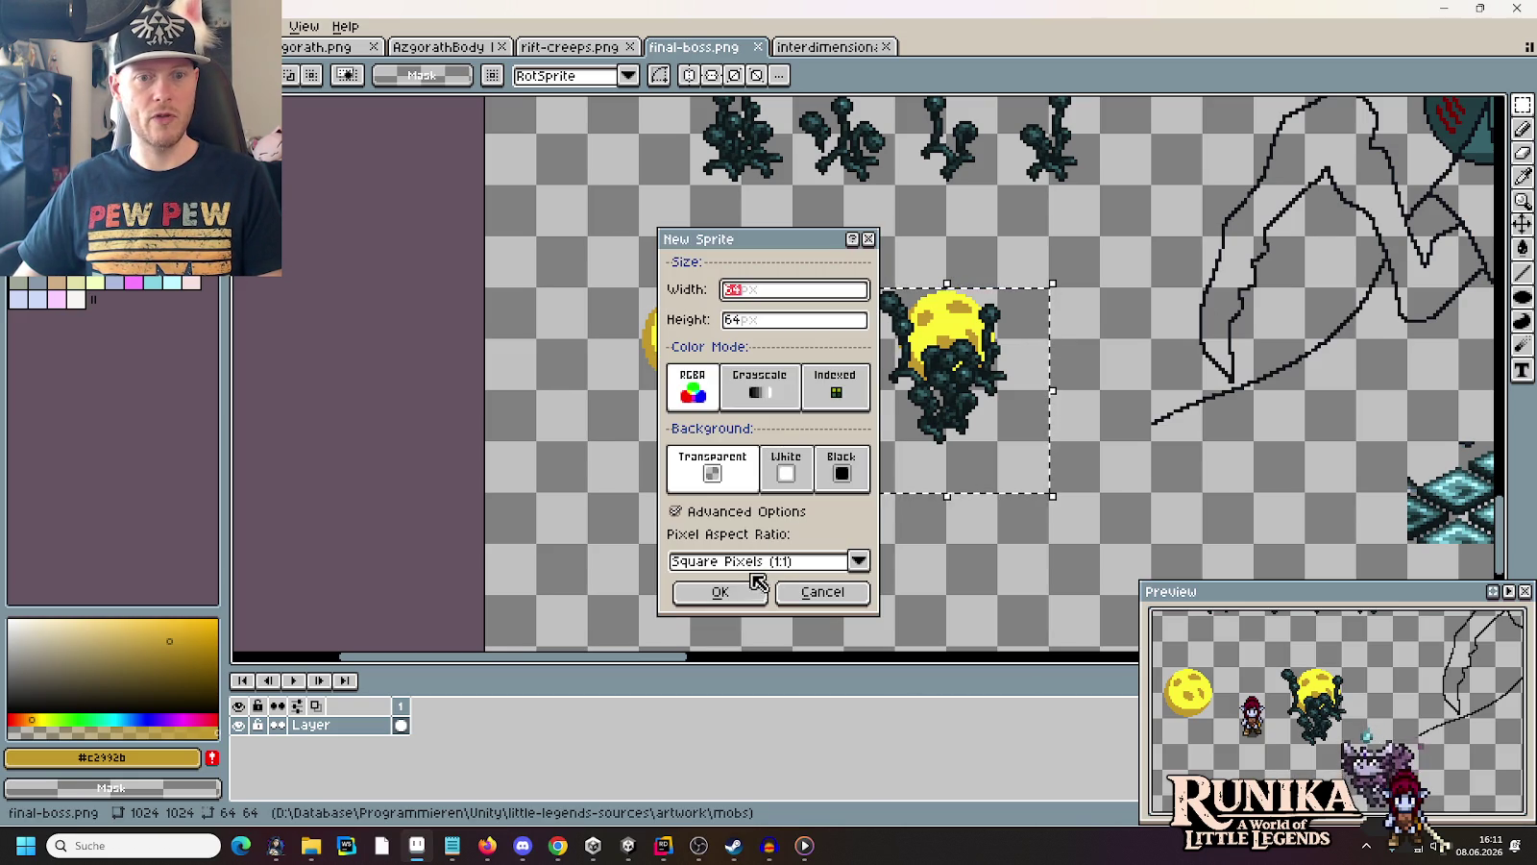
{"action": "left_click", "coordinate": [697, 590]}
{"action": "key", "text": "ctrl+v"}
Start saving the new sprite and browse to little-legends-sources/images/actors
{"action": "key", "text": "ctrl+s"}
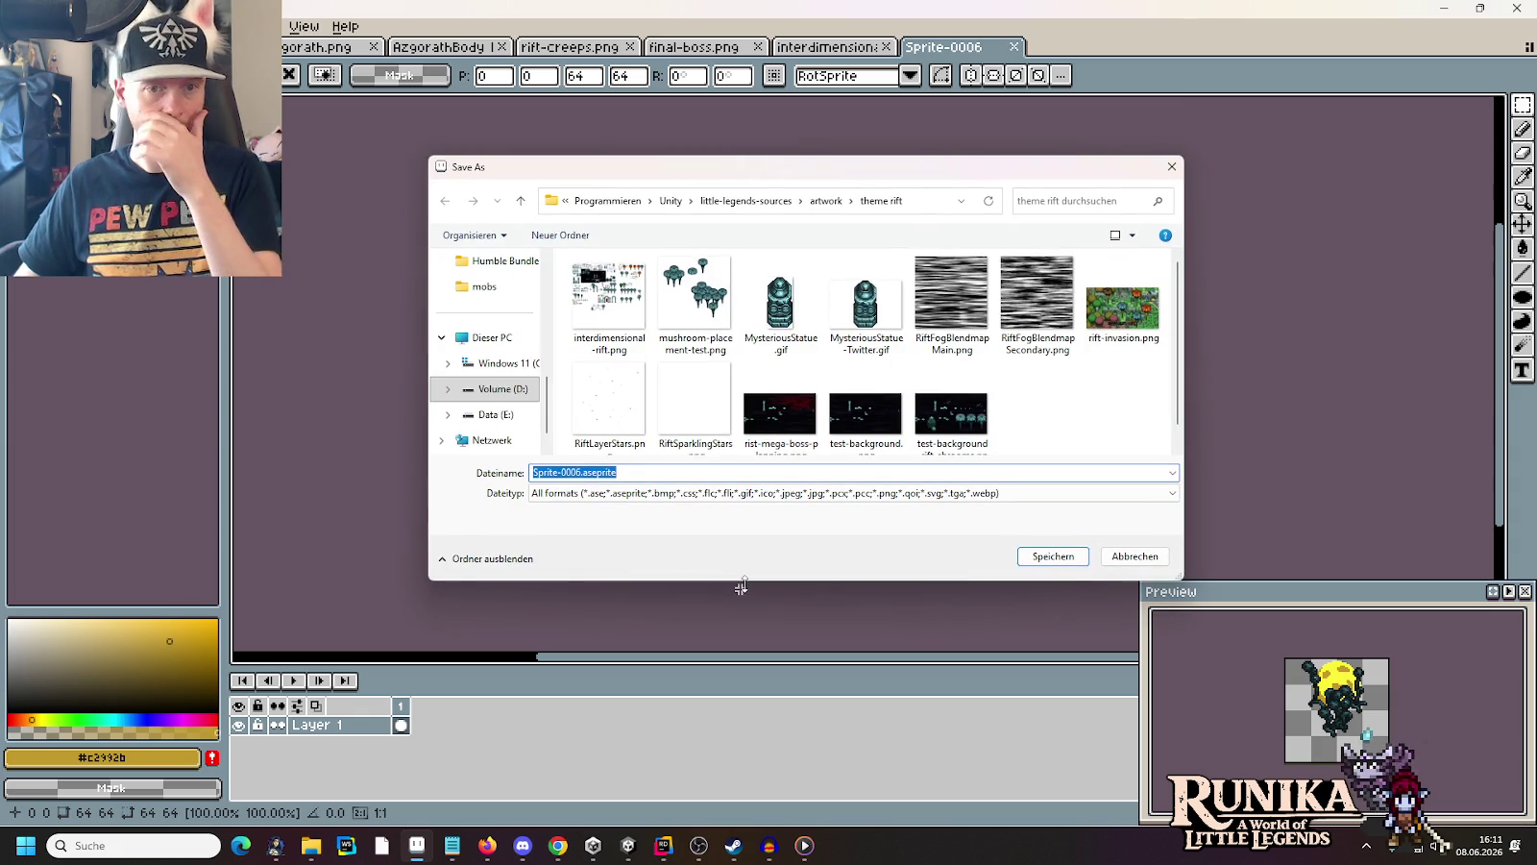
{"action": "left_click", "coordinate": [762, 204]}
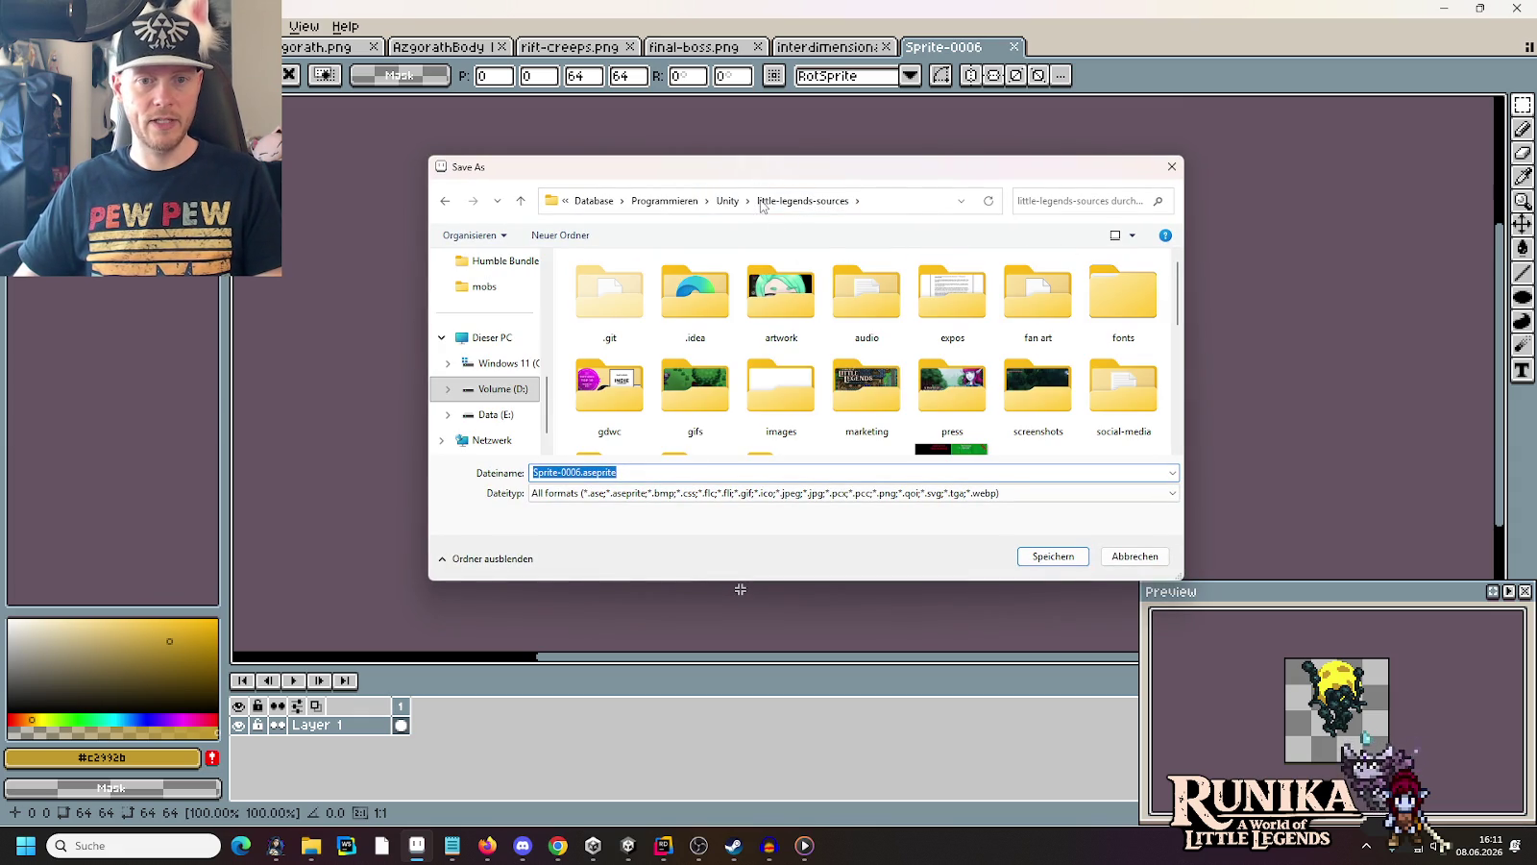
{"action": "scroll", "coordinate": [880, 380], "scroll_direction": "down", "scroll_amount": 1}
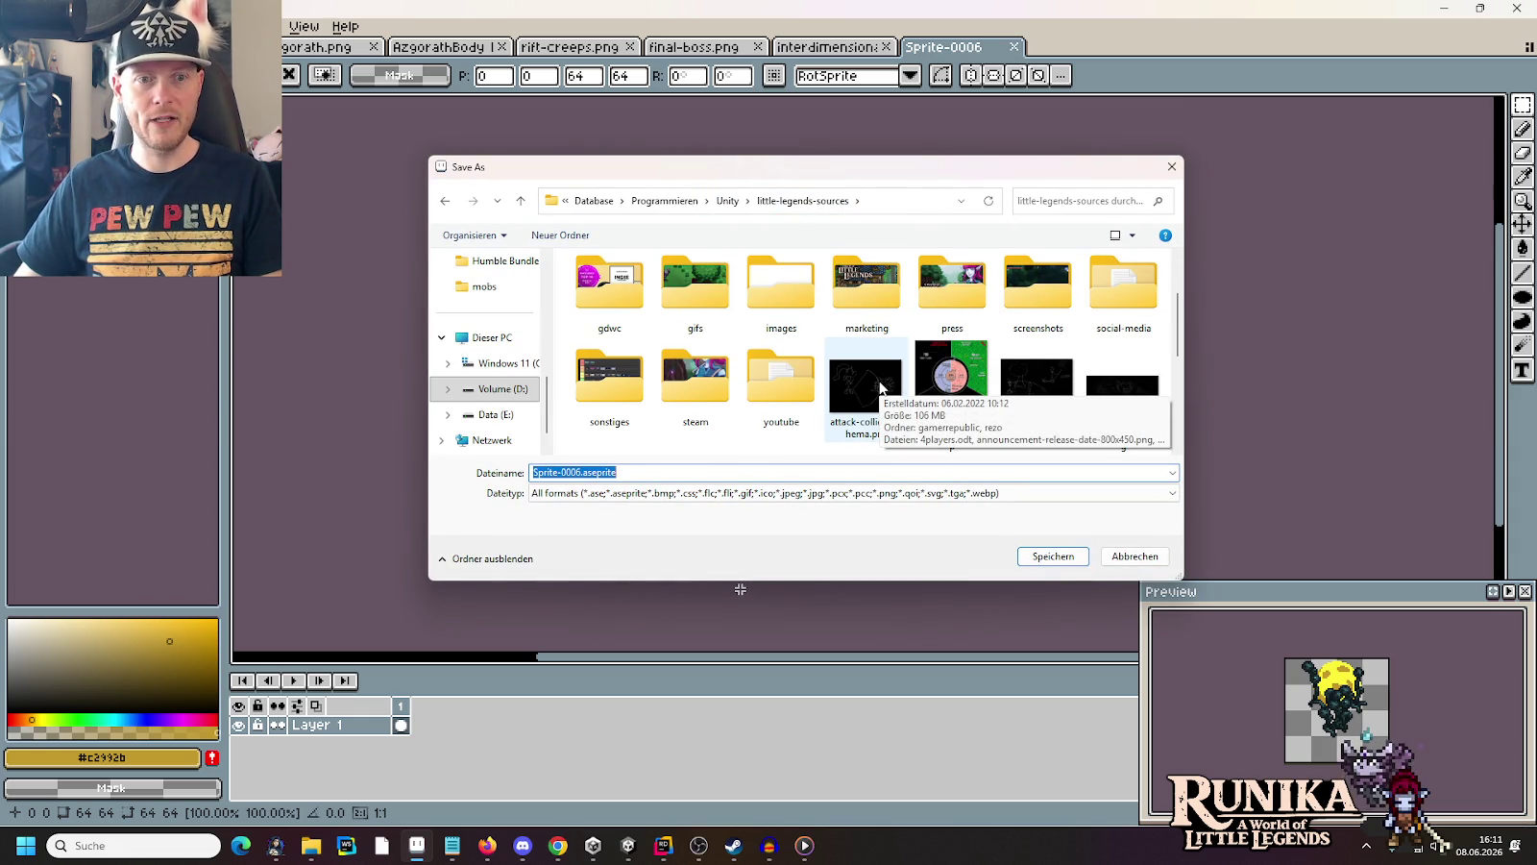
{"action": "scroll", "coordinate": [879, 387], "scroll_direction": "up", "scroll_amount": 1}
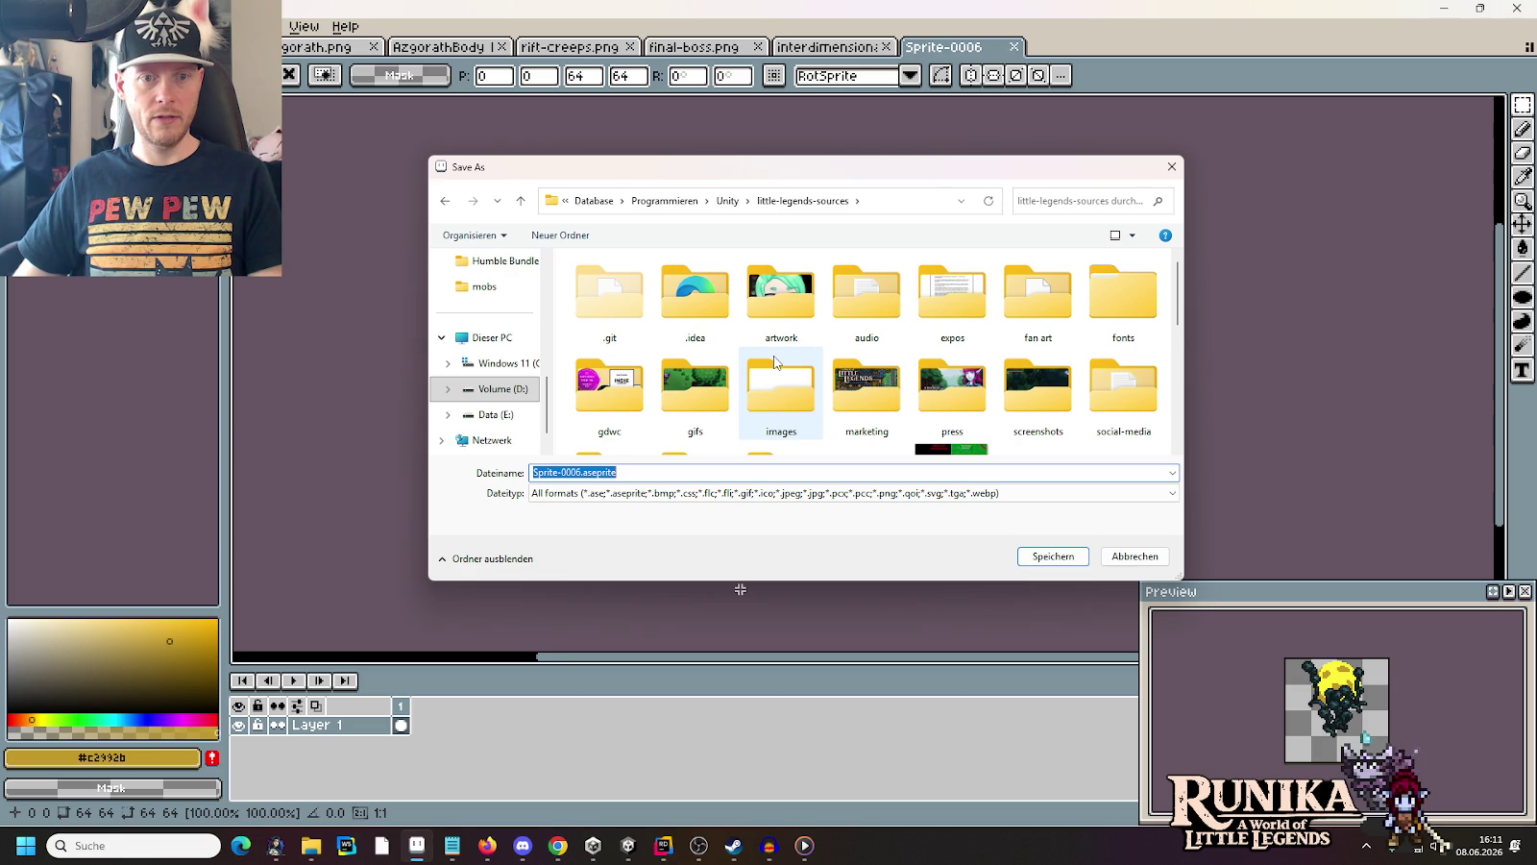
{"action": "double_click", "coordinate": [775, 382]}
{"action": "double_click", "coordinate": [610, 299]}
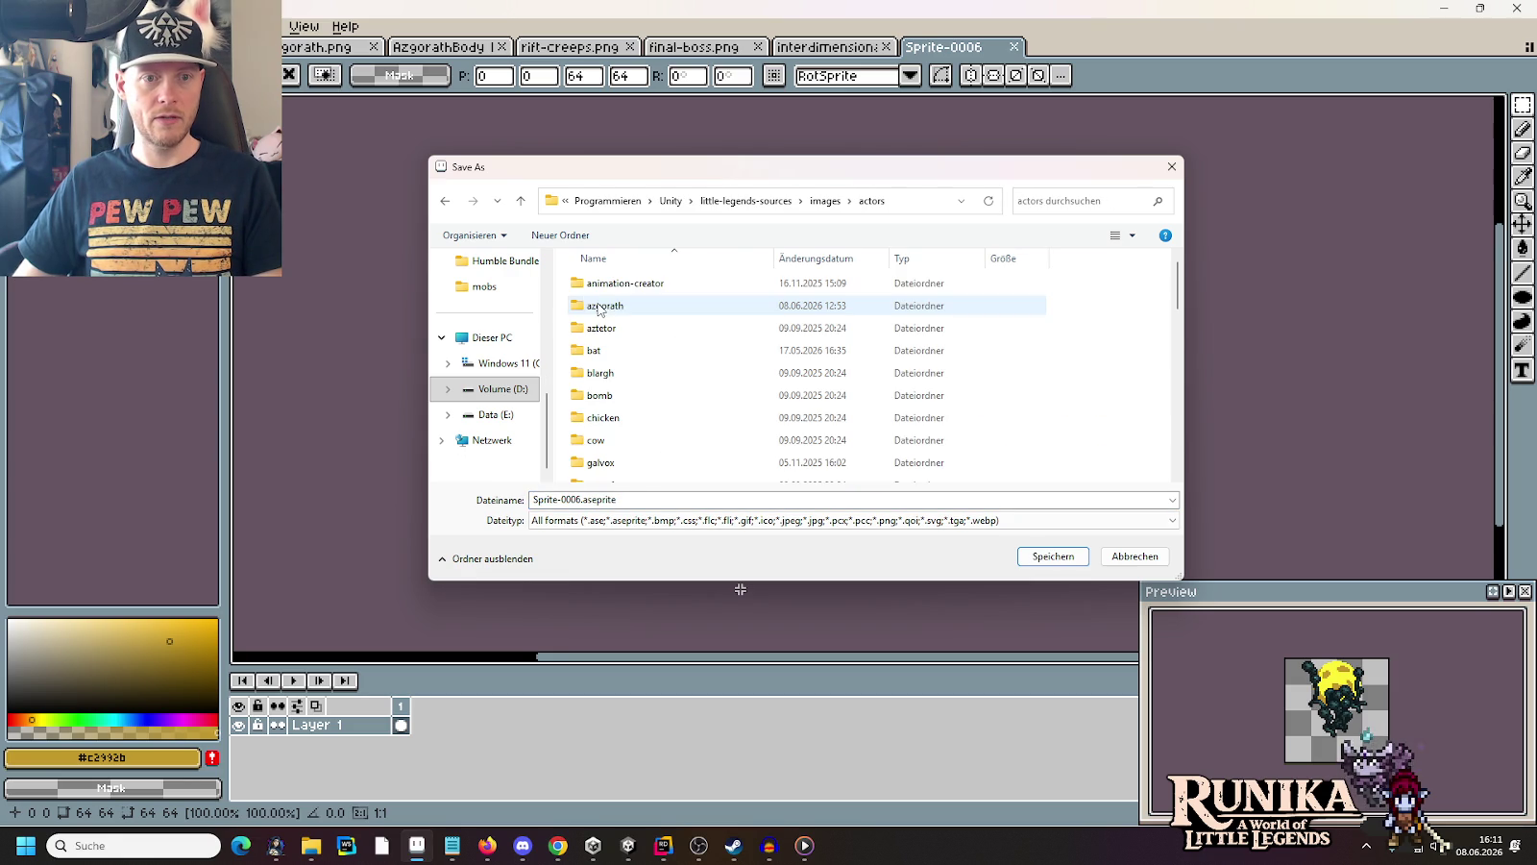
{"action": "left_click", "coordinate": [616, 327]}
{"action": "left_click", "coordinate": [621, 308]}
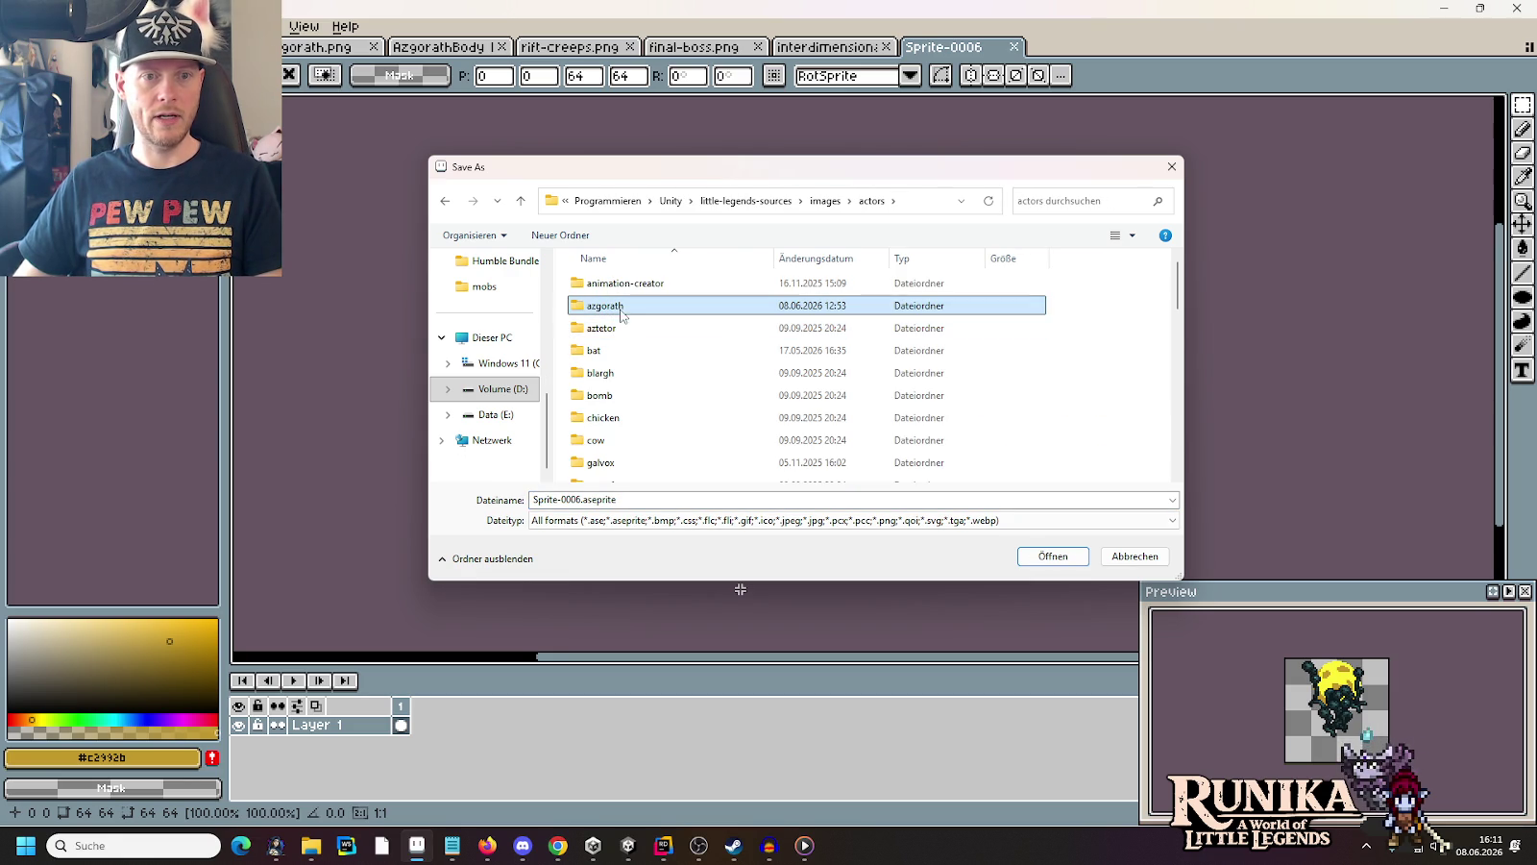
Rename the azgorath folder to gorath and save the sprite there as AetherSpore.png
{"action": "left_click", "coordinate": [622, 308]}
{"action": "key", "text": "Home"}
{"action": "key", "text": "Delete"}
{"action": "key", "text": "Delete"}
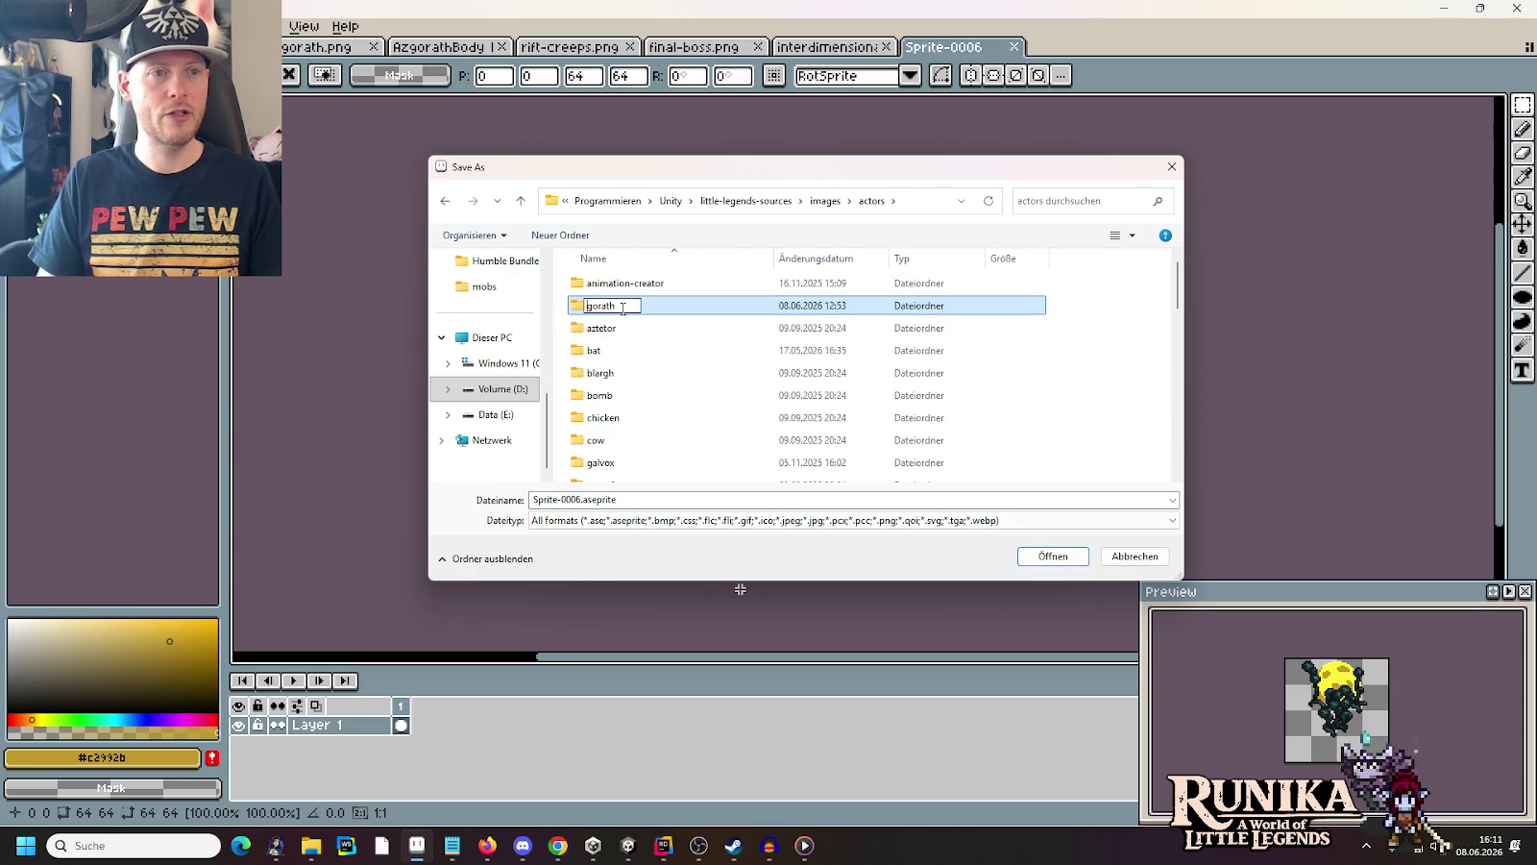
{"action": "key", "text": "Return"}
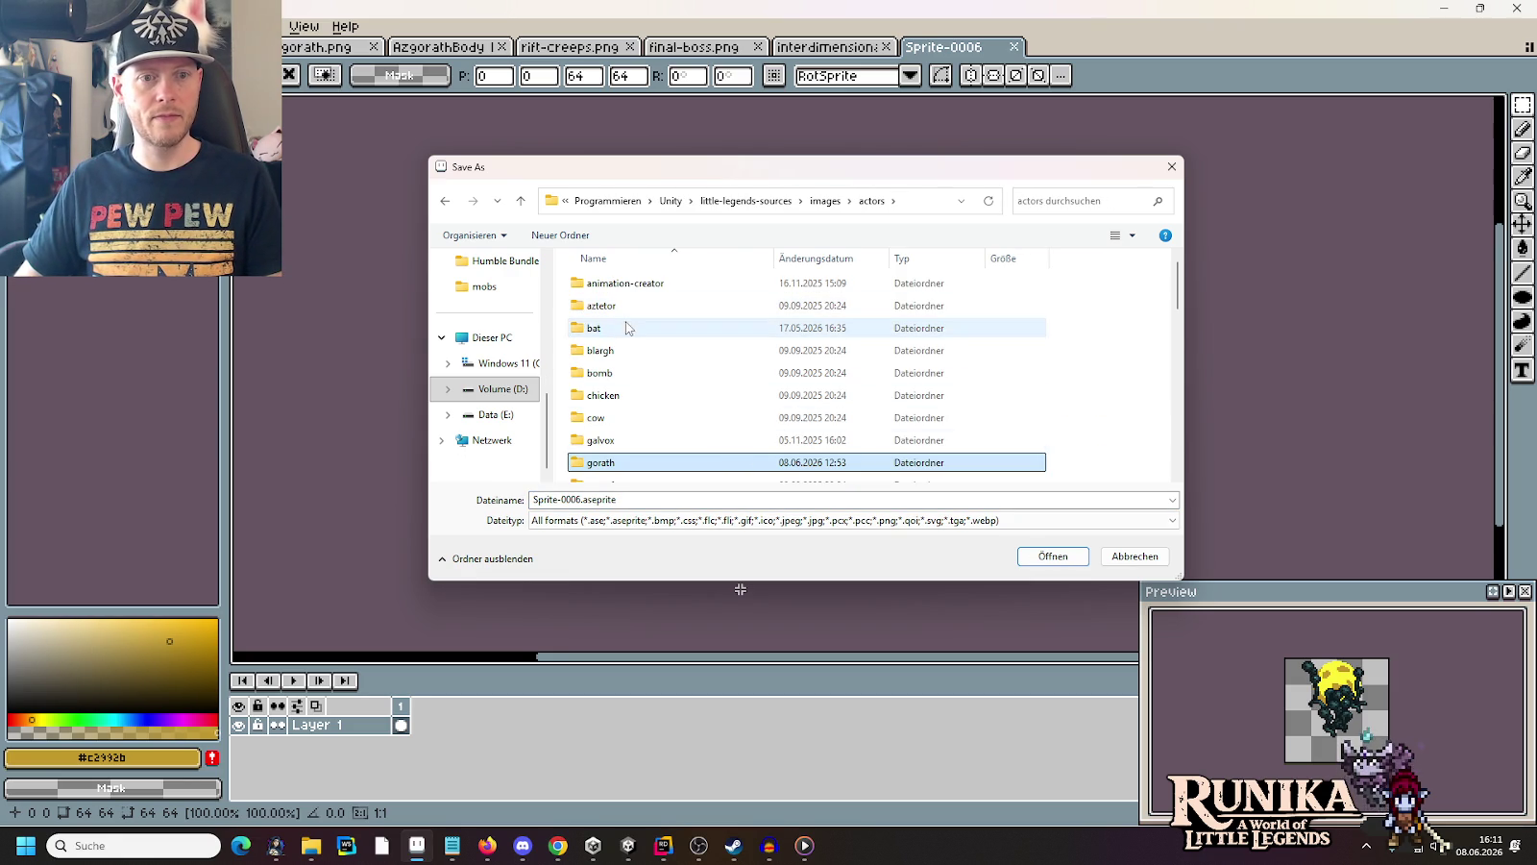
{"action": "double_click", "coordinate": [615, 463]}
{"action": "double_click", "coordinate": [642, 471]}
{"action": "type", "text": "Aether"}
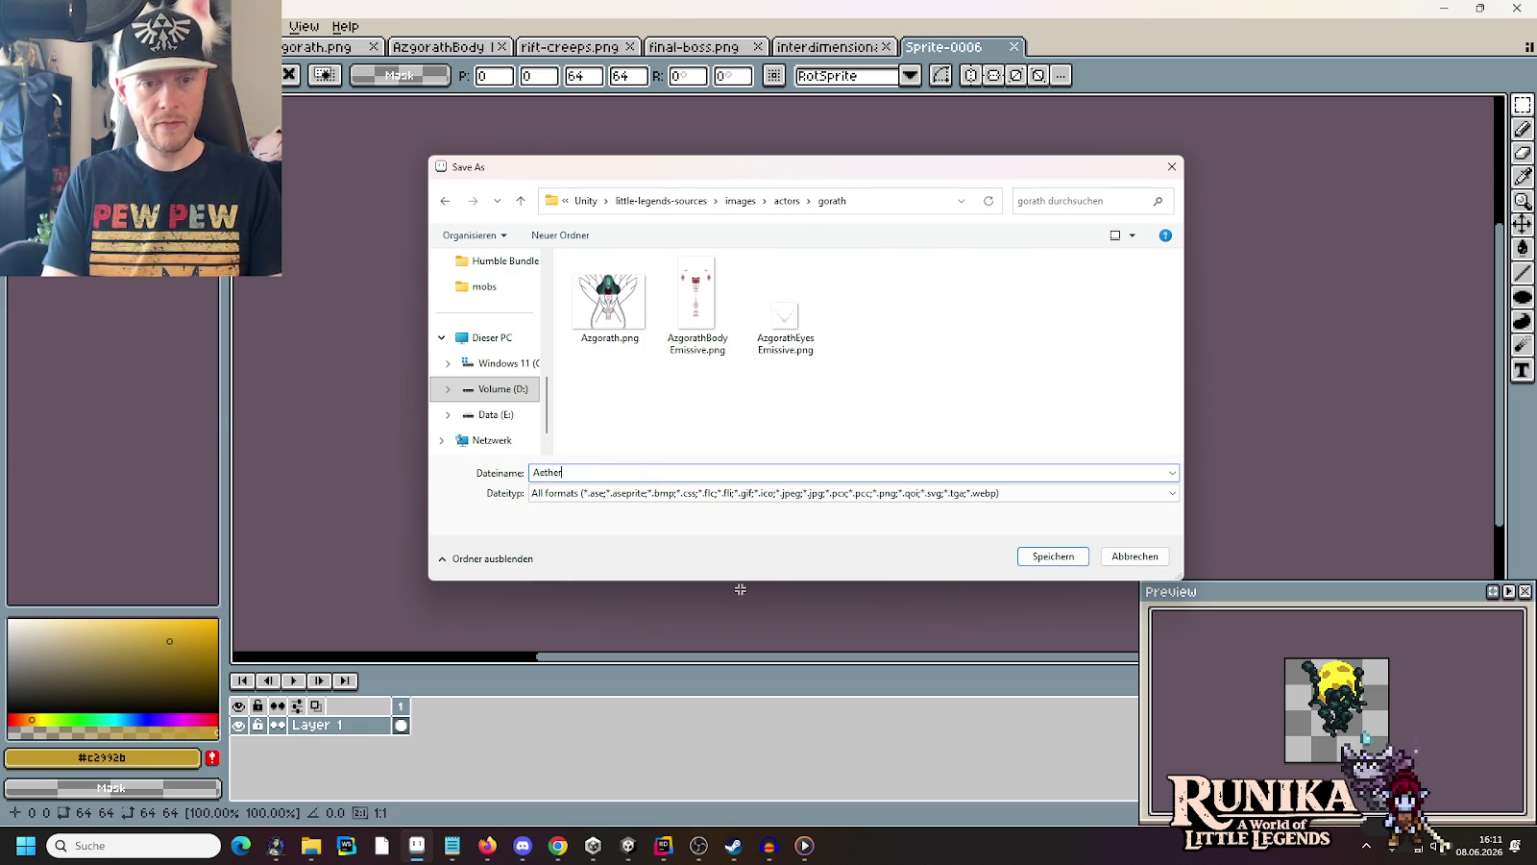
{"action": "type", "text": "Spore"}
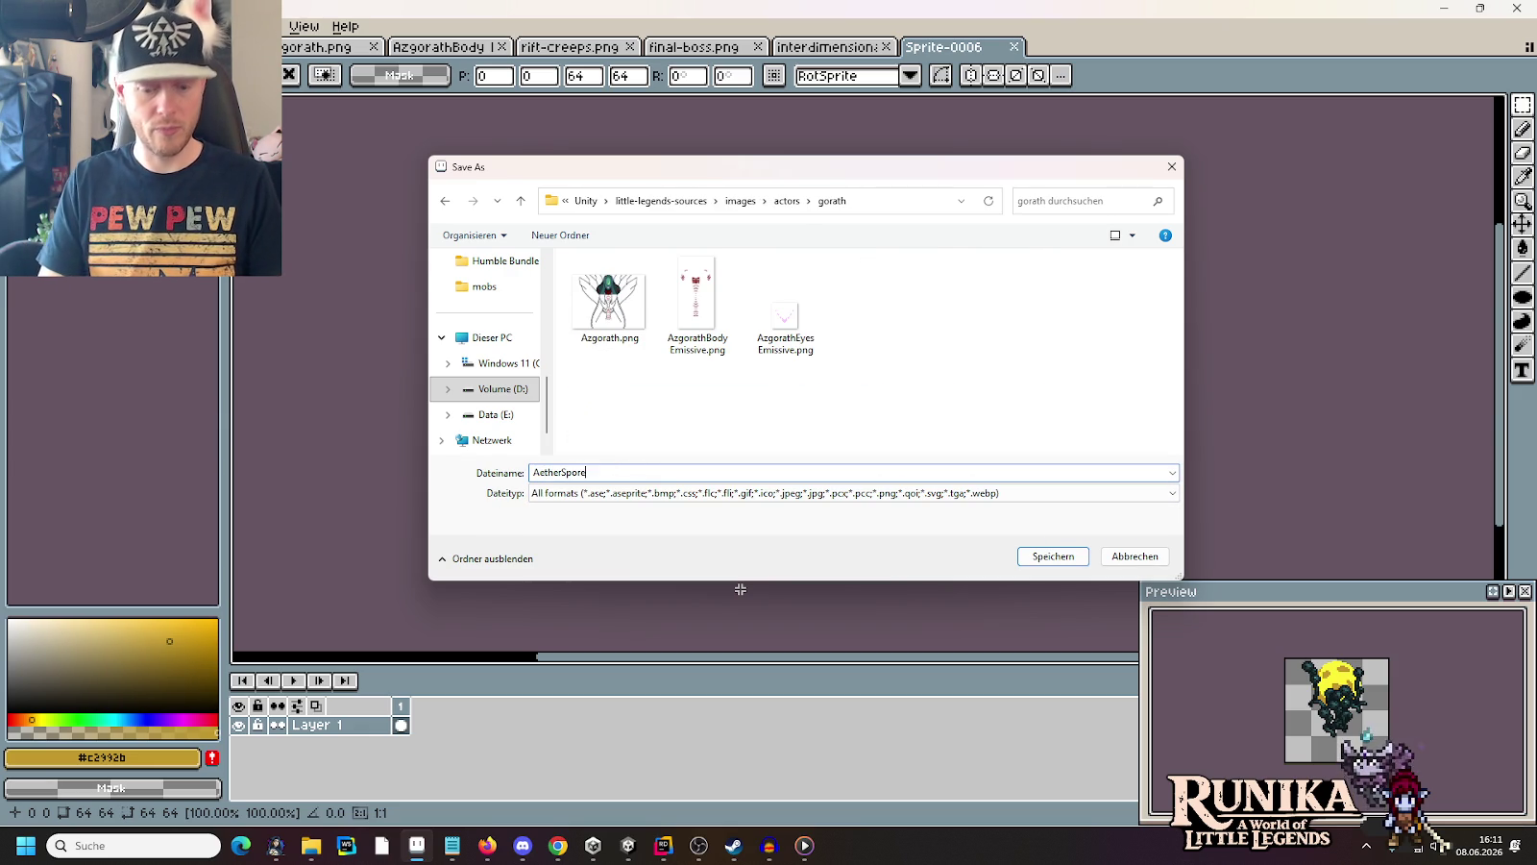
{"action": "type", "text": "png"}
{"action": "key", "text": "Return"}
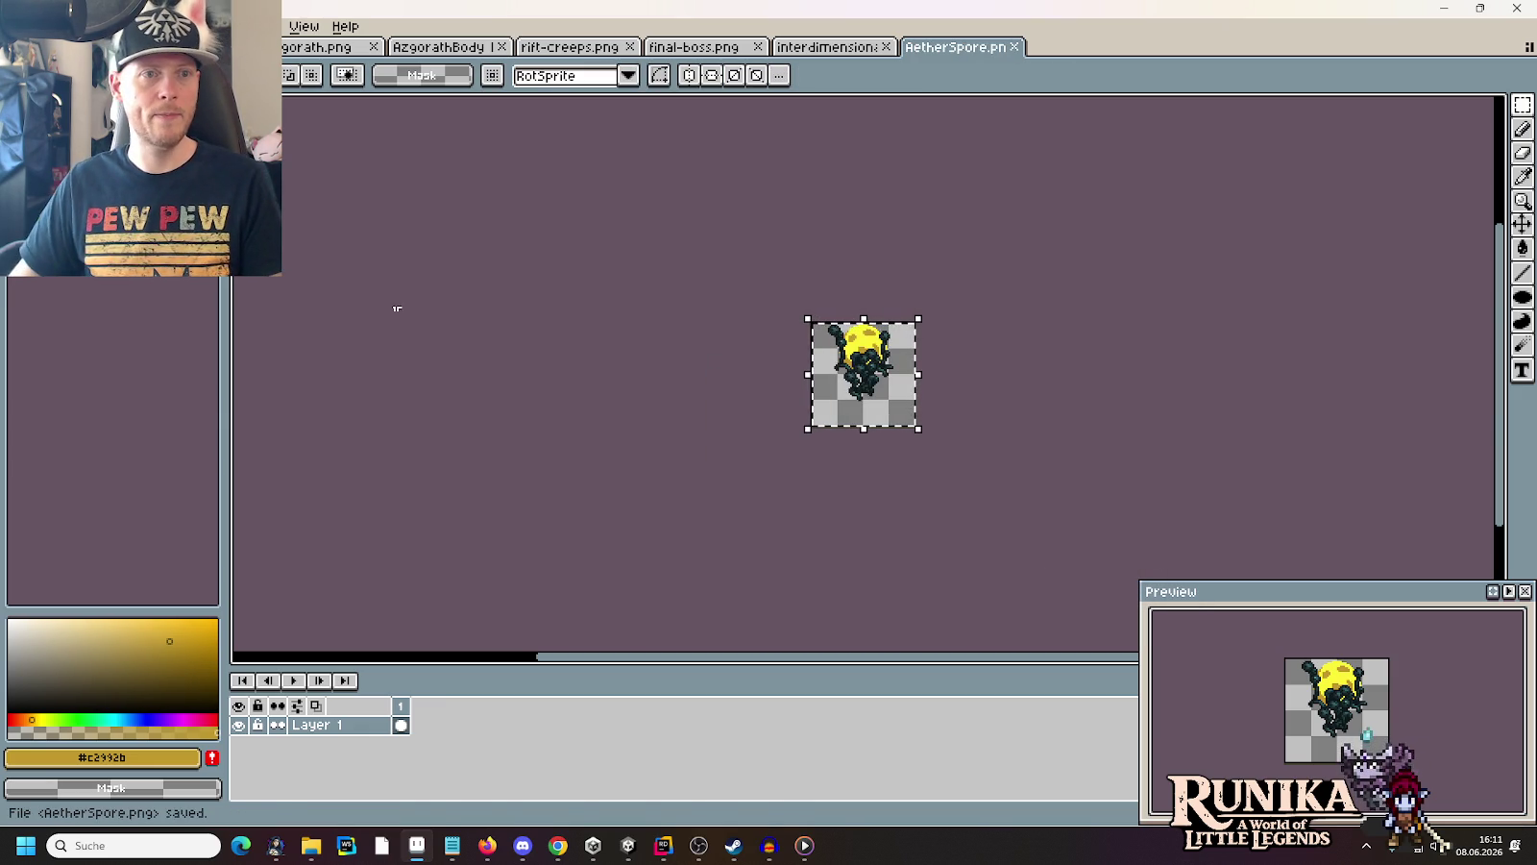
{"action": "left_click", "coordinate": [381, 52]}
Close the extra Azgorath image document and bring up the rift-creeps.png sheet
{"action": "left_click", "coordinate": [373, 50]}
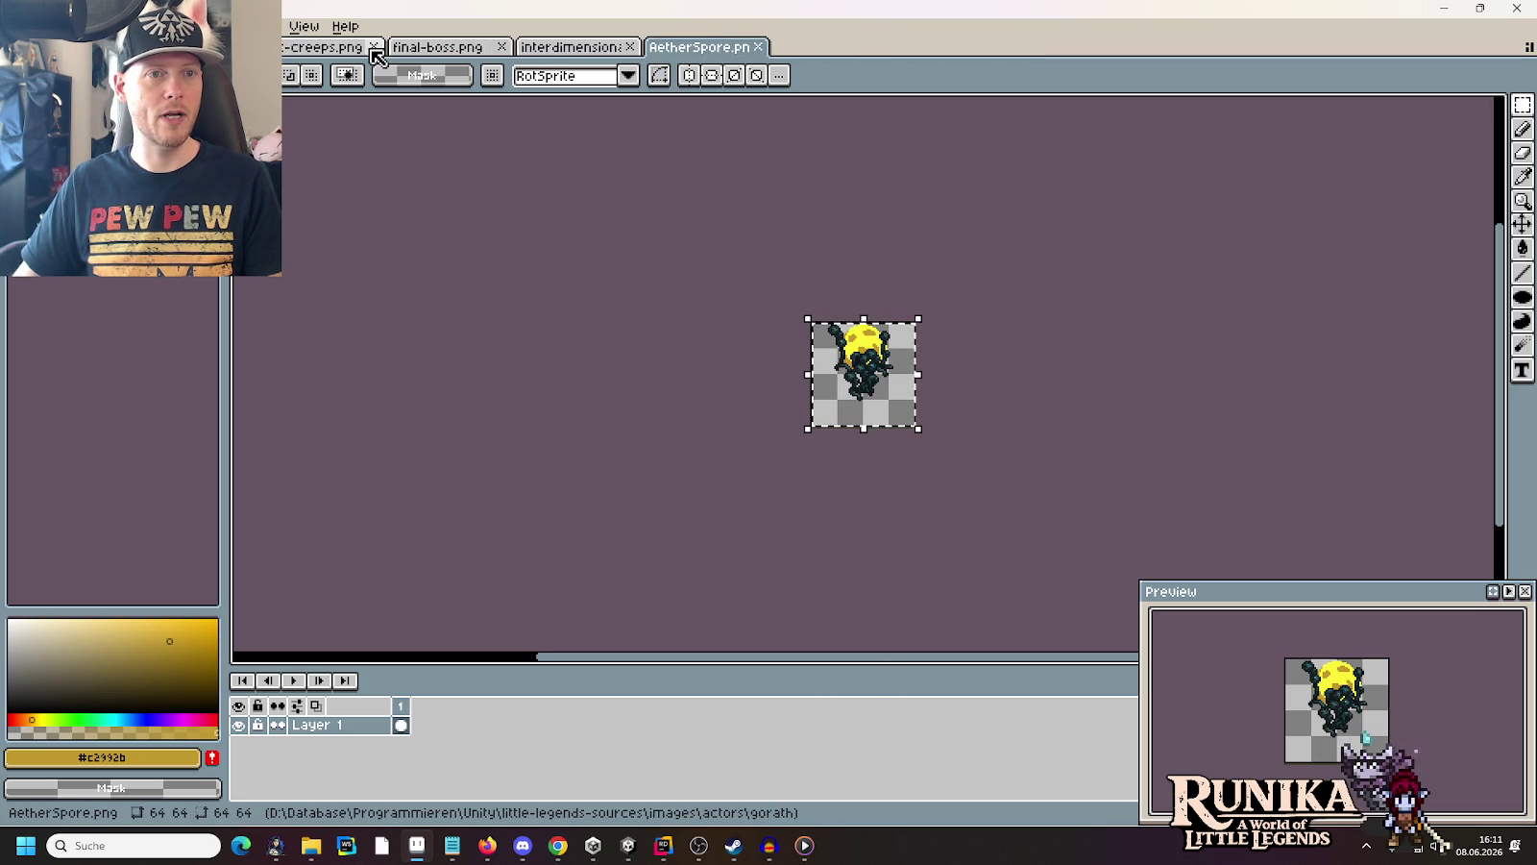
{"action": "left_click", "coordinate": [369, 53]}
{"action": "left_click", "coordinate": [440, 55]}
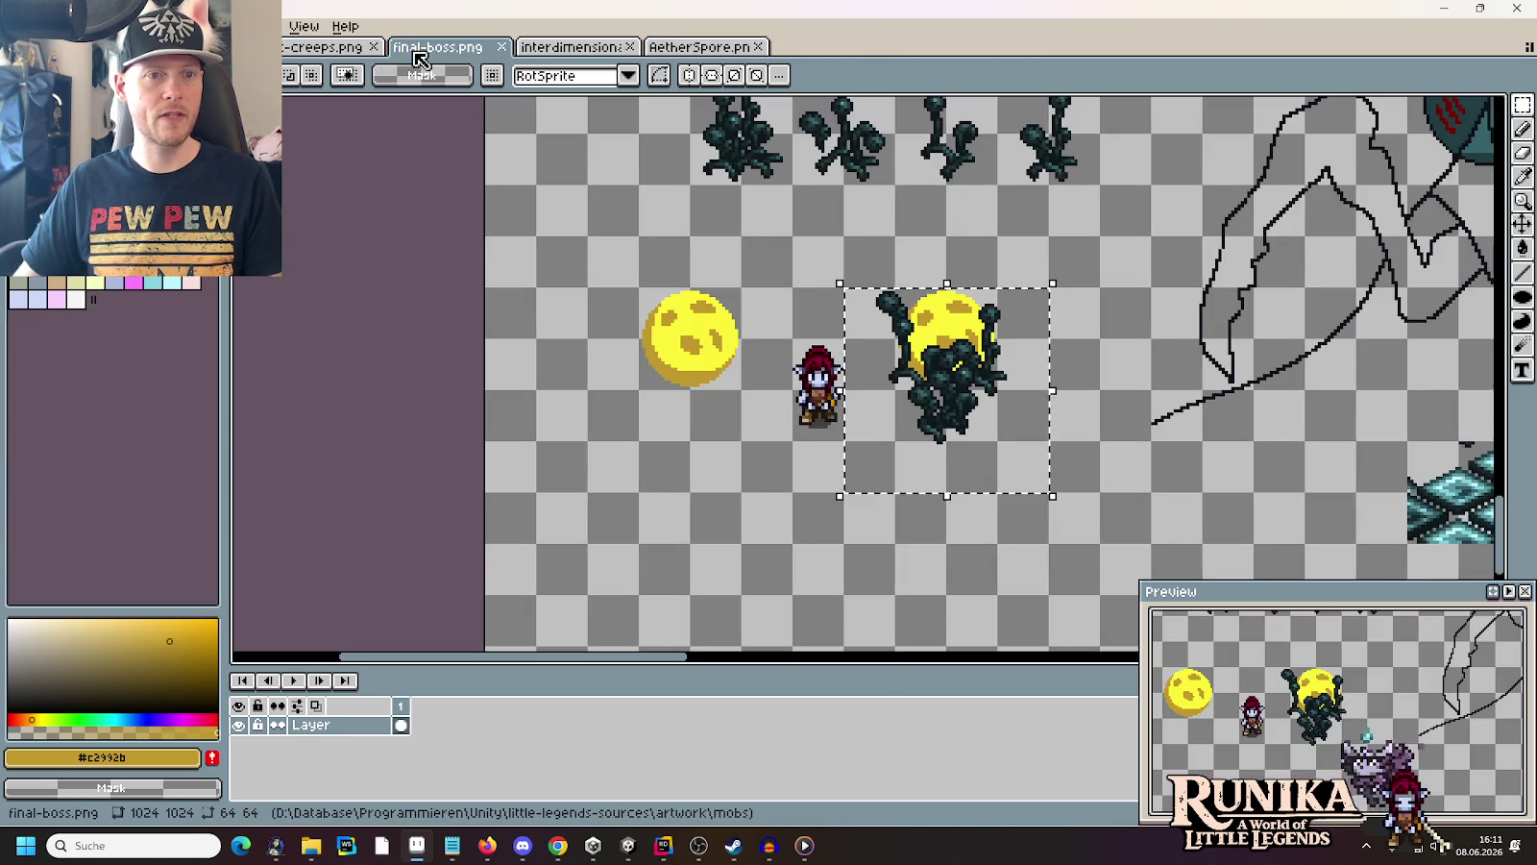
{"action": "left_click", "coordinate": [543, 48]}
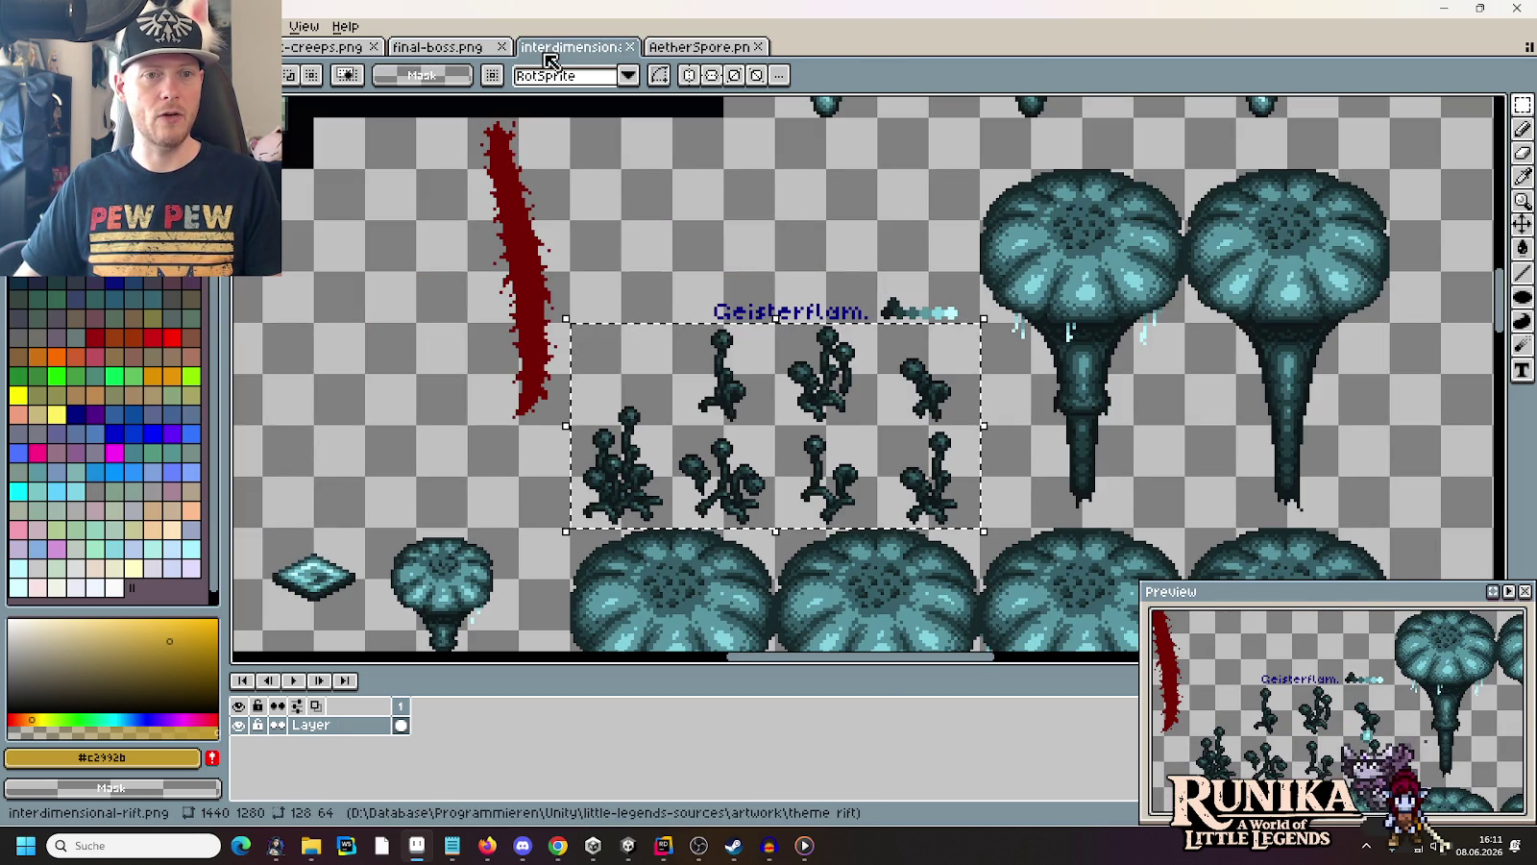
{"action": "left_click", "coordinate": [672, 48]}
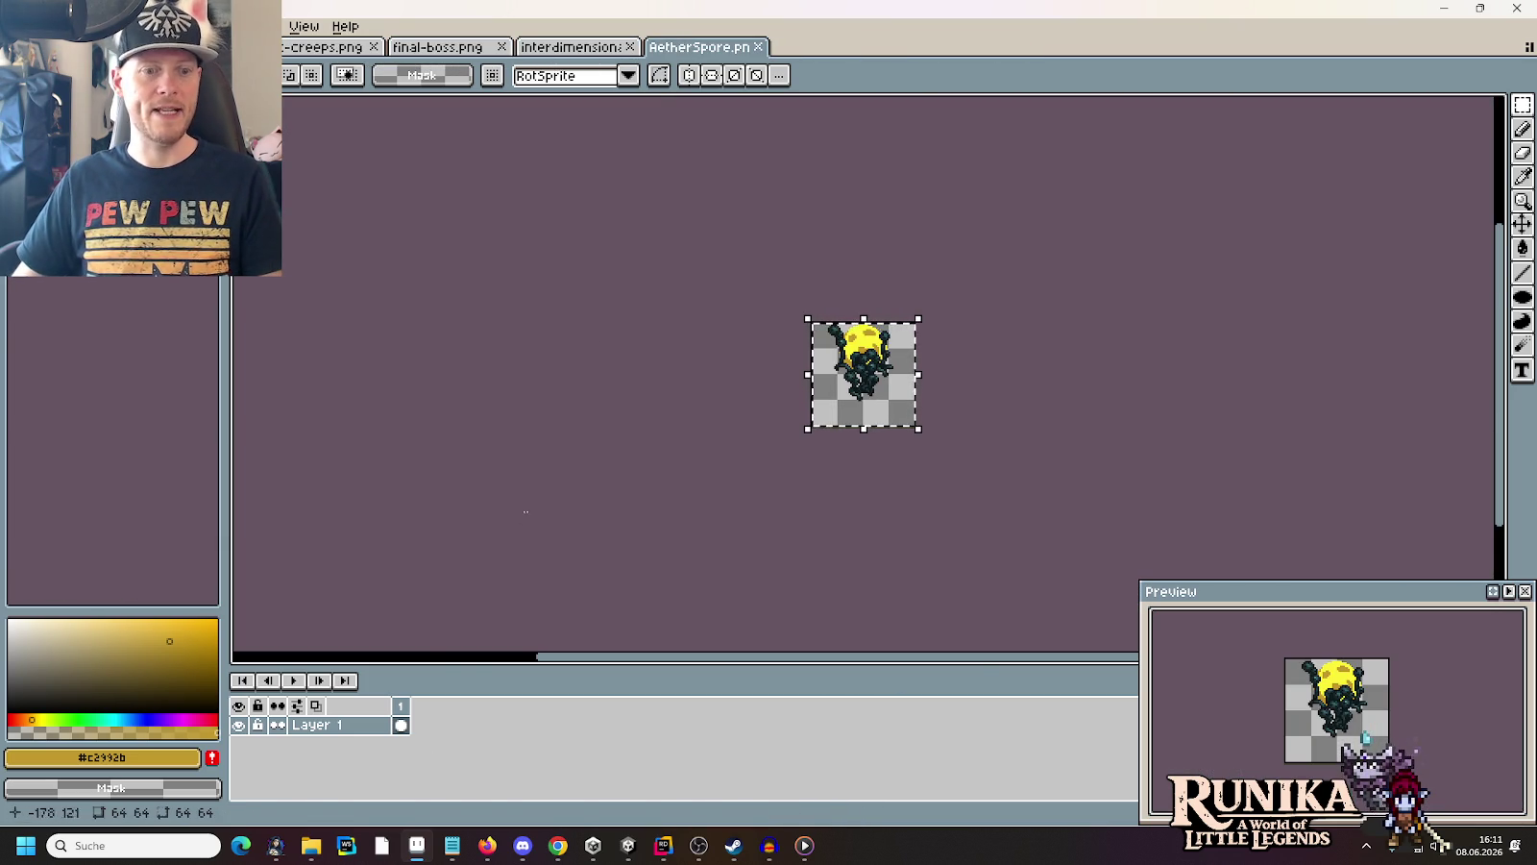
{"action": "left_click", "coordinate": [440, 46]}
{"action": "left_click", "coordinate": [327, 46]}
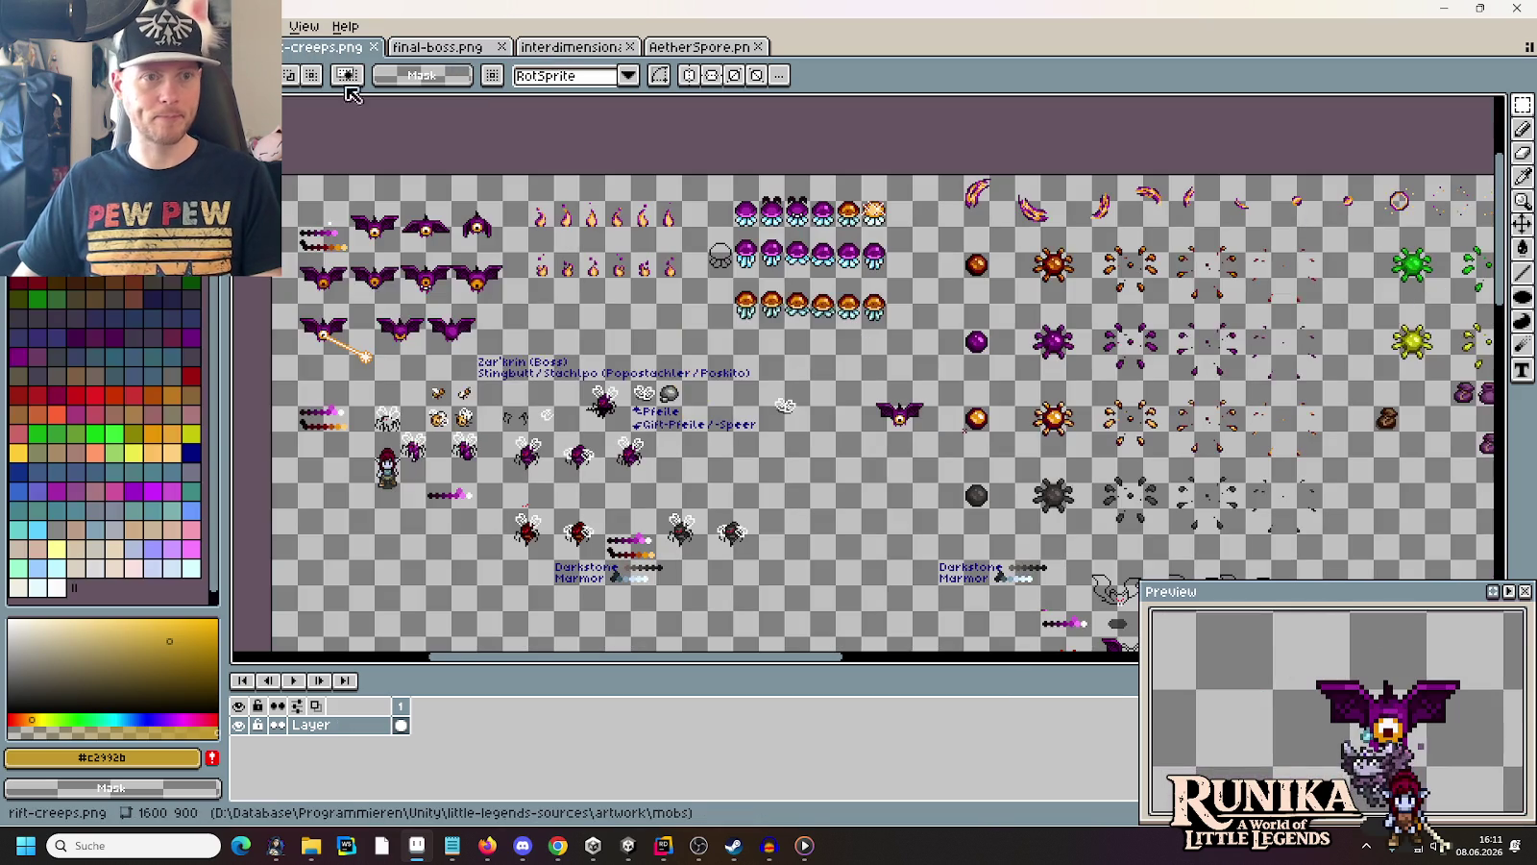
Copy the six top flame sprites and paste them into a new 96×16 sprite
{"action": "scroll", "coordinate": [594, 236], "scroll_direction": "up", "scroll_amount": 3}
{"action": "left_click_drag", "start_coordinate": [628, 305], "coordinate": [715, 313]}
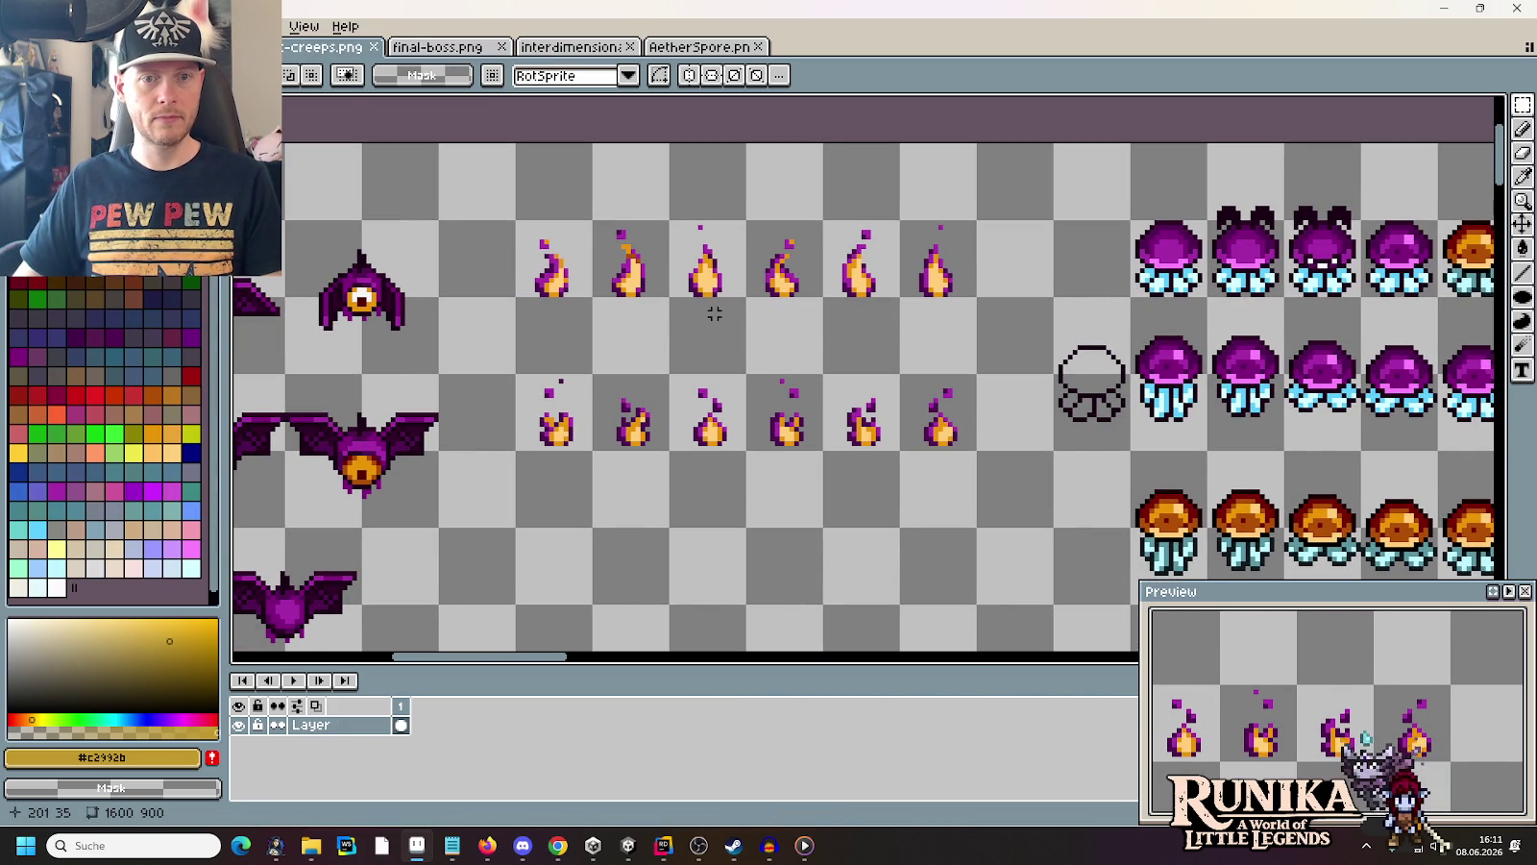
{"action": "mouse_move", "coordinate": [515, 219]}
{"action": "left_mouse_down"}
{"action": "mouse_move", "coordinate": [583, 291]}
{"action": "mouse_move", "coordinate": [981, 300]}
{"action": "left_mouse_up"}
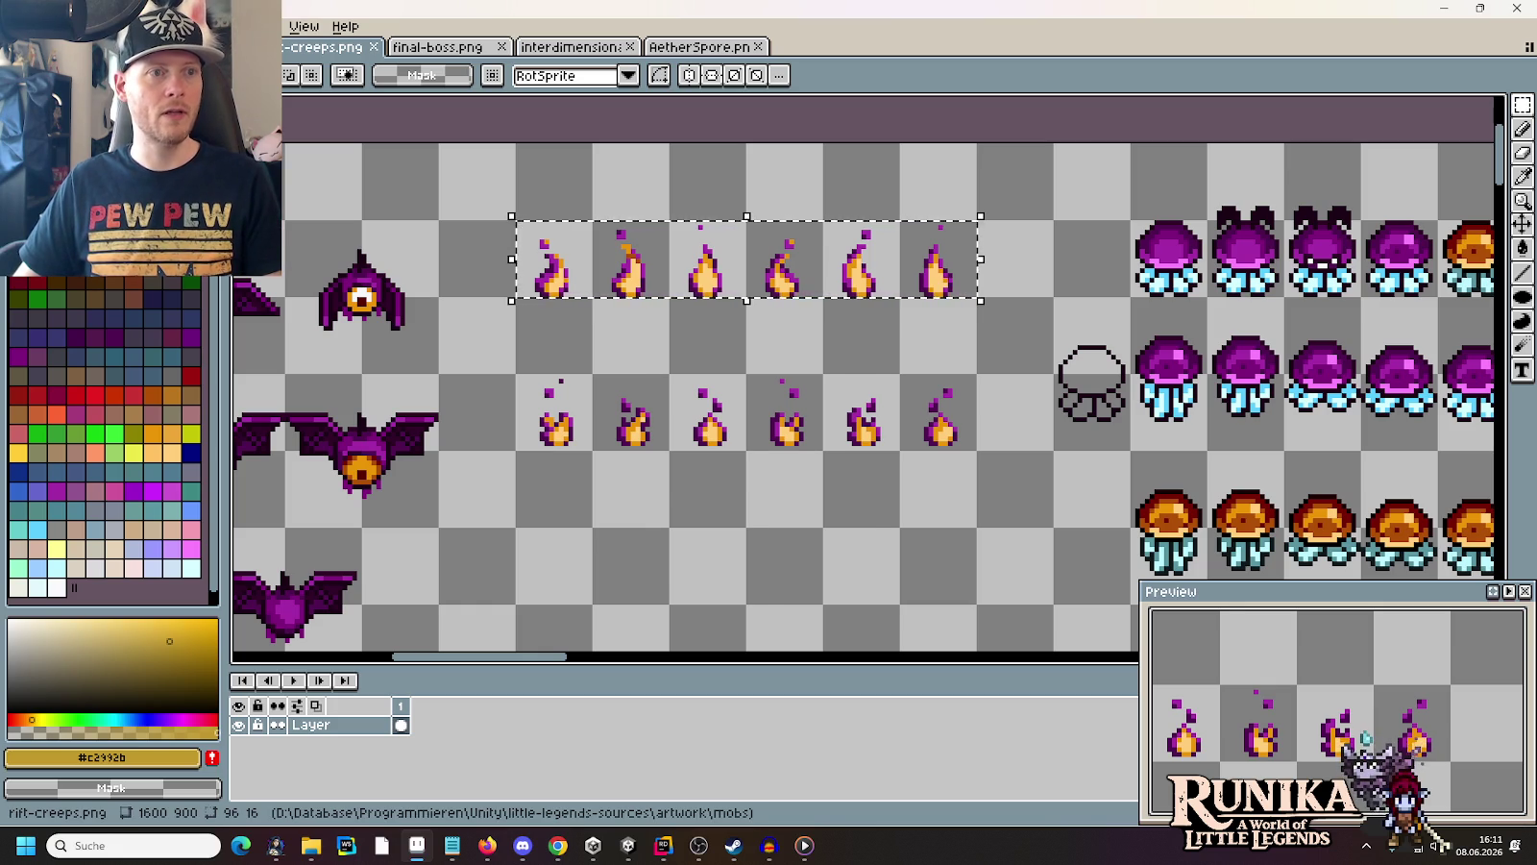
{"action": "key", "text": "ctrl+c"}
{"action": "key", "text": "ctrl+n"}
{"action": "left_click", "coordinate": [701, 583]}
{"action": "key", "text": "ctrl+v"}
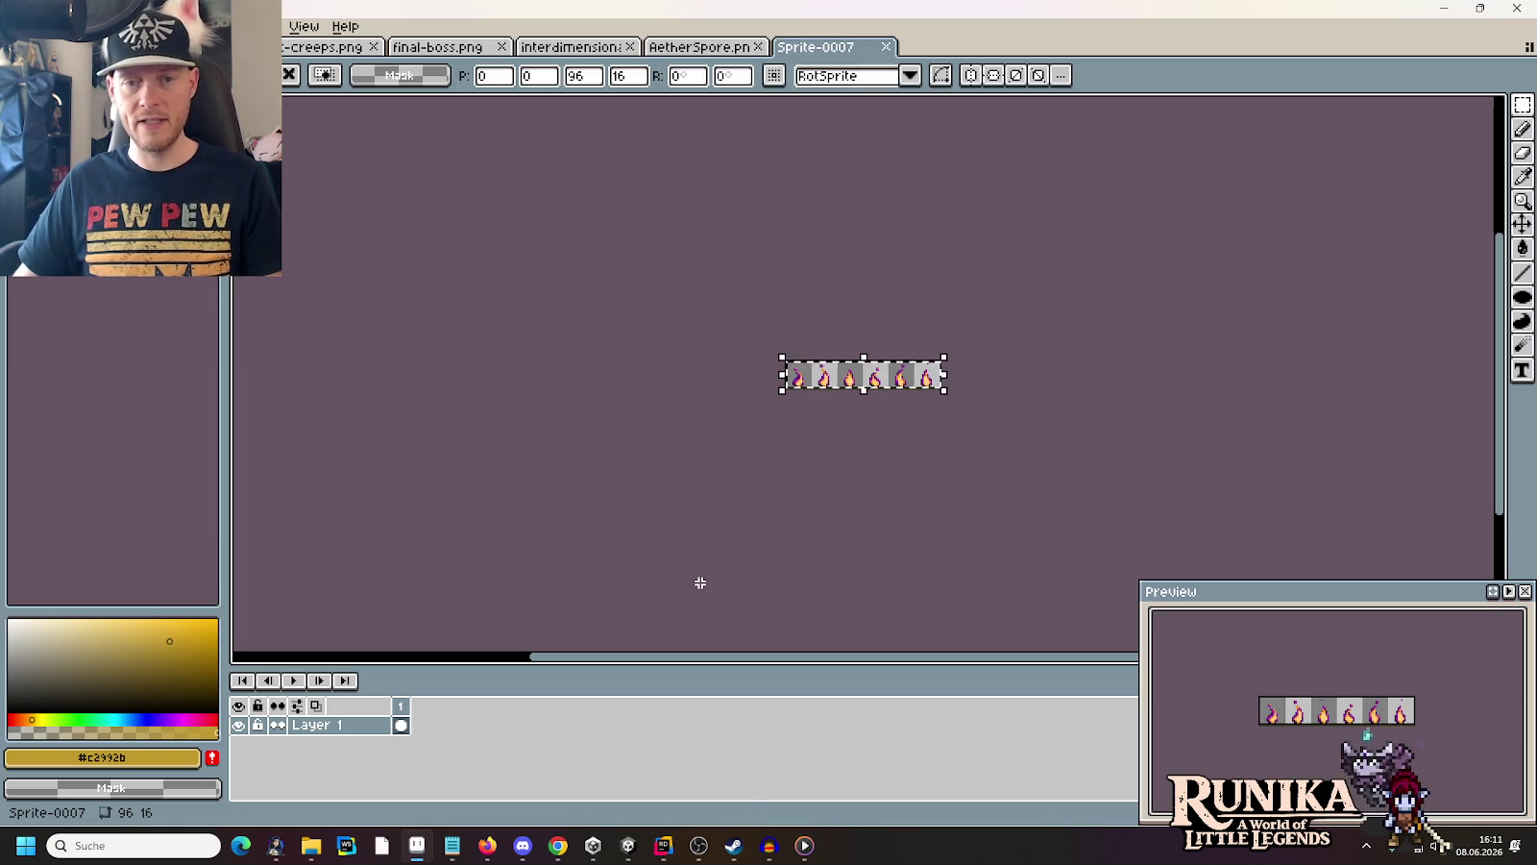
Save the six-flame sprite as AetherFlame.png in the gorath folder
{"action": "key", "text": "ctrl+s"}
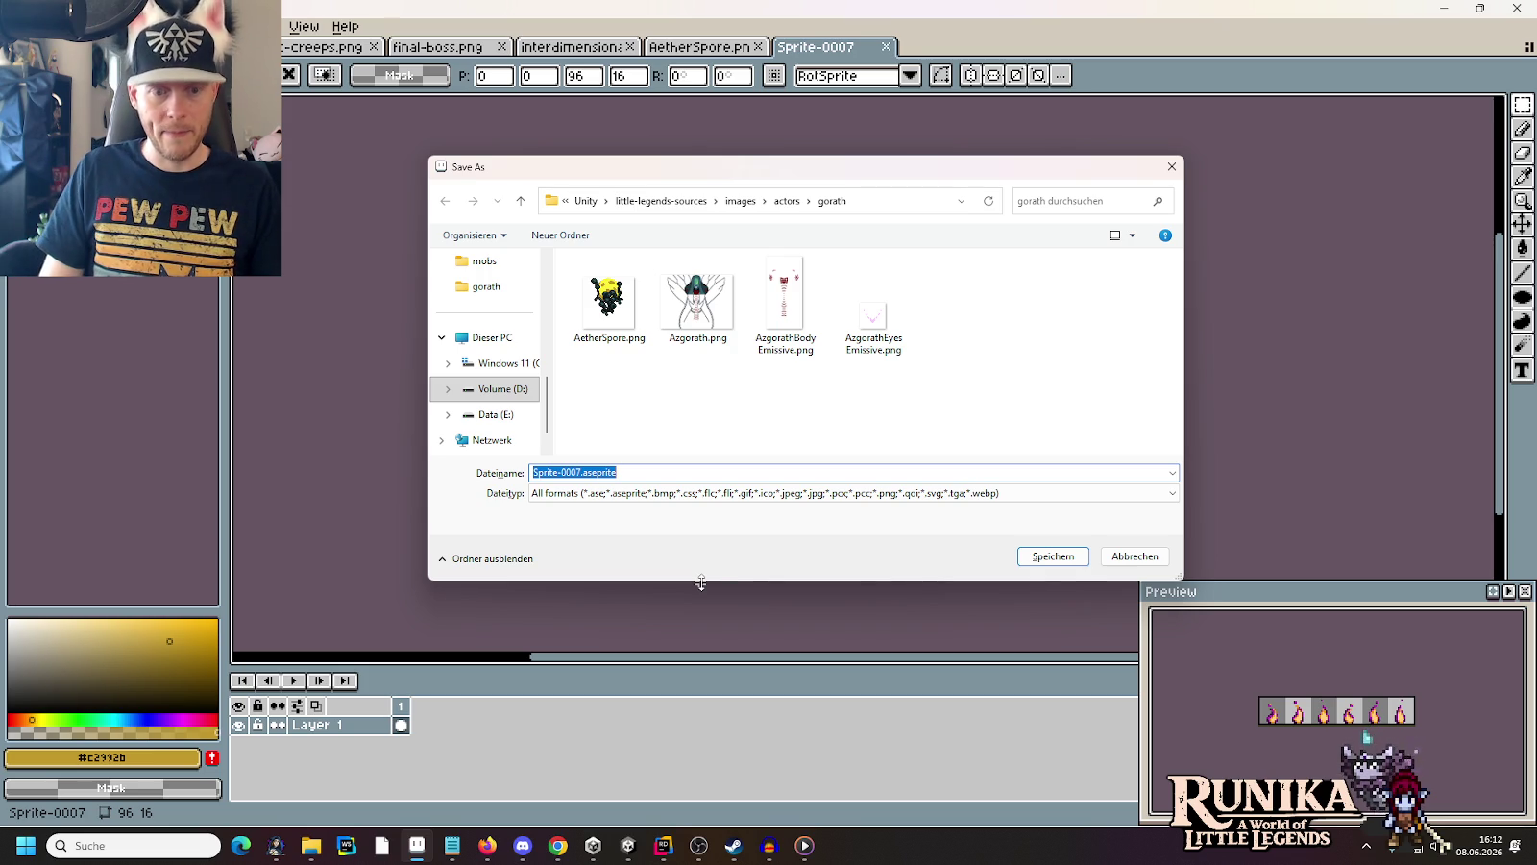
{"action": "type", "text": "Aet"}
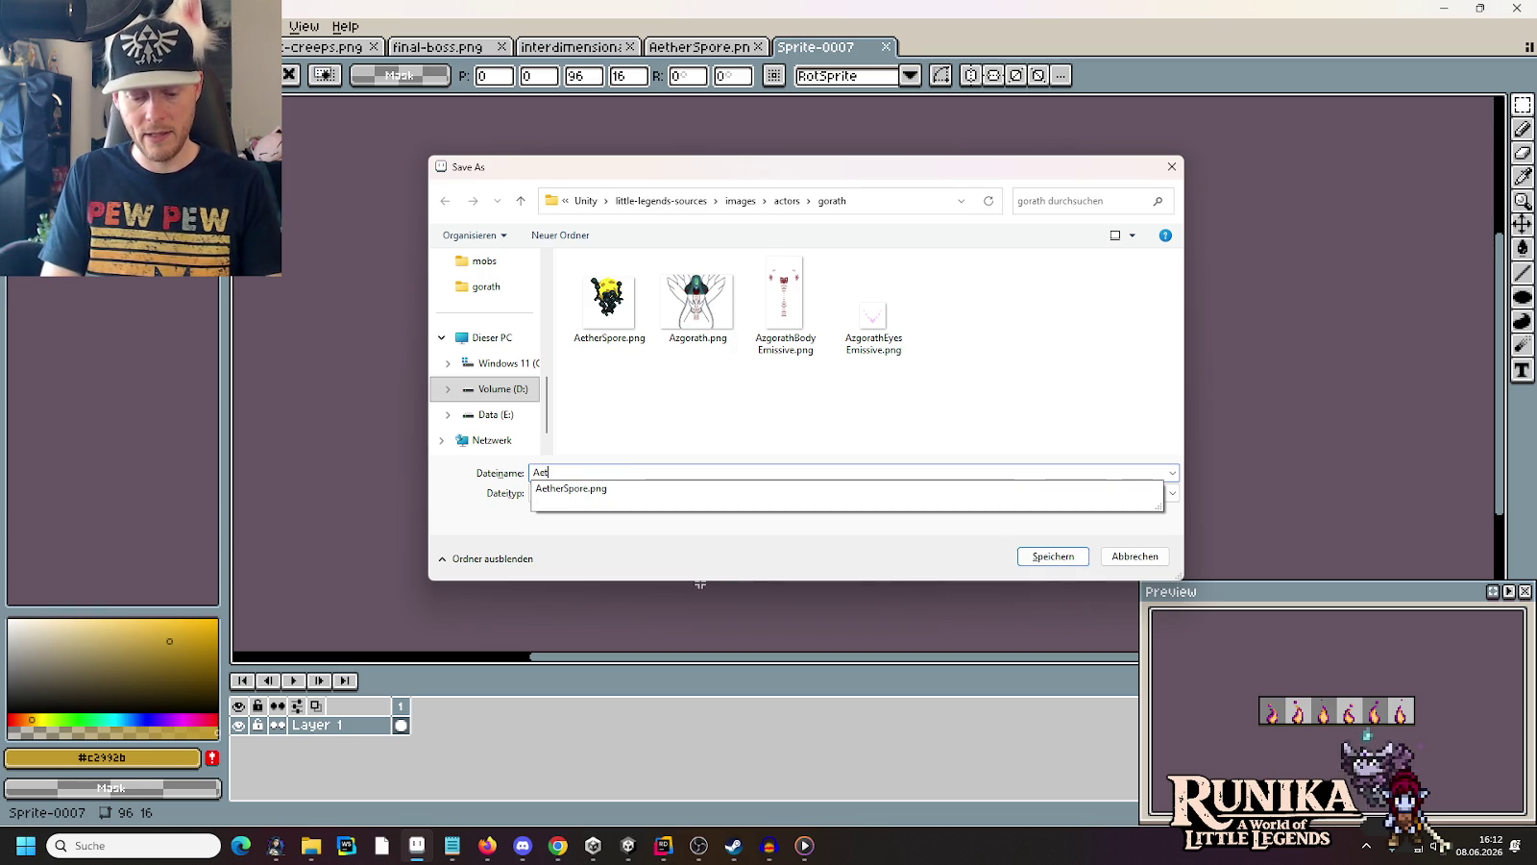
{"action": "type", "text": "herFlame.png"}
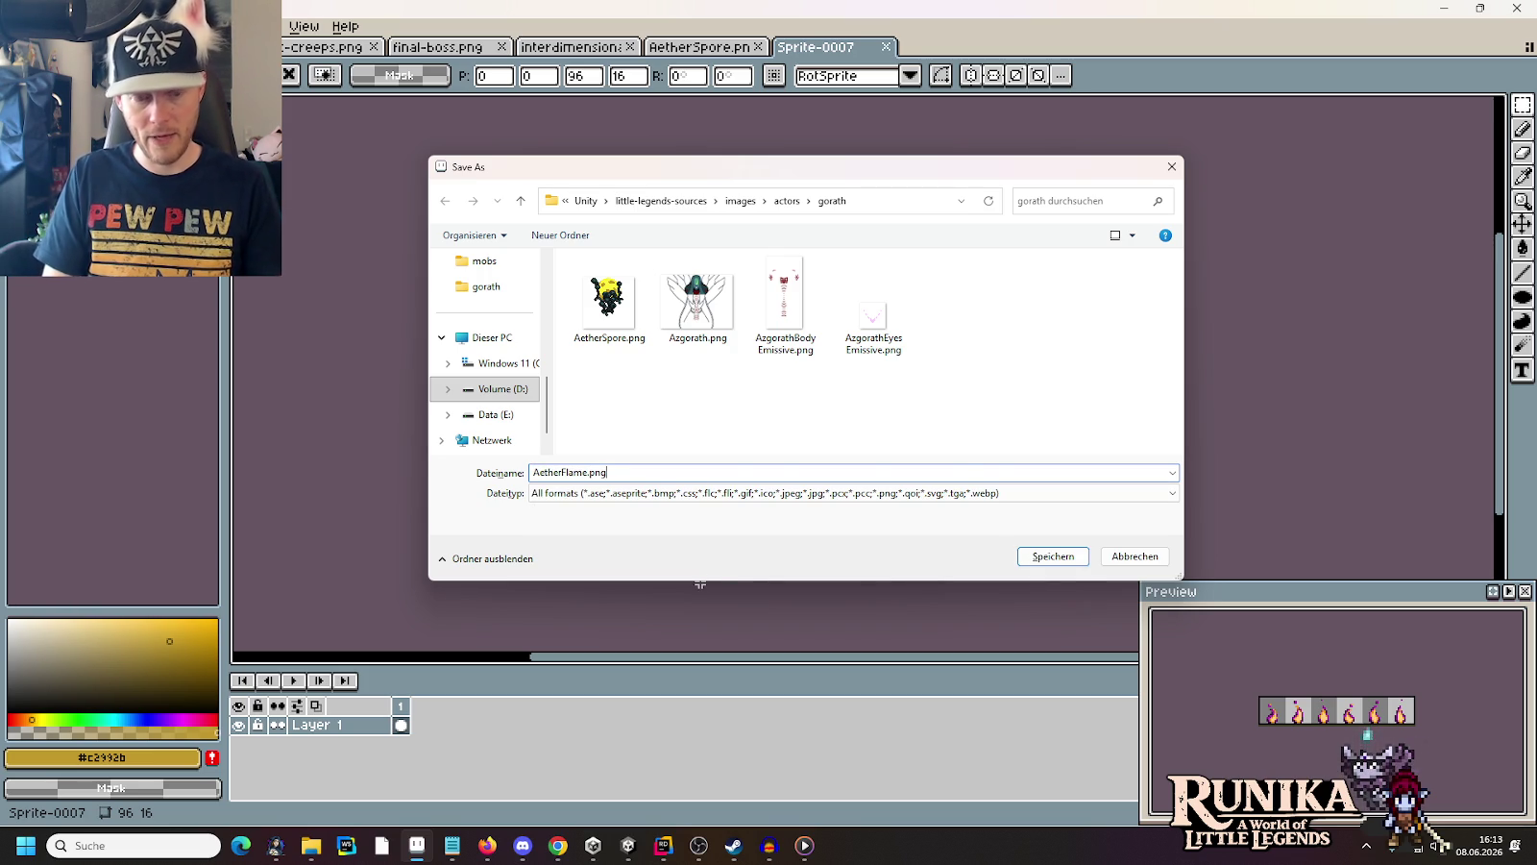
{"action": "key", "text": "Return"}
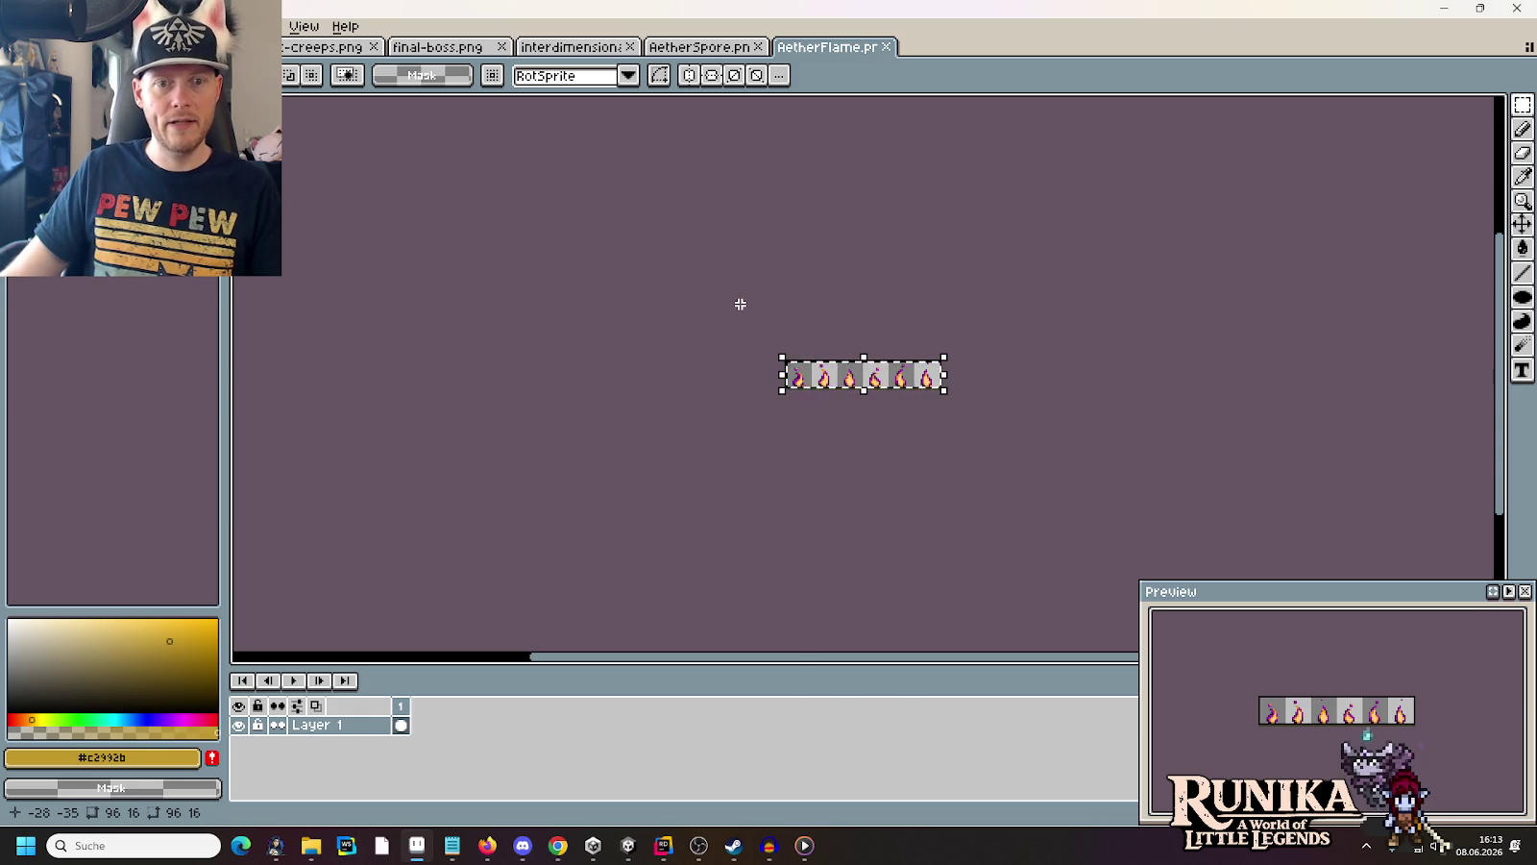
{"action": "left_click", "coordinate": [693, 48]}
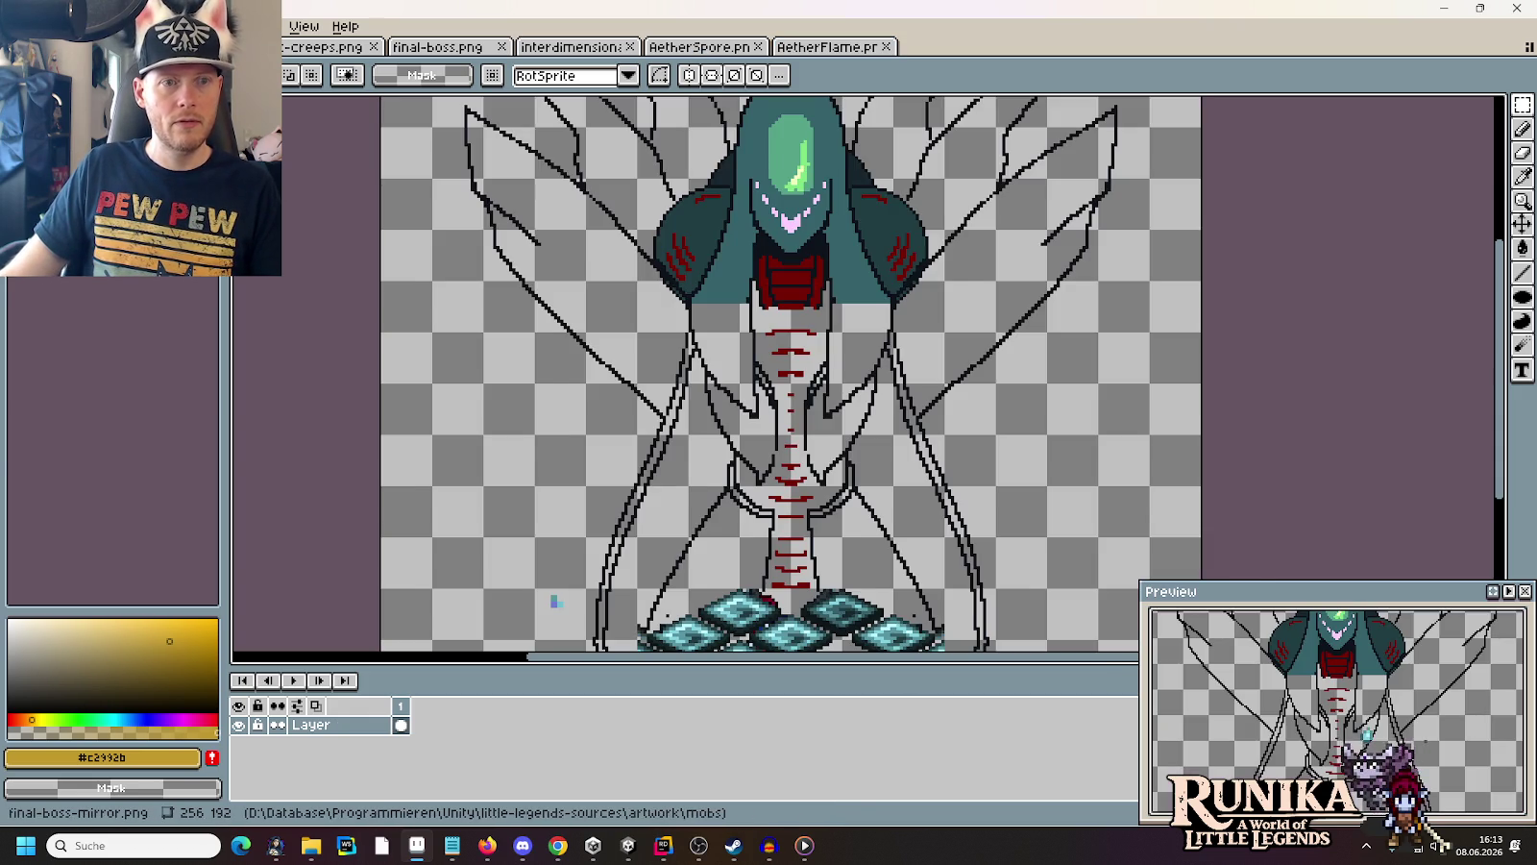
Copy the top feather-dissolve row from rift-creeps.png into a new 352×32 sprite and begin saving it
{"action": "left_click", "coordinate": [320, 48]}
{"action": "scroll", "coordinate": [967, 331], "scroll_direction": "right", "scroll_amount": 15}
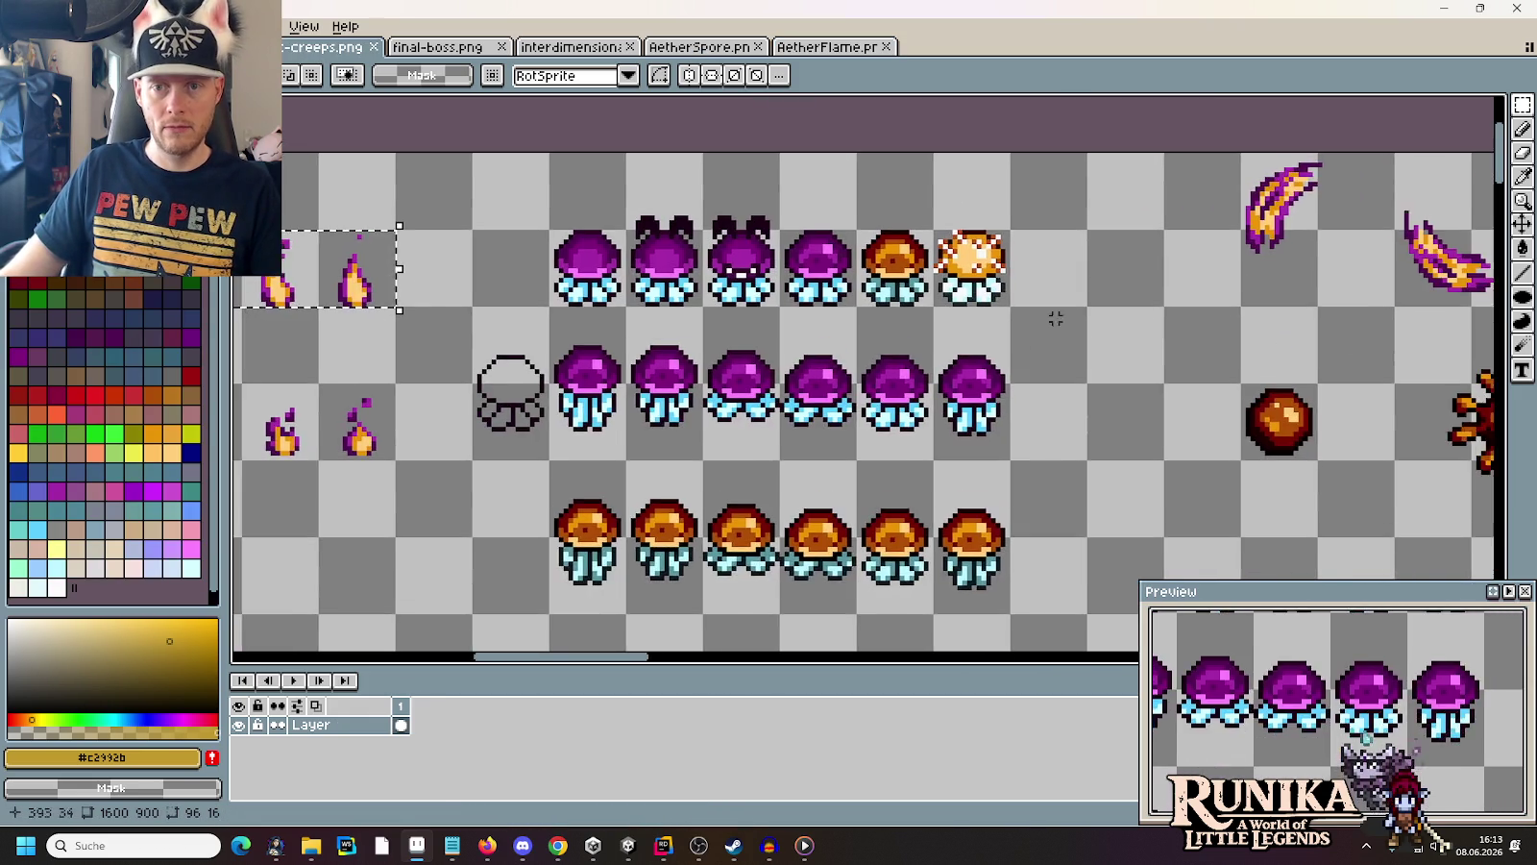
{"action": "scroll", "coordinate": [968, 332], "scroll_direction": "down", "scroll_amount": 3}
{"action": "scroll", "coordinate": [951, 341], "scroll_direction": "up", "scroll_amount": 2}
{"action": "left_click_drag", "start_coordinate": [1379, 347], "coordinate": [254, 250]}
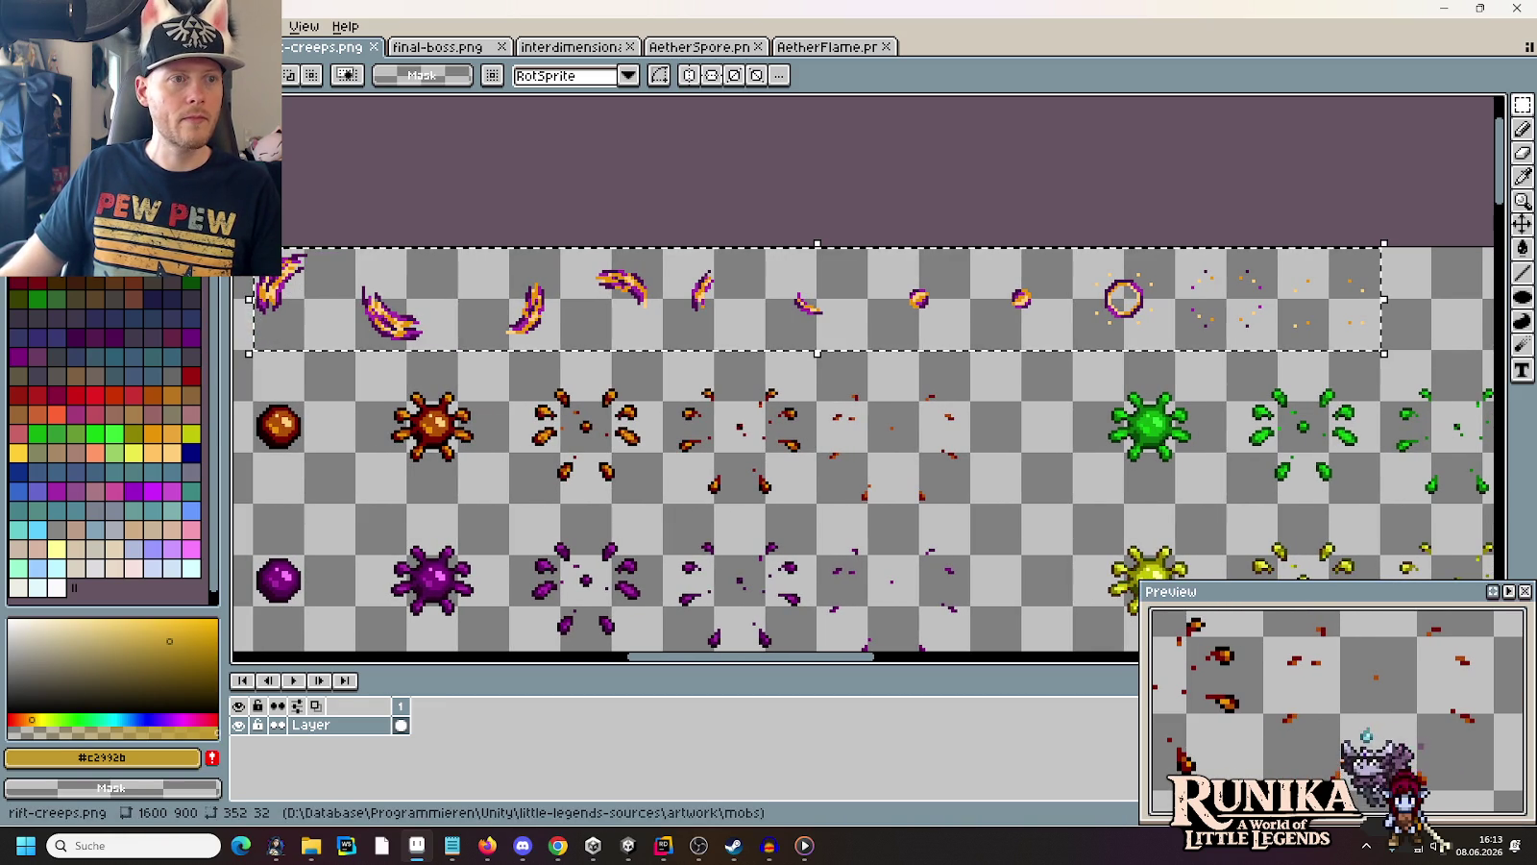
{"action": "key", "text": "ctrl+c"}
{"action": "key", "text": "ctrl+n"}
{"action": "left_click", "coordinate": [734, 600]}
{"action": "key", "text": "ctrl+v"}
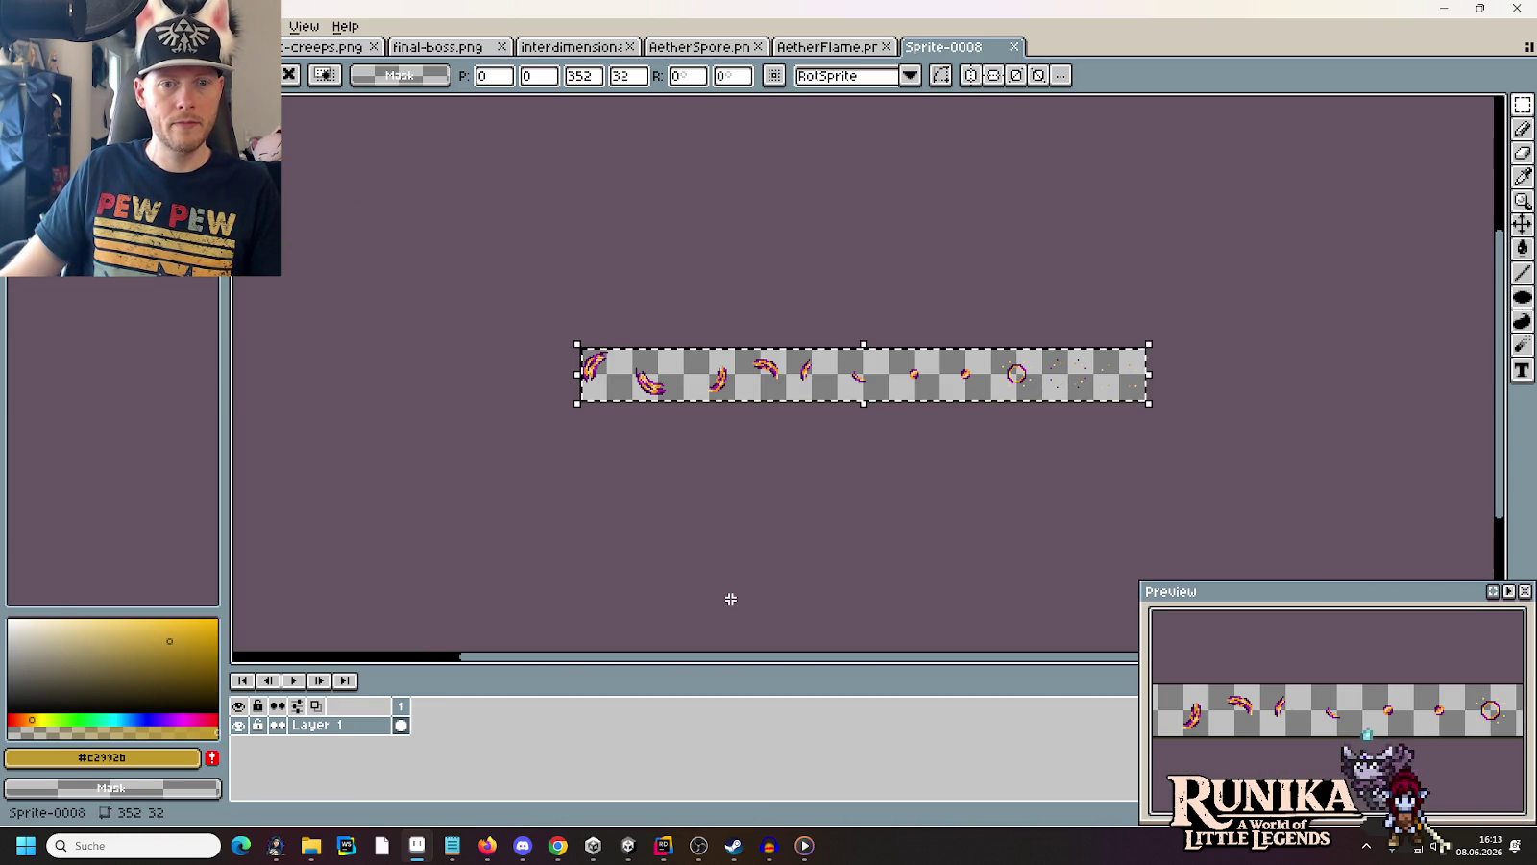
{"action": "key", "text": "ctrl+s"}
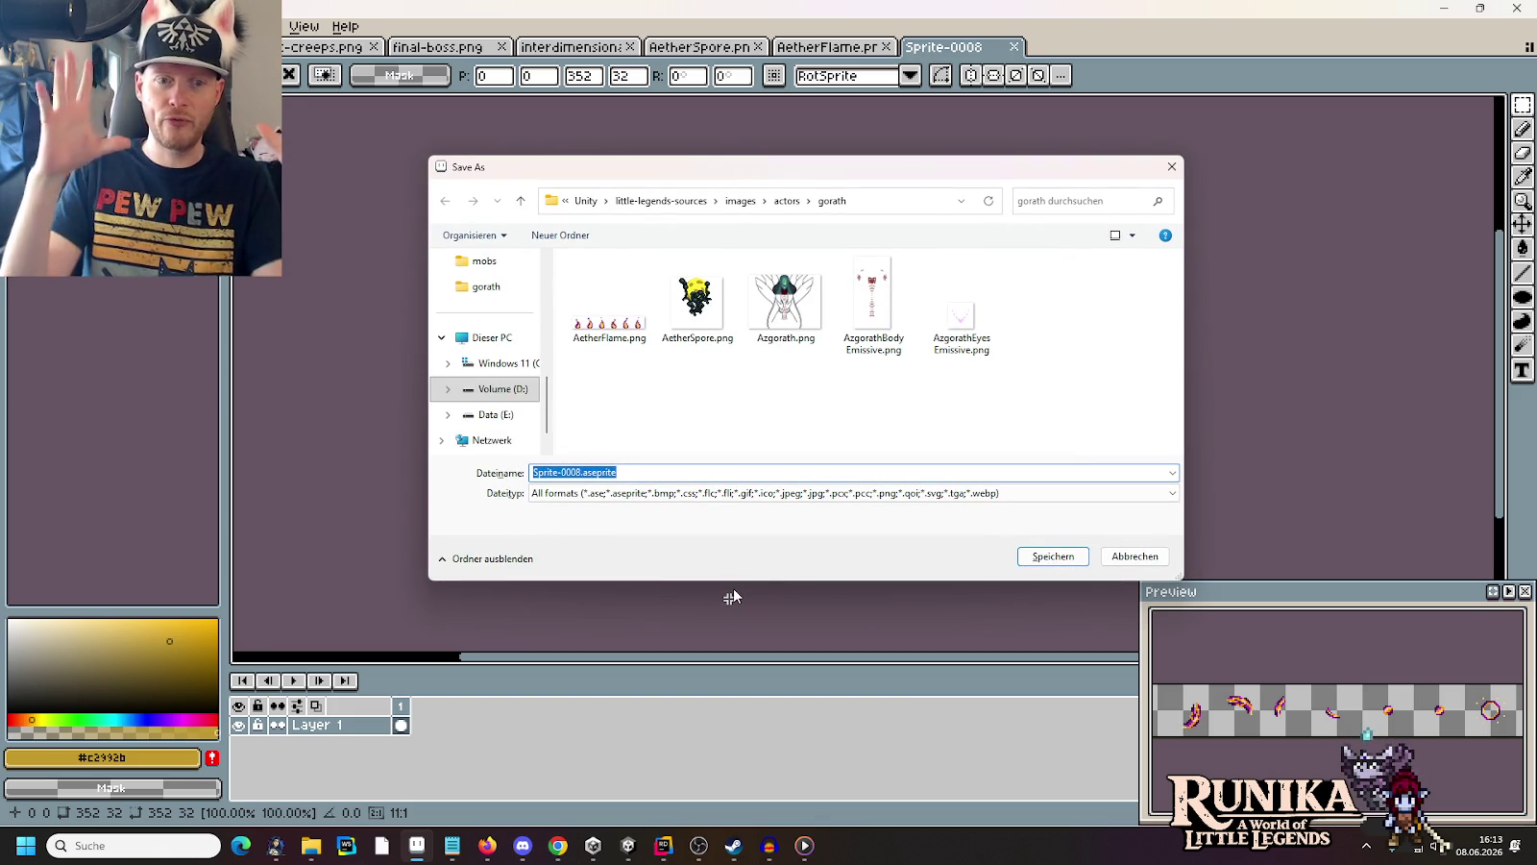
Name the file AetherFlame Dissolve Animation.png and save it
{"action": "type", "text": "Aether"}
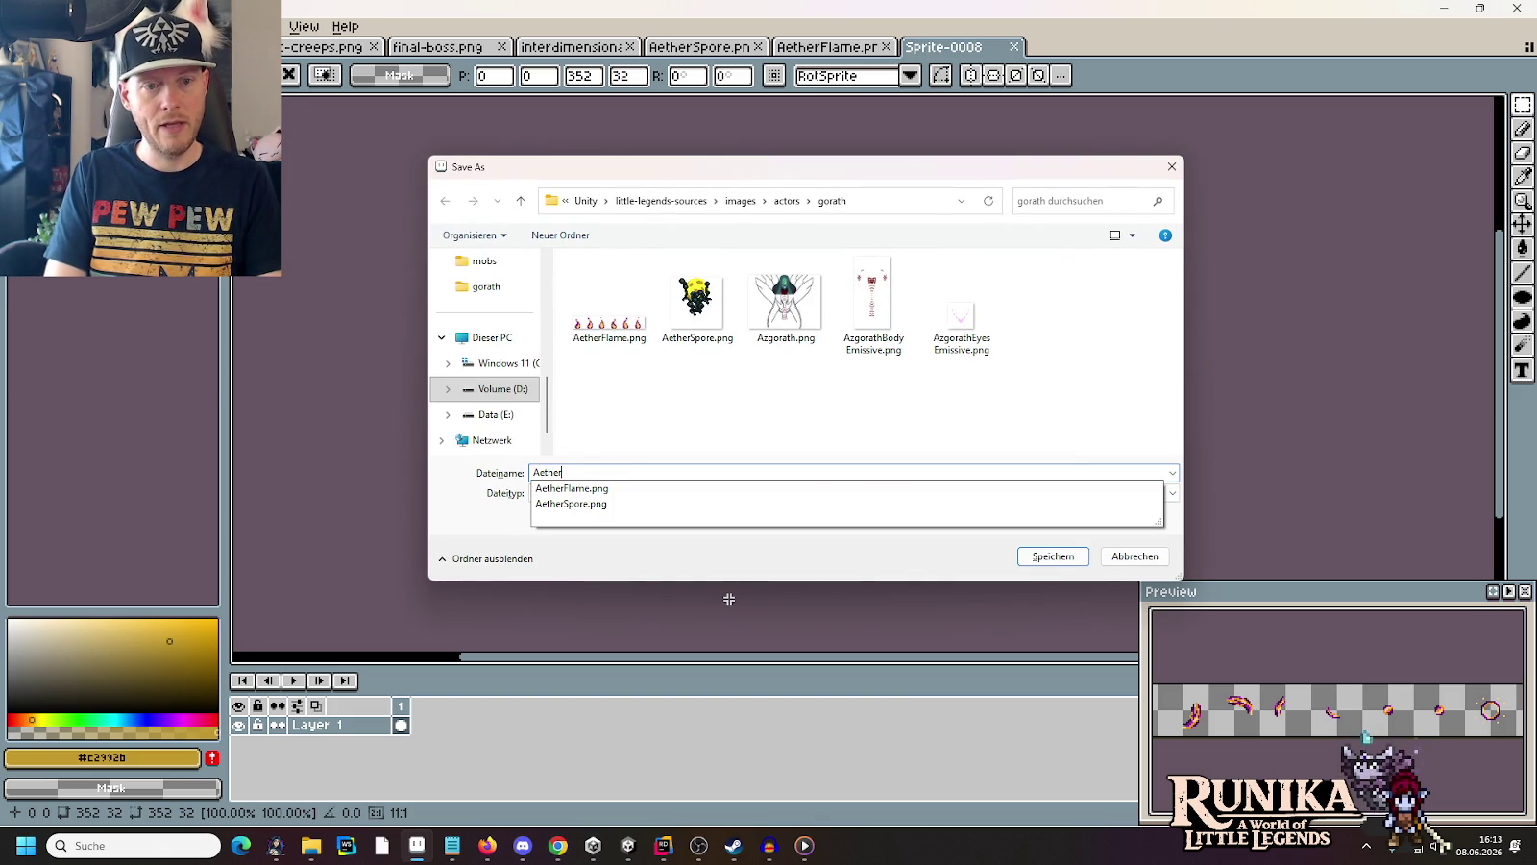
{"action": "type", "text": "Flame"}
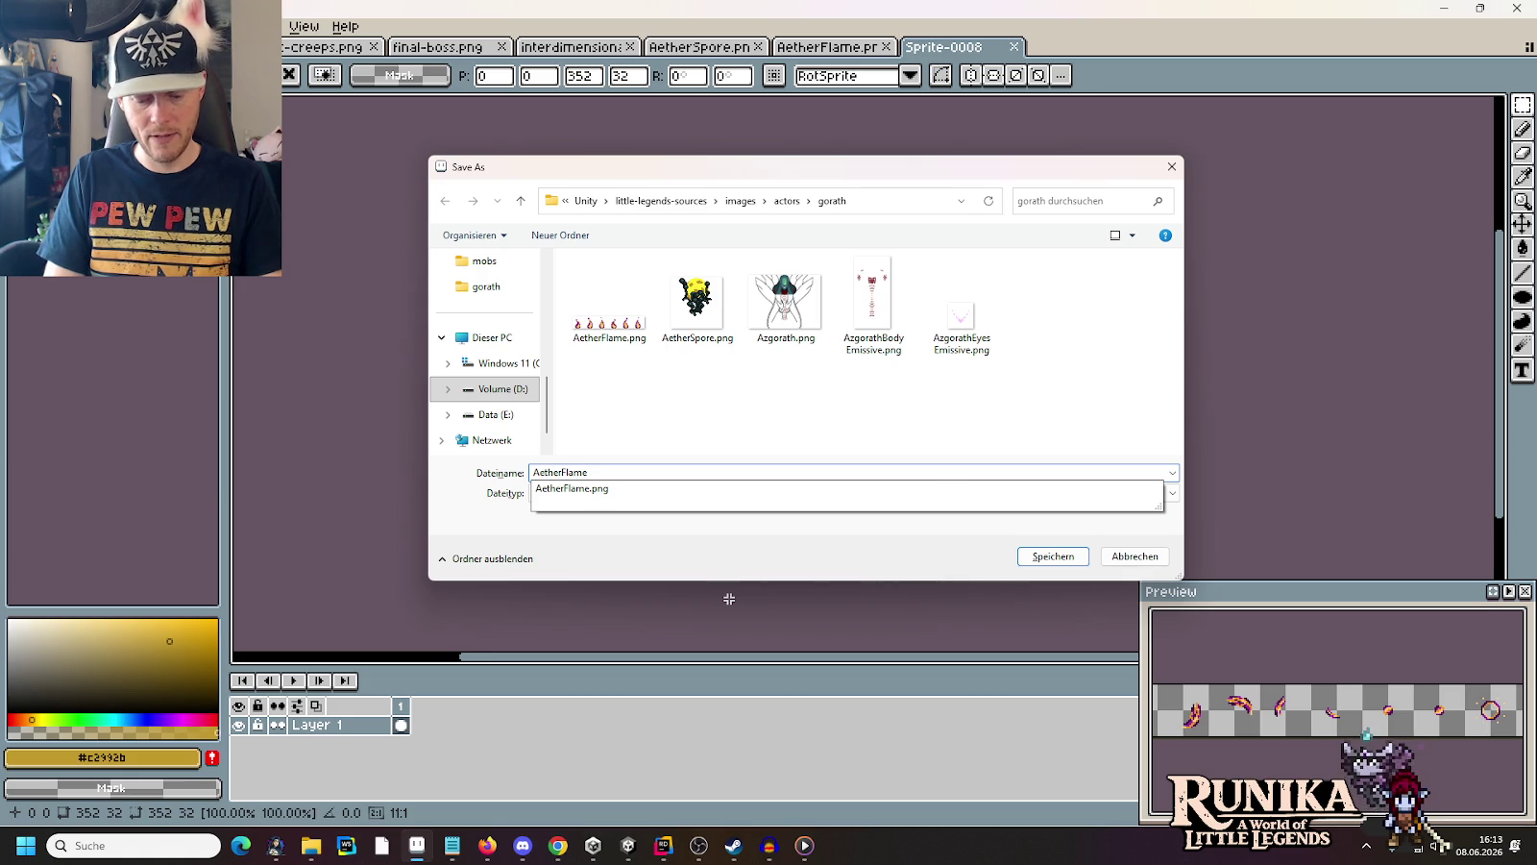
{"action": "type", "text": "Die.png"}
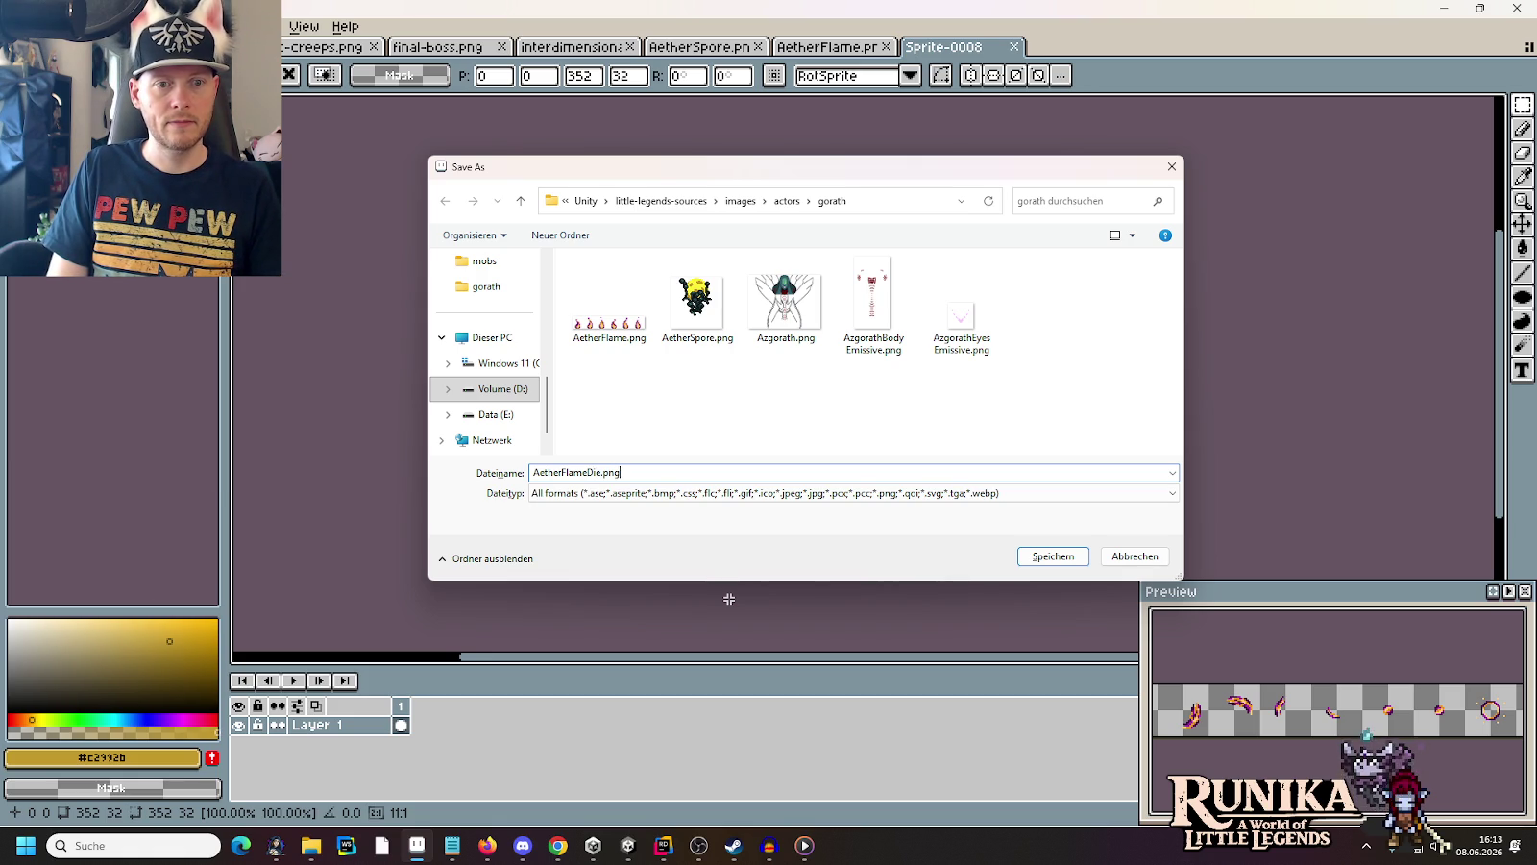
{"action": "key", "text": "BackSpace"}
{"action": "key", "text": "BackSpace"}
{"action": "key", "text": "BackSpace"}
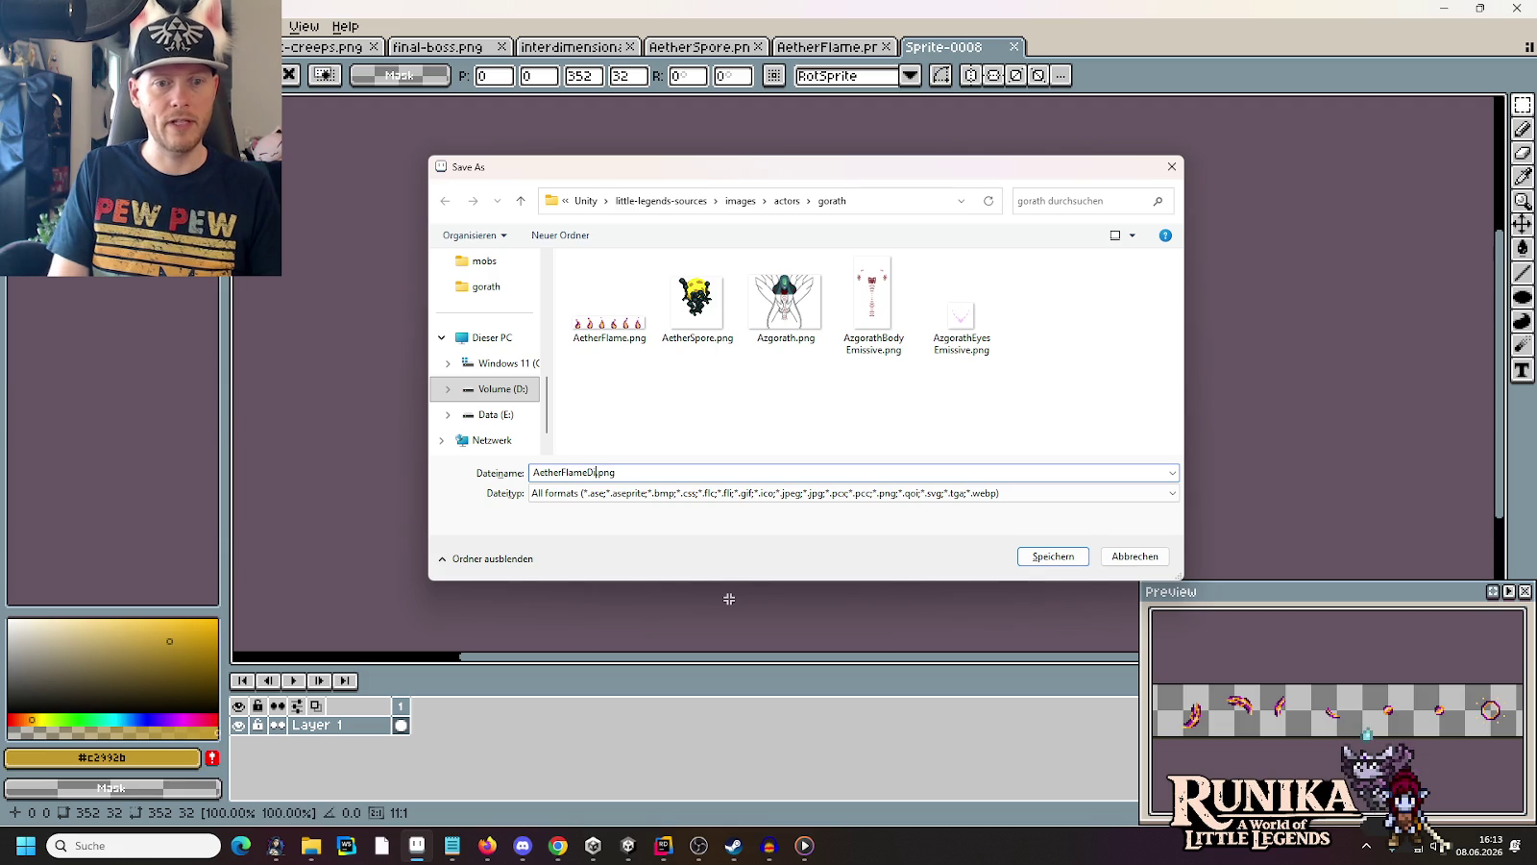
{"action": "type", "text": "Dissolve"}
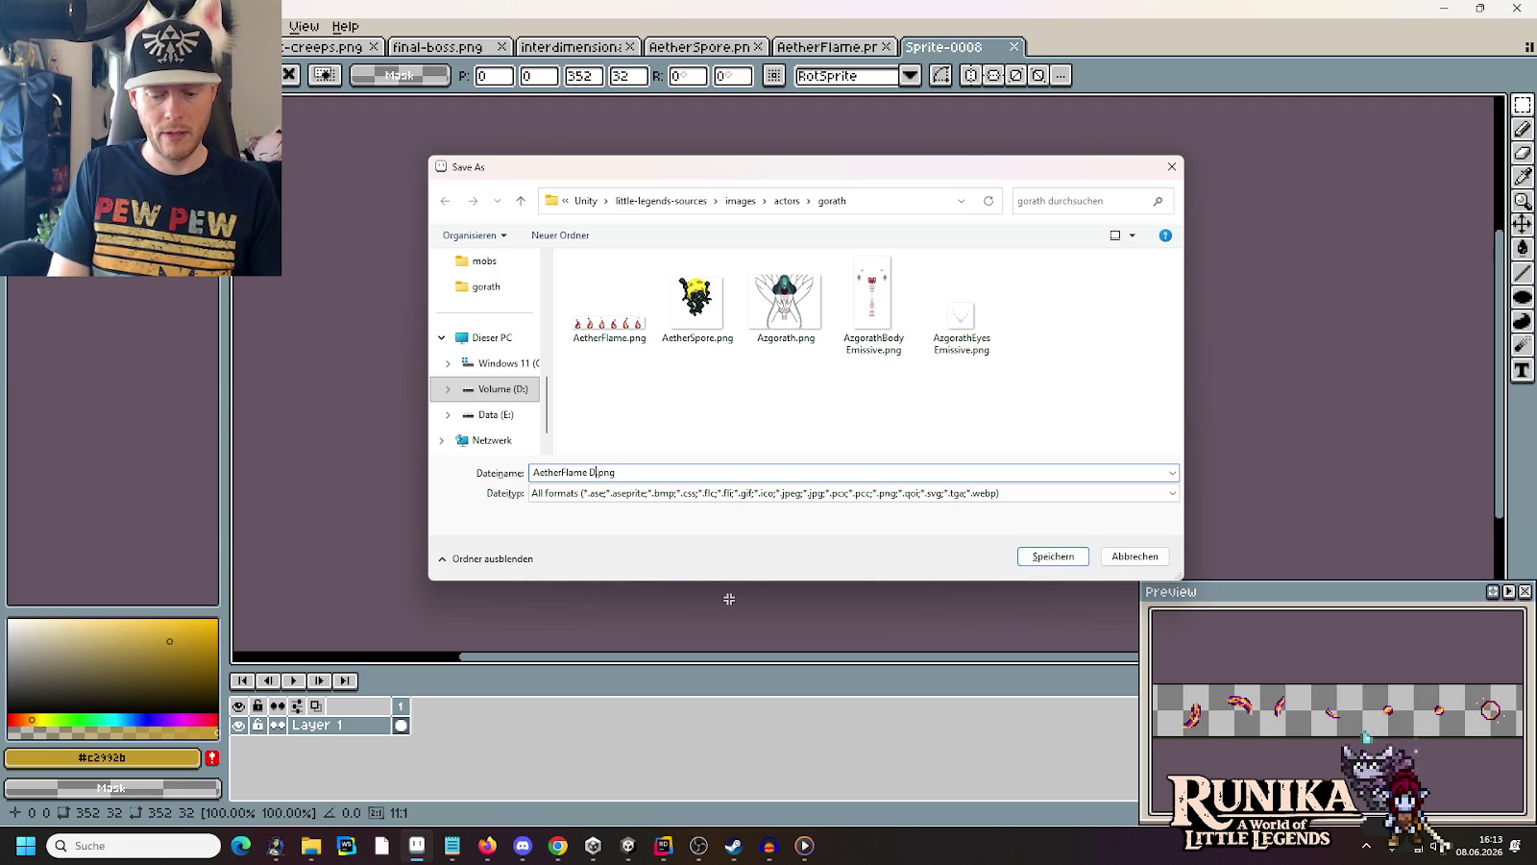
{"action": "type", "text": " Animation"}
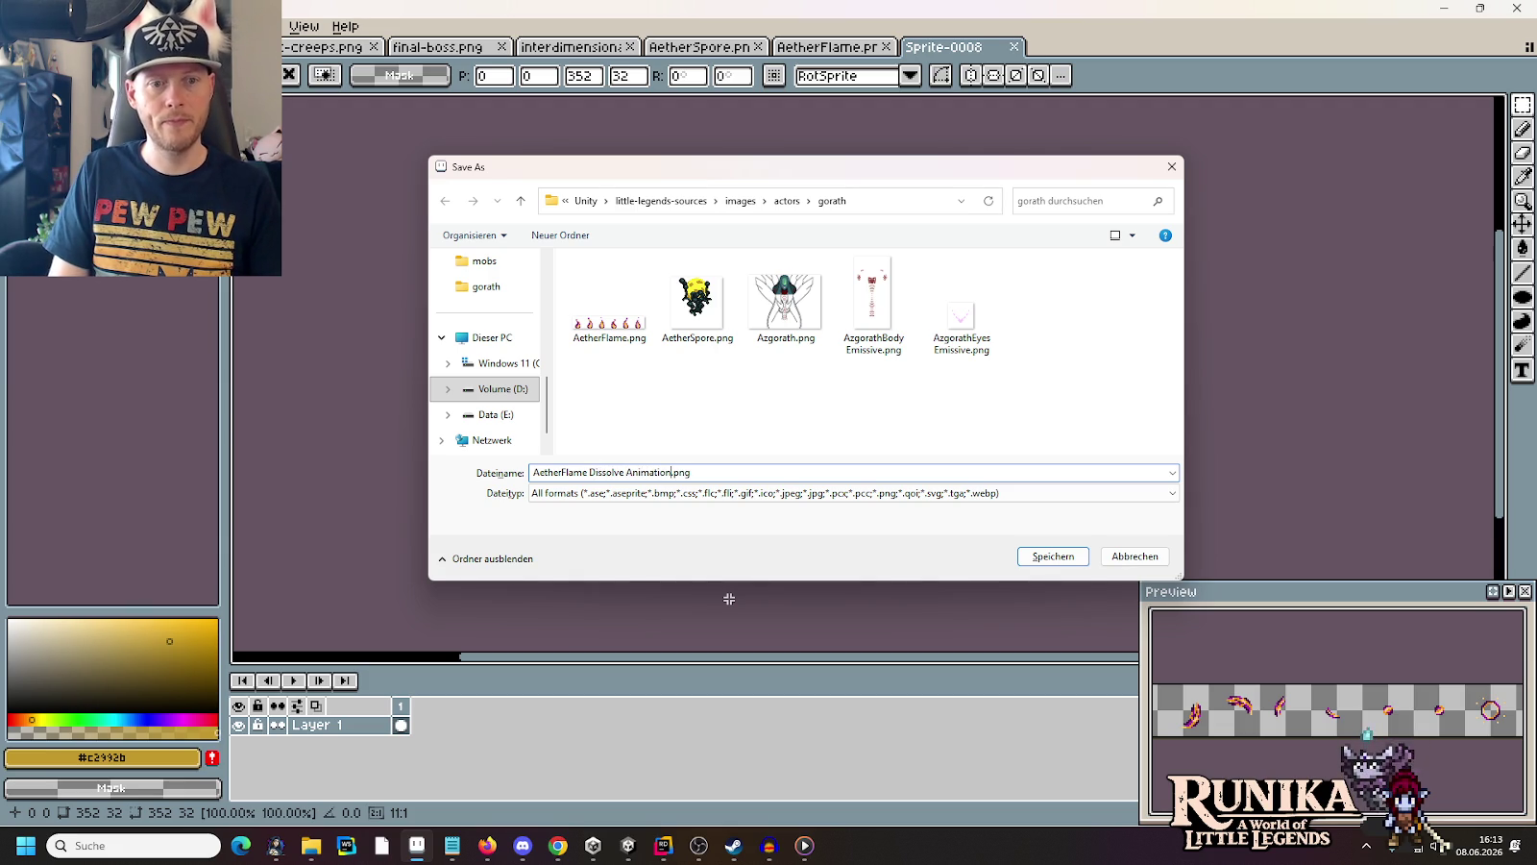
{"action": "key", "text": "Return"}
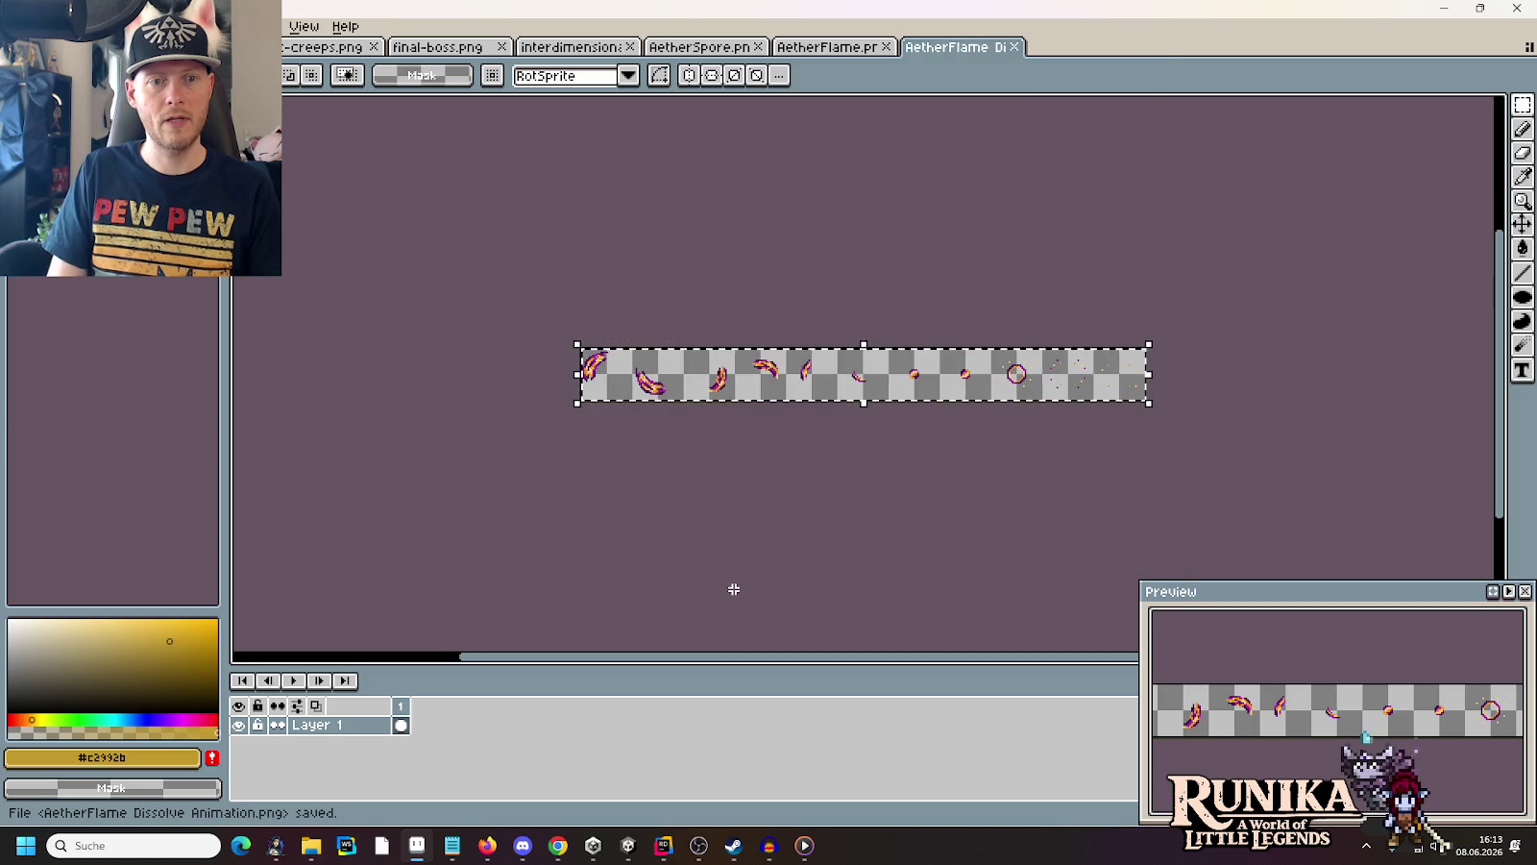
Close the dissolve sprite and bring up the little-legends-sources Explorer window
{"action": "left_click", "coordinate": [1020, 50]}
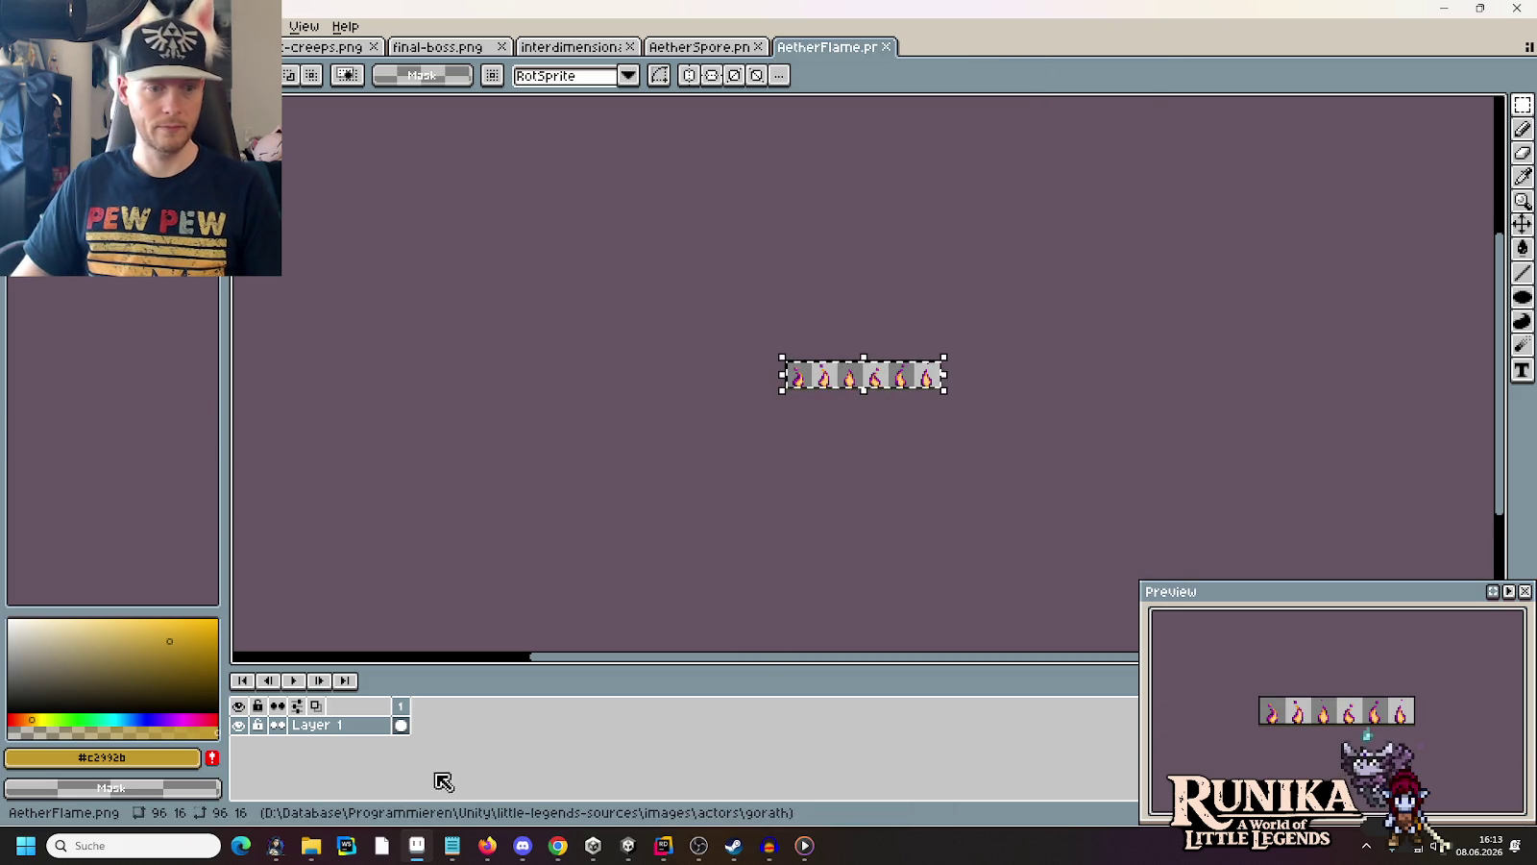
{"action": "mouse_move", "coordinate": [310, 842]}
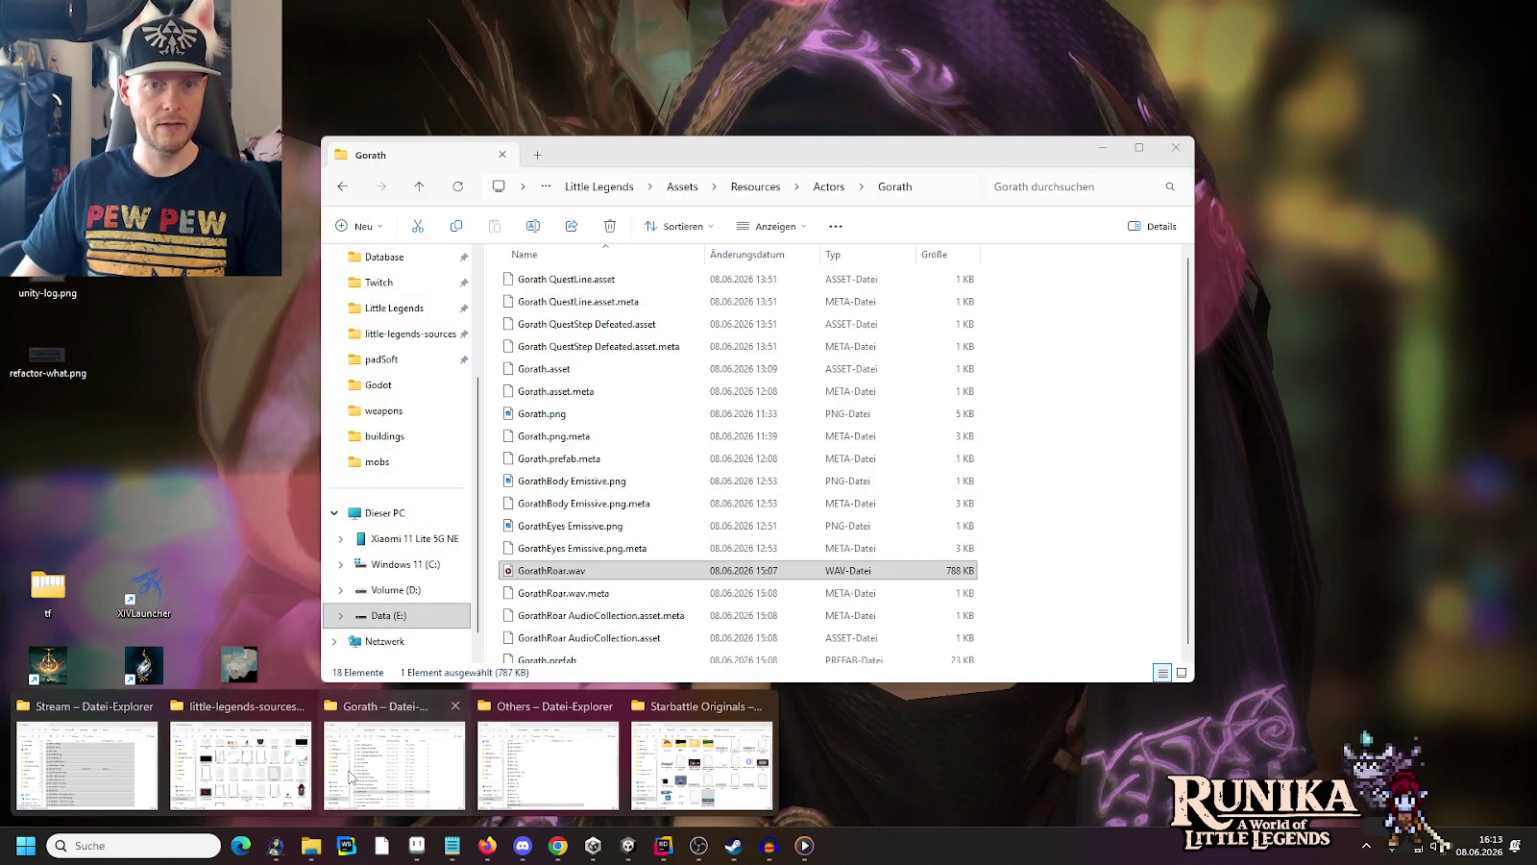
{"action": "left_click", "coordinate": [350, 777]}
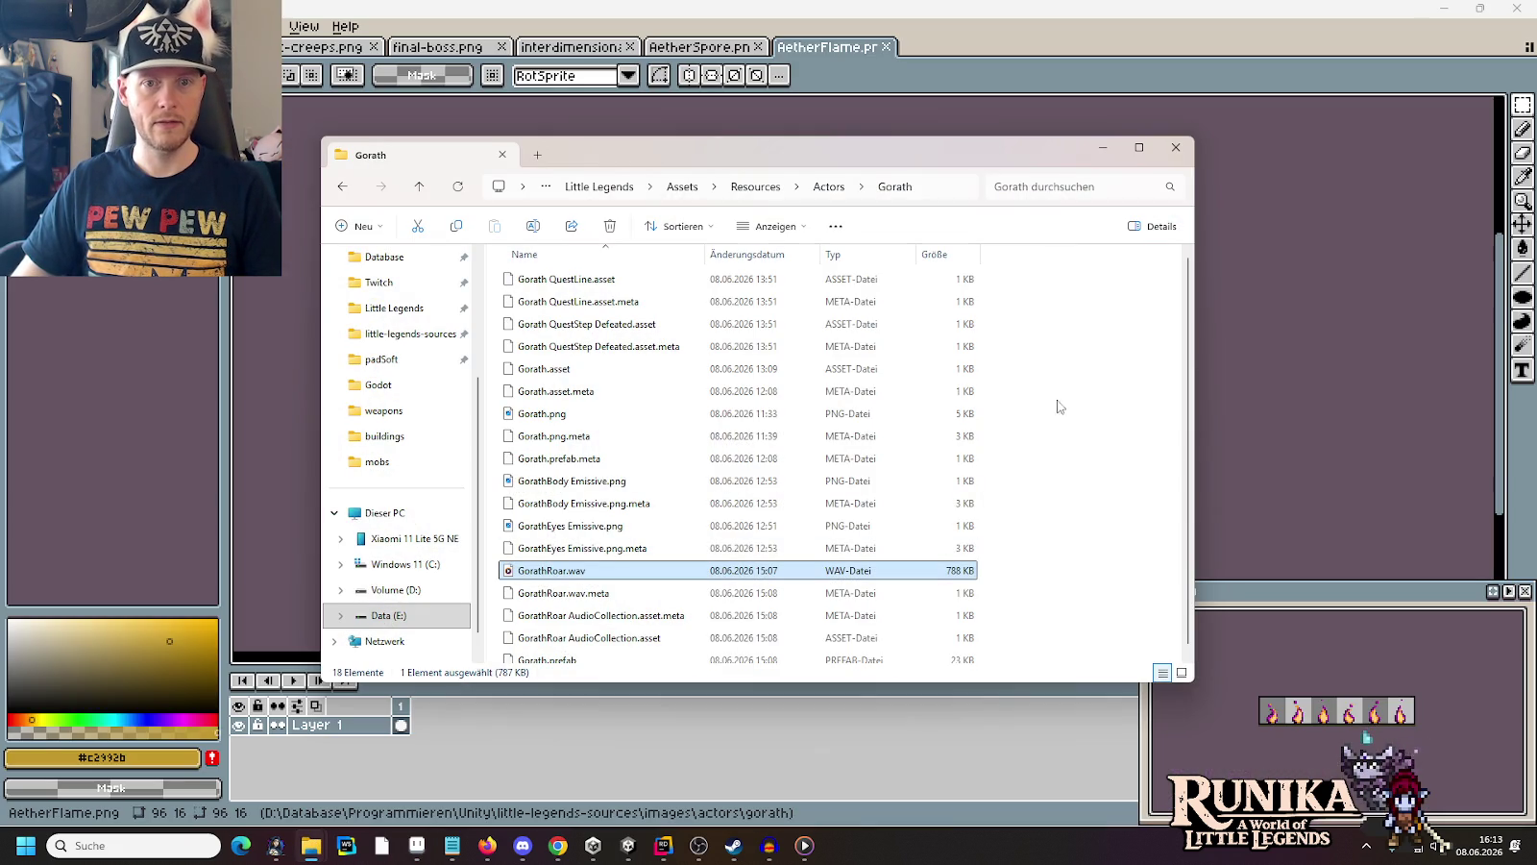
{"action": "right_click", "coordinate": [1078, 387]}
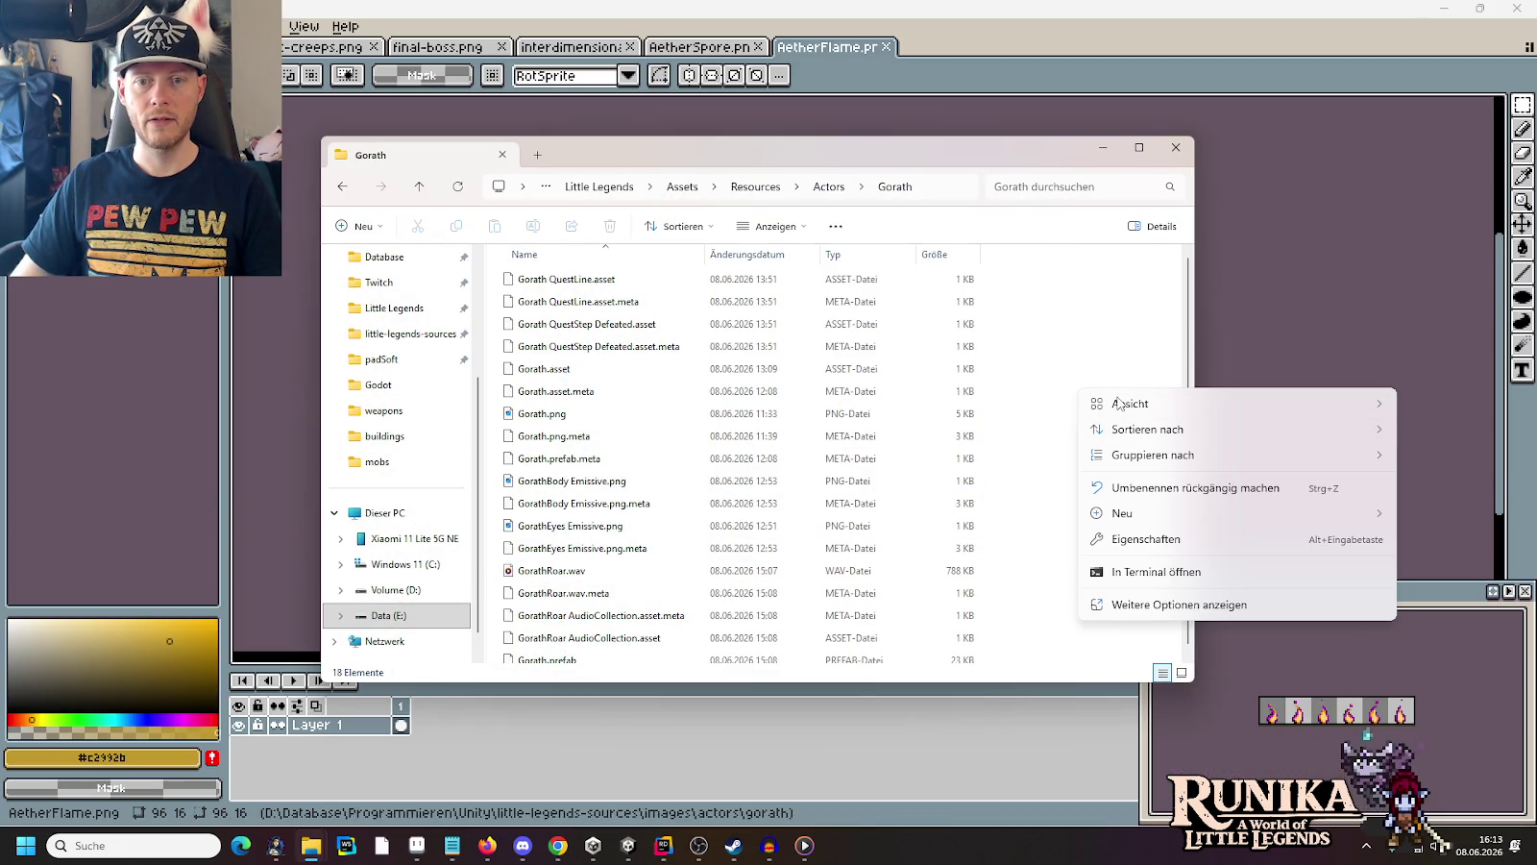
{"action": "mouse_move", "coordinate": [1119, 404]}
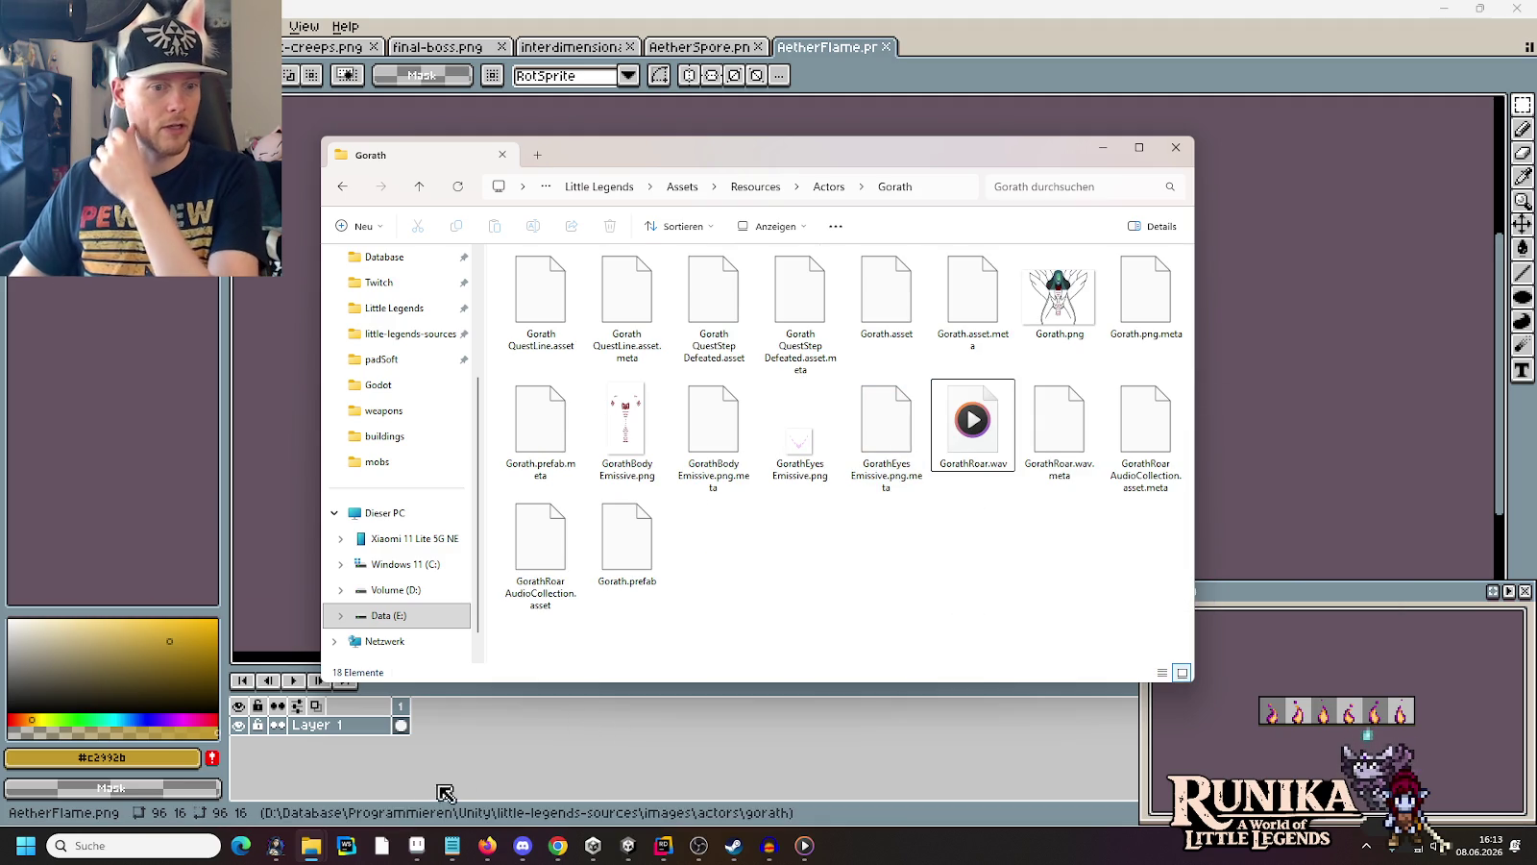
{"action": "left_click", "coordinate": [310, 845]}
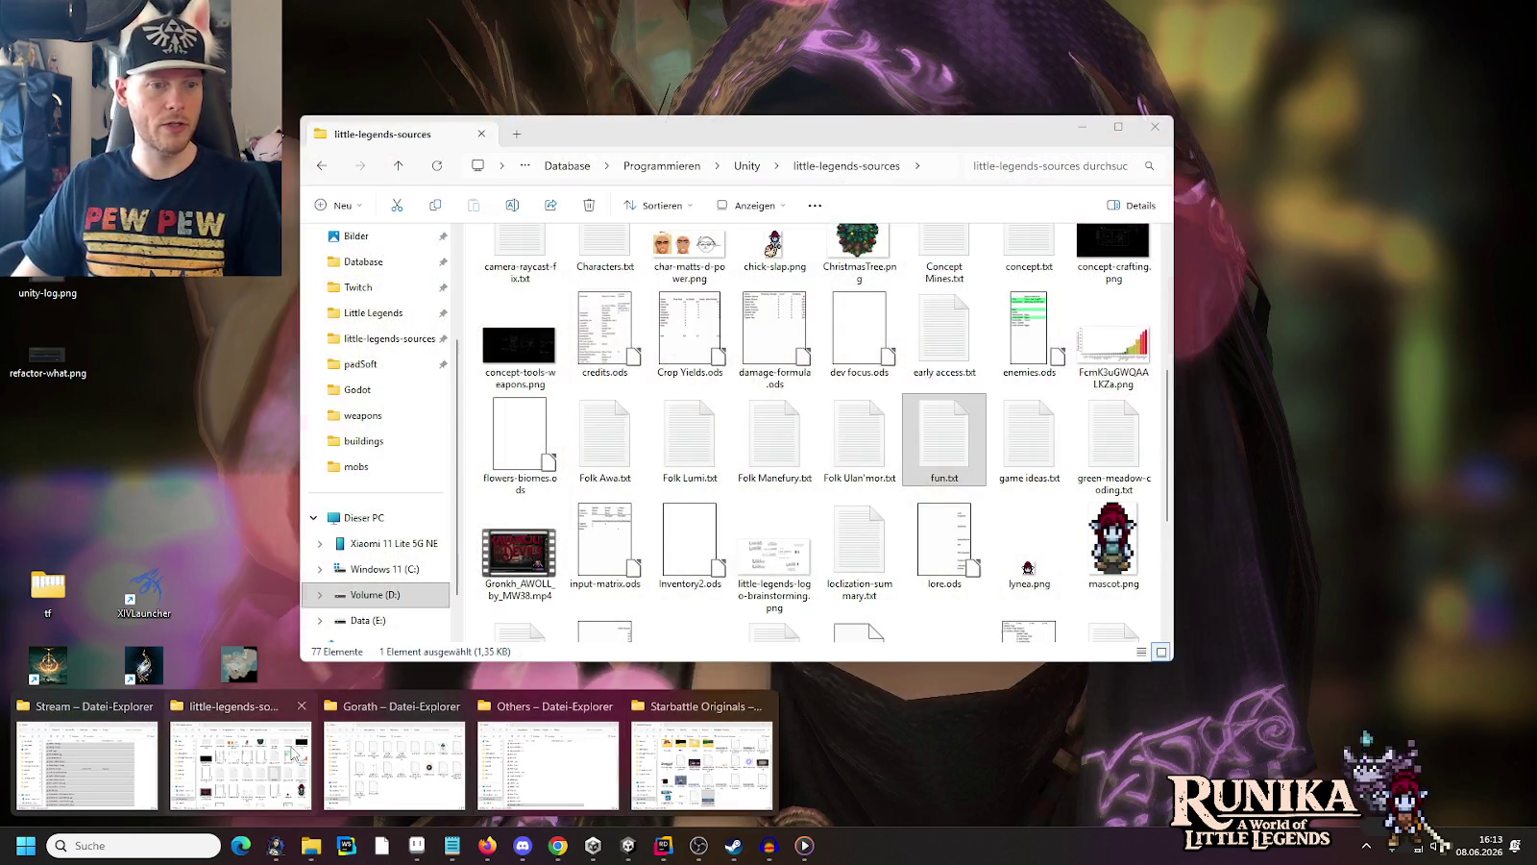
{"action": "left_click", "coordinate": [240, 764]}
{"action": "scroll", "coordinate": [810, 317], "scroll_direction": "up", "scroll_amount": 5}
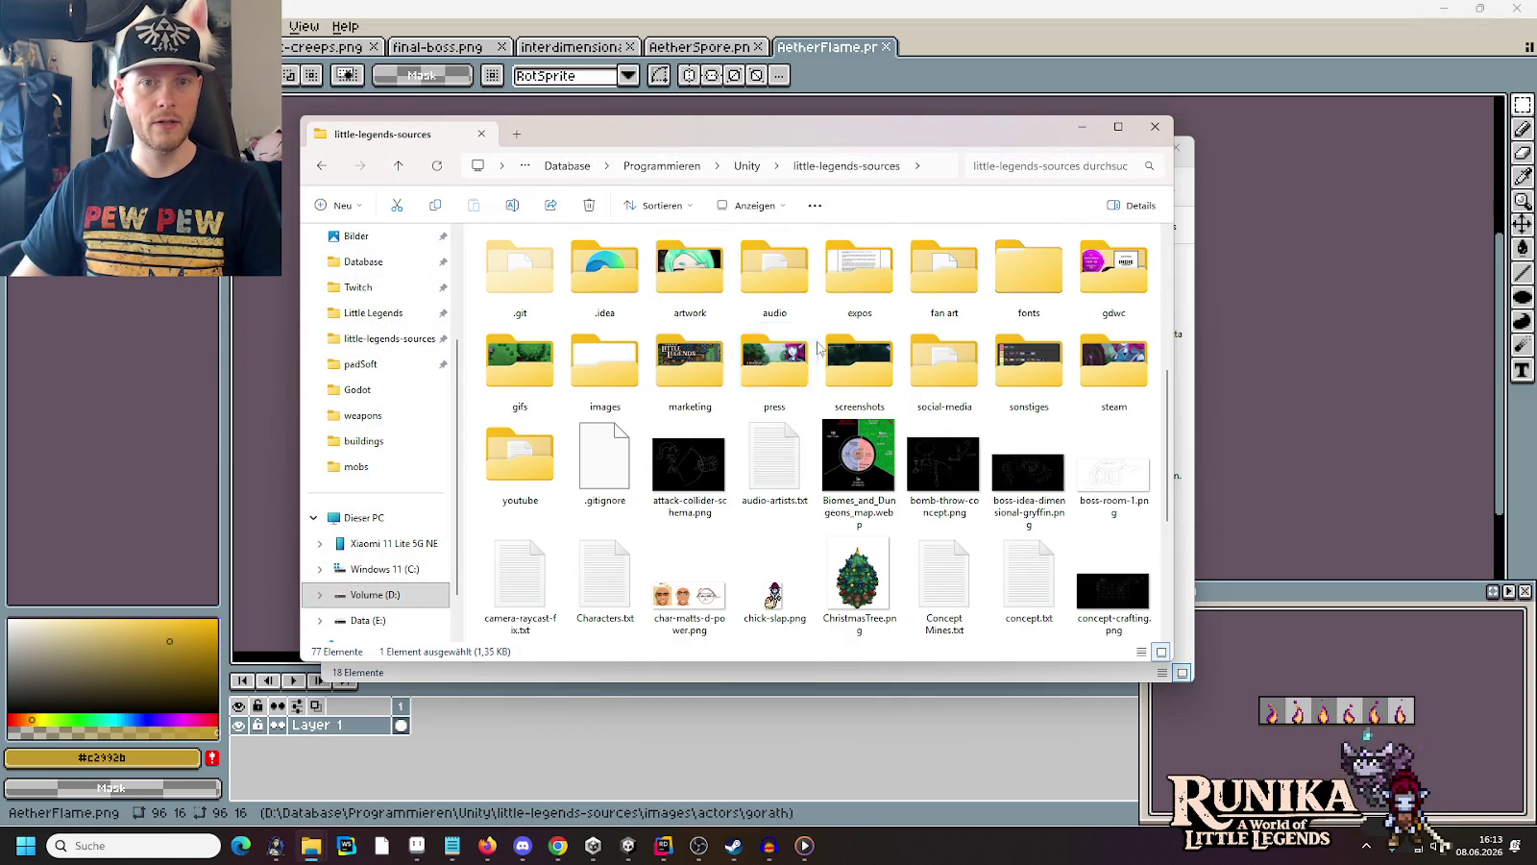
Browse into the images/actors/gorath source folder
{"action": "double_click", "coordinate": [714, 275]}
{"action": "key", "text": "alt+Left"}
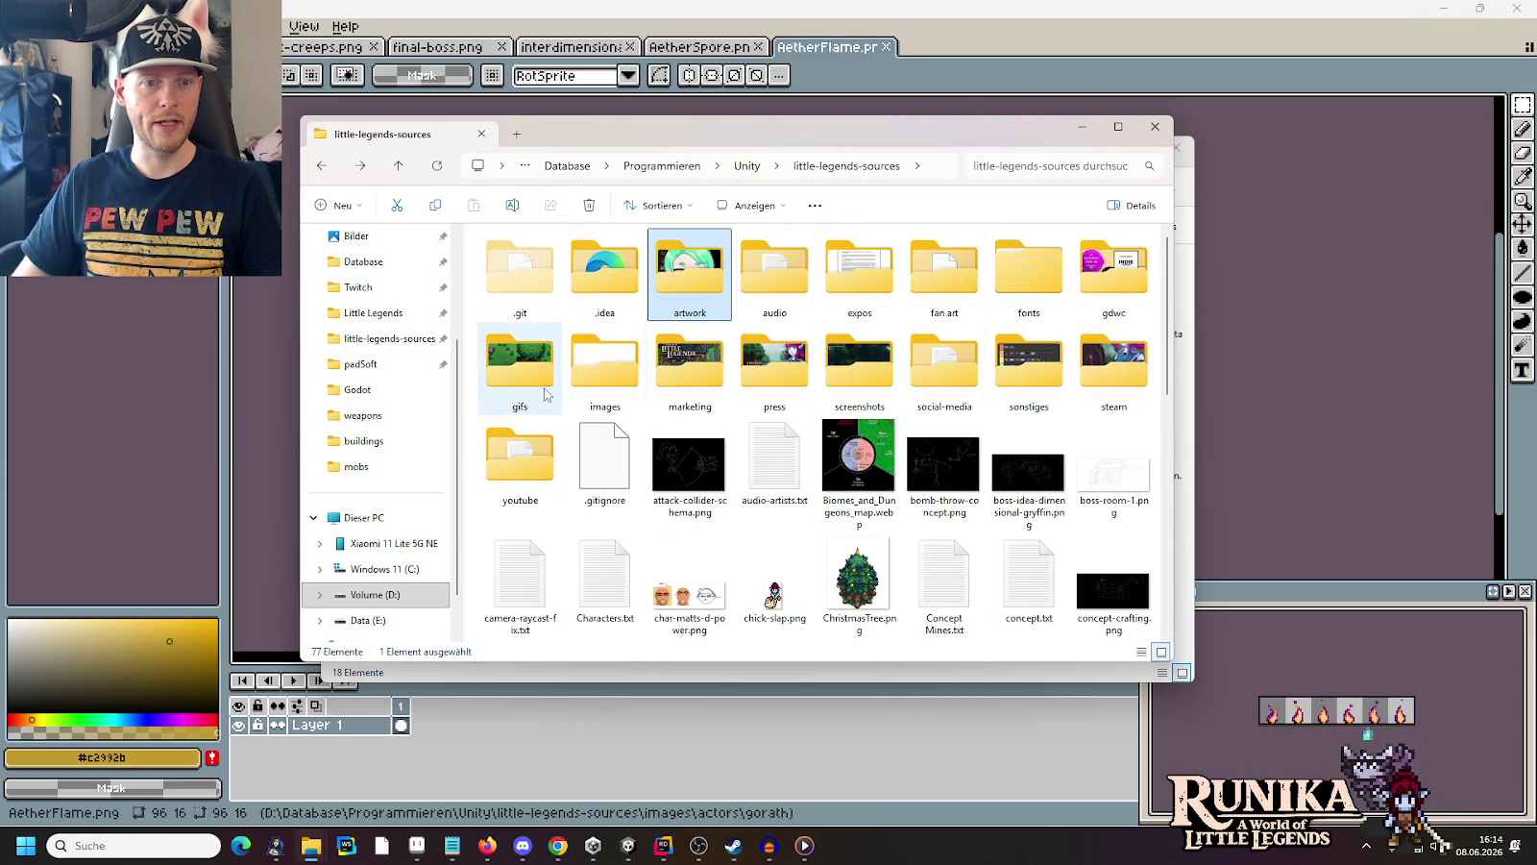
{"action": "double_click", "coordinate": [520, 370]}
{"action": "double_click", "coordinate": [527, 279]}
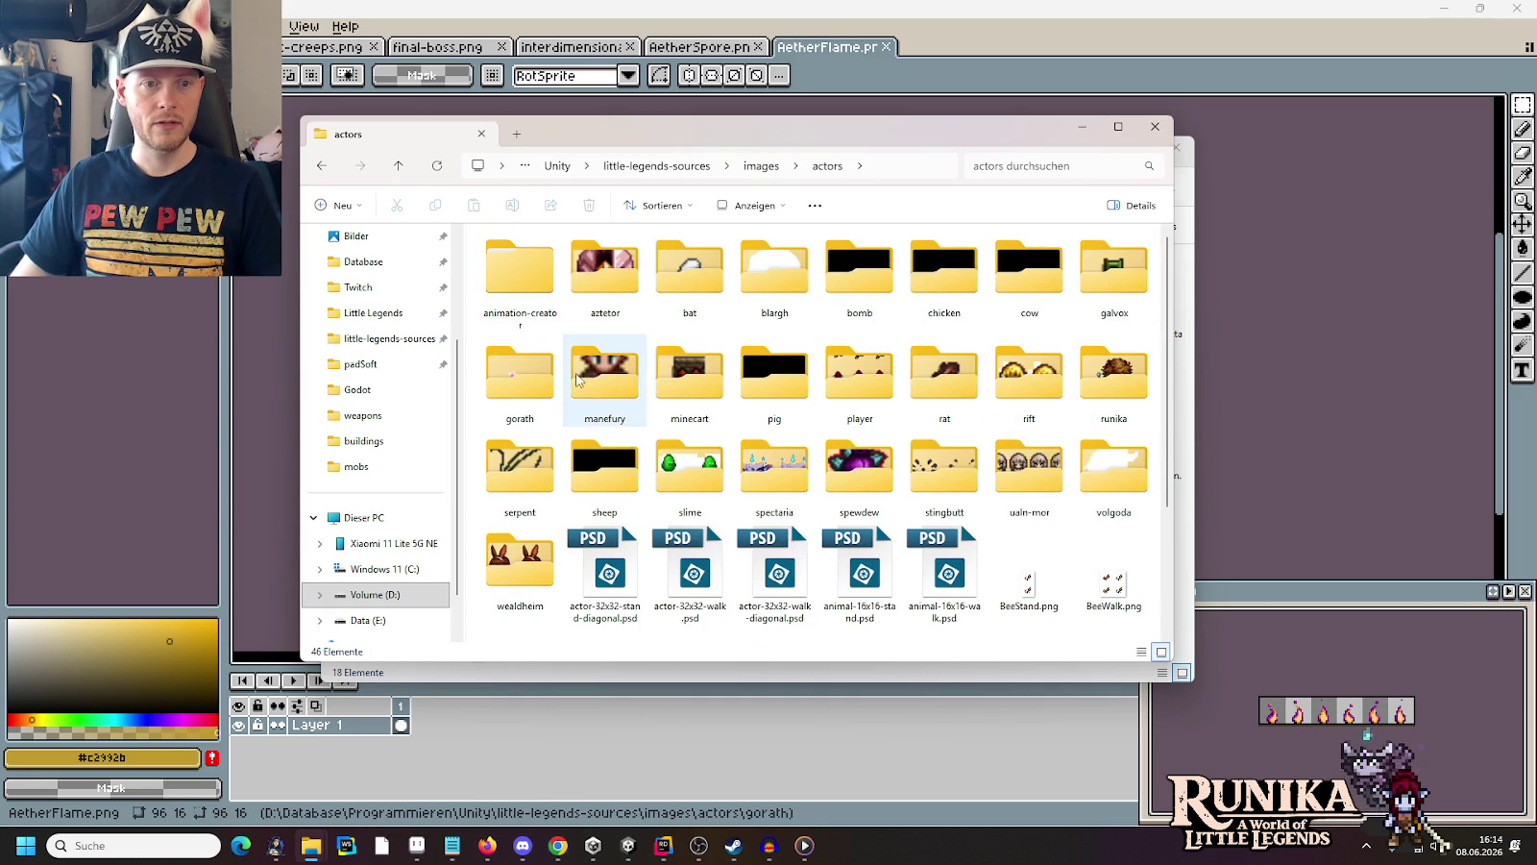
{"action": "double_click", "coordinate": [531, 378]}
Copy AetherFlame Dissolve Animation.png, AetherFlame.png and AetherSpore.png into the project's Gorath folder
{"action": "left_click", "coordinate": [603, 315]}
{"action": "left_click", "coordinate": [541, 323], "text": "ctrl"}
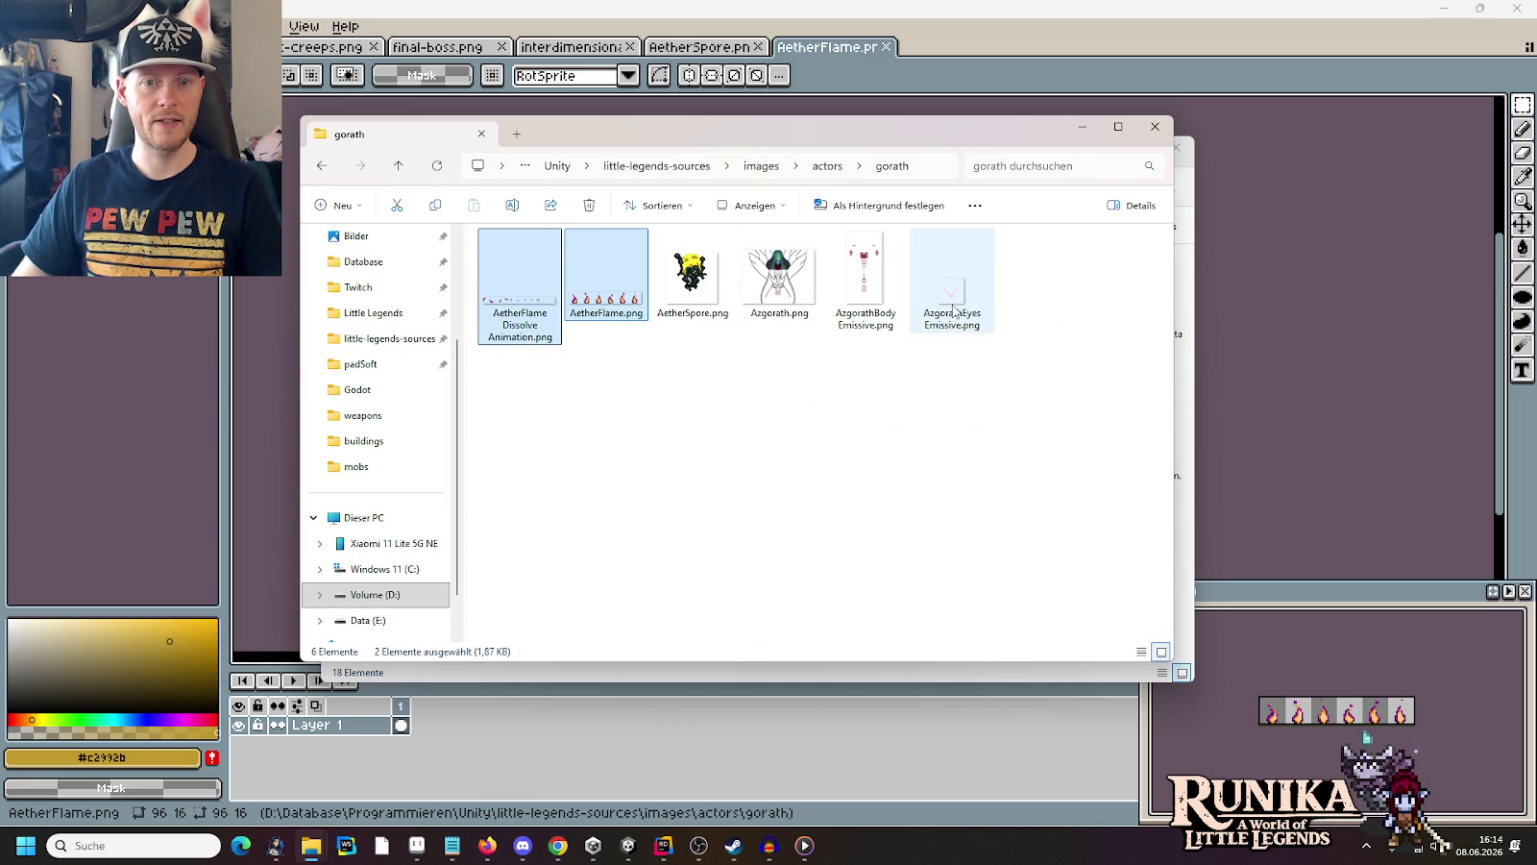
{"action": "left_click", "coordinate": [687, 302], "text": "ctrl"}
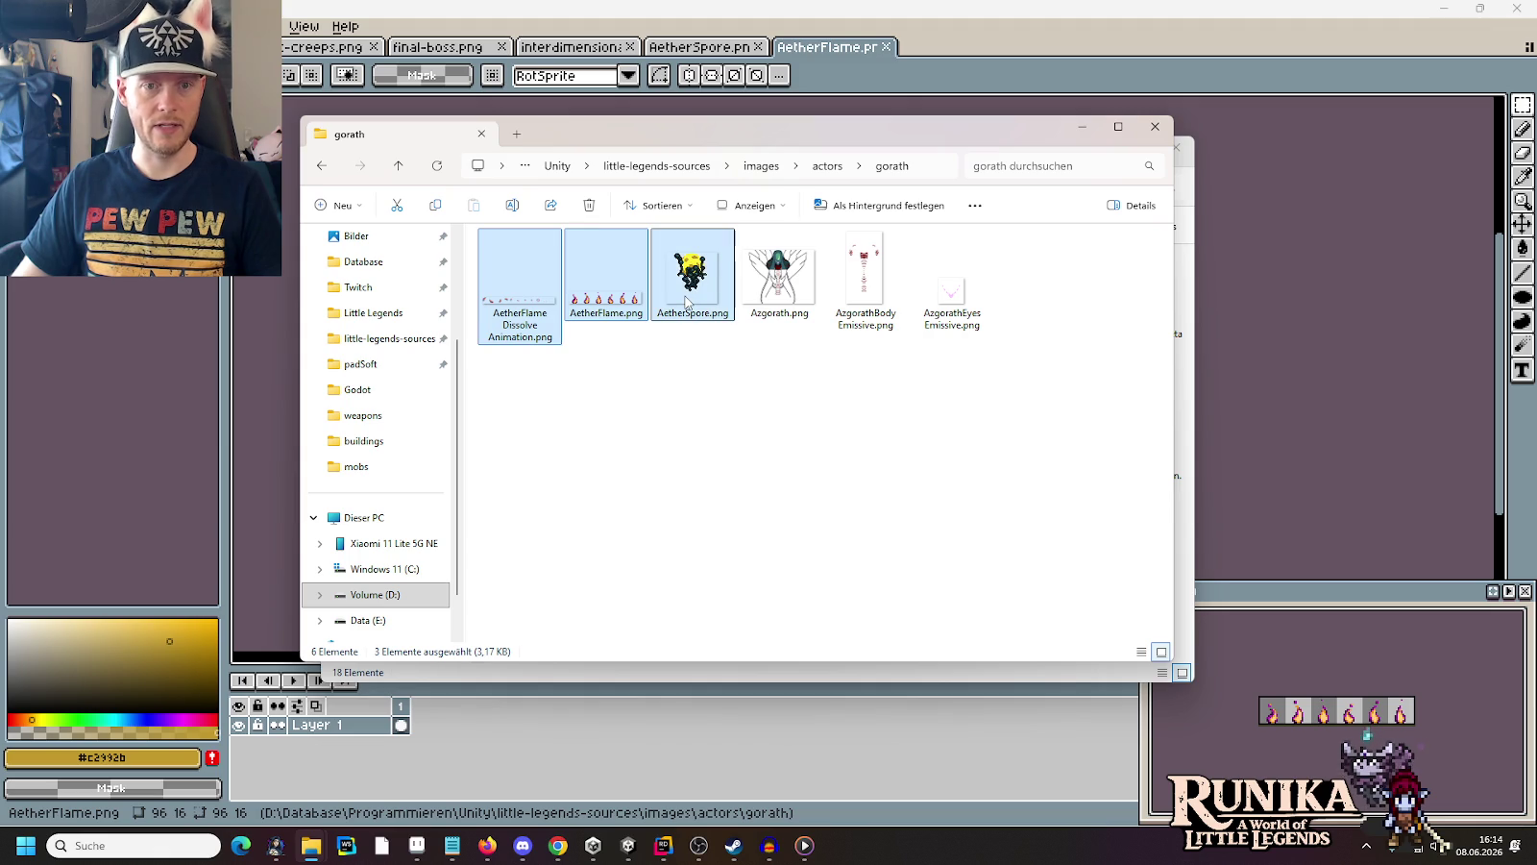
{"action": "left_click", "coordinate": [310, 846]}
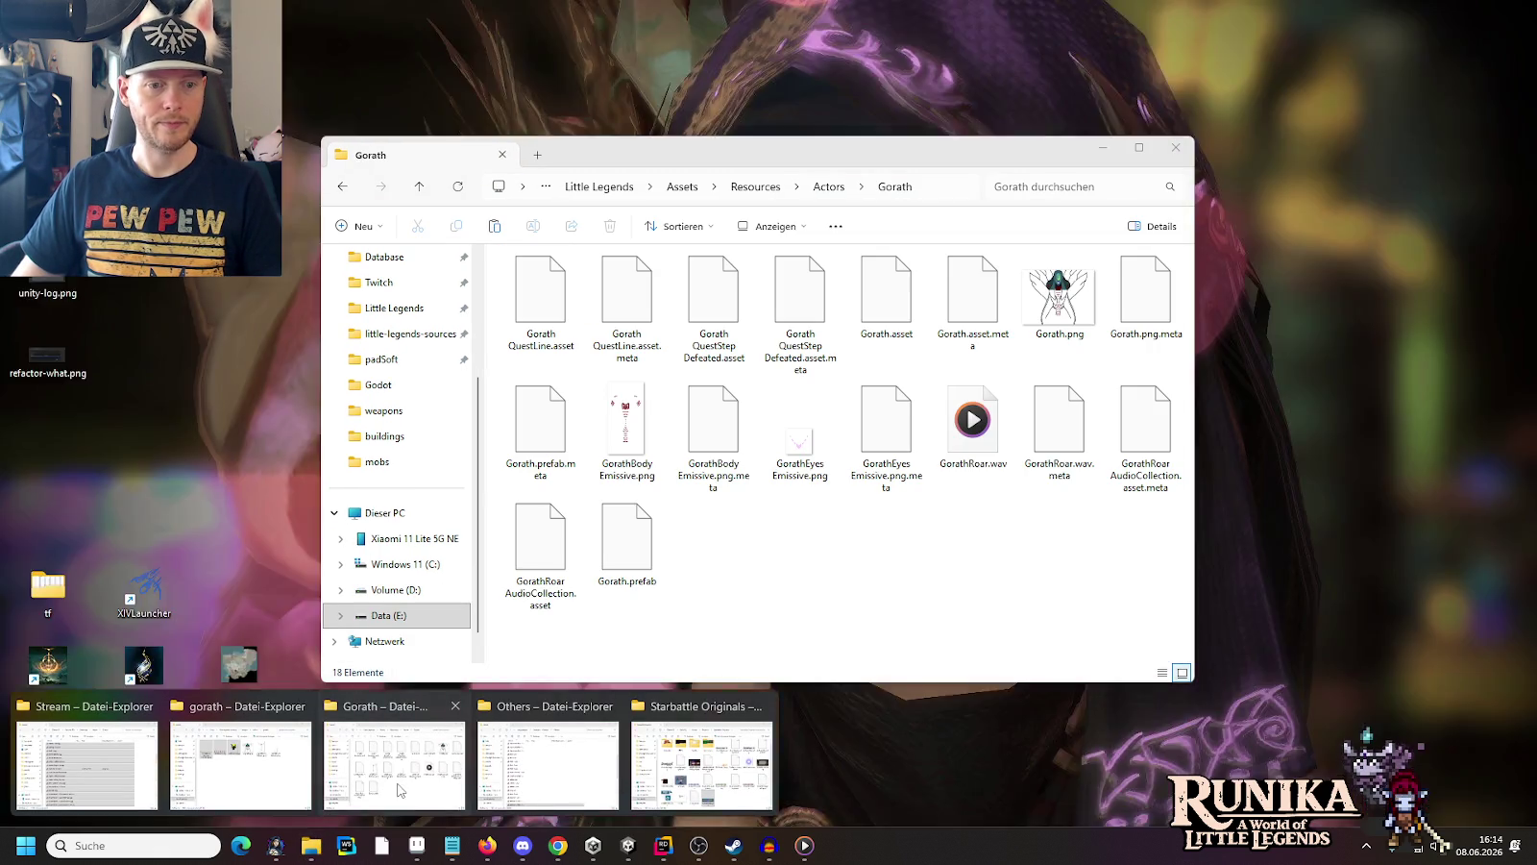
{"action": "left_click", "coordinate": [394, 759]}
{"action": "key", "text": "ctrl+v"}
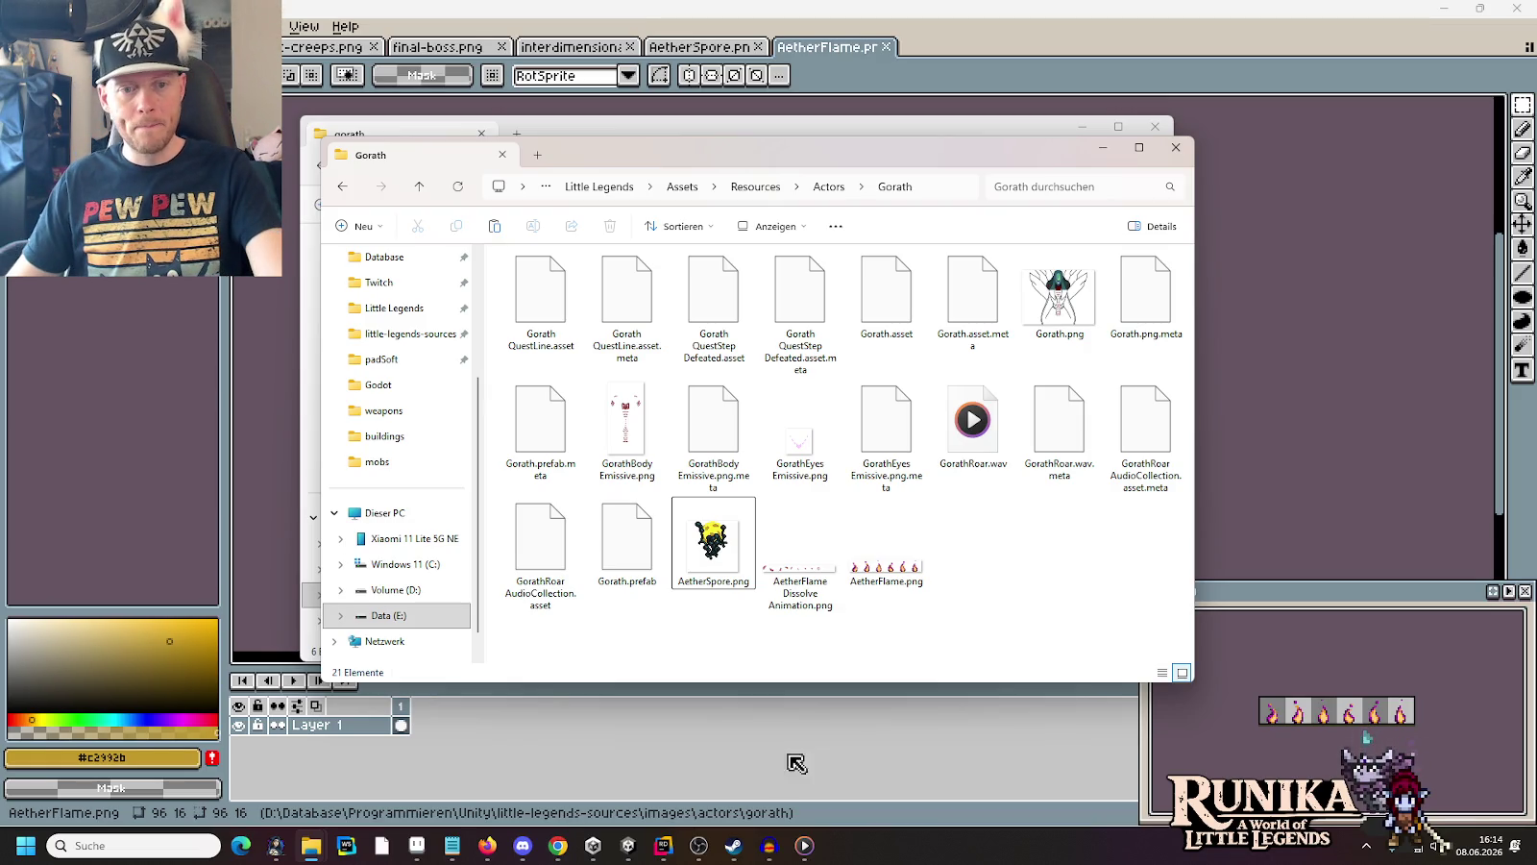
Switch to the Unity editor and pan the scene view down slightly
{"action": "left_click", "coordinate": [643, 852]}
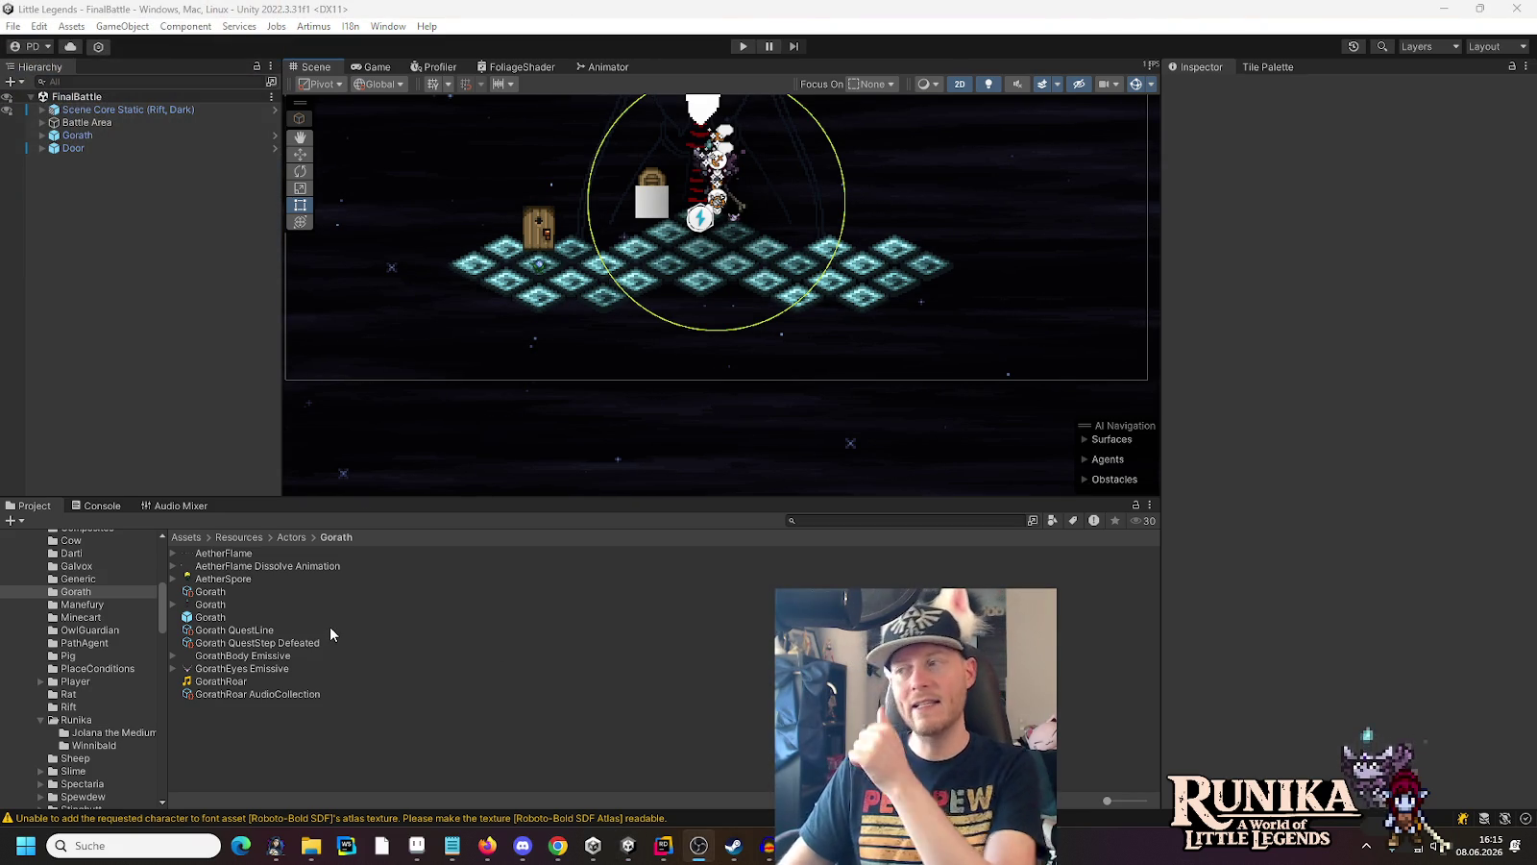
{"action": "left_click_drag", "start_coordinate": [542, 293], "coordinate": [544, 361]}
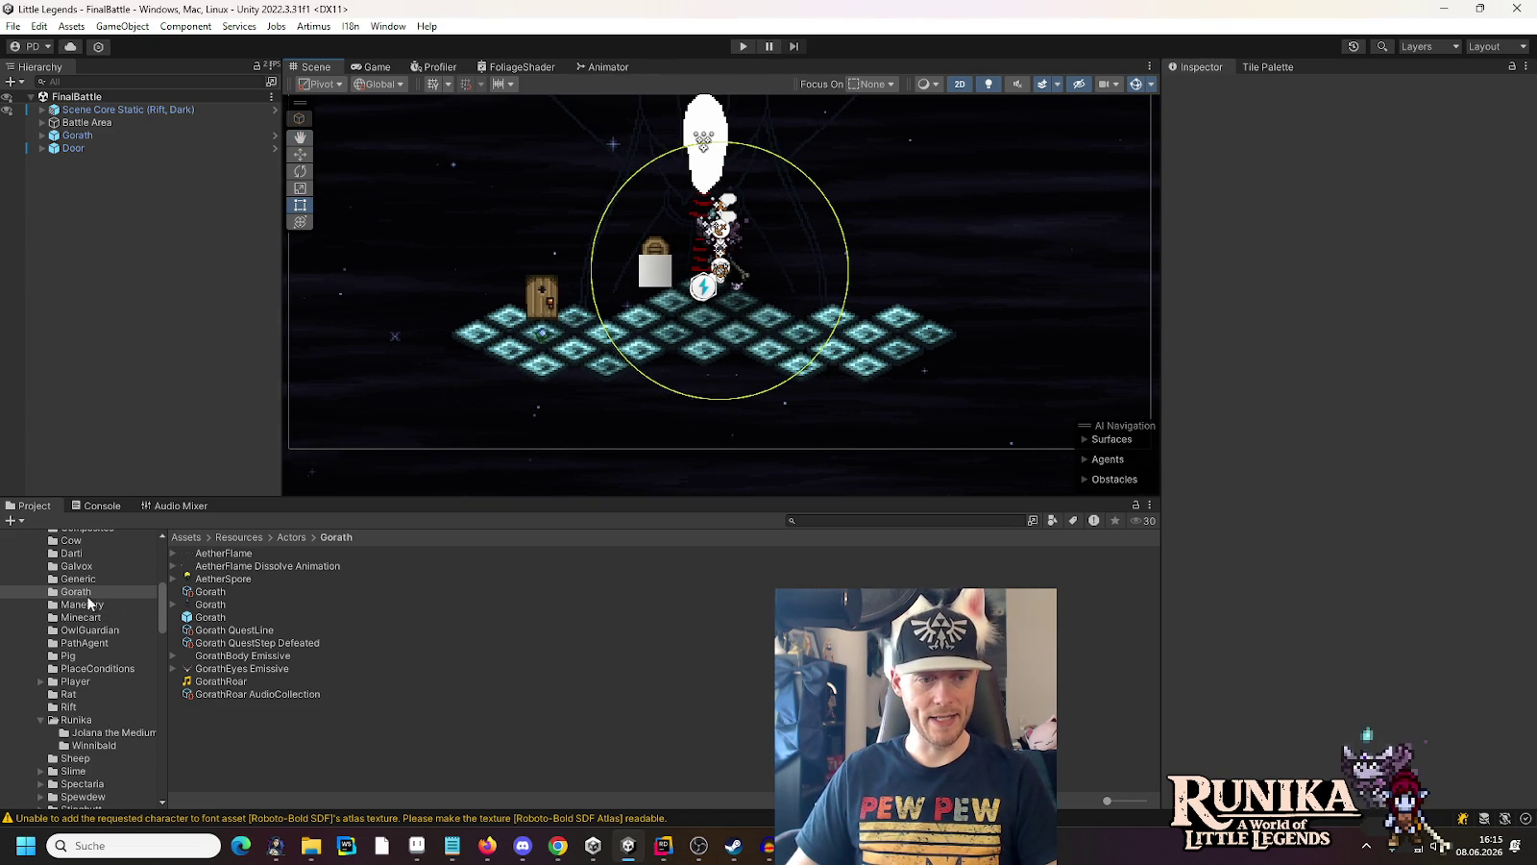
Create an AeherSpore folder inside Gorath and move the AetherSpore image into it
{"action": "right_click", "coordinate": [255, 735]}
{"action": "mouse_move", "coordinate": [307, 261]}
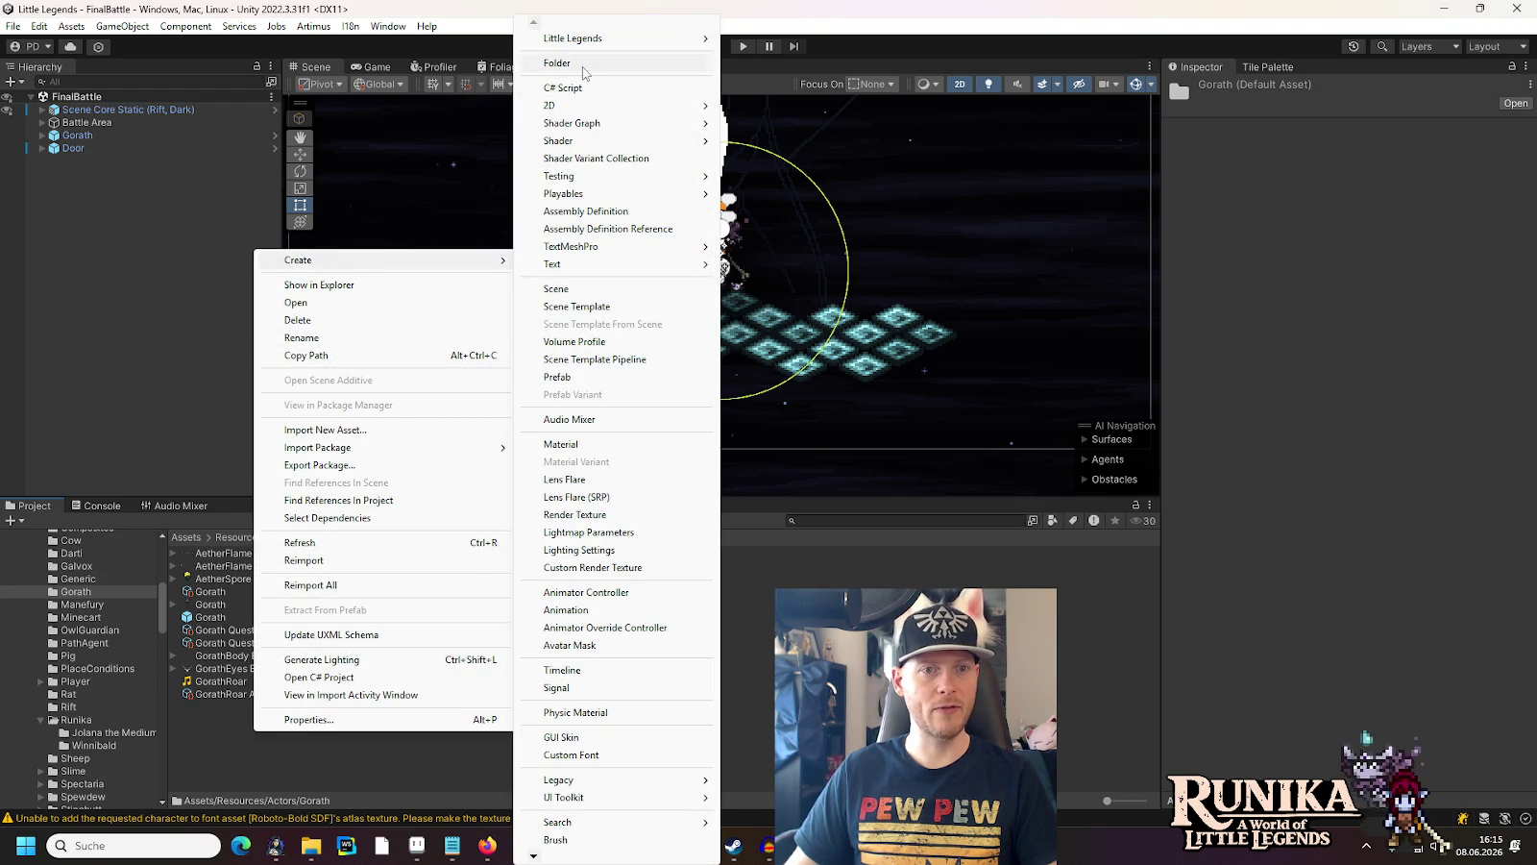
{"action": "left_click", "coordinate": [583, 67]}
{"action": "type", "text": "AeherSpore"}
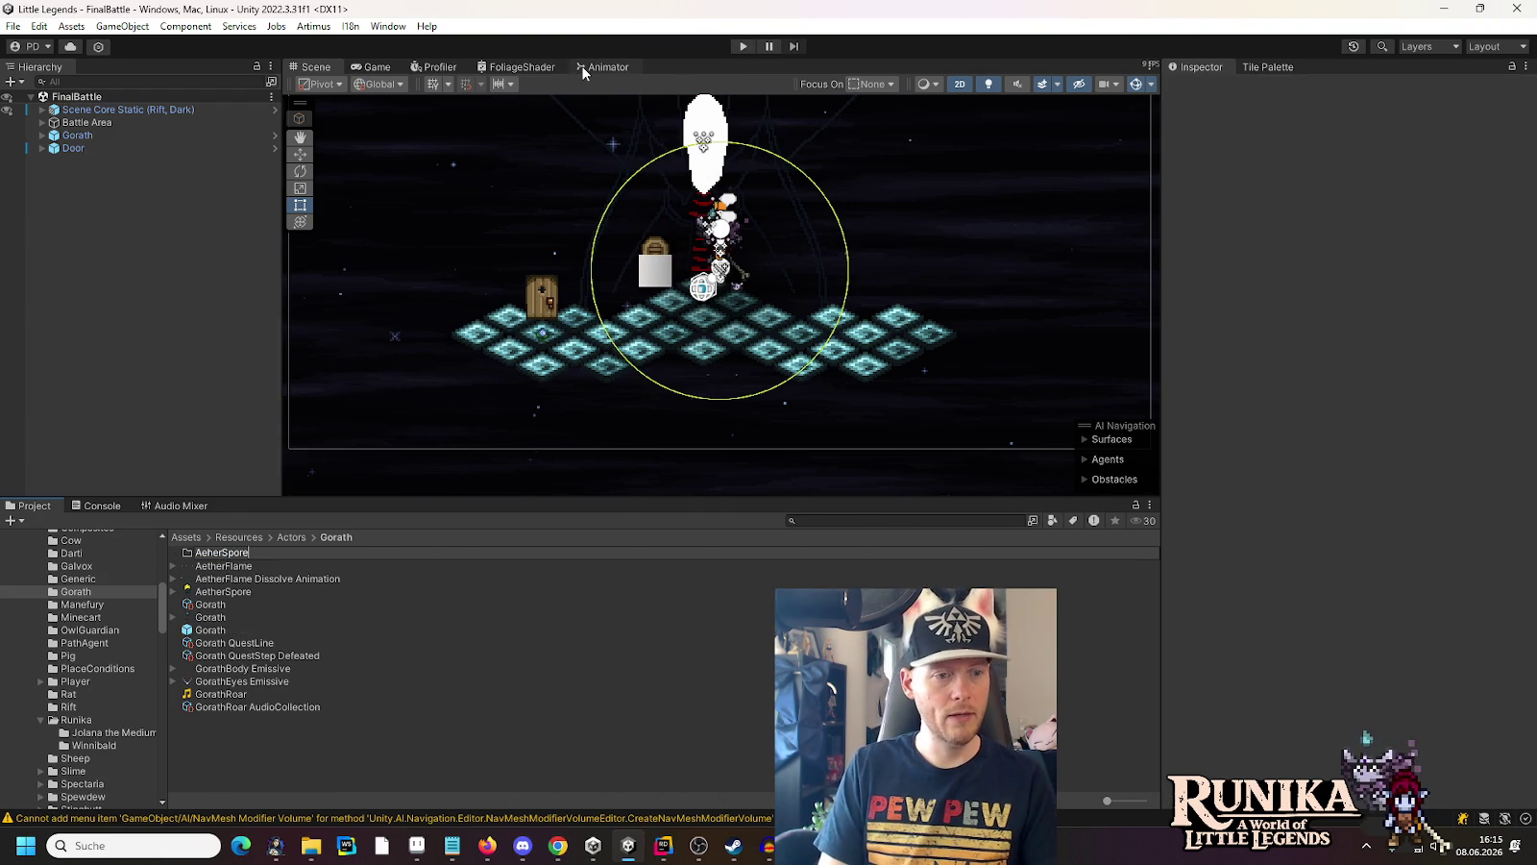
{"action": "key", "text": "Return"}
{"action": "left_click_drag", "start_coordinate": [220, 596], "coordinate": [205, 557]}
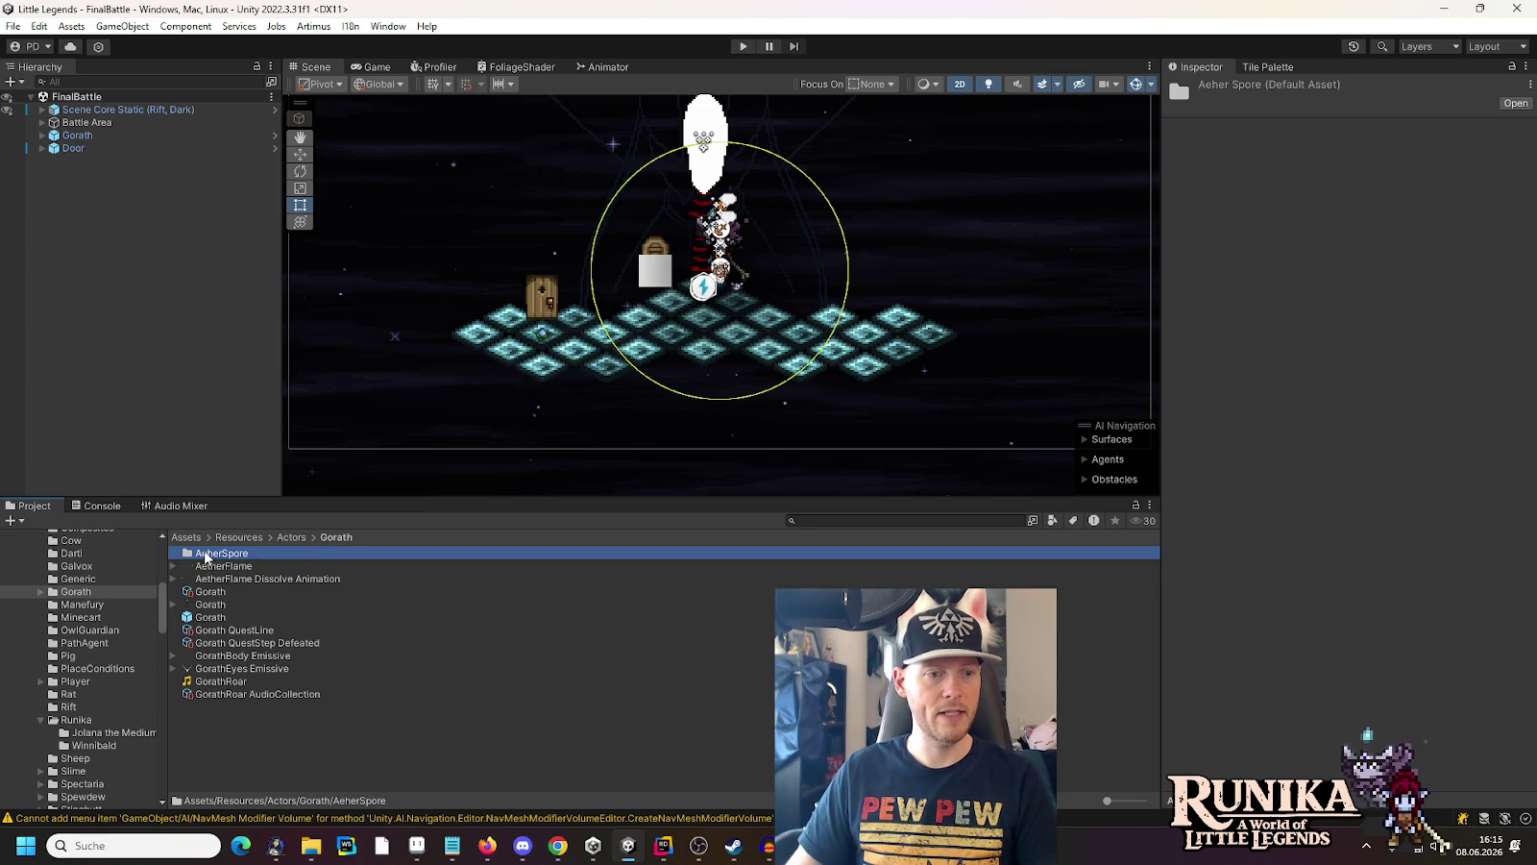
{"action": "double_click", "coordinate": [204, 556]}
Create an AetherSpore prefab in the AeherSpore folder and open it in Prefab Mode
{"action": "right_click", "coordinate": [214, 578]}
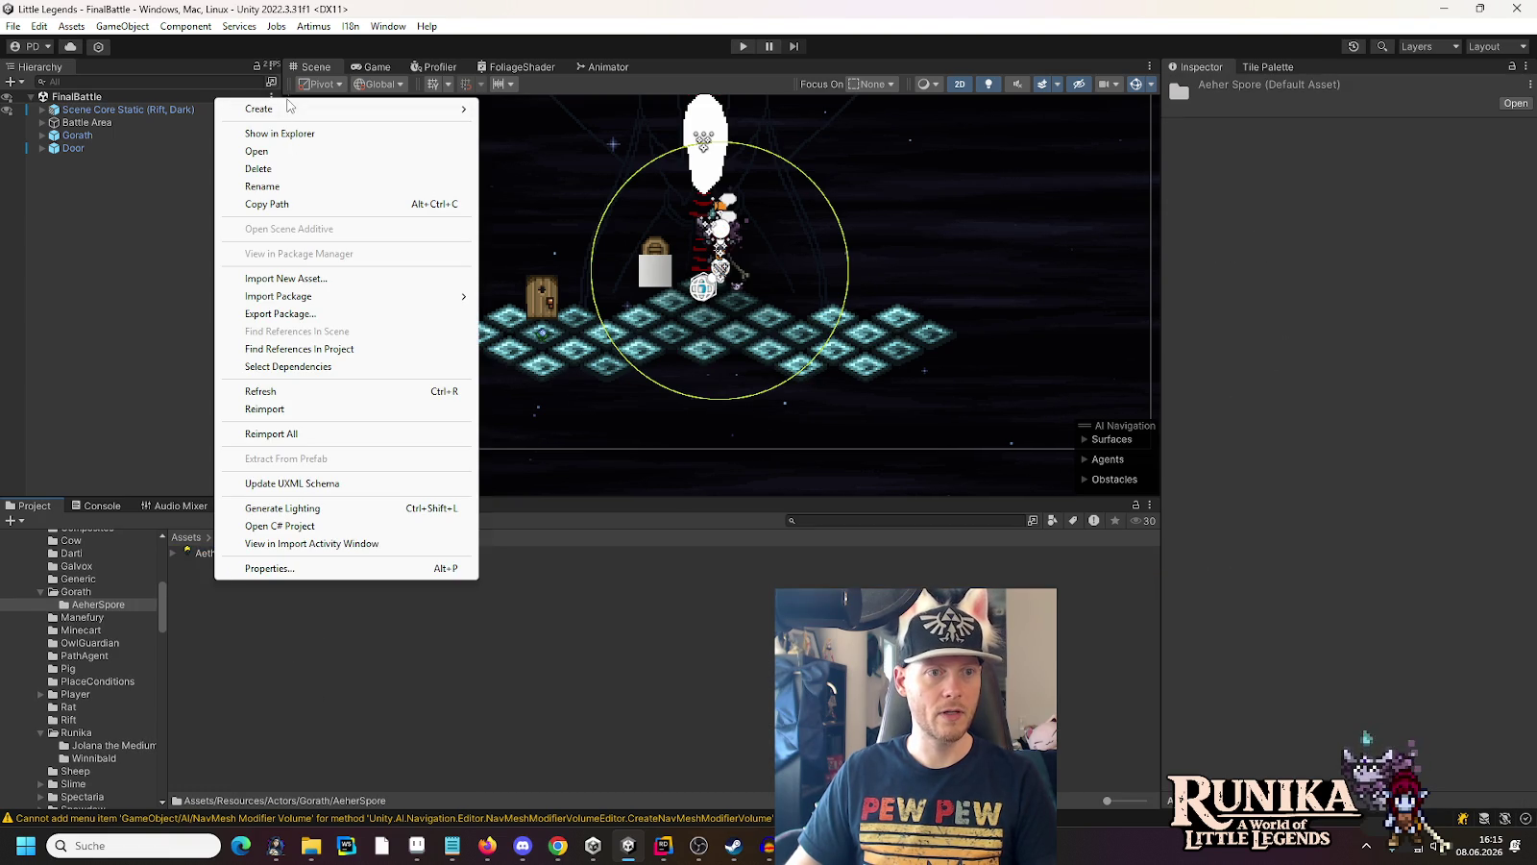
{"action": "mouse_move", "coordinate": [299, 112]}
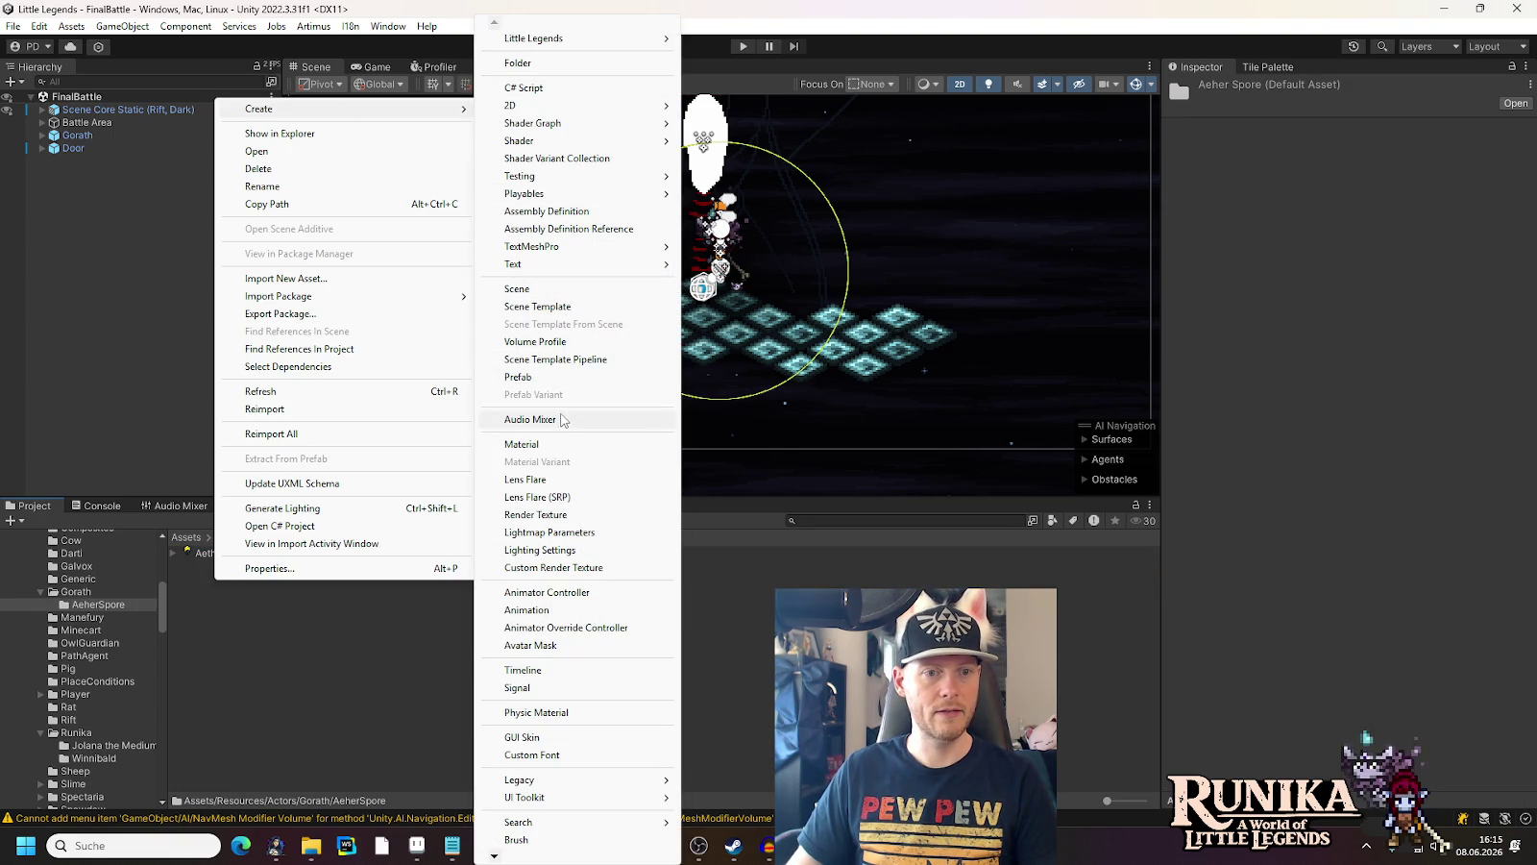
{"action": "left_click", "coordinate": [565, 385]}
{"action": "type", "text": "A"}
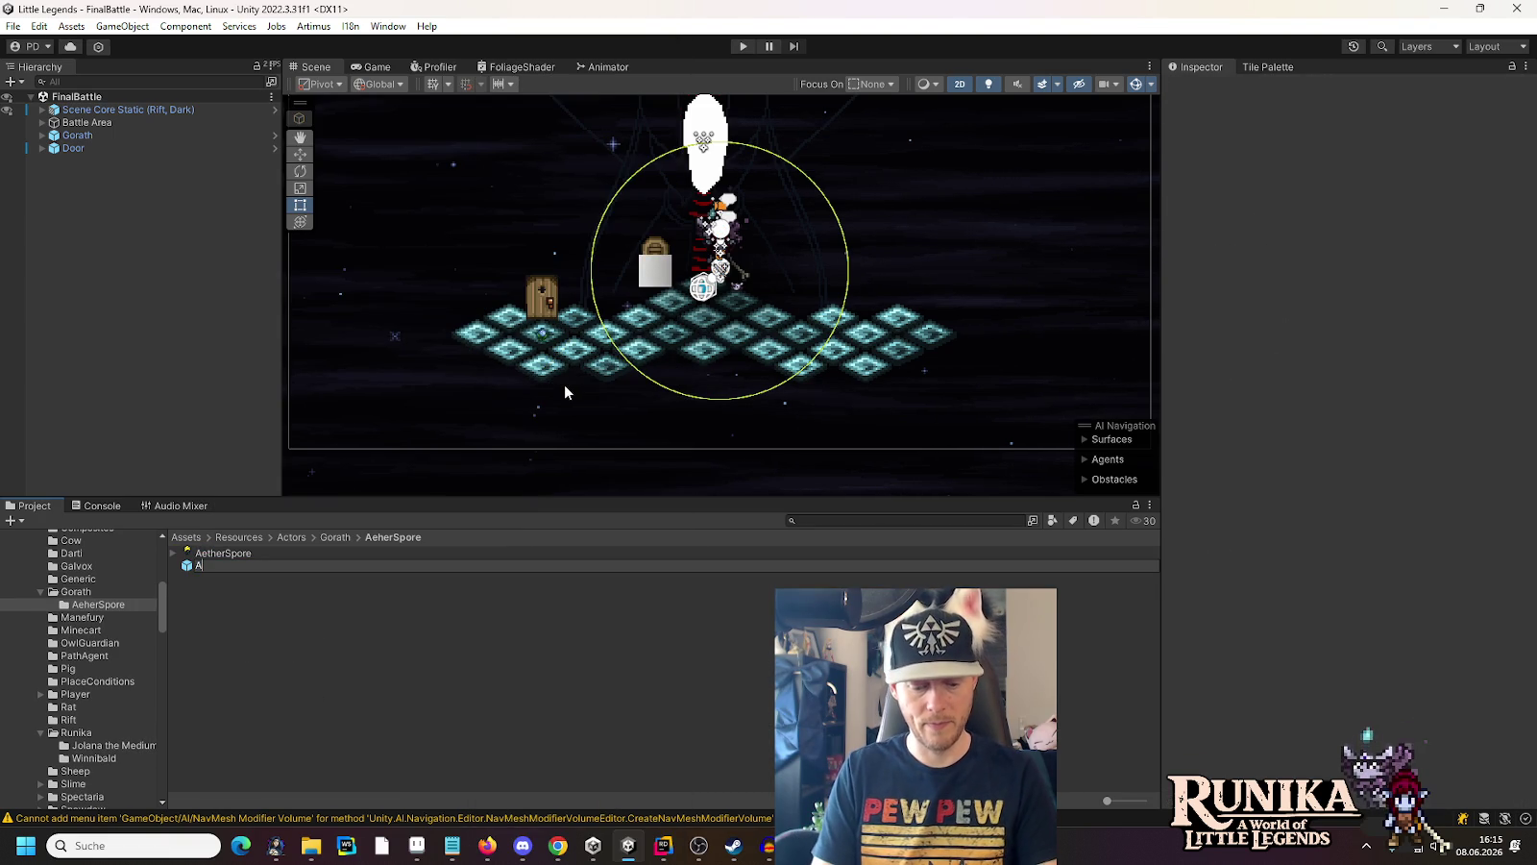
{"action": "type", "text": "etherSpore"}
{"action": "key", "text": "Return"}
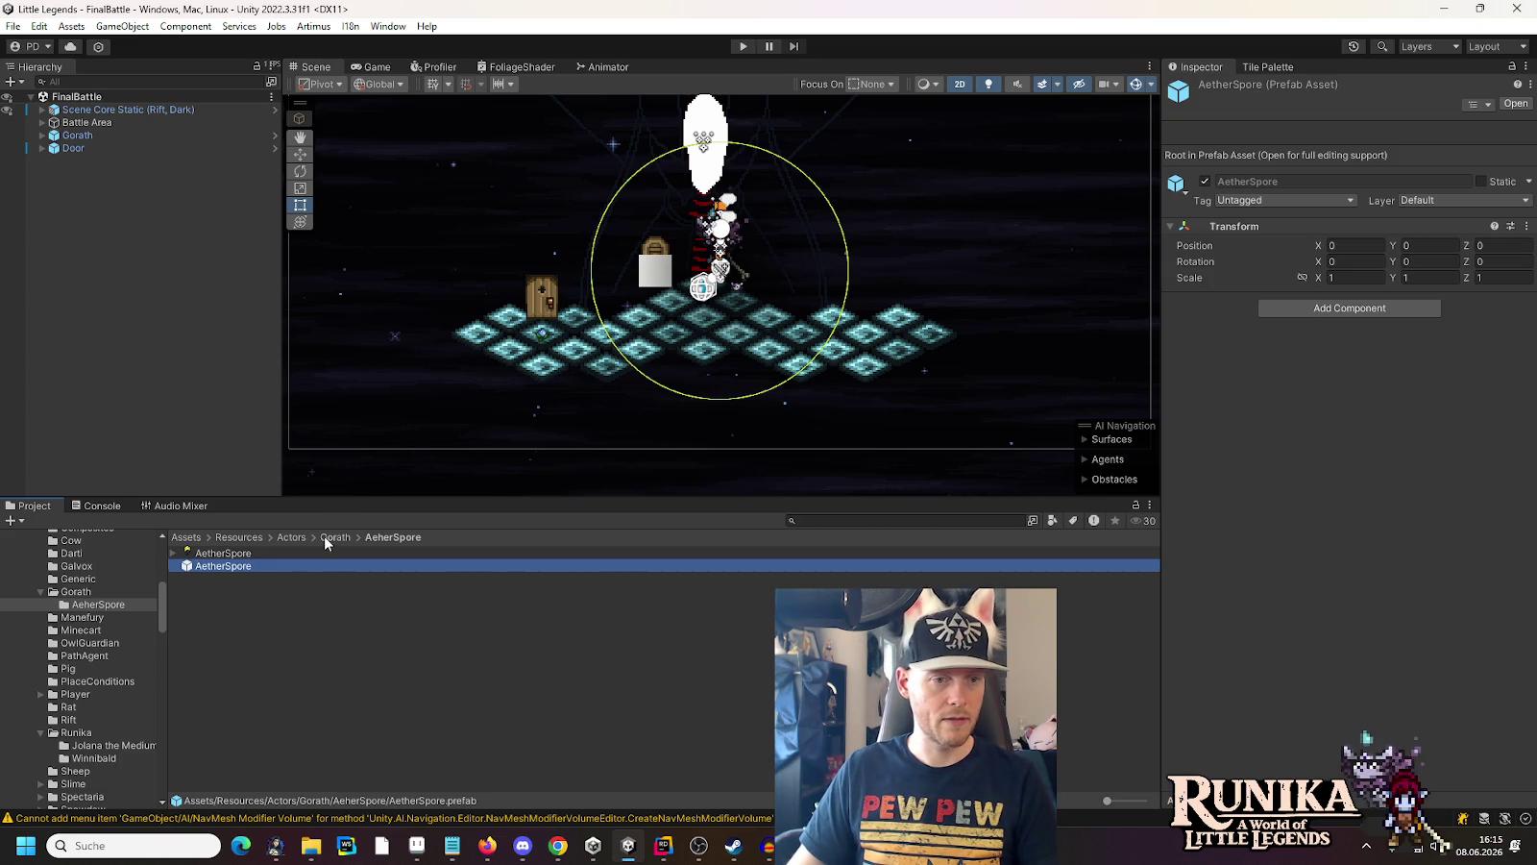
{"action": "left_click", "coordinate": [325, 536]}
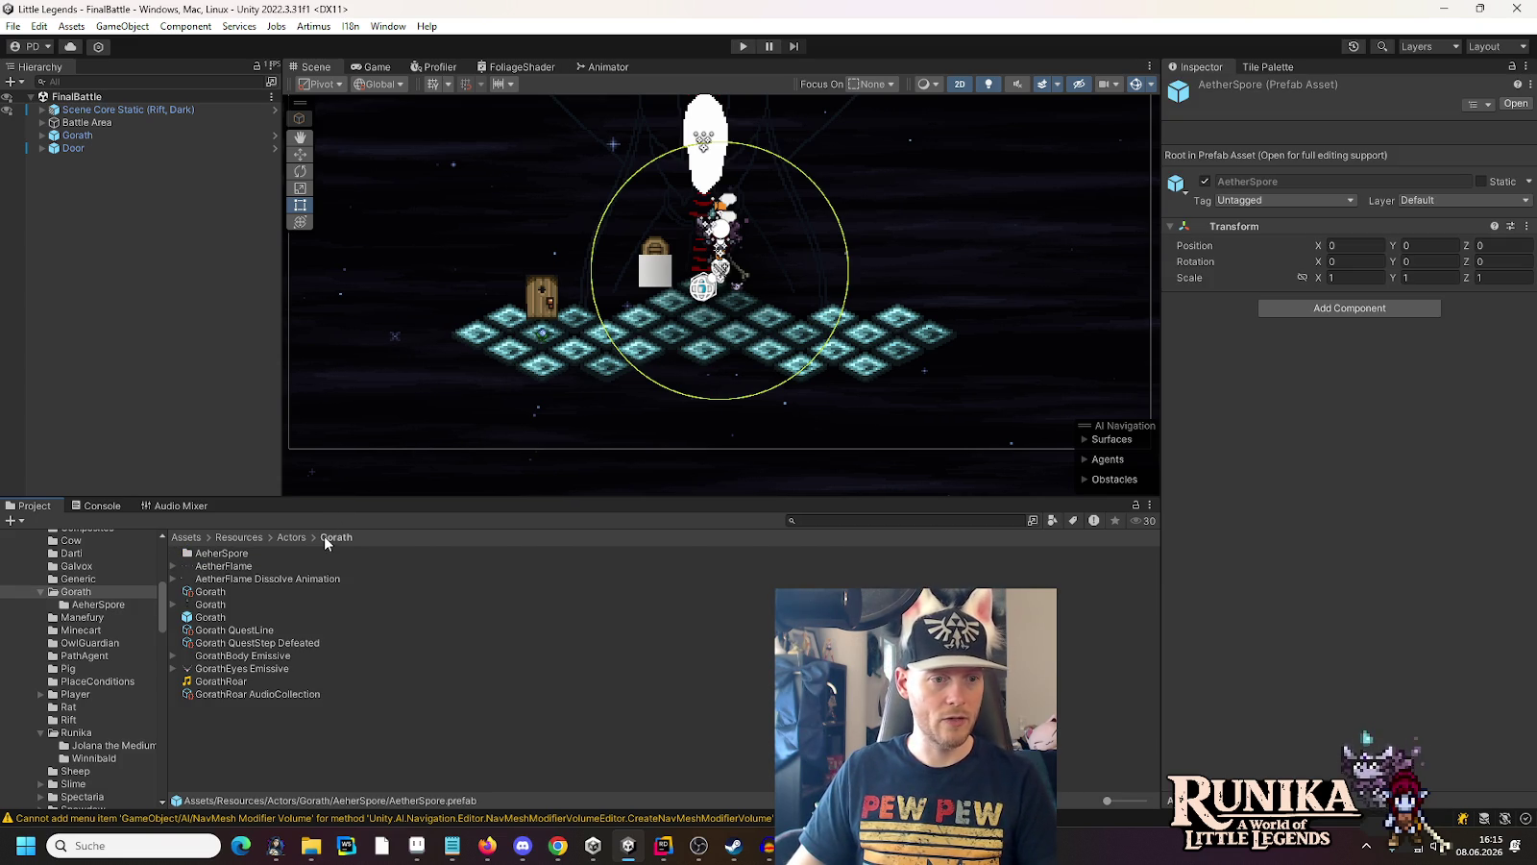
{"action": "double_click", "coordinate": [227, 556]}
{"action": "double_click", "coordinate": [225, 566]}
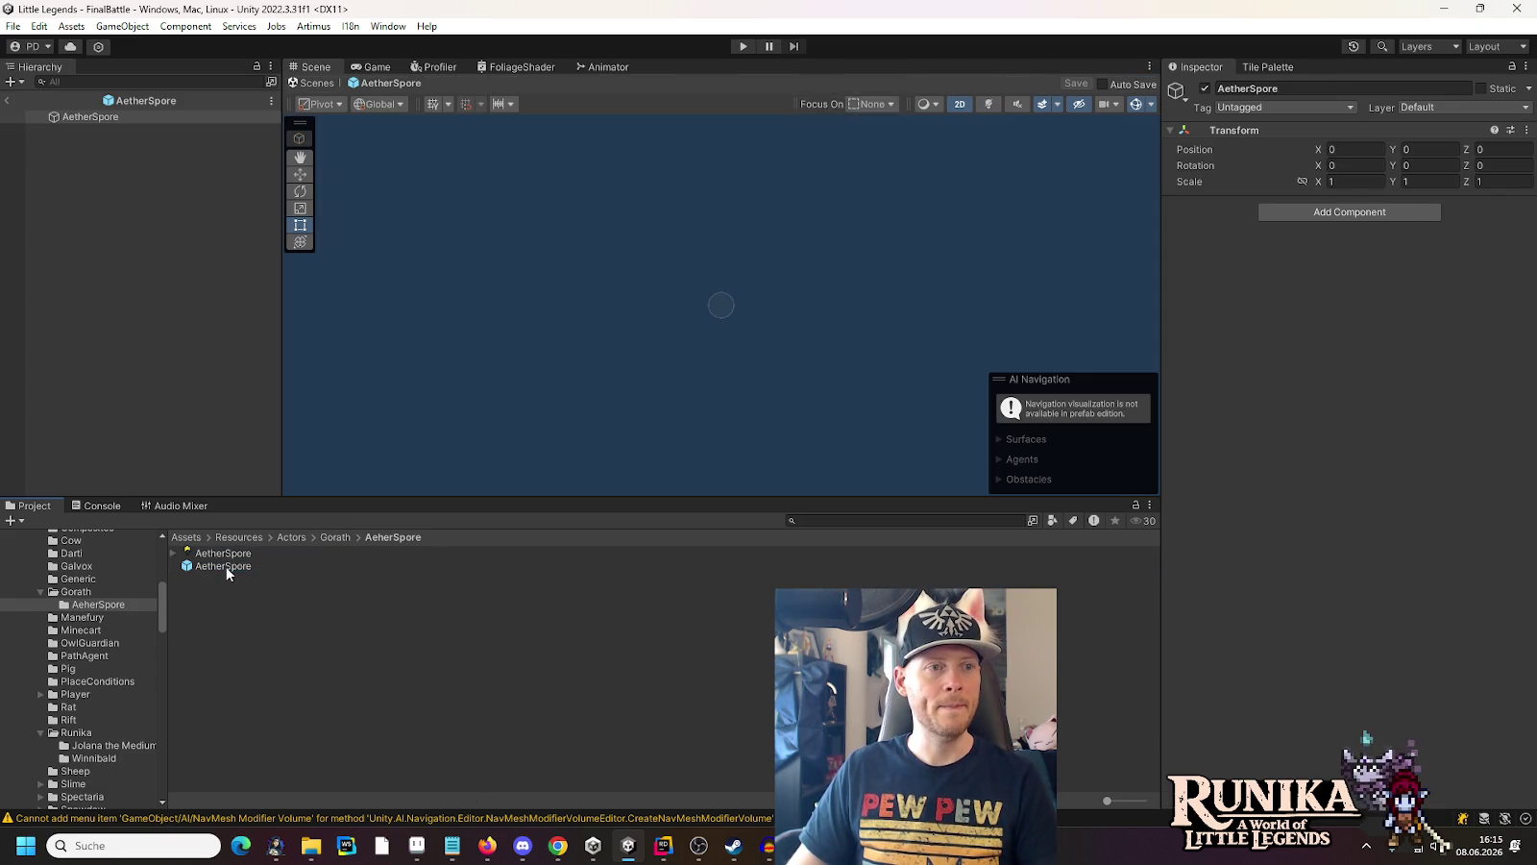
Add an empty child named Actor Display under the AetherSpore root
{"action": "right_click", "coordinate": [115, 116]}
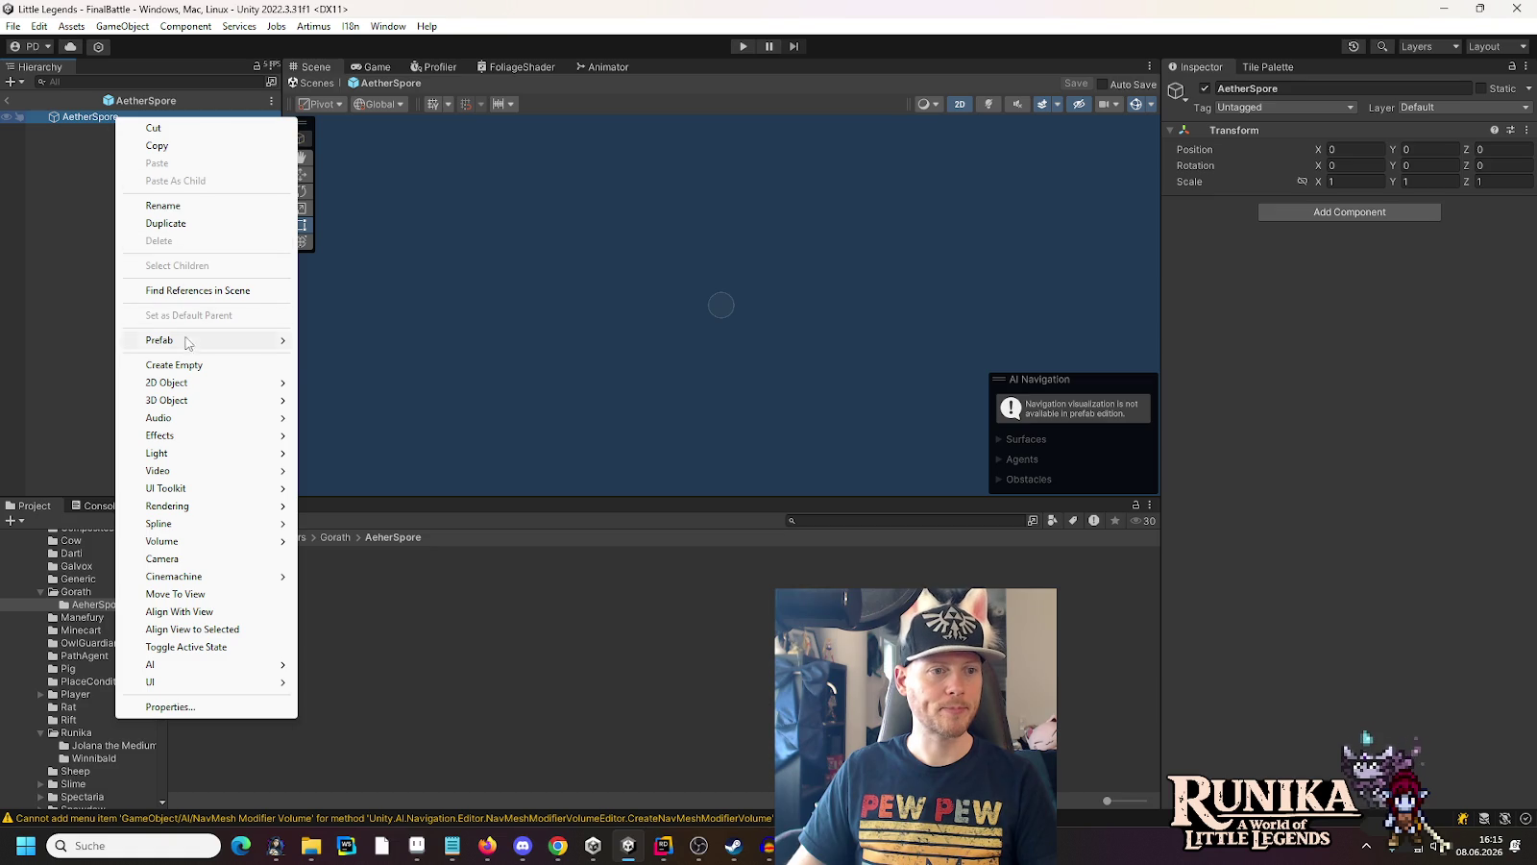
{"action": "left_click", "coordinate": [188, 365]}
{"action": "type", "text": "D"}
{"action": "key", "text": "BackSpace"}
{"action": "type", "text": "Actor"}
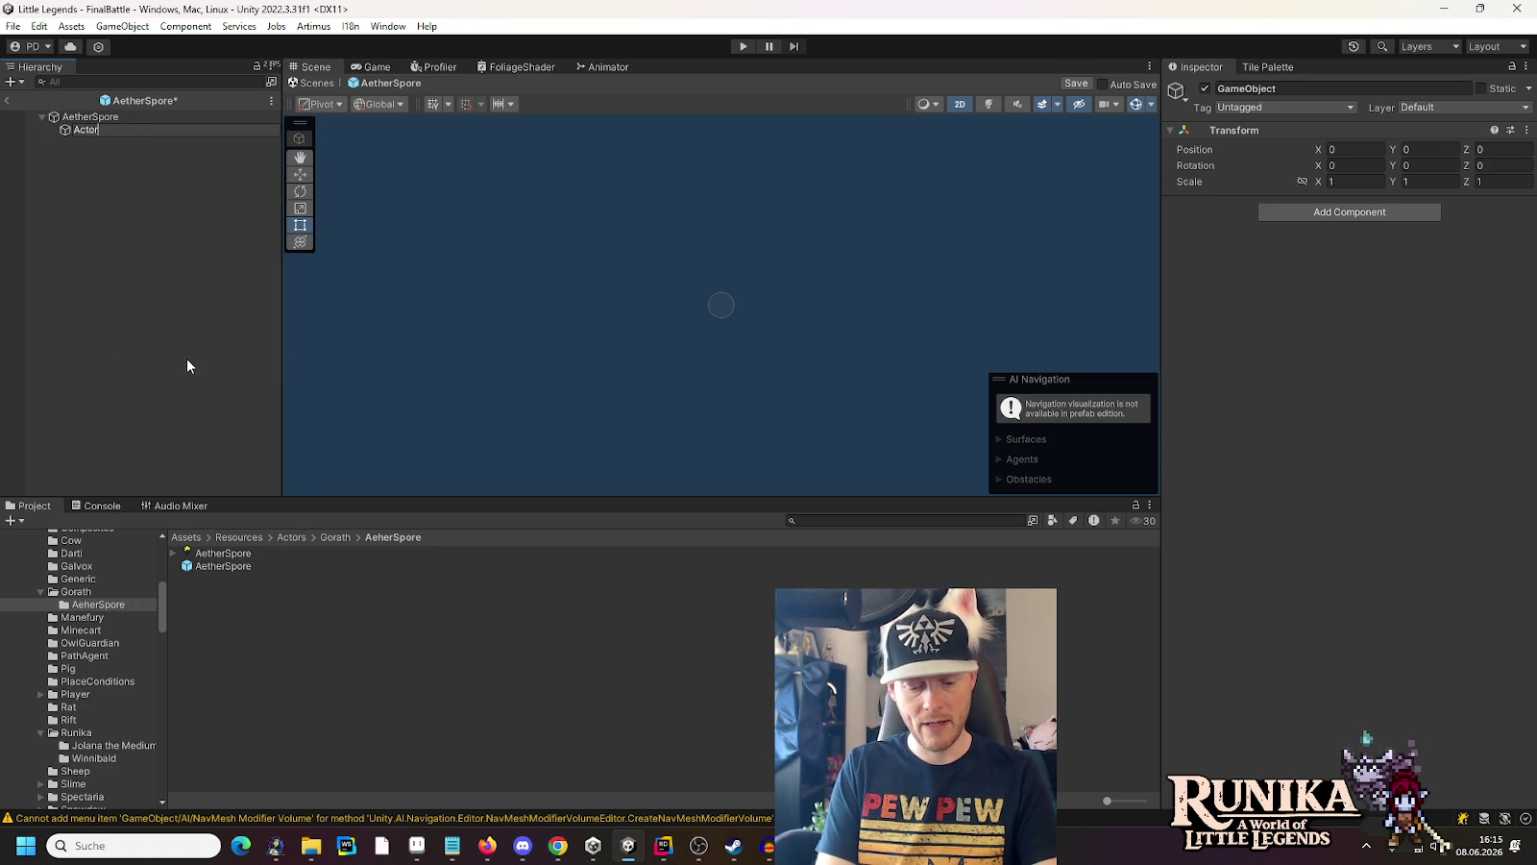
{"action": "type", "text": " Display"}
{"action": "key", "text": "Return"}
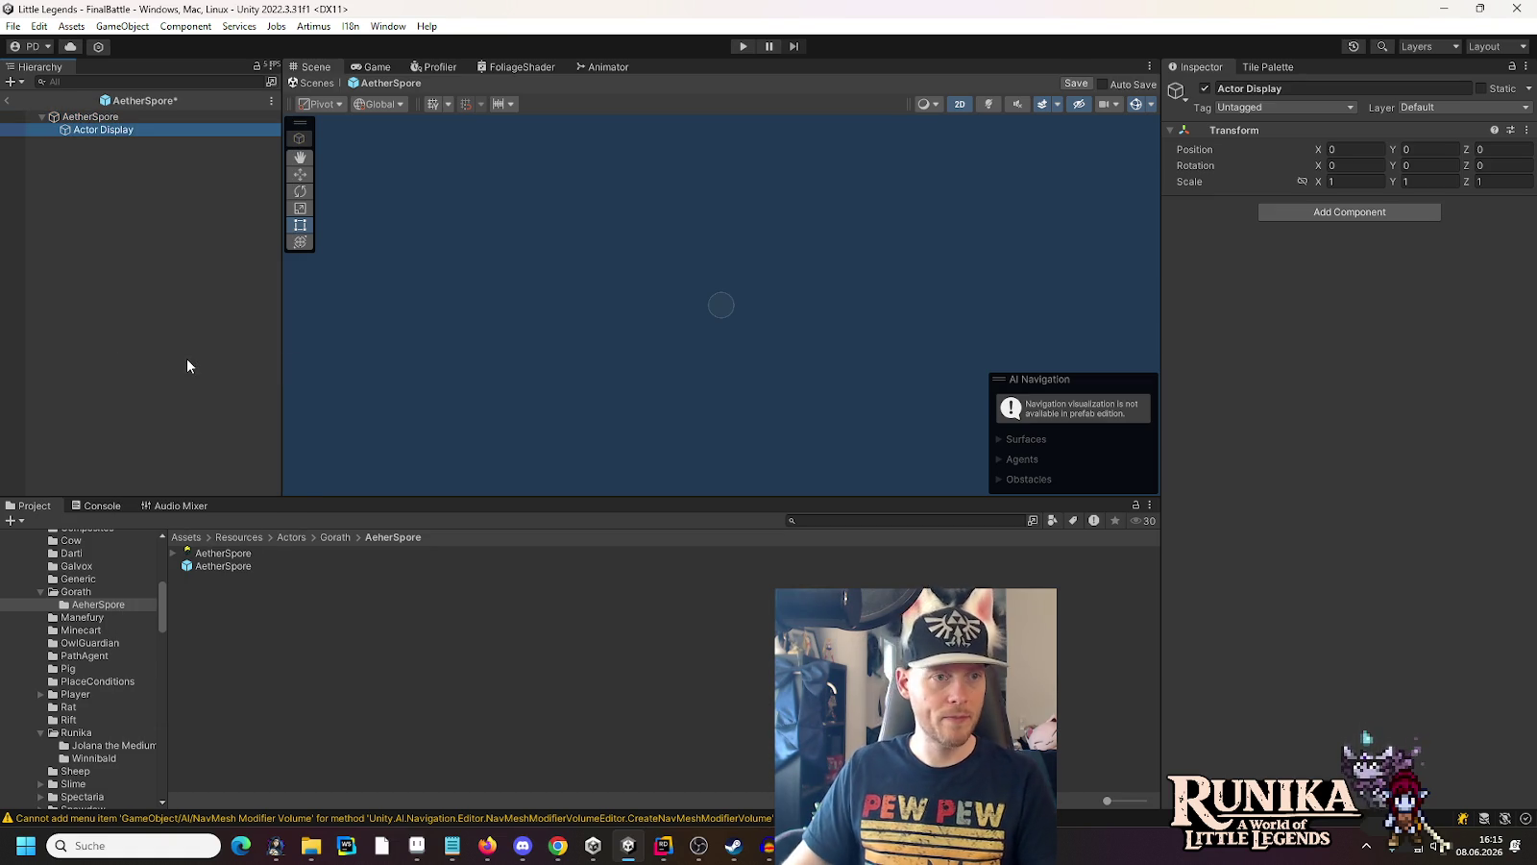
Add a Spore Sprite square under Actor Display showing the AetherSpore image, and save the prefab
{"action": "right_click", "coordinate": [106, 135]}
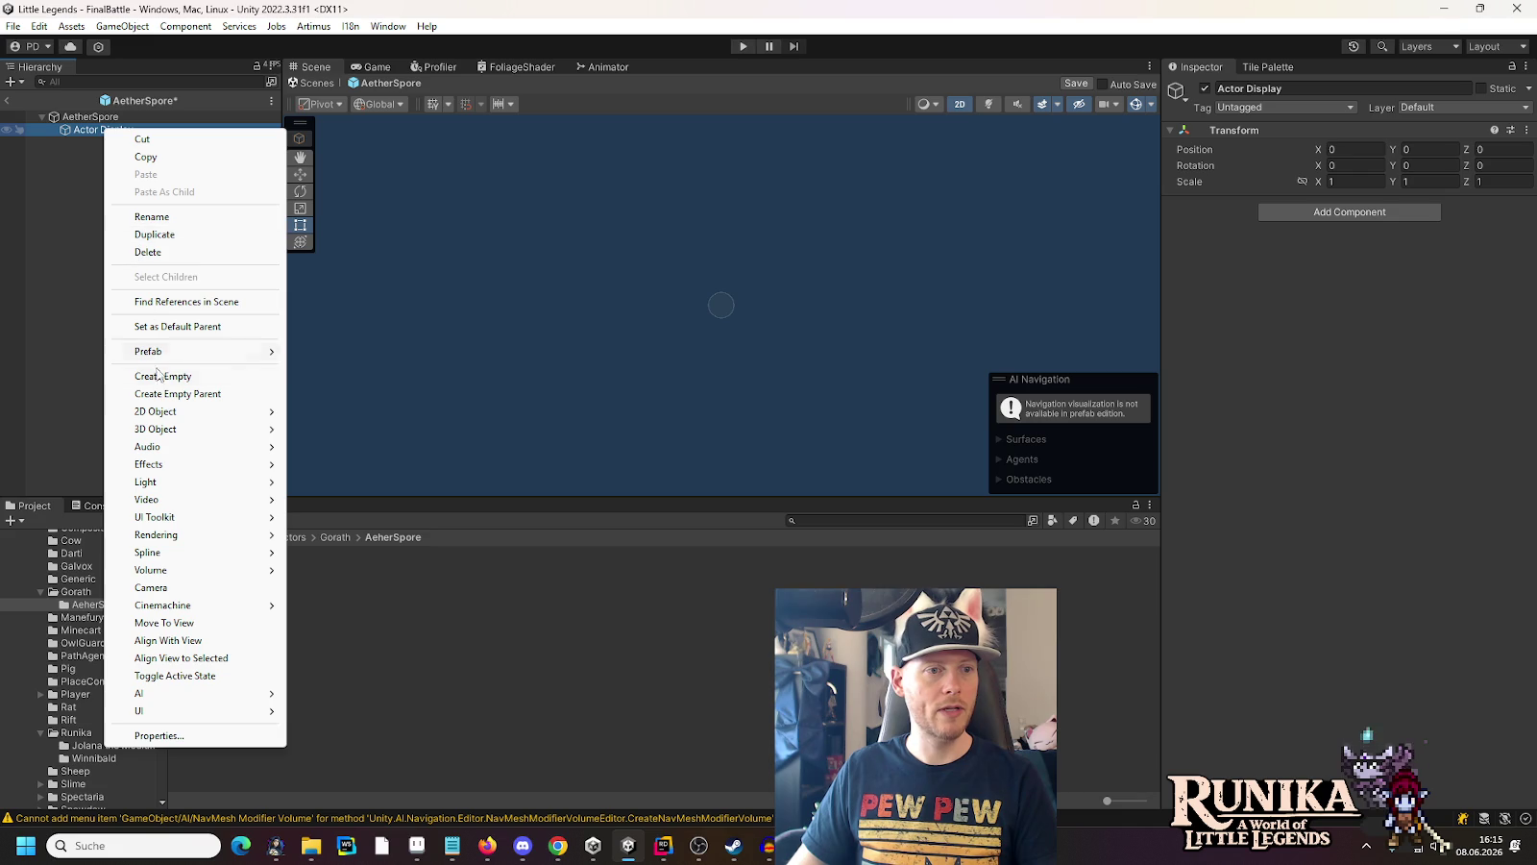
{"action": "mouse_move", "coordinate": [193, 411]}
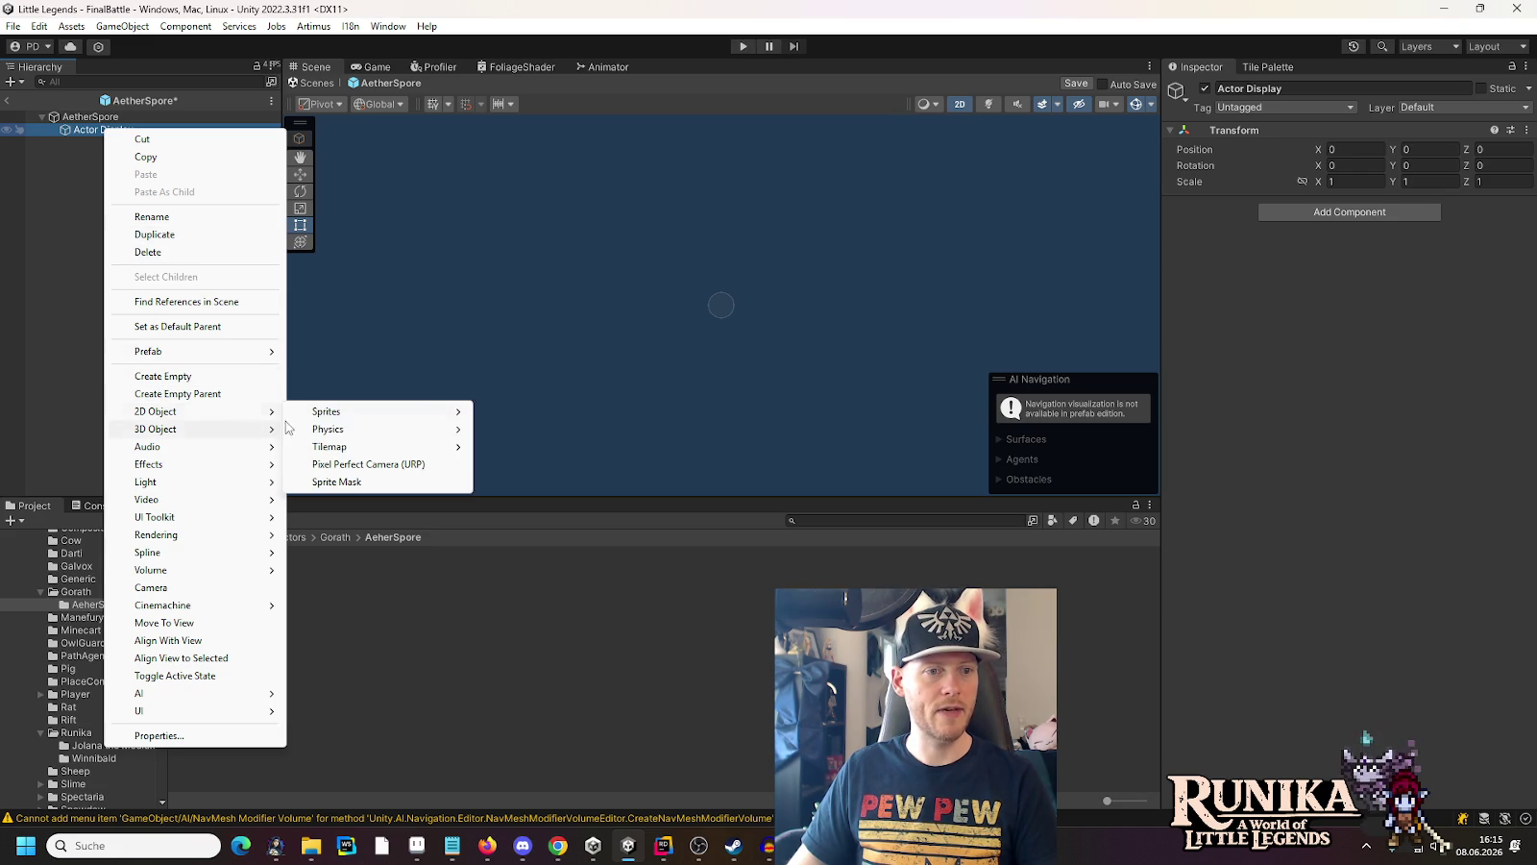
{"action": "mouse_move", "coordinate": [365, 411]}
{"action": "left_click", "coordinate": [513, 517]}
{"action": "type", "text": "Sprite"}
{"action": "key", "text": "Return"}
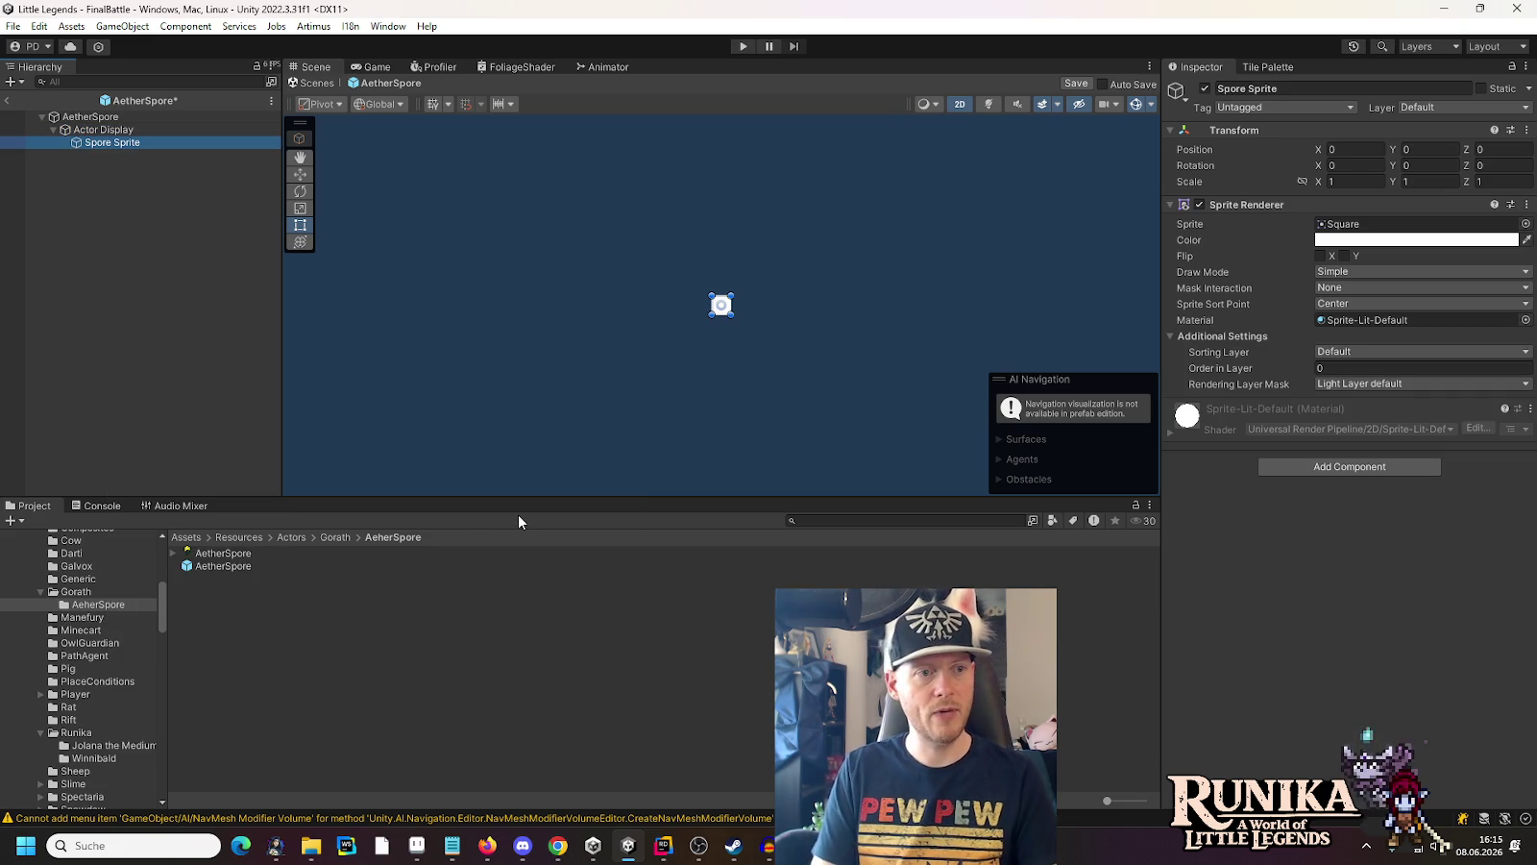
{"action": "mouse_move", "coordinate": [214, 556]}
{"action": "left_mouse_down"}
{"action": "mouse_move", "coordinate": [1249, 274]}
{"action": "mouse_move", "coordinate": [1356, 227]}
{"action": "left_mouse_up"}
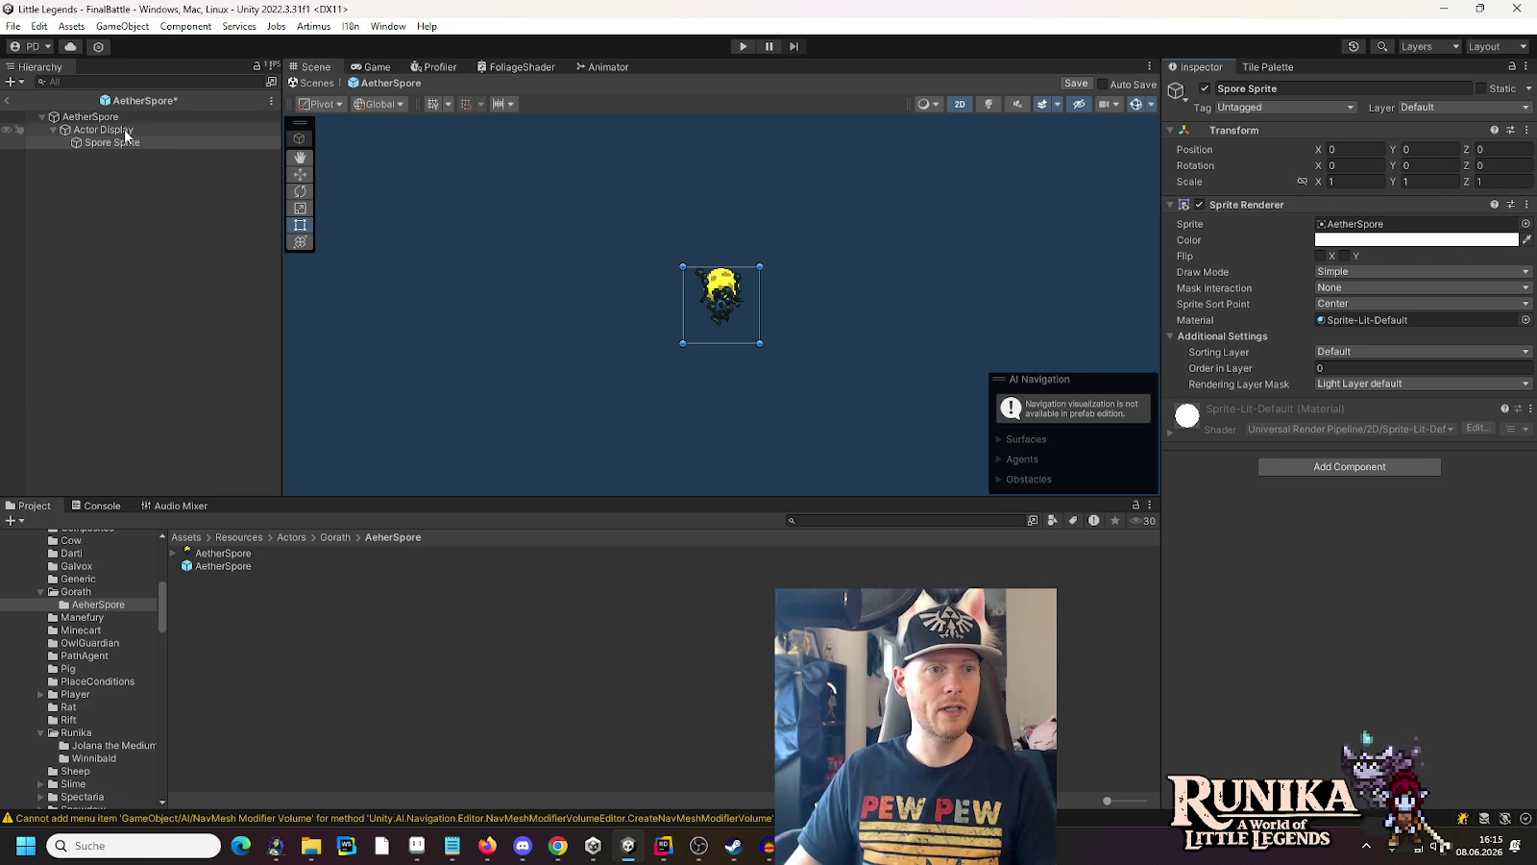
{"action": "left_click", "coordinate": [91, 116]}
{"action": "key", "text": "ctrl+s"}
{"action": "left_click", "coordinate": [81, 593]}
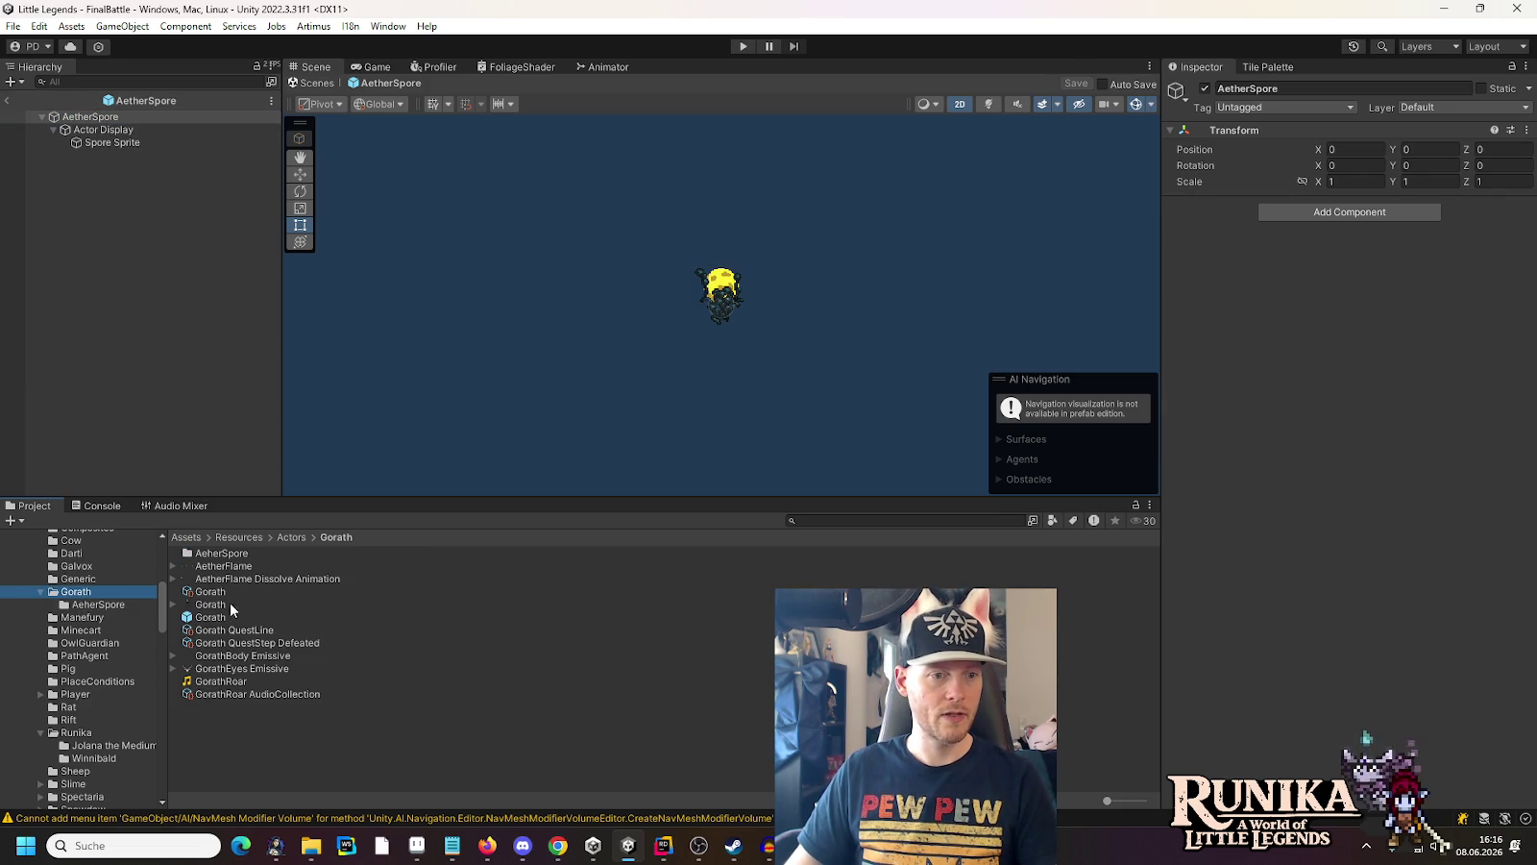
Copy the ActorCompAttackable object from the Gorath prefab
{"action": "double_click", "coordinate": [210, 620]}
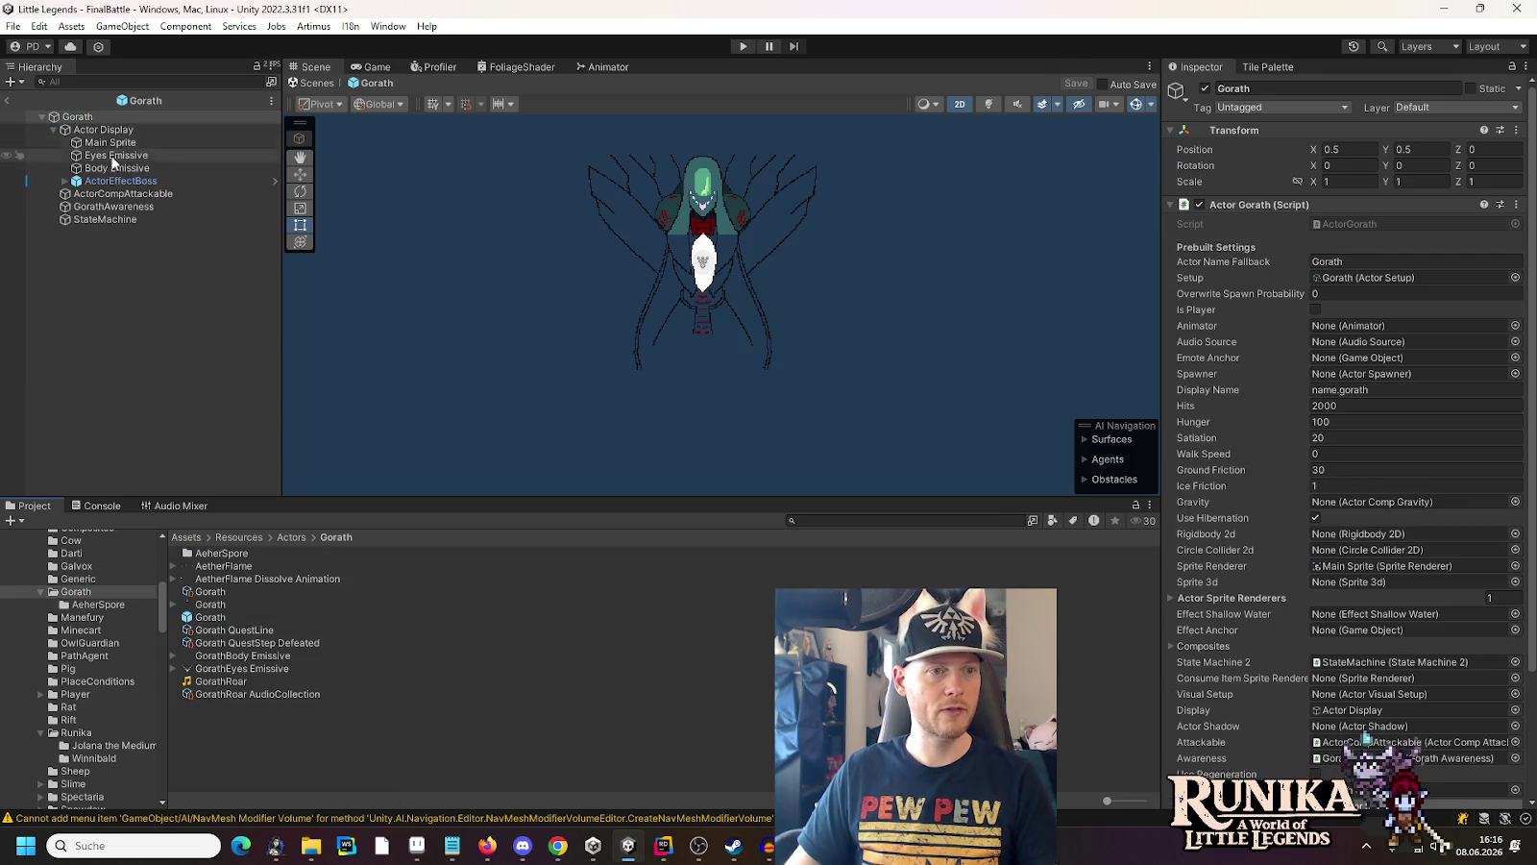
{"action": "right_click", "coordinate": [112, 195]}
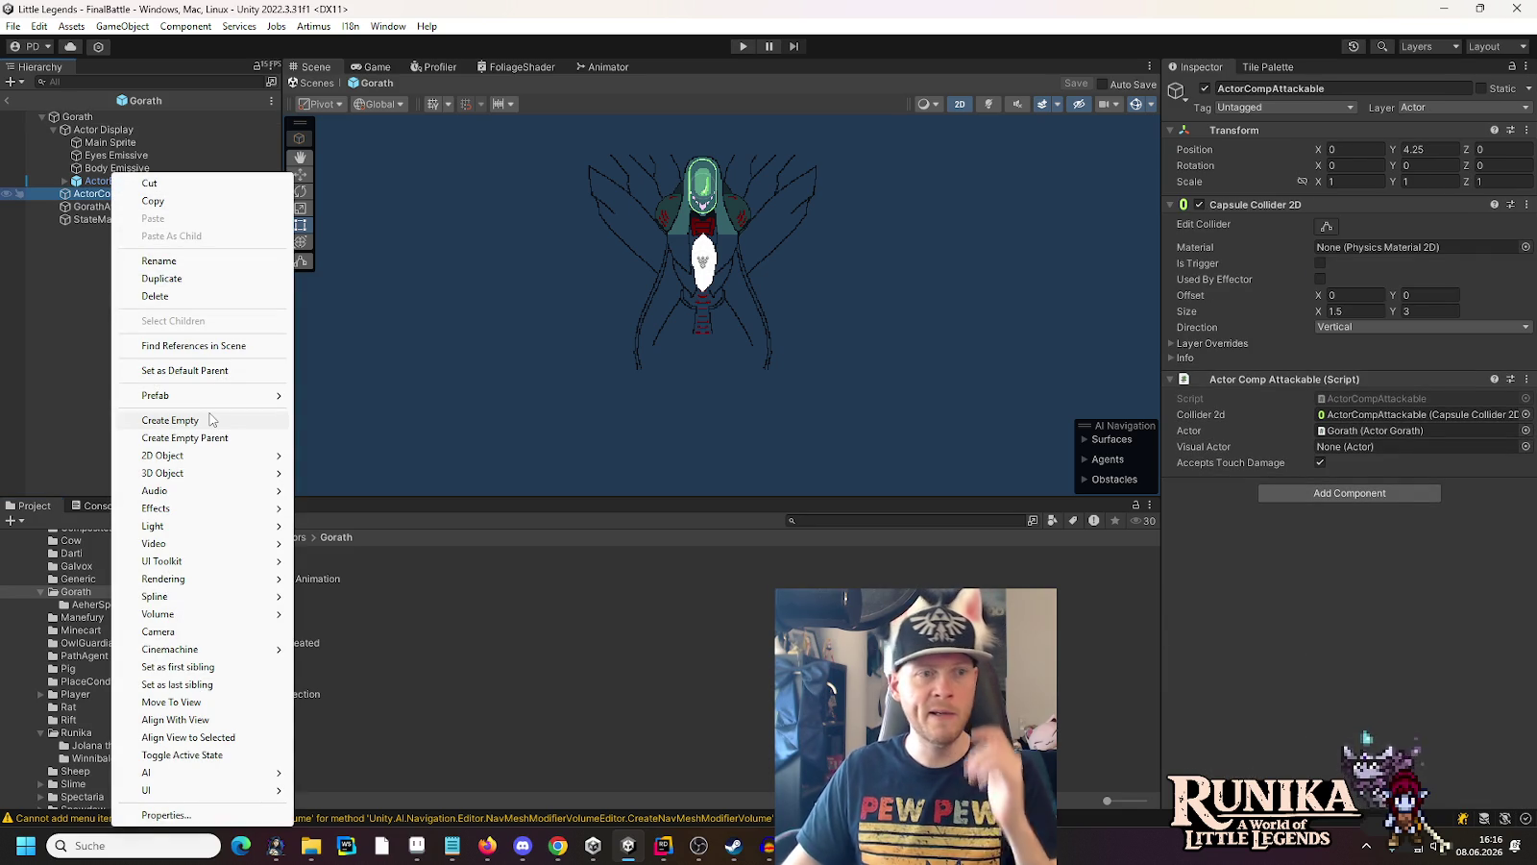
{"action": "mouse_move", "coordinate": [212, 457]}
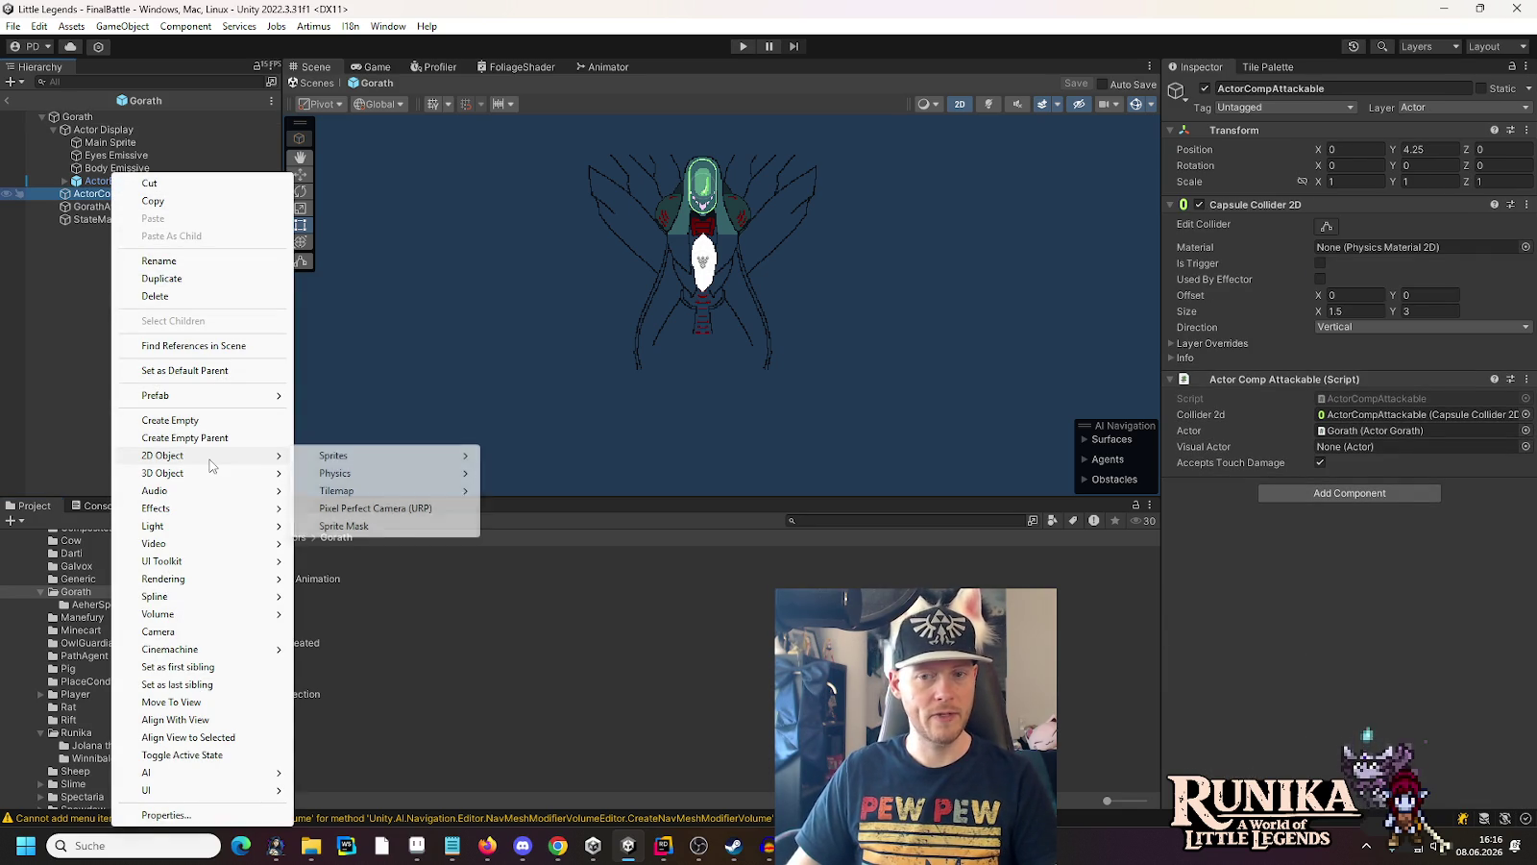
{"action": "left_click", "coordinate": [194, 202]}
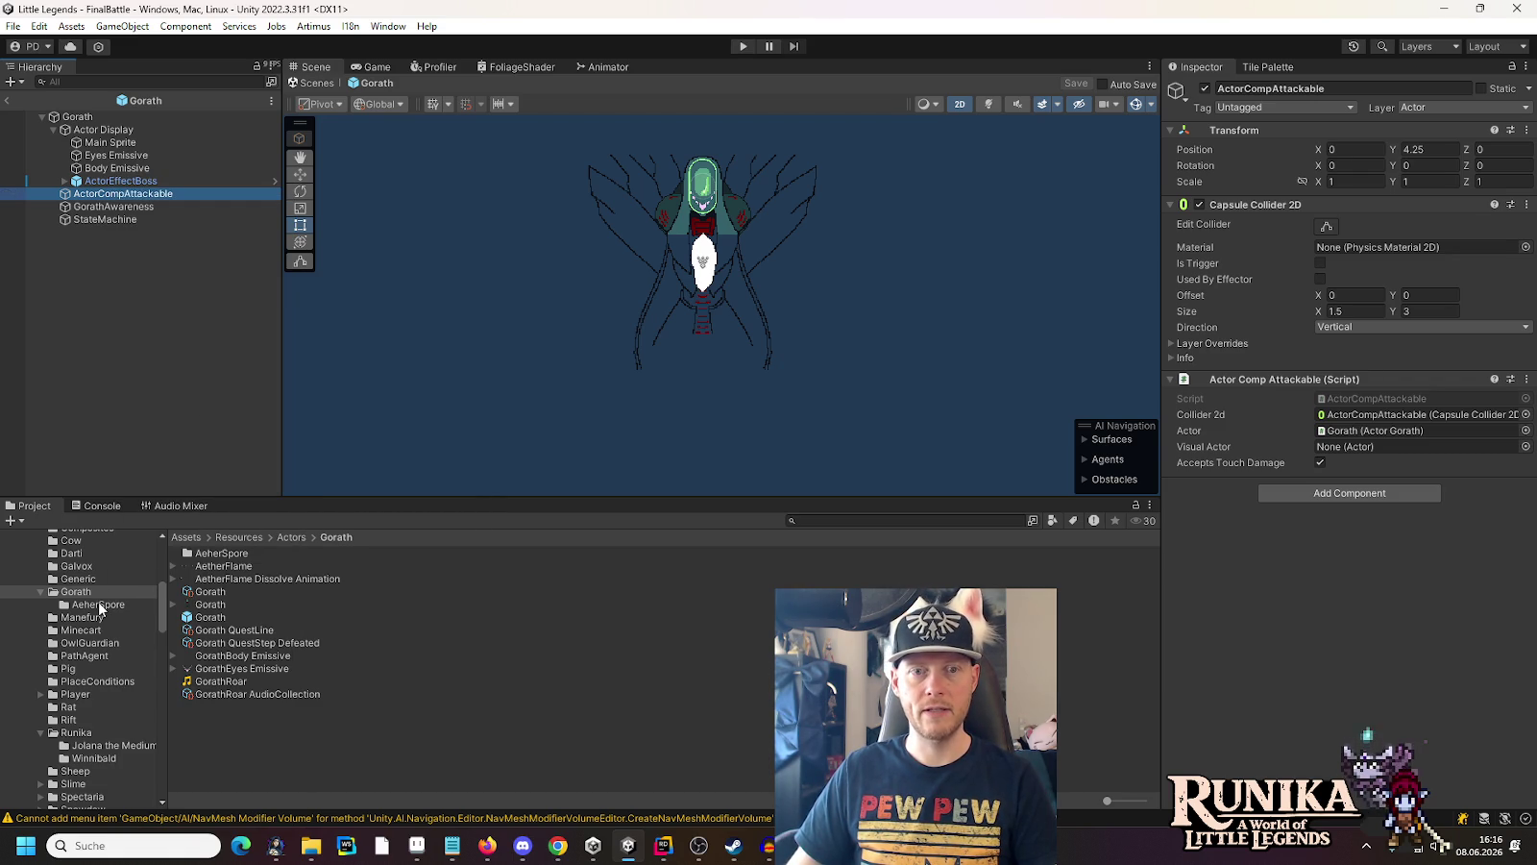
Set the Gorath actor setup's Actor Group to Gorath with Save turned off, then reopen AetherSpore
{"action": "left_click", "coordinate": [203, 595]}
{"action": "left_click", "coordinate": [1381, 156]}
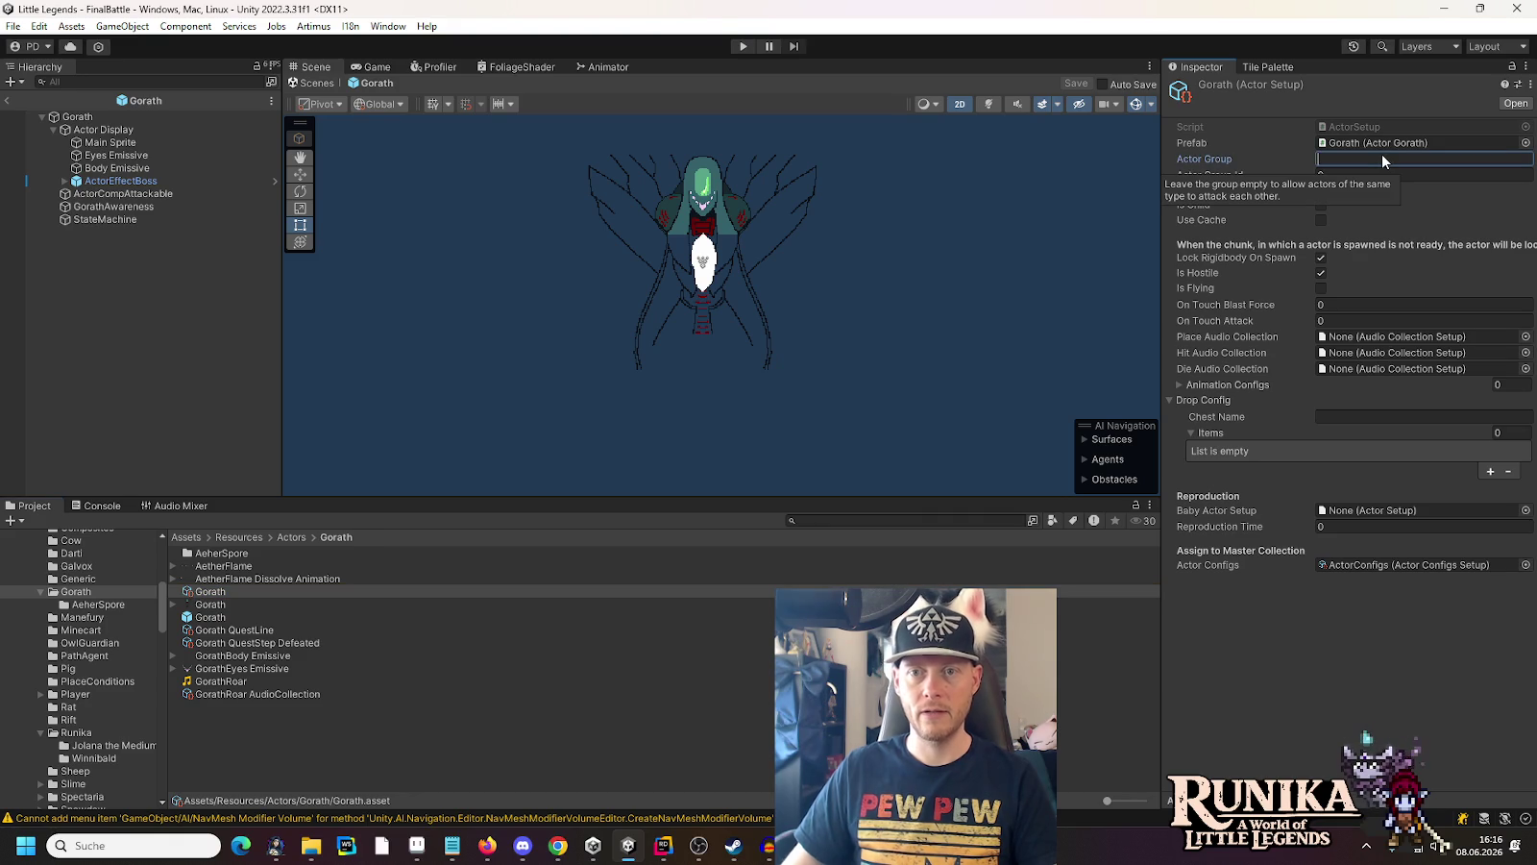
{"action": "type", "text": "Gorath"}
{"action": "key", "text": "Tab"}
{"action": "left_click", "coordinate": [1420, 175]}
{"action": "left_click", "coordinate": [1322, 190]}
{"action": "left_click", "coordinate": [1287, 676]}
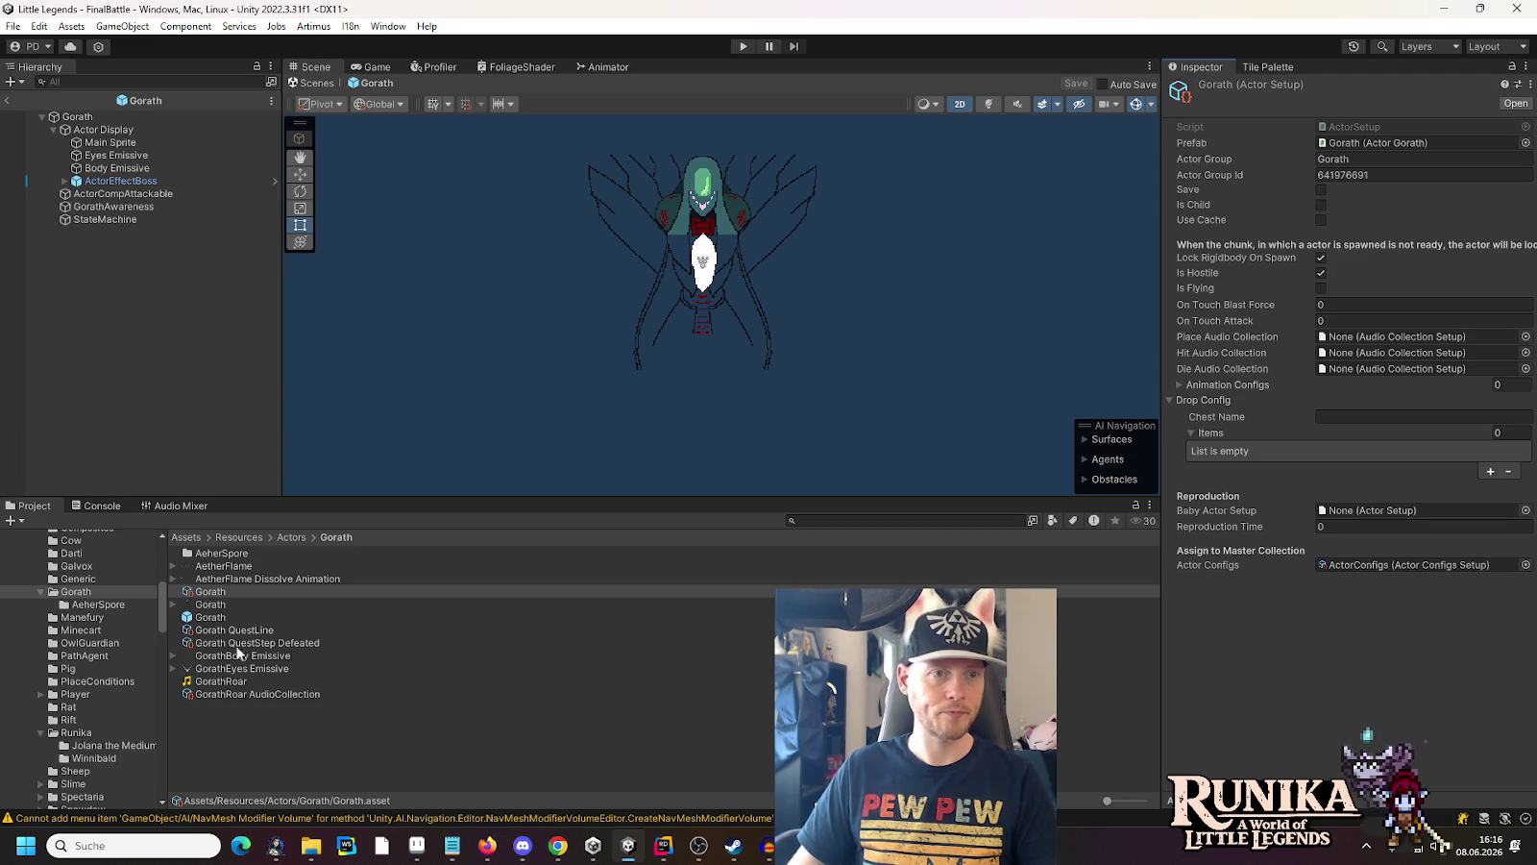
{"action": "left_click", "coordinate": [105, 605]}
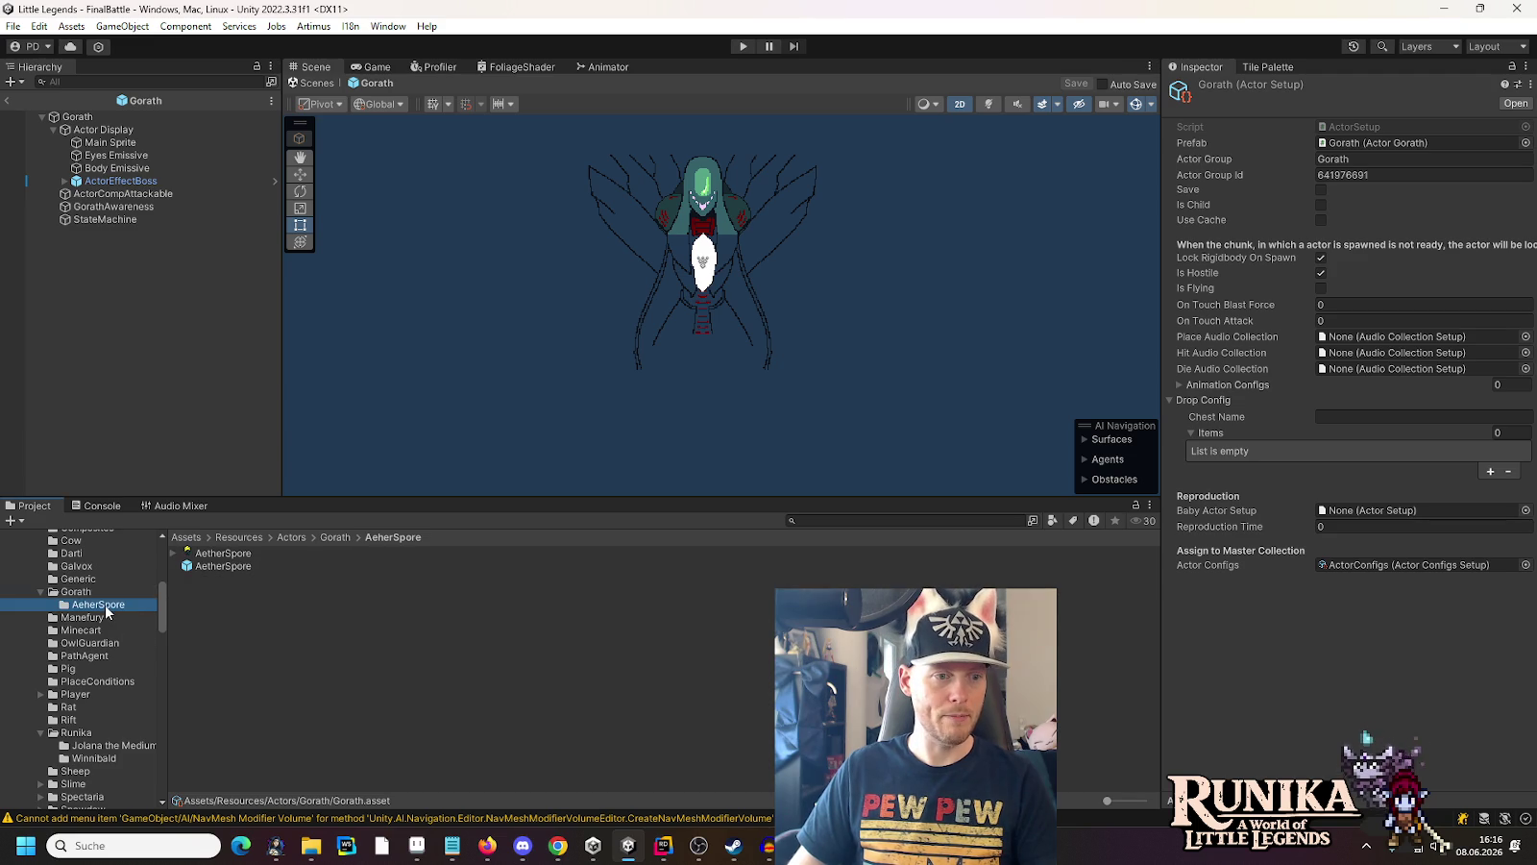
{"action": "double_click", "coordinate": [199, 567]}
Paste ActorCompAttackable under the AetherSpore root and set its Y position to 0
{"action": "left_click", "coordinate": [93, 116]}
{"action": "right_click", "coordinate": [94, 116]}
{"action": "left_click", "coordinate": [131, 172]}
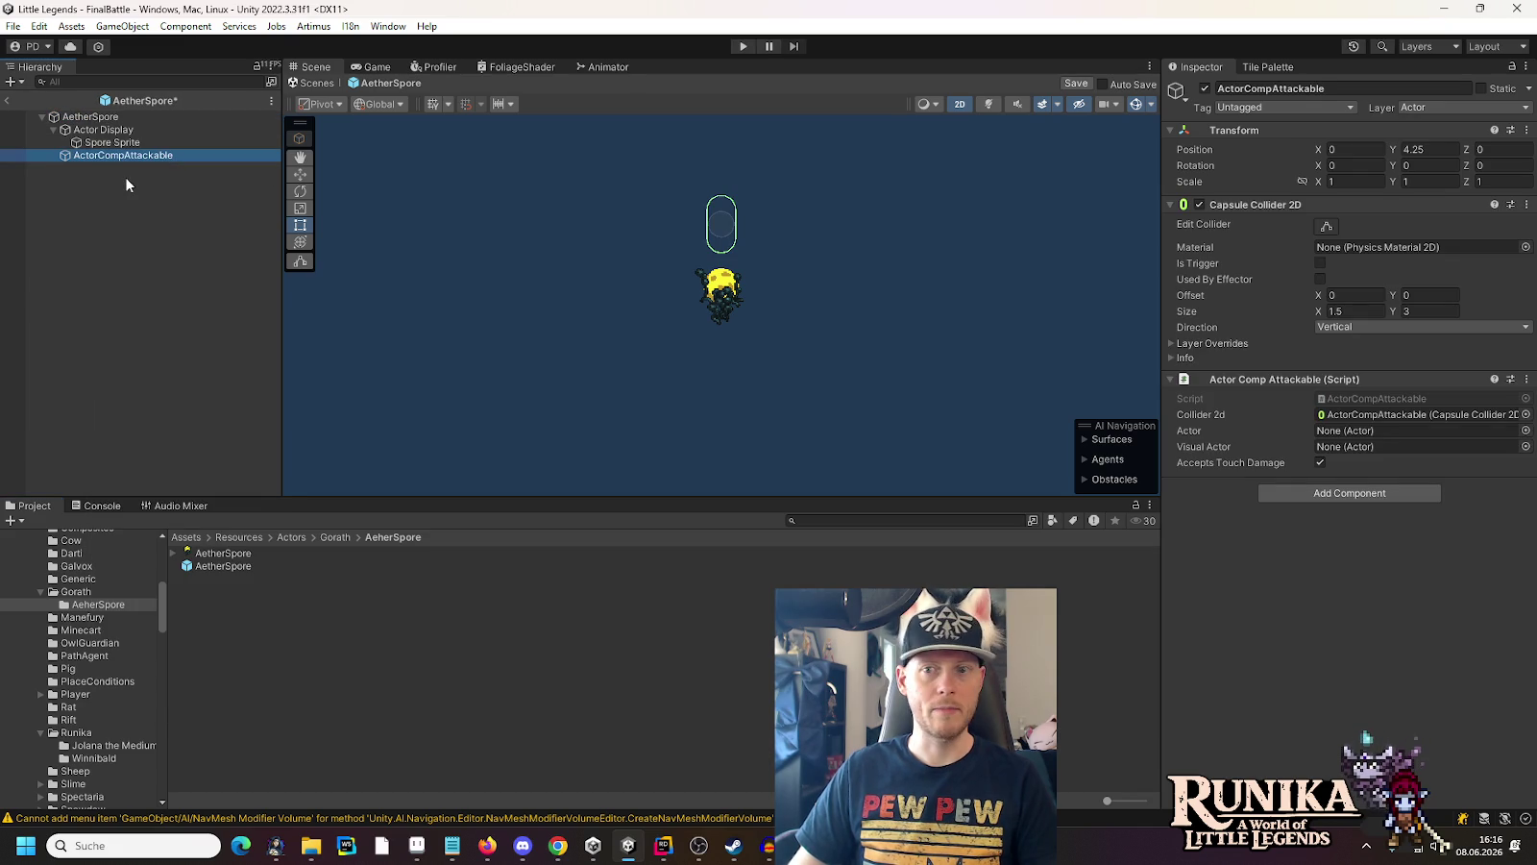
{"action": "left_click", "coordinate": [1433, 152]}
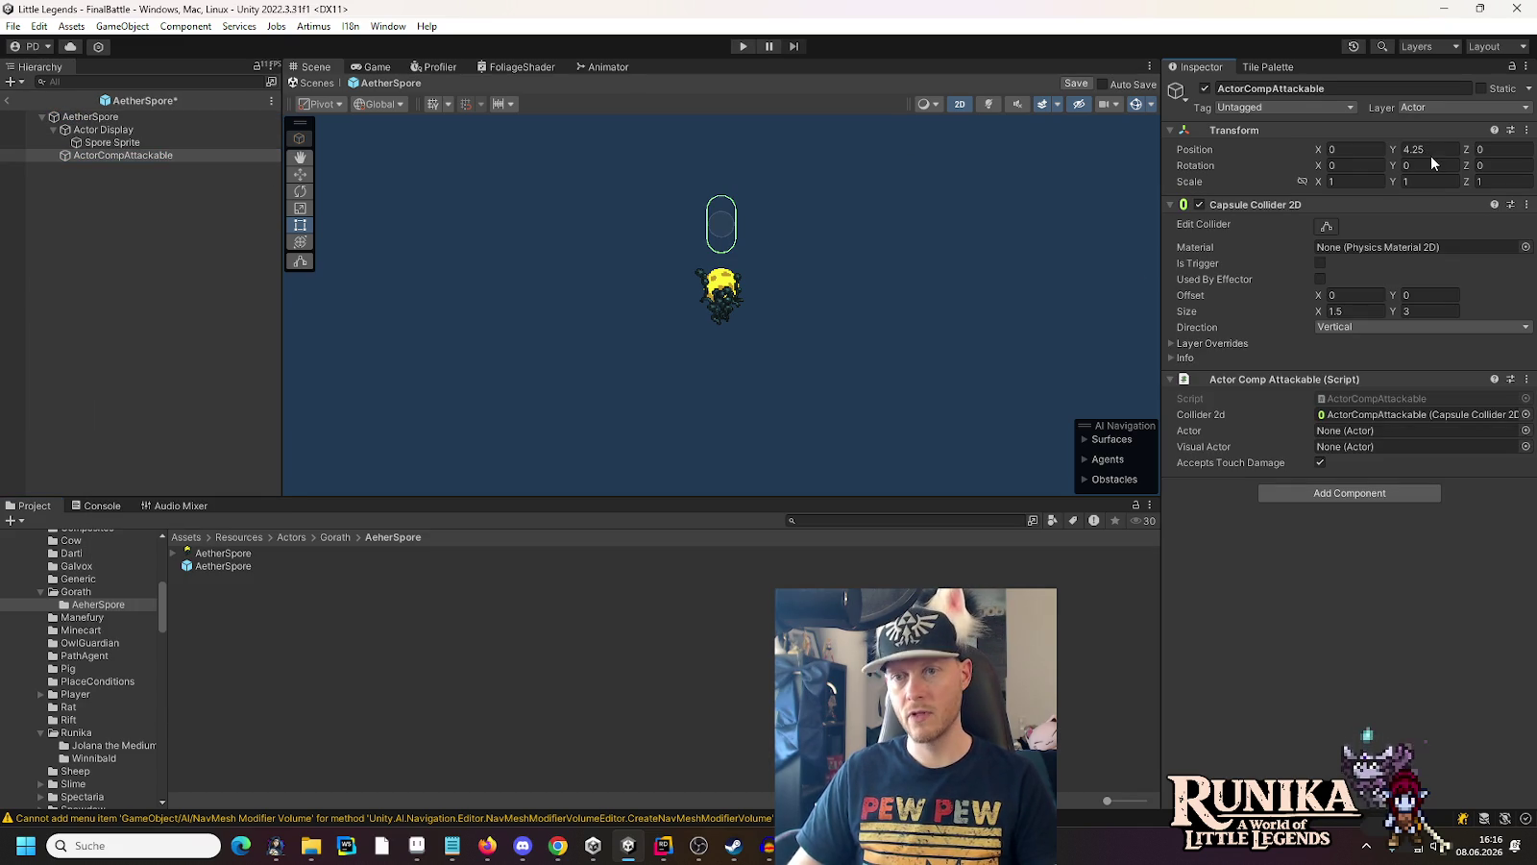
{"action": "type", "text": "0"}
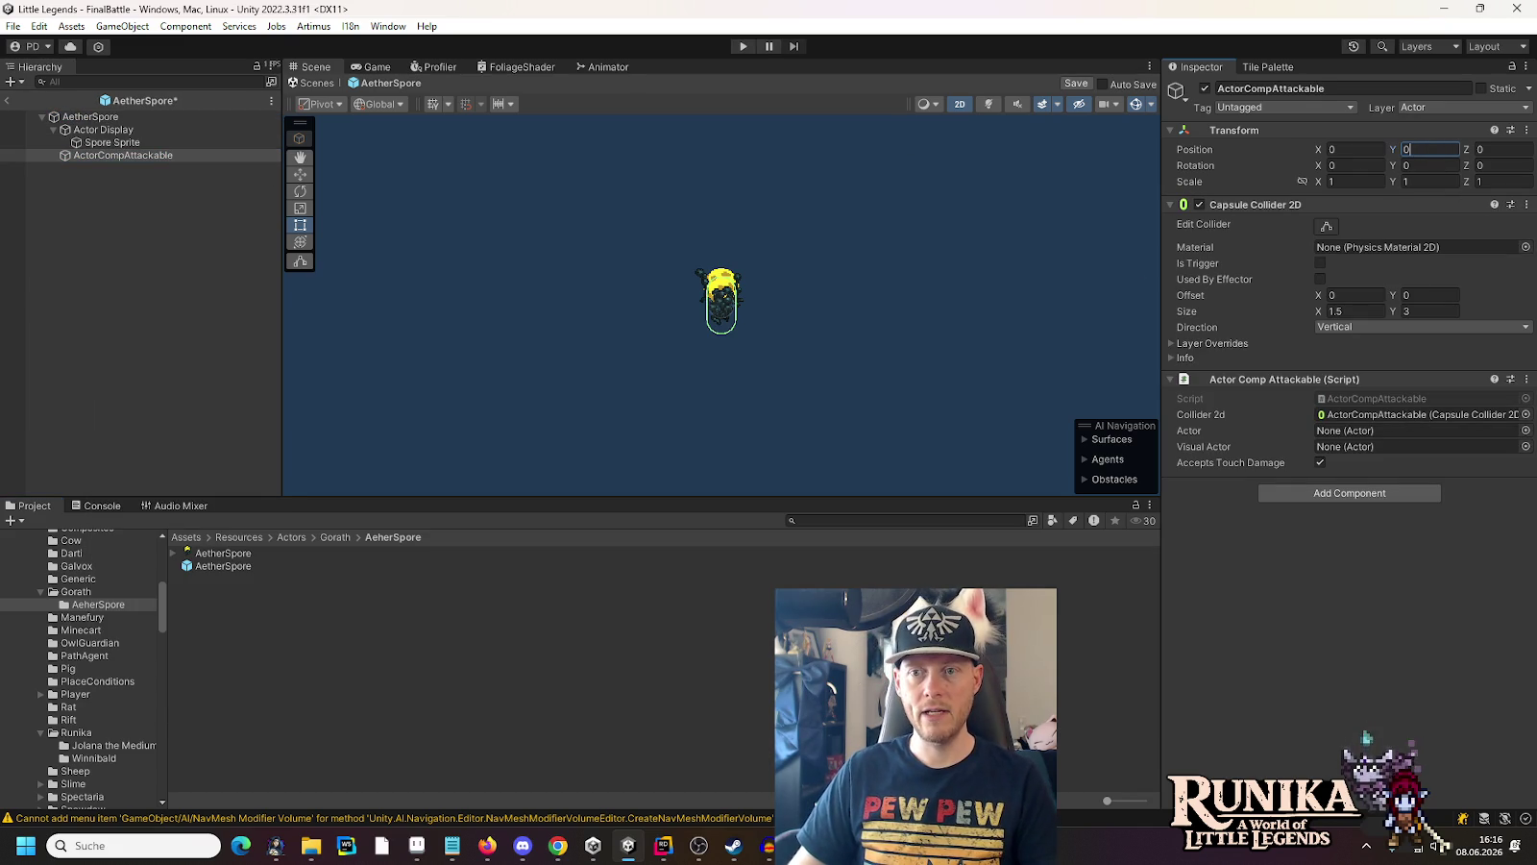
Replace the Capsule Collider 2D with a Circle Collider 2D of radius 1, placed above Actor Comp Attackable
{"action": "left_click", "coordinate": [1527, 205]}
{"action": "left_click", "coordinate": [1475, 247]}
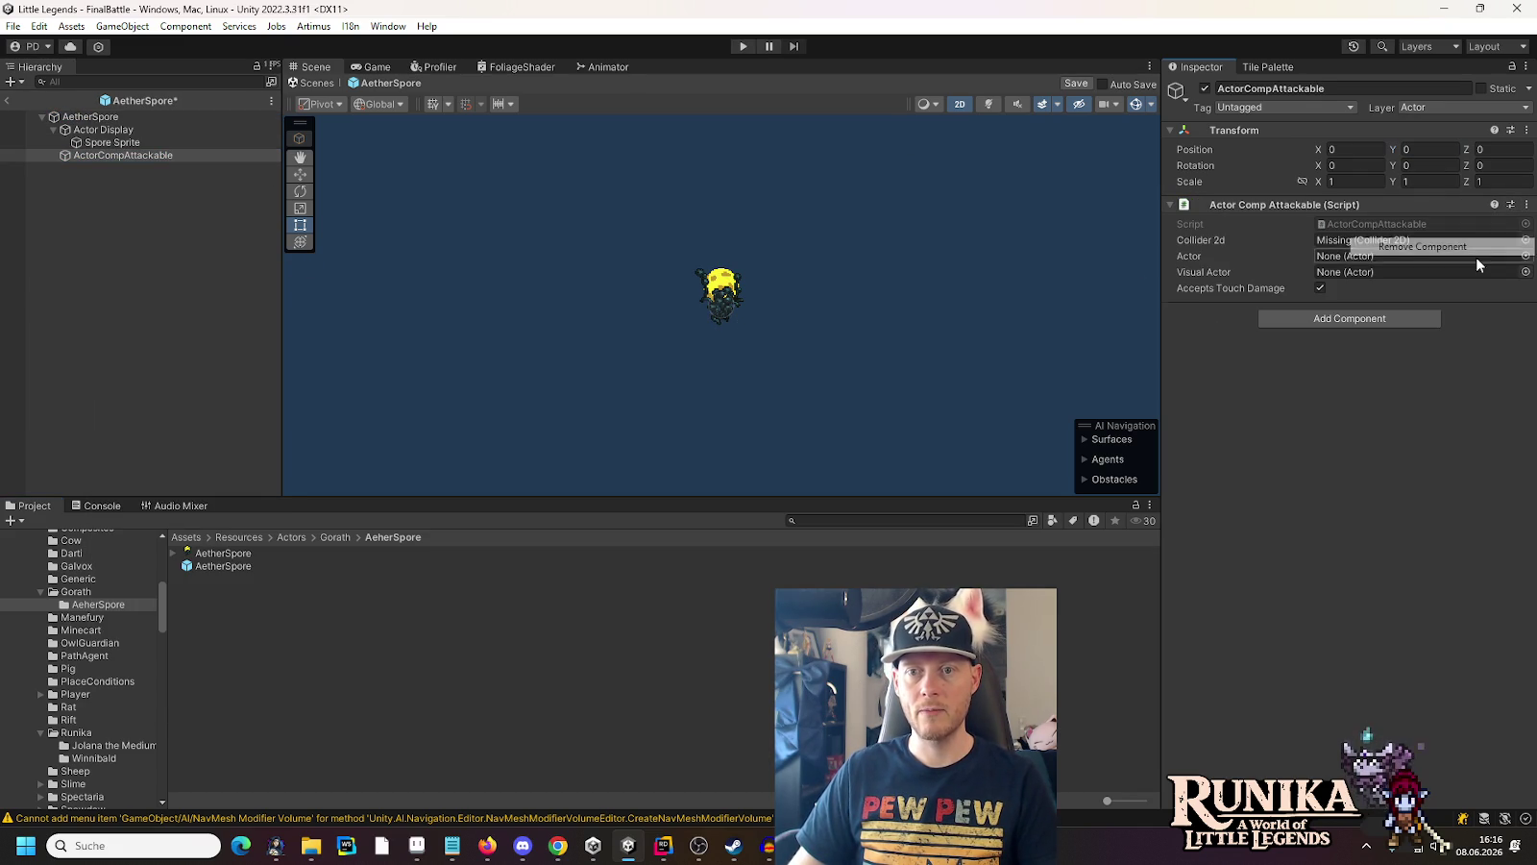
{"action": "left_click", "coordinate": [1307, 318]}
{"action": "type", "text": "circ"}
{"action": "key", "text": "Return"}
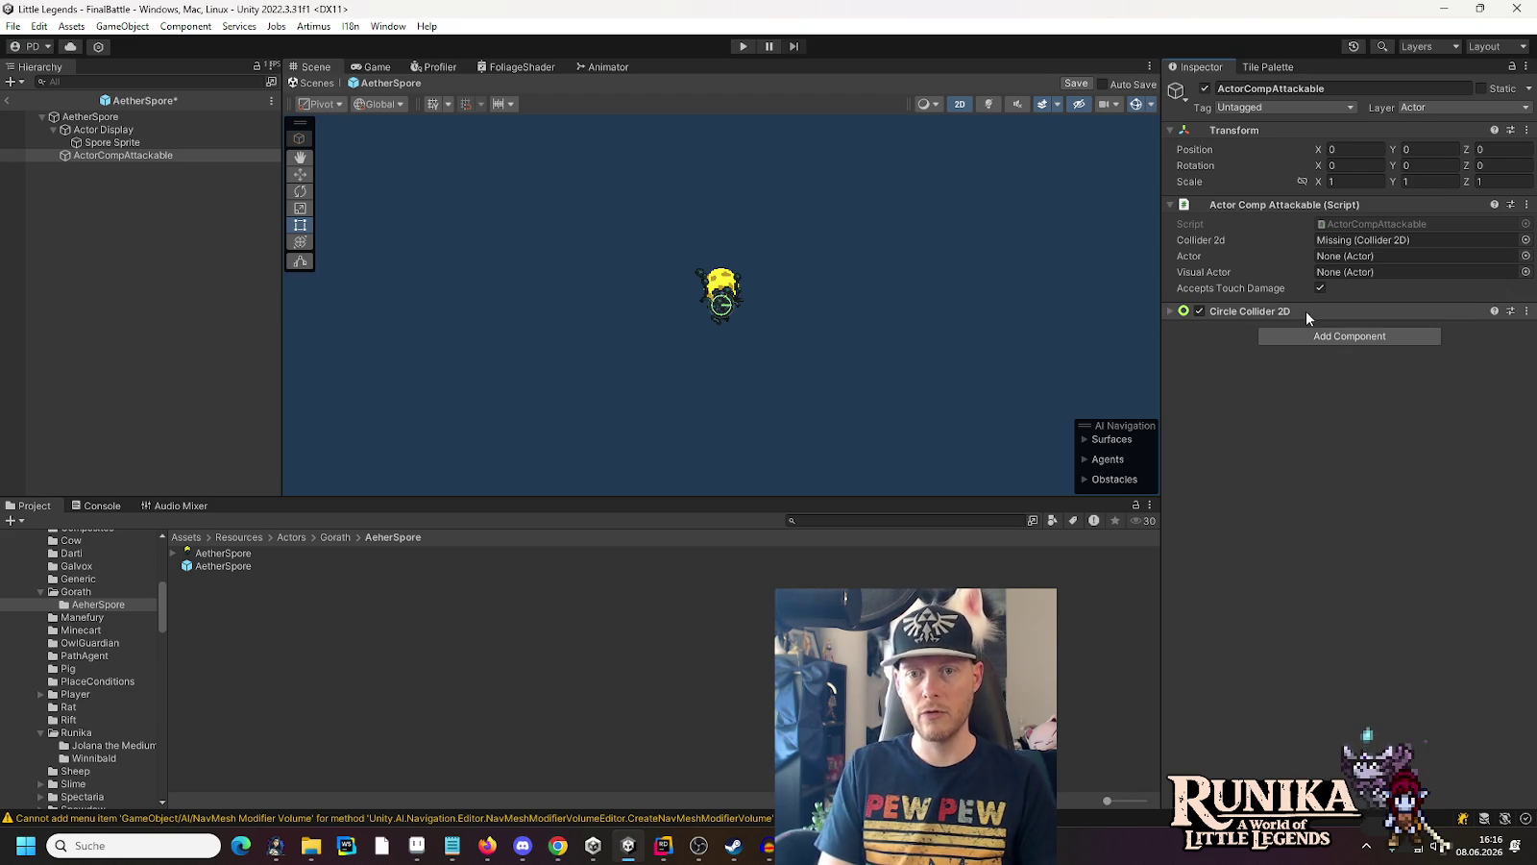
{"action": "left_click_drag", "start_coordinate": [1262, 318], "coordinate": [1254, 197]}
{"action": "left_click", "coordinate": [1252, 204]}
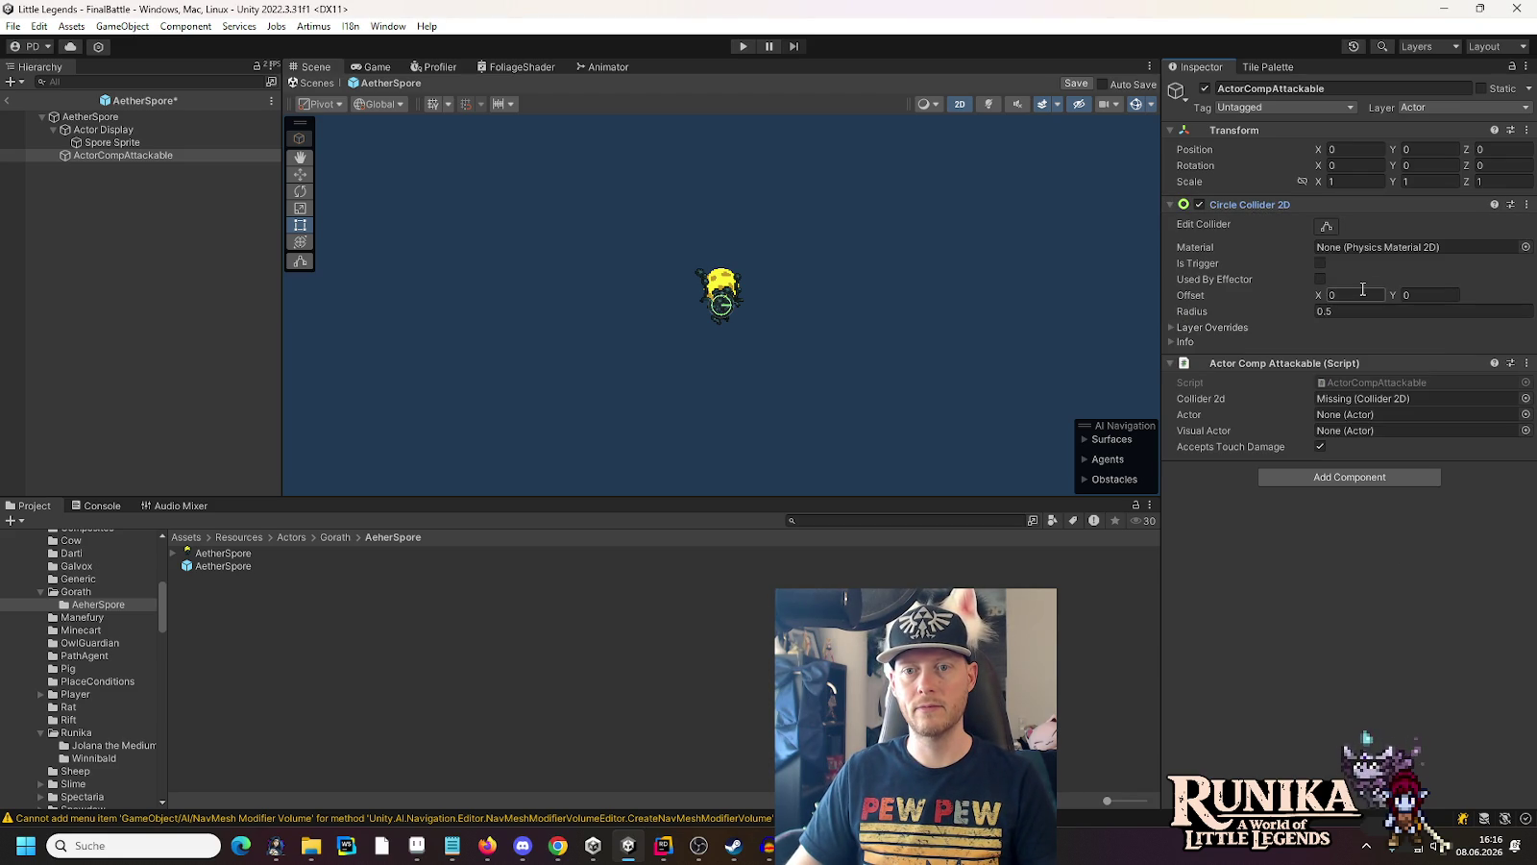
{"action": "left_click", "coordinate": [1353, 310]}
{"action": "type", "text": "1"}
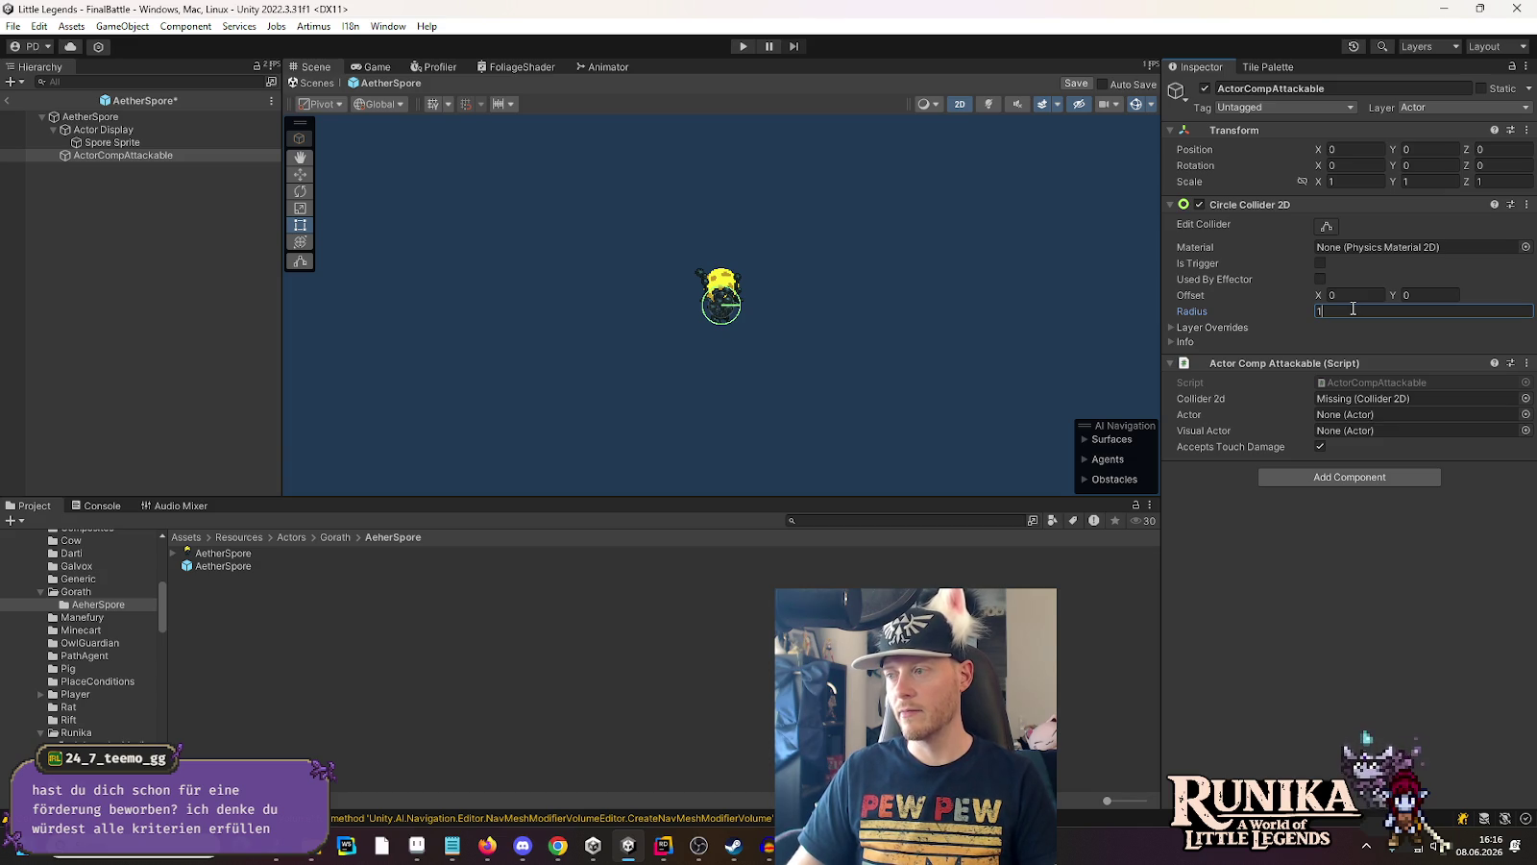
Select Actor Display, switch to the Move tool and turn on the scene grid
{"action": "scroll", "coordinate": [718, 304], "scroll_direction": "up", "scroll_amount": 3}
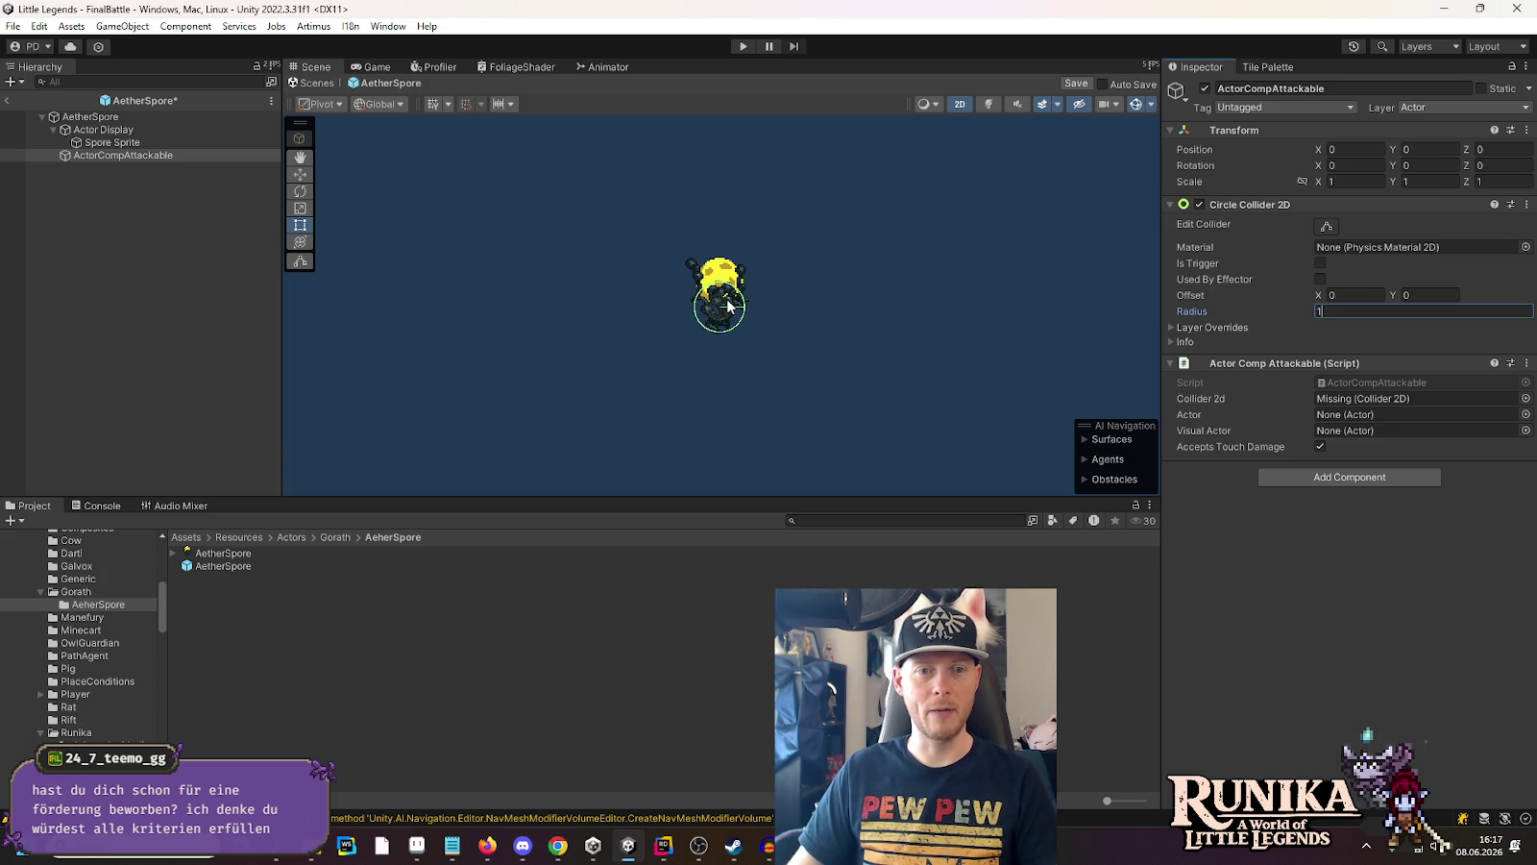
{"action": "scroll", "coordinate": [716, 306], "scroll_direction": "up", "scroll_amount": 2}
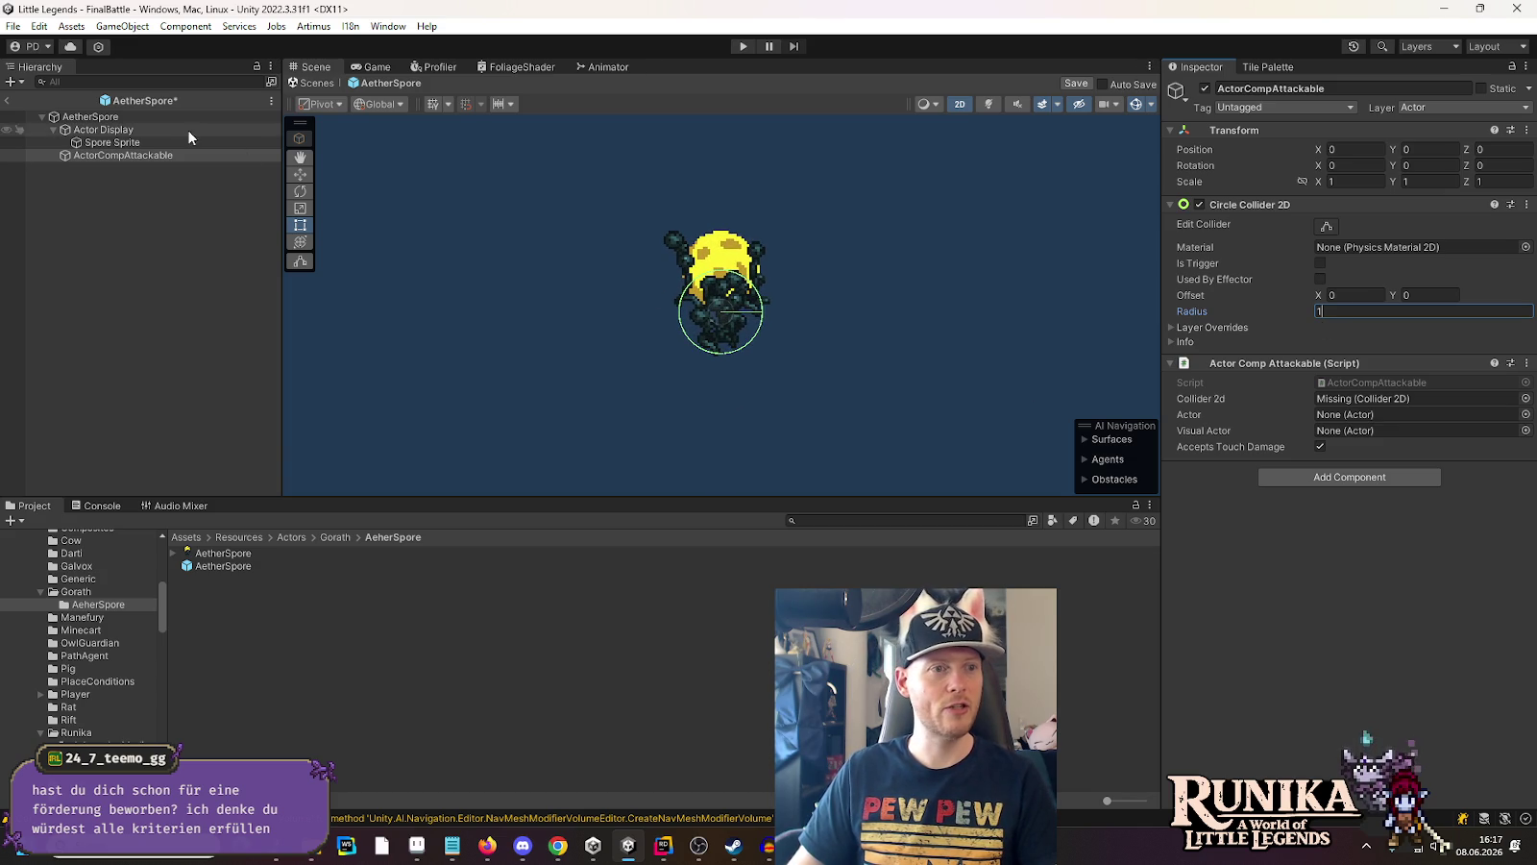
{"action": "left_click", "coordinate": [165, 142]}
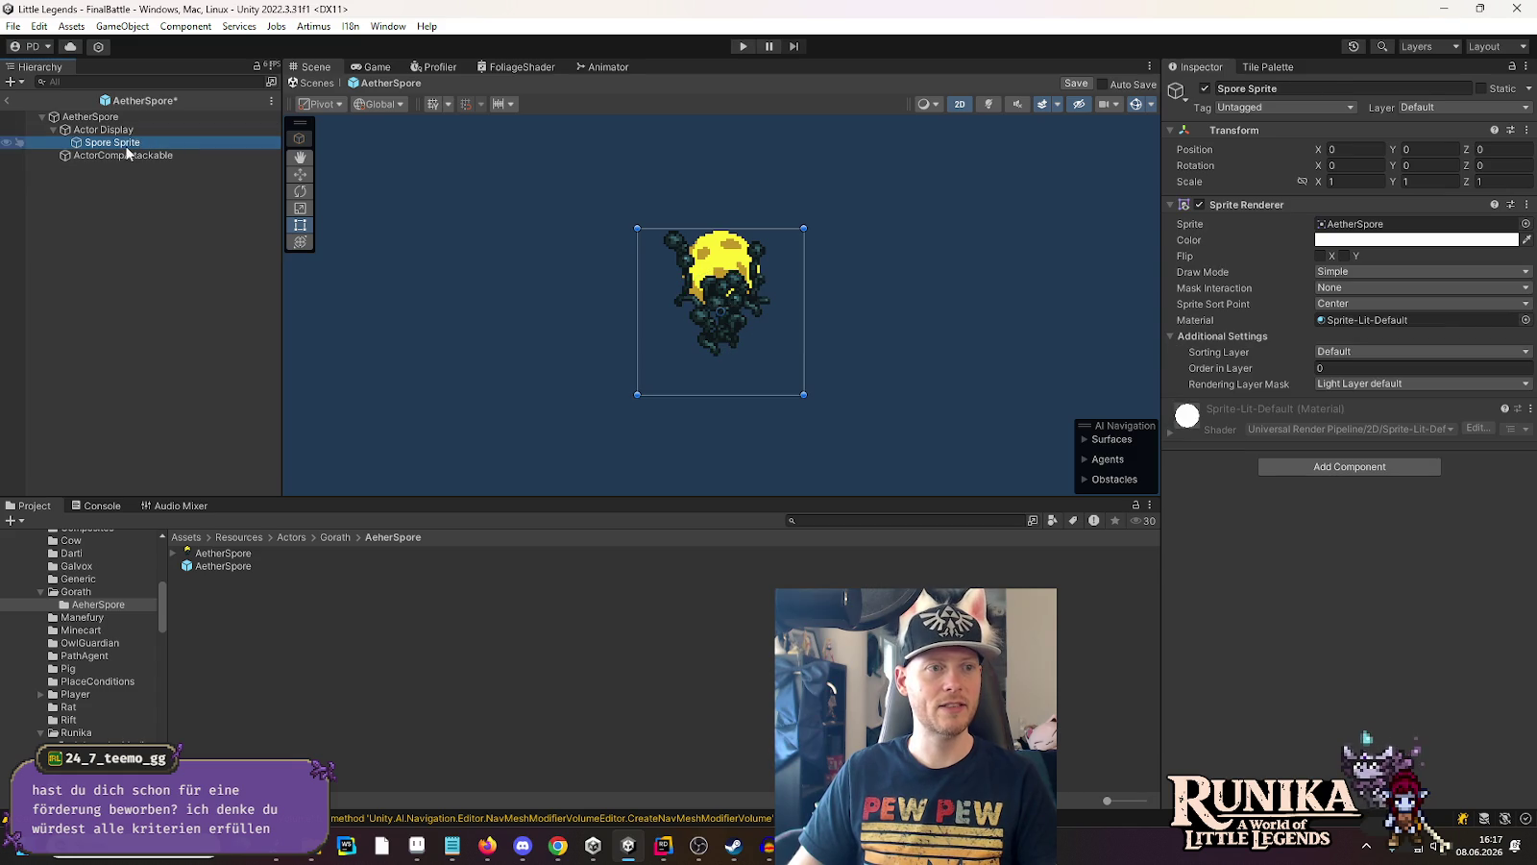
{"action": "left_click", "coordinate": [123, 131]}
{"action": "left_click", "coordinate": [300, 174]}
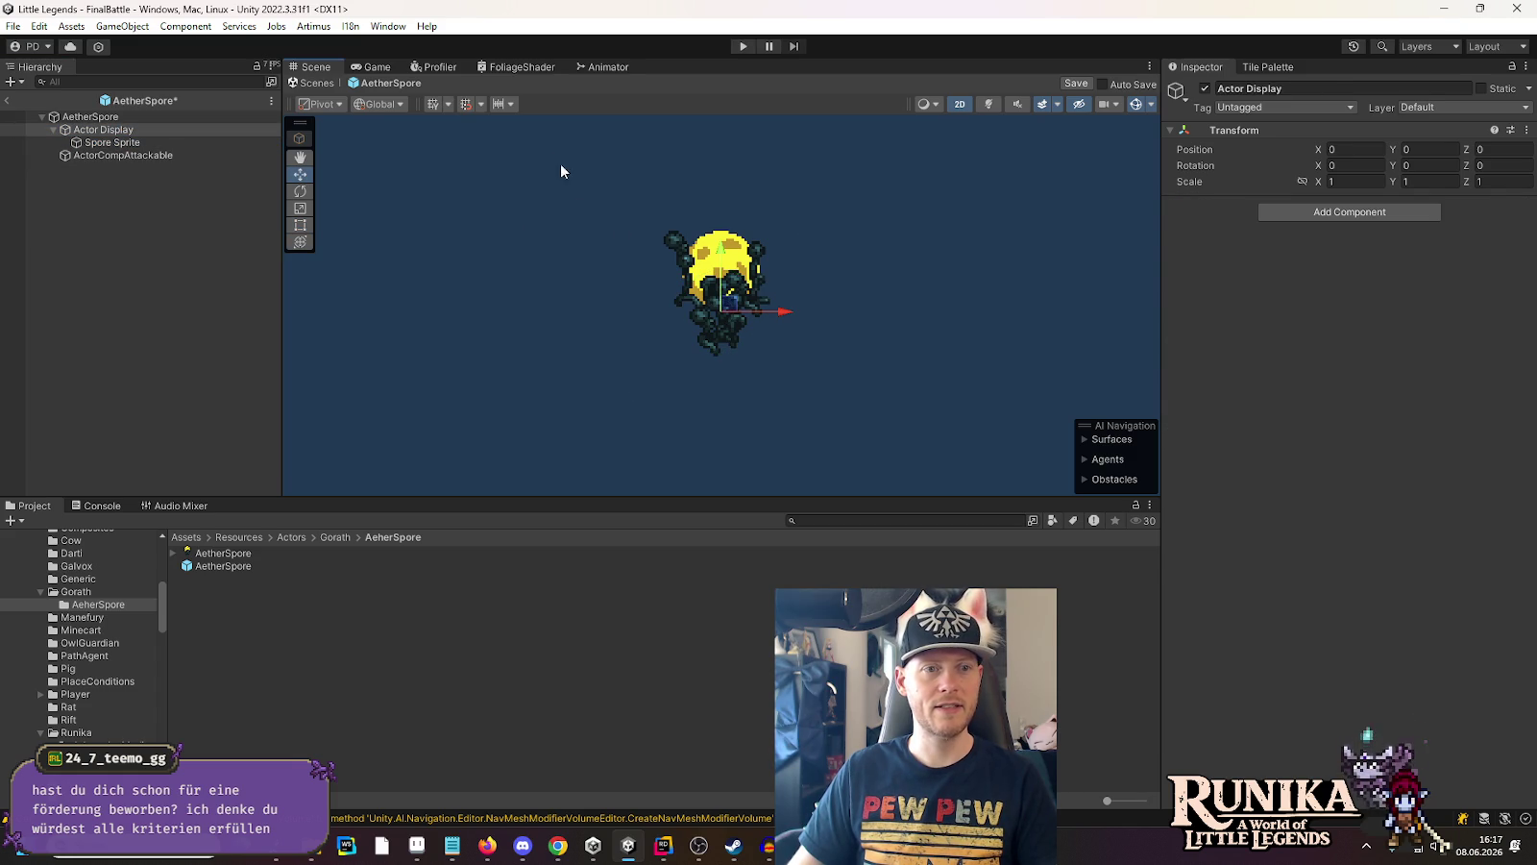
{"action": "left_click", "coordinate": [430, 104]}
{"action": "left_click", "coordinate": [143, 117]}
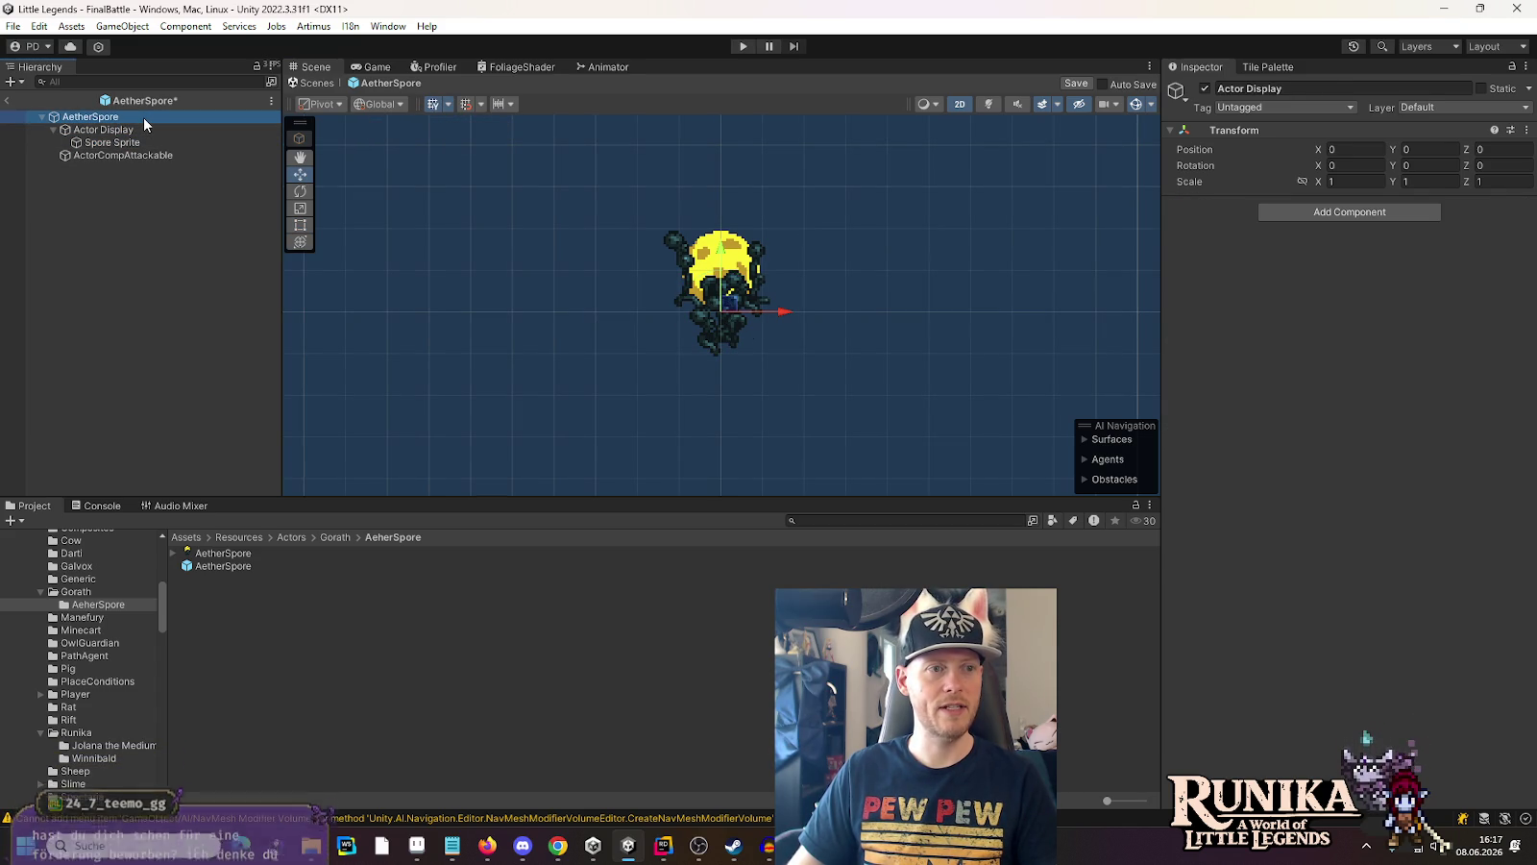
Lower Actor Display to Y -1 and add a Sprite 3d component to Spore Sprite
{"action": "left_click", "coordinate": [143, 130]}
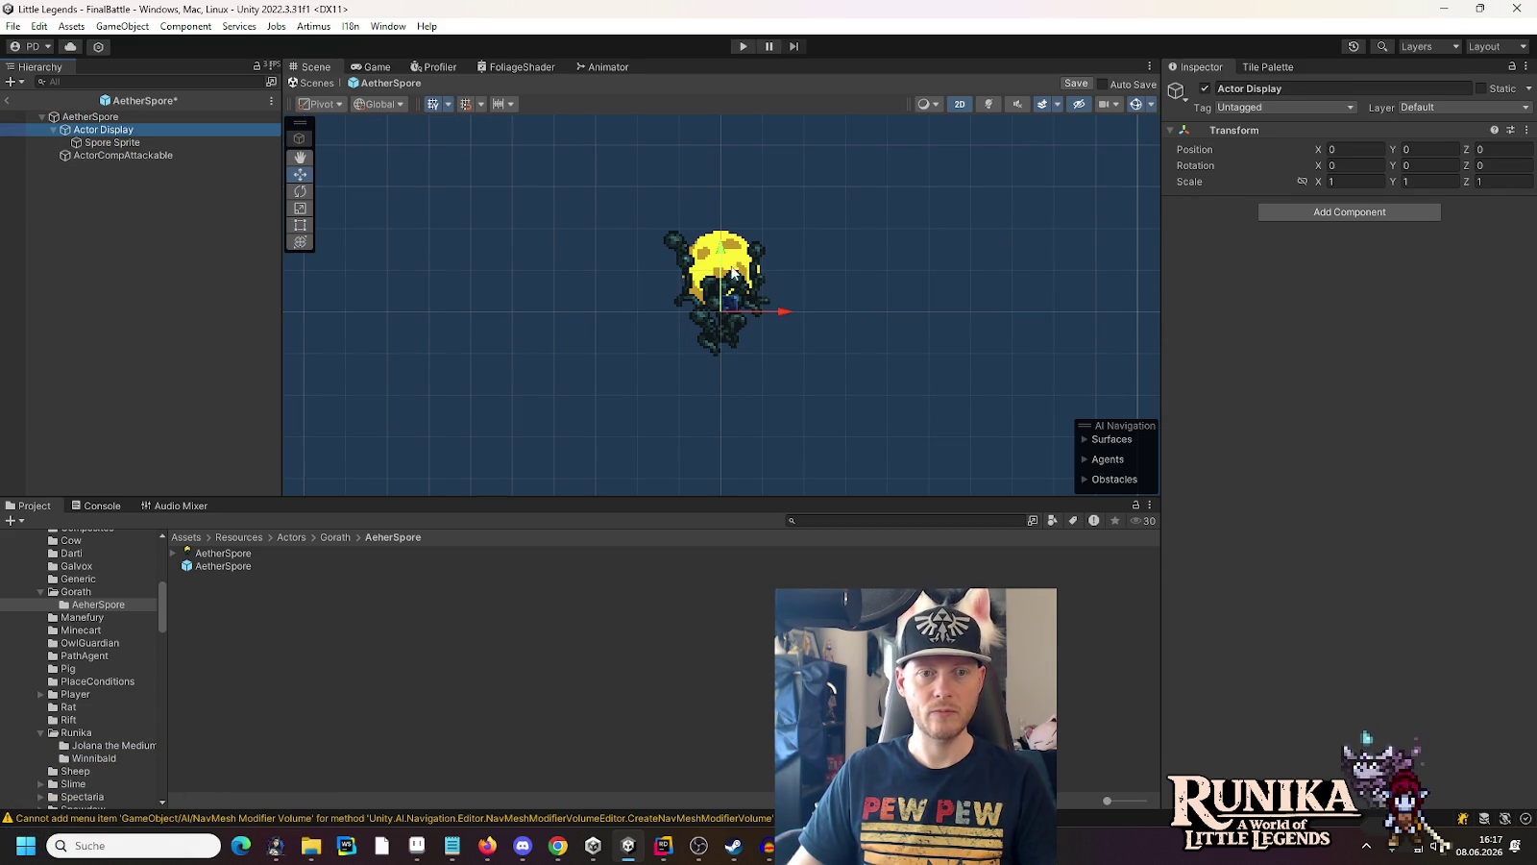
{"action": "left_click_drag", "start_coordinate": [724, 256], "coordinate": [724, 300]}
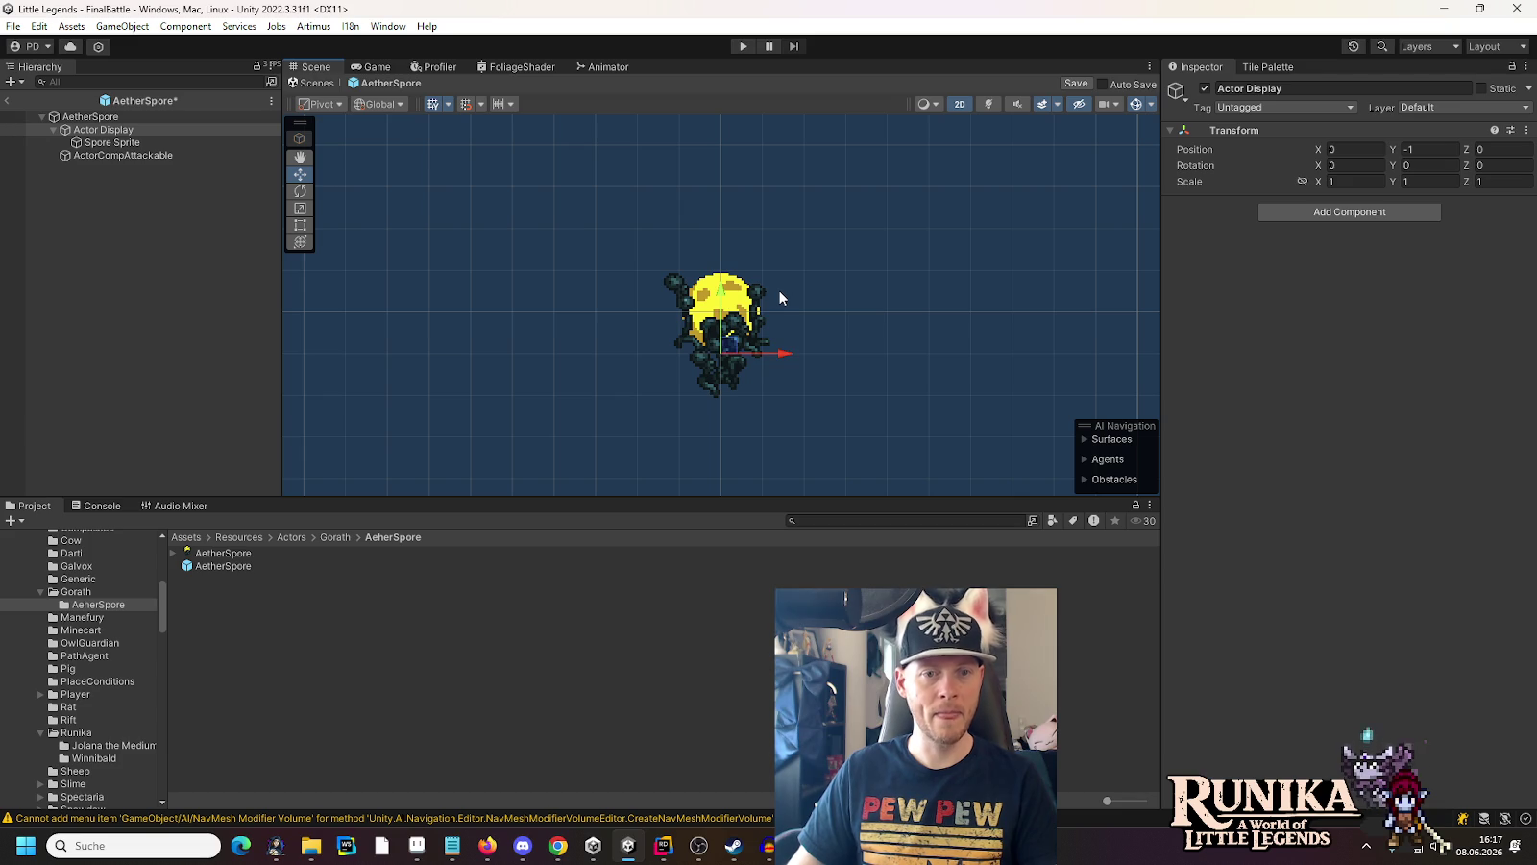
{"action": "left_click", "coordinate": [158, 141]}
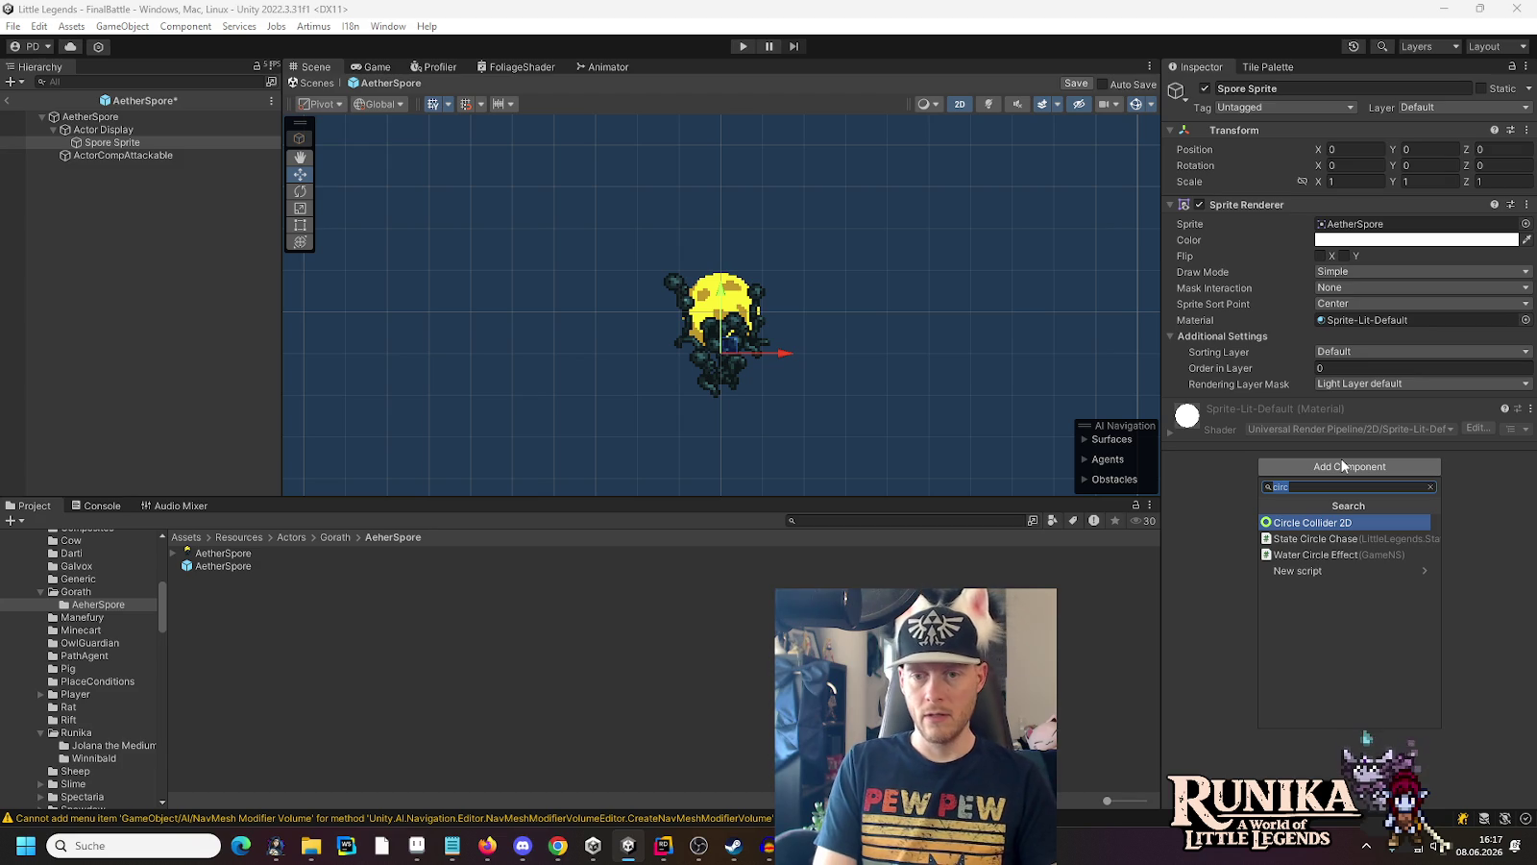
{"action": "type", "text": "sprite3"}
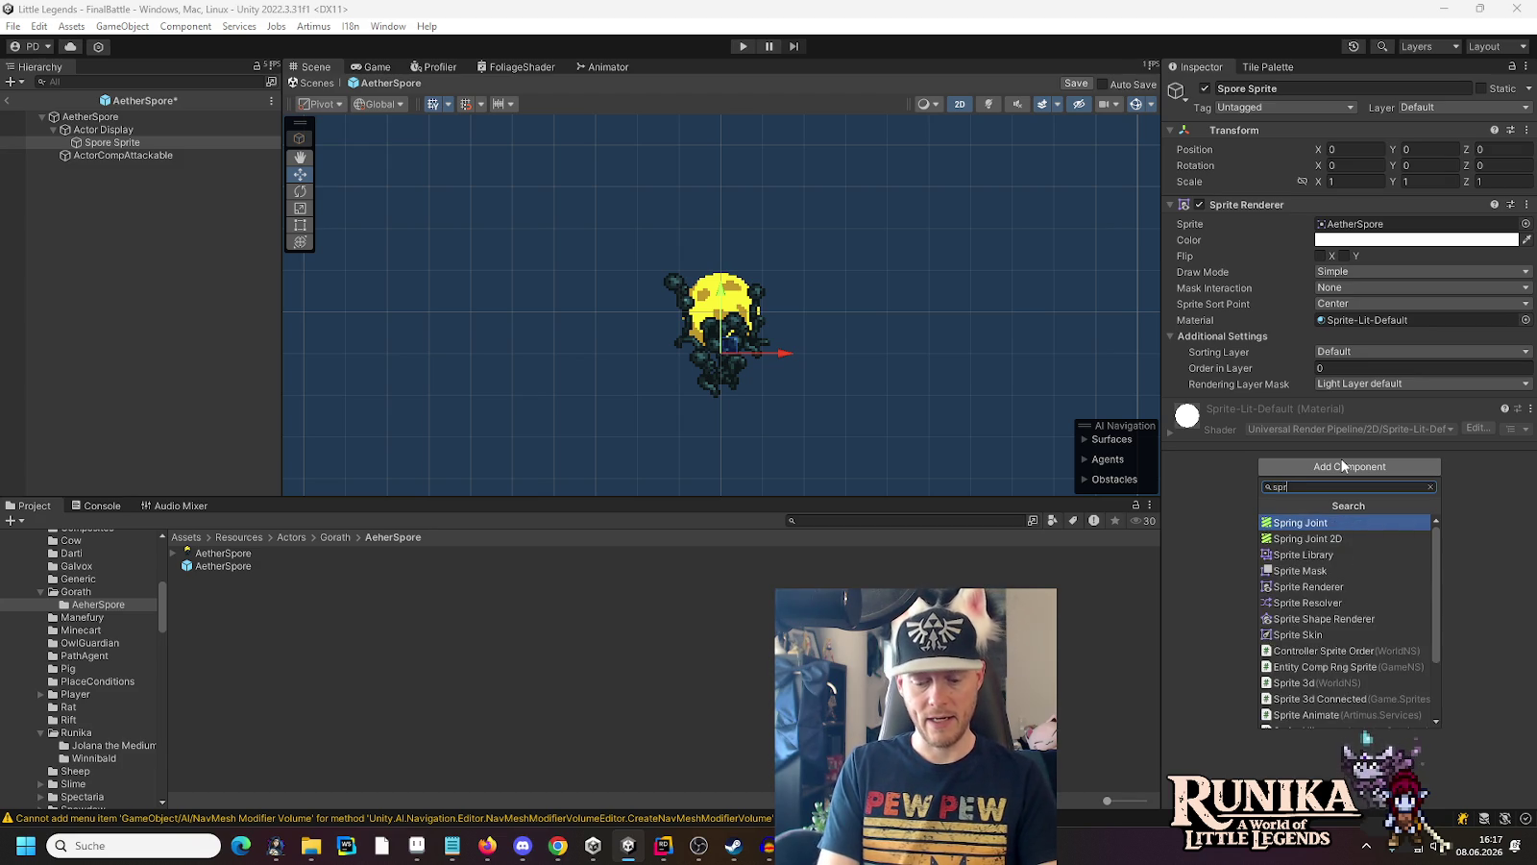
{"action": "key", "text": "Return"}
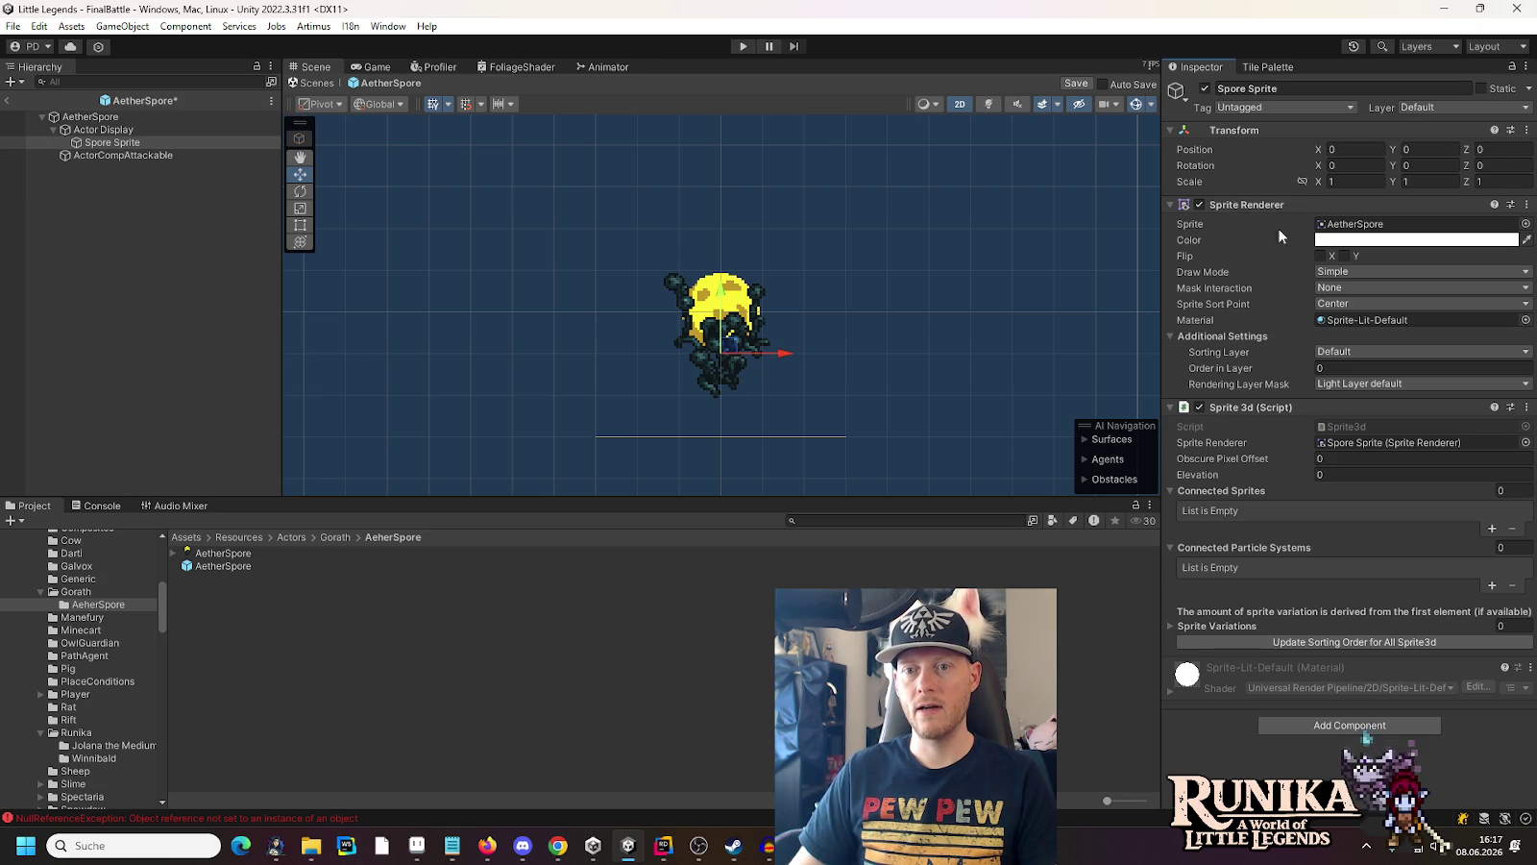
Set Spore Sprite's Obscure Pixel Offset to 24, save the prefab, and move to Rider
{"action": "left_click", "coordinate": [1336, 458]}
{"action": "type", "text": "16"}
{"action": "key", "text": "BackSpace"}
{"action": "key", "text": "BackSpace"}
{"action": "type", "text": "24"}
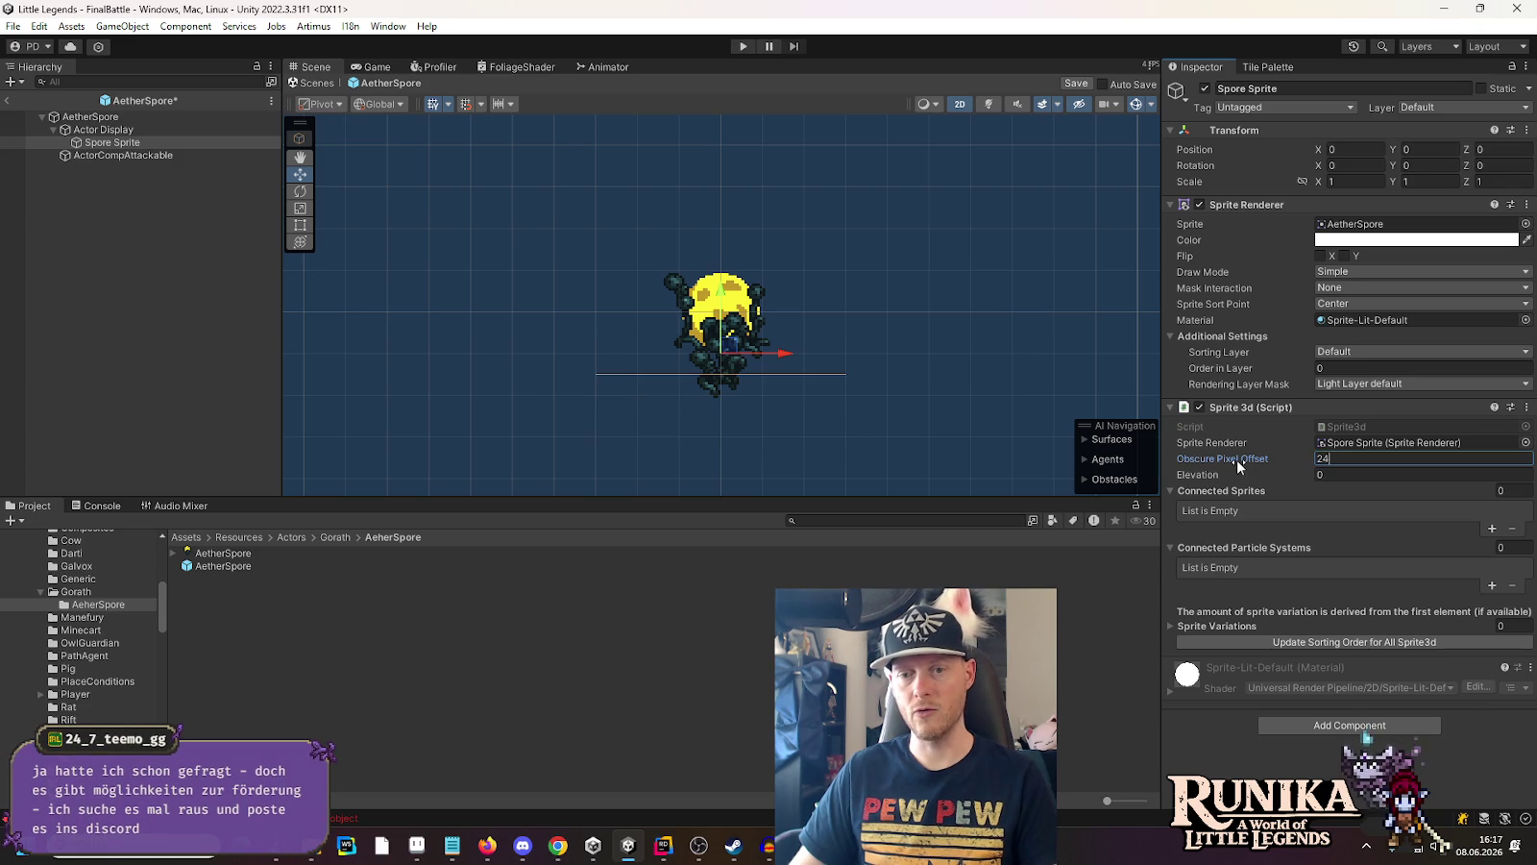
{"action": "left_click", "coordinate": [1172, 490]}
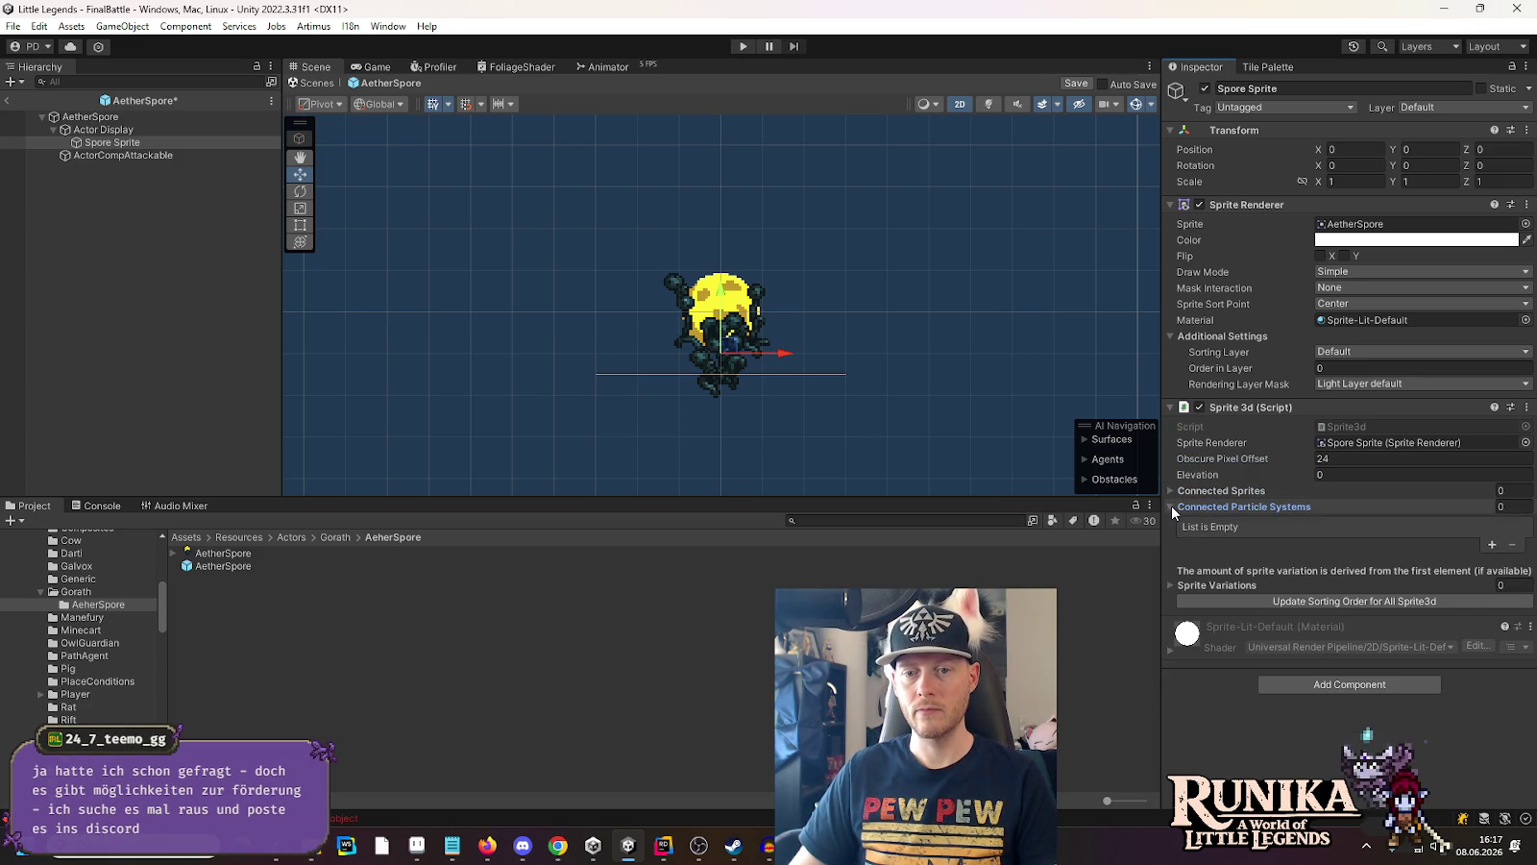
{"action": "left_click", "coordinate": [1171, 507]}
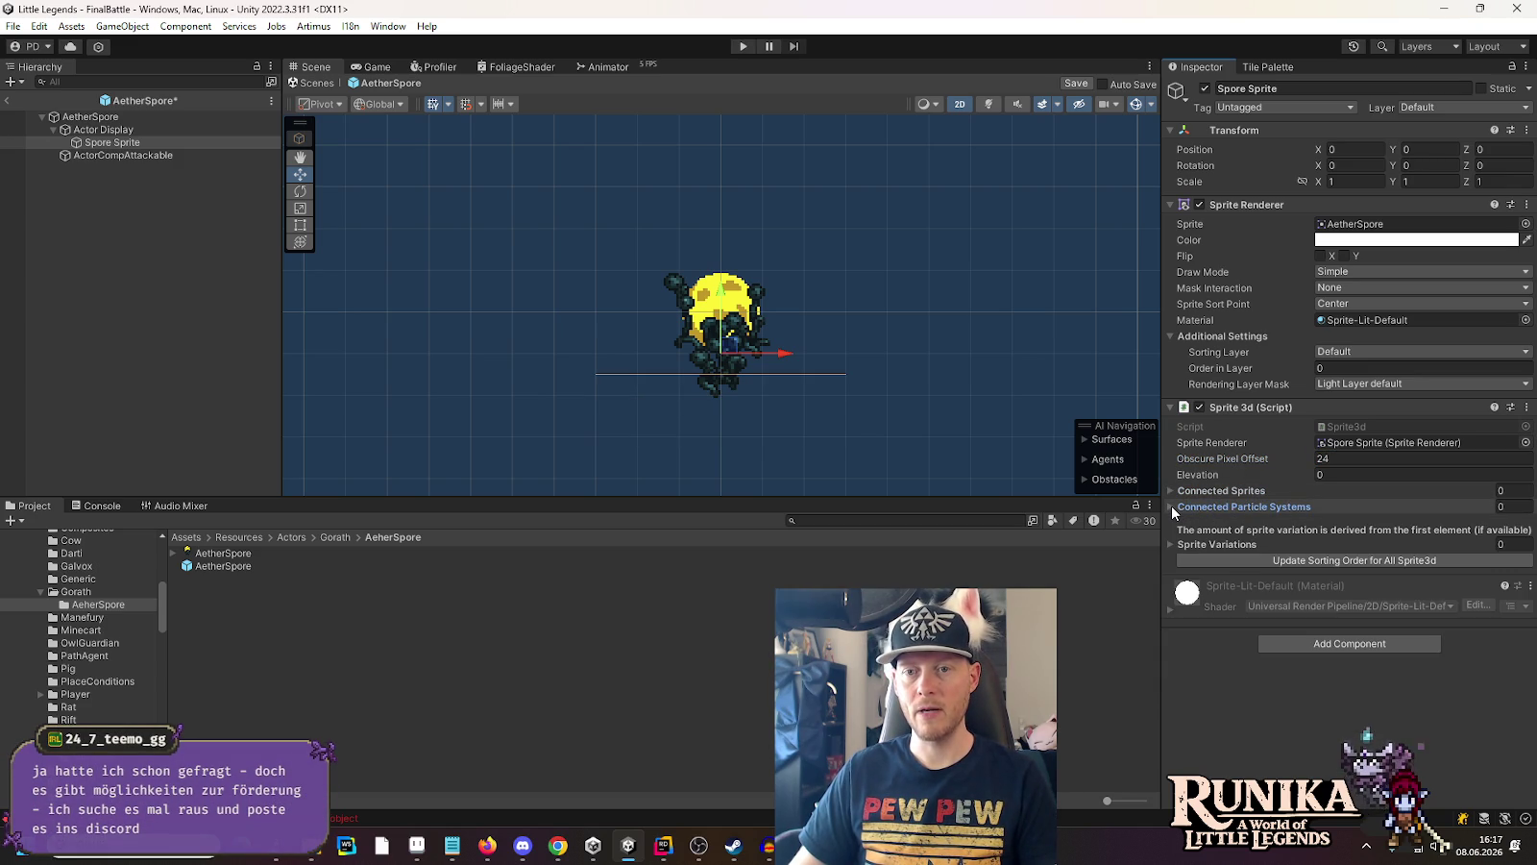
{"action": "left_click", "coordinate": [90, 117]}
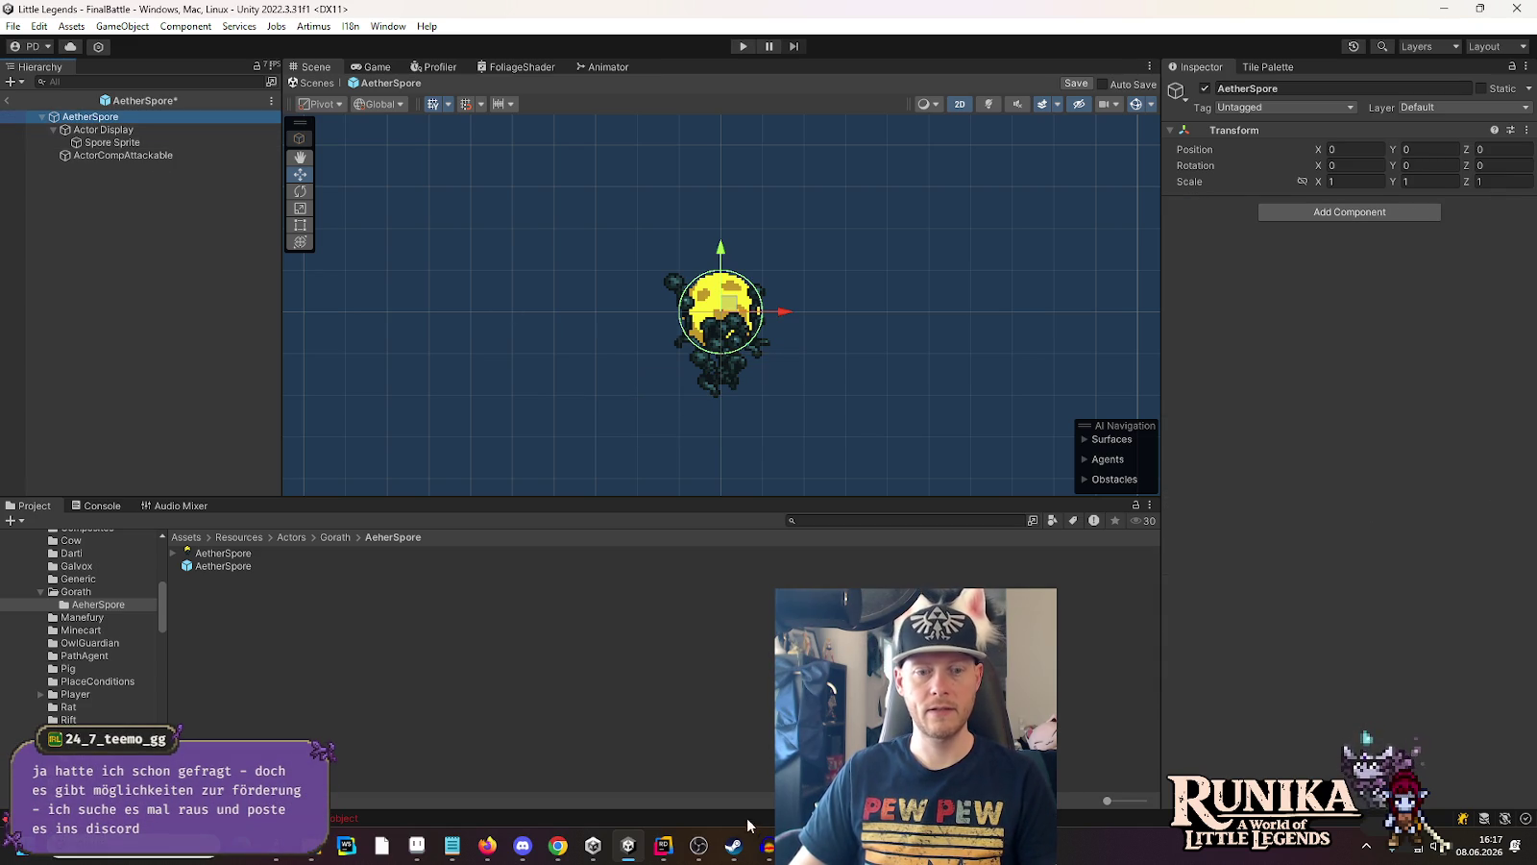
{"action": "key", "text": "ctrl+s"}
{"action": "left_click", "coordinate": [664, 846]}
{"action": "left_click", "coordinate": [15, 49]}
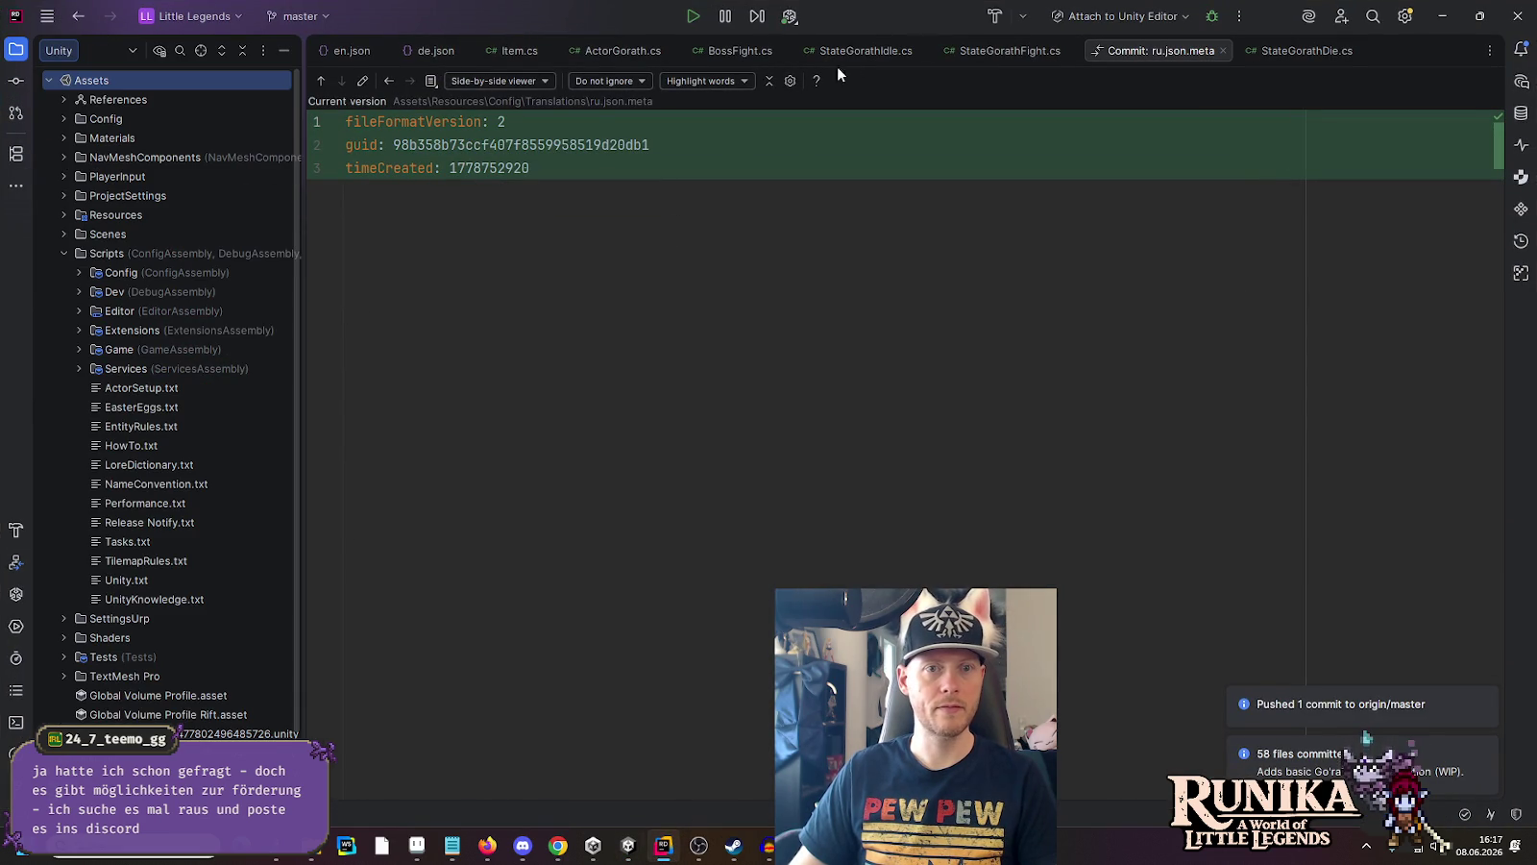
In Rider, create an AetherSpore folder inside the Gorath scripts folder
{"action": "left_click", "coordinate": [594, 53]}
{"action": "key", "text": "alt+F1"}
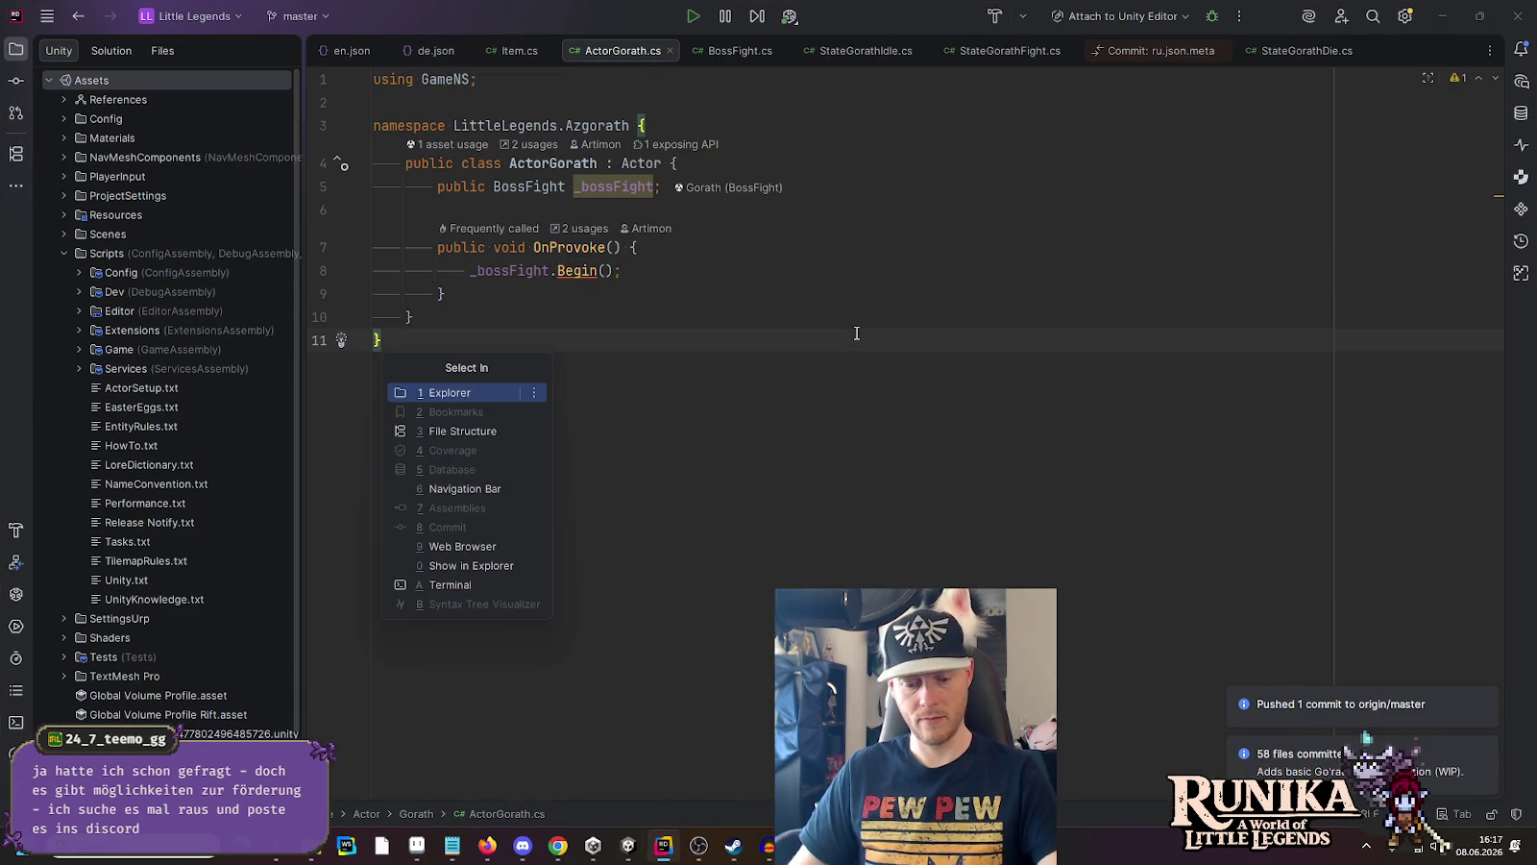
{"action": "key", "text": "Return"}
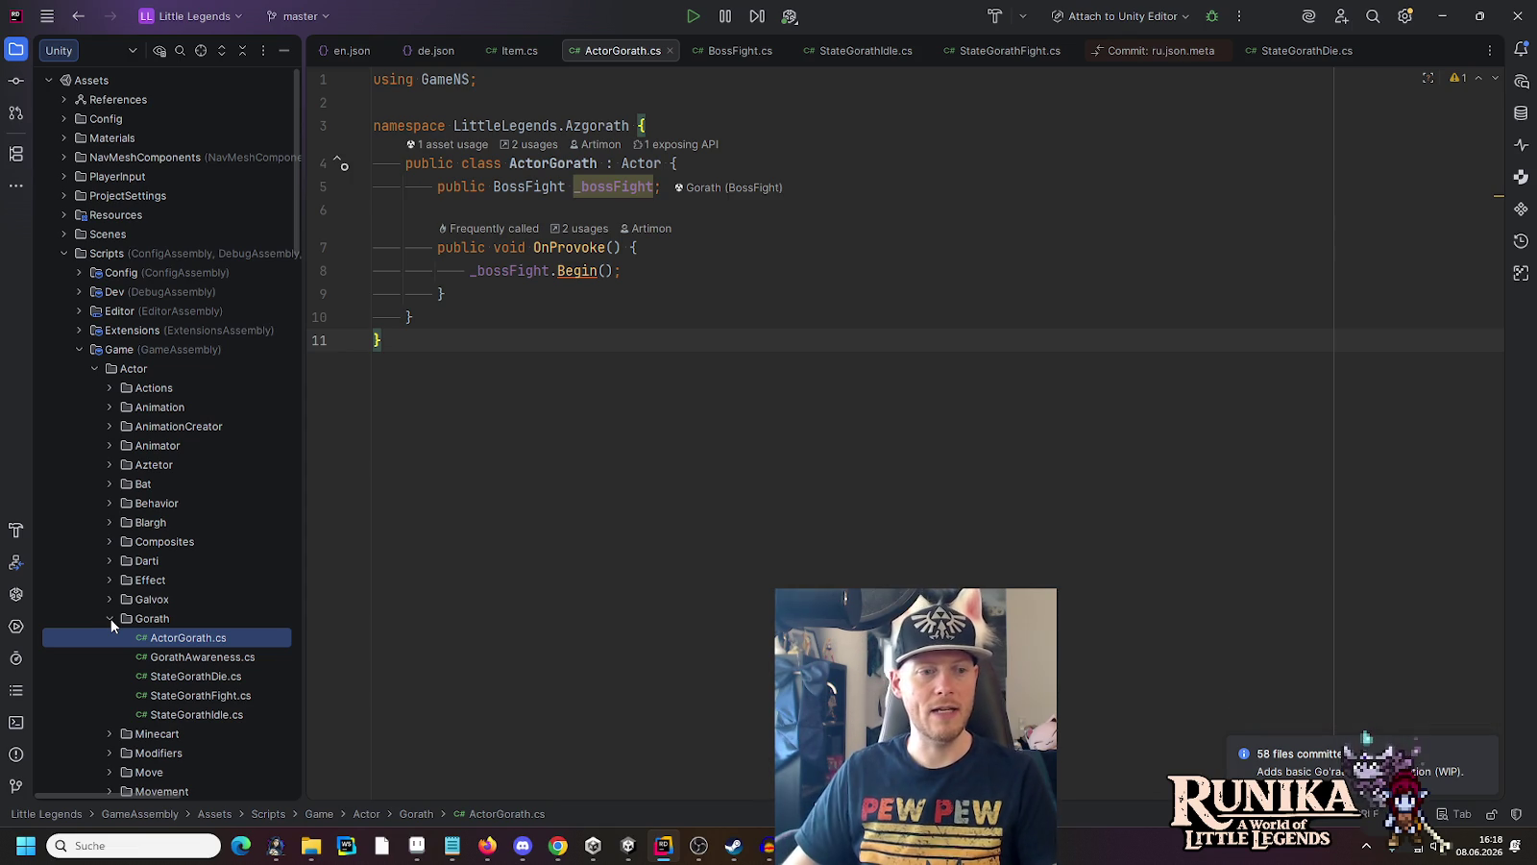
{"action": "right_click", "coordinate": [127, 617]}
{"action": "mouse_move", "coordinate": [160, 563]}
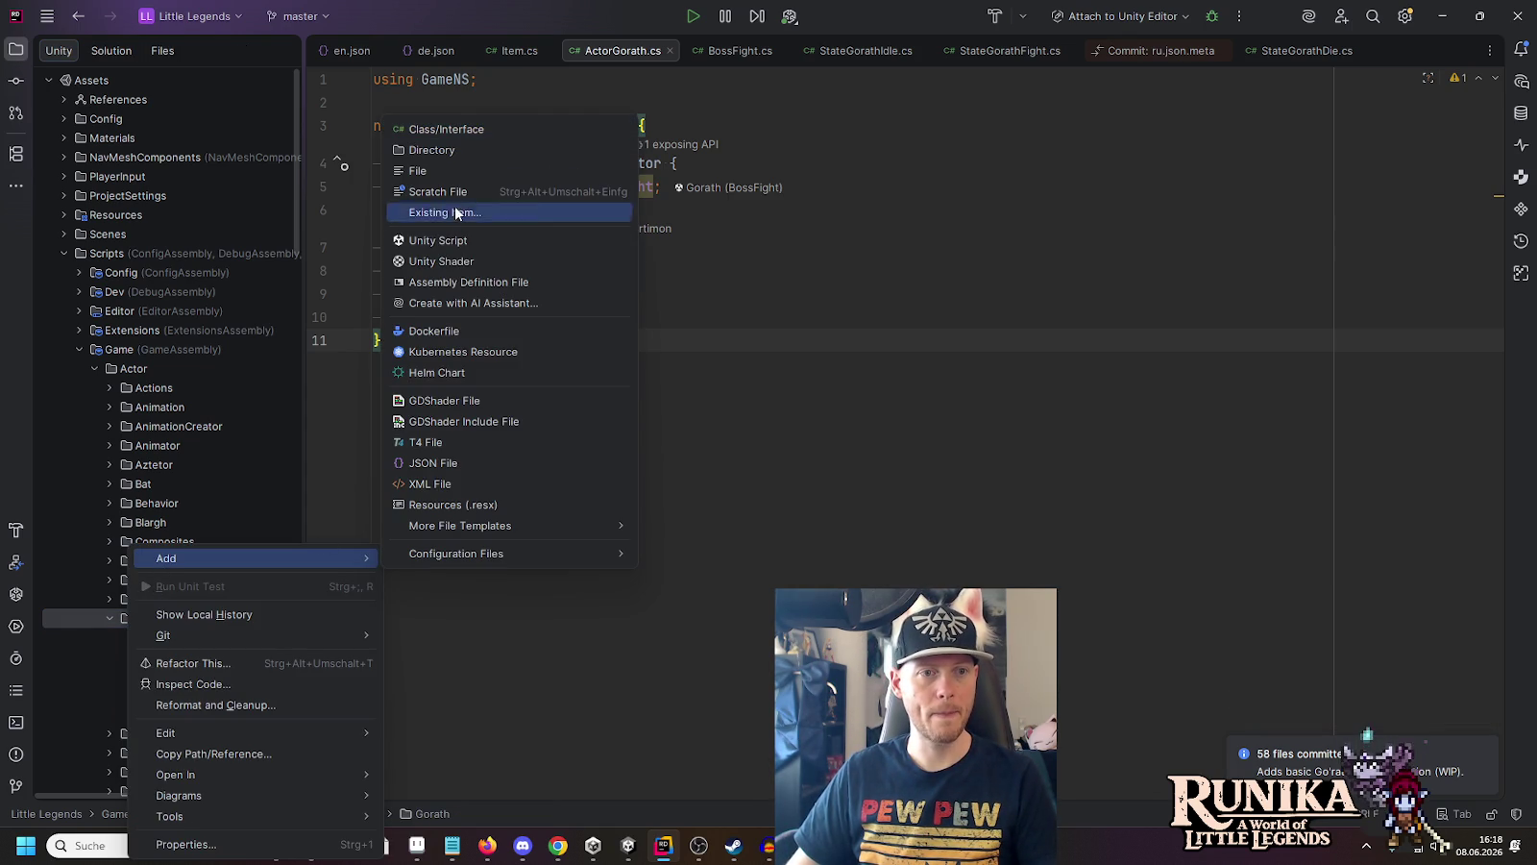
{"action": "left_click", "coordinate": [451, 149]}
{"action": "type", "text": "A"}
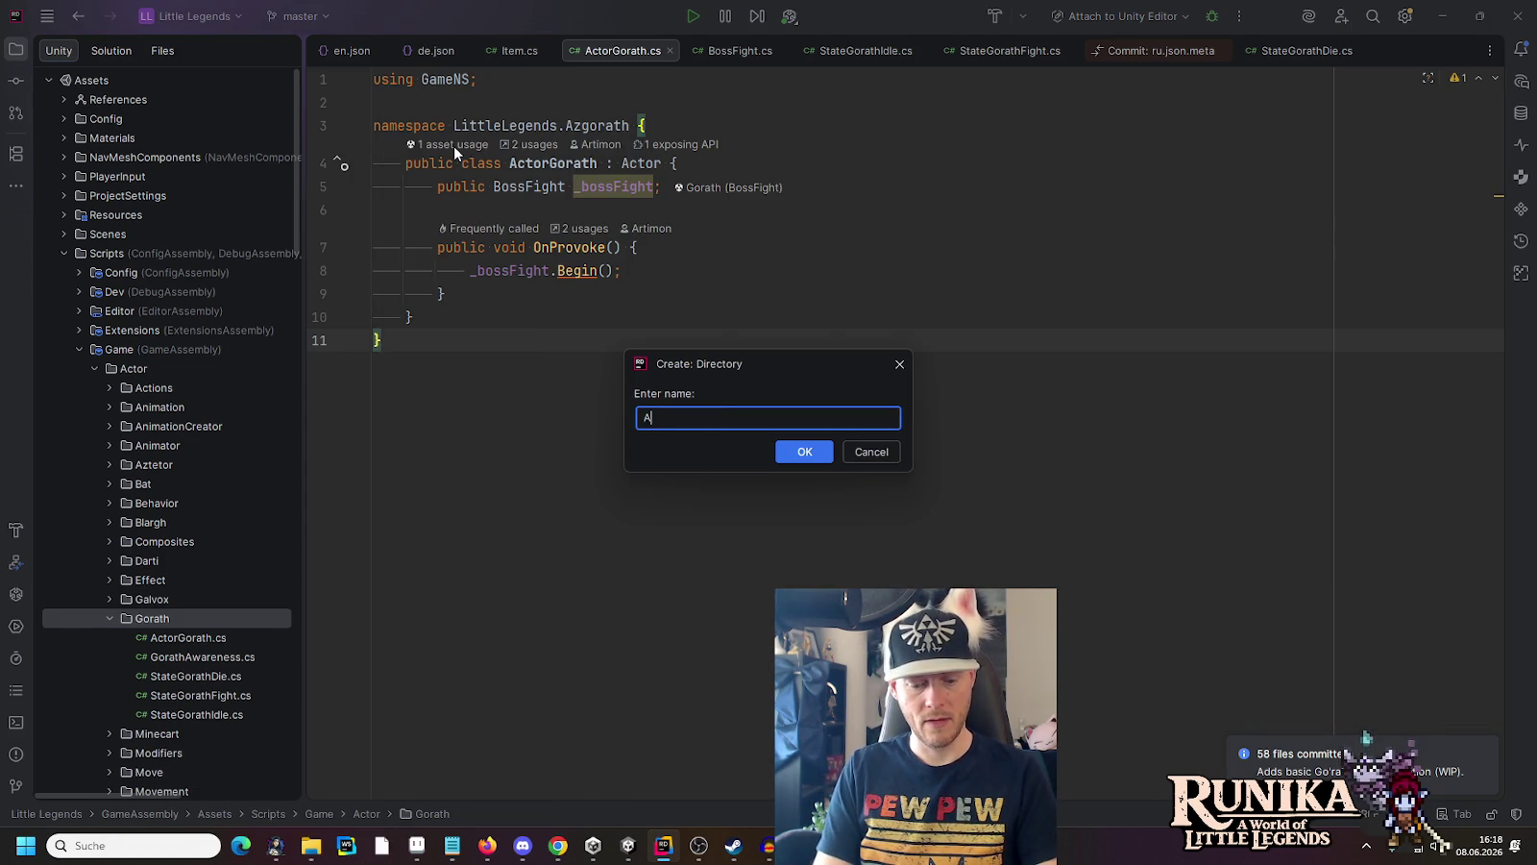
{"action": "type", "text": "etherSpore"}
{"action": "key", "text": "Return"}
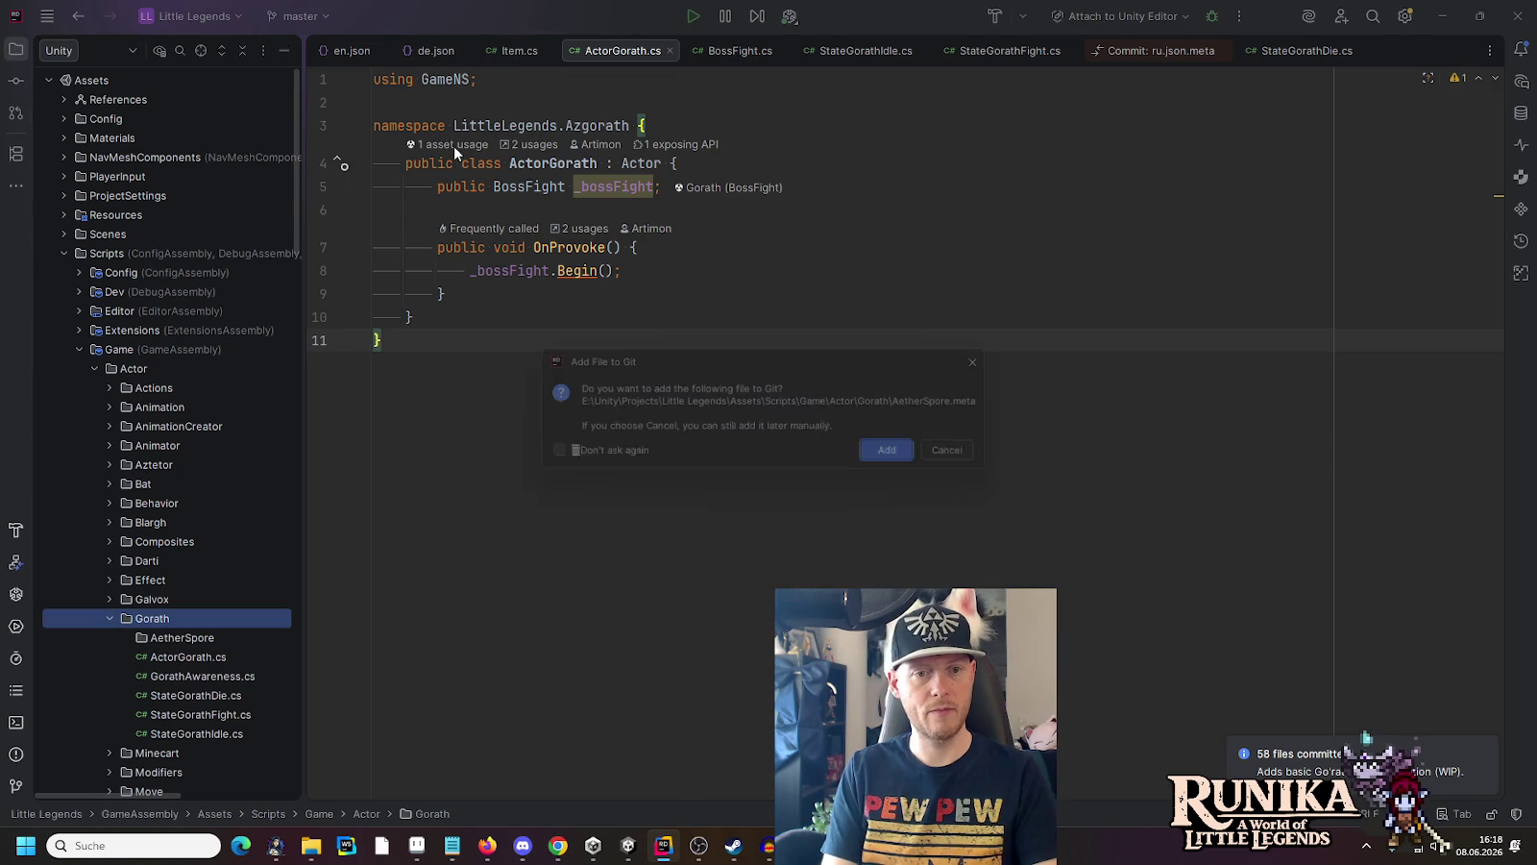
{"action": "key", "text": "Return"}
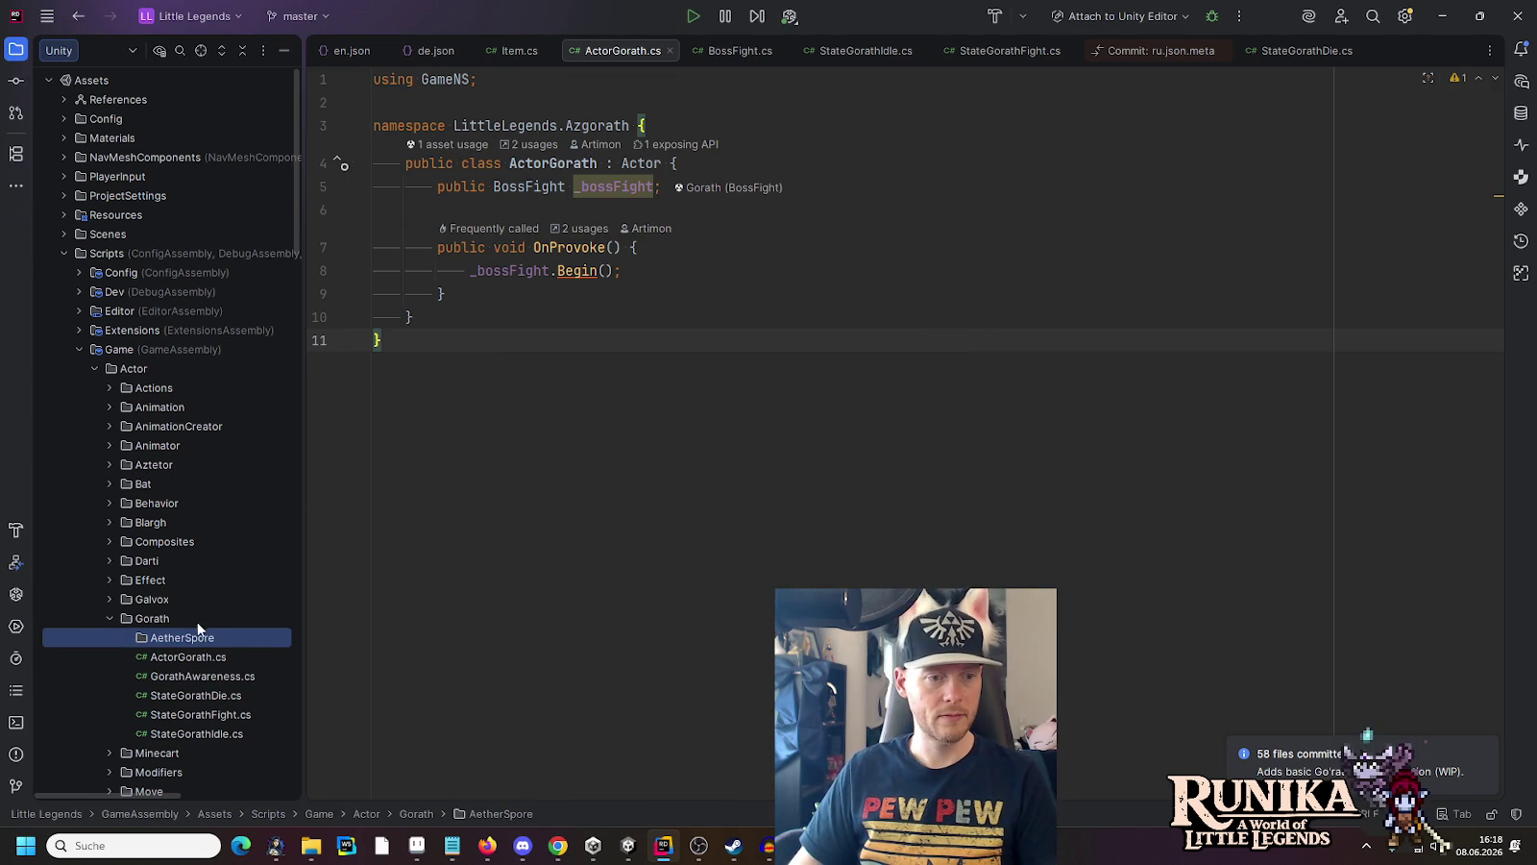
Add a new AetherSpore C# class in the AetherSpore folder
{"action": "right_click", "coordinate": [184, 641]}
{"action": "mouse_move", "coordinate": [234, 562]}
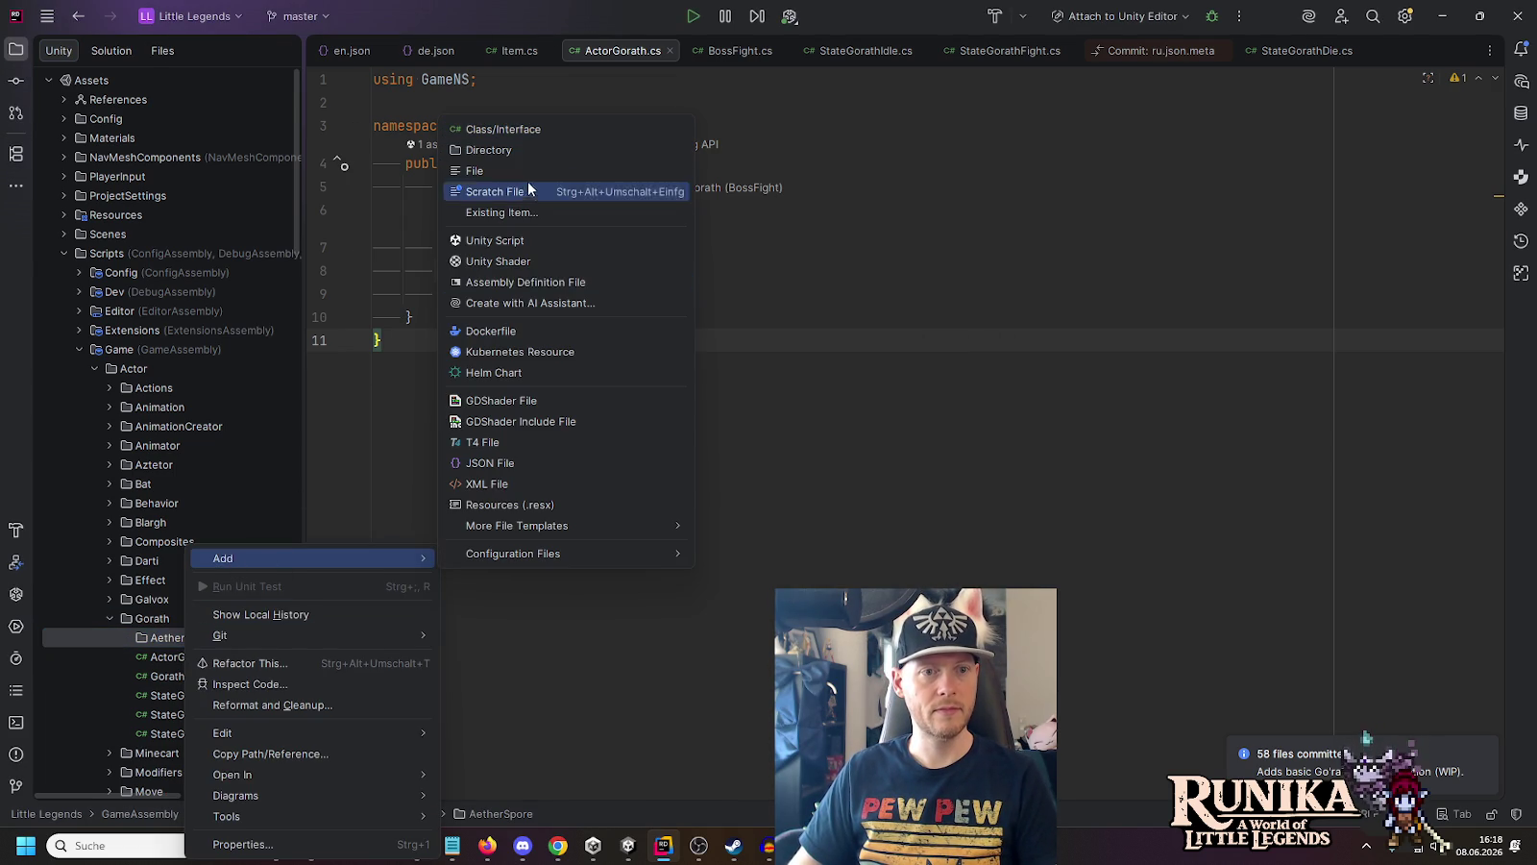
{"action": "left_click", "coordinate": [520, 134]}
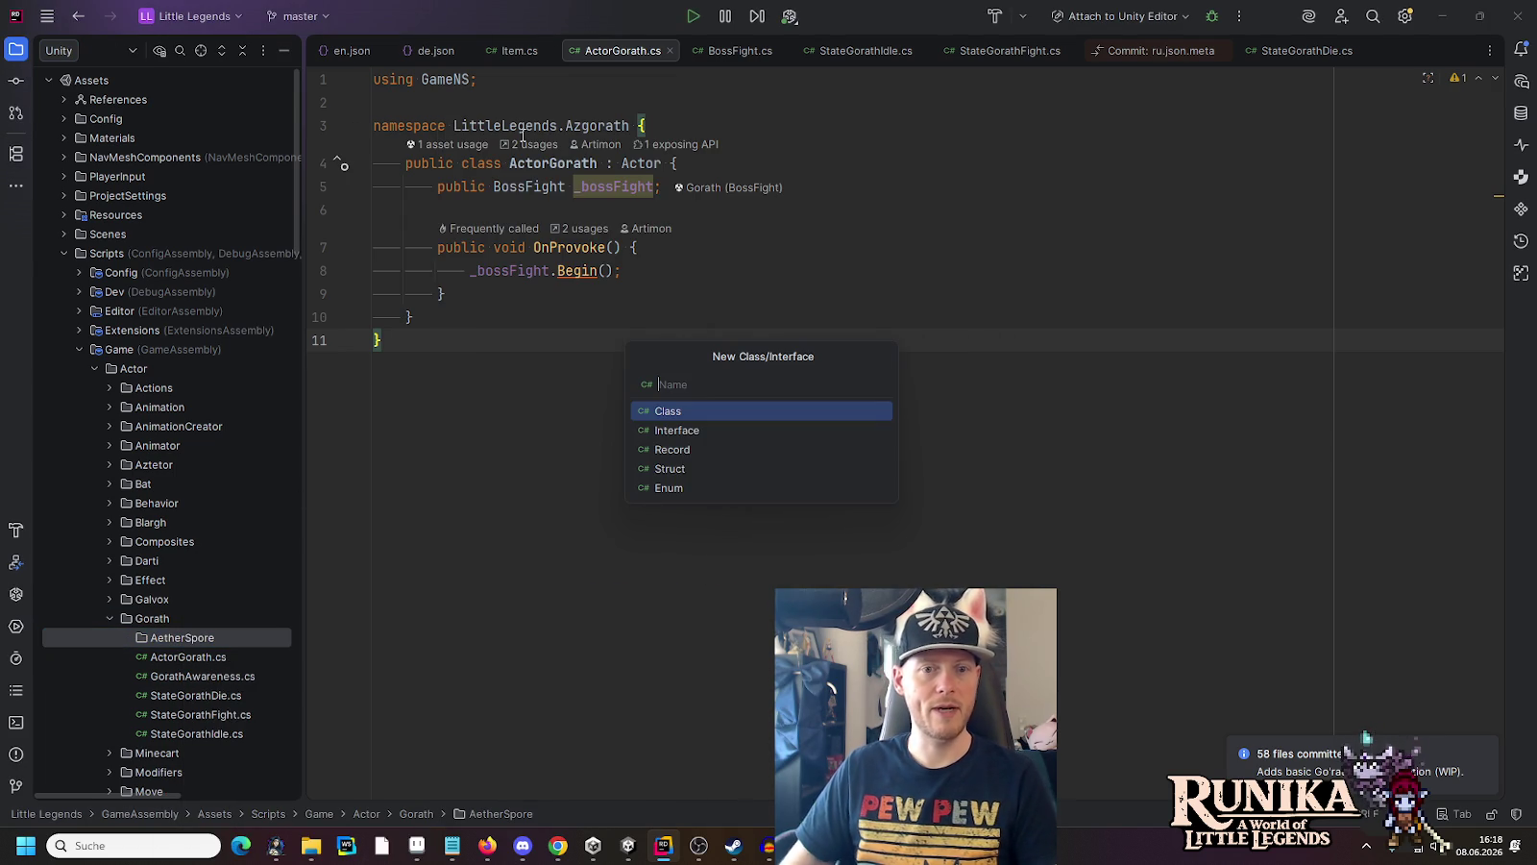
{"action": "type", "text": "AetherSpore"}
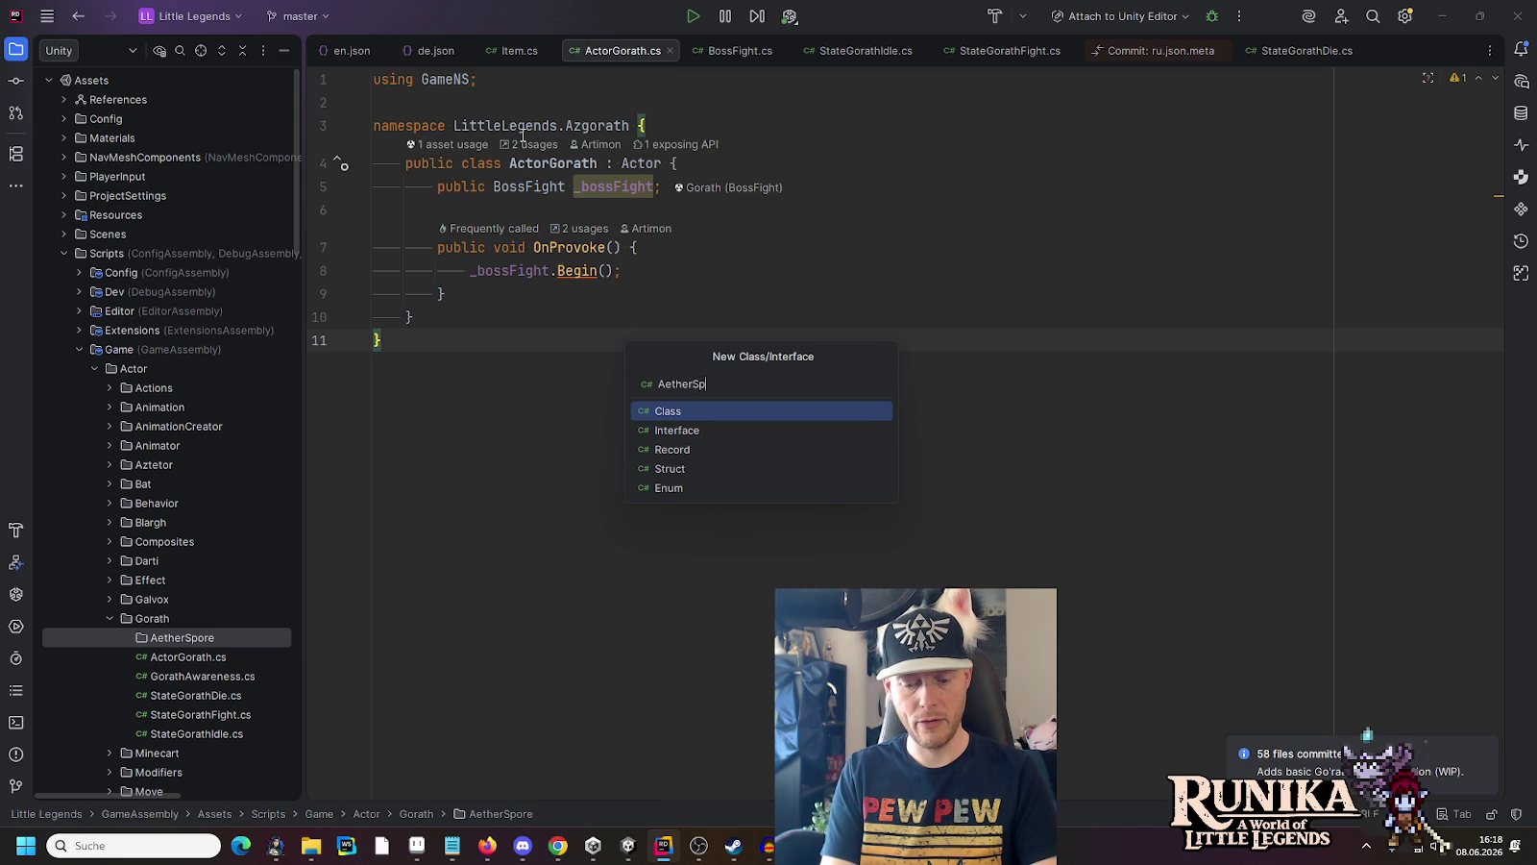
{"action": "key", "text": "Return"}
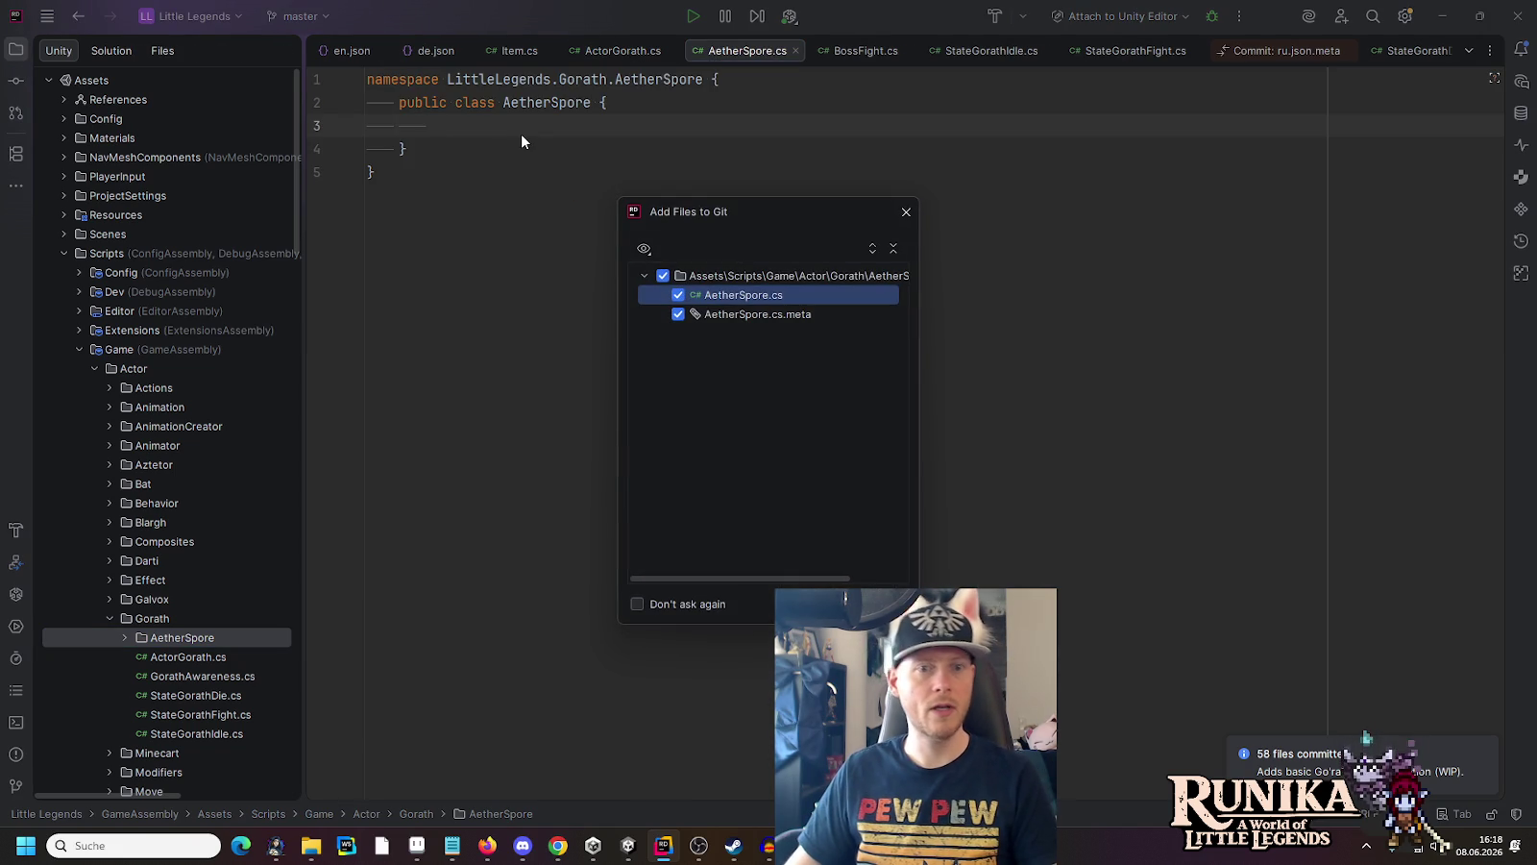
{"action": "key", "text": "Escape"}
Make AetherSpore derive from Actor, importing GameNS
{"action": "left_click", "coordinate": [591, 103]}
{"action": "type", "text": ": A"}
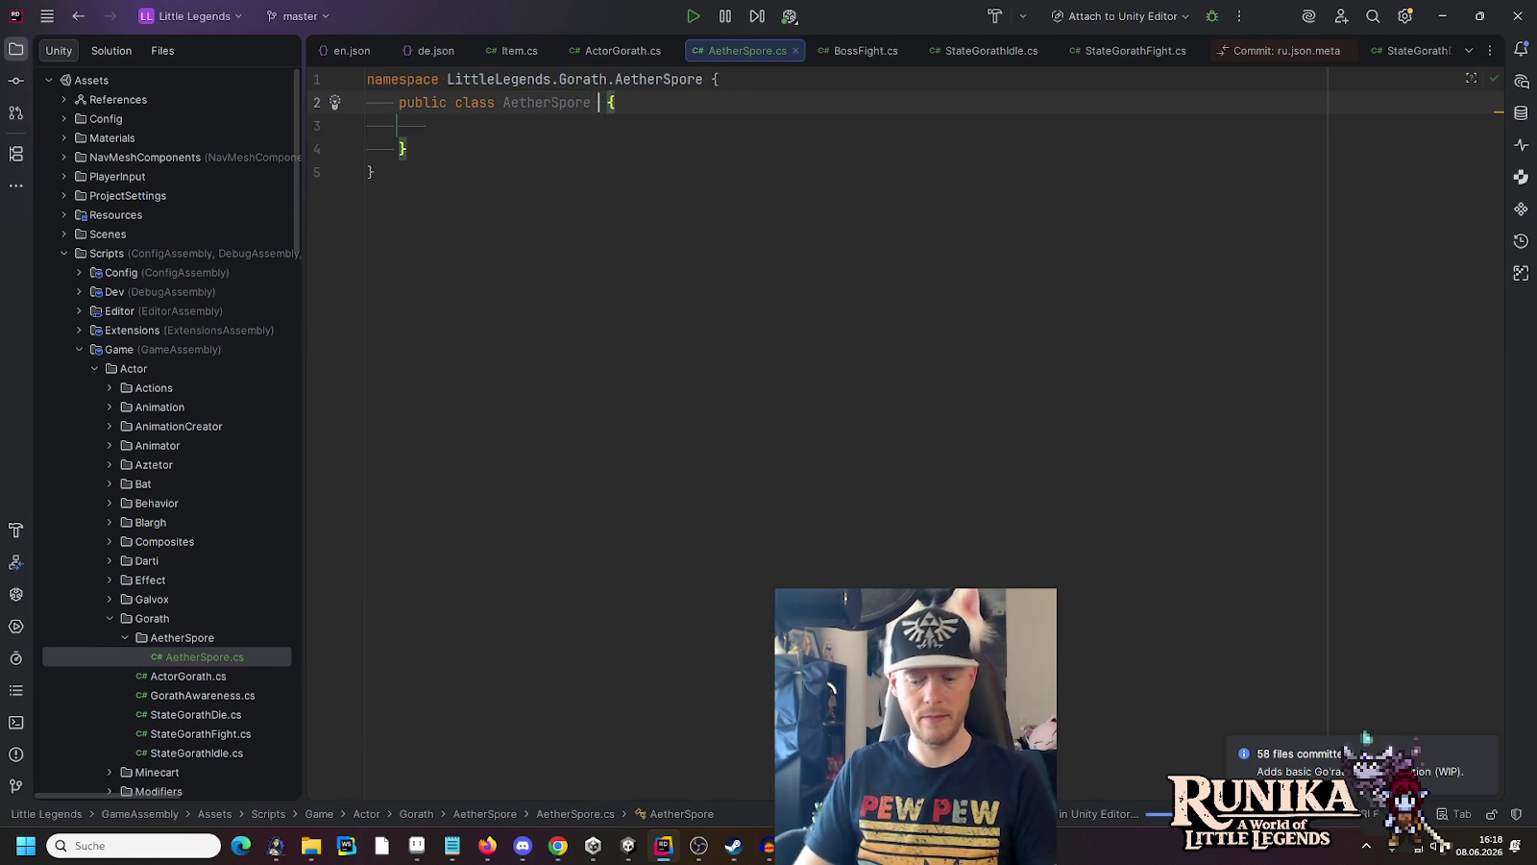
{"action": "type", "text": "ct"}
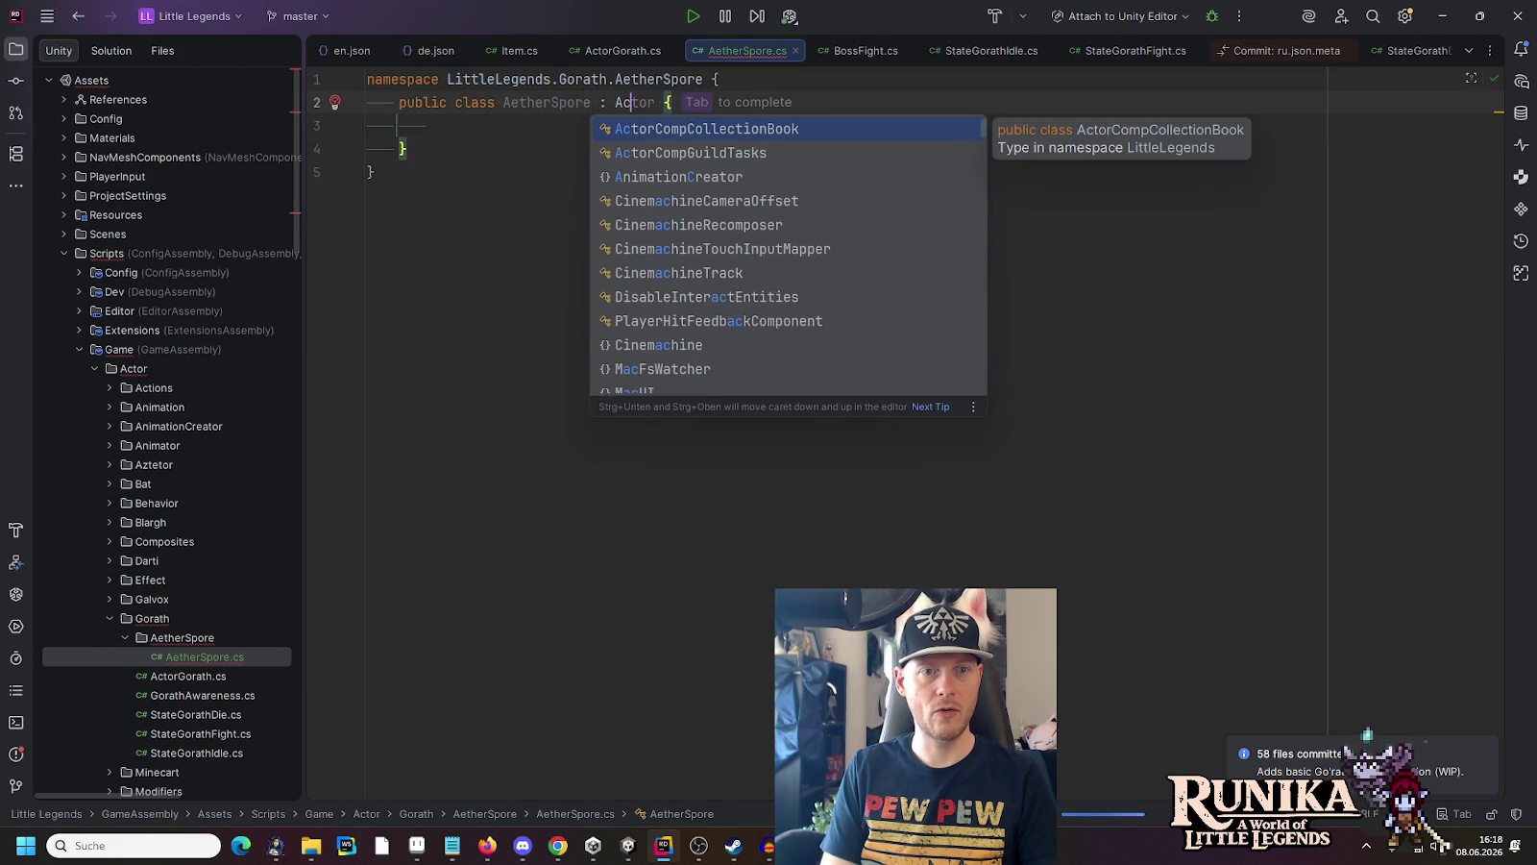
{"action": "key", "text": "Return"}
{"action": "left_click", "coordinate": [631, 116]}
{"action": "key", "text": "ctrl+Right"}
{"action": "key", "text": "ctrl+Delete"}
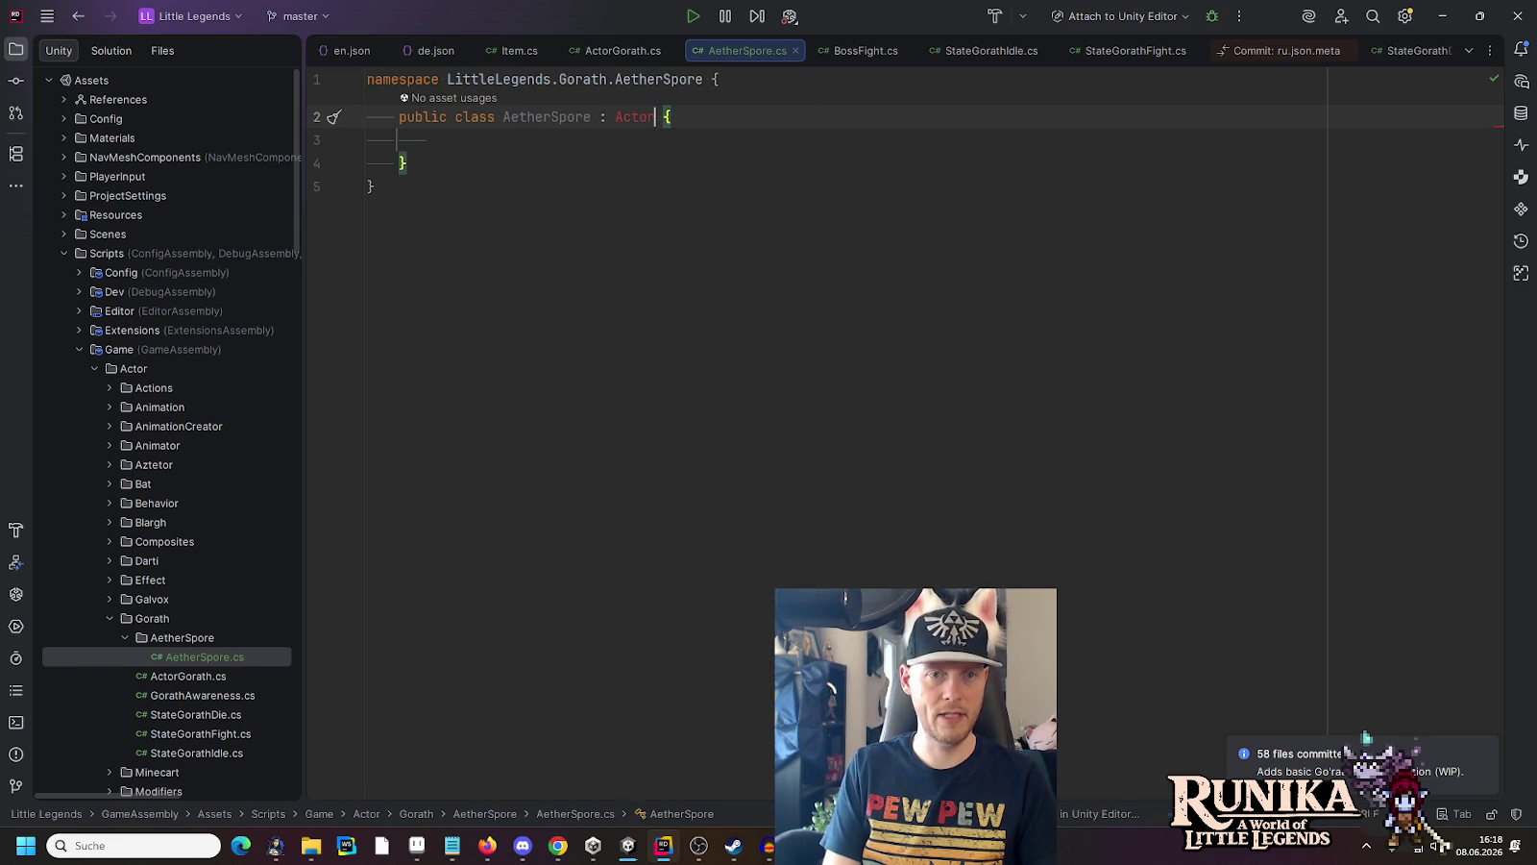
{"action": "key", "text": "alt+Return"}
{"action": "key", "text": "Return"}
{"action": "key", "text": "Return"}
Shorten the namespace to LittleLegends.Gorath and collapse the empty class body to { }
{"action": "key", "text": "Up"}
{"action": "key", "text": "ctrl+Right"}
{"action": "key", "text": "ctrl+BackSpace"}
{"action": "key", "text": "BackSpace"}
{"action": "key", "text": "Down"}
{"action": "key", "text": "Down"}
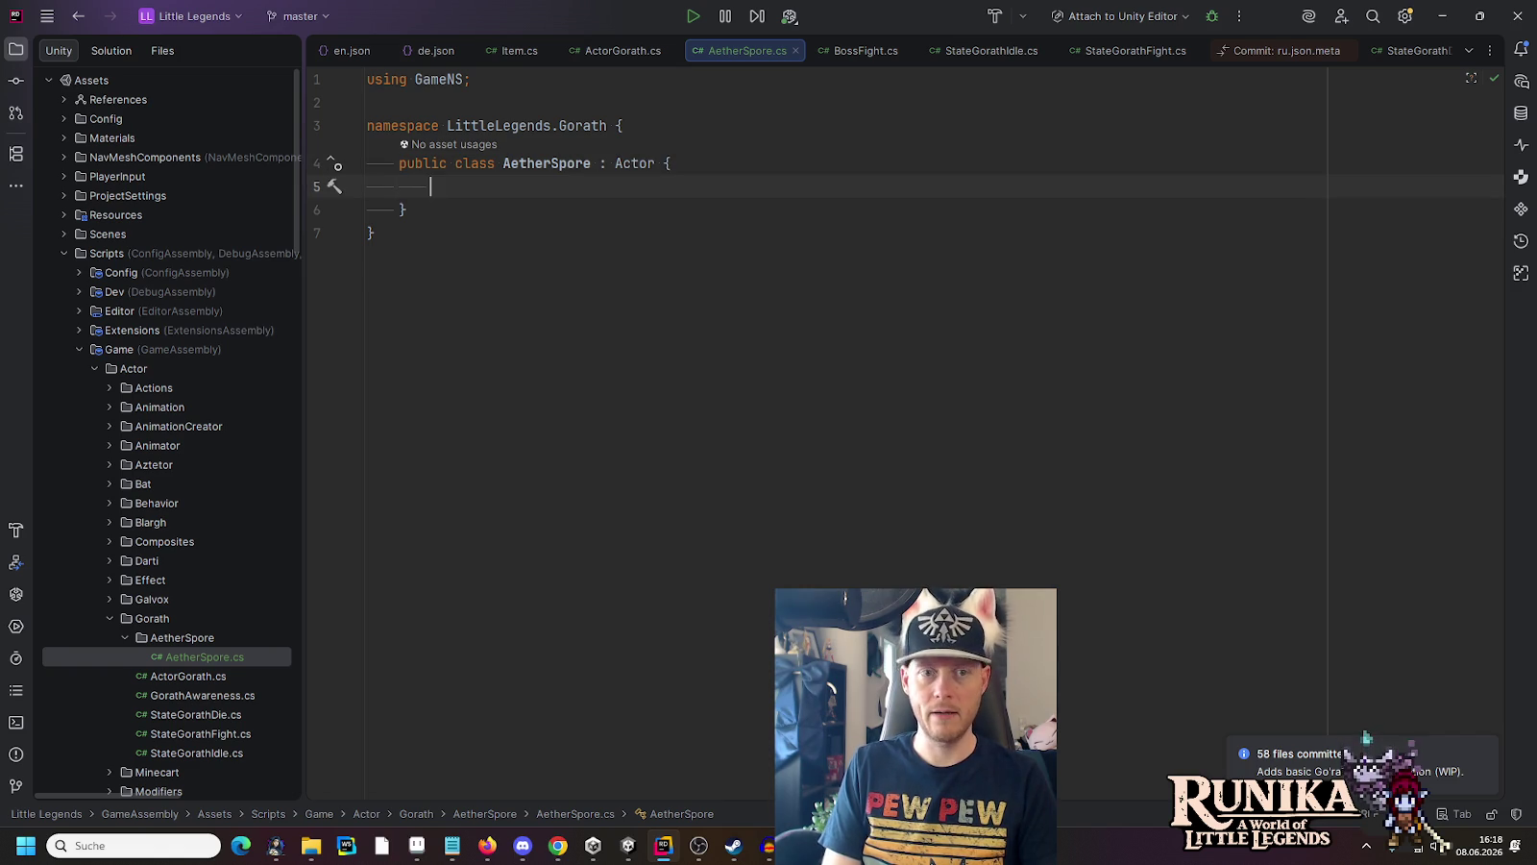
{"action": "key", "text": "BackSpace"}
{"action": "key", "text": "Delete"}
{"action": "key", "text": "End"}
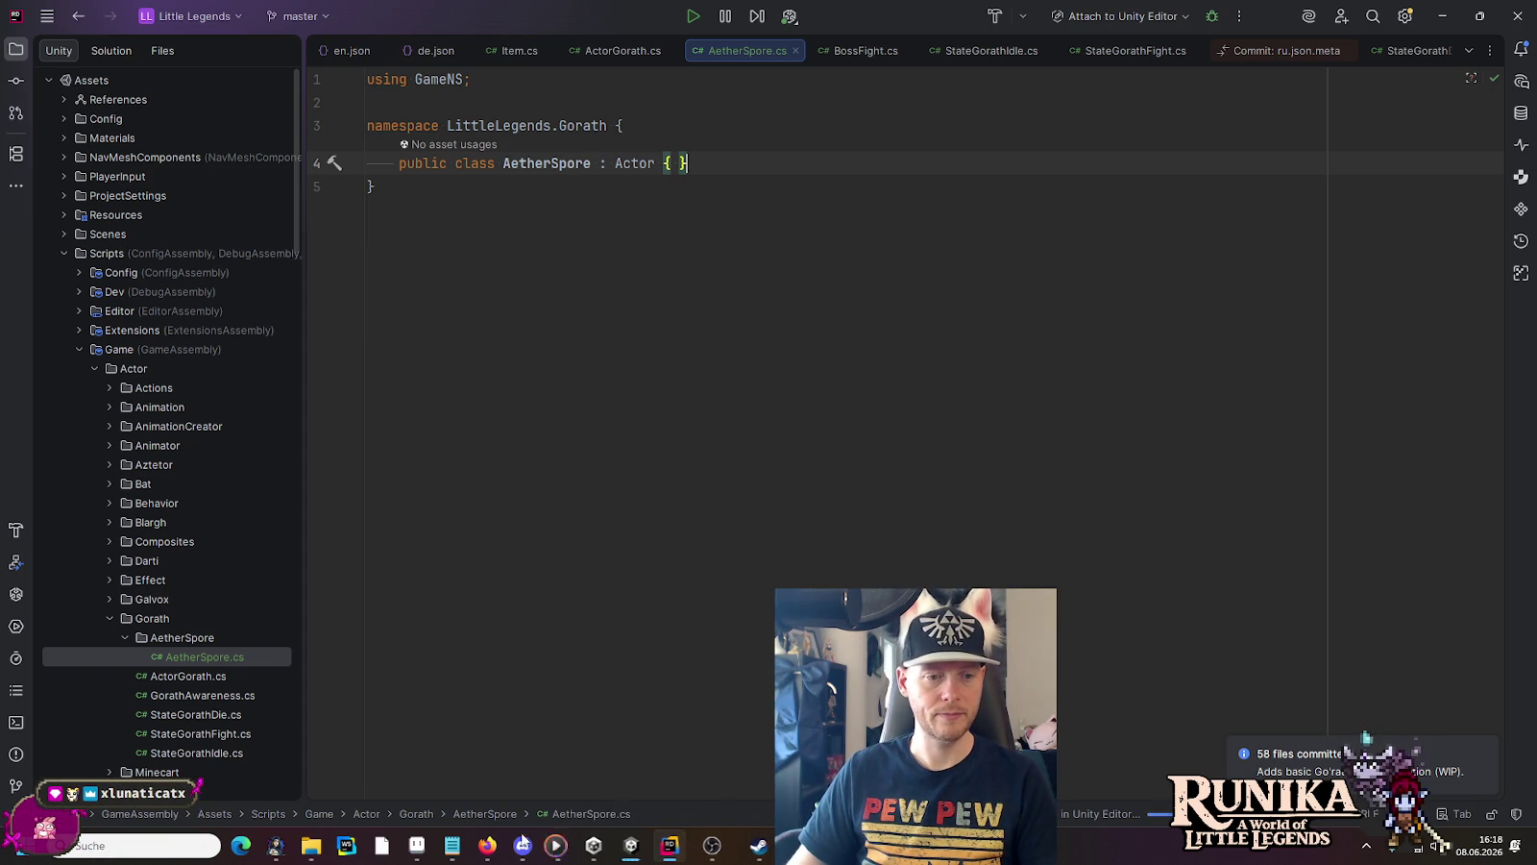
{"action": "mouse_move", "coordinate": [769, 847]}
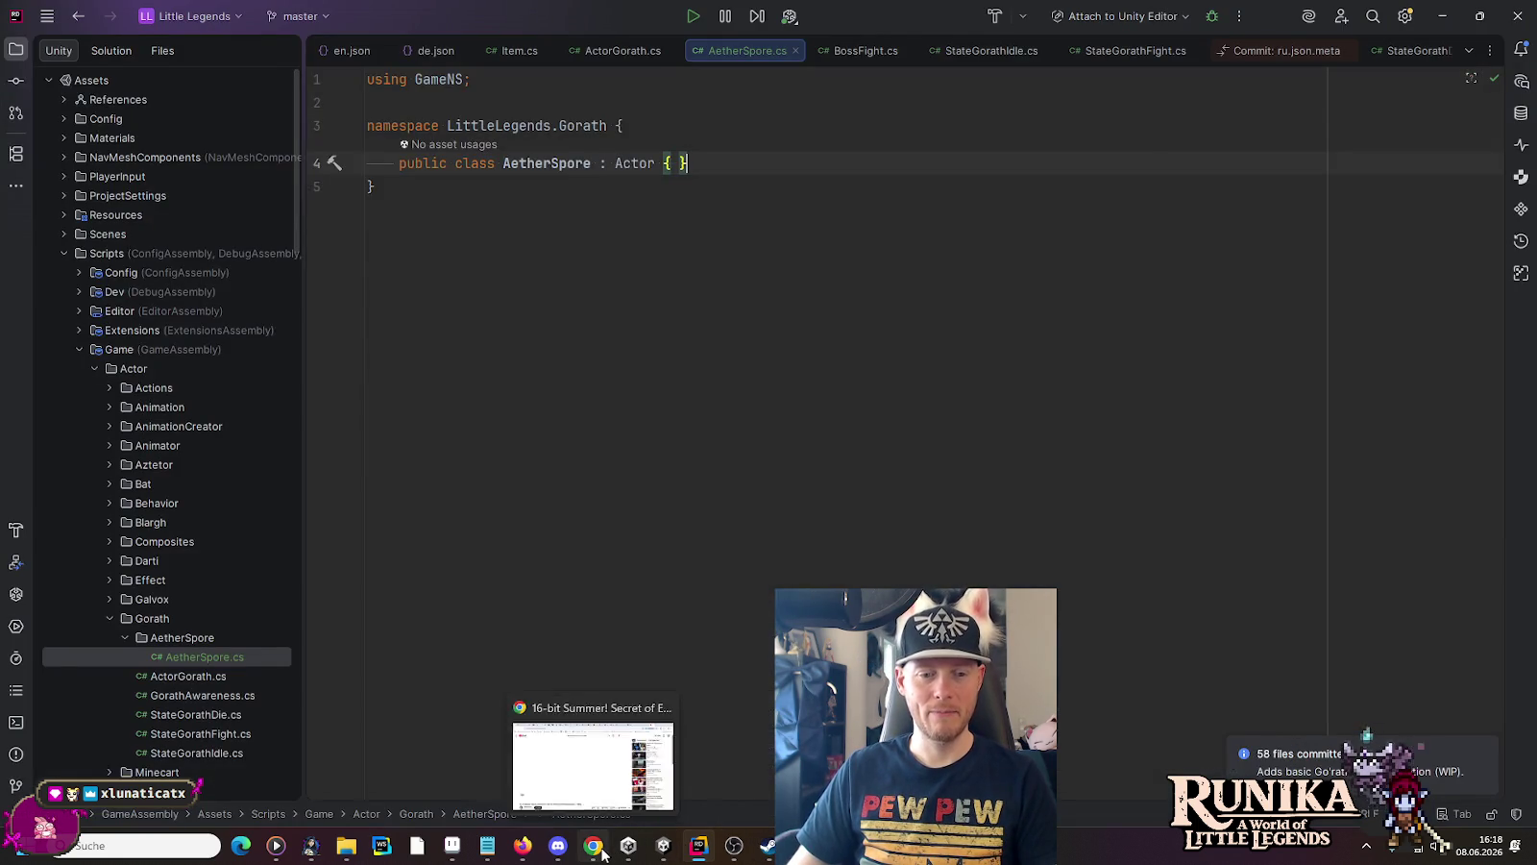
{"action": "left_click", "coordinate": [596, 847]}
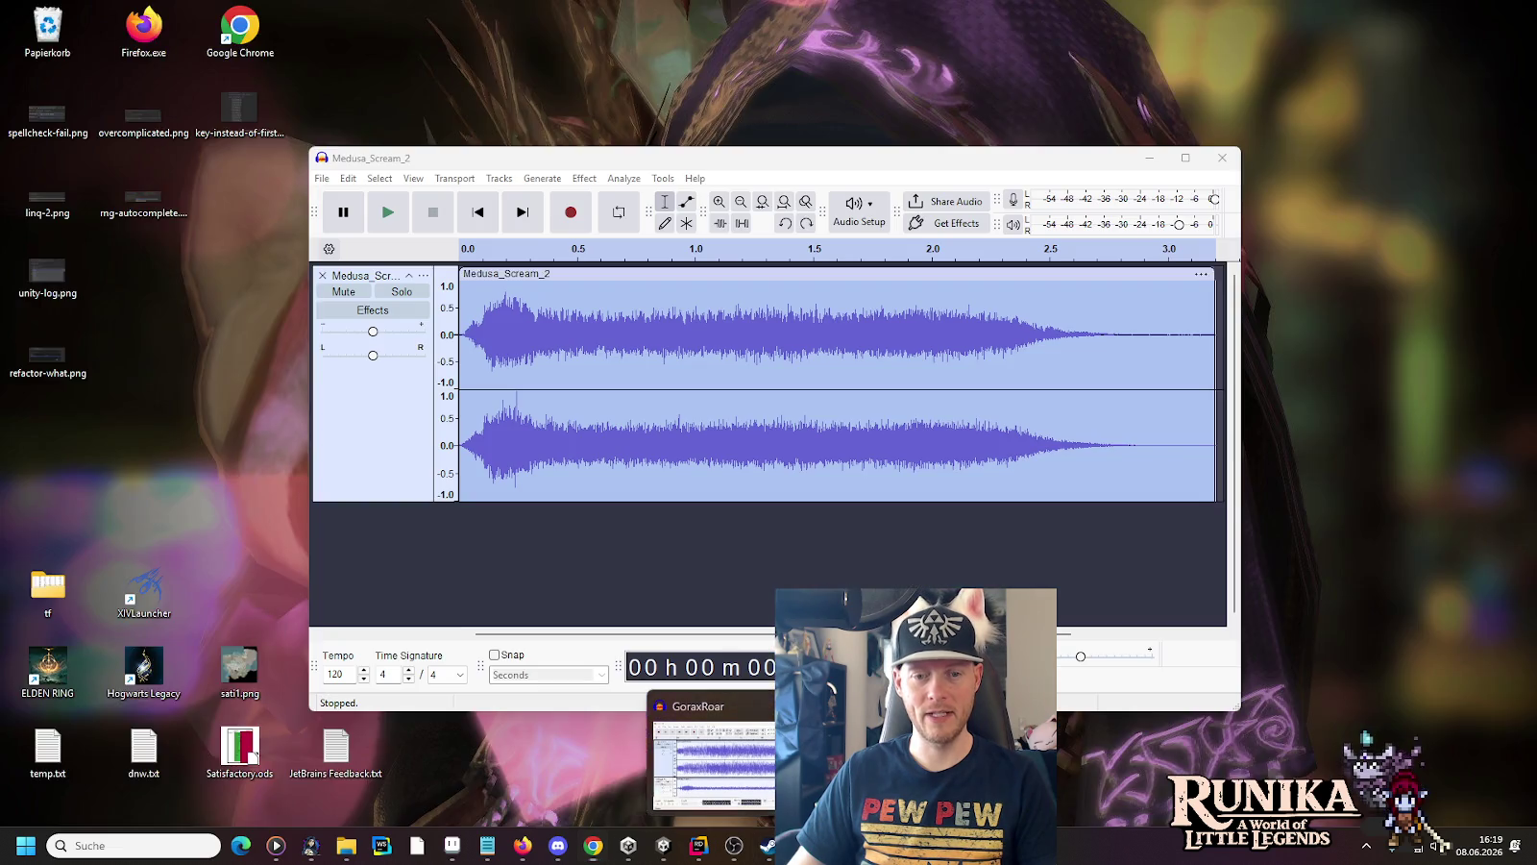
Close Medusa_Scream_2 discarding changes, close GoraxRoar, then bring up AetherFlame.png in Aseprite
{"action": "left_click", "coordinate": [730, 750]}
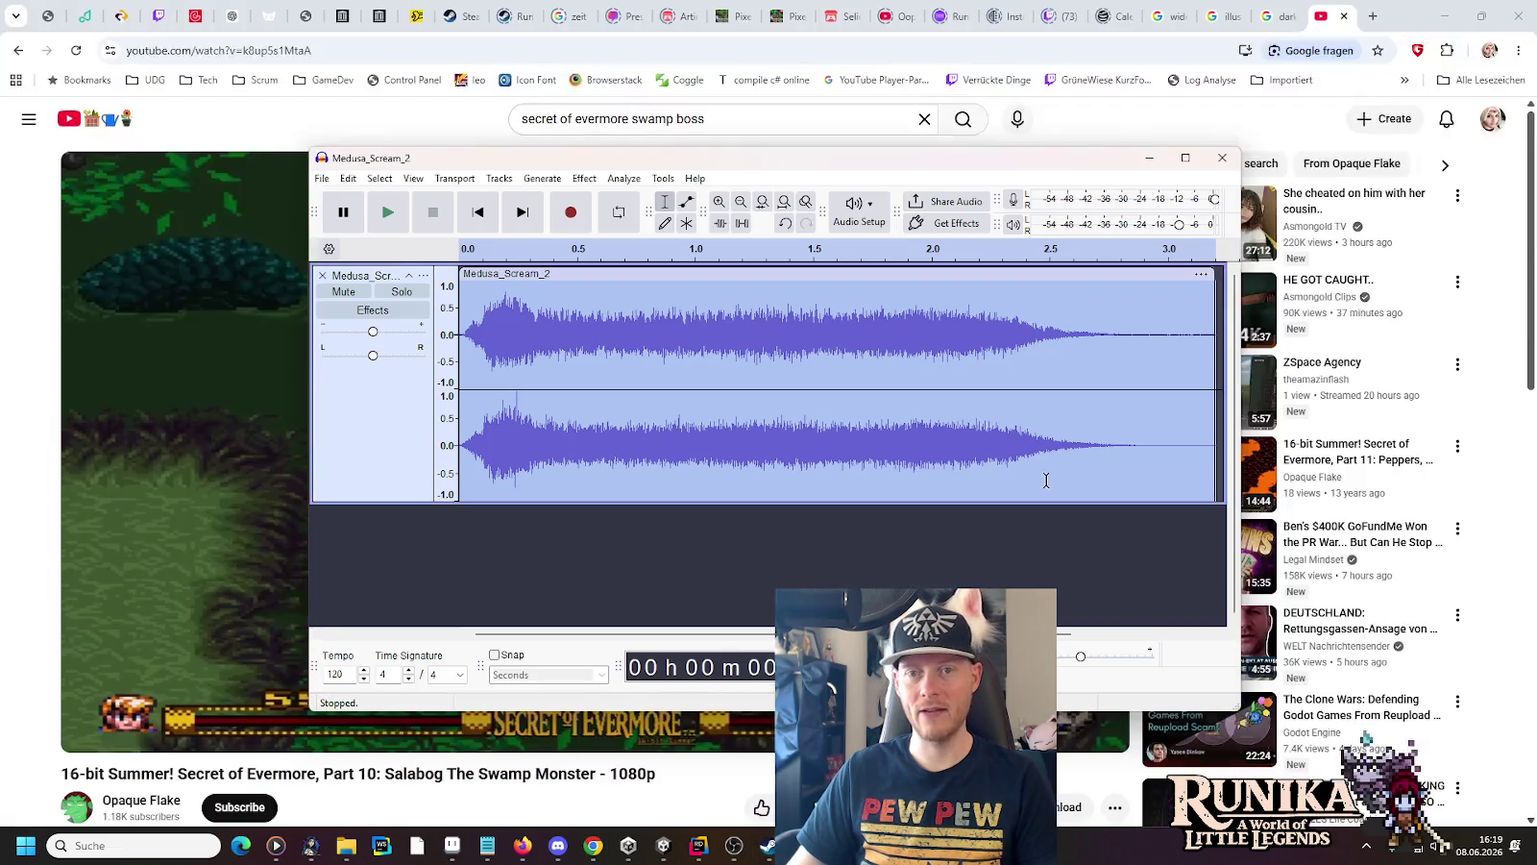
{"action": "left_click", "coordinate": [1222, 157]}
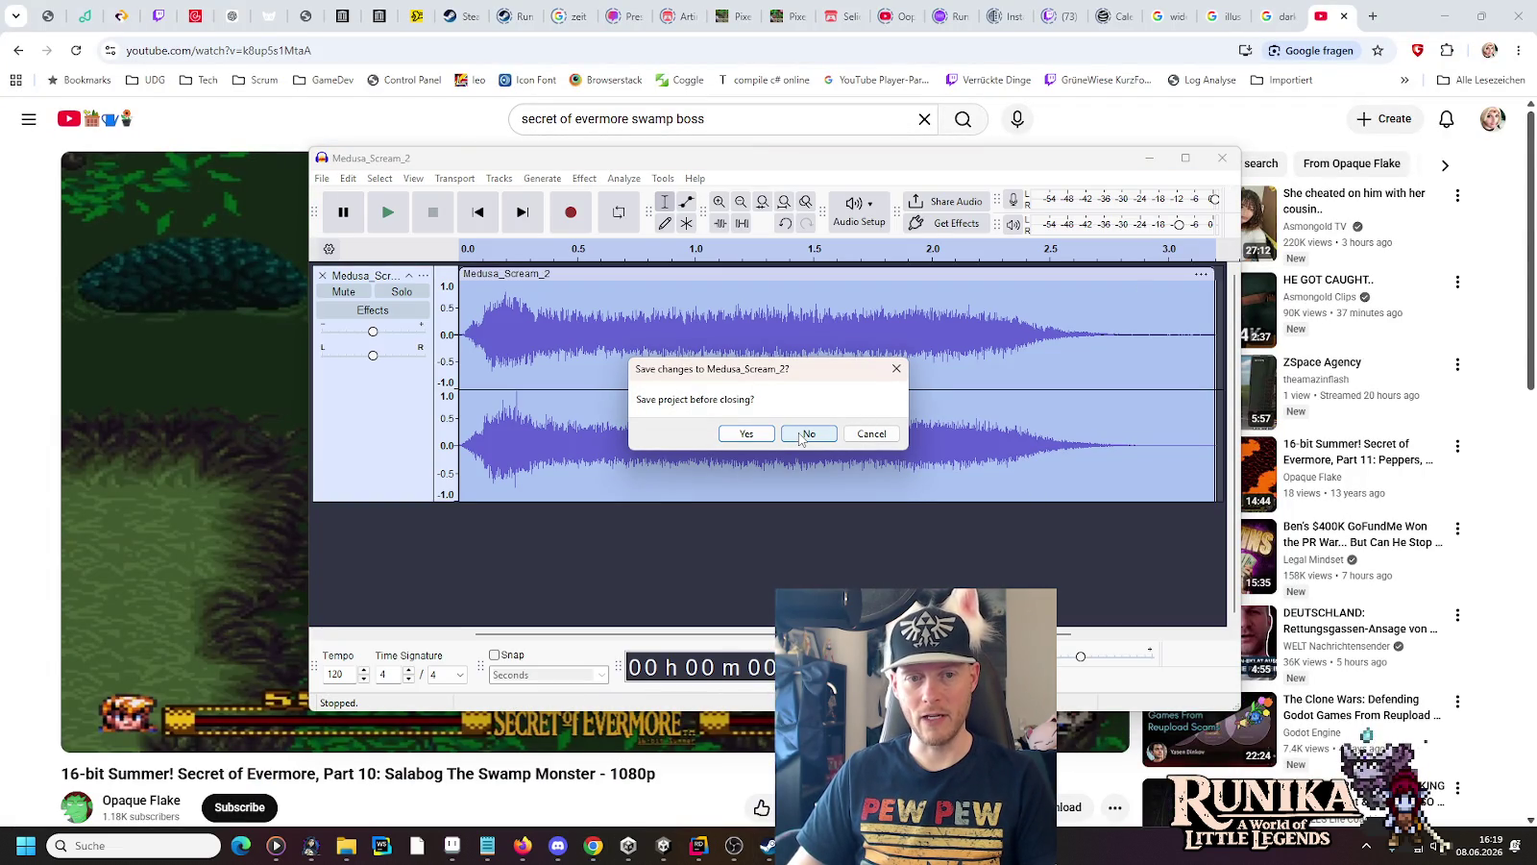
{"action": "left_click", "coordinate": [800, 435]}
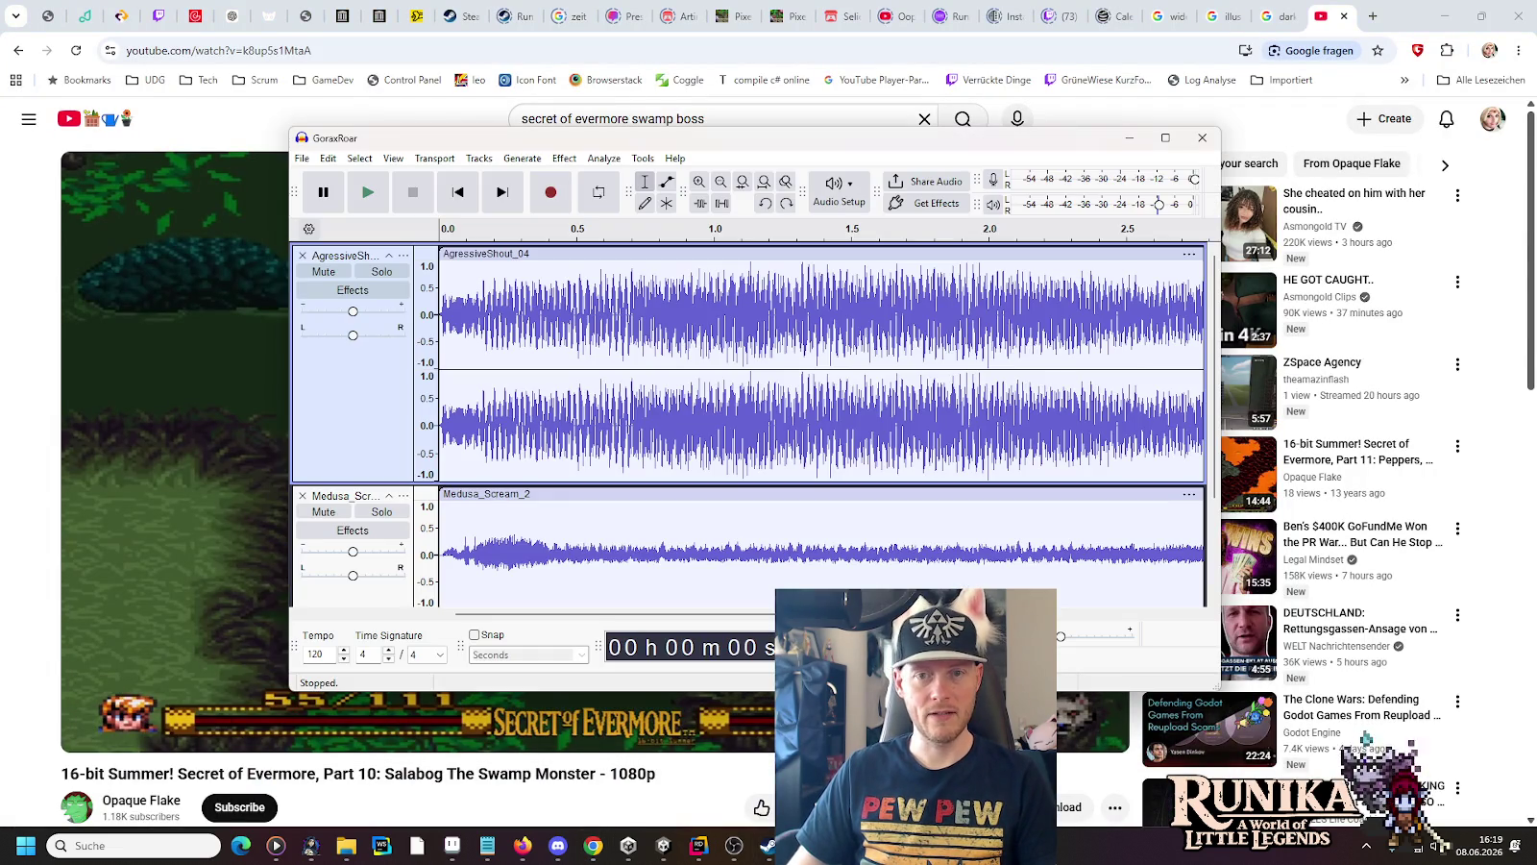
{"action": "left_click", "coordinate": [1202, 137]}
{"action": "left_click", "coordinate": [836, 462]}
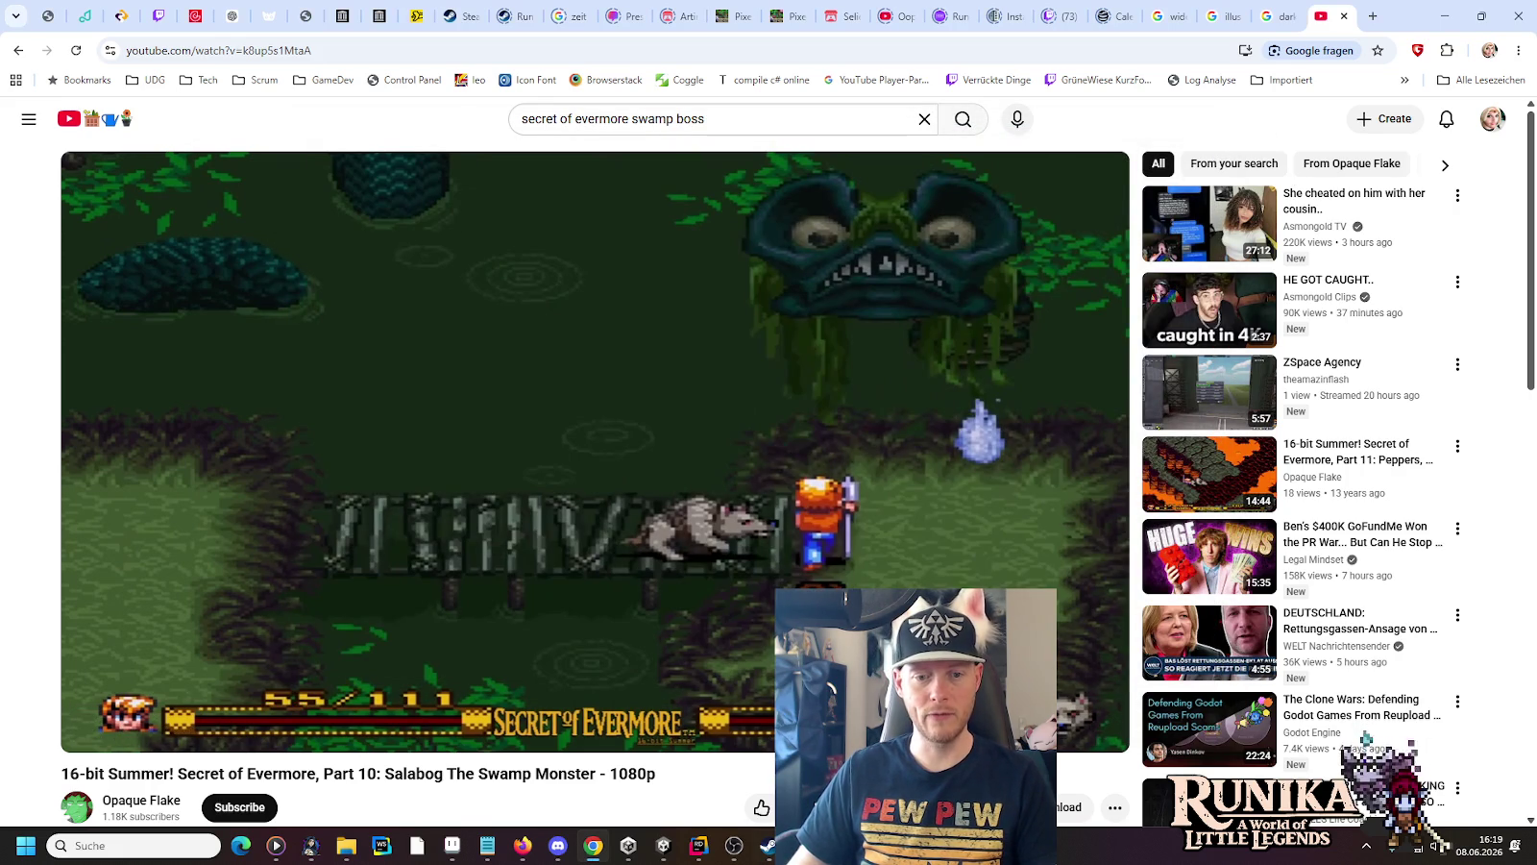
{"action": "mouse_move", "coordinate": [665, 844]}
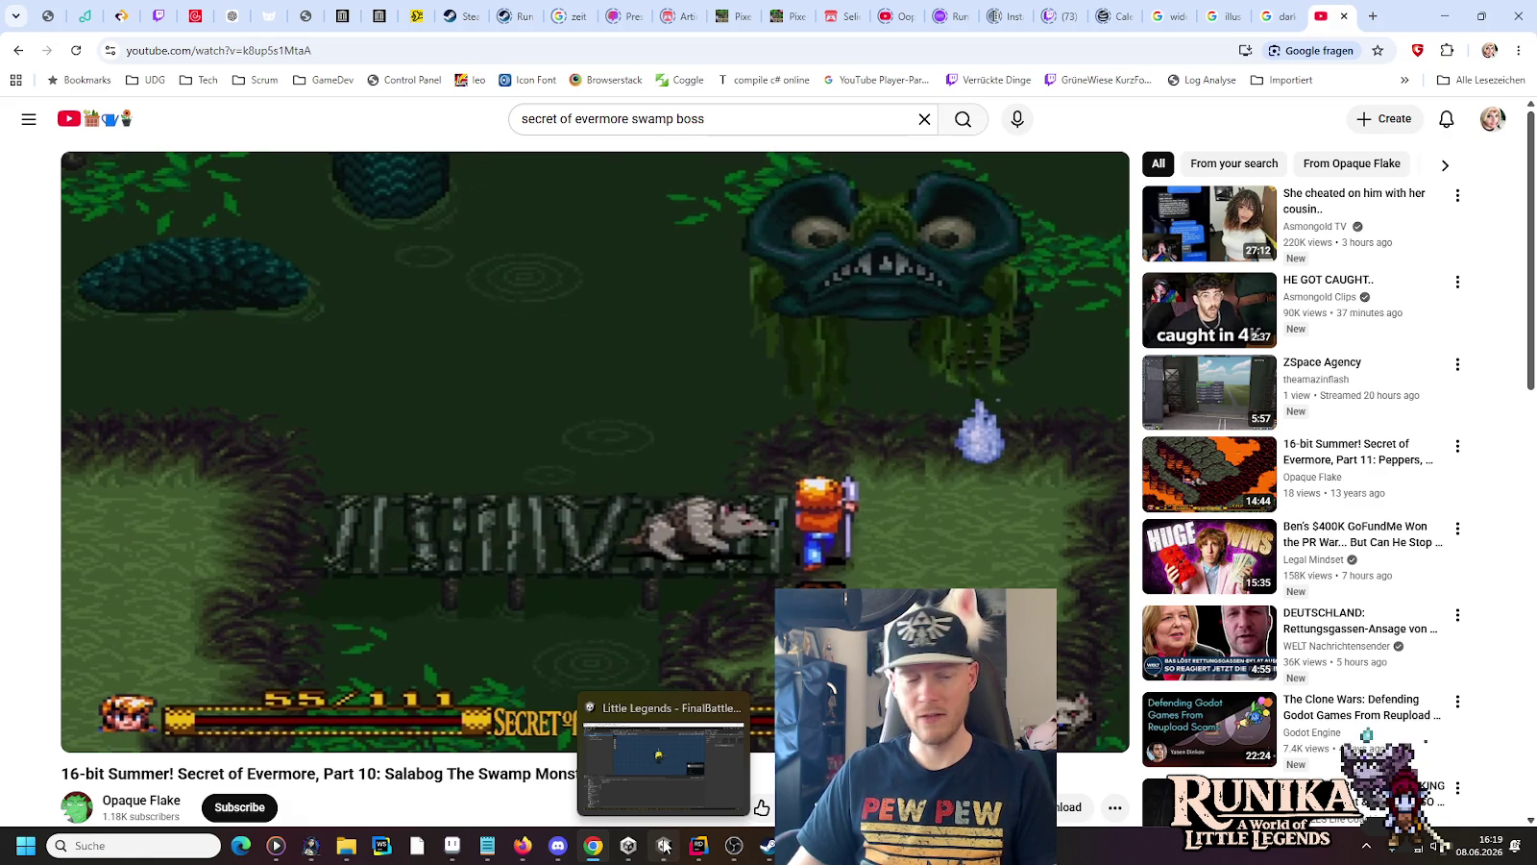
{"action": "left_click", "coordinate": [465, 845]}
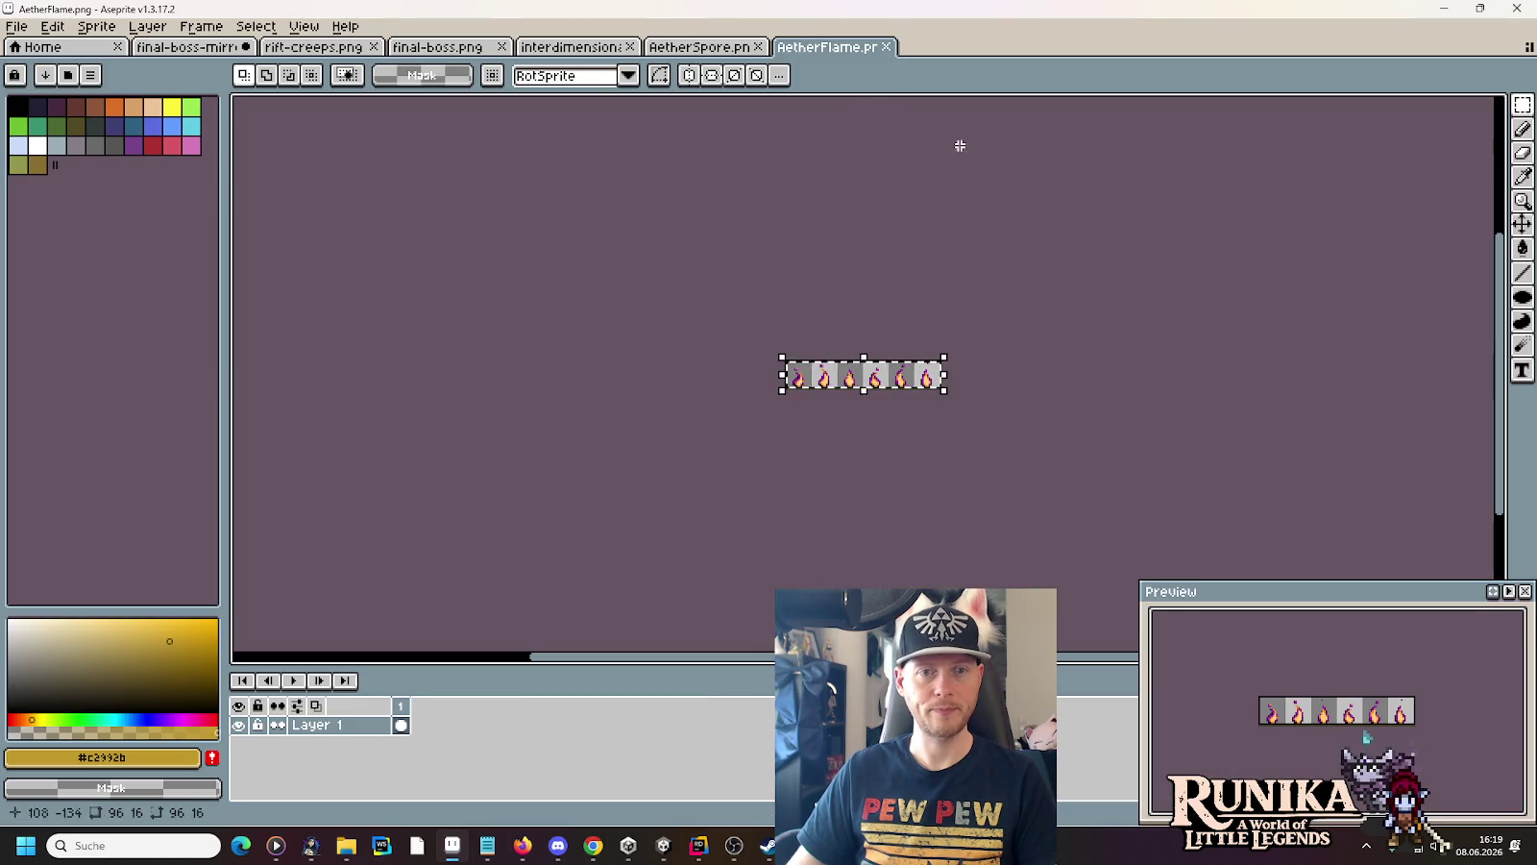
Pass through the concept notes file and return to AetherSpore.cs in Rider
{"action": "left_click", "coordinate": [486, 845]}
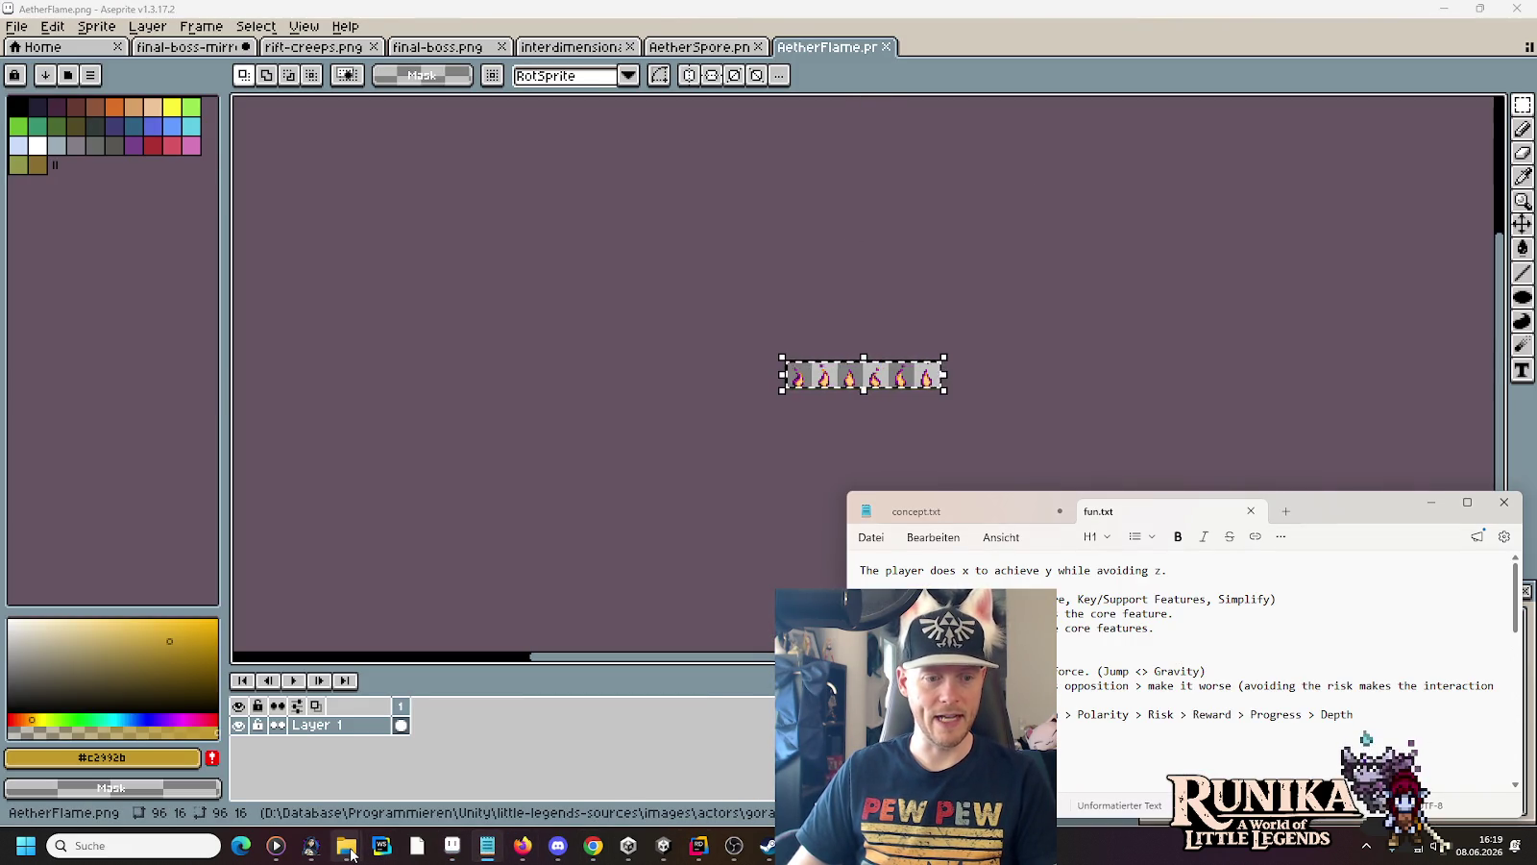
{"action": "mouse_move", "coordinate": [352, 855]}
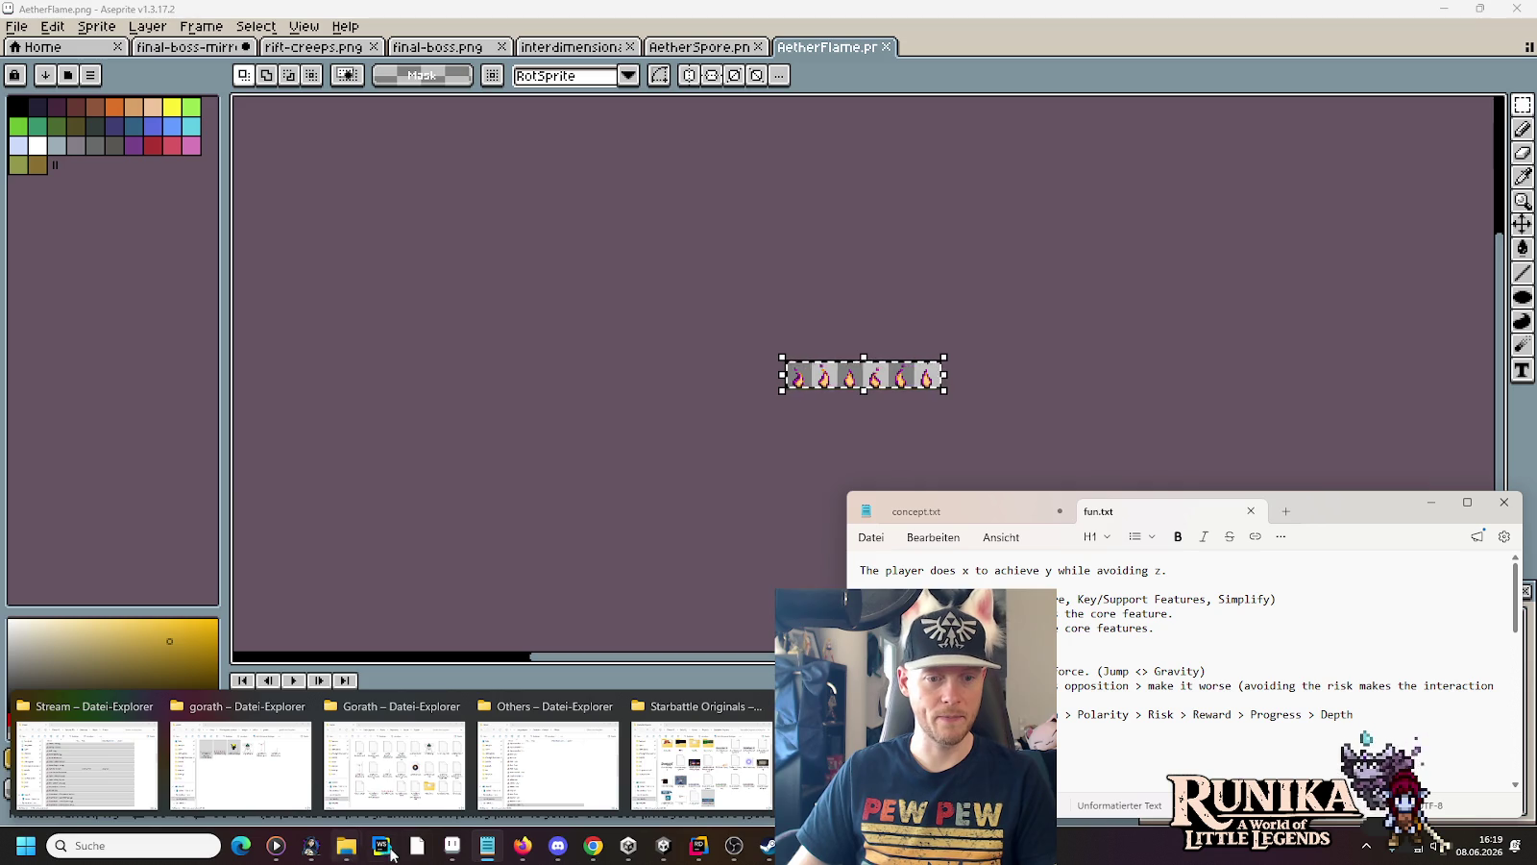
{"action": "left_click", "coordinate": [703, 852]}
{"action": "left_click", "coordinate": [782, 453]}
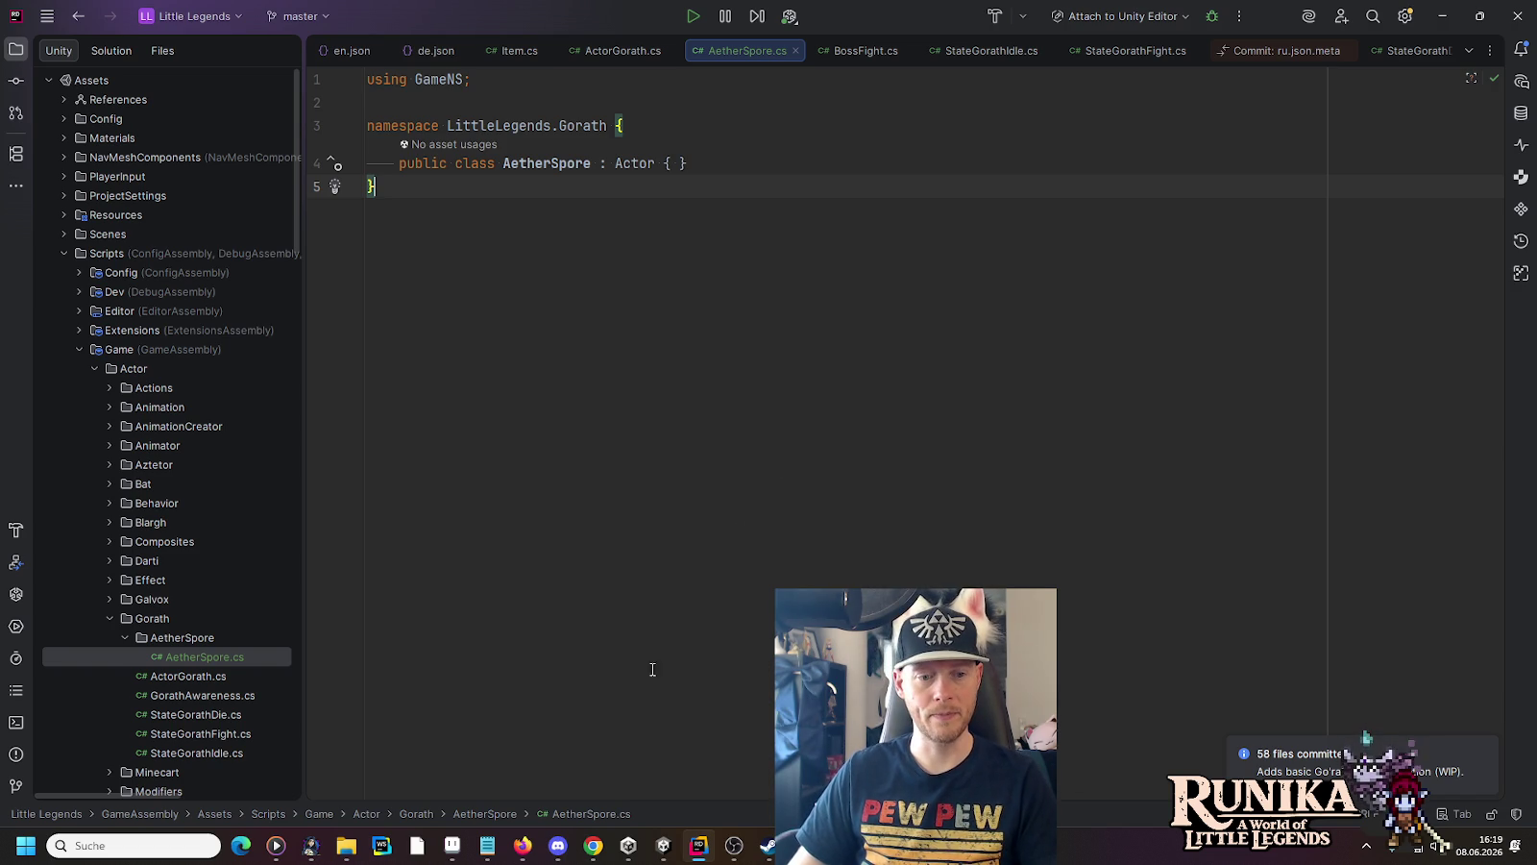
Bring up Unity showing the AetherSpore prefab with Actor Display and ActorCompAttackable children
{"action": "mouse_move", "coordinate": [682, 846]}
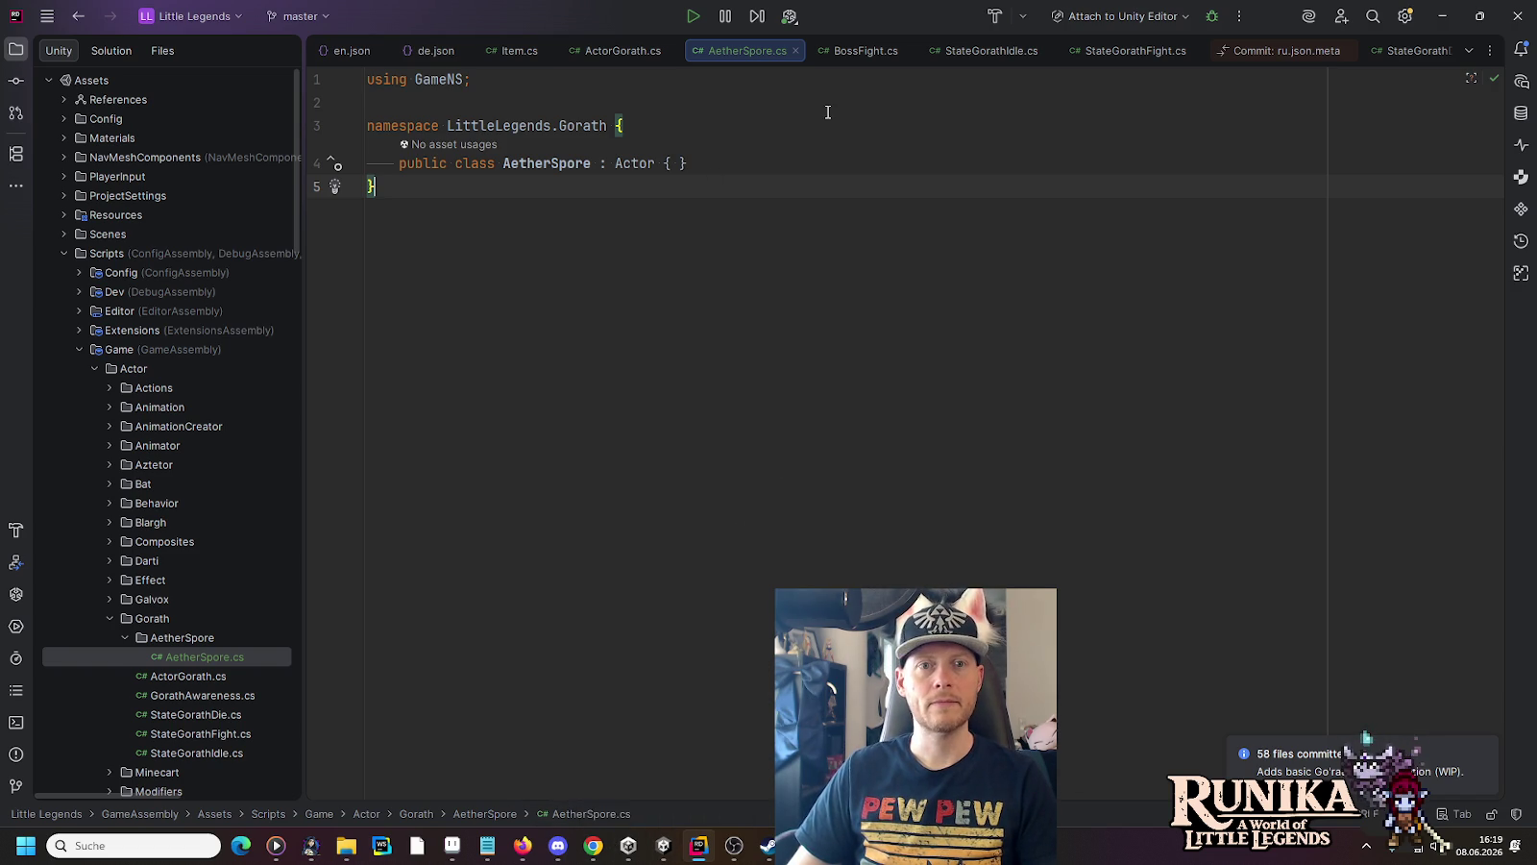
{"action": "left_click", "coordinate": [667, 848]}
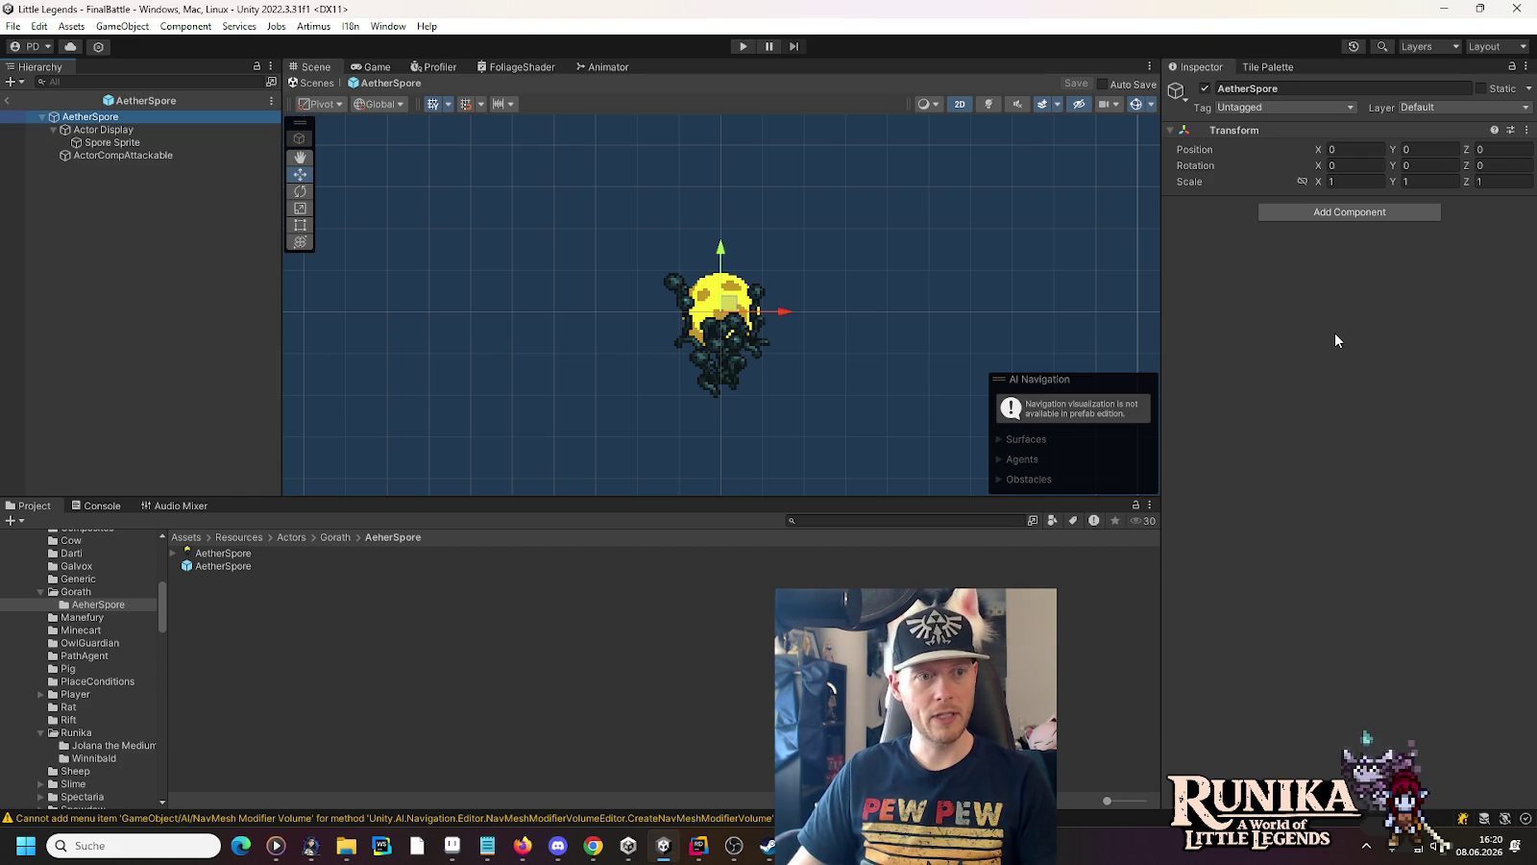
{"action": "left_click", "coordinate": [99, 130]}
{"action": "left_click", "coordinate": [99, 142]}
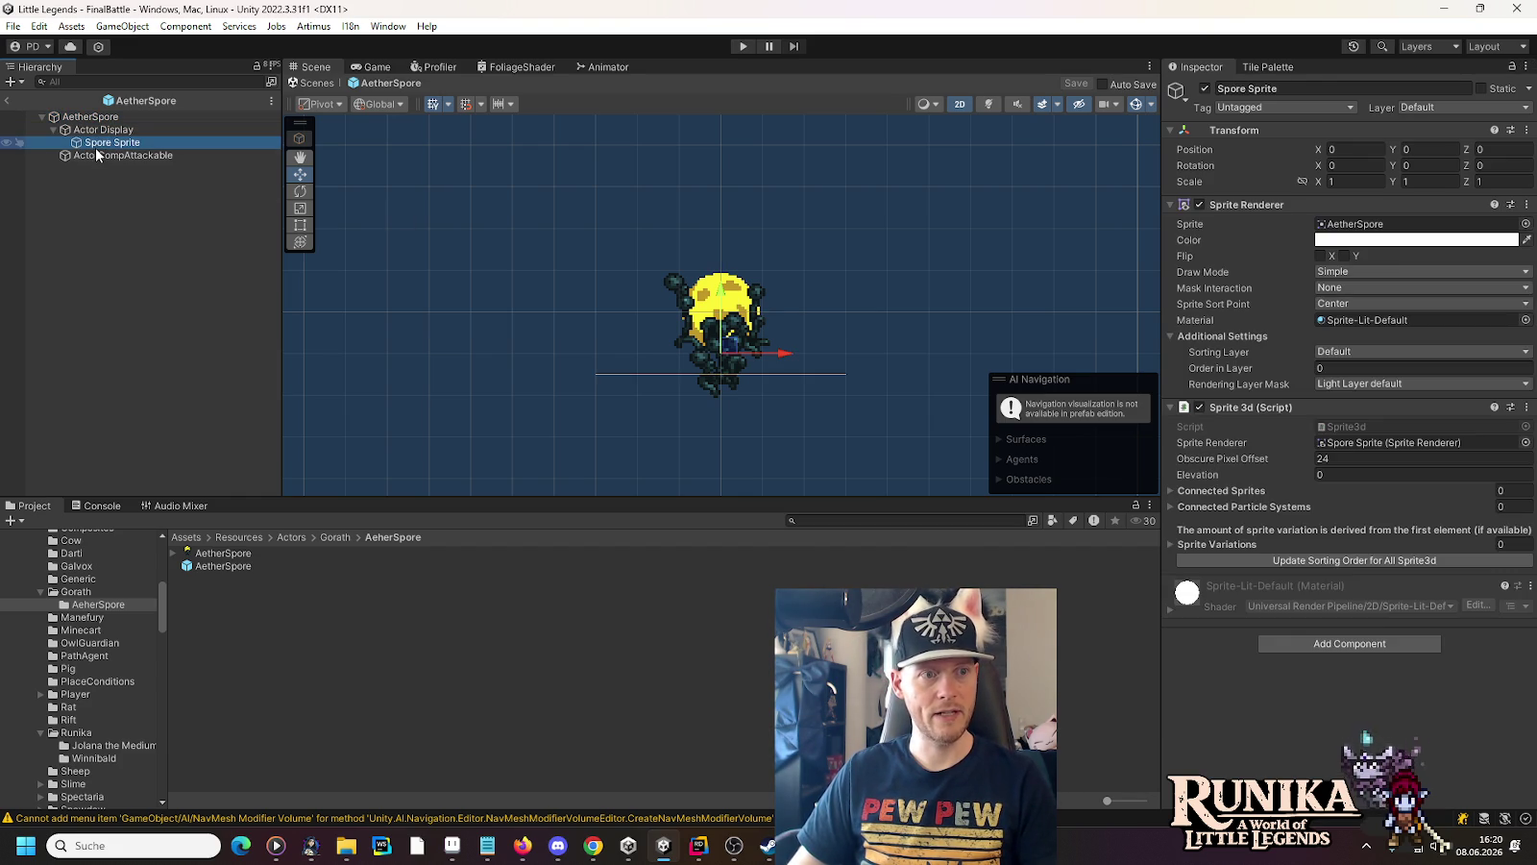
{"action": "left_click", "coordinate": [95, 155]}
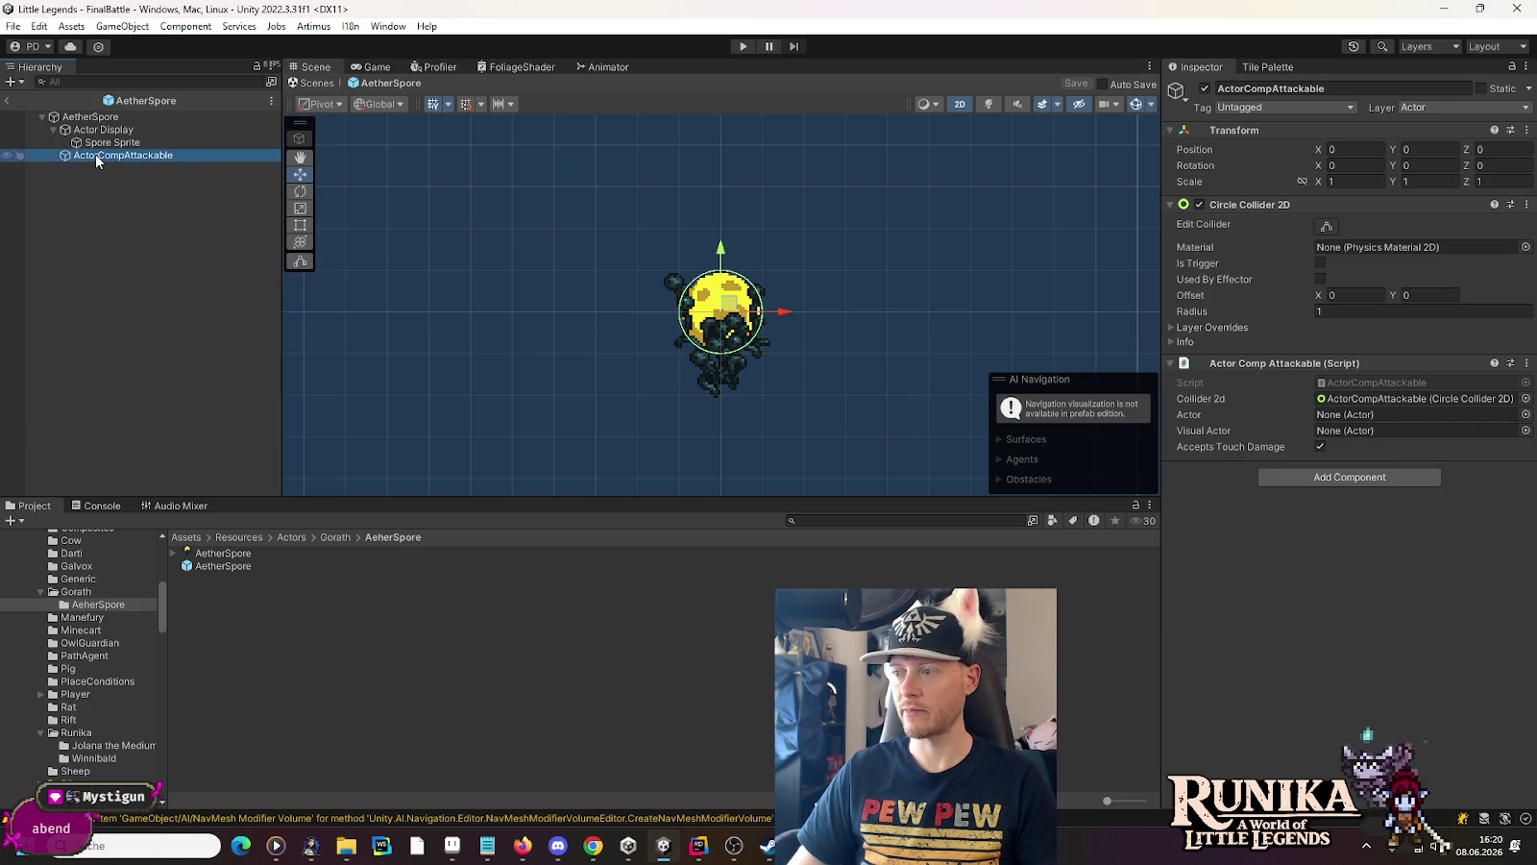
{"action": "left_click", "coordinate": [97, 142]}
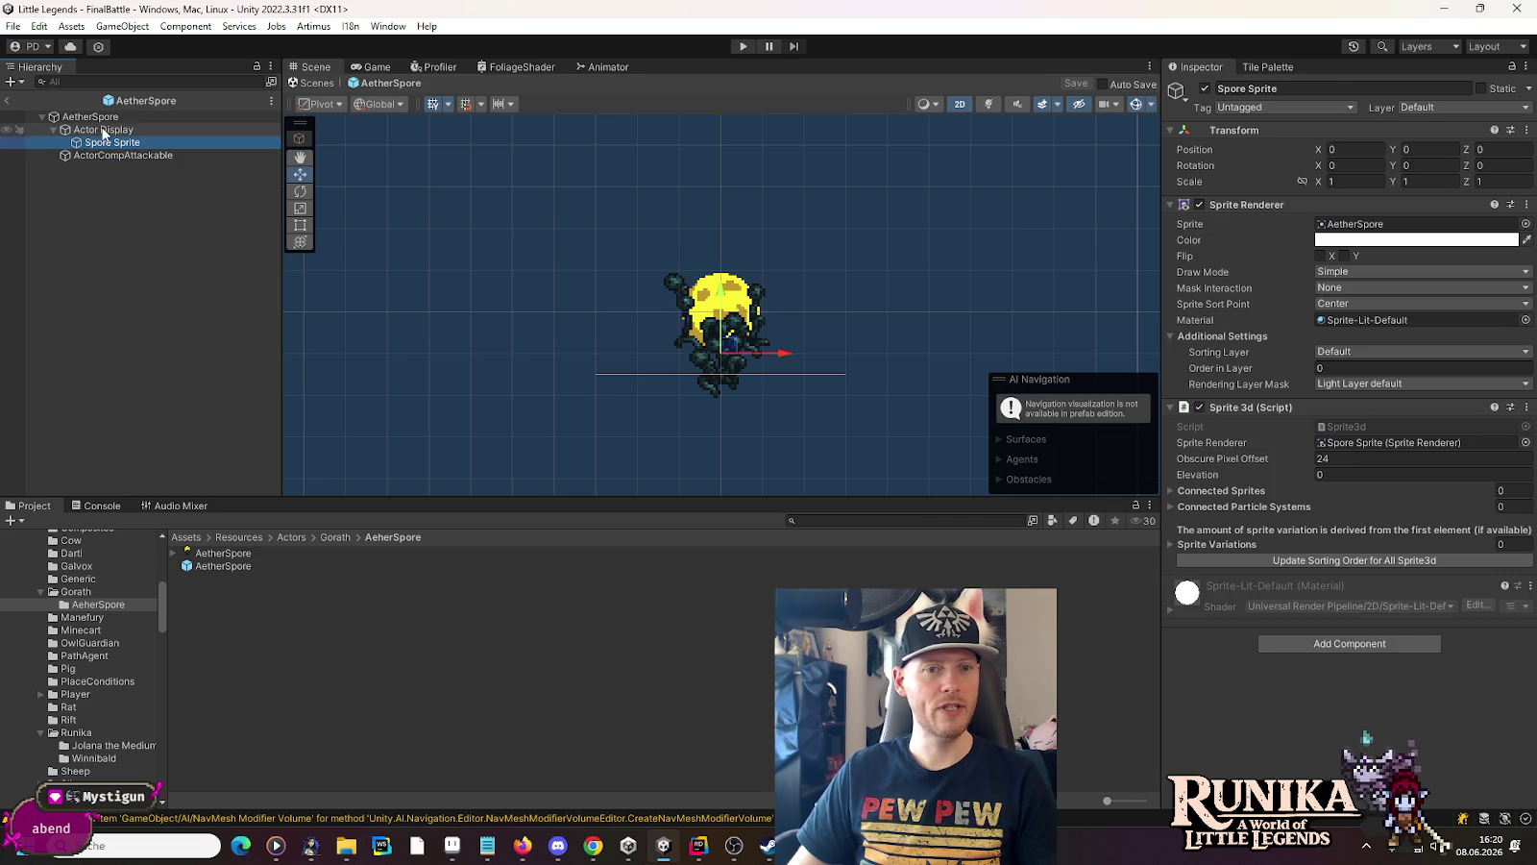
Add the Aether Spore script component to the AetherSpore root object
{"action": "left_click", "coordinate": [103, 131]}
{"action": "left_click", "coordinate": [101, 118]}
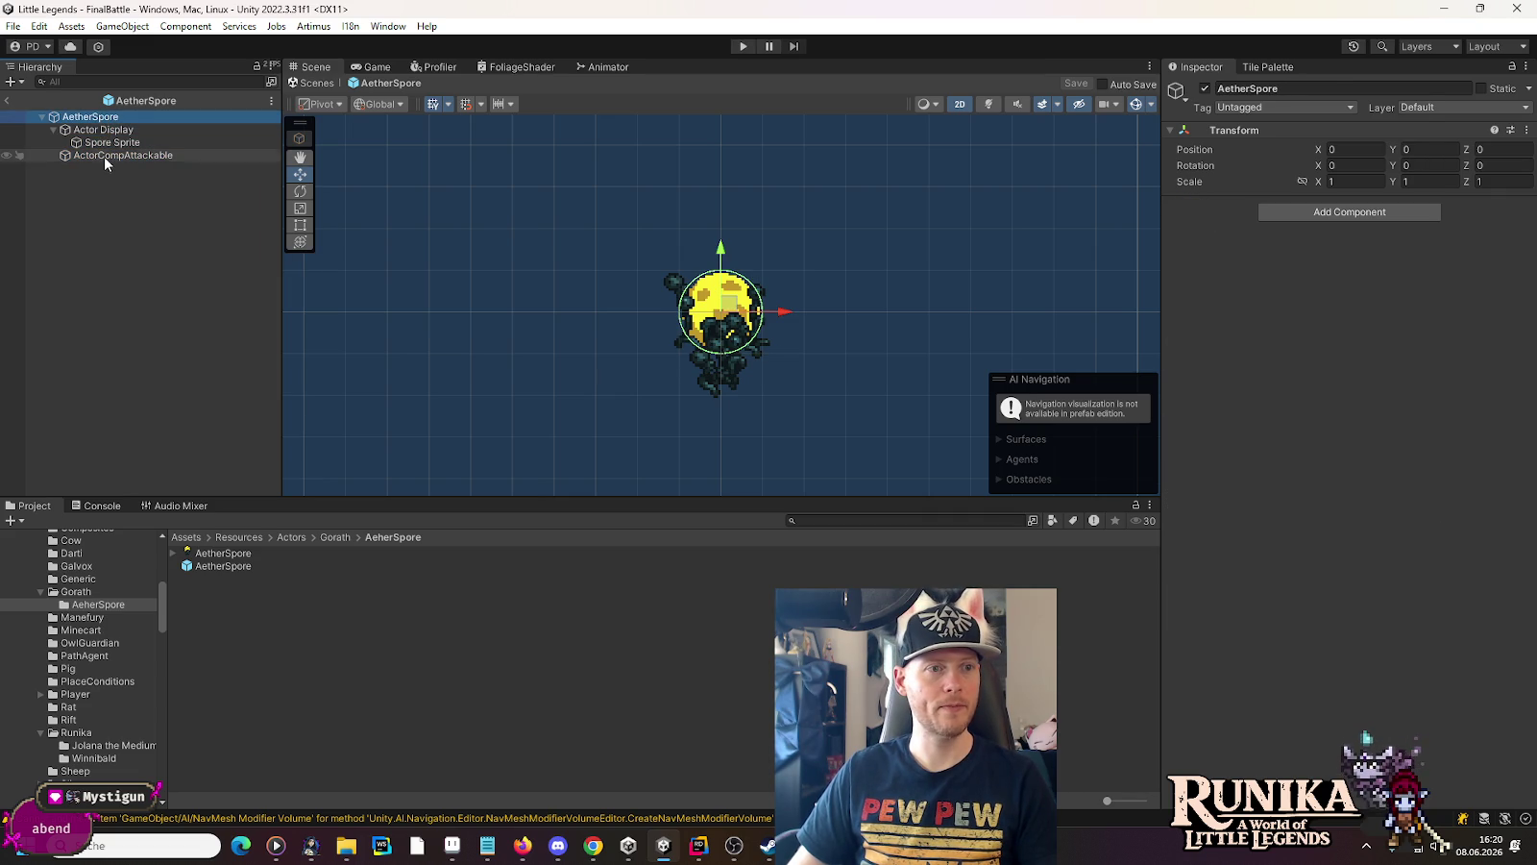
{"action": "left_click", "coordinate": [1313, 213]}
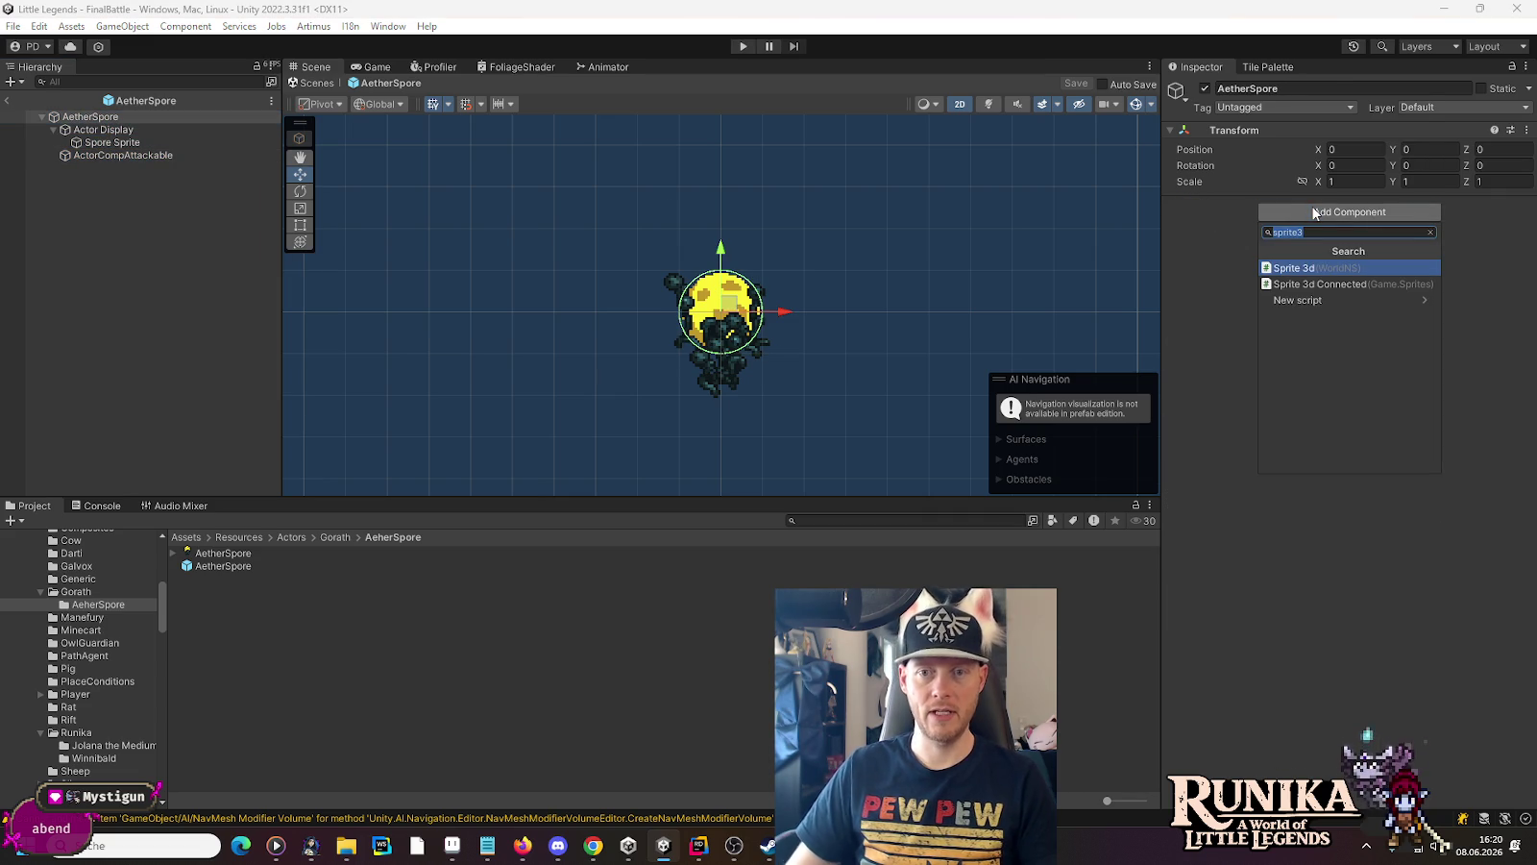
{"action": "type", "text": "spr"}
{"action": "key", "text": "BackSpace"}
{"action": "type", "text": "ore"}
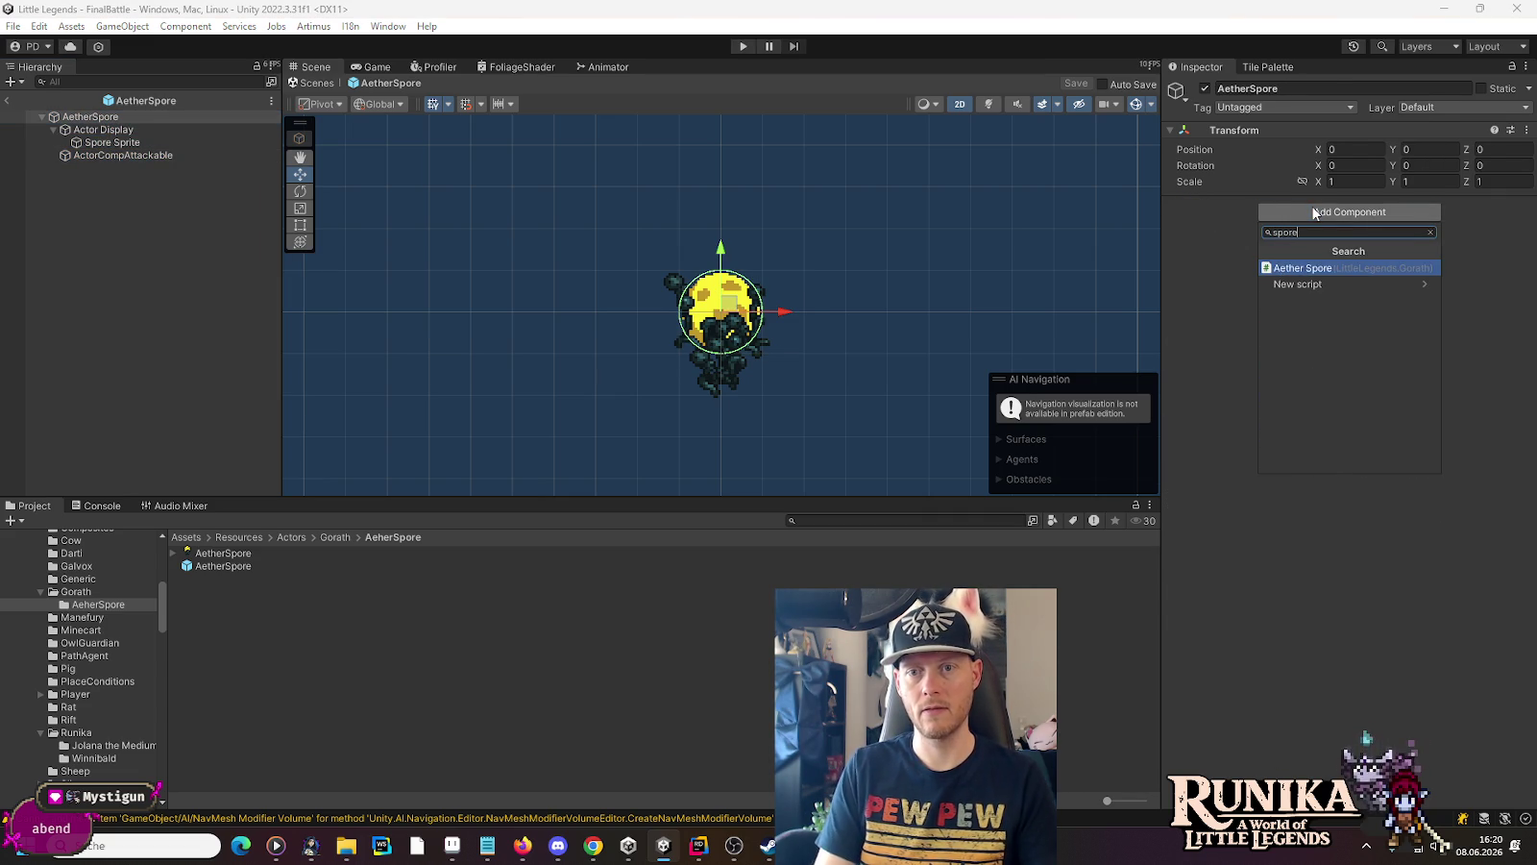
{"action": "key", "text": "Return"}
Set the position to 0.5, 0.5 and Actor Name Fallback to AetherSpore, then save the prefab
{"action": "left_click", "coordinate": [1339, 261]}
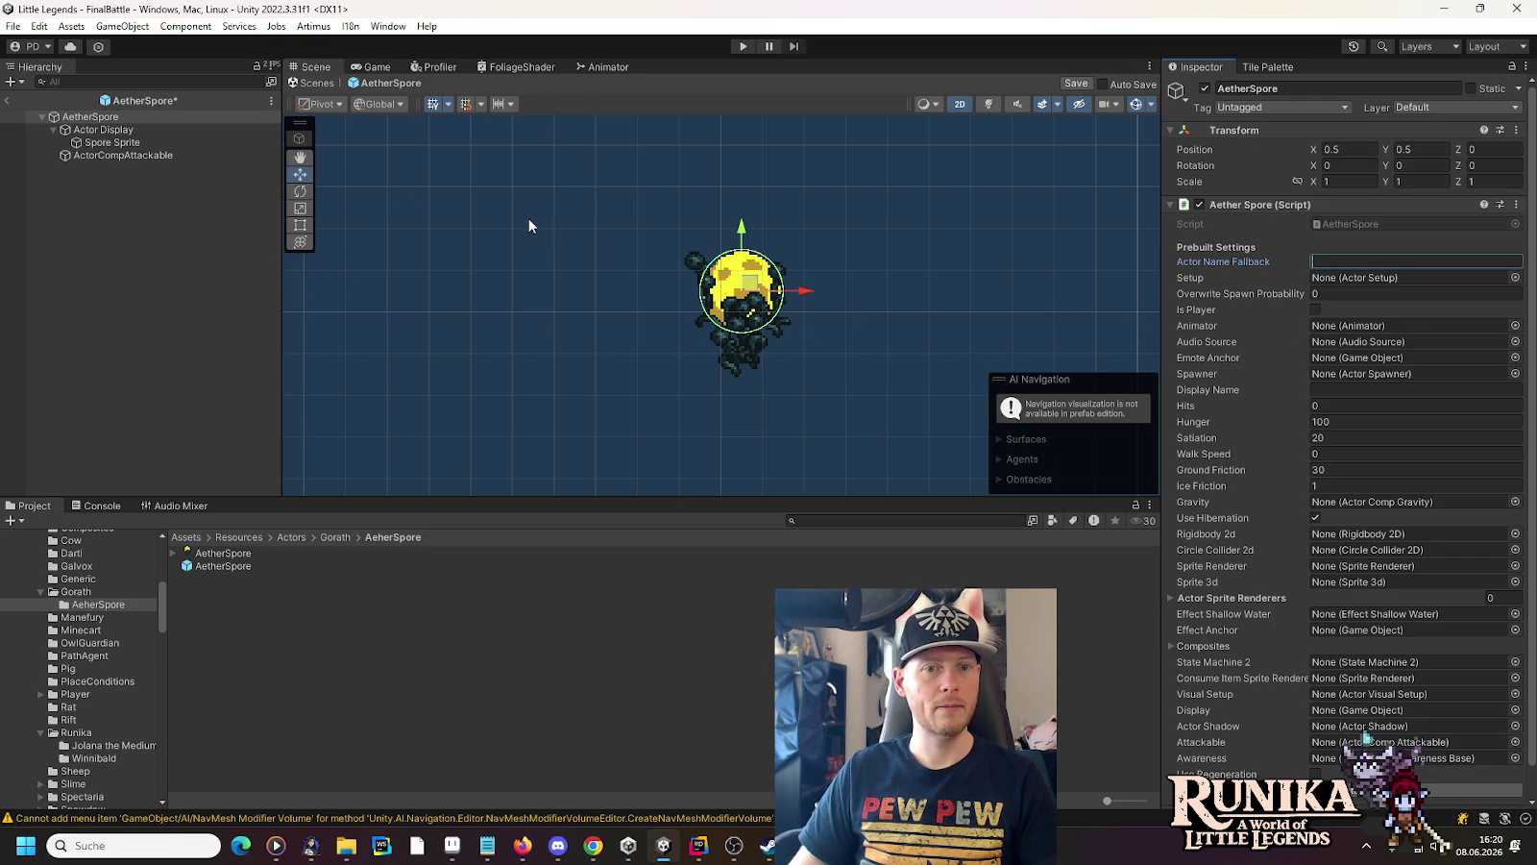
{"action": "left_click", "coordinate": [1373, 151]}
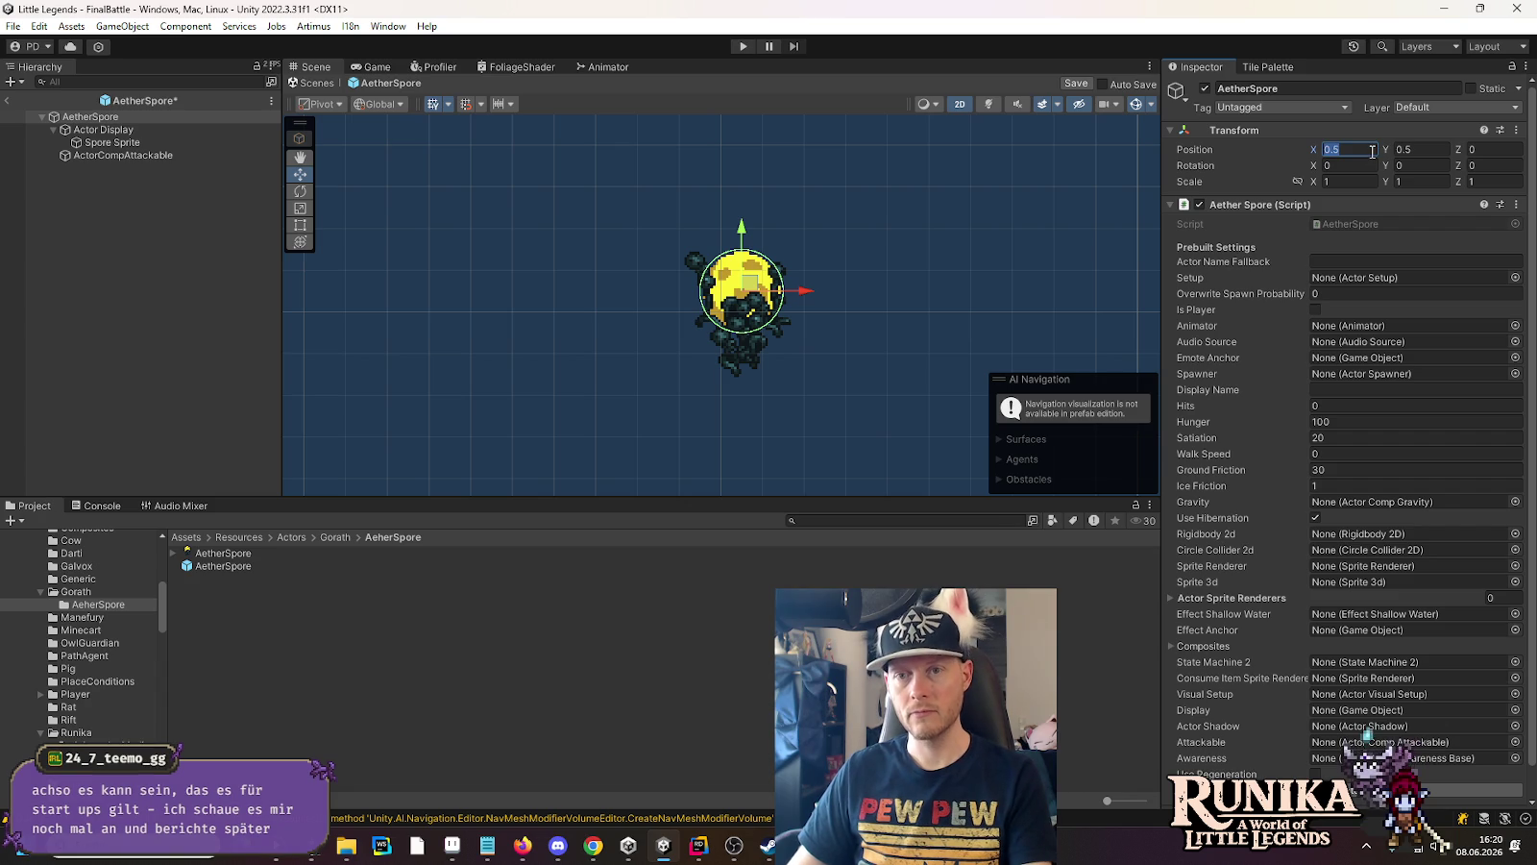
{"action": "type", "text": "0"}
{"action": "left_click", "coordinate": [1417, 146]}
{"action": "type", "text": "0"}
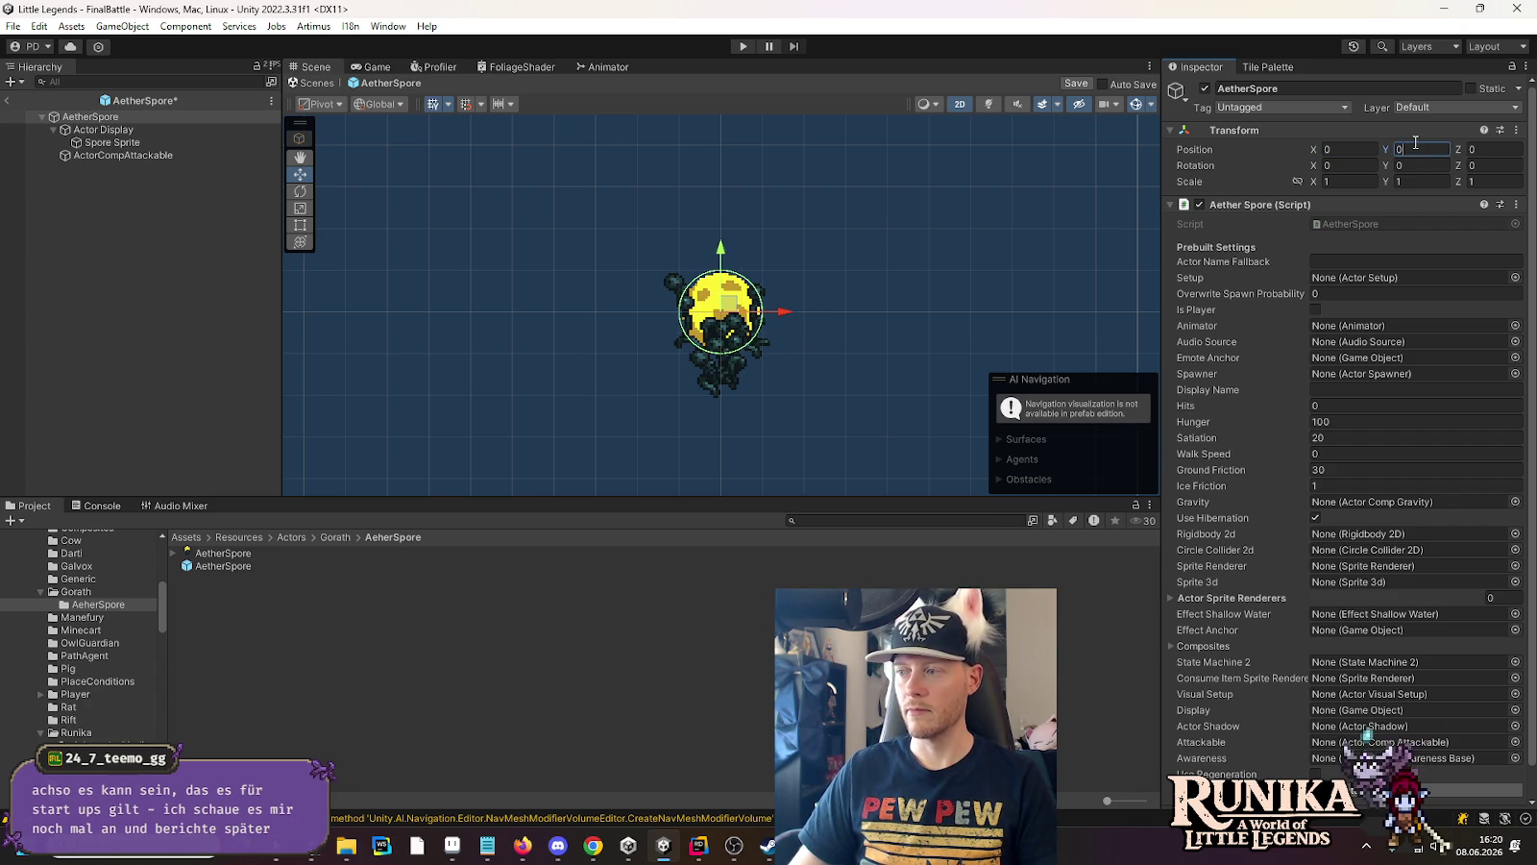
{"action": "left_click", "coordinate": [1336, 261]}
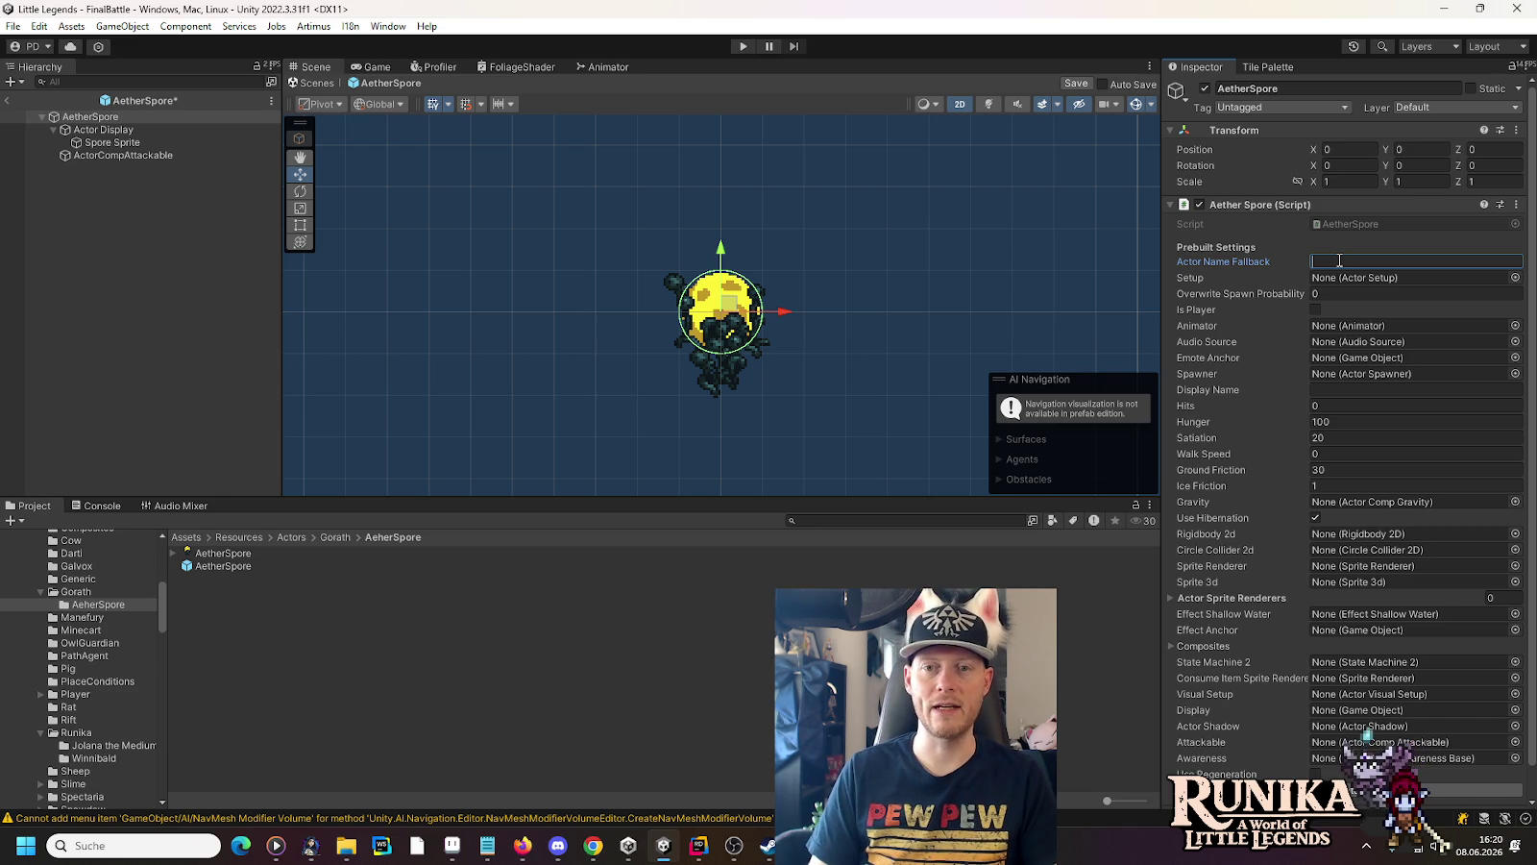
{"action": "type", "text": "Aeth"}
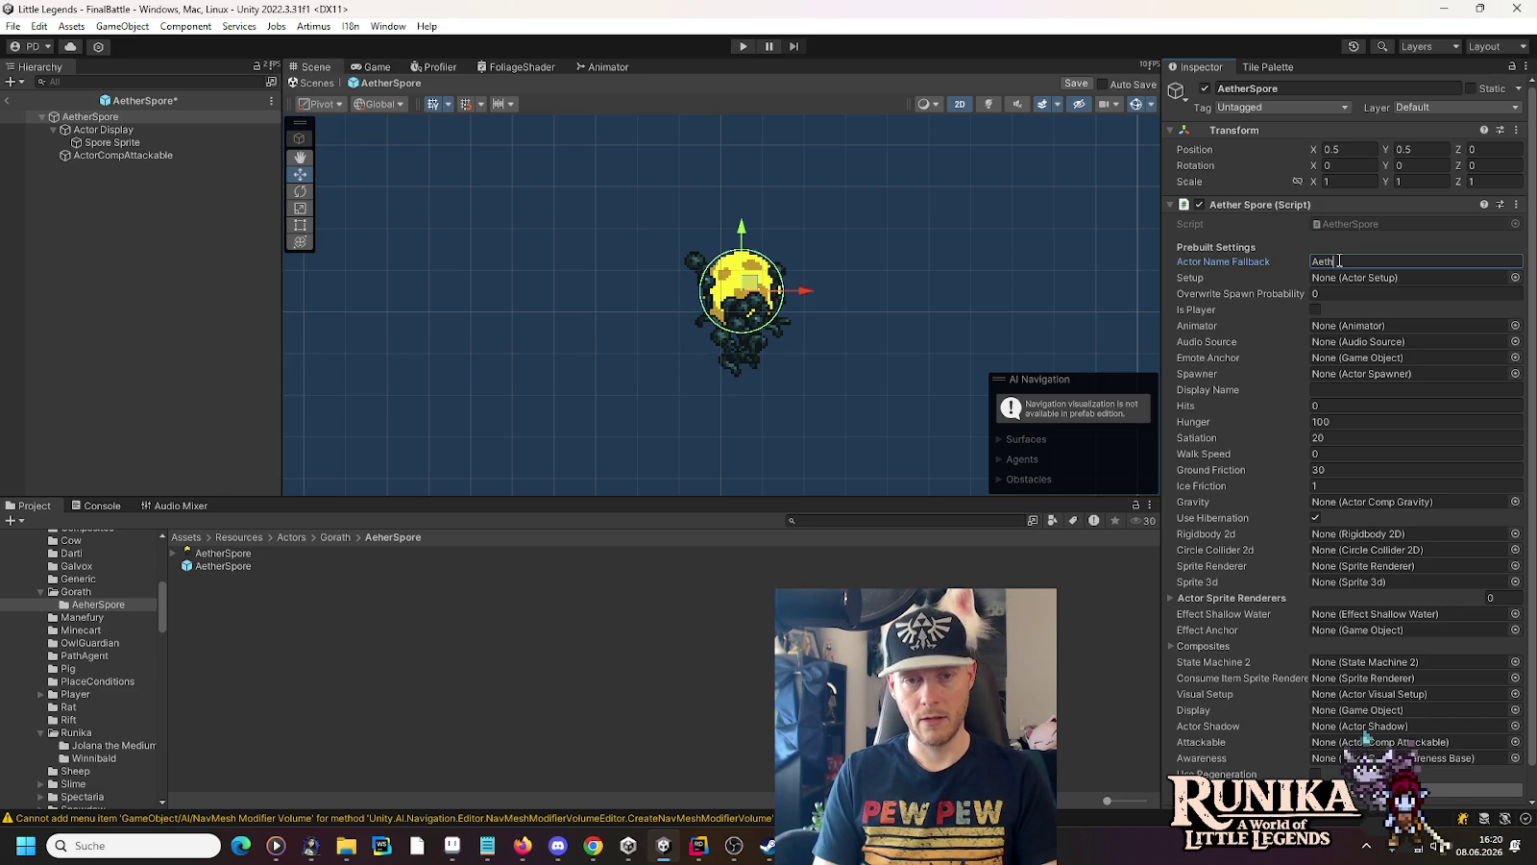
{"action": "type", "text": "erSpore"}
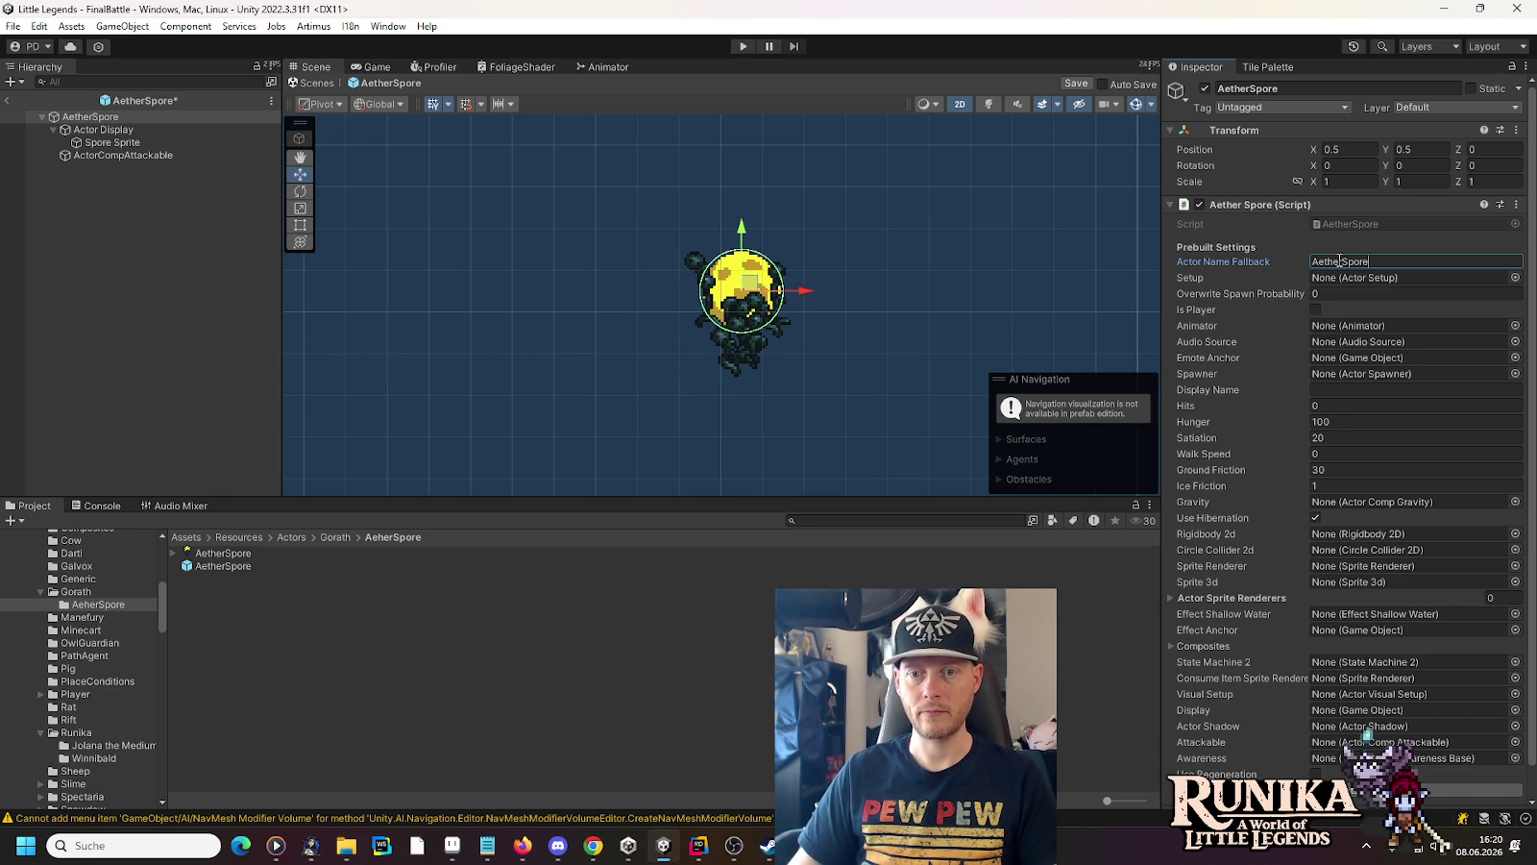
{"action": "key", "text": "ctrl+s"}
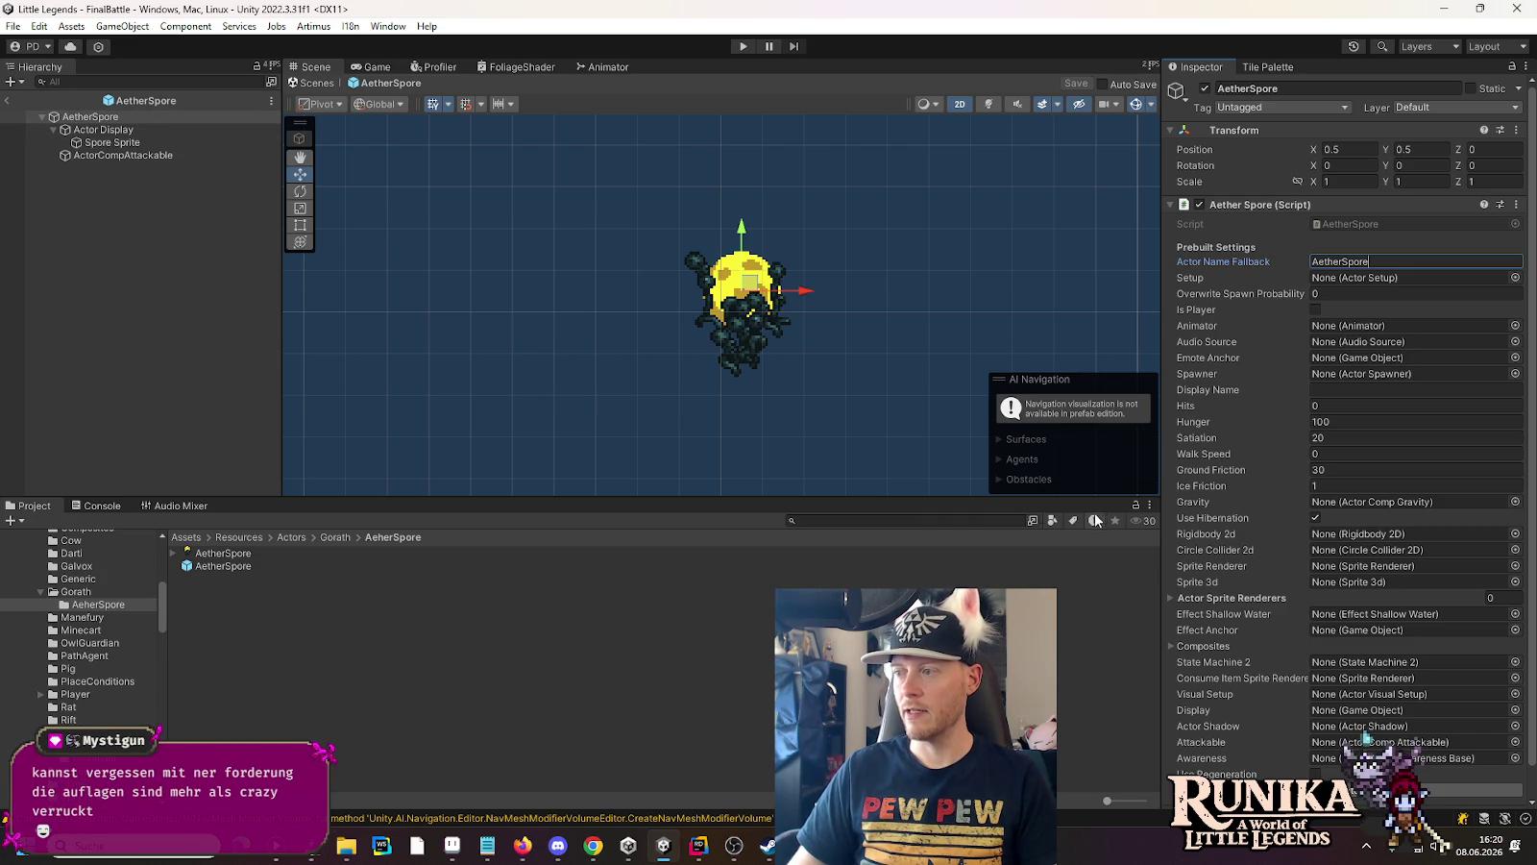
{"action": "scroll", "coordinate": [1200, 551], "scroll_direction": "down", "scroll_amount": 1}
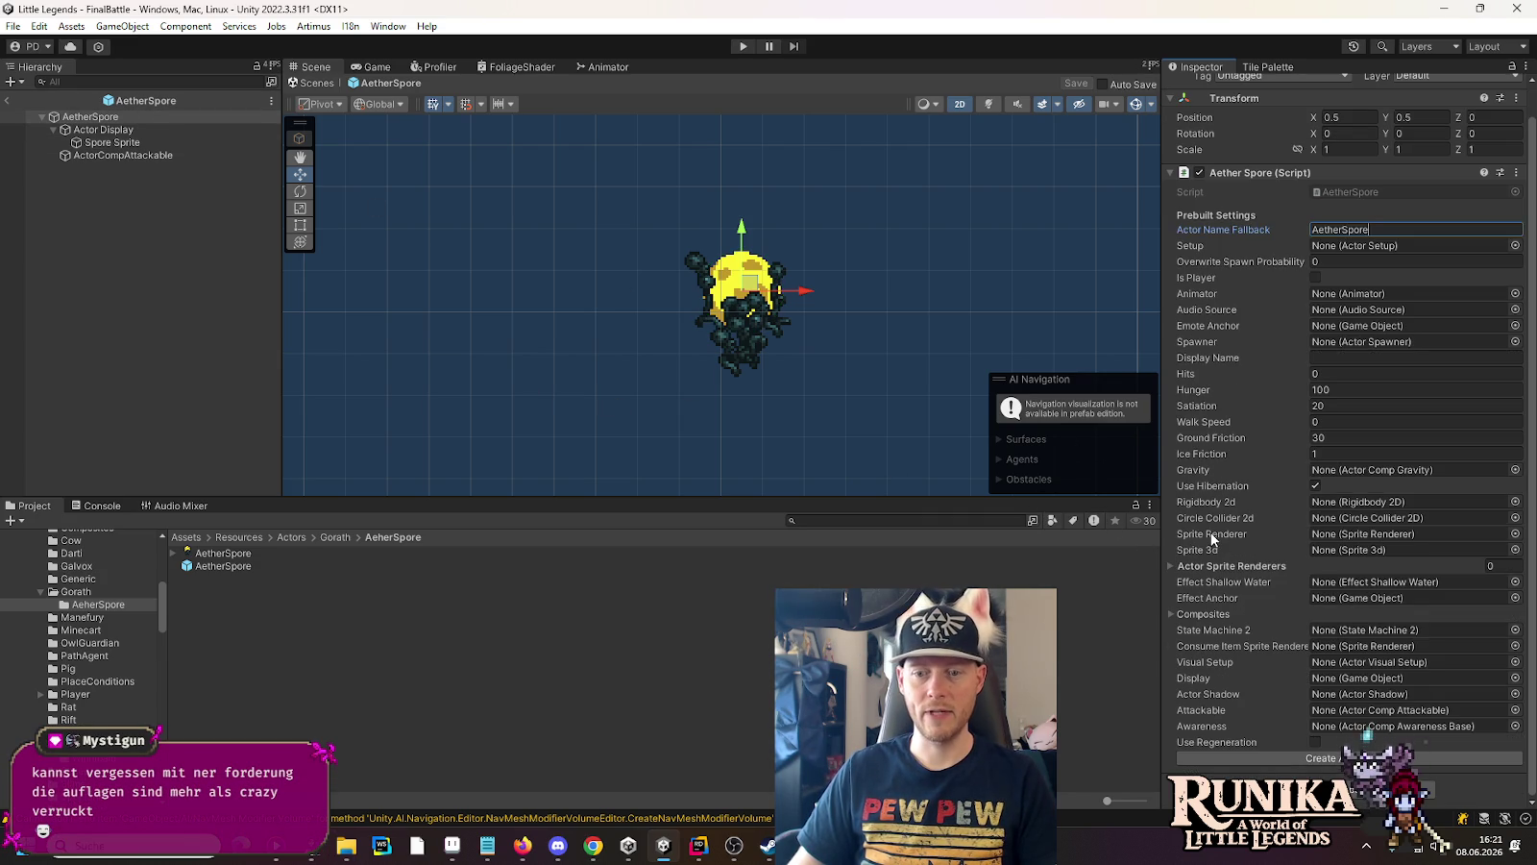
{"action": "left_click", "coordinate": [222, 566]}
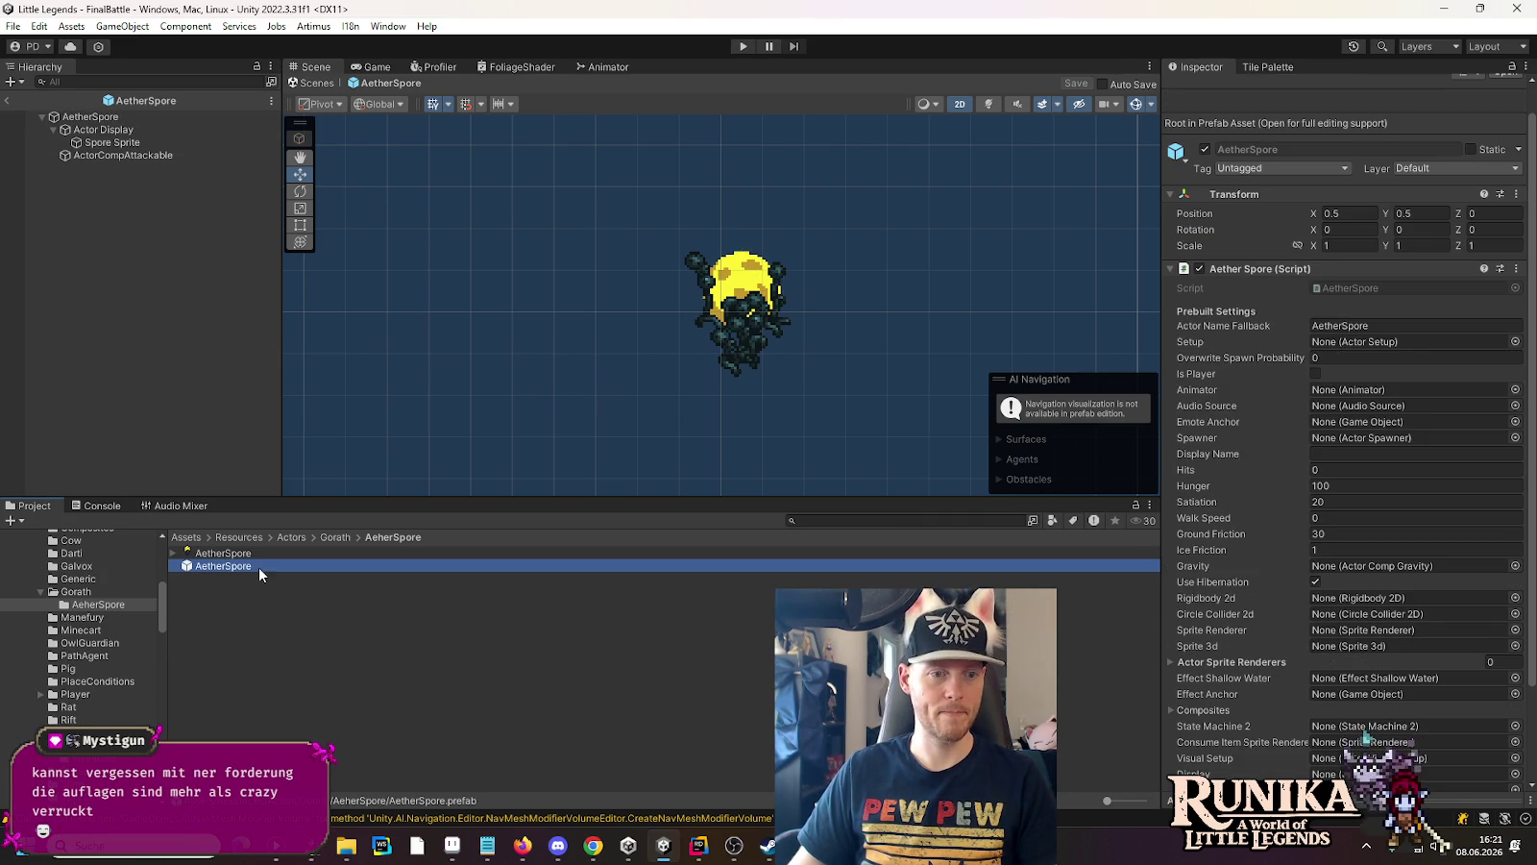
Create the AetherSpore Actor Setup with group Gorath, Save off, Is Hostile on, and ActorConfigs assigned
{"action": "scroll", "coordinate": [1278, 693], "scroll_direction": "down", "scroll_amount": 5}
{"action": "left_click", "coordinate": [1273, 746]}
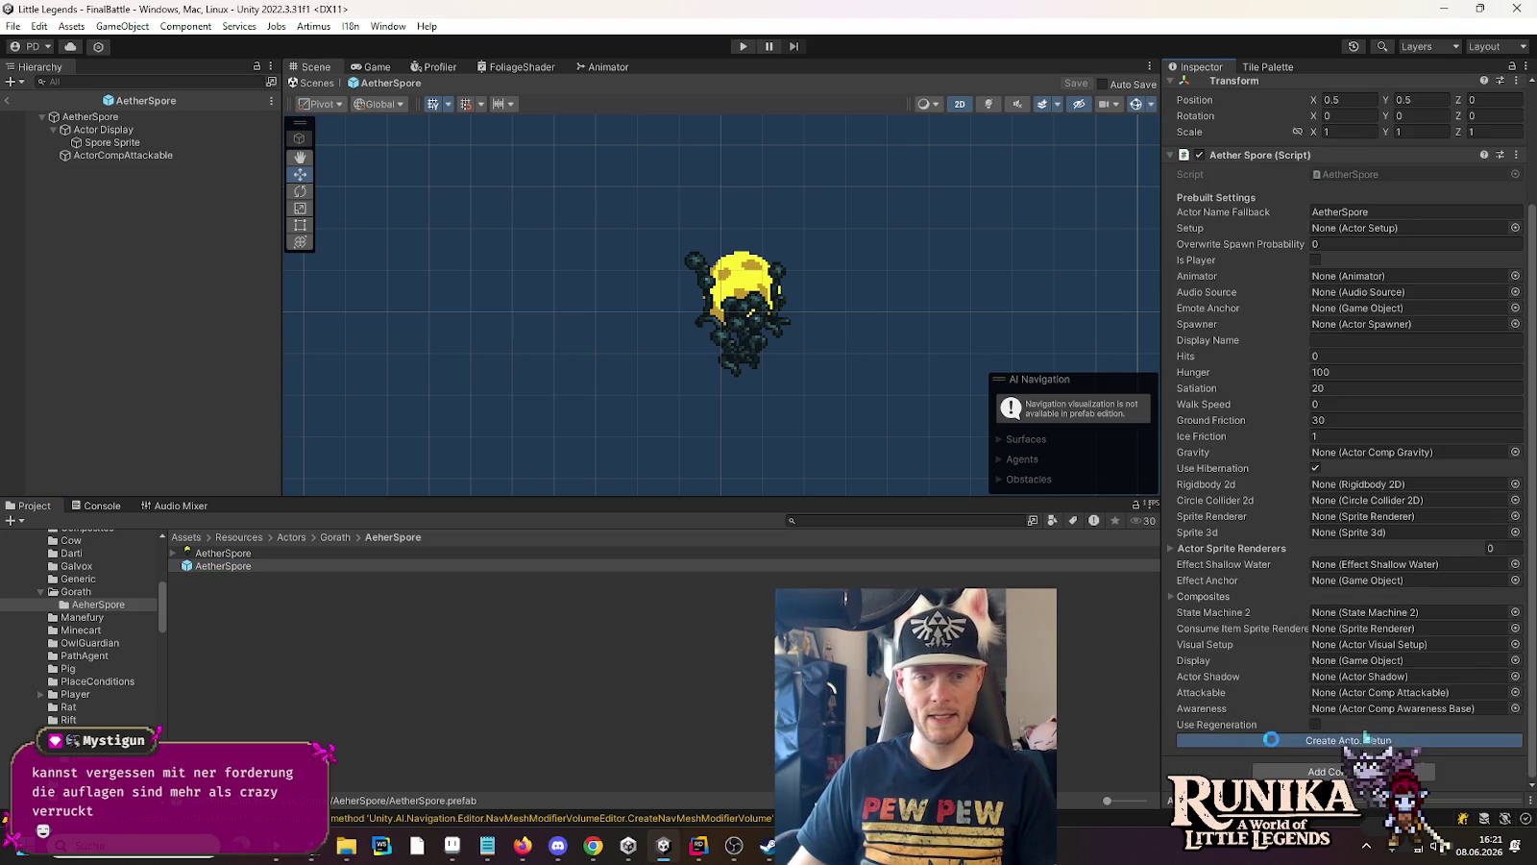
{"action": "left_click", "coordinate": [1334, 159]}
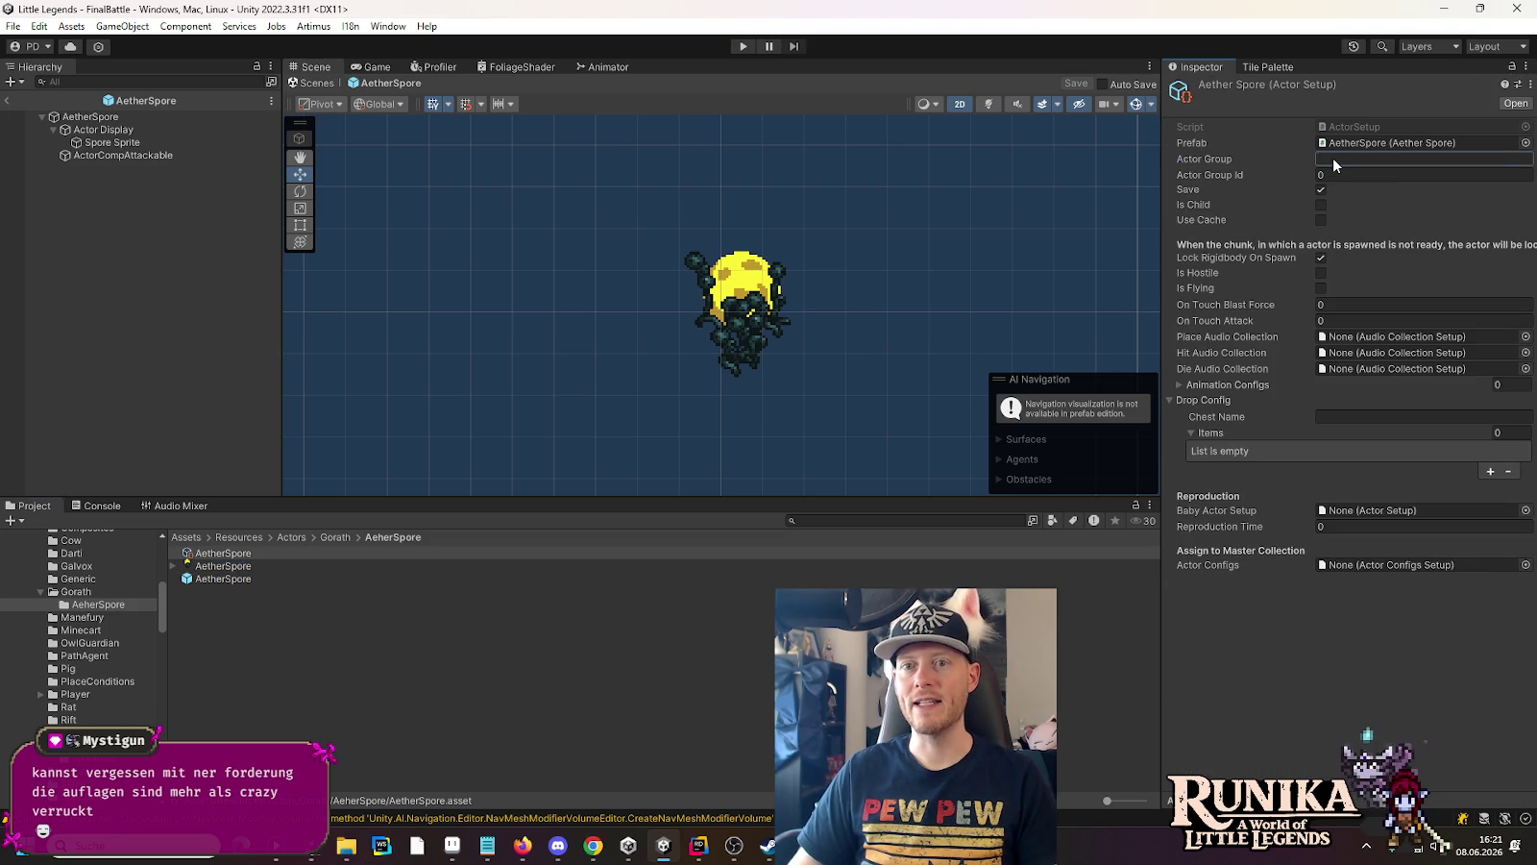
{"action": "type", "text": "Gorath"}
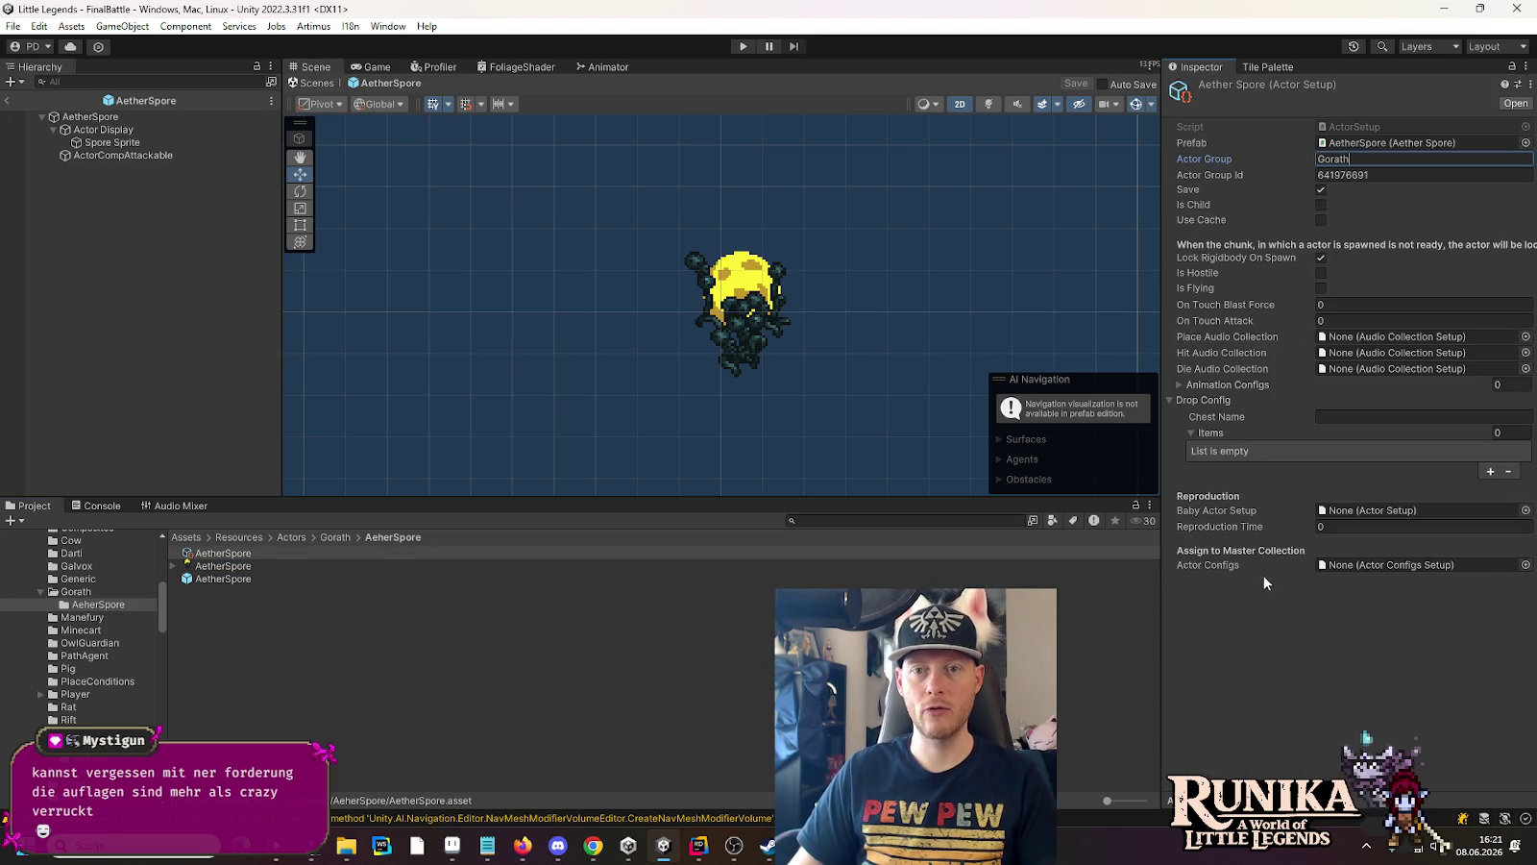
{"action": "left_click", "coordinate": [1321, 190]}
{"action": "left_click", "coordinate": [1322, 273]}
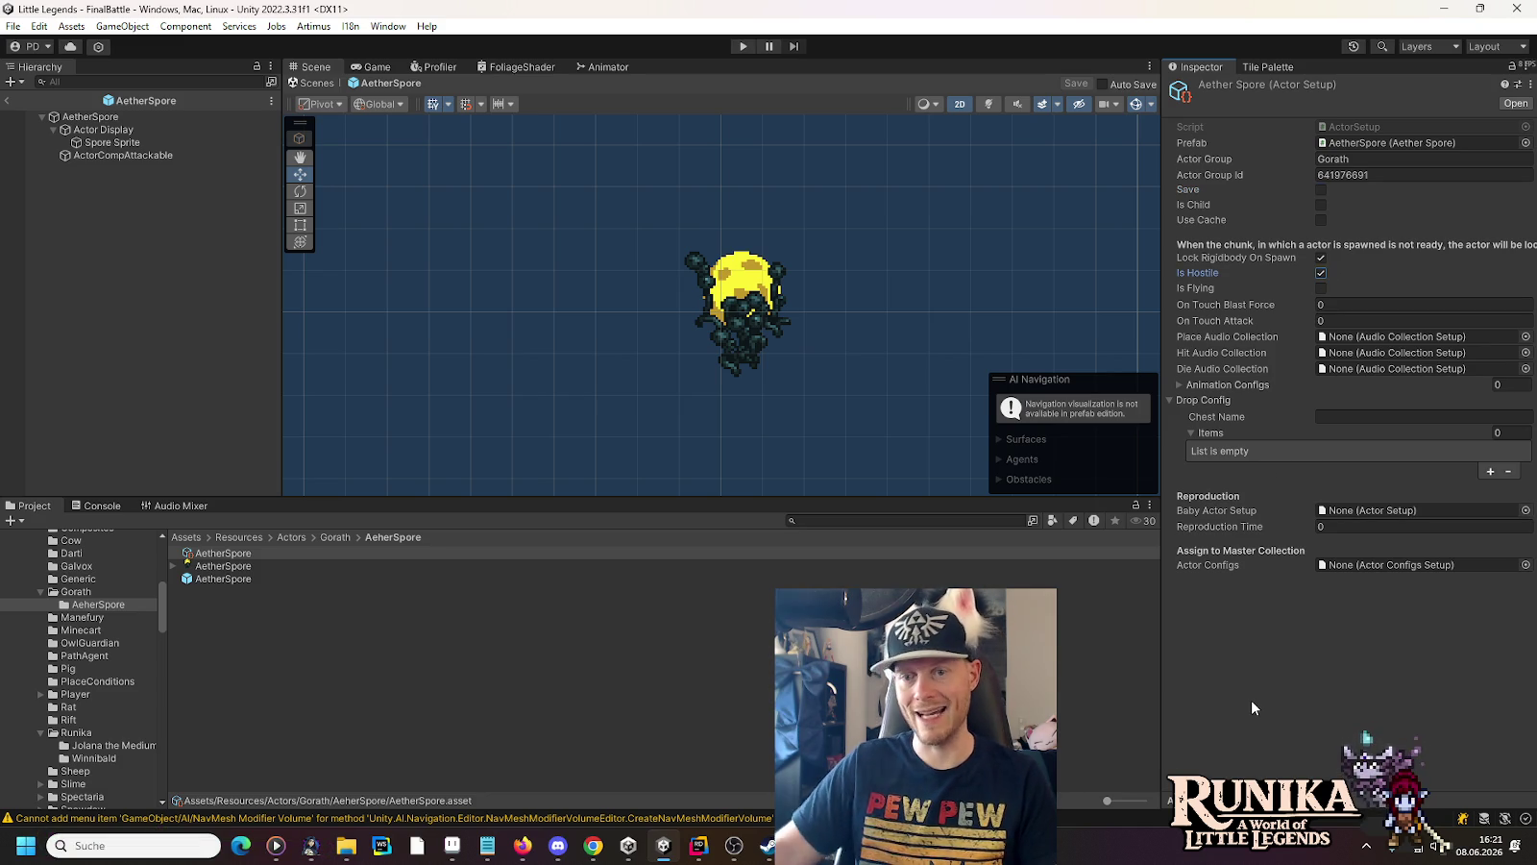
{"action": "left_click", "coordinate": [1512, 570]}
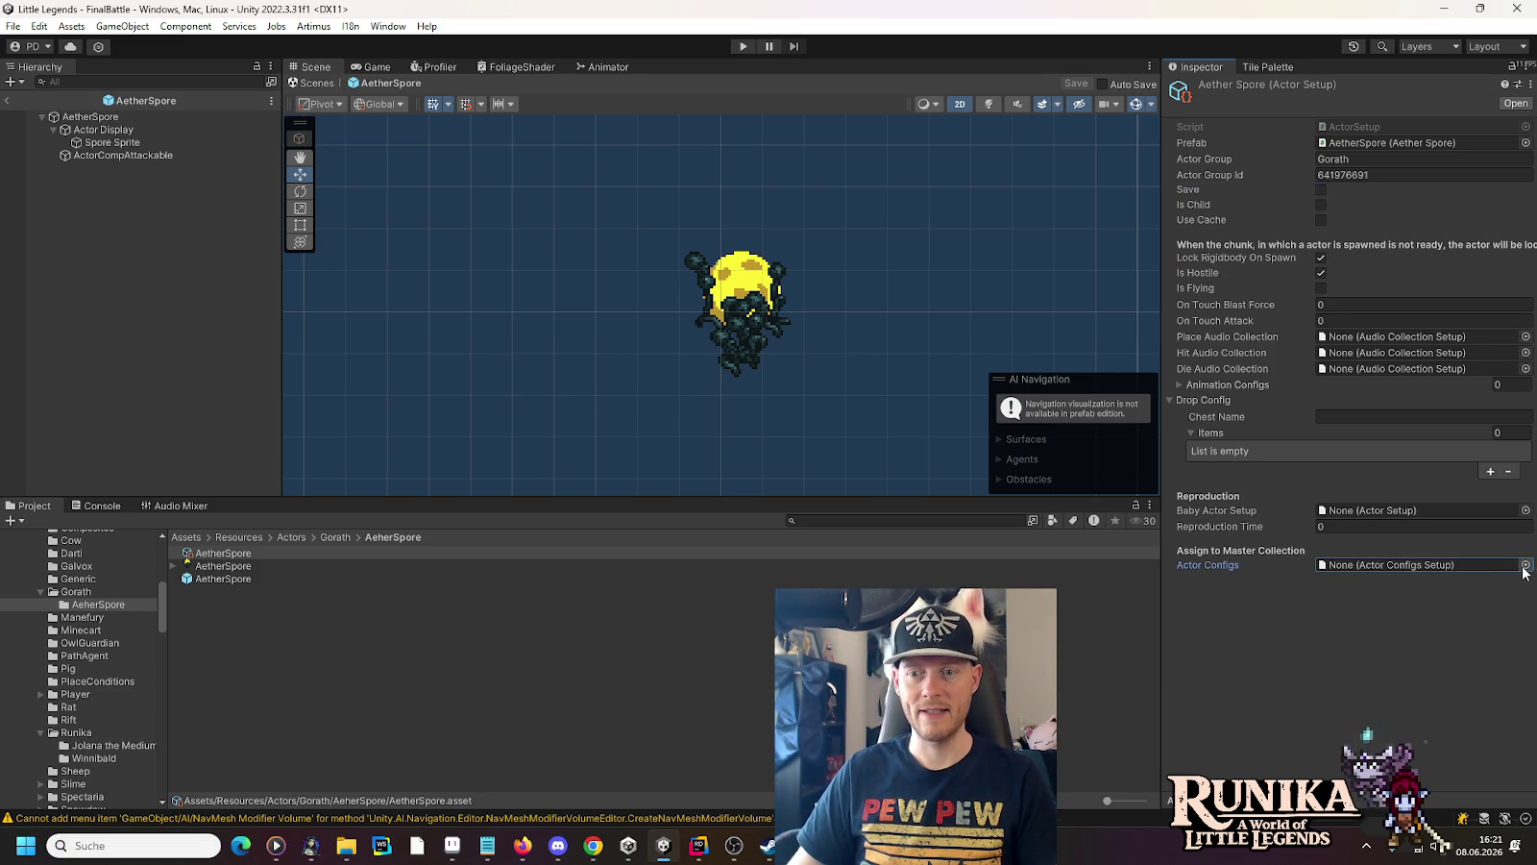
{"action": "left_click", "coordinate": [1525, 565]}
{"action": "double_click", "coordinate": [737, 381]}
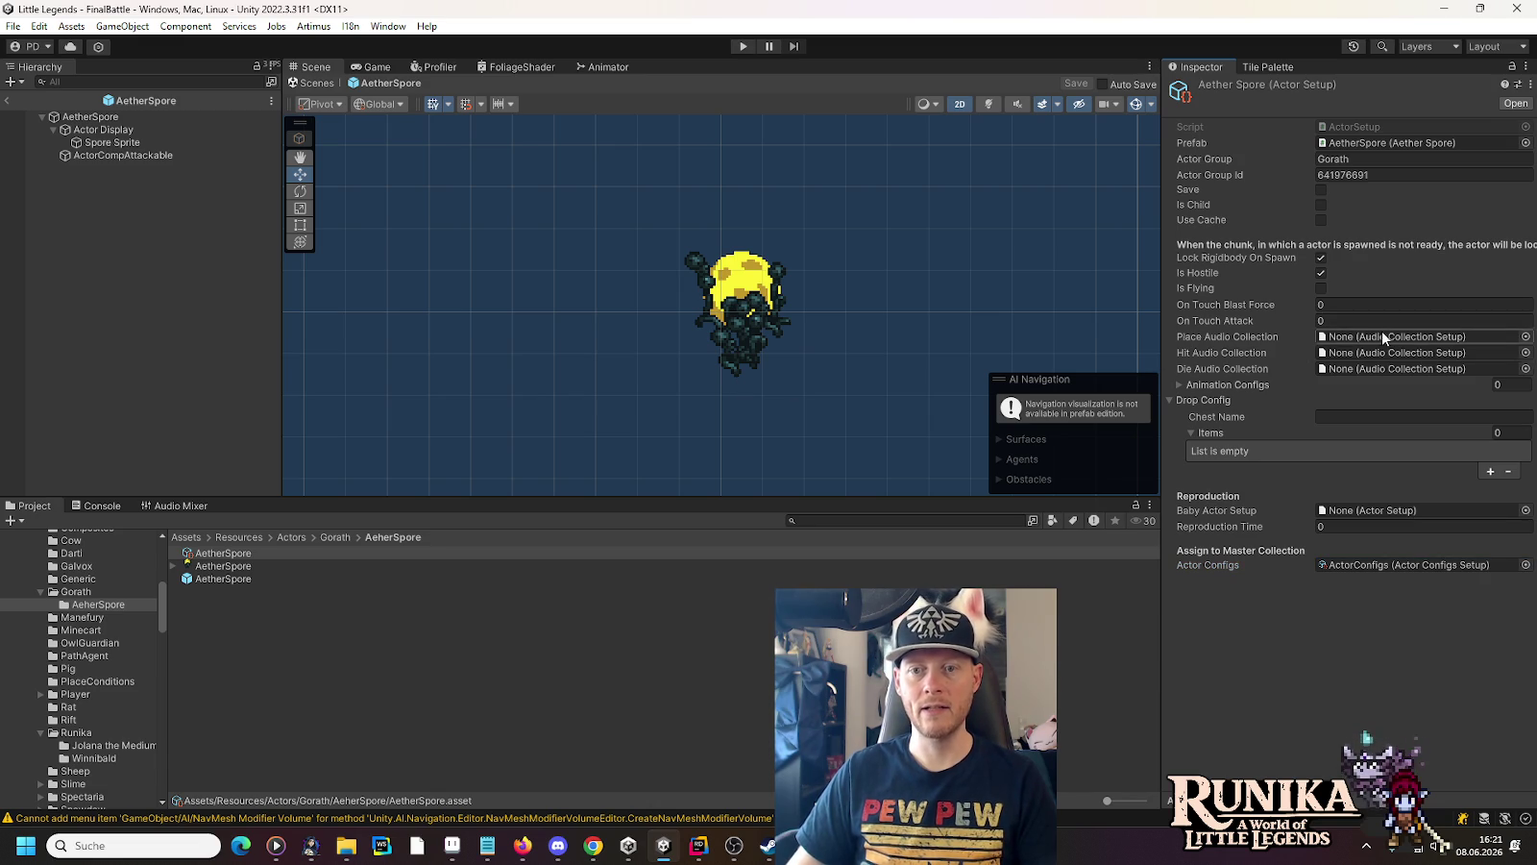
Set Hits to 15, assign Spore Sprite as Sprite Renderer and Sprite 3d, and save the prefab
{"action": "left_click", "coordinate": [89, 118]}
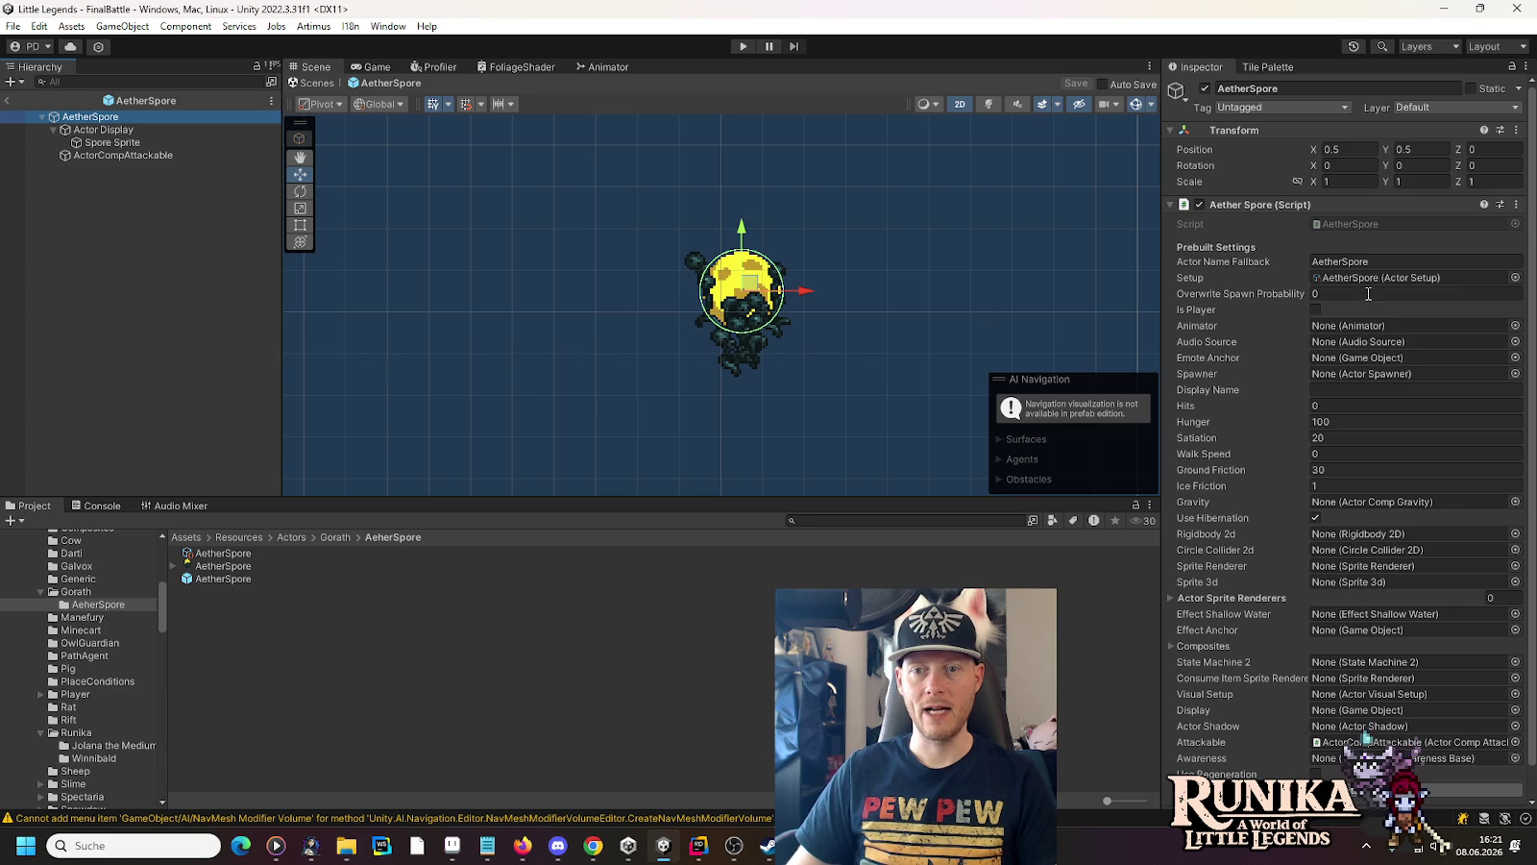
{"action": "left_click", "coordinate": [1355, 408]}
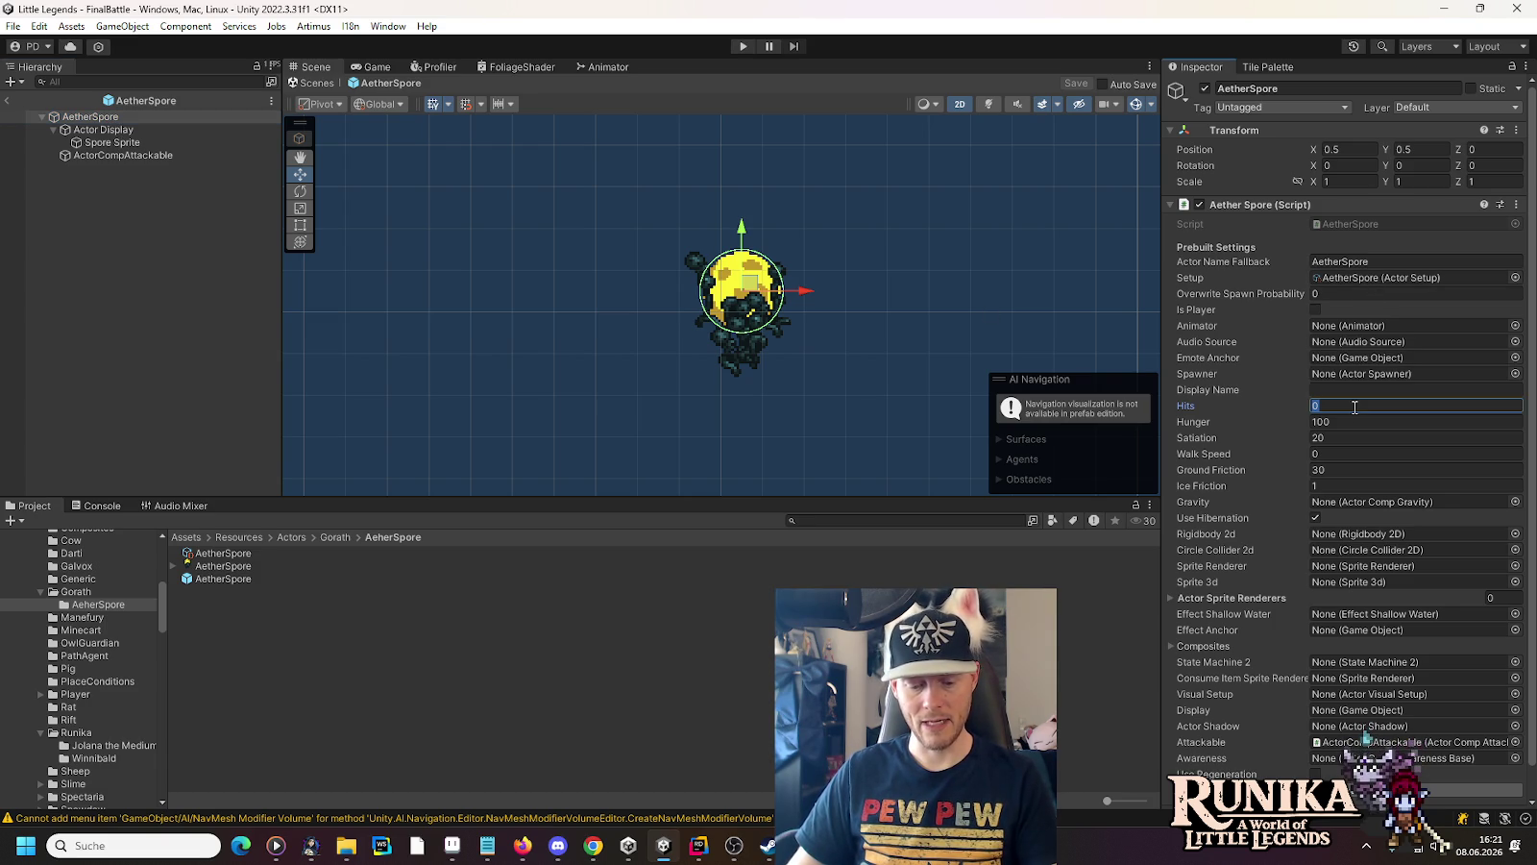
{"action": "type", "text": "15"}
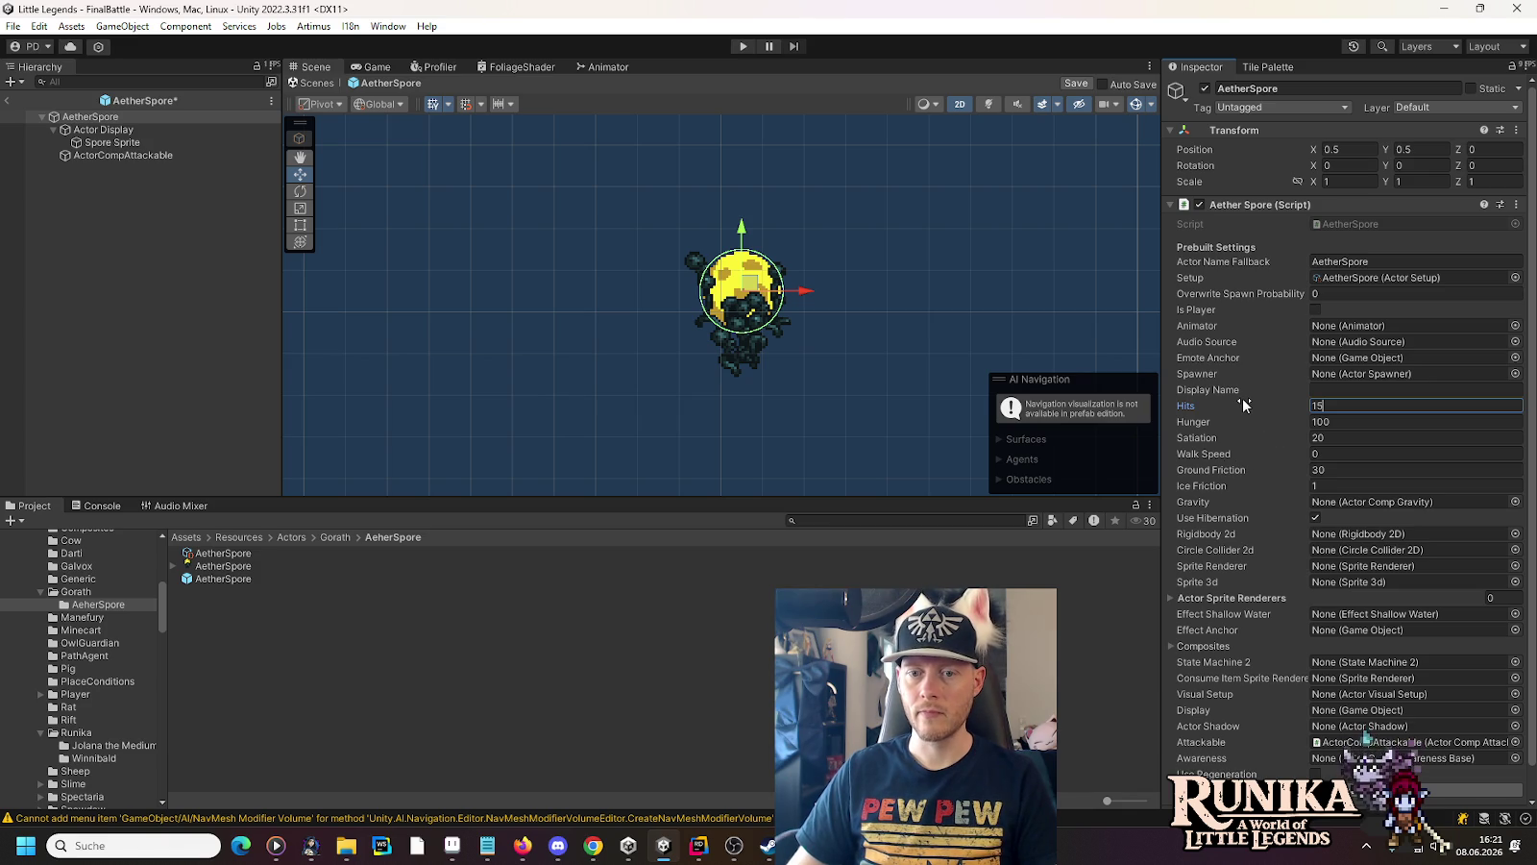
{"action": "scroll", "coordinate": [1242, 398], "scroll_direction": "down", "scroll_amount": 1}
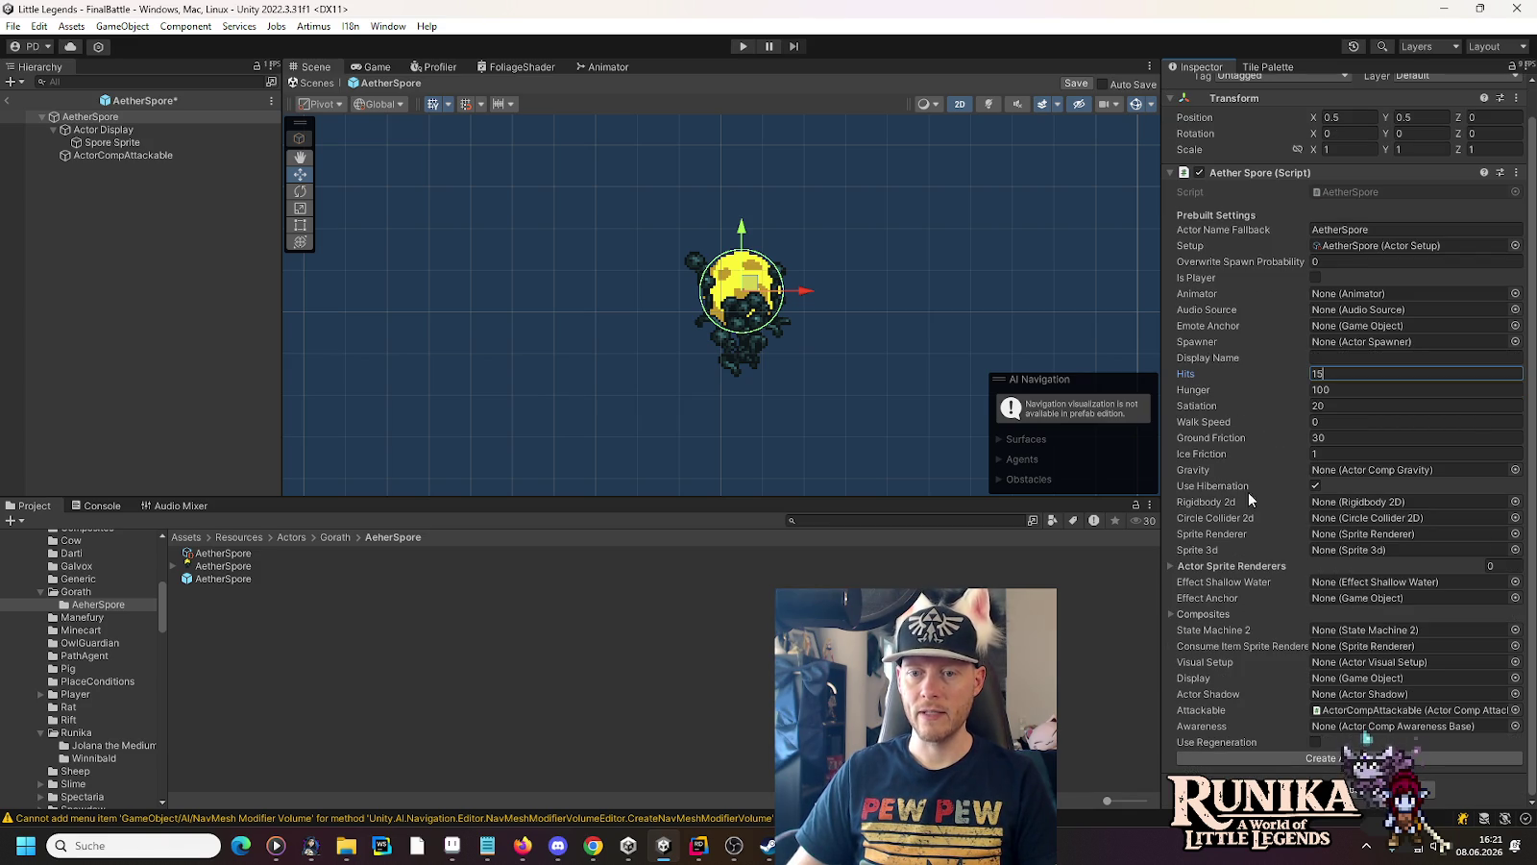
{"action": "mouse_move", "coordinate": [84, 134]}
{"action": "left_mouse_down"}
{"action": "mouse_move", "coordinate": [88, 152]}
{"action": "mouse_move", "coordinate": [1374, 555]}
{"action": "mouse_move", "coordinate": [1350, 534]}
{"action": "left_mouse_up"}
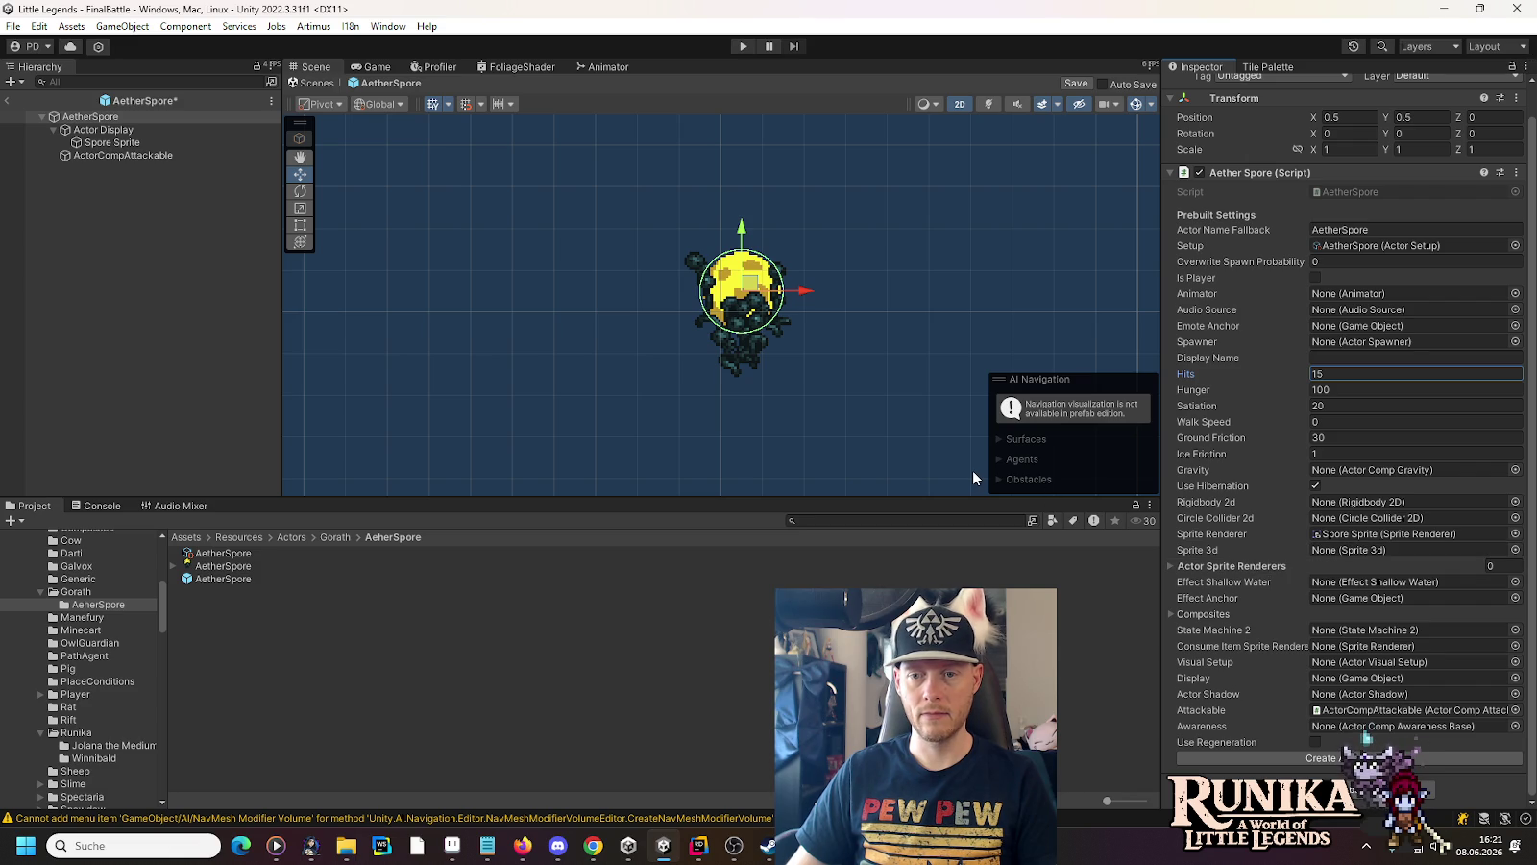
{"action": "mouse_move", "coordinate": [149, 142]}
{"action": "left_mouse_down"}
{"action": "mouse_move", "coordinate": [184, 168]}
{"action": "mouse_move", "coordinate": [1374, 550]}
{"action": "left_mouse_up"}
{"action": "left_click_drag", "start_coordinate": [1173, 571], "coordinate": [1173, 571]}
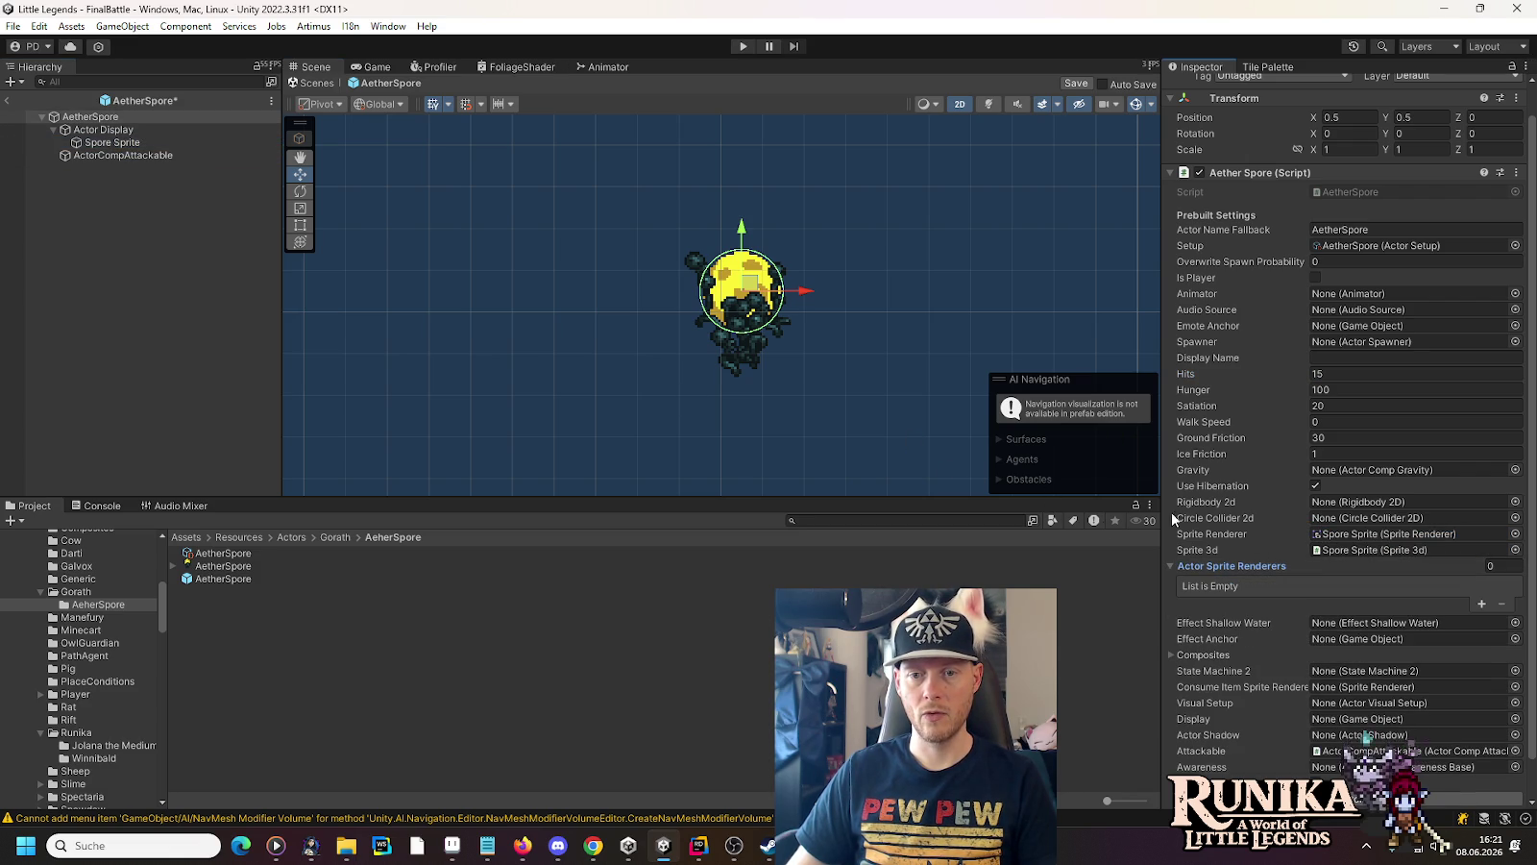
{"action": "left_click", "coordinate": [1169, 566]}
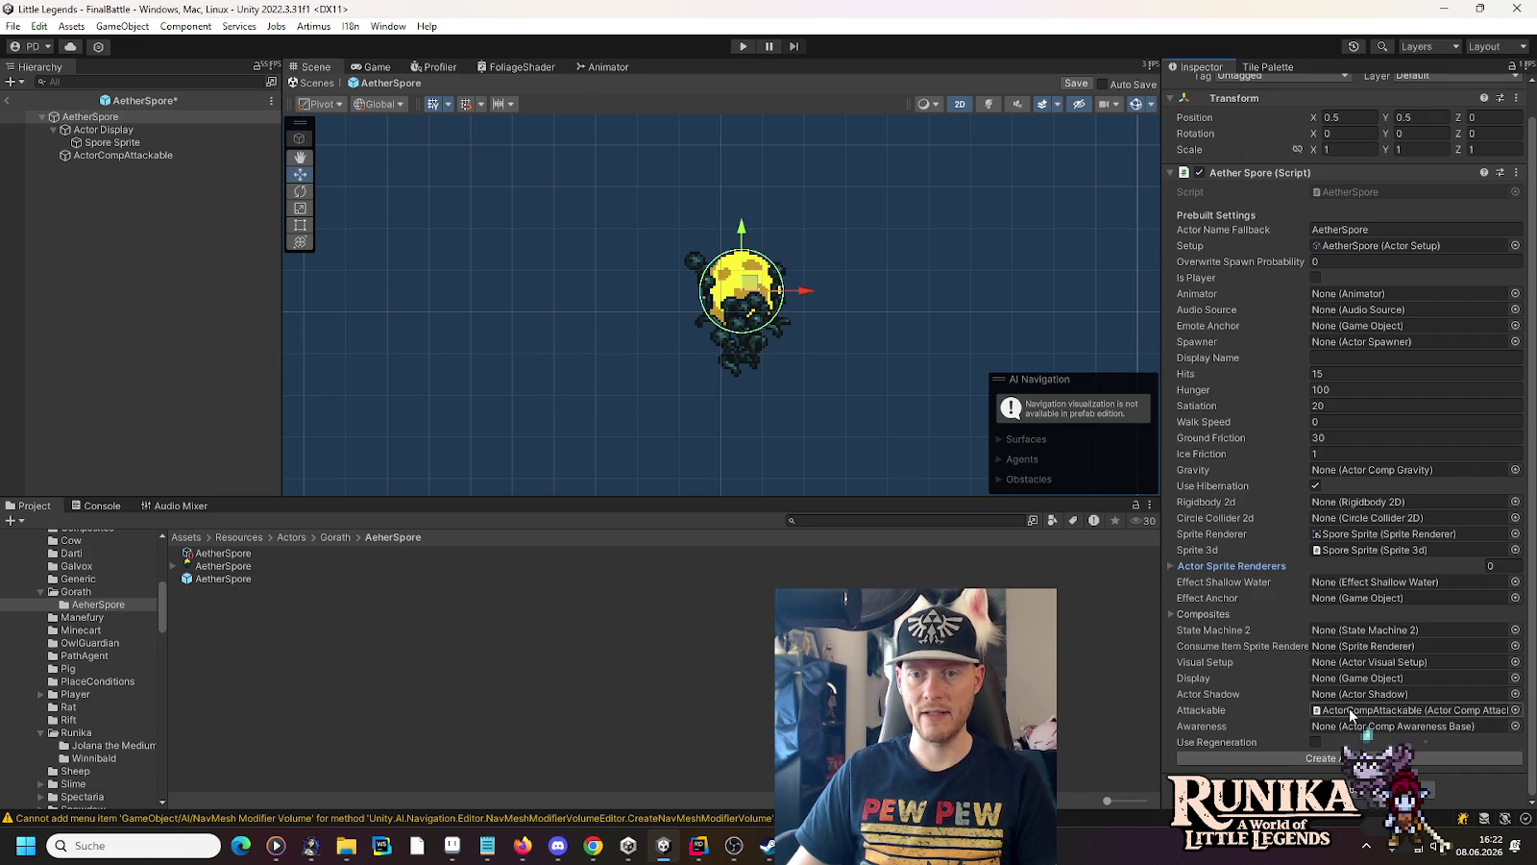
{"action": "key", "text": "ctrl+s"}
Back in the scene, shift RiftPlate (19) right and add two duplicated plates at the right edge
{"action": "left_click", "coordinate": [2, 100]}
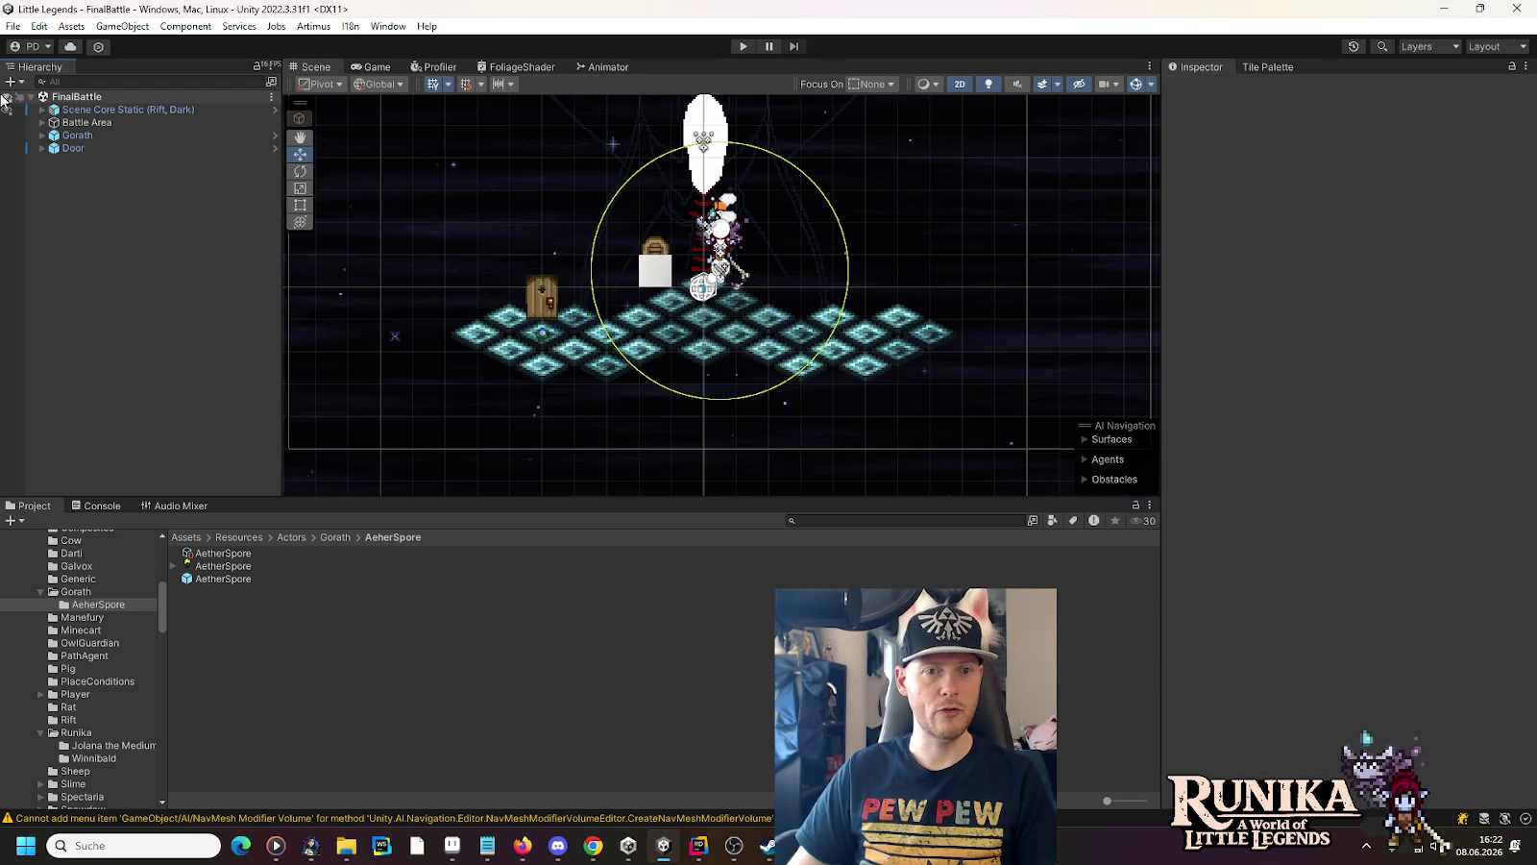
{"action": "scroll", "coordinate": [614, 385], "scroll_direction": "up", "scroll_amount": 3}
{"action": "left_click", "coordinate": [615, 386]}
{"action": "mouse_move", "coordinate": [615, 386]}
{"action": "left_mouse_down"}
{"action": "mouse_move", "coordinate": [757, 397]}
{"action": "mouse_move", "coordinate": [595, 394]}
{"action": "left_mouse_up"}
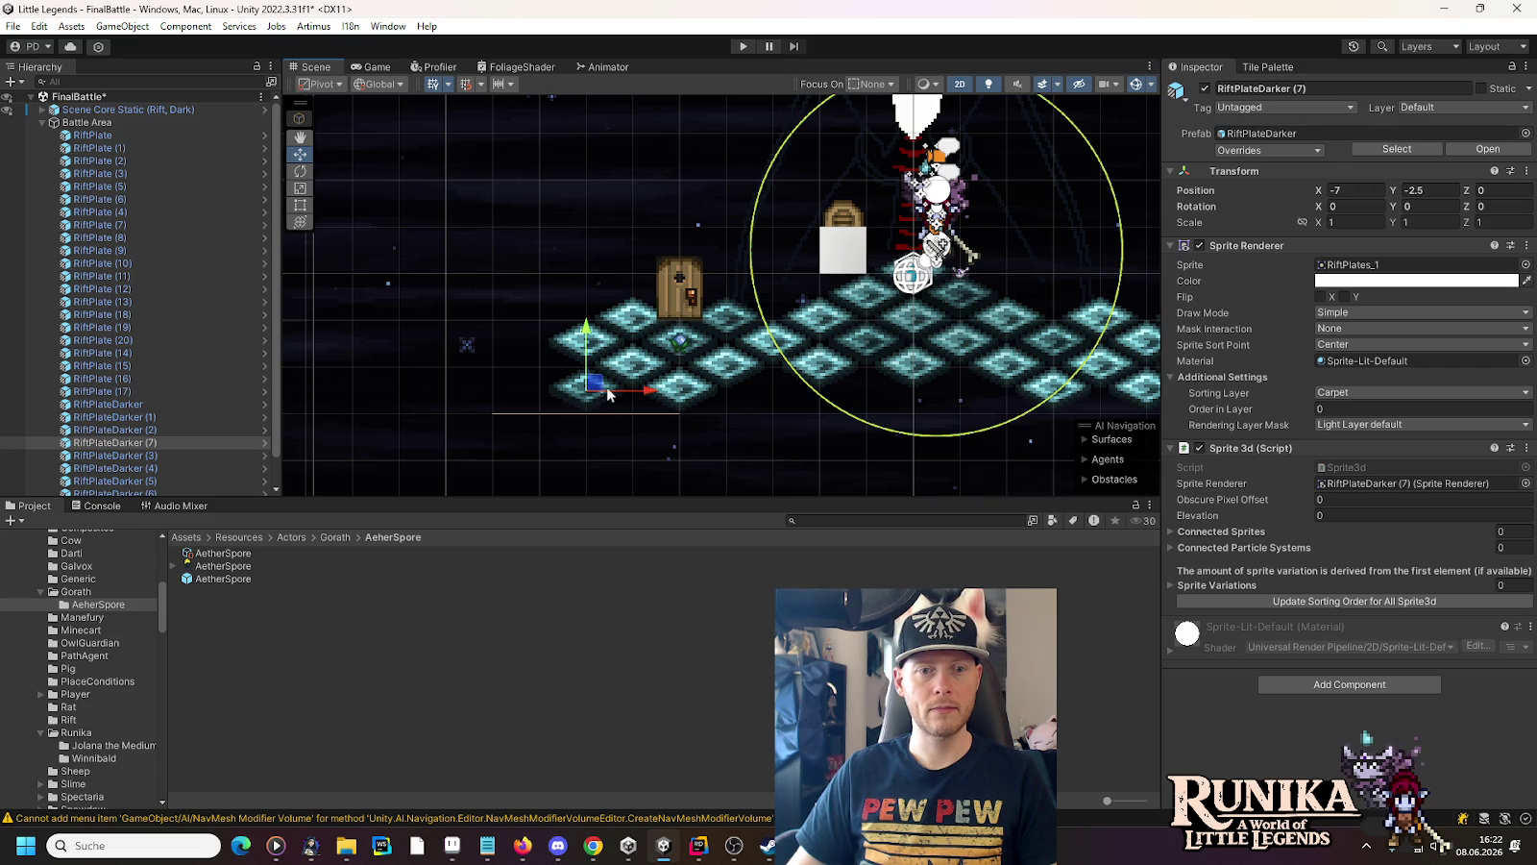
{"action": "left_click_drag", "start_coordinate": [946, 334], "coordinate": [575, 333]}
{"action": "left_click", "coordinate": [683, 383]}
{"action": "left_click_drag", "start_coordinate": [728, 382], "coordinate": [914, 392]}
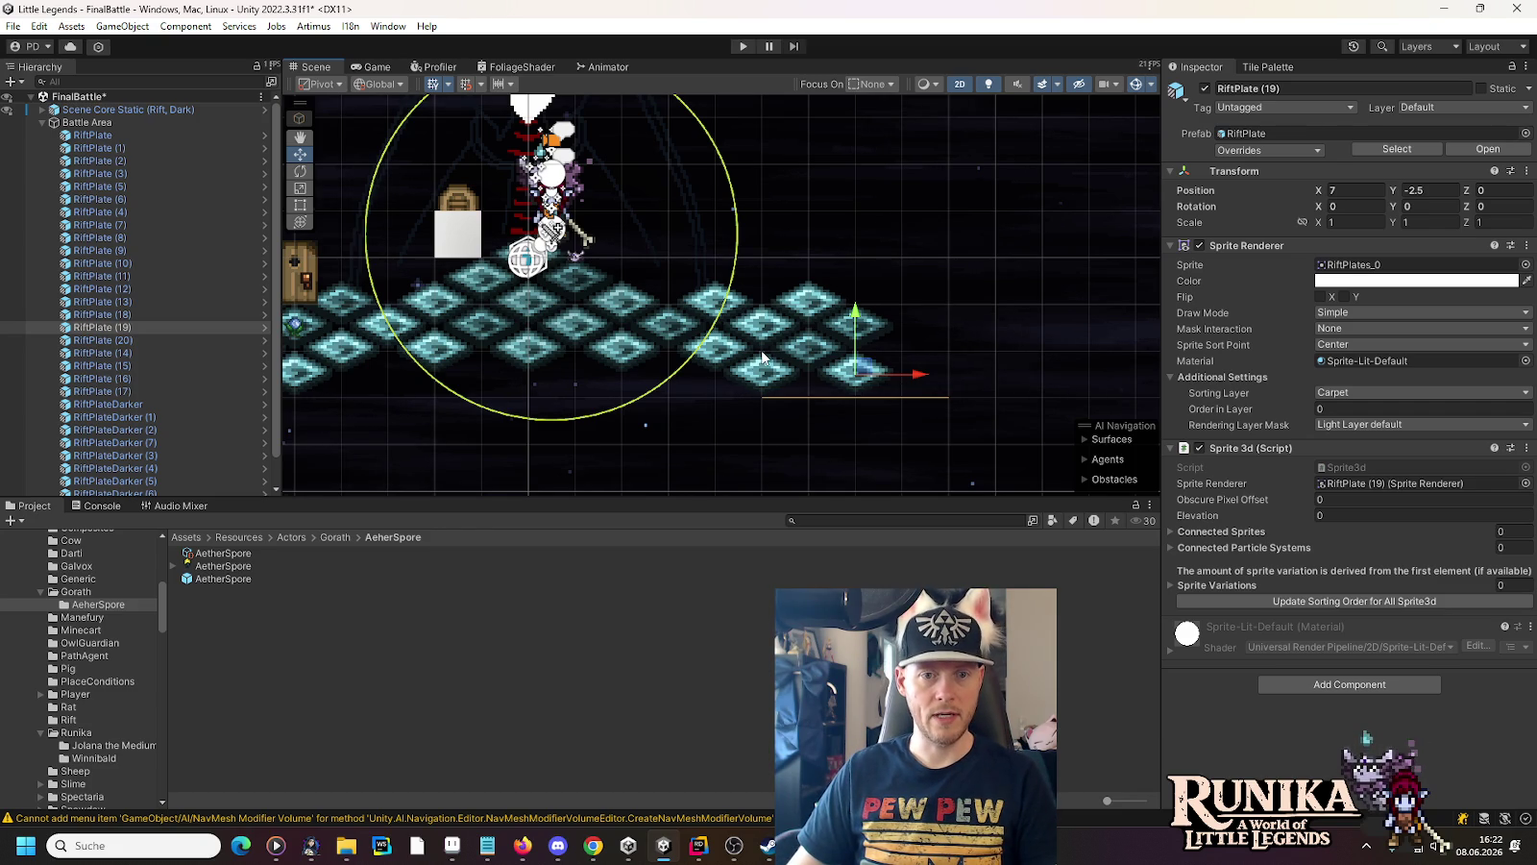
{"action": "key", "text": "ctrl+d"}
{"action": "mouse_move", "coordinate": [867, 379]}
{"action": "left_mouse_down"}
{"action": "mouse_move", "coordinate": [887, 346]}
{"action": "mouse_move", "coordinate": [918, 346]}
{"action": "left_mouse_up"}
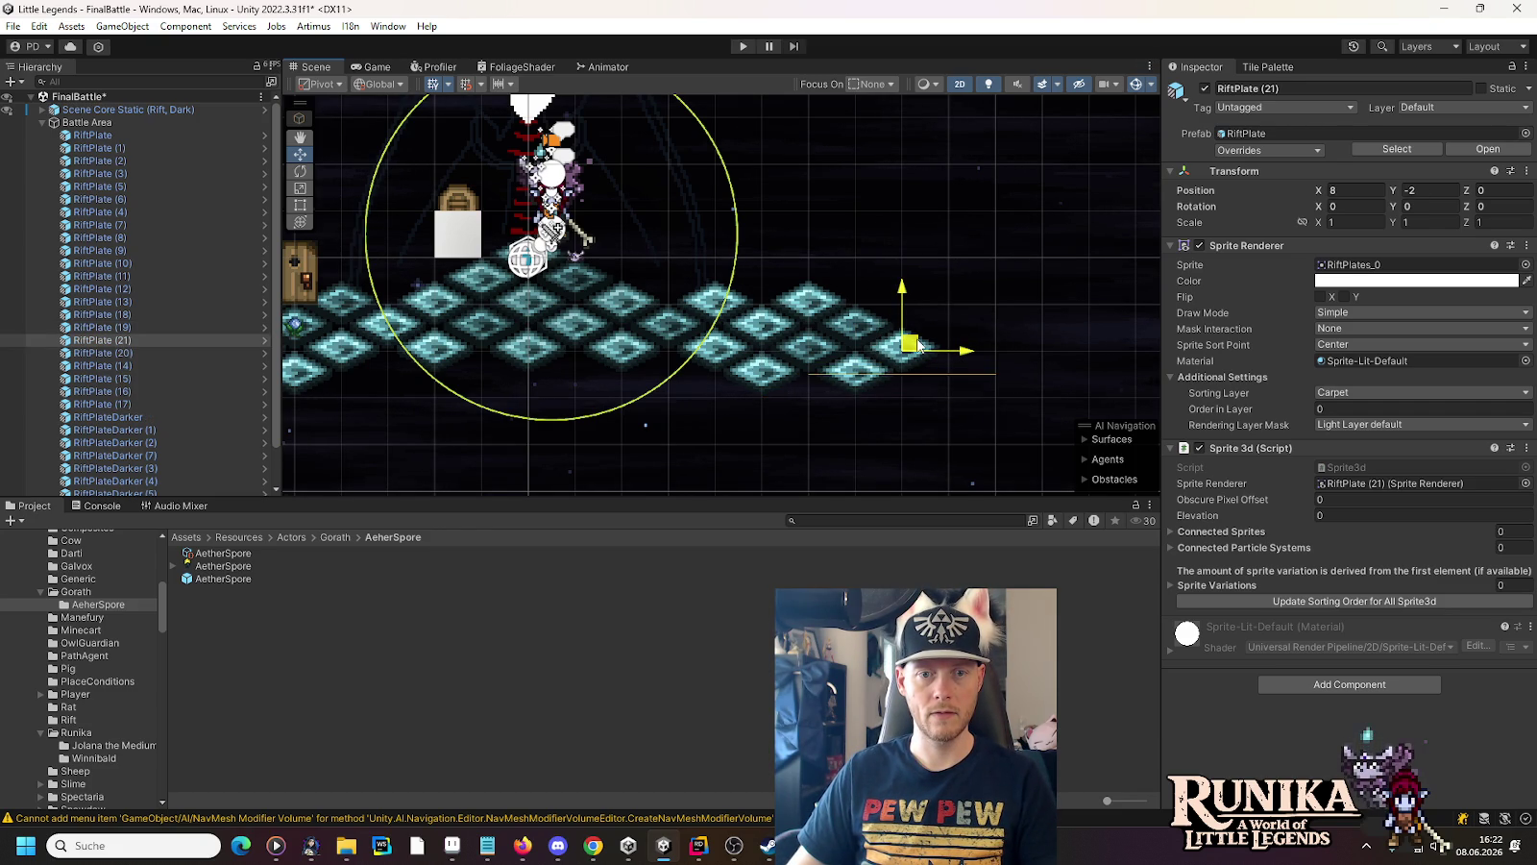
{"action": "key", "text": "ctrl+d"}
{"action": "left_click_drag", "start_coordinate": [909, 344], "coordinate": [905, 306]}
Duplicate a darker plate and RiftPlate (13) to fill out the floor's right end
{"action": "left_click", "coordinate": [805, 361]}
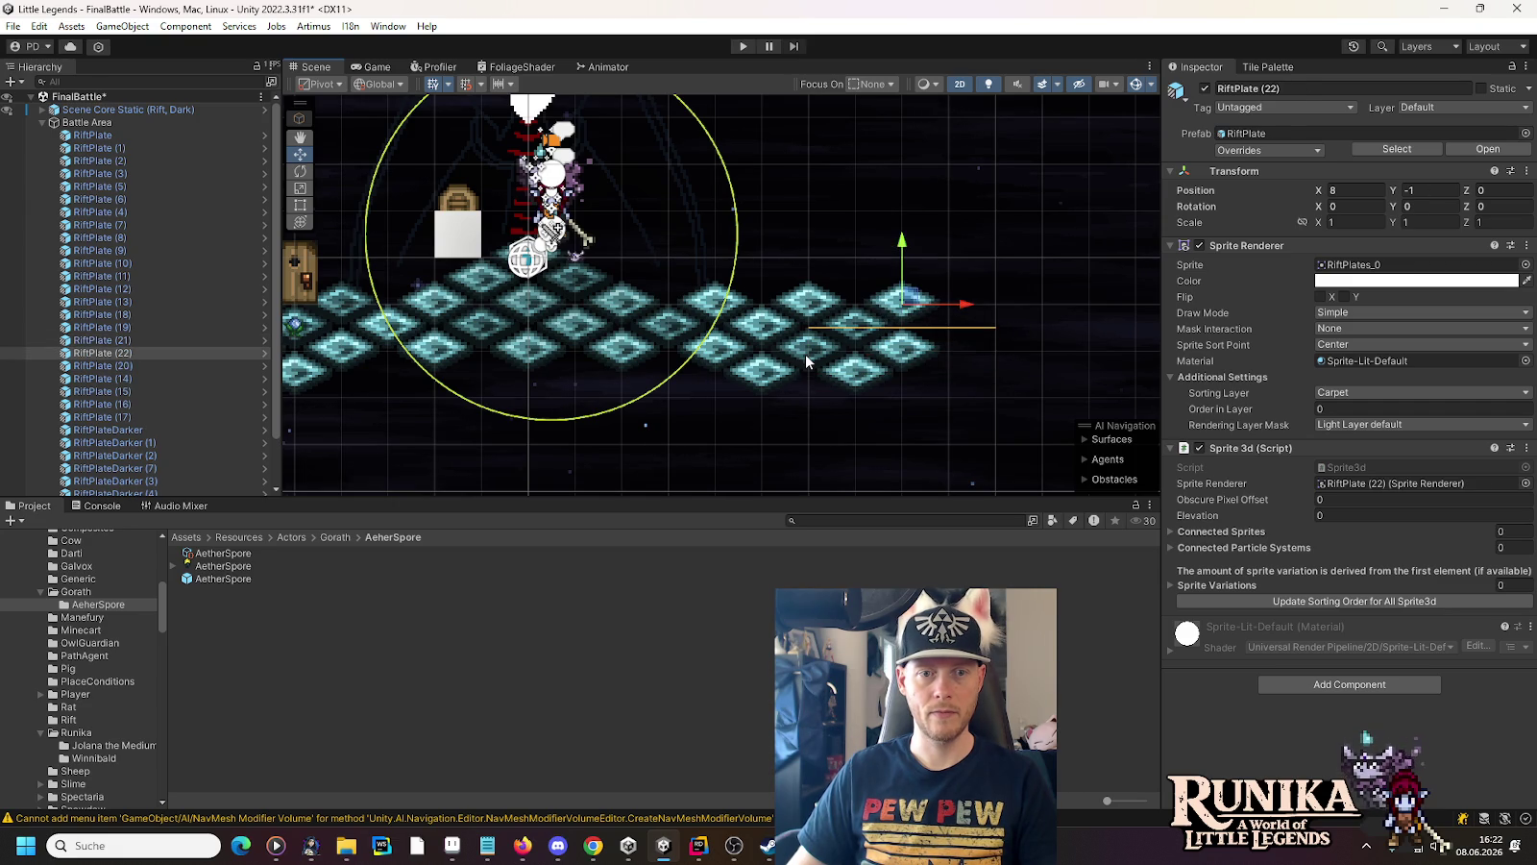
{"action": "key", "text": "ctrl+d"}
{"action": "left_click_drag", "start_coordinate": [817, 344], "coordinate": [961, 320]}
{"action": "left_click", "coordinate": [817, 303]}
{"action": "key", "text": "ctrl+d"}
{"action": "mouse_move", "coordinate": [817, 303]}
{"action": "left_mouse_down"}
{"action": "mouse_move", "coordinate": [858, 267]}
{"action": "mouse_move", "coordinate": [860, 285]}
{"action": "left_mouse_up"}
Move RiftPlate (18) and (20) to the floor's left end and add a duplicated darker plate there
{"action": "left_click", "coordinate": [758, 382]}
{"action": "mouse_move", "coordinate": [814, 382]}
{"action": "left_mouse_down"}
{"action": "mouse_move", "coordinate": [1091, 386]}
{"action": "mouse_move", "coordinate": [646, 379]}
{"action": "left_mouse_up"}
{"action": "left_click_drag", "start_coordinate": [863, 396], "coordinate": [930, 384]}
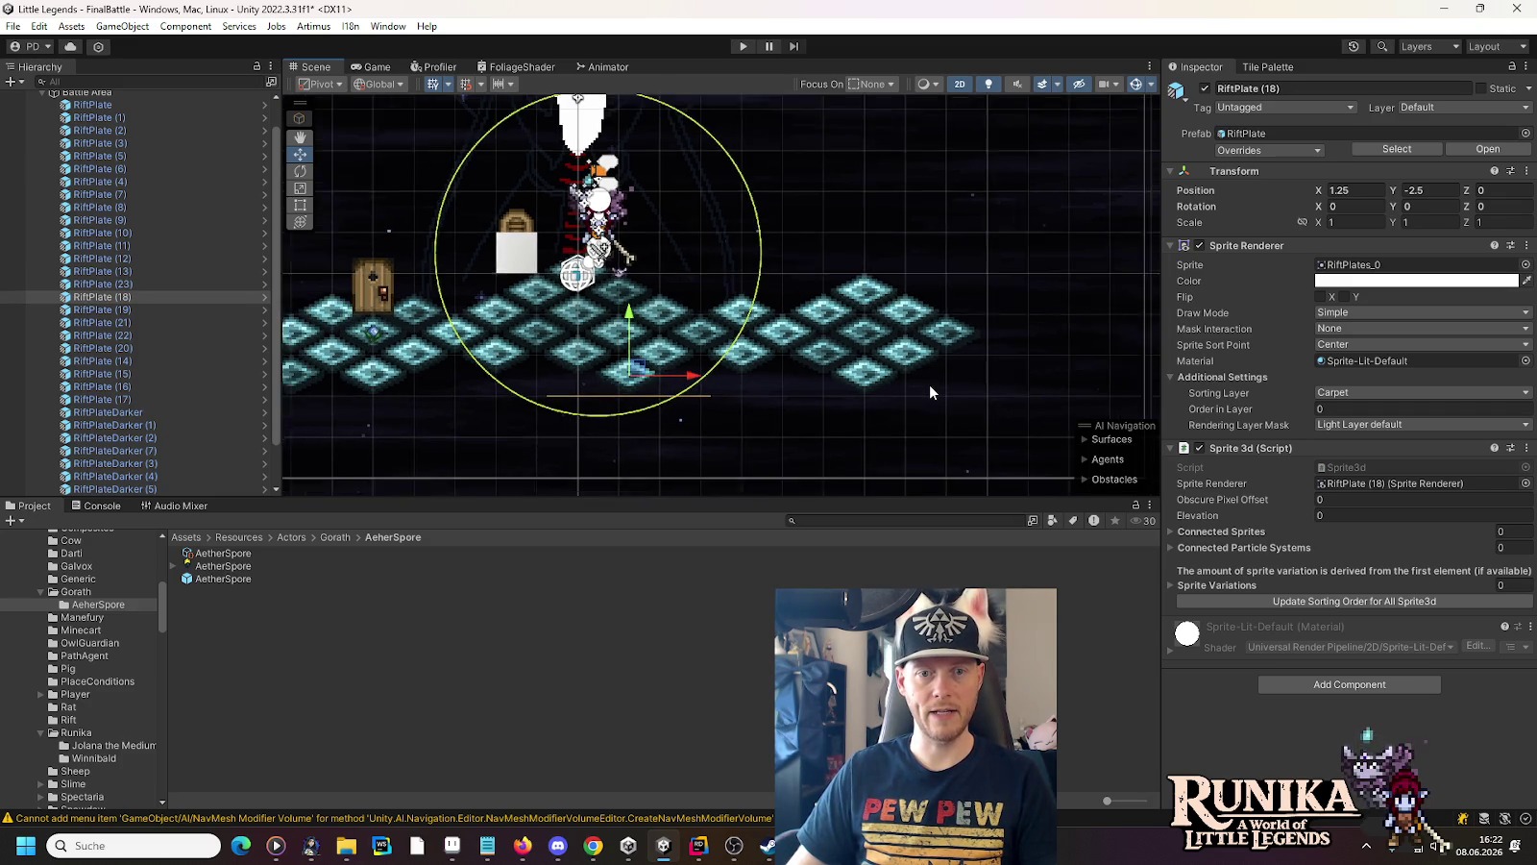
{"action": "left_click_drag", "start_coordinate": [731, 392], "coordinate": [1020, 400]}
{"action": "mouse_move", "coordinate": [928, 371]}
{"action": "left_mouse_down"}
{"action": "mouse_move", "coordinate": [601, 348]}
{"action": "mouse_move", "coordinate": [515, 357]}
{"action": "mouse_move", "coordinate": [580, 358]}
{"action": "mouse_move", "coordinate": [565, 357]}
{"action": "left_mouse_up"}
{"action": "mouse_move", "coordinate": [684, 392]}
{"action": "left_mouse_down"}
{"action": "mouse_move", "coordinate": [594, 393]}
{"action": "mouse_move", "coordinate": [590, 357]}
{"action": "mouse_move", "coordinate": [507, 277]}
{"action": "mouse_move", "coordinate": [527, 278]}
{"action": "mouse_move", "coordinate": [489, 306]}
{"action": "left_mouse_up"}
{"action": "left_click", "coordinate": [592, 373]}
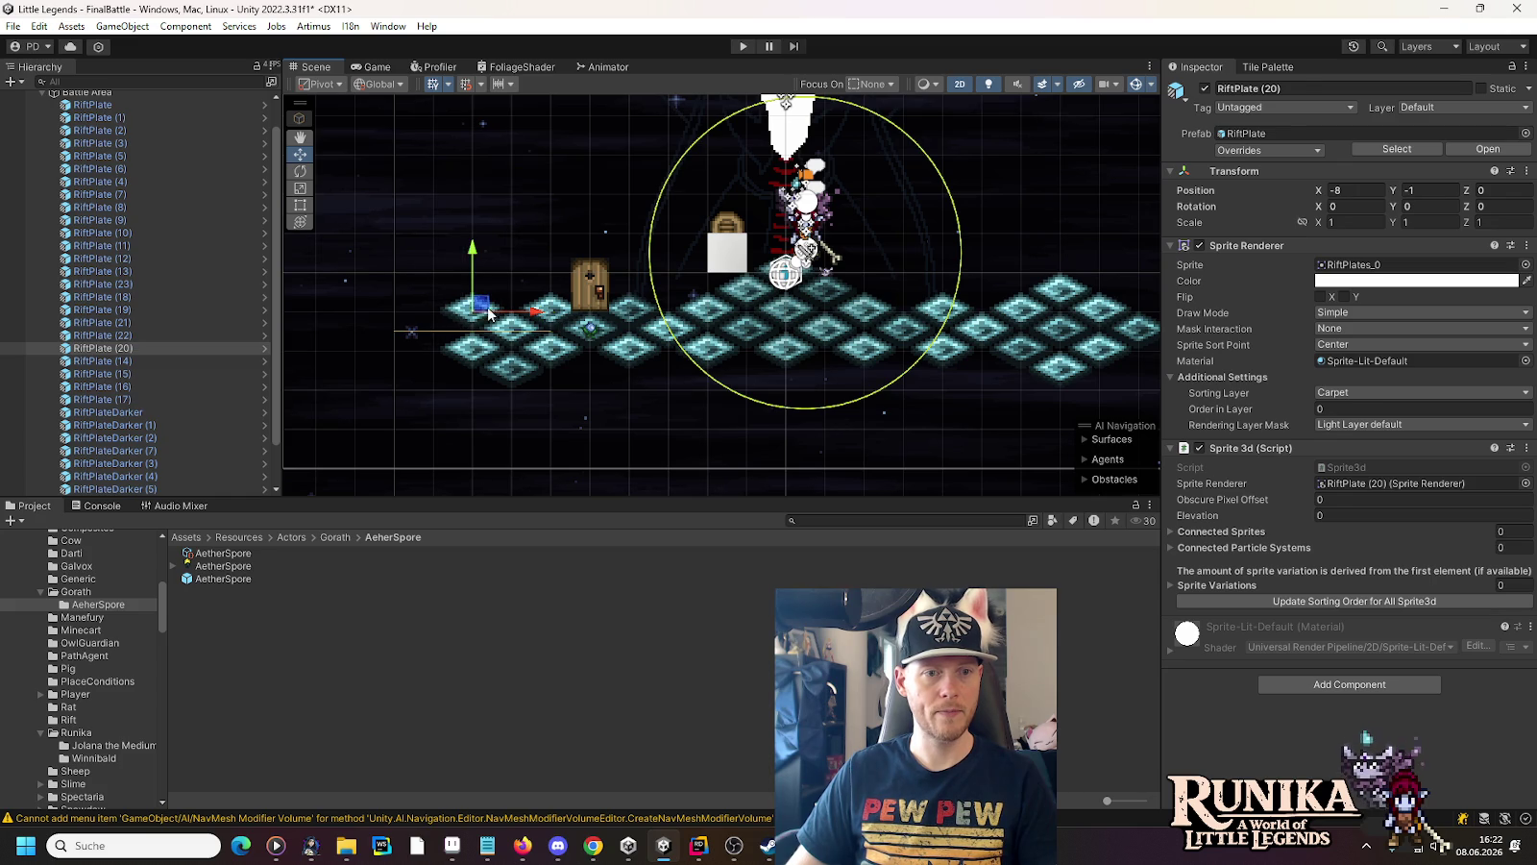
{"action": "left_click", "coordinate": [517, 384]}
{"action": "key", "text": "ctrl+d"}
{"action": "mouse_move", "coordinate": [517, 385]}
{"action": "left_mouse_down"}
{"action": "mouse_move", "coordinate": [505, 306]}
{"action": "mouse_move", "coordinate": [434, 327]}
{"action": "left_mouse_up"}
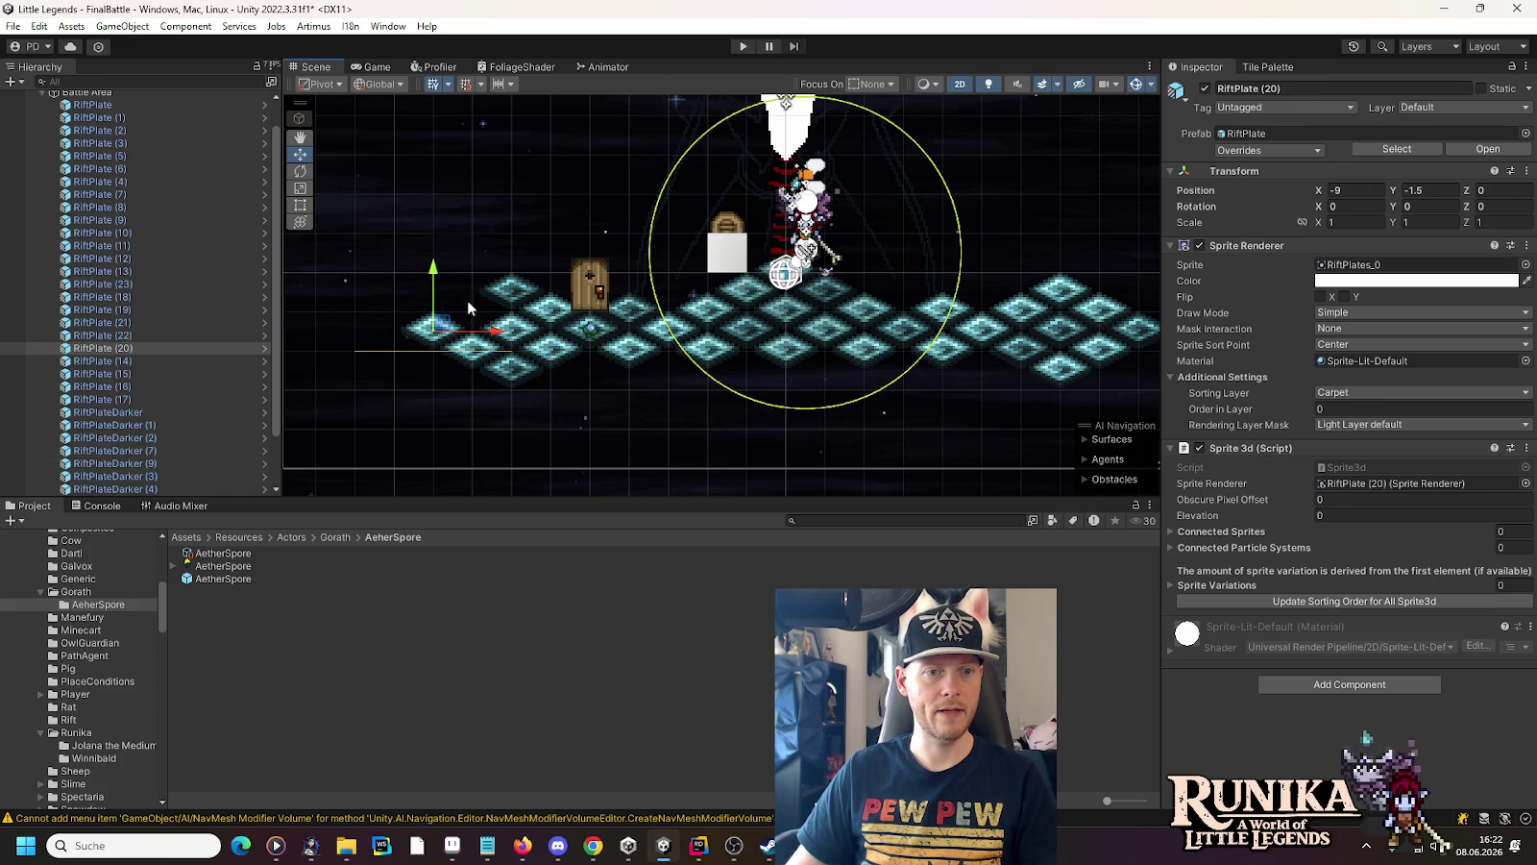
{"action": "left_click", "coordinate": [520, 288]}
{"action": "mouse_move", "coordinate": [520, 288]}
{"action": "left_mouse_down"}
{"action": "mouse_move", "coordinate": [469, 315]}
{"action": "mouse_move", "coordinate": [481, 305]}
{"action": "left_mouse_up"}
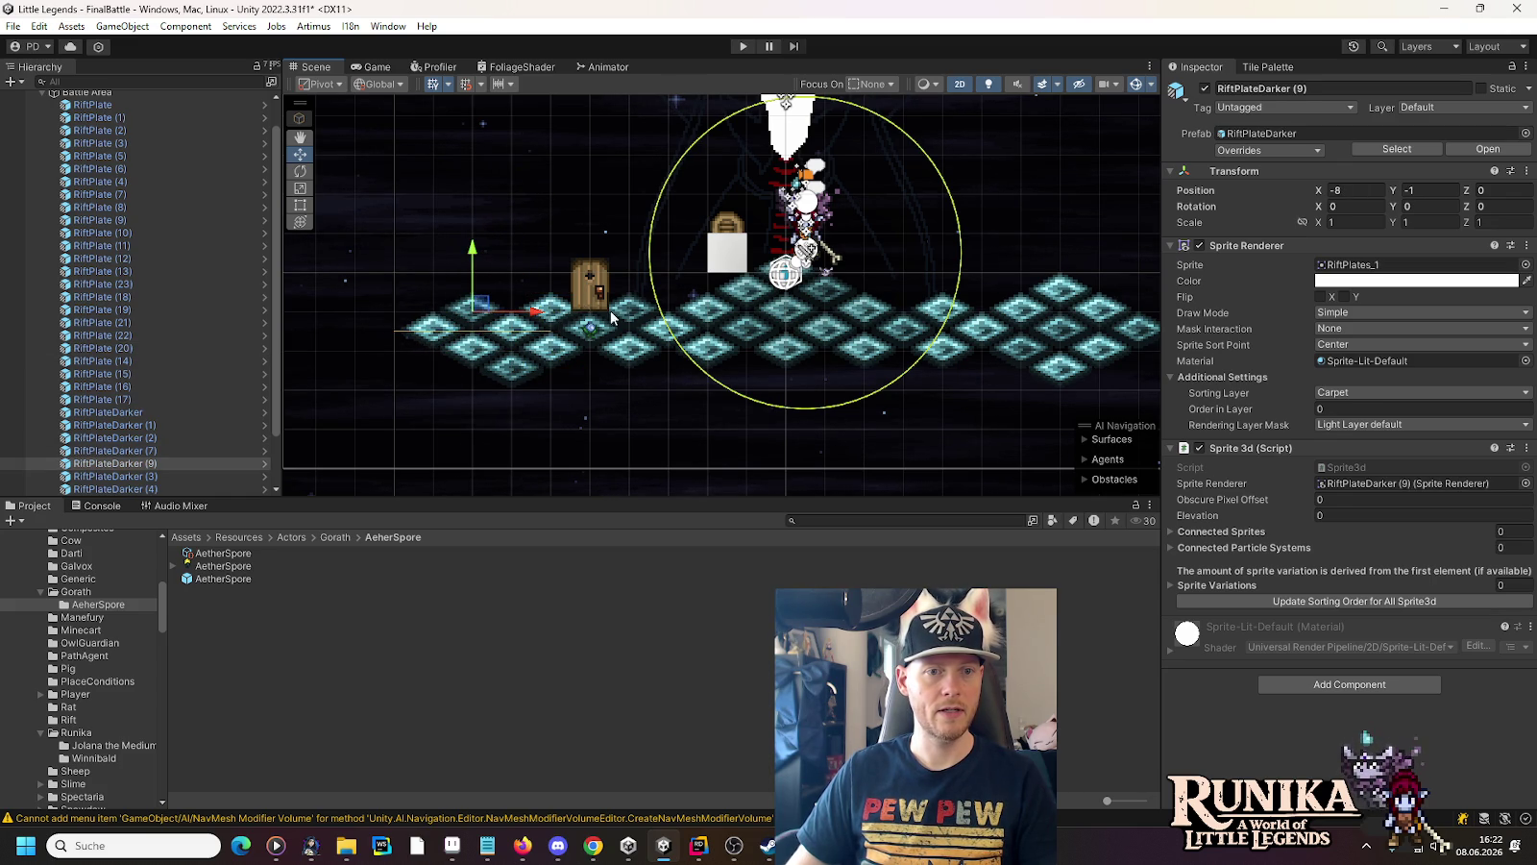
Duplicate RiftPlate (14), a central darker plate and RiftPlate (9) to fill the remaining gaps
{"action": "left_click", "coordinate": [618, 358]}
{"action": "key", "text": "ctrl+d"}
{"action": "mouse_move", "coordinate": [618, 358]}
{"action": "left_mouse_down"}
{"action": "mouse_move", "coordinate": [538, 327]}
{"action": "mouse_move", "coordinate": [543, 343]}
{"action": "left_mouse_up"}
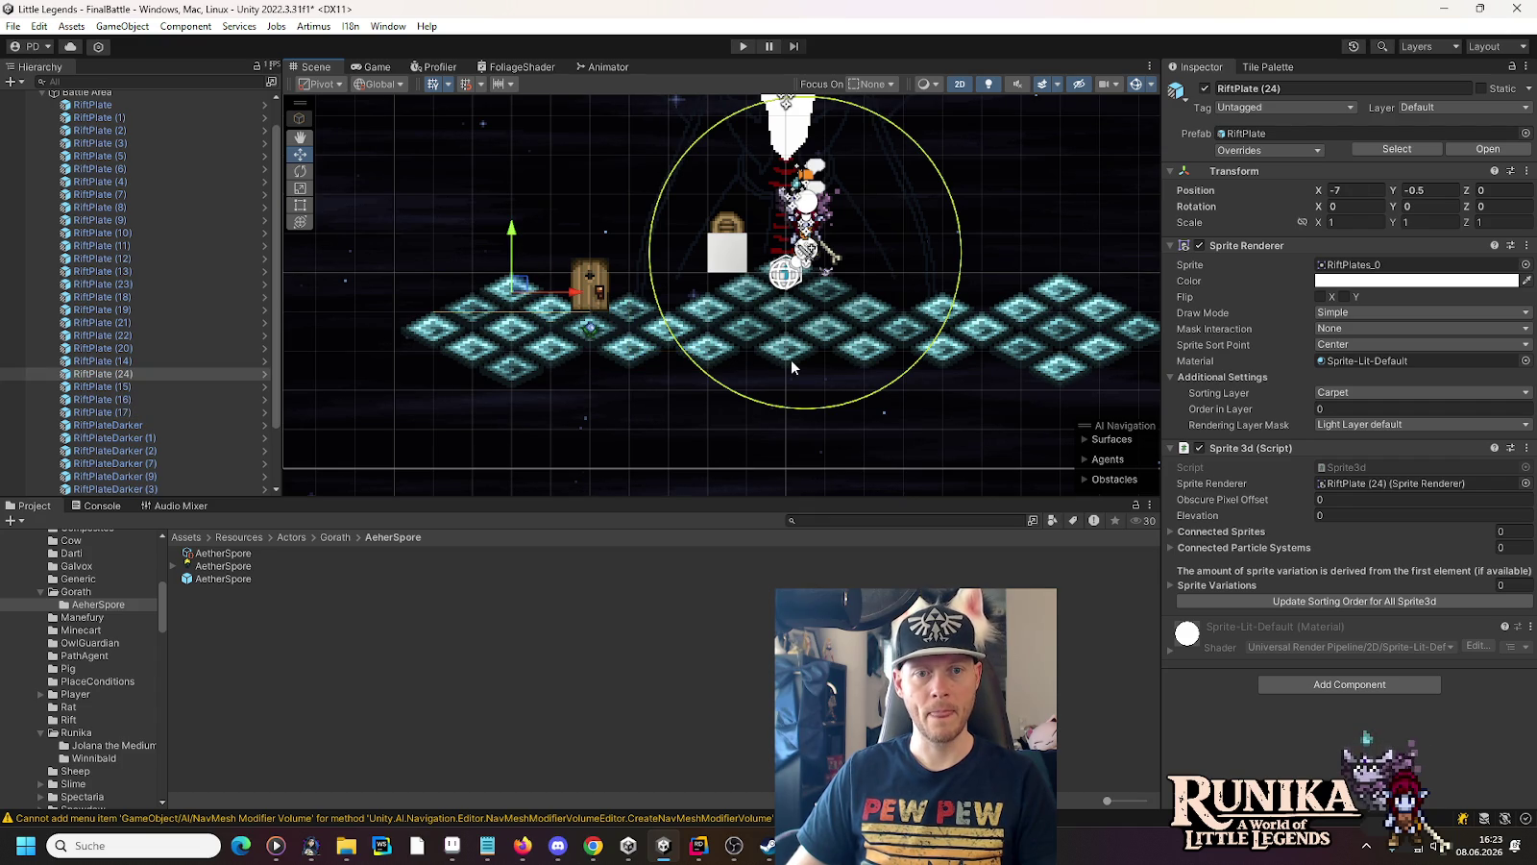
{"action": "left_click", "coordinate": [743, 336]}
{"action": "key", "text": "ctrl+d"}
{"action": "left_click_drag", "start_coordinate": [743, 336], "coordinate": [754, 373]}
{"action": "left_click", "coordinate": [857, 355]}
{"action": "key", "text": "ctrl+d"}
{"action": "left_click_drag", "start_coordinate": [857, 354], "coordinate": [833, 365]}
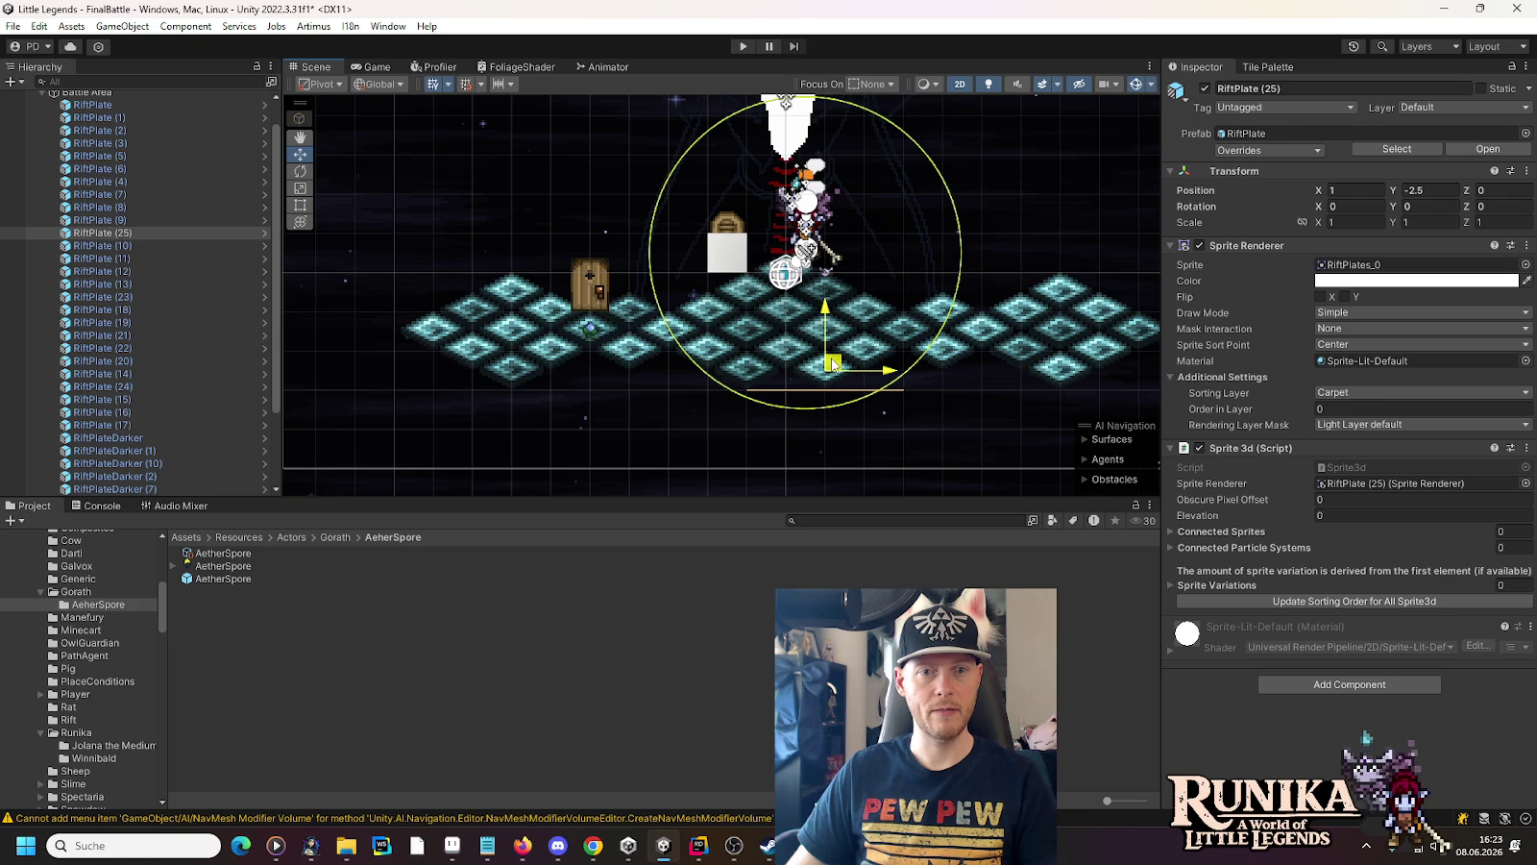
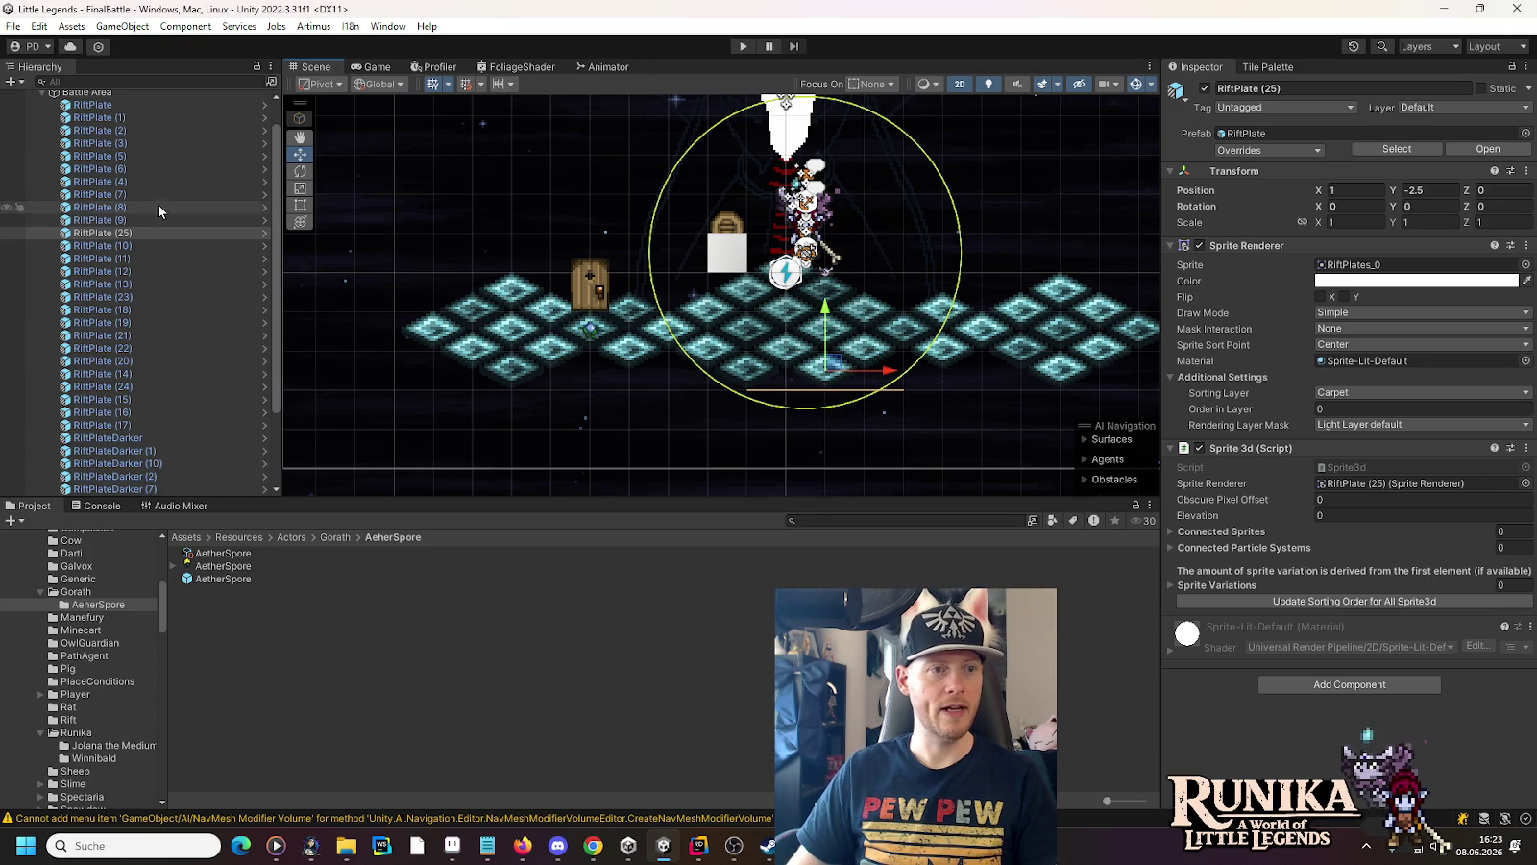
Add an AetherSpore from the Project window and move it to the floor's right end at X 9, Y 0
{"action": "scroll", "coordinate": [116, 192], "scroll_direction": "up", "scroll_amount": 5}
{"action": "left_click", "coordinate": [43, 123]}
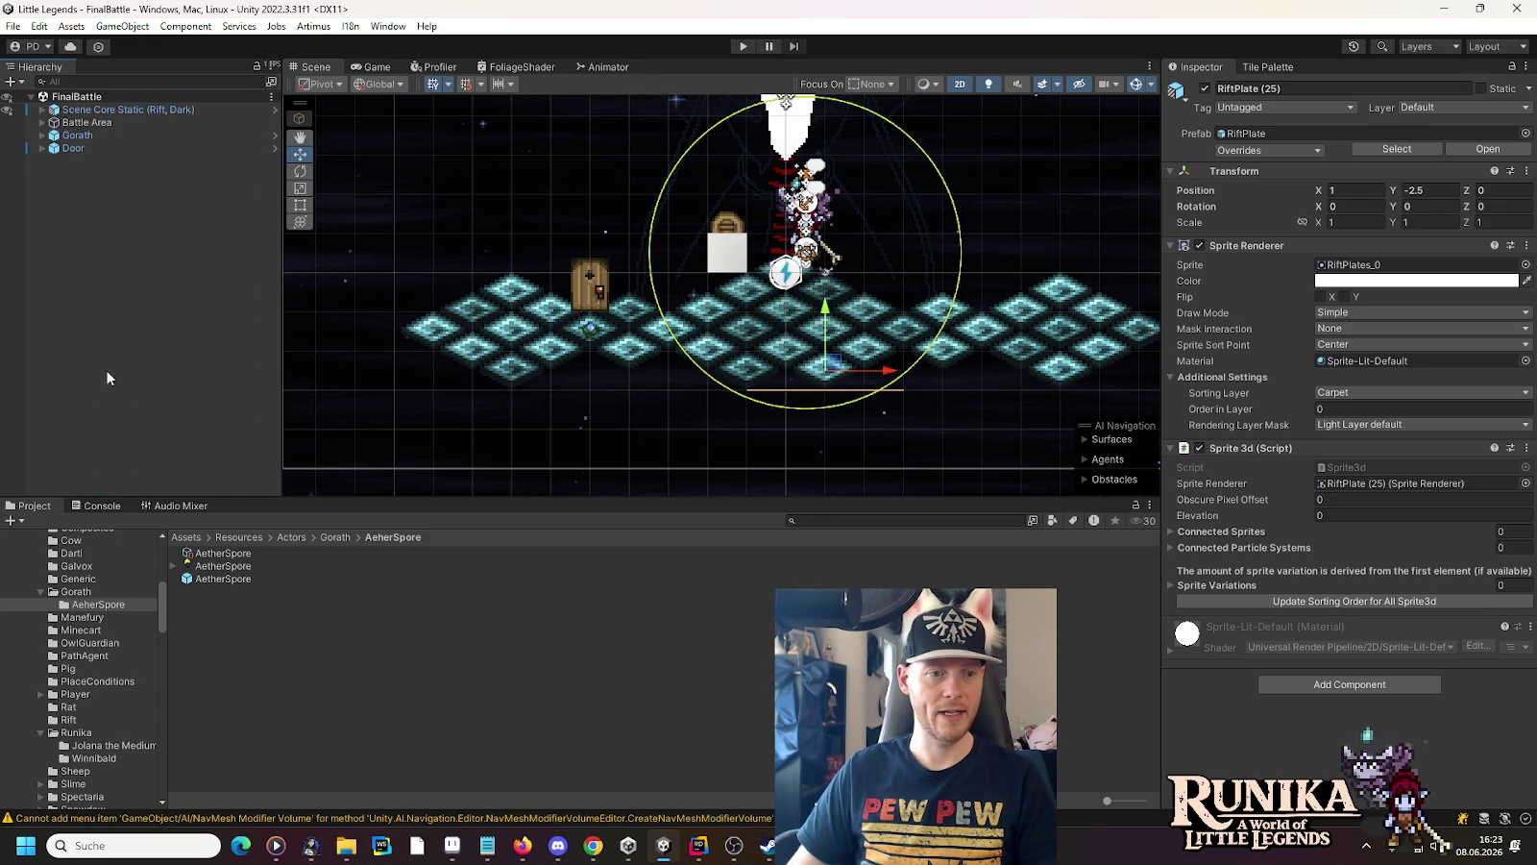
{"action": "left_click_drag", "start_coordinate": [146, 375], "coordinate": [91, 149]}
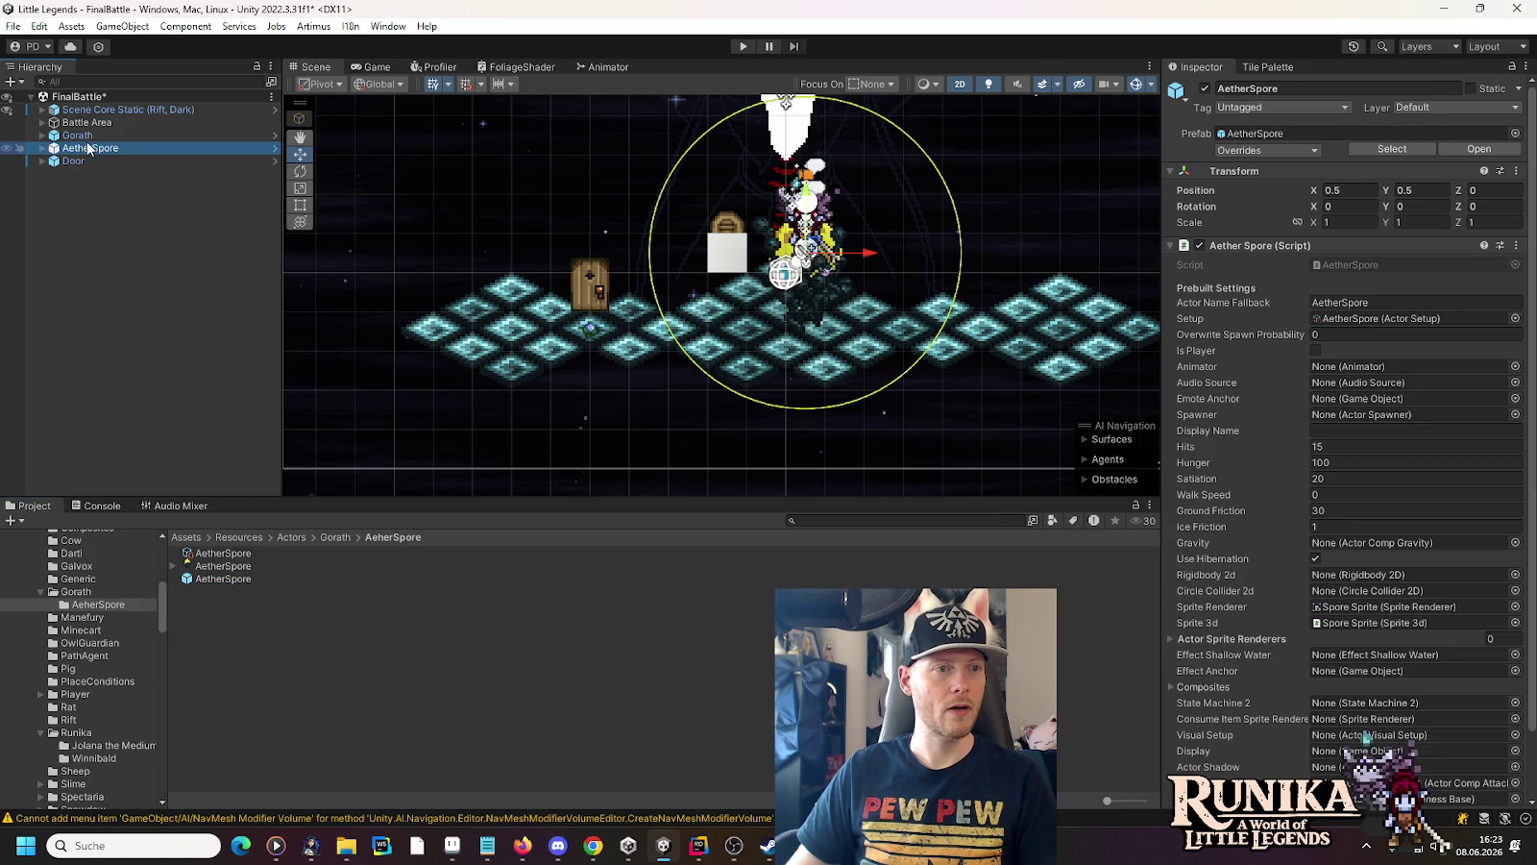
{"action": "left_click_drag", "start_coordinate": [959, 356], "coordinate": [751, 357]}
{"action": "mouse_move", "coordinate": [612, 259]}
{"action": "left_mouse_down"}
{"action": "mouse_move", "coordinate": [1015, 265]}
{"action": "mouse_move", "coordinate": [950, 276]}
{"action": "left_mouse_up"}
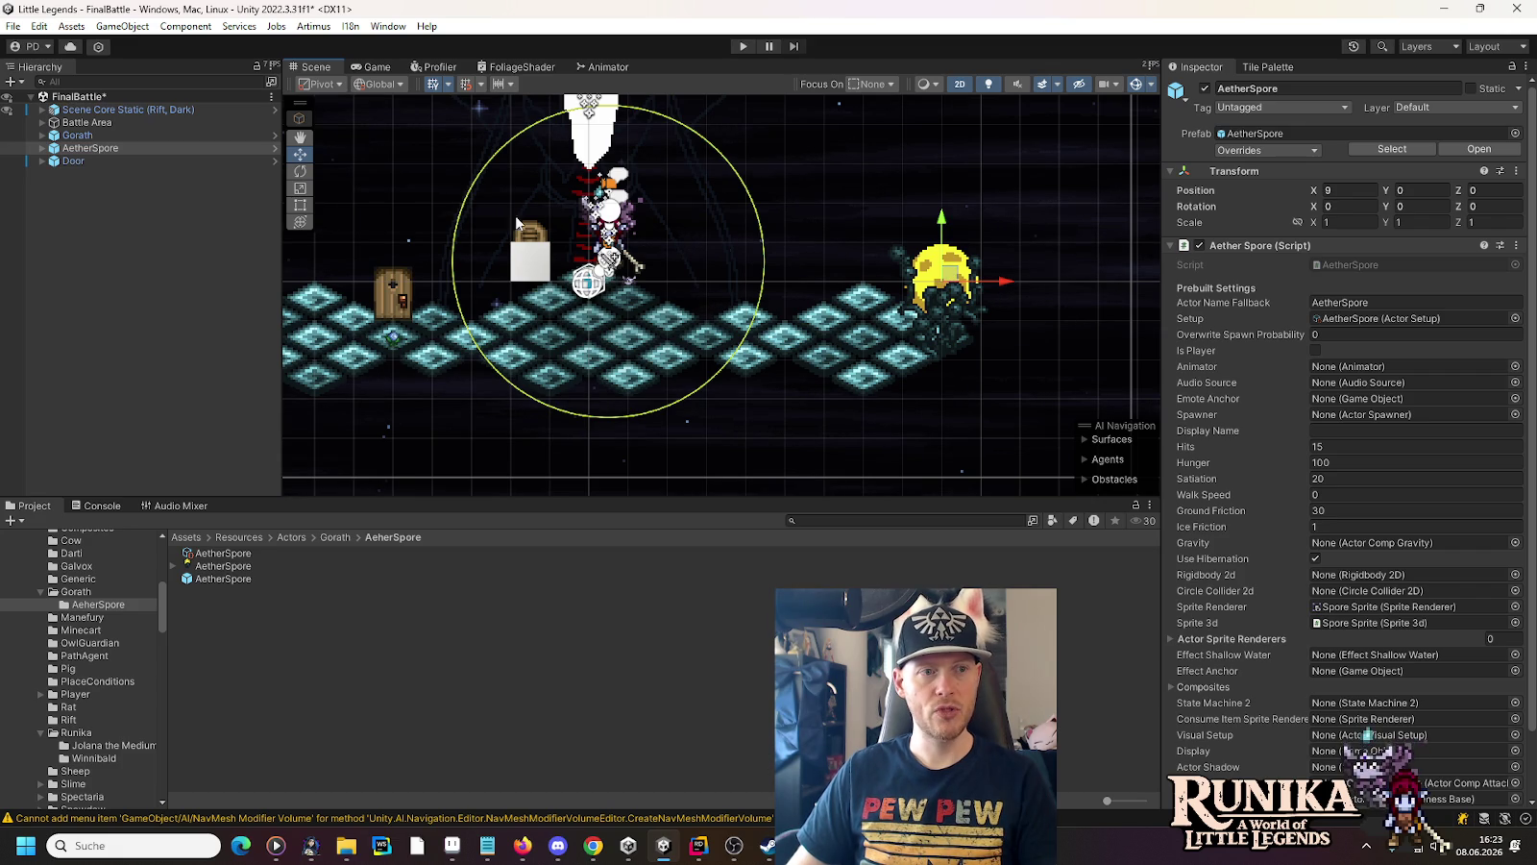
Under AetherSpore > Actor Display, put Spore Sprite on sorting layer Ground with order in layer -1
{"action": "left_click", "coordinate": [40, 148]}
{"action": "left_click", "coordinate": [40, 149]}
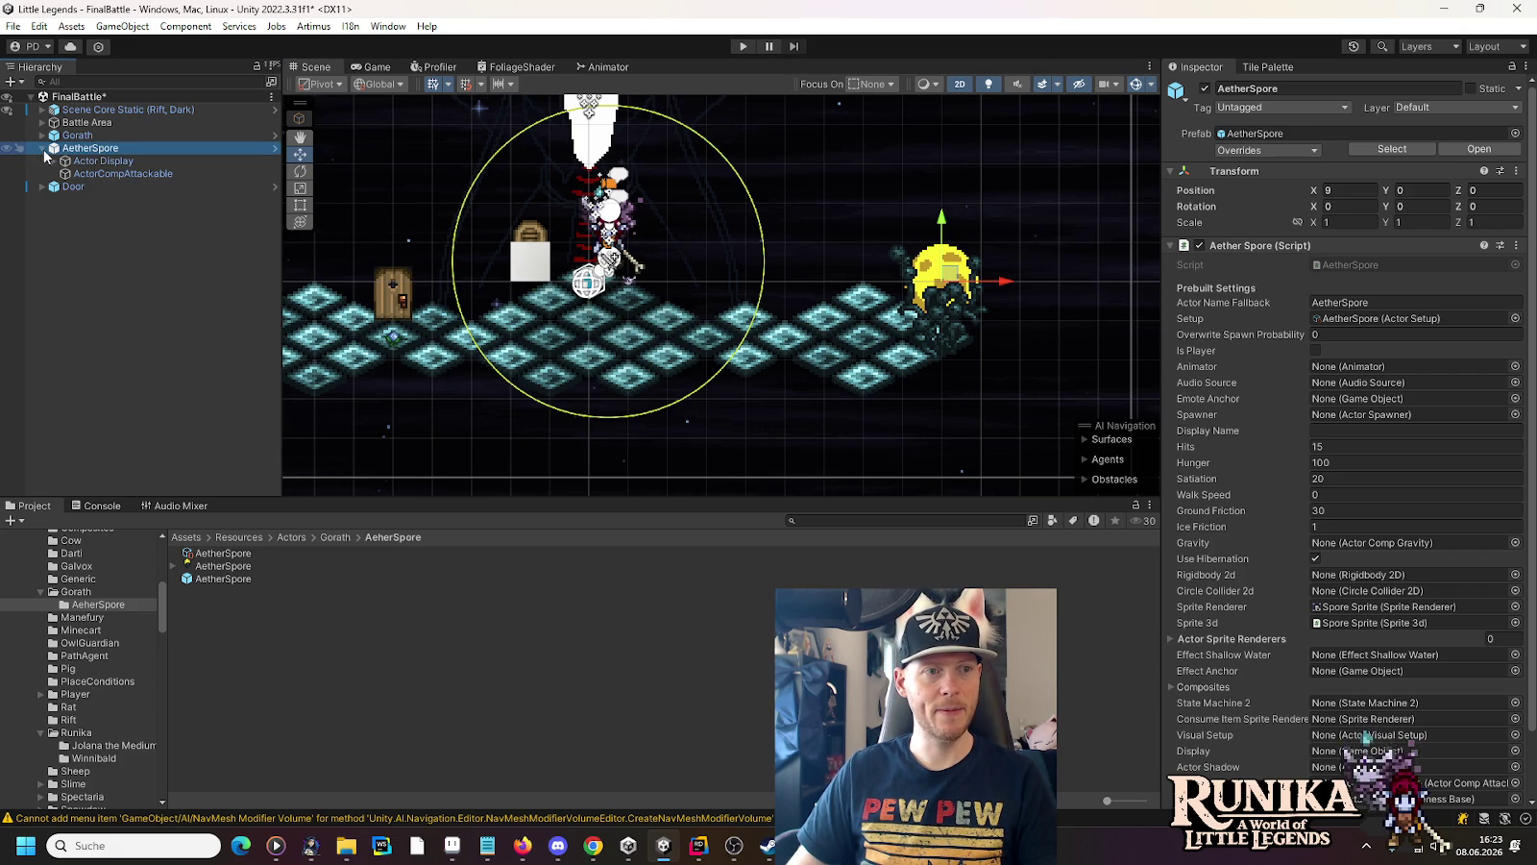
{"action": "left_click", "coordinate": [63, 161]}
{"action": "left_click", "coordinate": [52, 160]}
{"action": "left_click", "coordinate": [111, 174]}
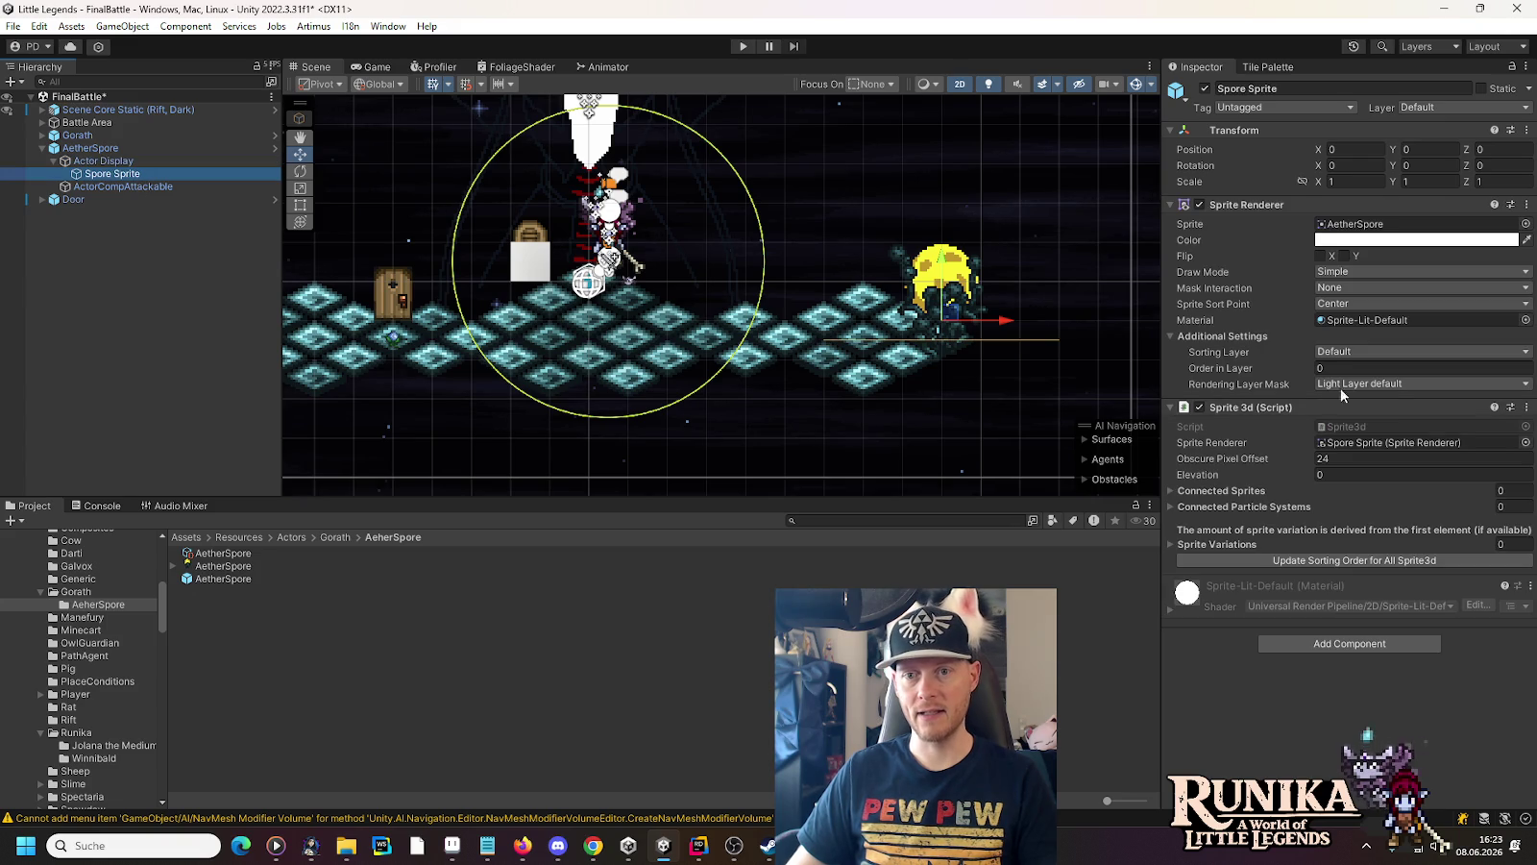
{"action": "left_click", "coordinate": [1348, 352]}
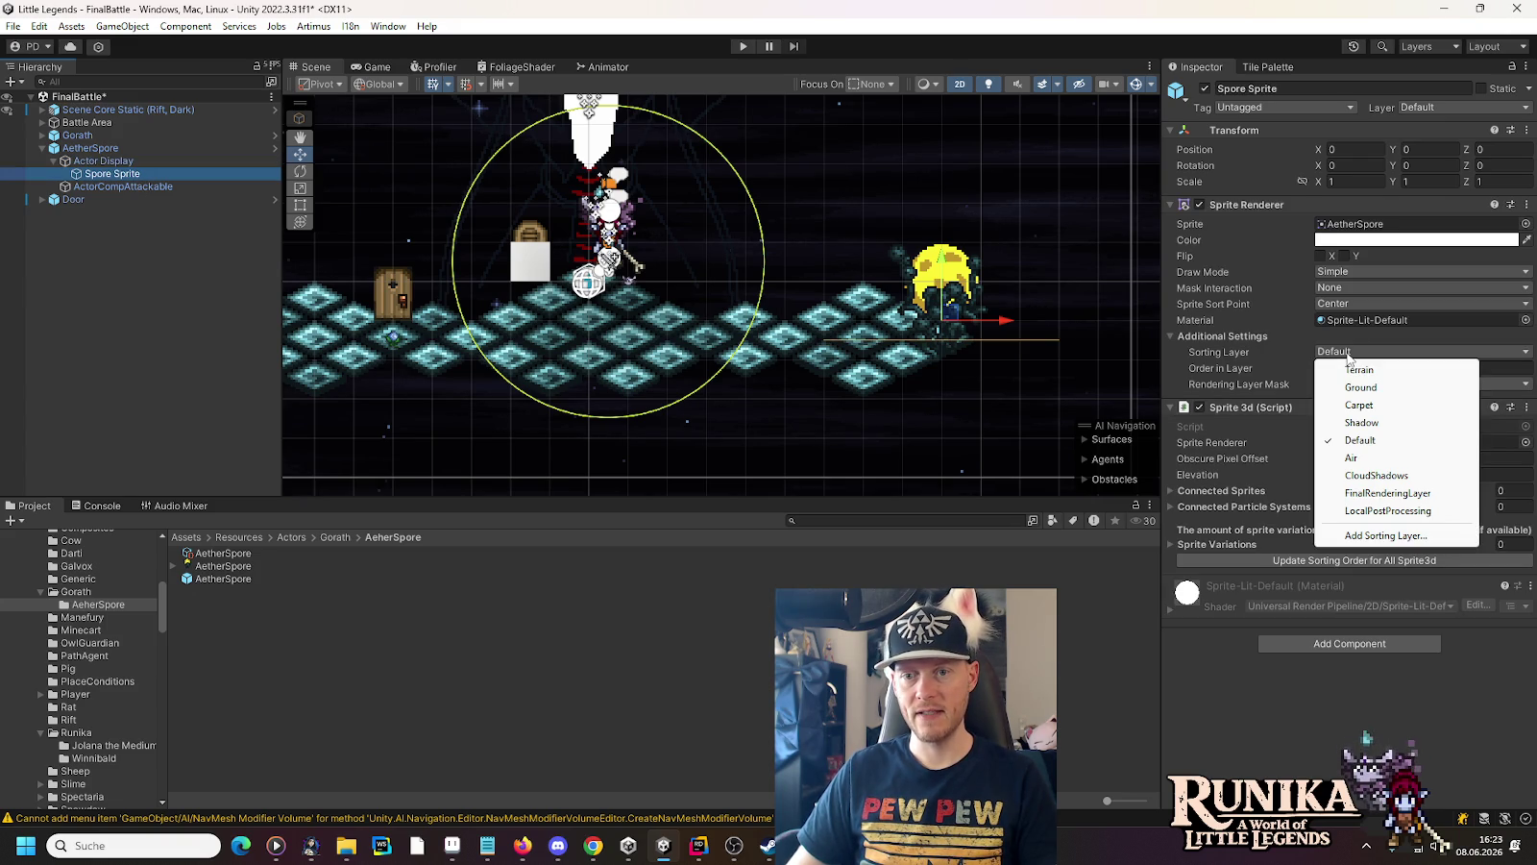
{"action": "left_click", "coordinate": [1361, 389]}
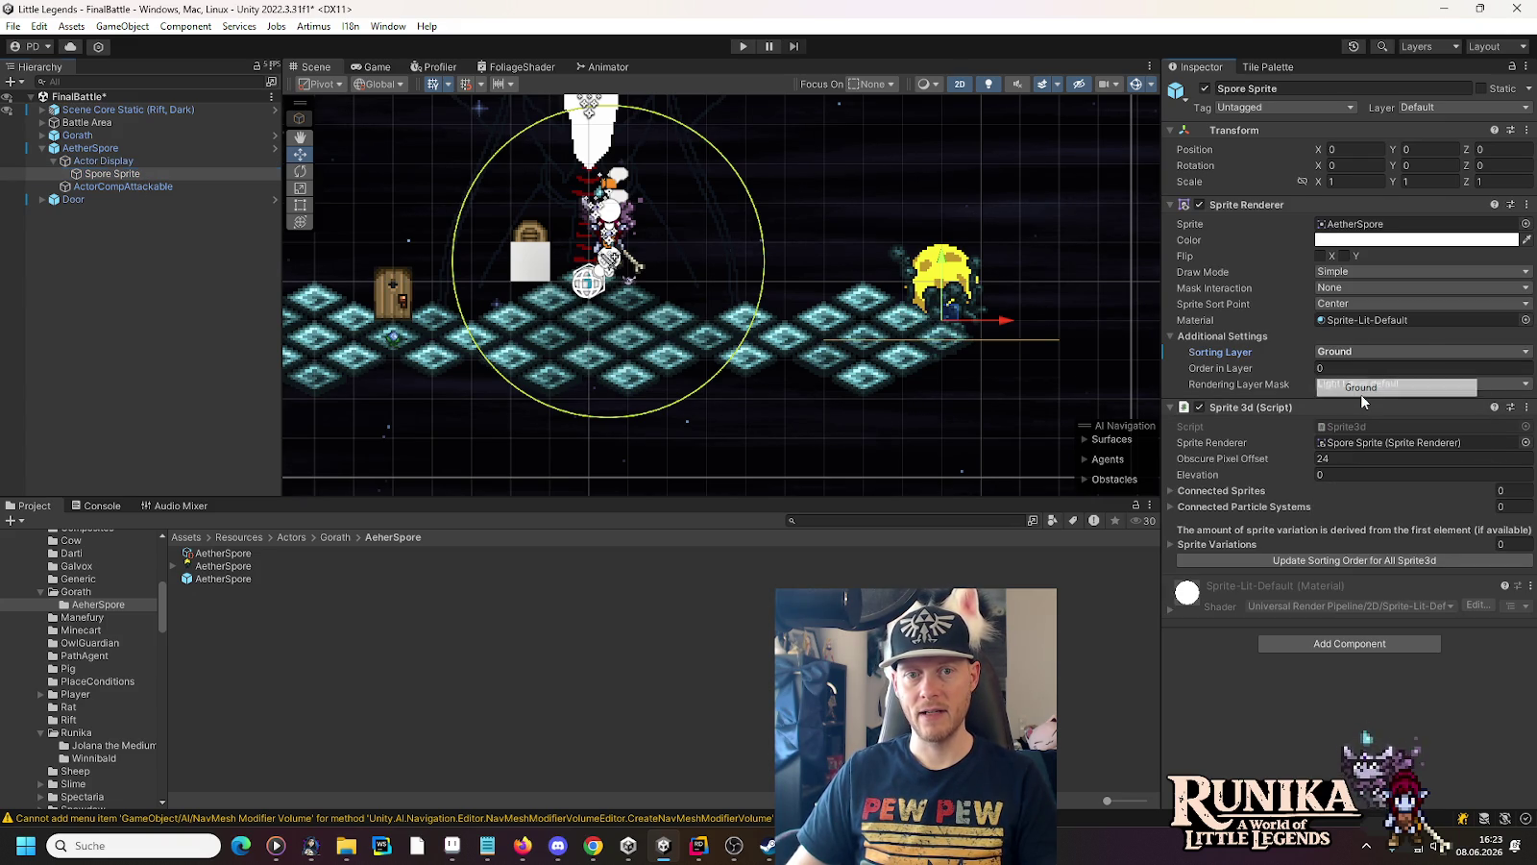
{"action": "left_click", "coordinate": [1338, 369]}
{"action": "type", "text": "-1"}
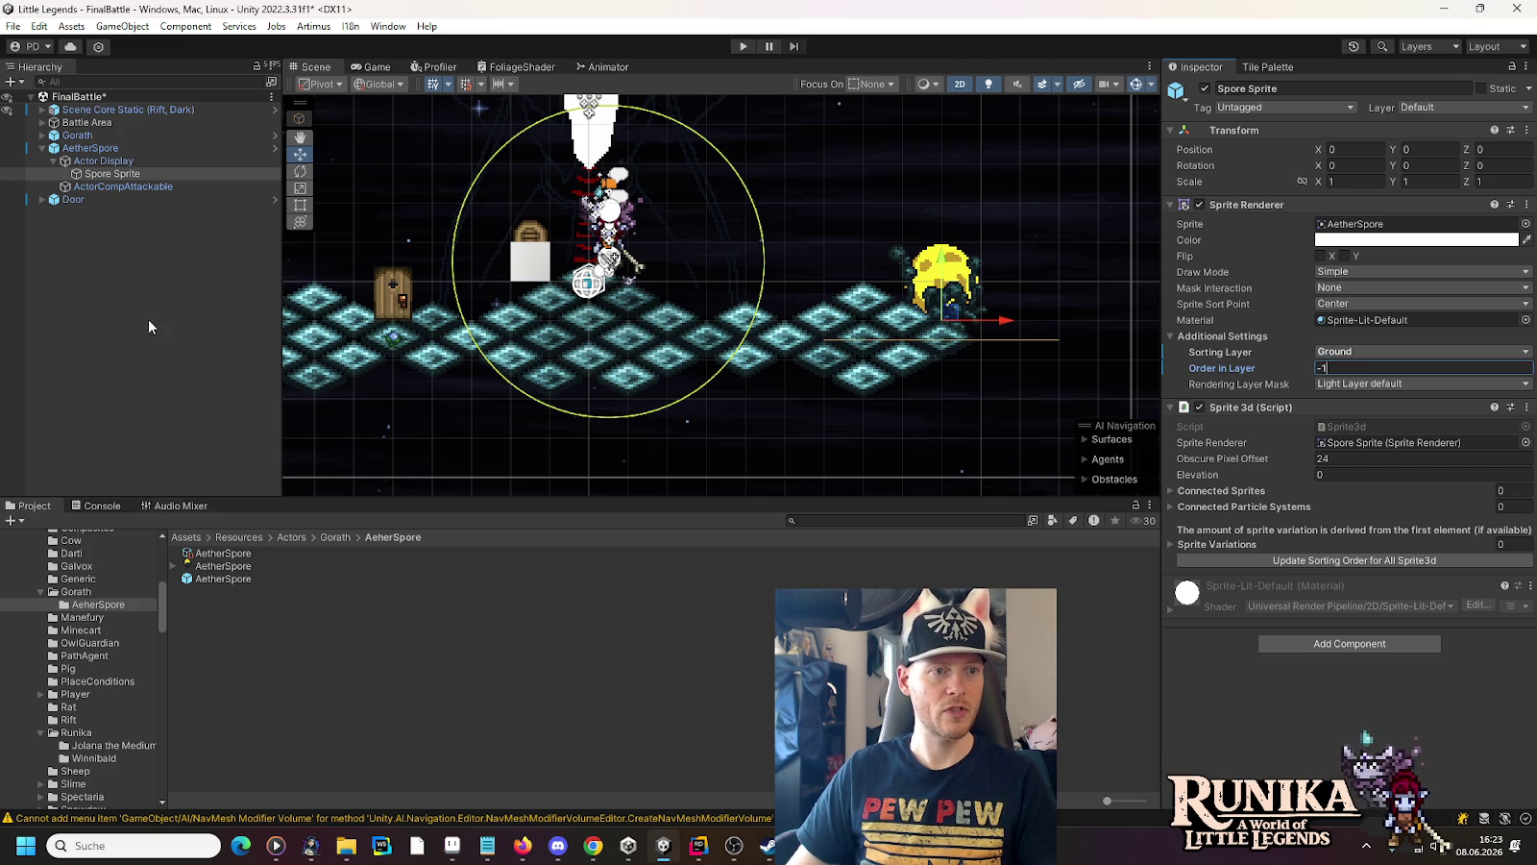
{"action": "left_click", "coordinate": [79, 149]}
{"action": "left_click", "coordinate": [42, 149]}
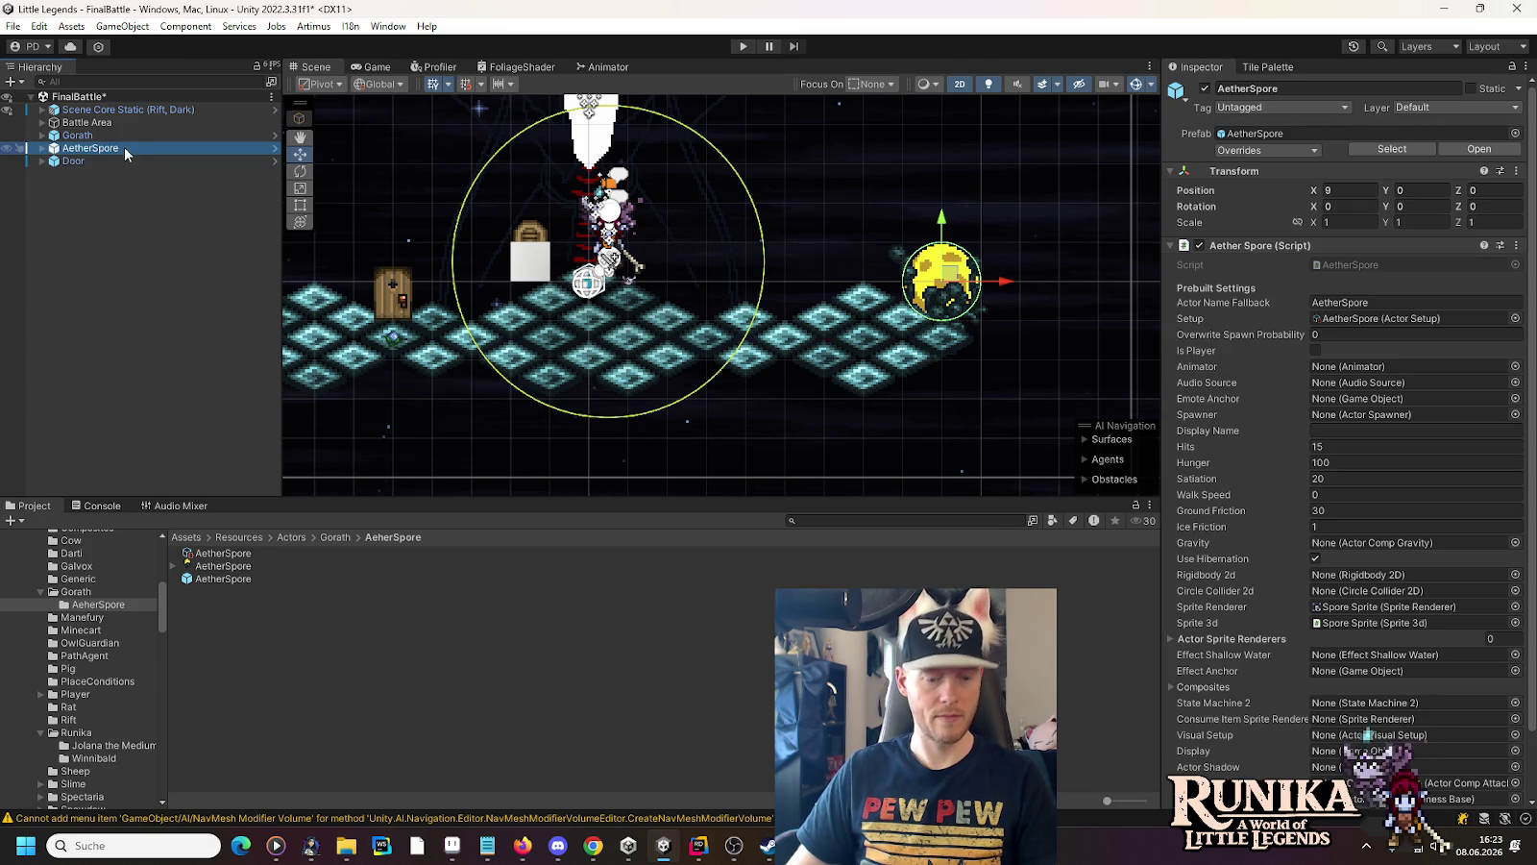
Duplicate the AetherSpore three times, placing copies at the arena's far left and below the original
{"action": "key", "text": "ctrl+d"}
{"action": "left_click_drag", "start_coordinate": [1015, 284], "coordinate": [620, 284]}
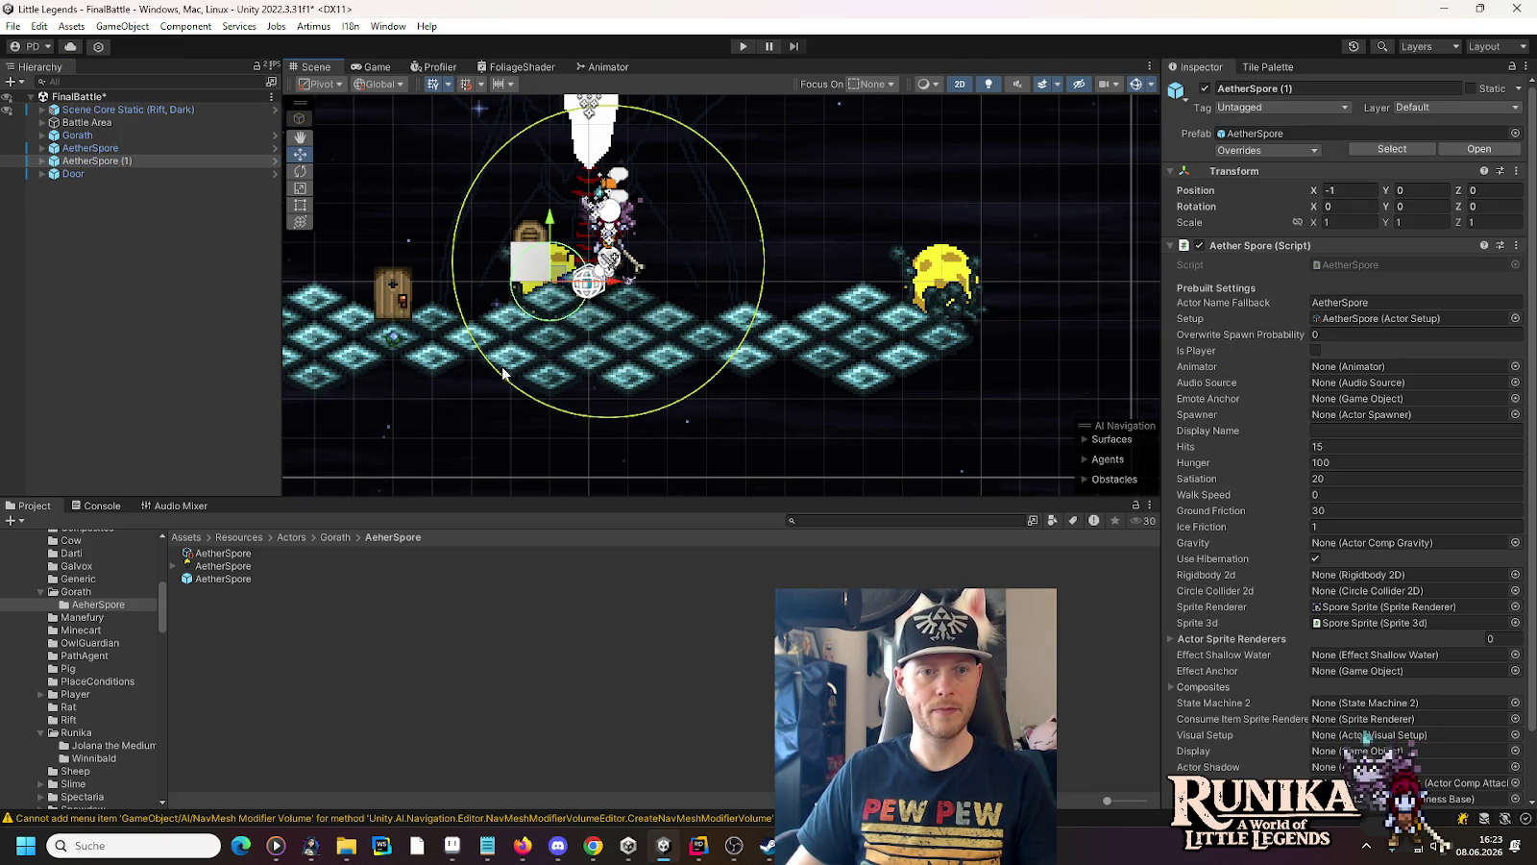
{"action": "left_click_drag", "start_coordinate": [528, 370], "coordinate": [934, 370]}
{"action": "left_click_drag", "start_coordinate": [748, 293], "coordinate": [710, 293]}
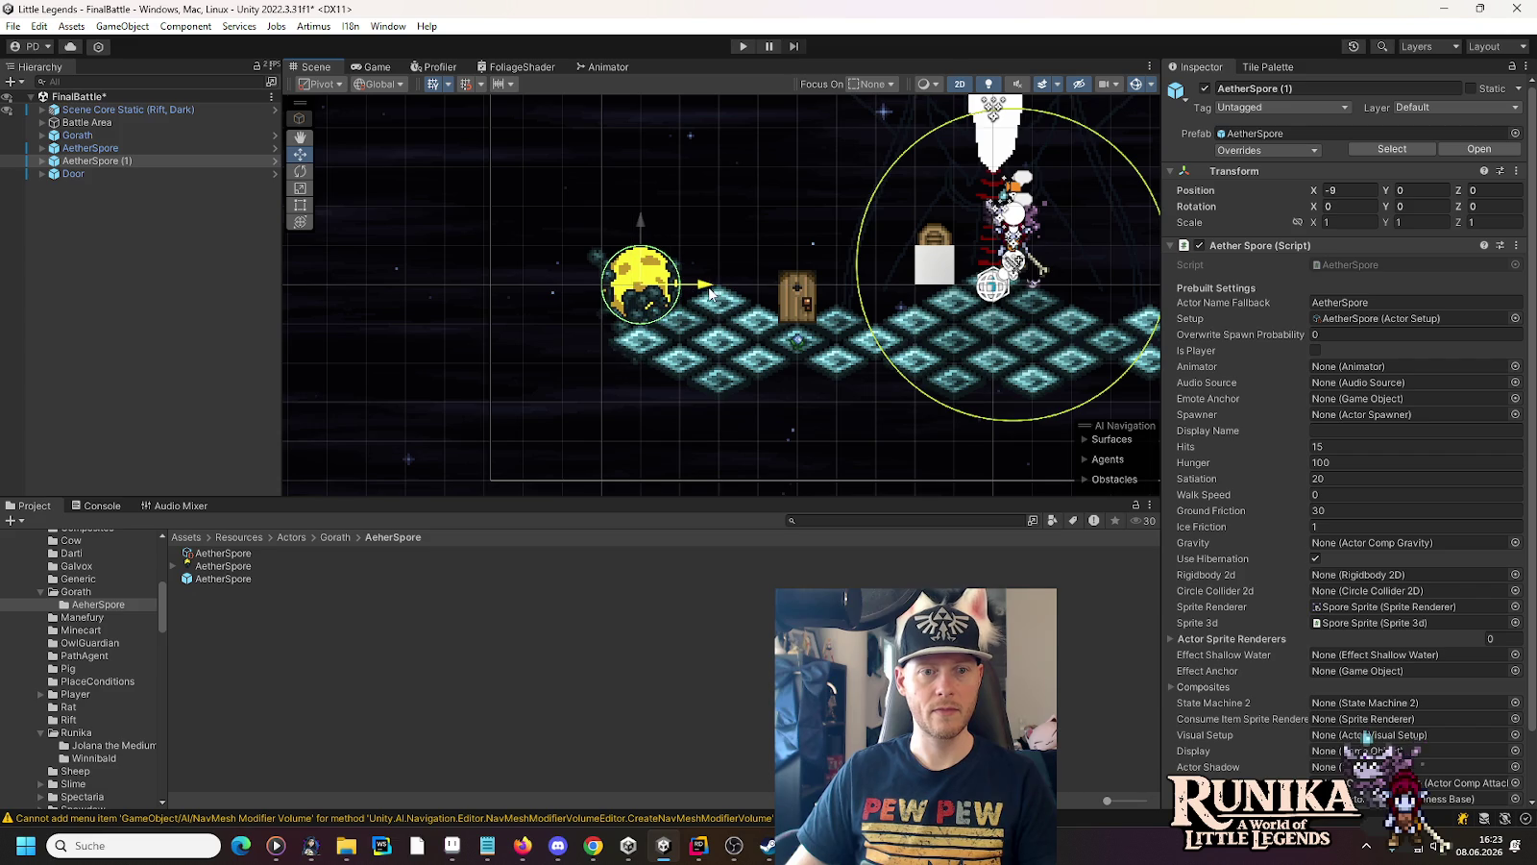
{"action": "key", "text": "ctrl+d"}
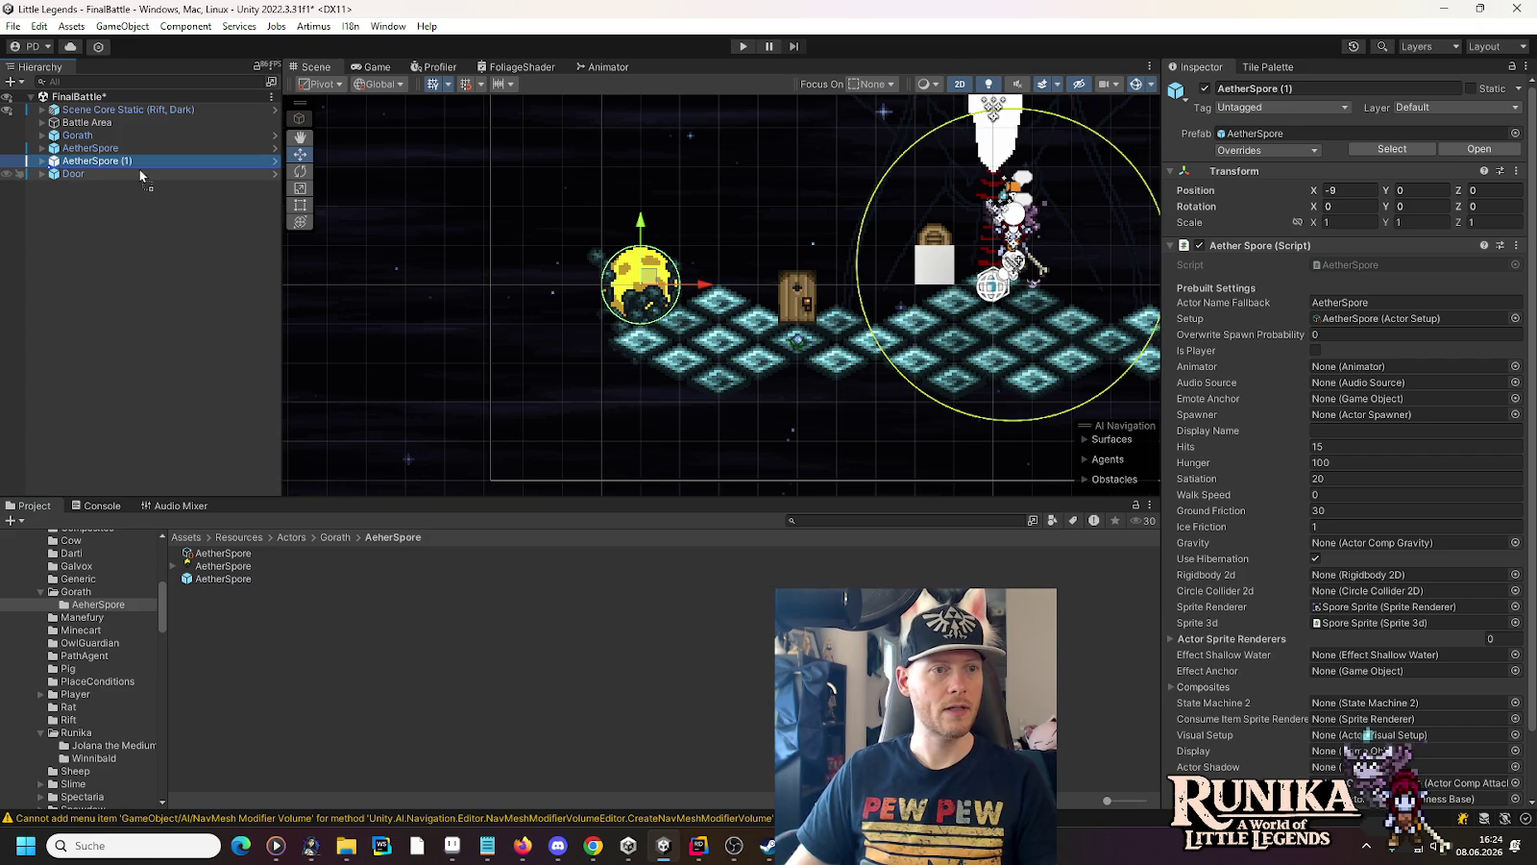
{"action": "left_click_drag", "start_coordinate": [1112, 378], "coordinate": [675, 355]}
{"action": "mouse_move", "coordinate": [583, 240]}
{"action": "left_mouse_down"}
{"action": "mouse_move", "coordinate": [946, 384]}
{"action": "mouse_move", "coordinate": [918, 356]}
{"action": "mouse_move", "coordinate": [913, 373]}
{"action": "mouse_move", "coordinate": [509, 380]}
{"action": "mouse_move", "coordinate": [903, 404]}
{"action": "mouse_move", "coordinate": [643, 400]}
{"action": "left_mouse_up"}
{"action": "key", "text": "ctrl+d"}
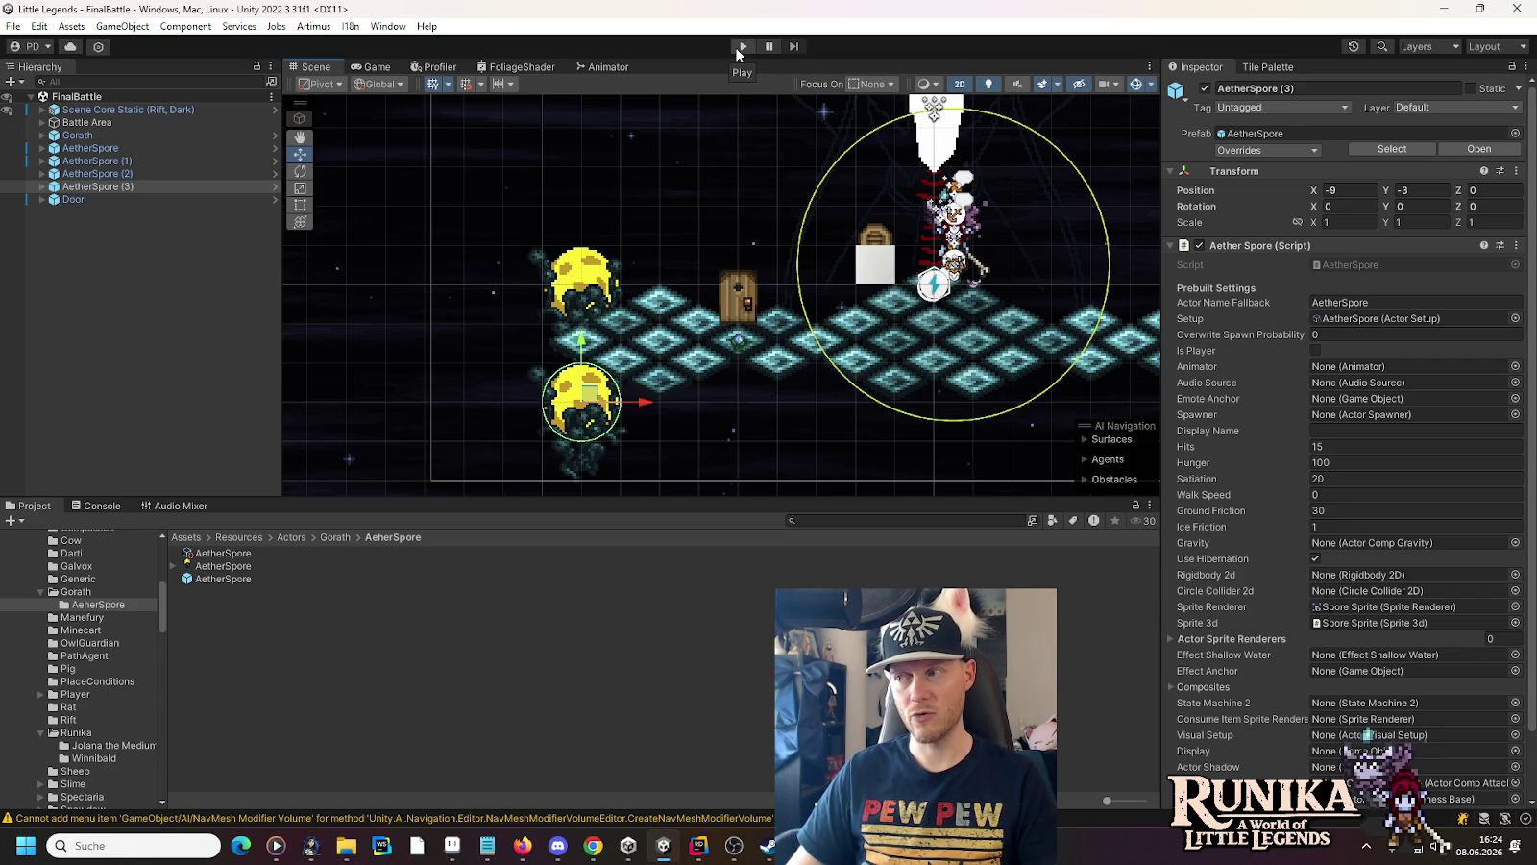
Assign the Actor material to the Spore Sprite in the AetherSpore prefab
{"action": "left_click", "coordinate": [271, 186]}
{"action": "left_click", "coordinate": [137, 145]}
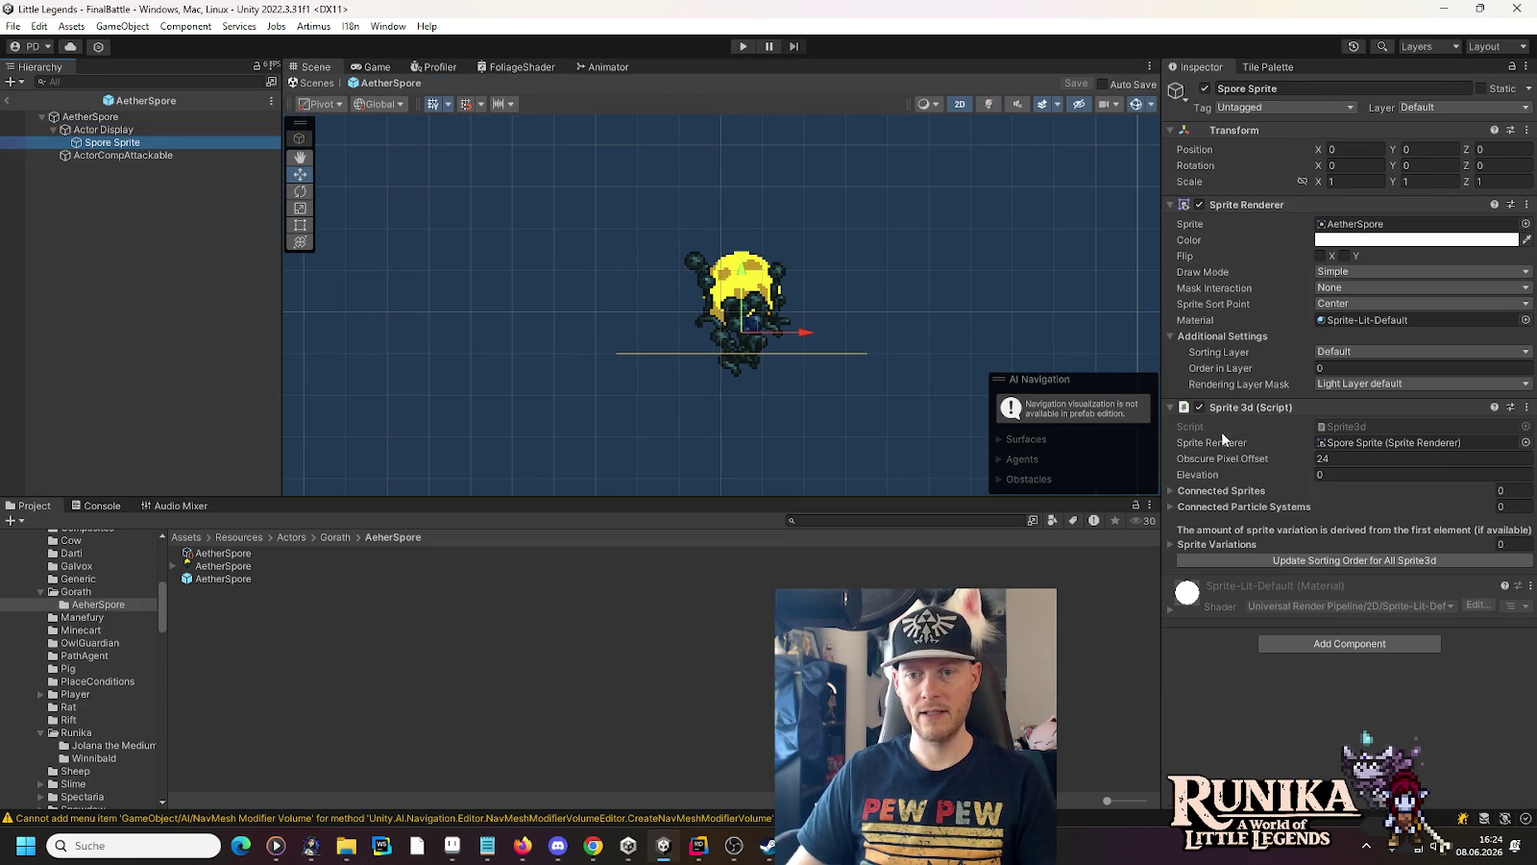
{"action": "left_click", "coordinate": [1525, 321]}
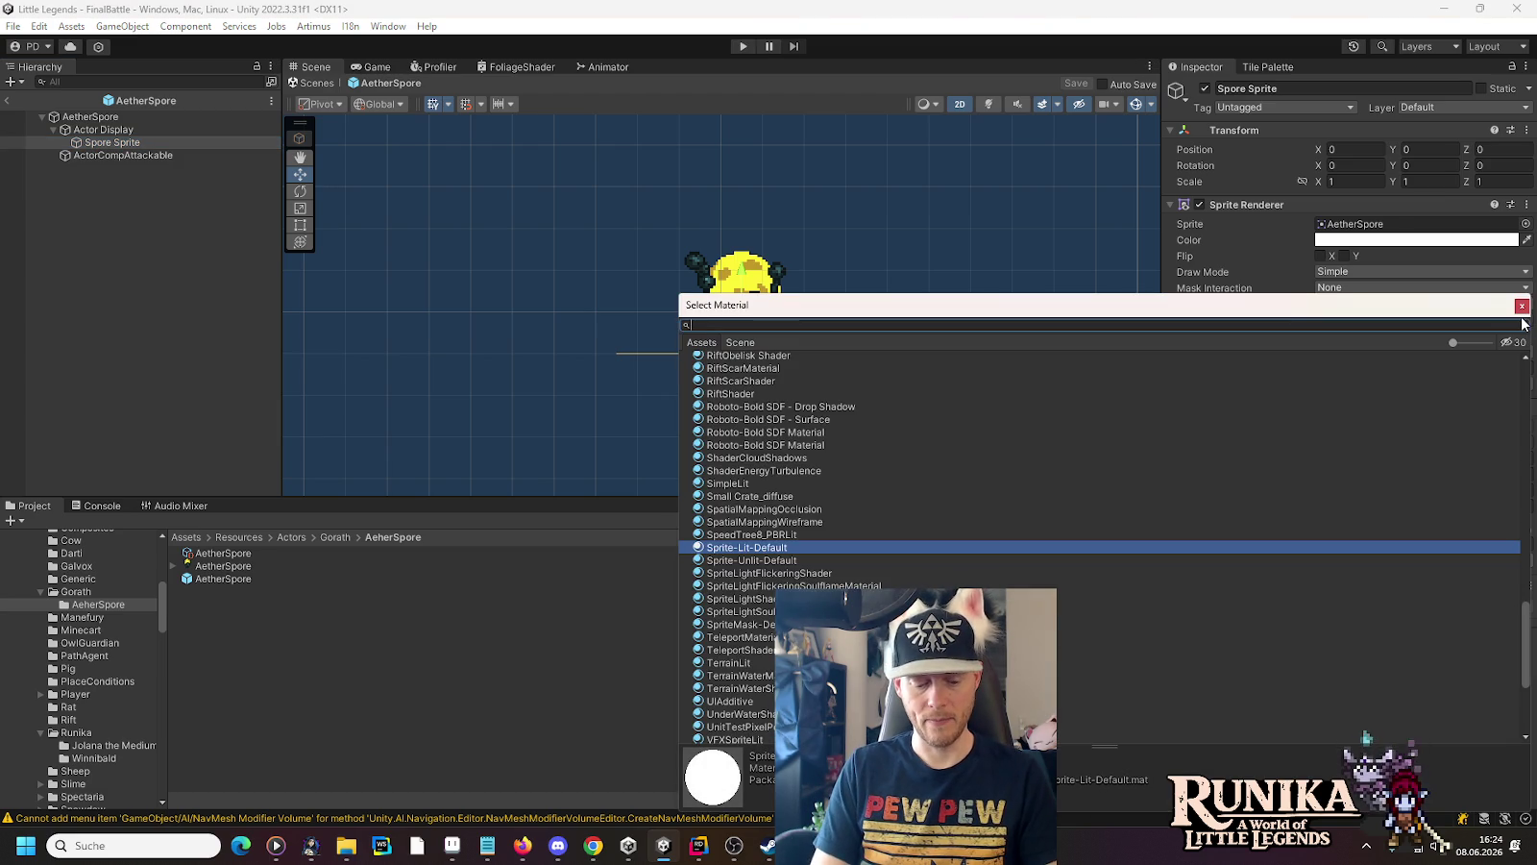
{"action": "type", "text": "actor"}
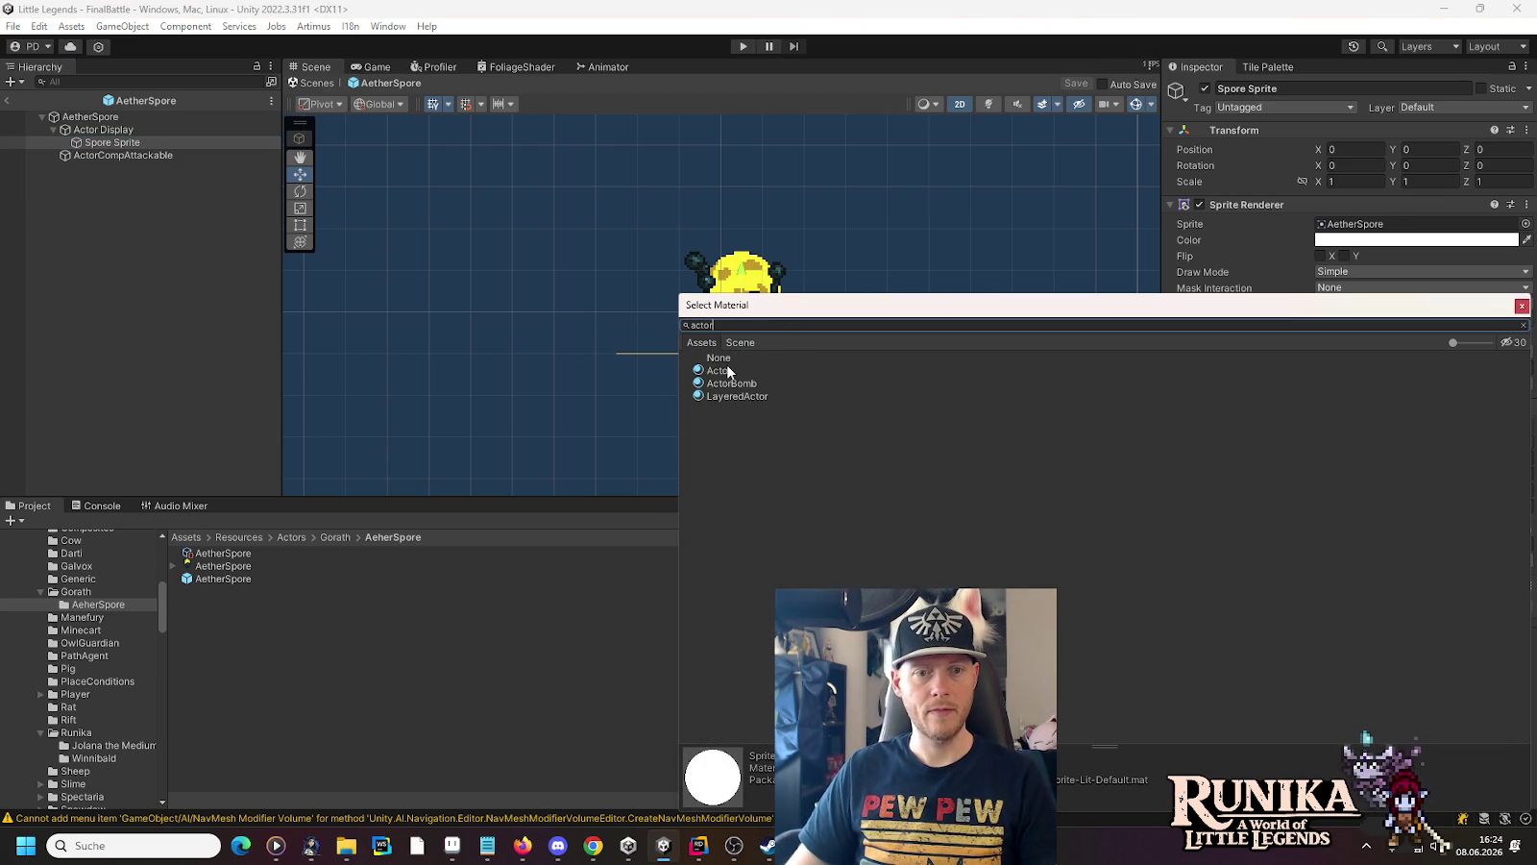
{"action": "double_click", "coordinate": [727, 370]}
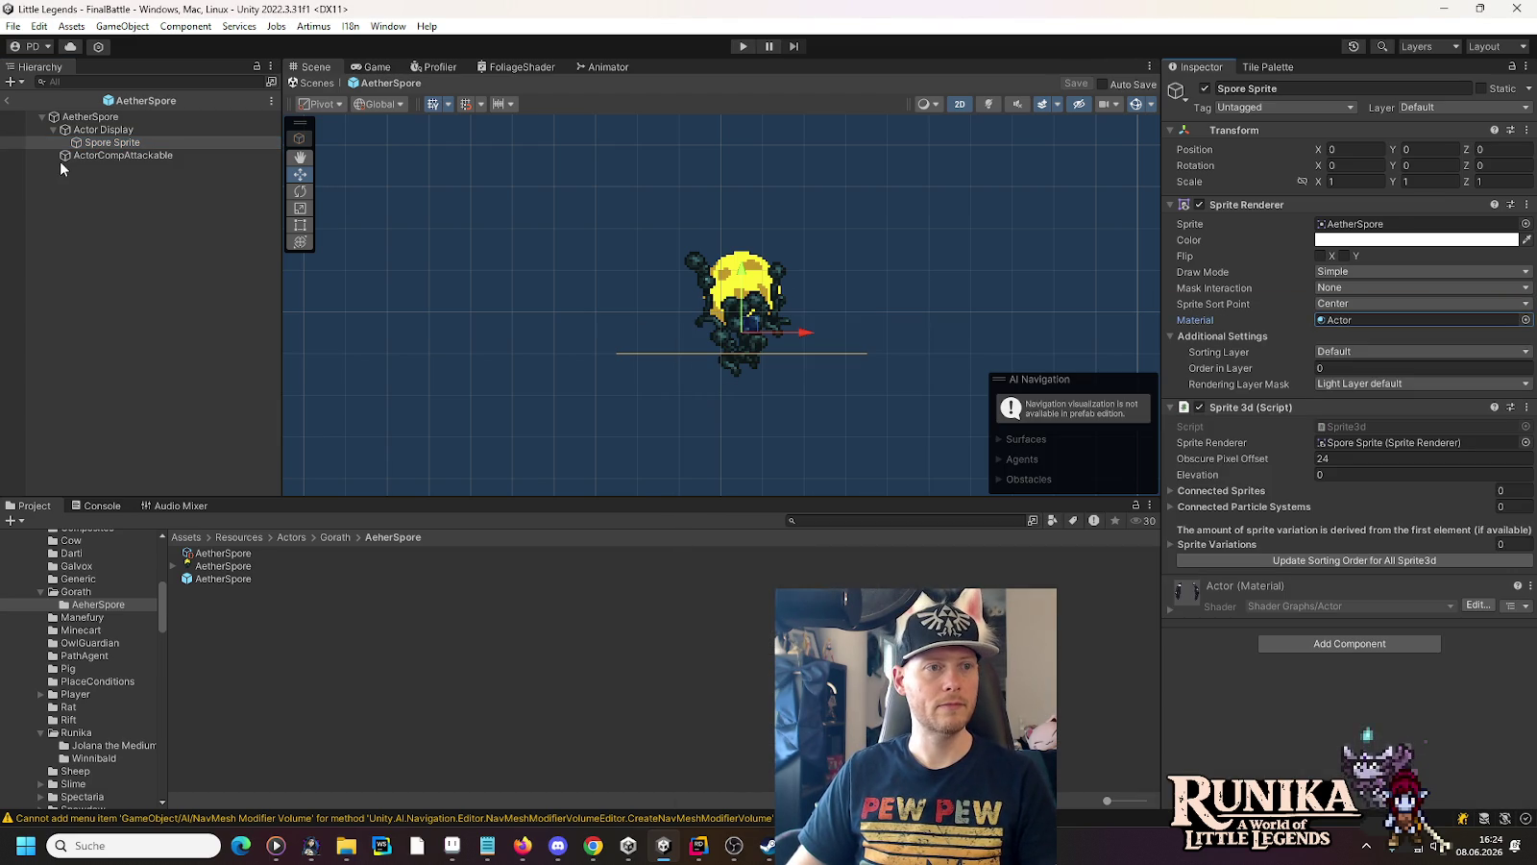
{"action": "left_click", "coordinate": [7, 100]}
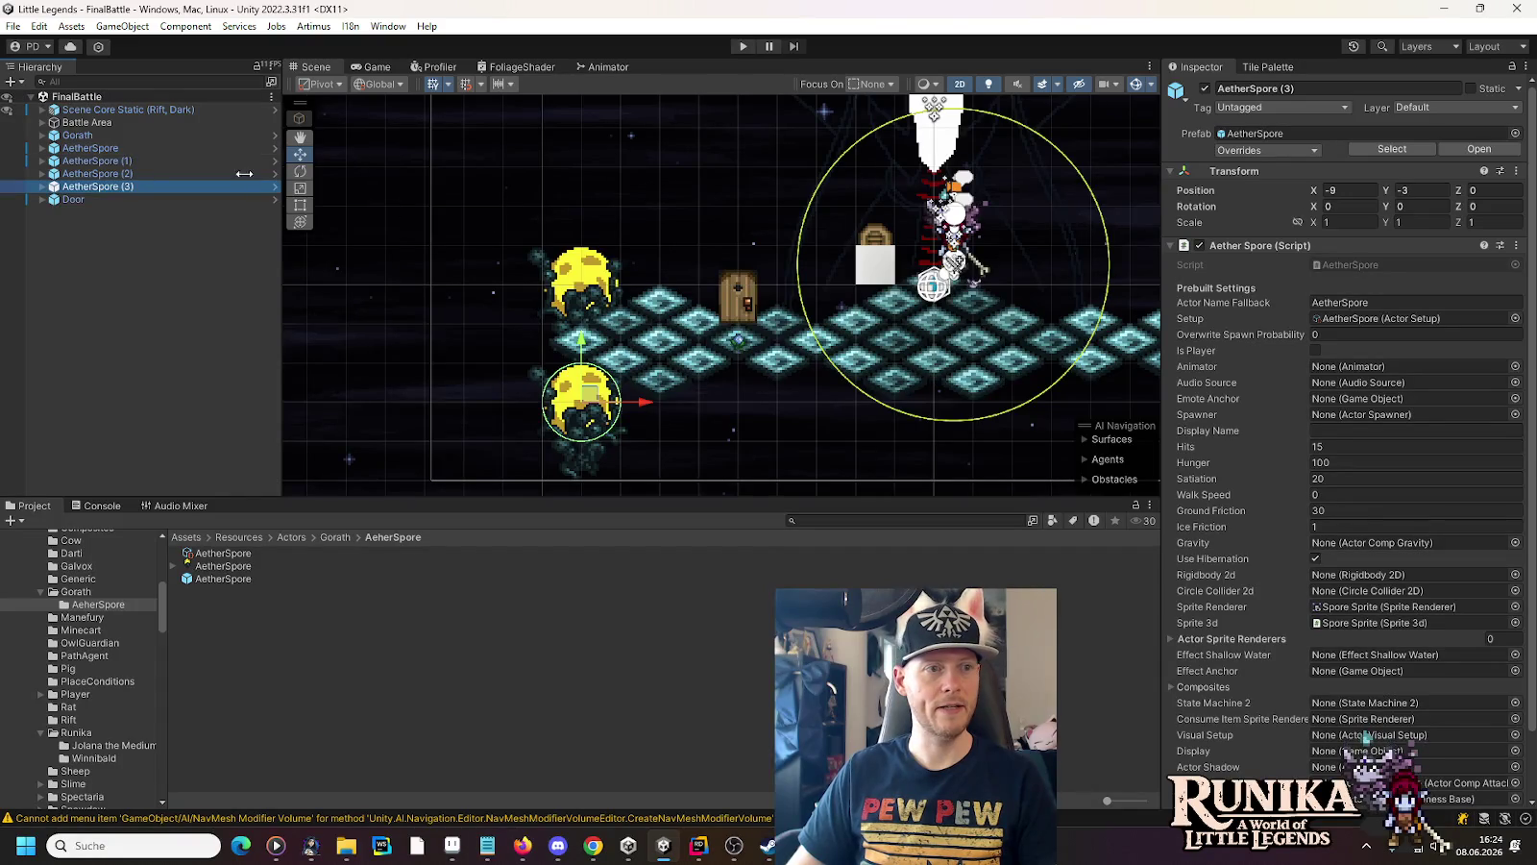
Assign the Actor material to the Main Sprite in the Gorath prefab
{"action": "left_click", "coordinate": [88, 593]}
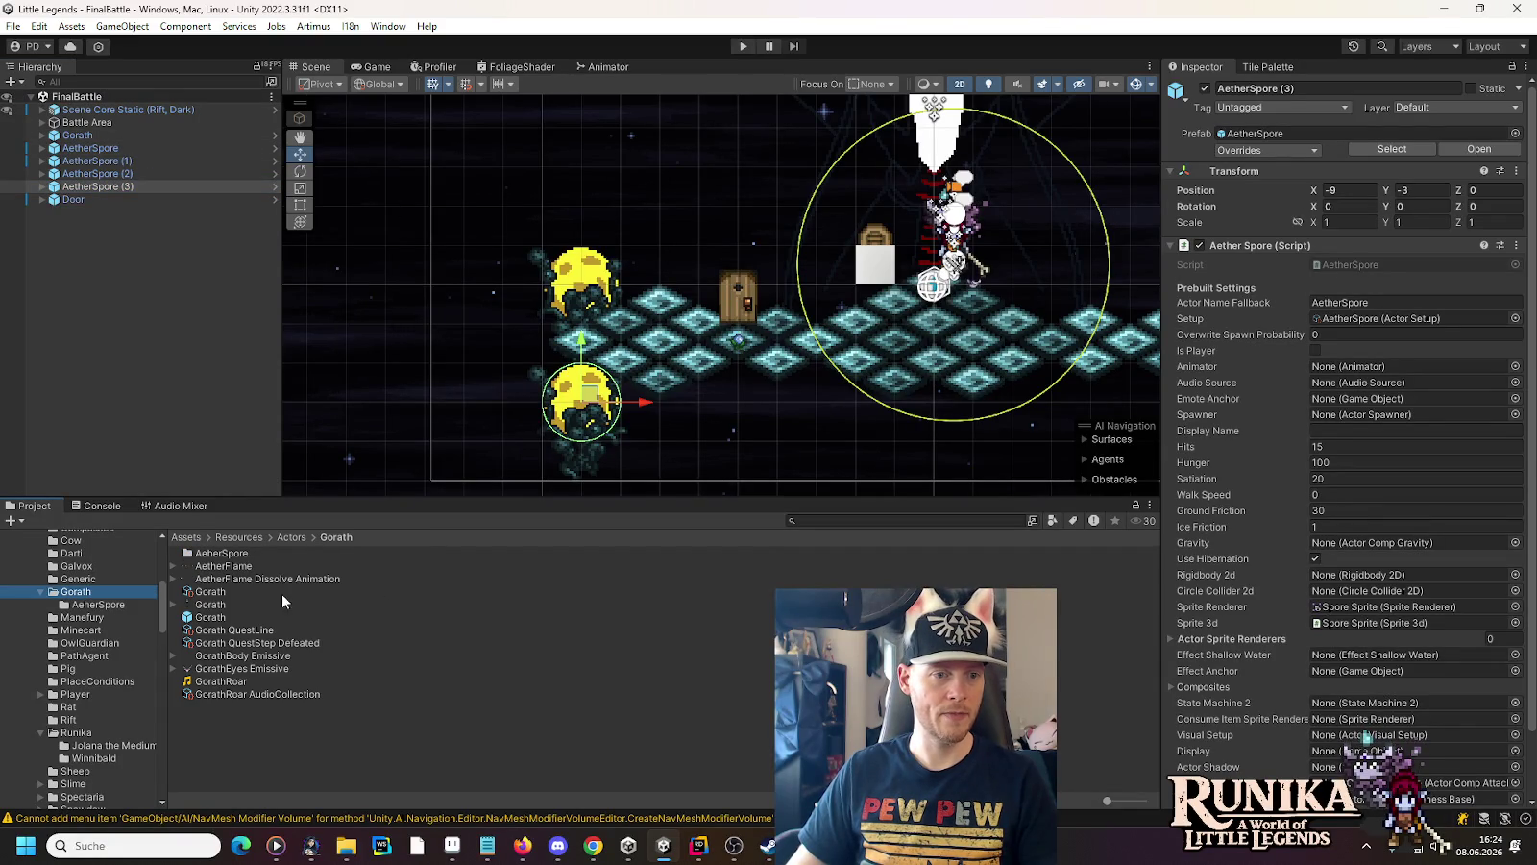
{"action": "double_click", "coordinate": [227, 620]}
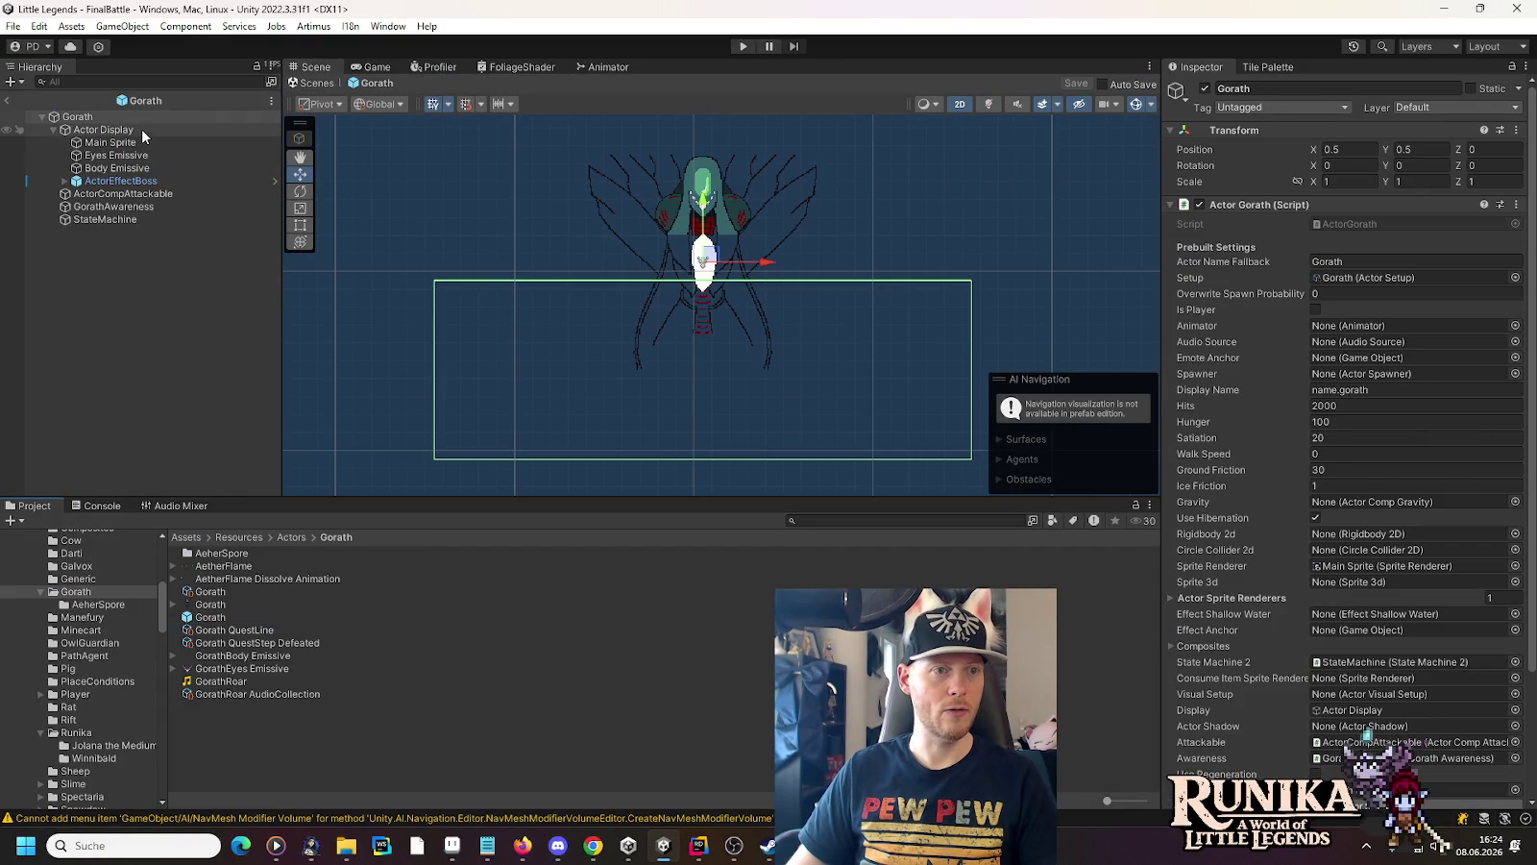
{"action": "left_click", "coordinate": [144, 147]}
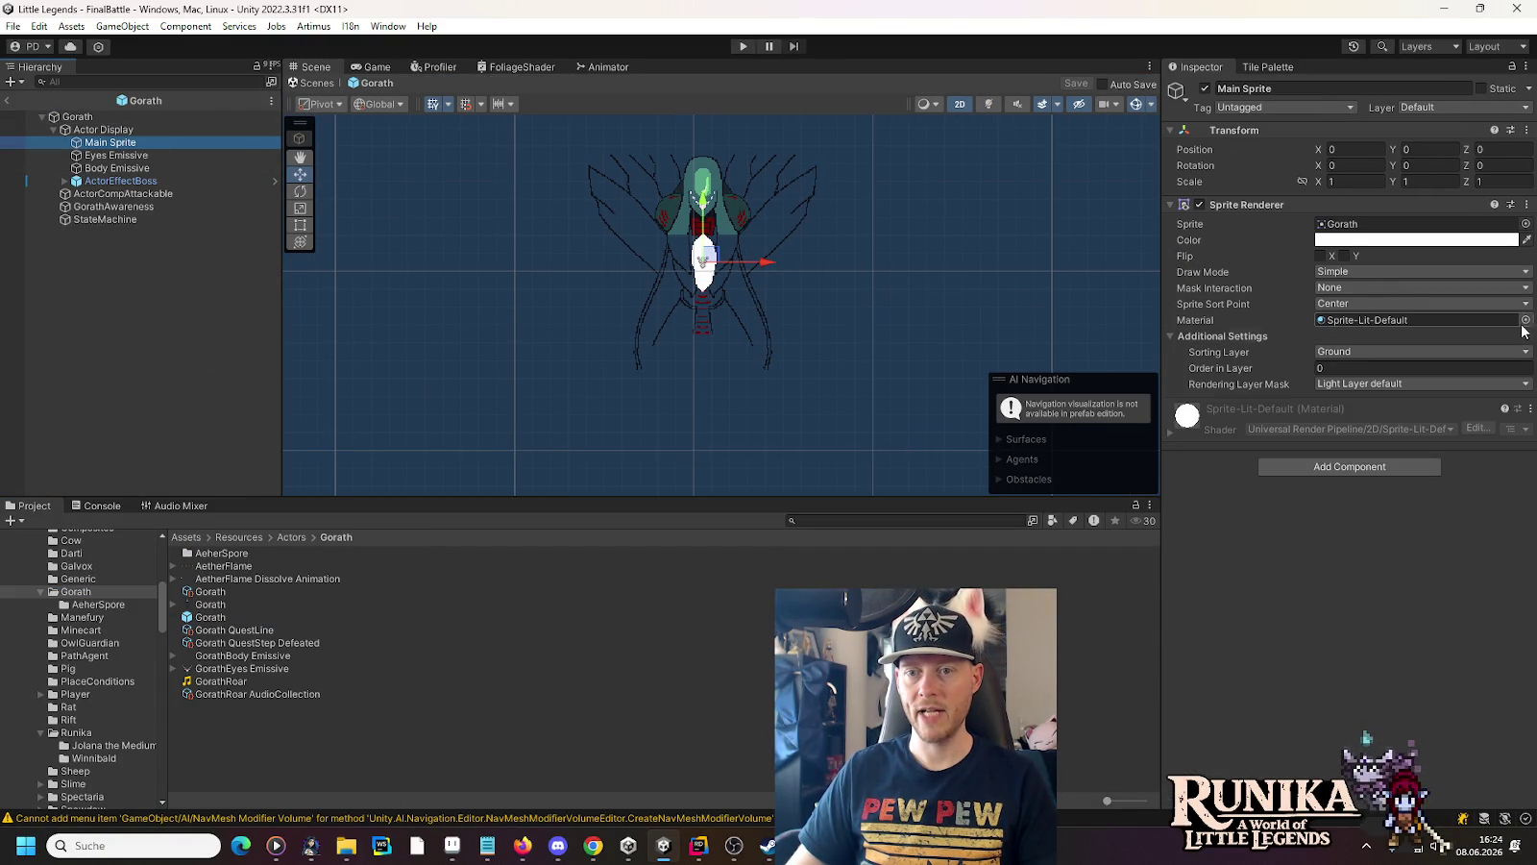
{"action": "left_click", "coordinate": [1526, 320]}
{"action": "type", "text": "actor"}
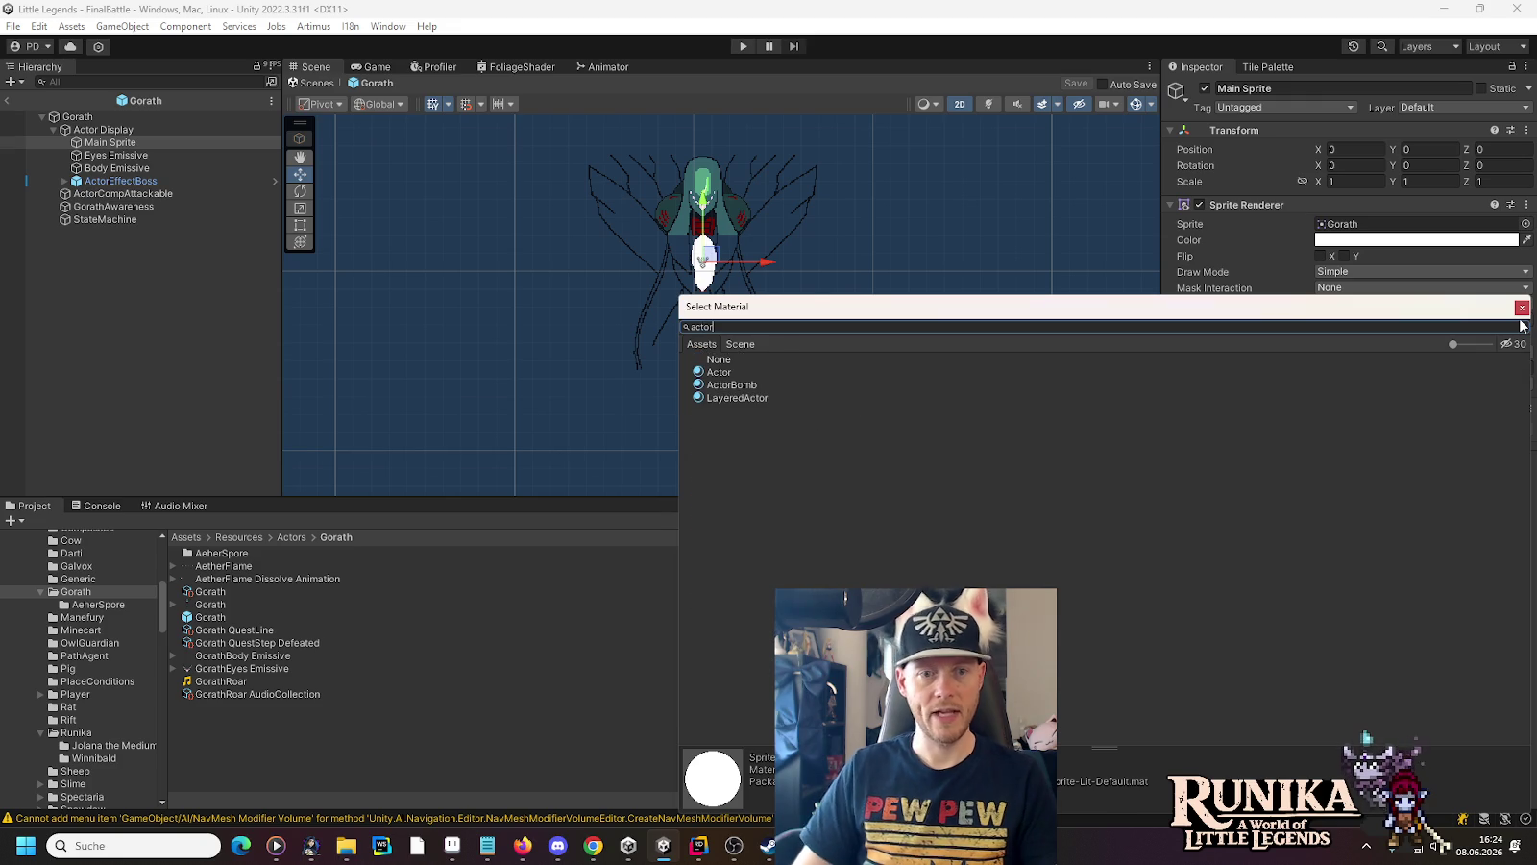
{"action": "double_click", "coordinate": [716, 375]}
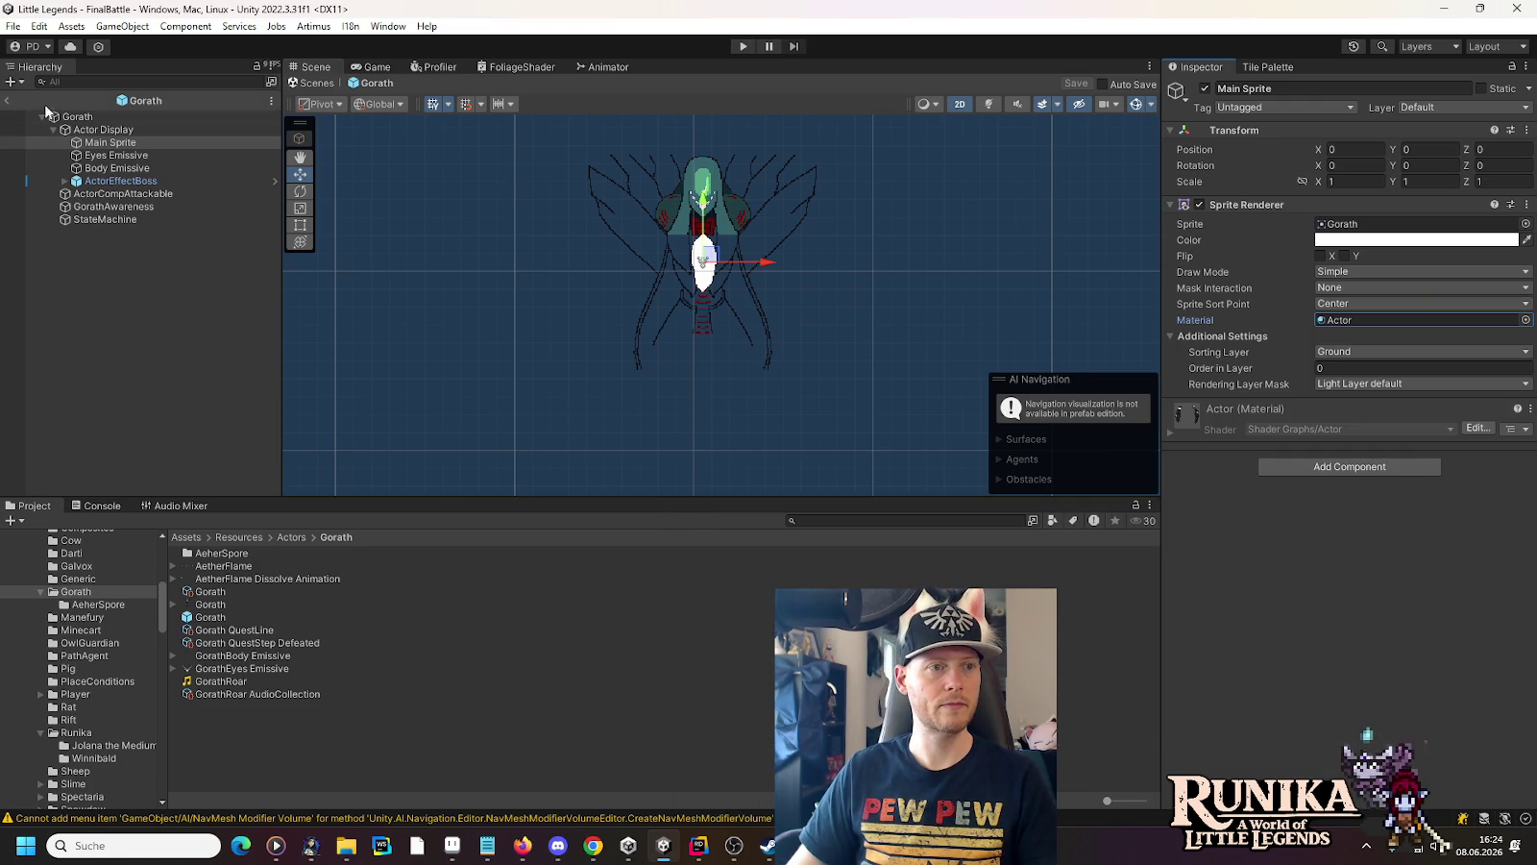
{"action": "left_click", "coordinate": [7, 100]}
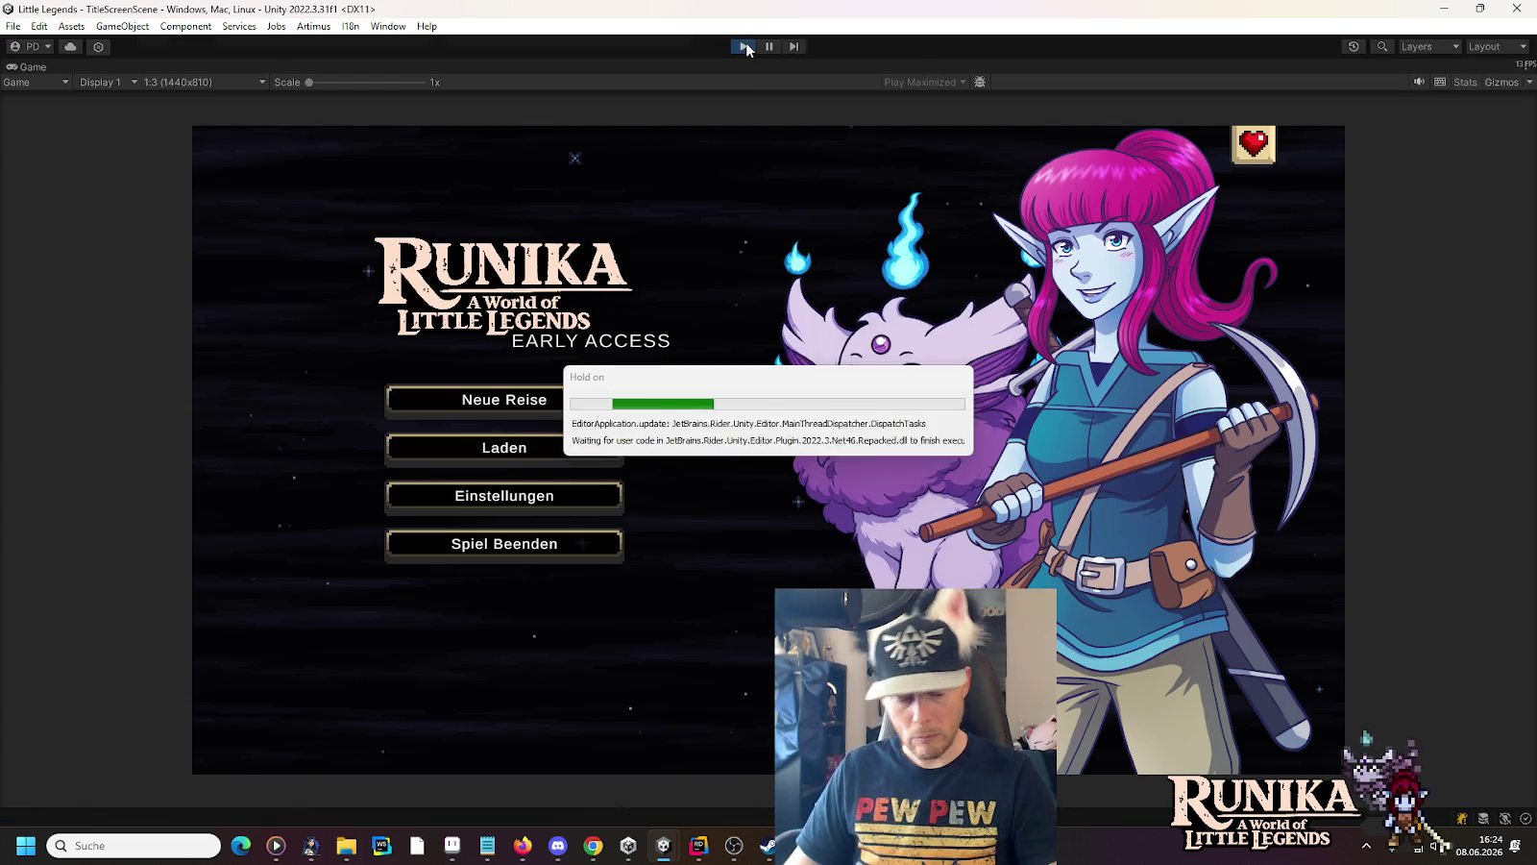
Load a save from the save book, restart Play mode, and reload it to reach the Gorath fight
{"action": "left_click", "coordinate": [582, 440]}
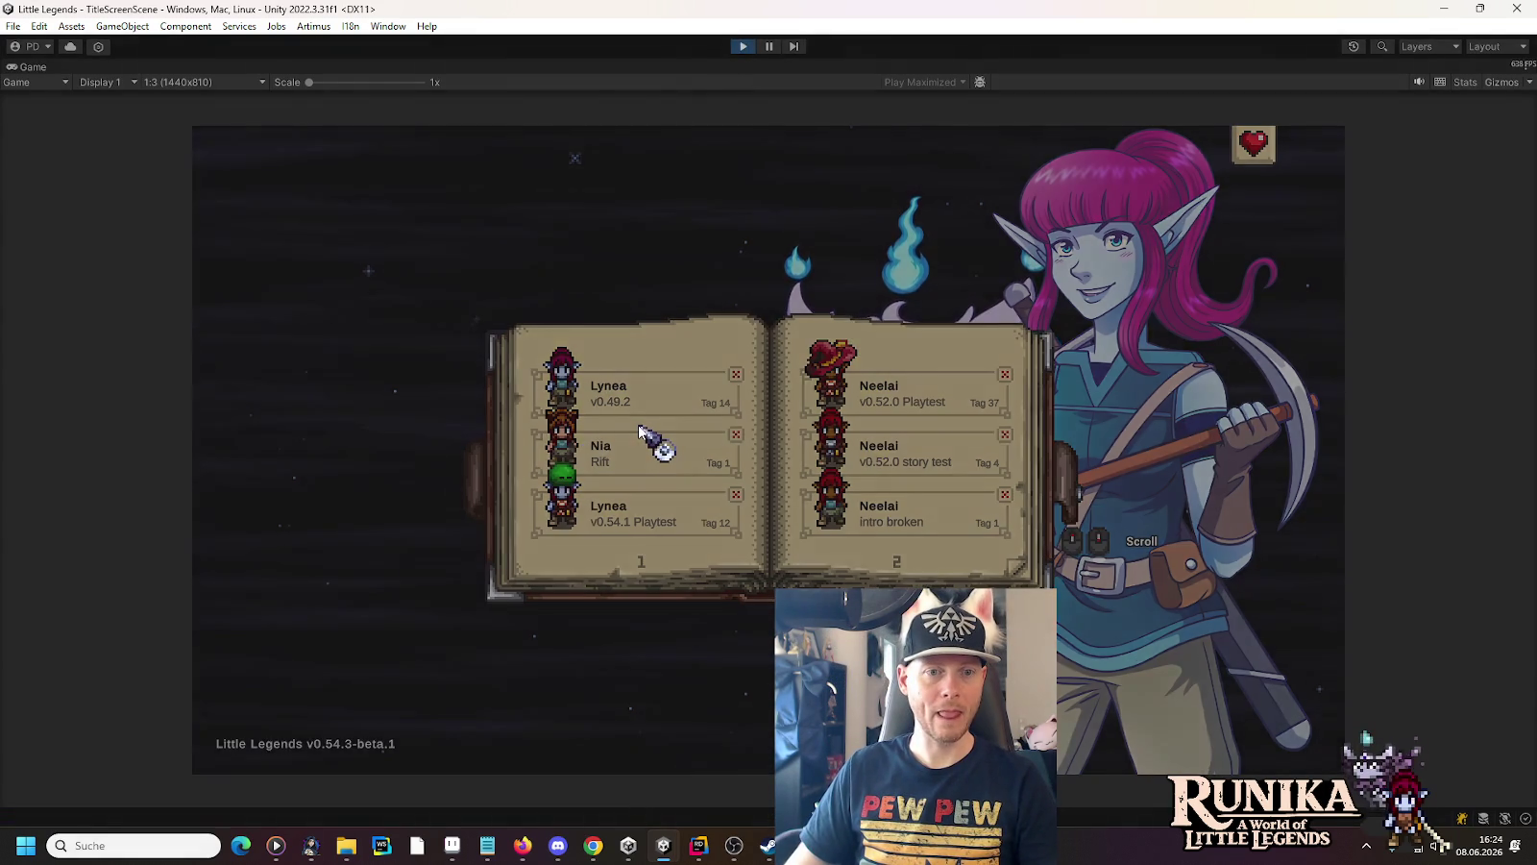
{"action": "left_click", "coordinate": [639, 434]}
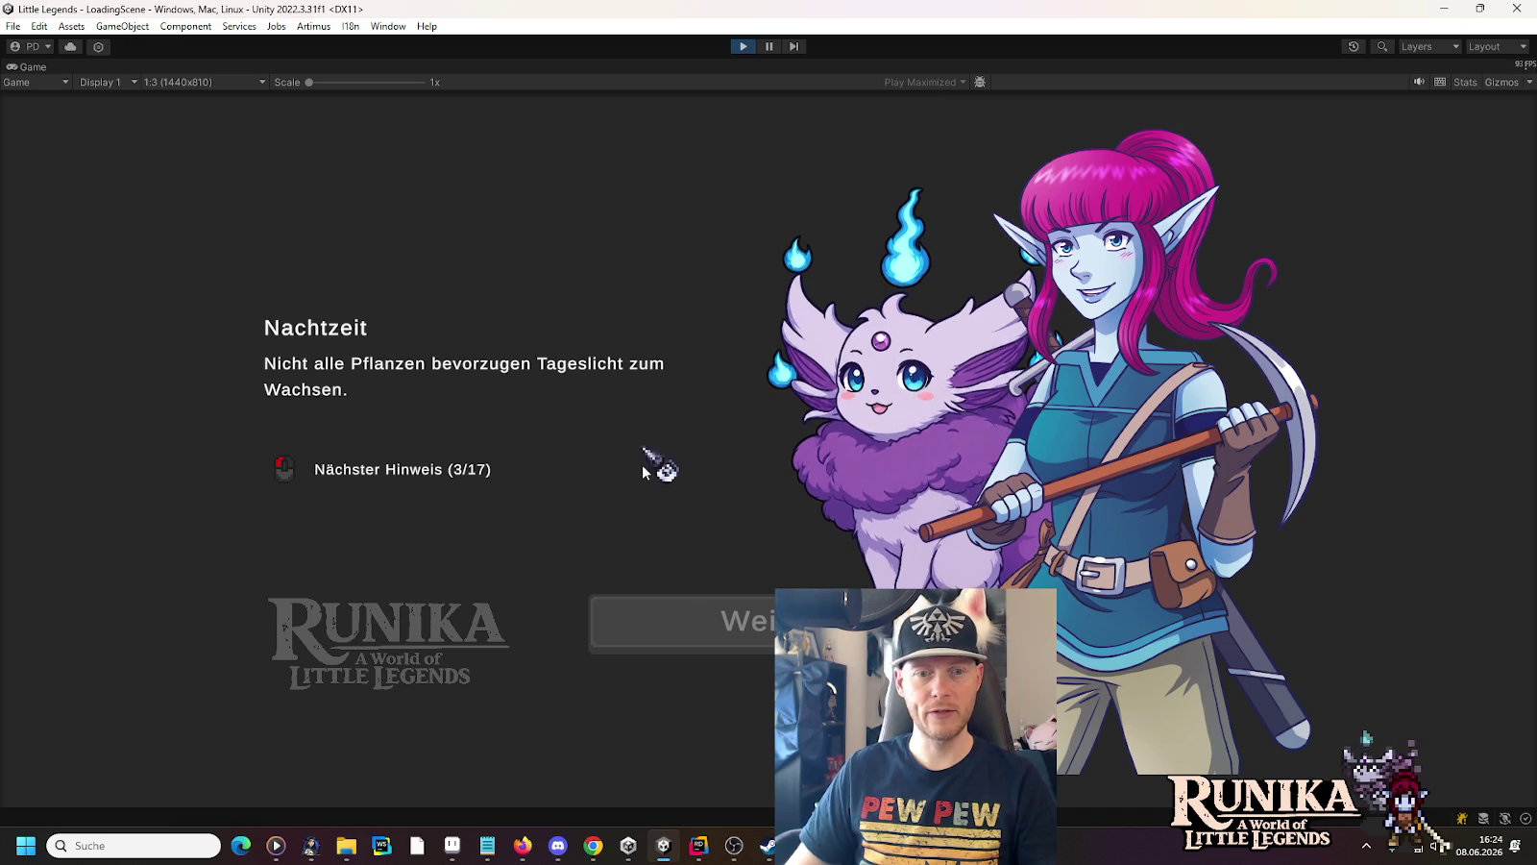
{"action": "left_click", "coordinate": [703, 620]}
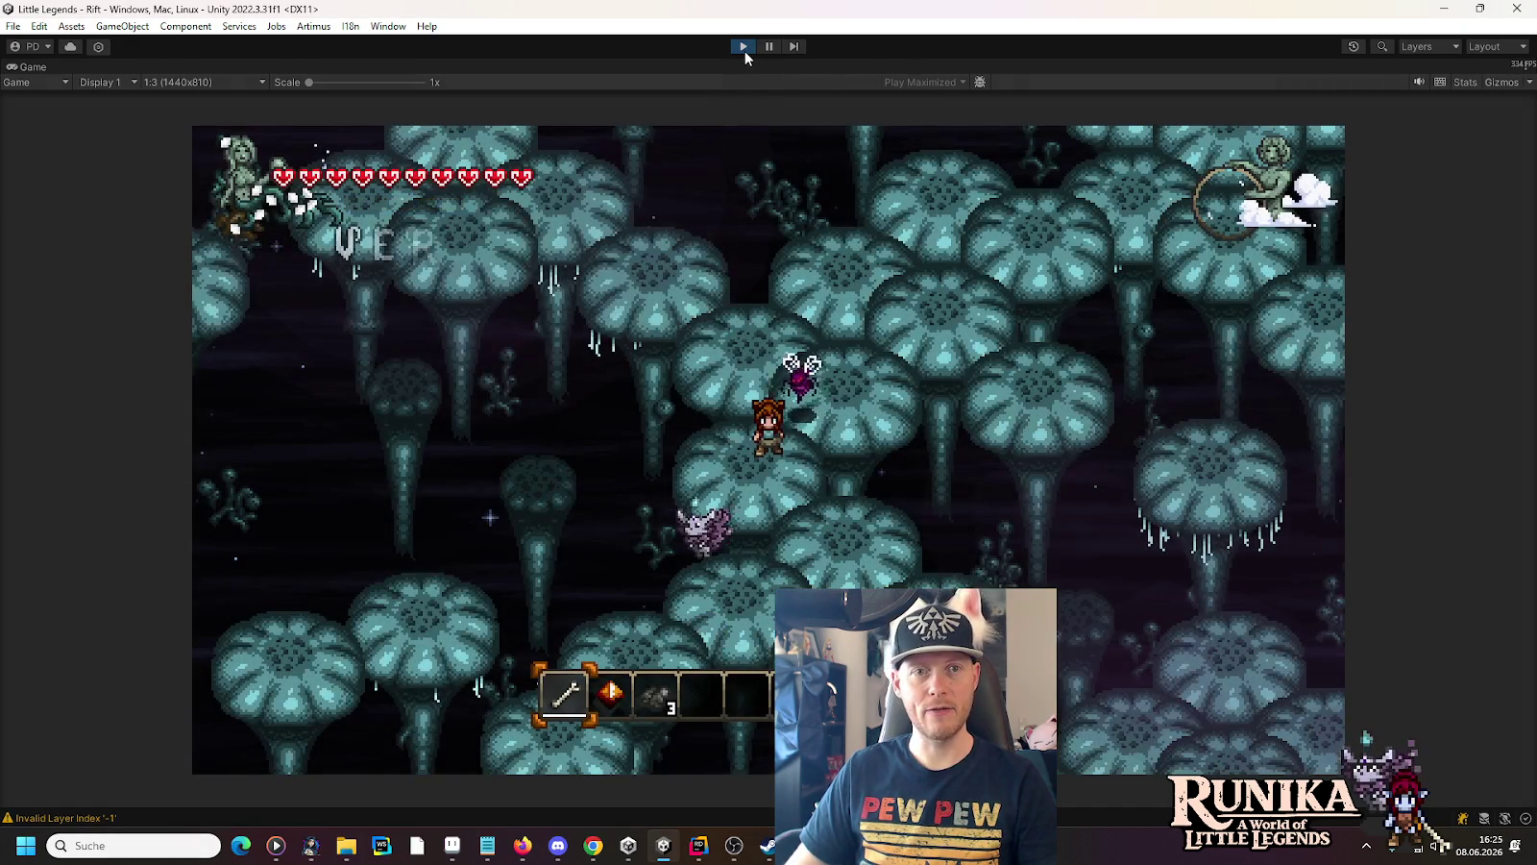
{"action": "left_click", "coordinate": [743, 46]}
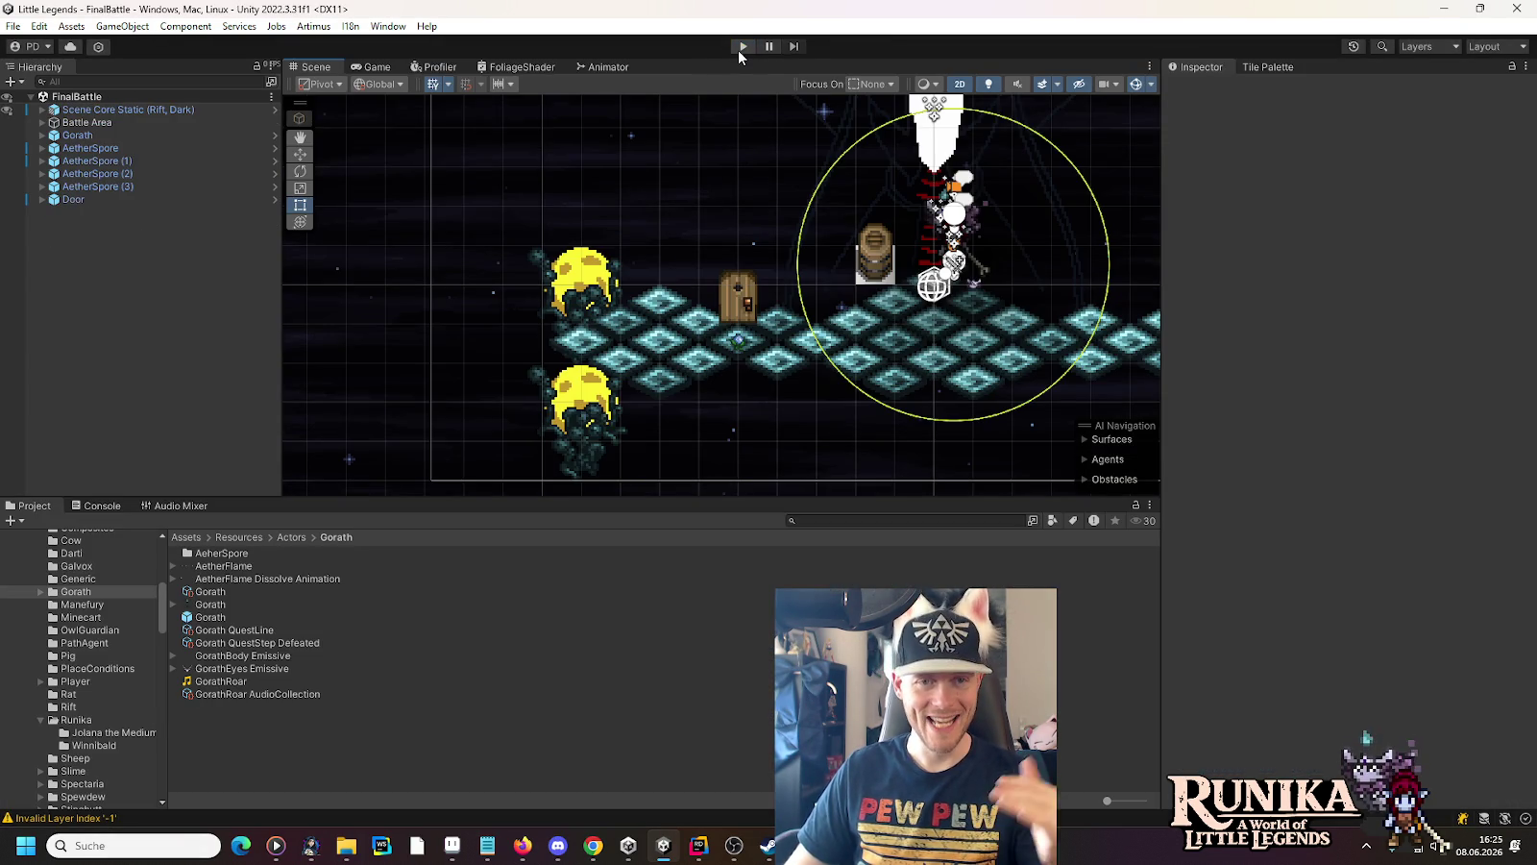
{"action": "left_click", "coordinate": [741, 50]}
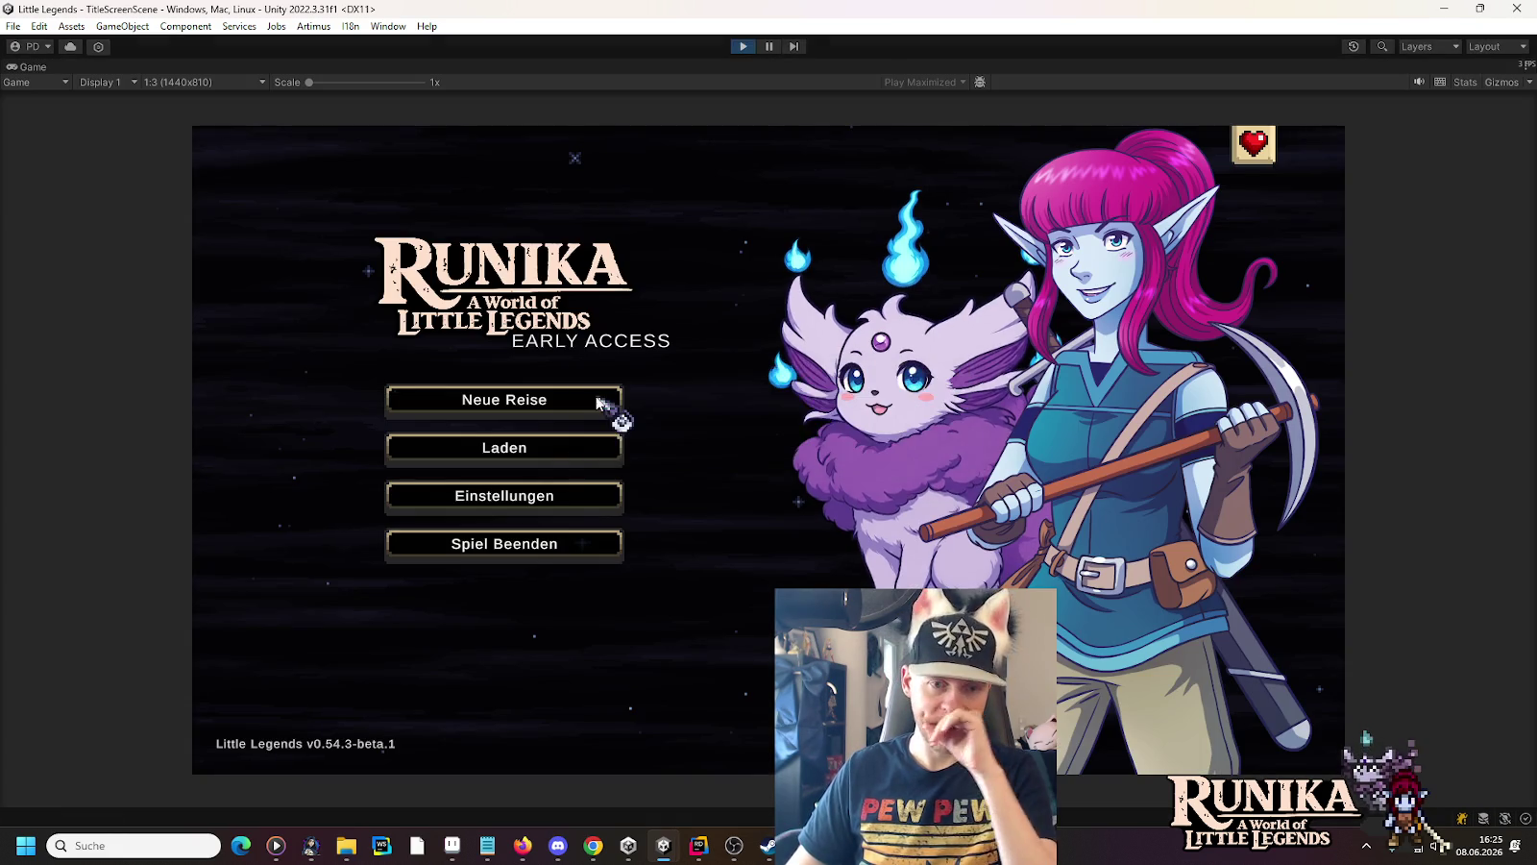
{"action": "left_click", "coordinate": [565, 454]}
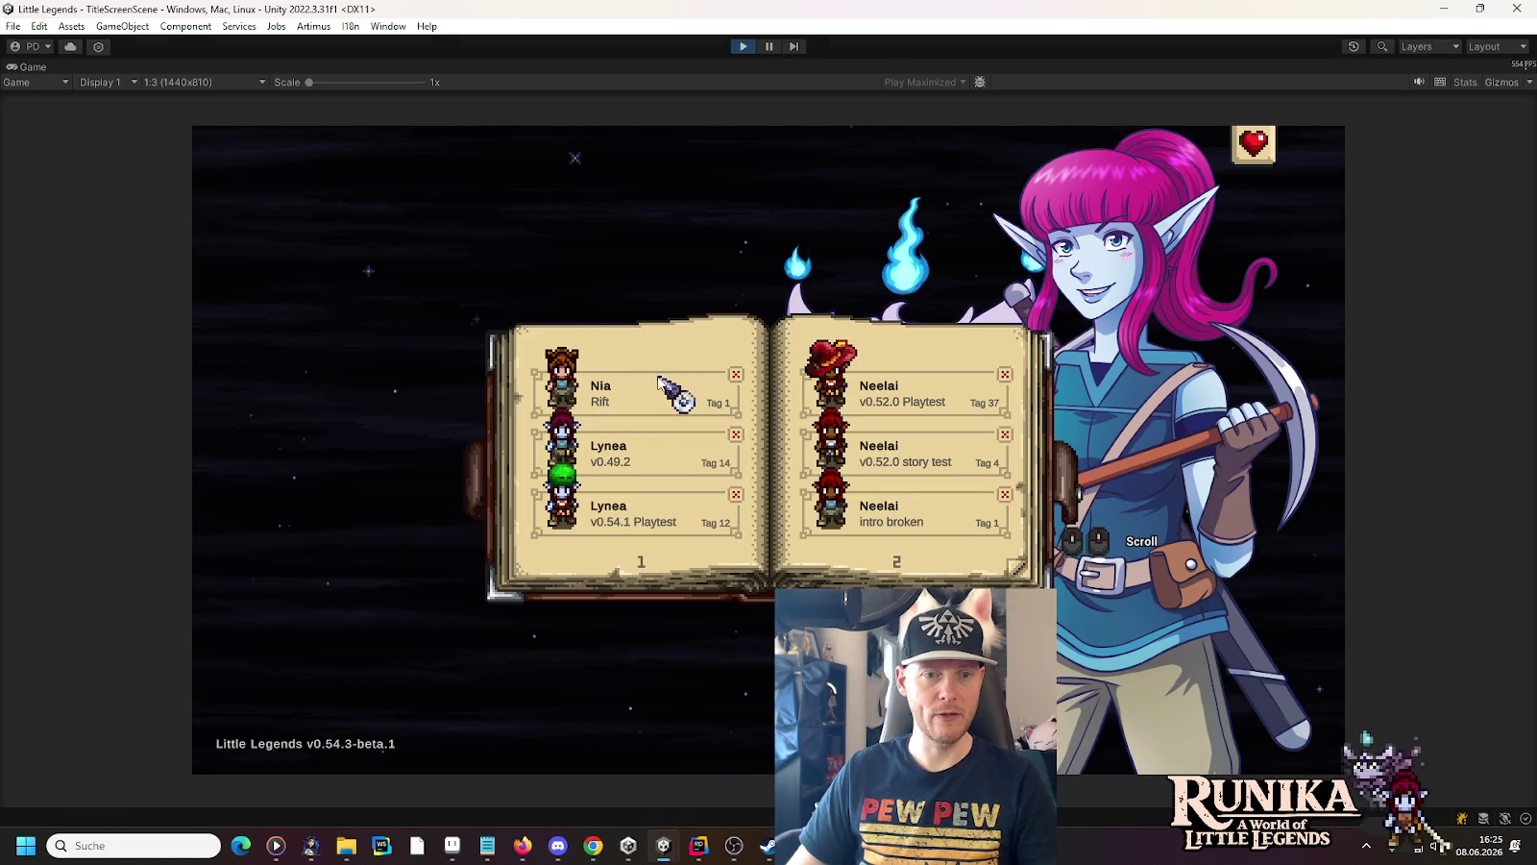
{"action": "left_click", "coordinate": [629, 456]}
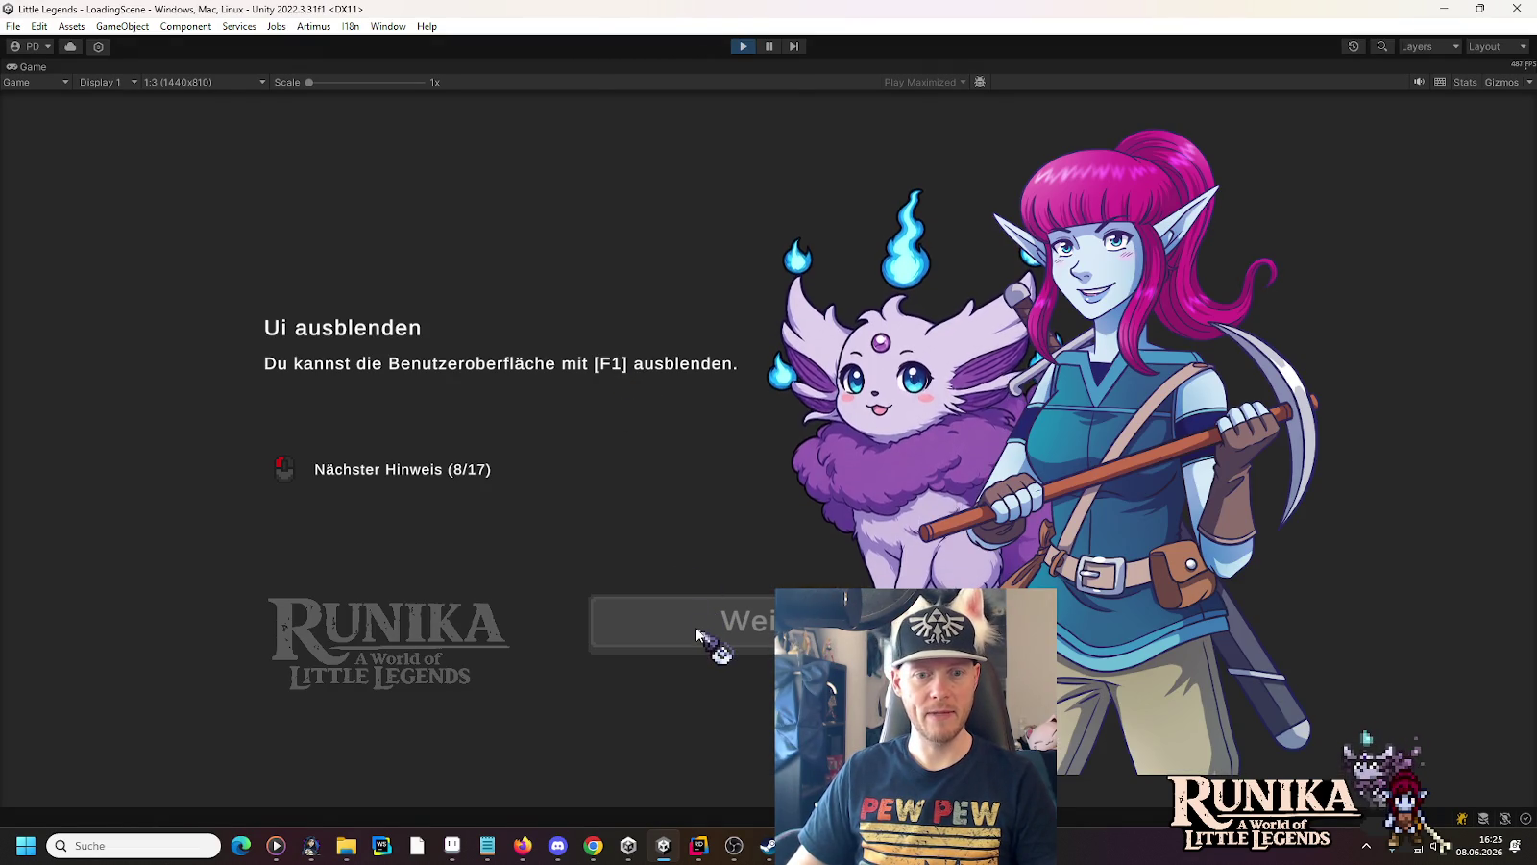
{"action": "left_click", "coordinate": [700, 632]}
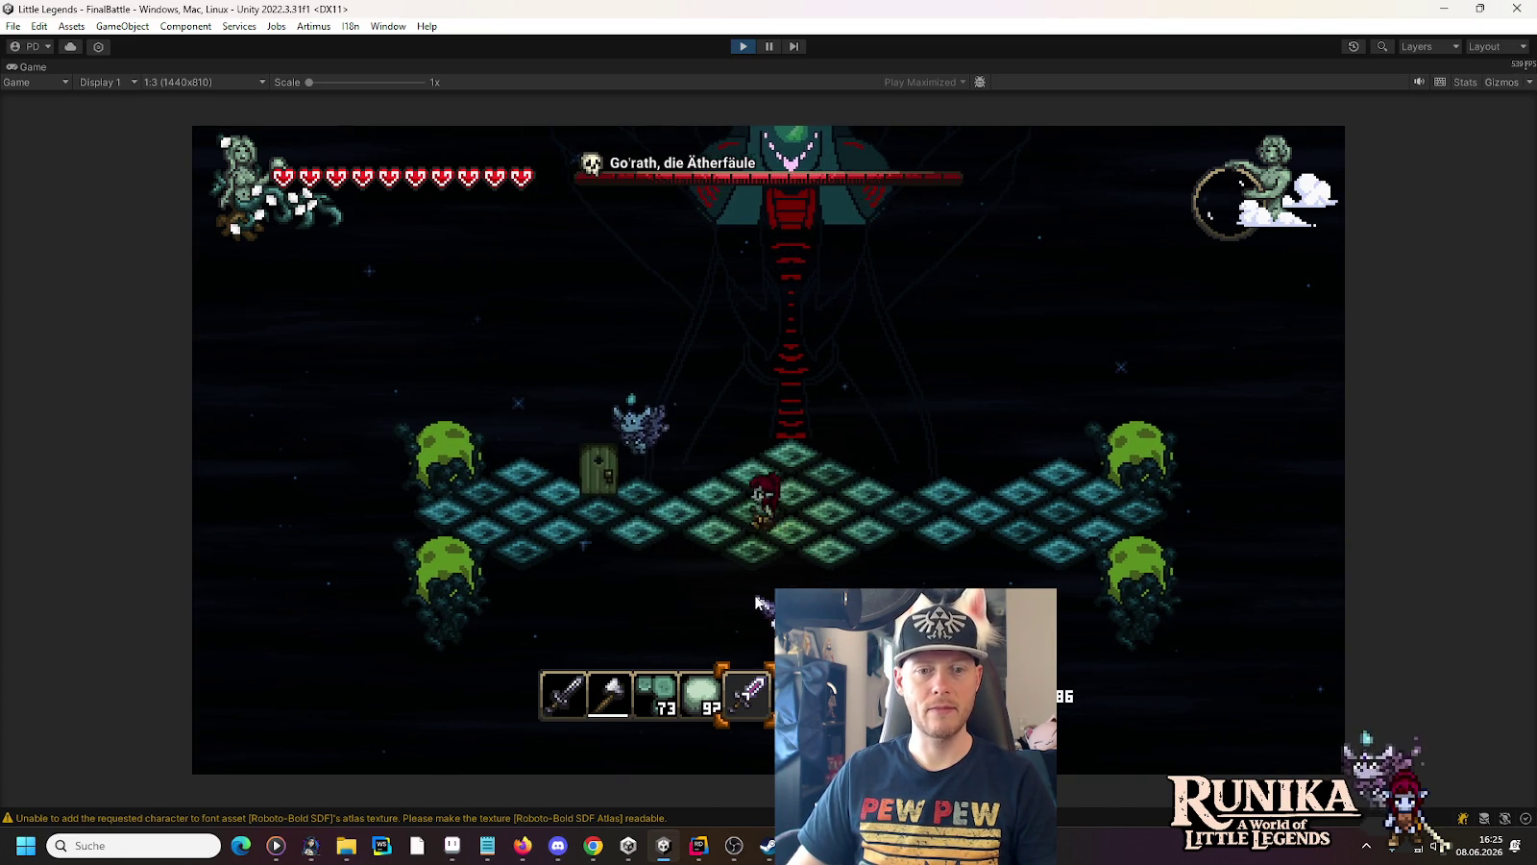
Walk the player around the arena, firing a projectile and equipping the slot-1 sword
{"action": "key", "text": "a"}
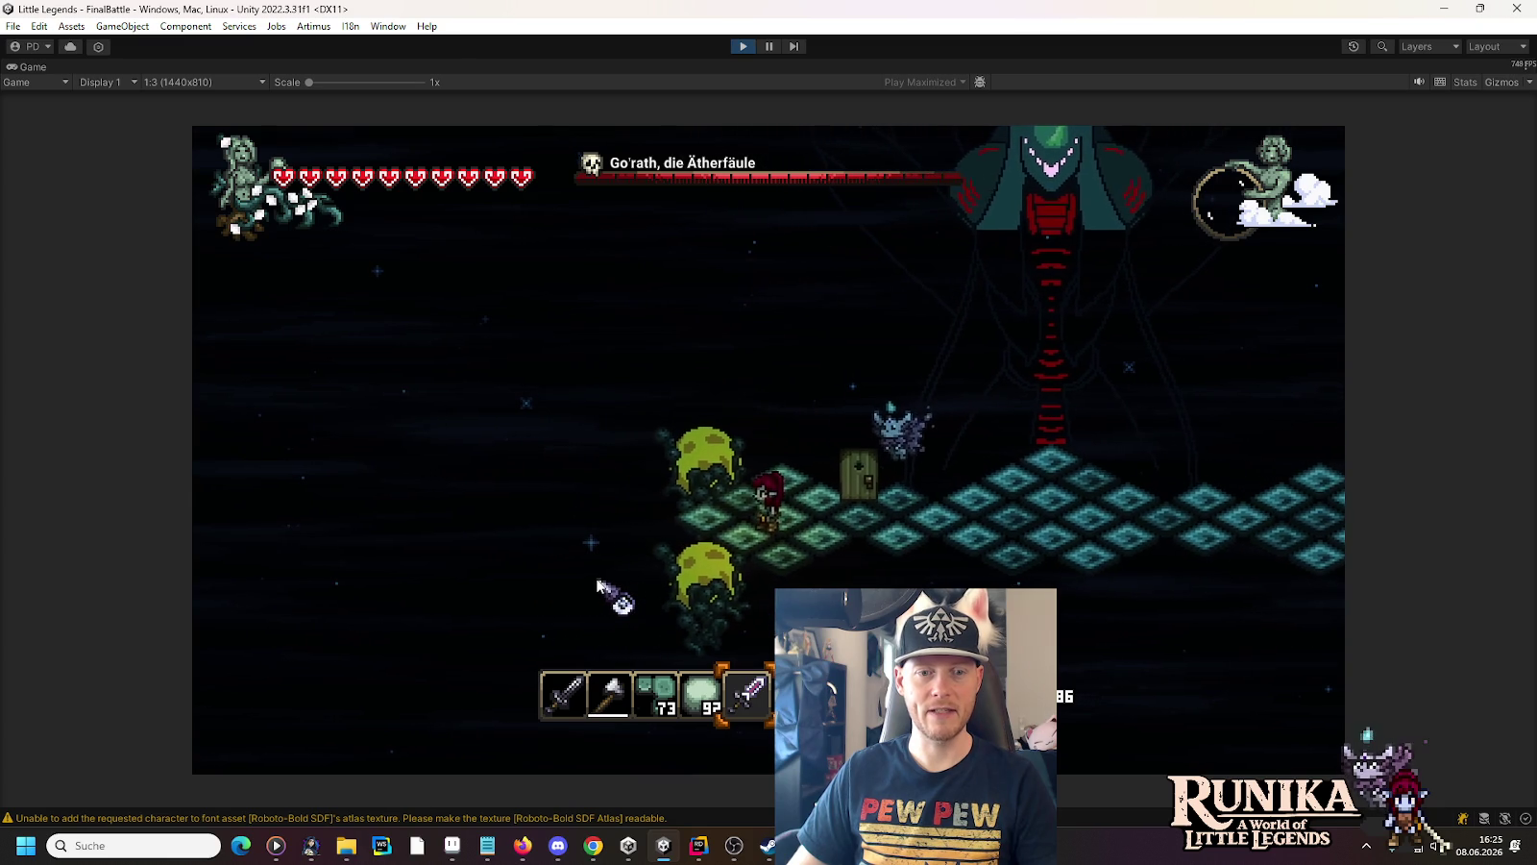
{"action": "left_click", "coordinate": [598, 586]}
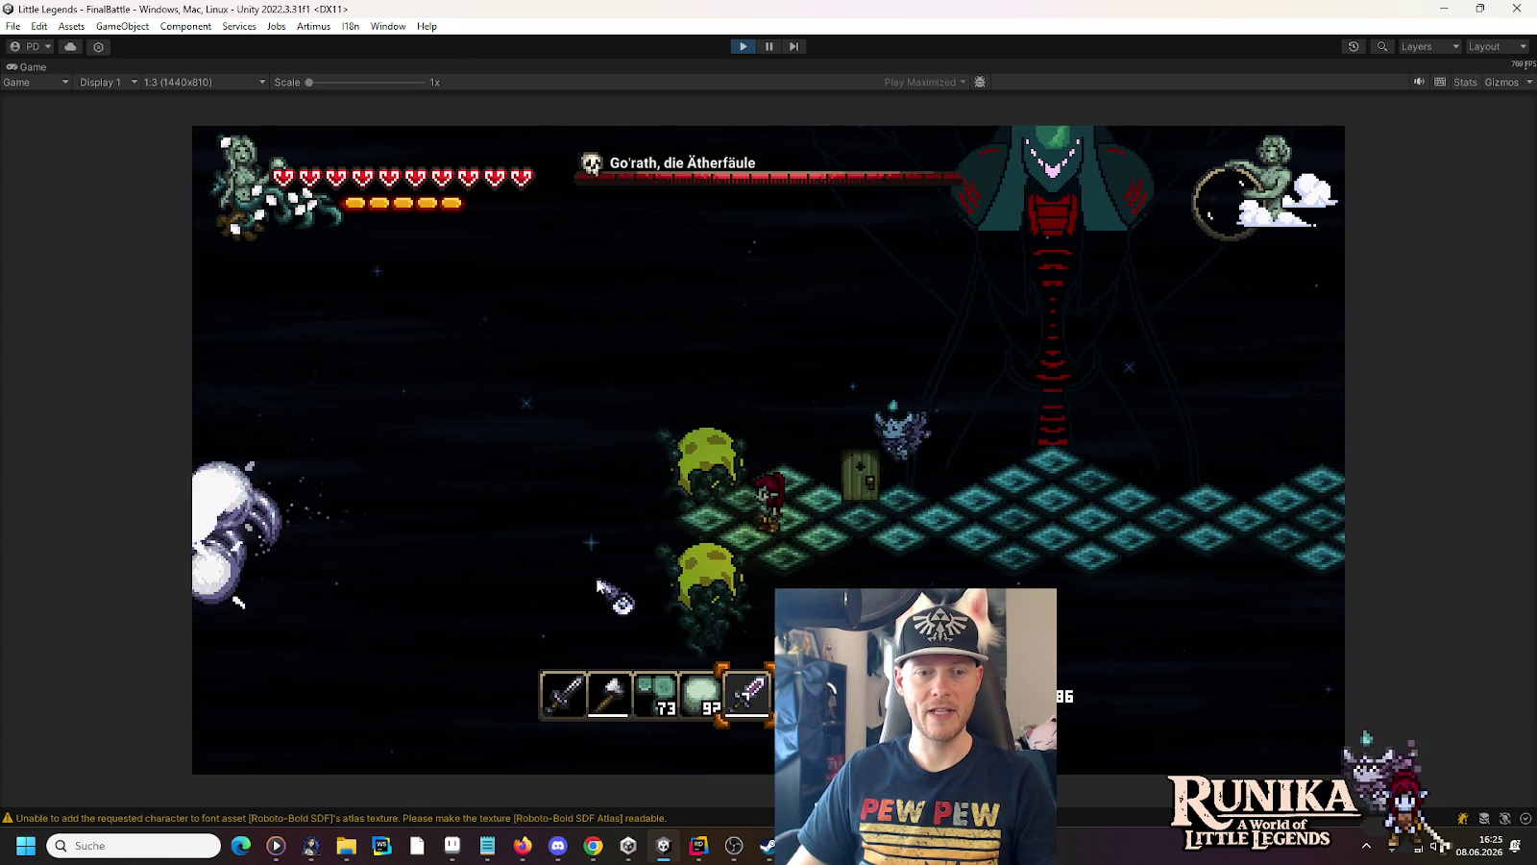
{"action": "key", "text": "1"}
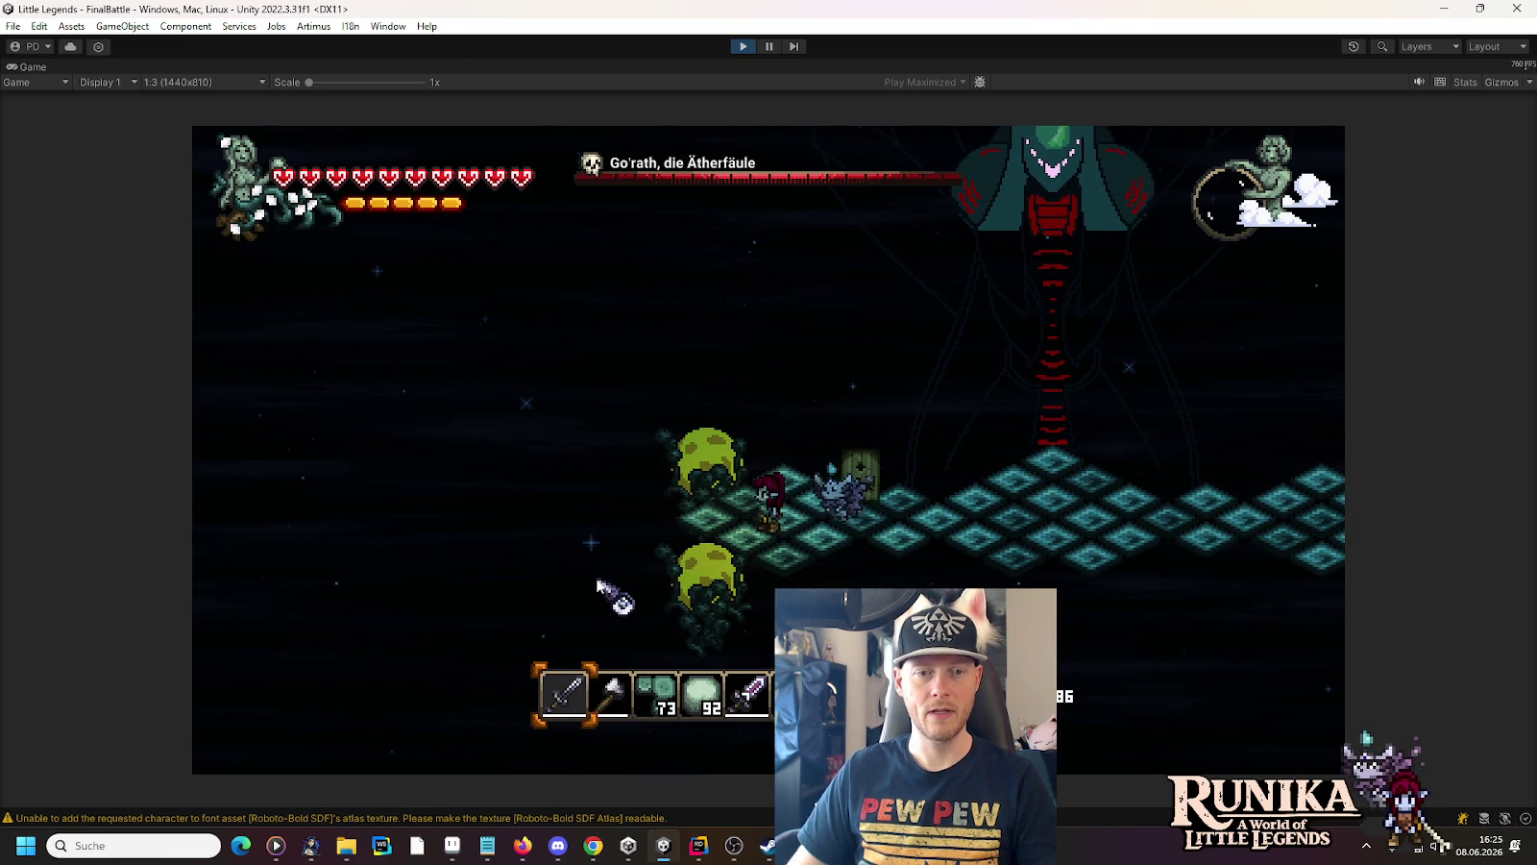
{"action": "key", "text": "d"}
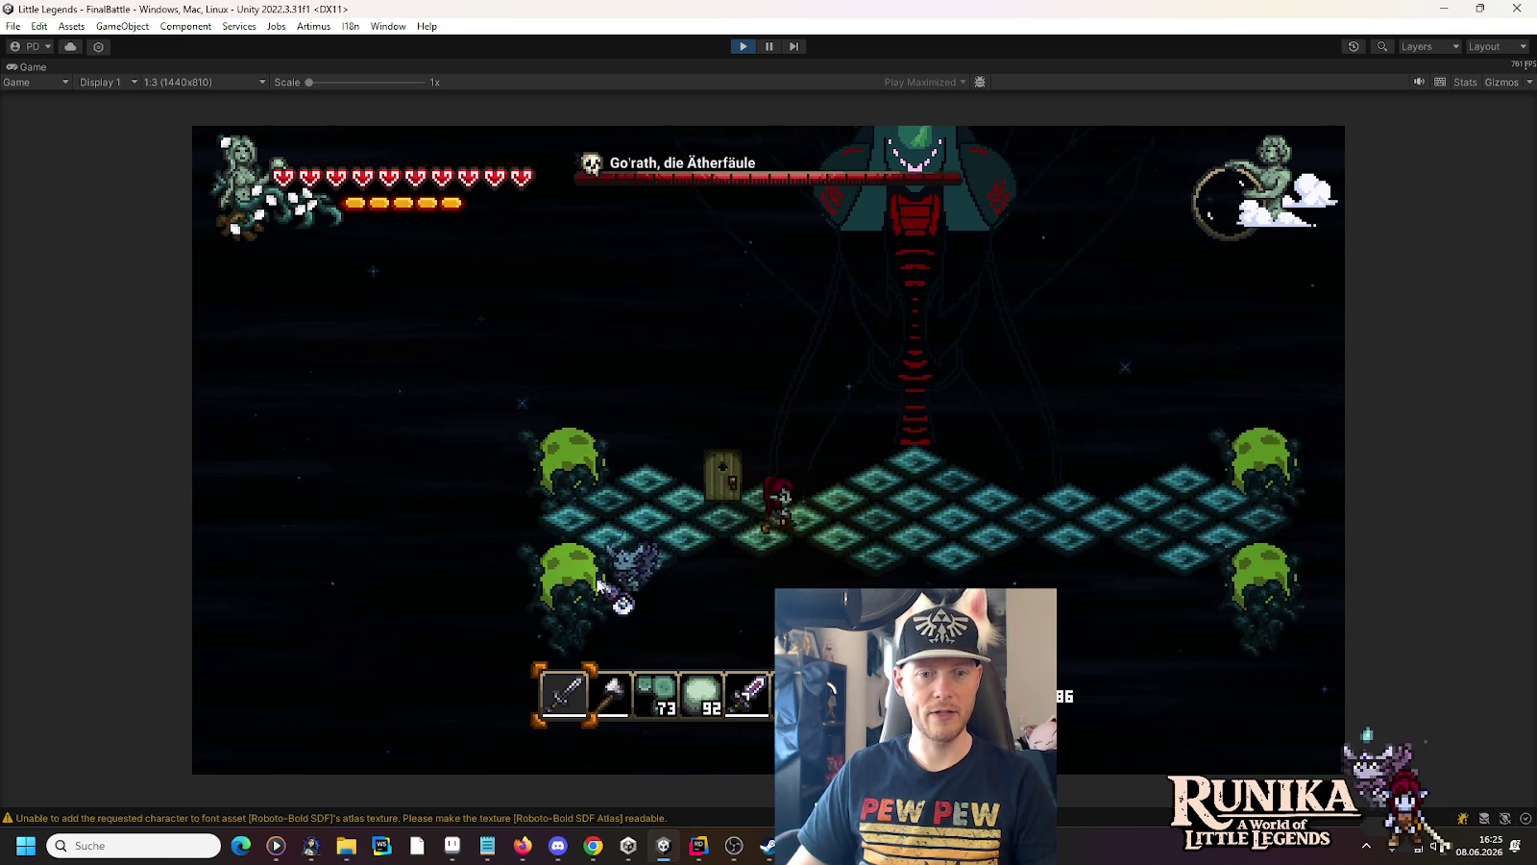
{"action": "key", "text": "d"}
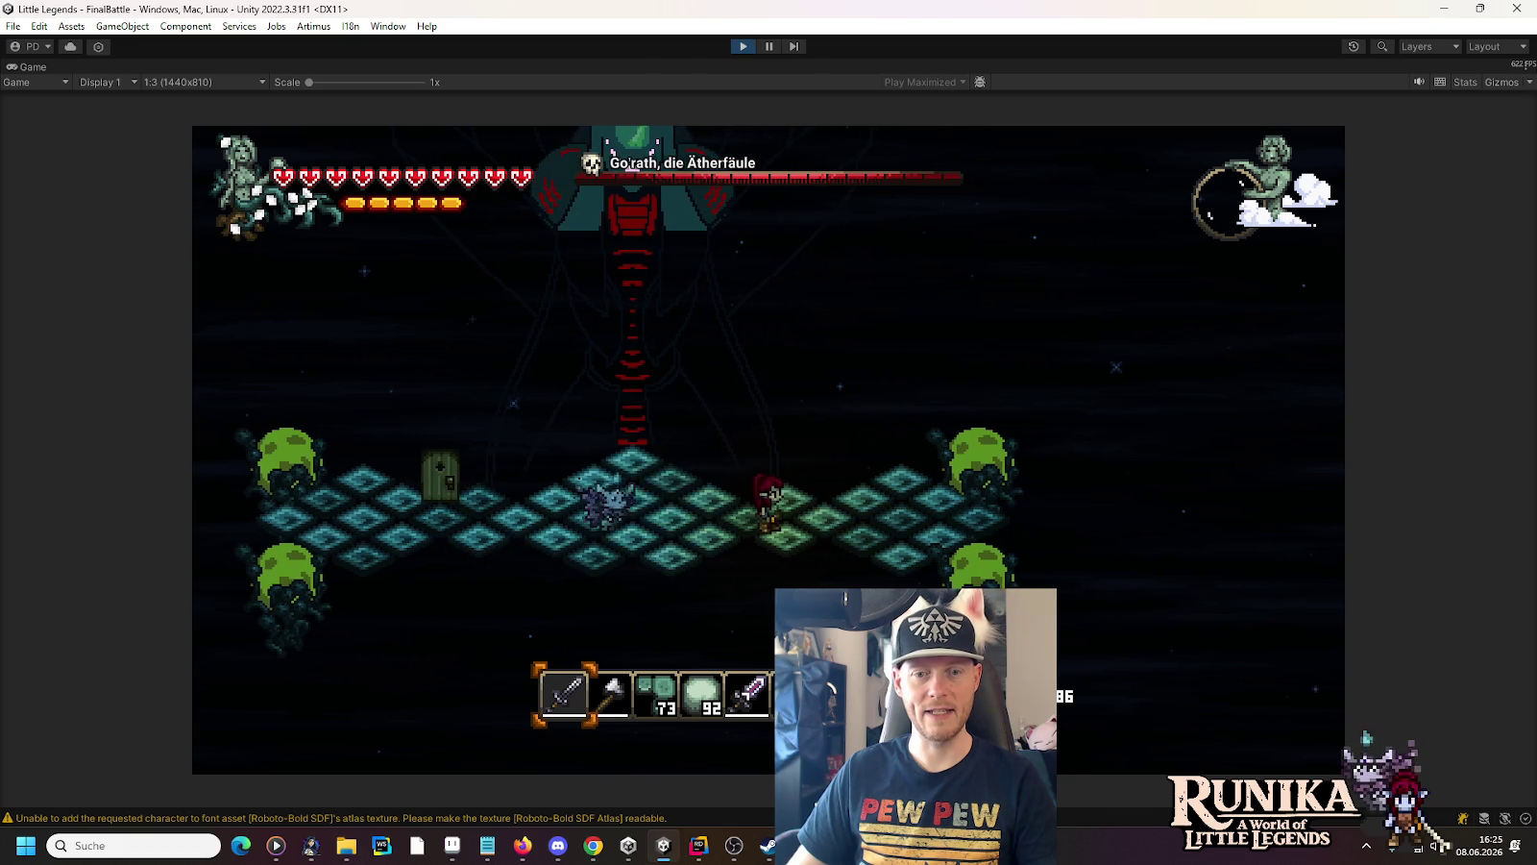
{"action": "key", "text": "s"}
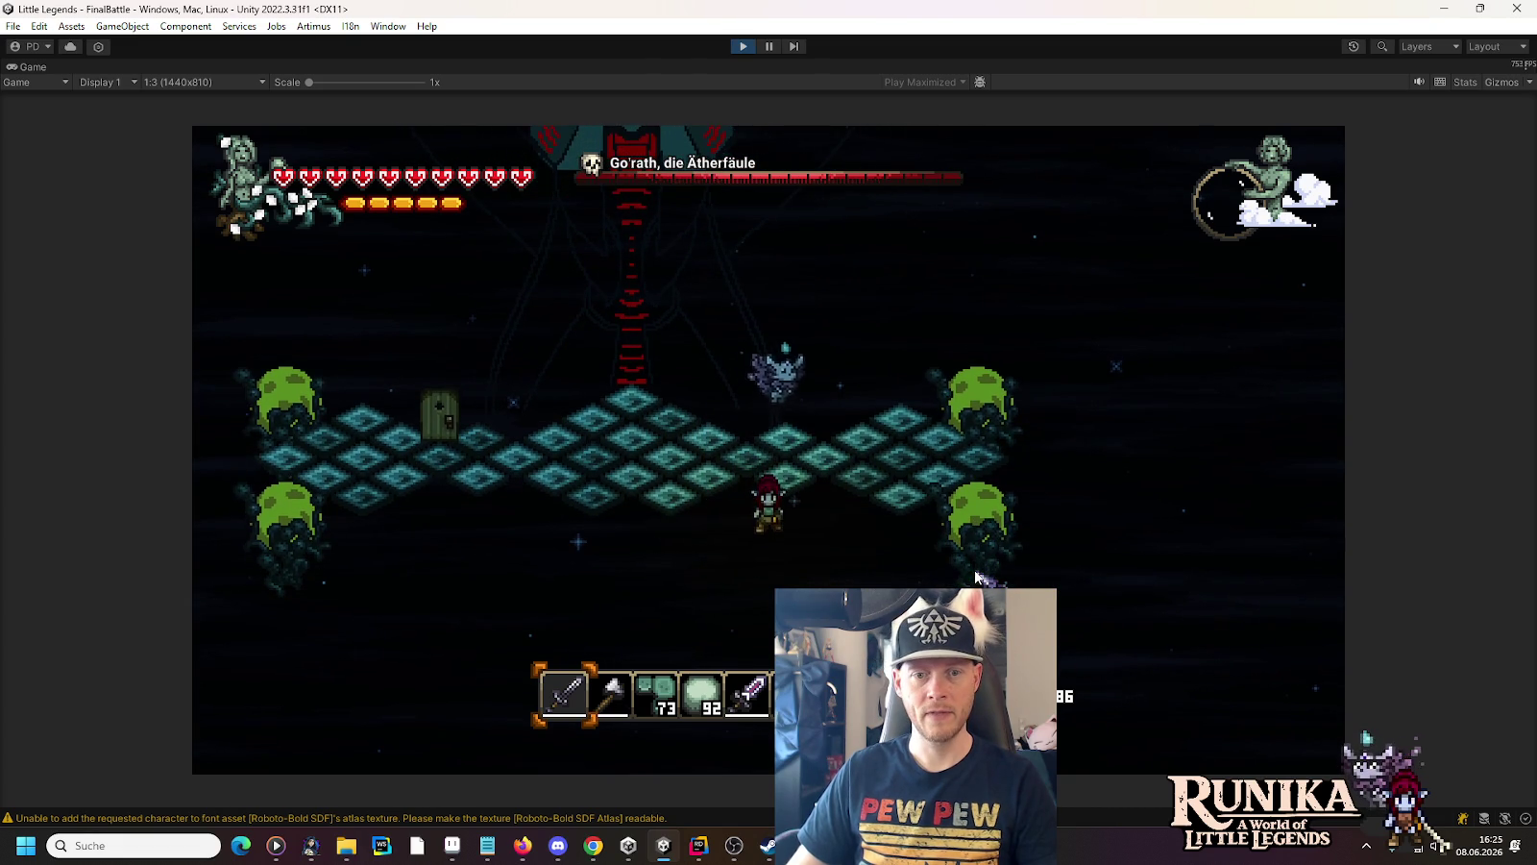
{"action": "key", "text": "a"}
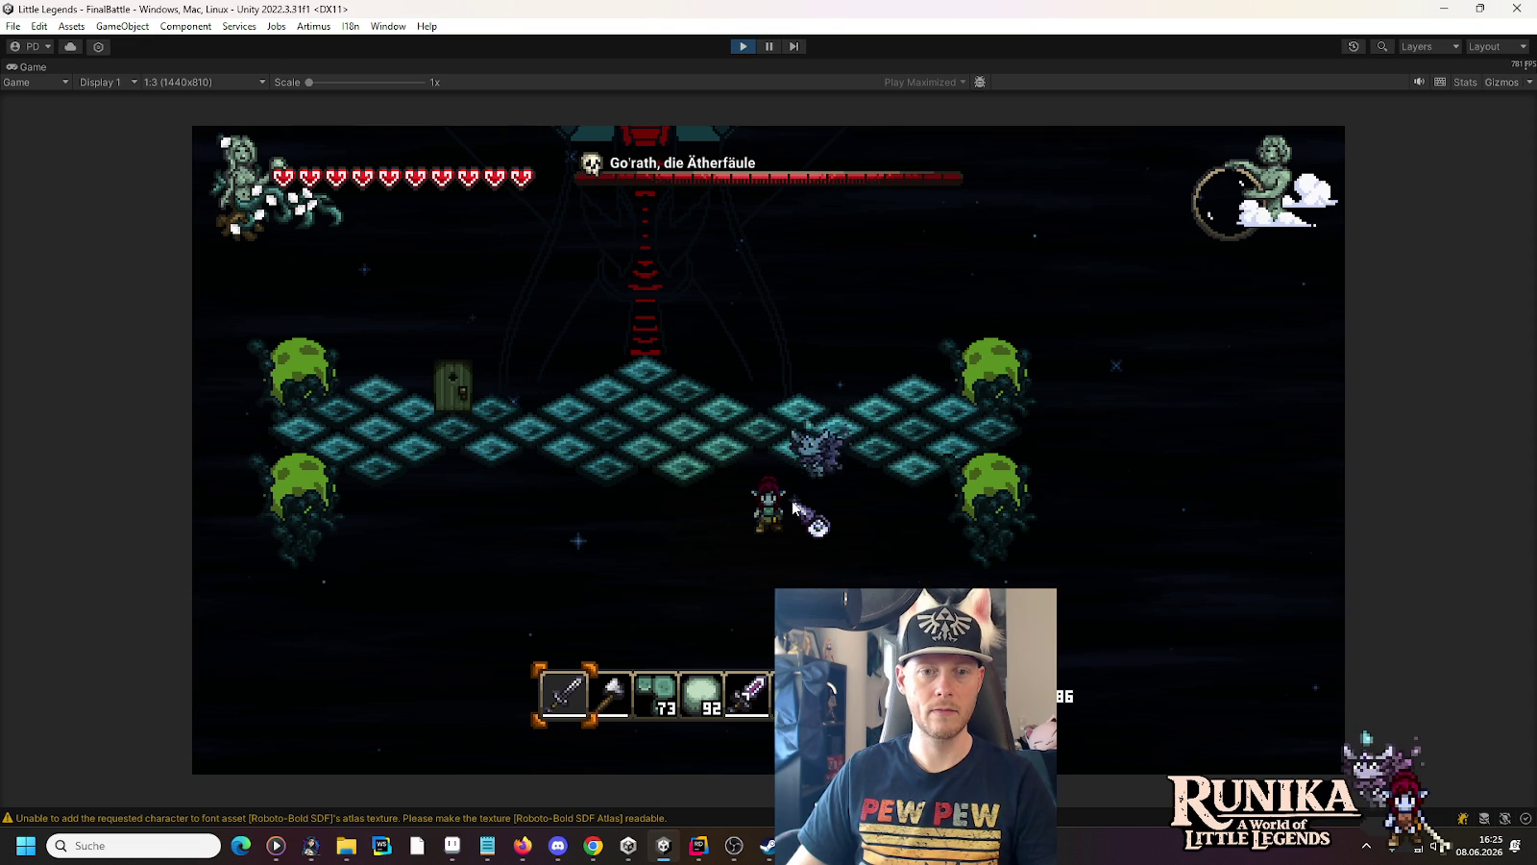
{"action": "key", "text": "w"}
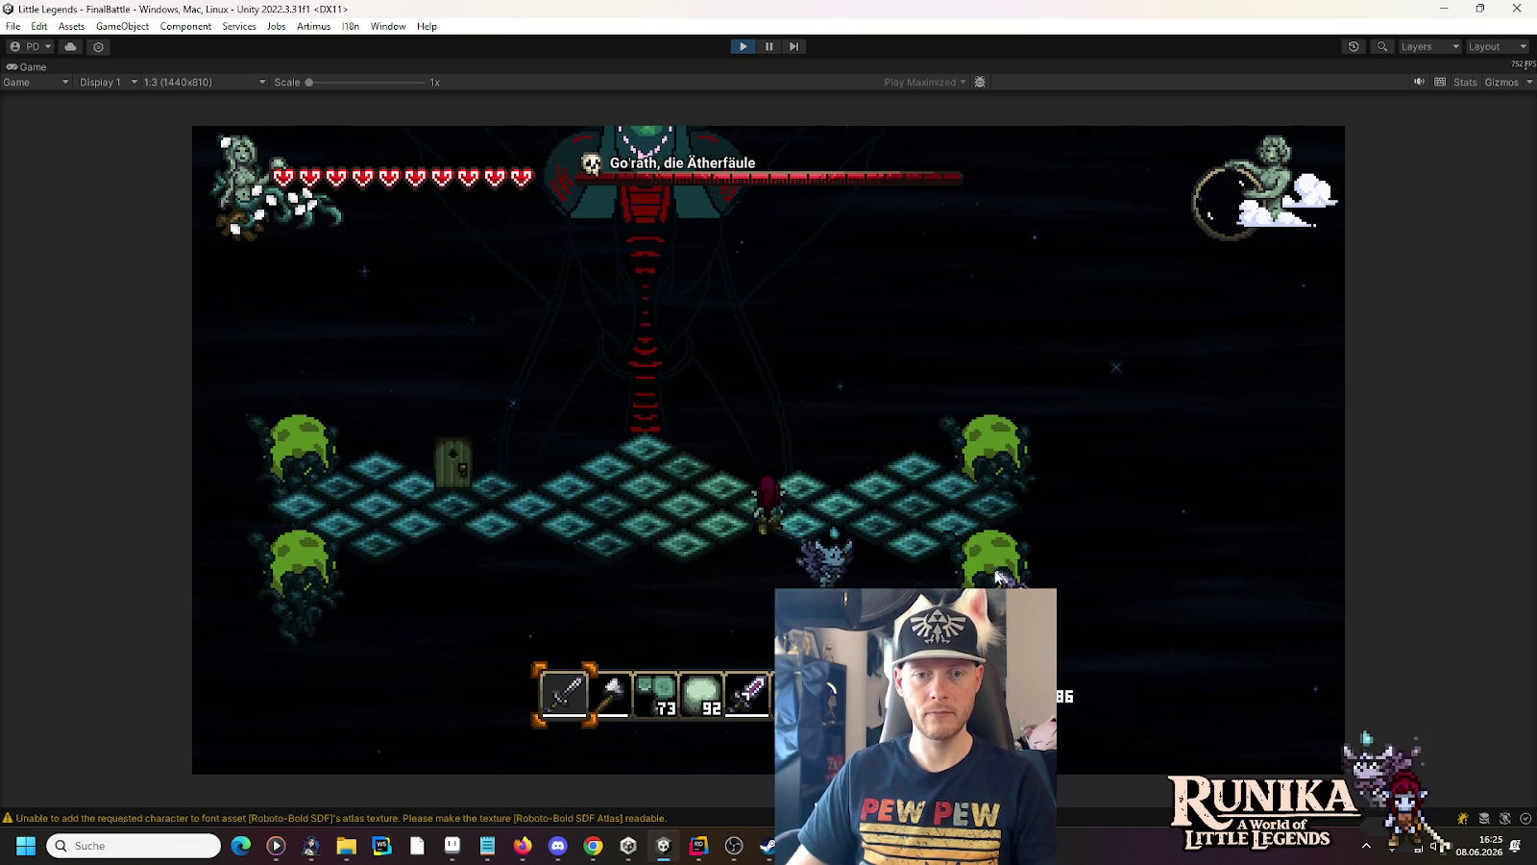
{"action": "key", "text": "a"}
Equip the purple sword in slot 5, land several hits on Gorath, then stop Play mode
{"action": "key", "text": "5"}
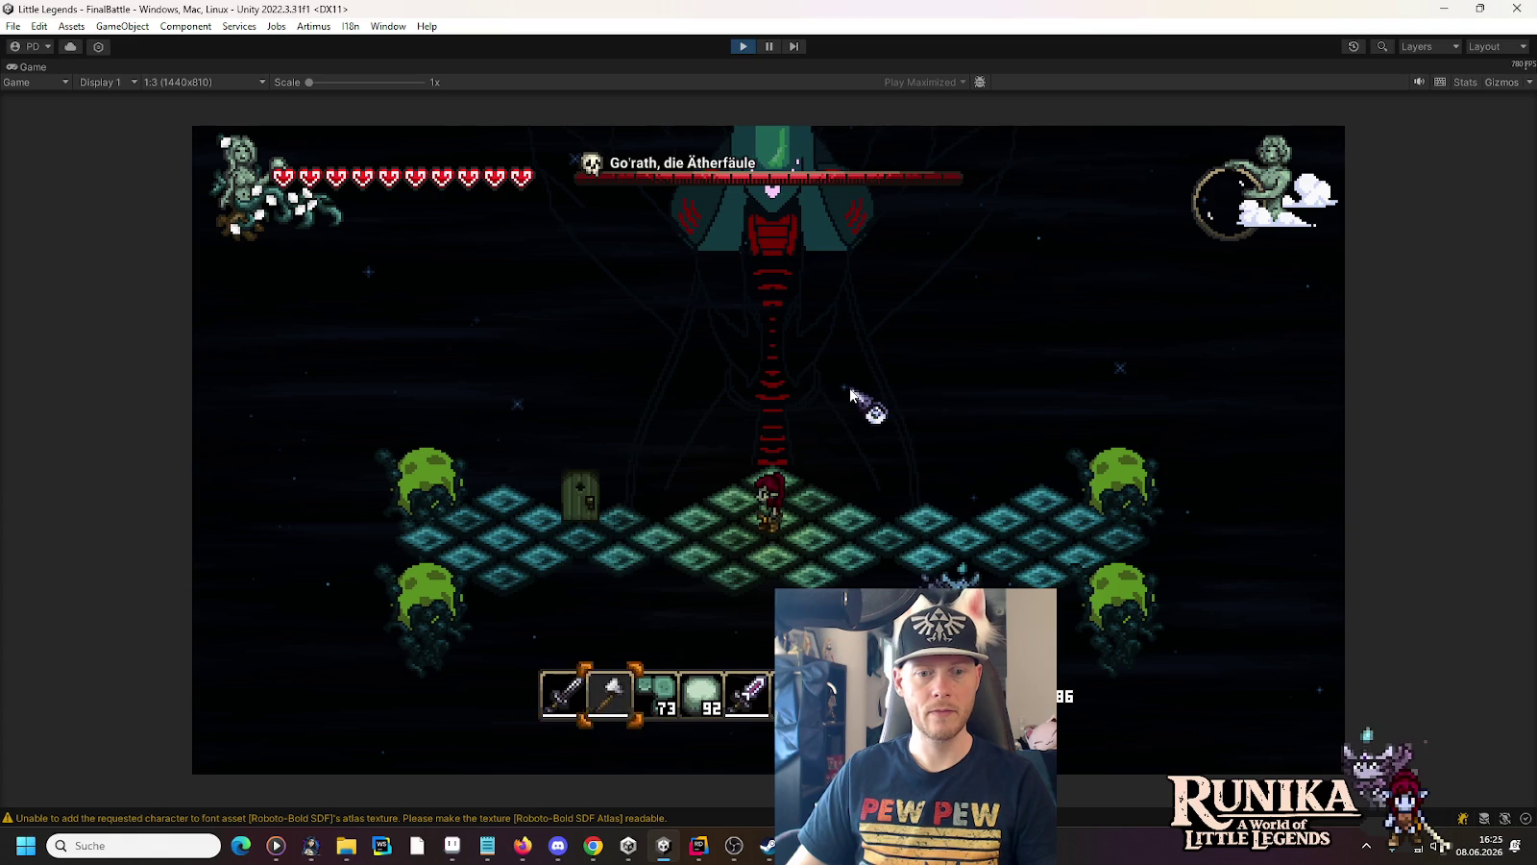
{"action": "left_click", "coordinate": [842, 427]}
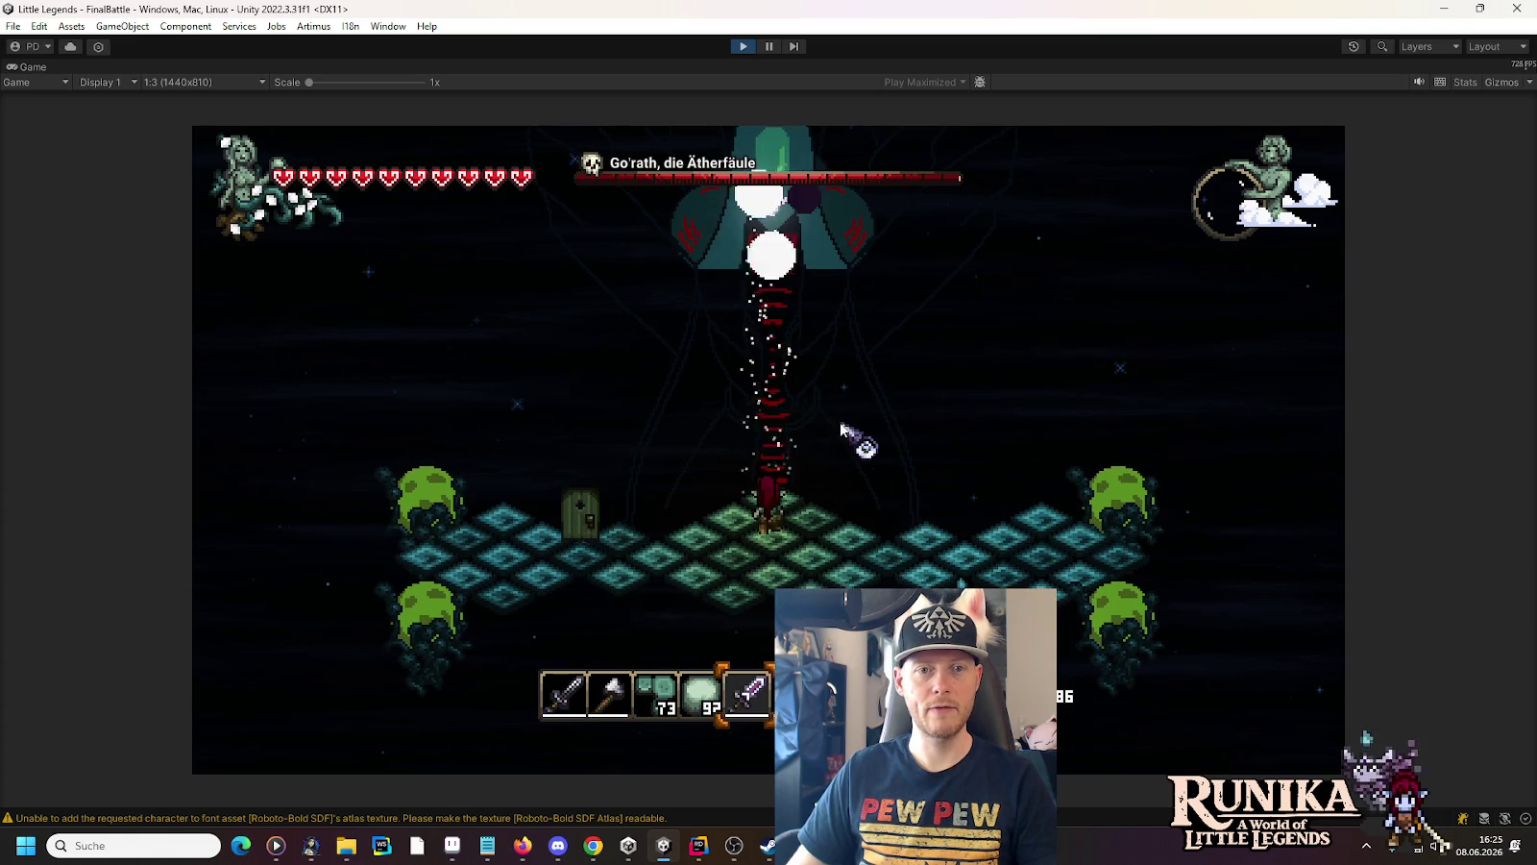
{"action": "left_click", "coordinate": [780, 363]}
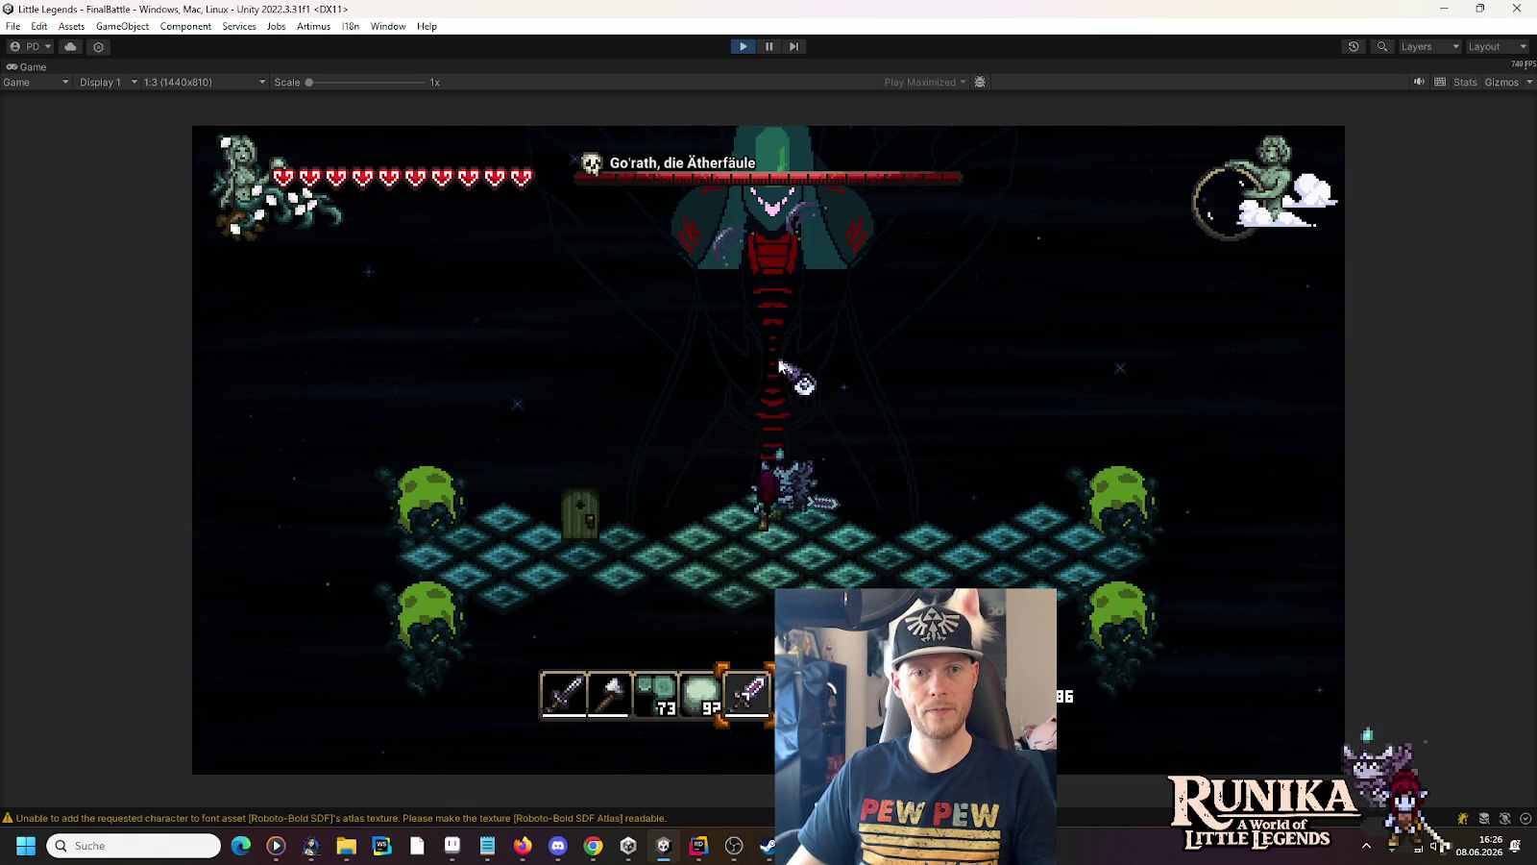
{"action": "left_click", "coordinate": [780, 362]}
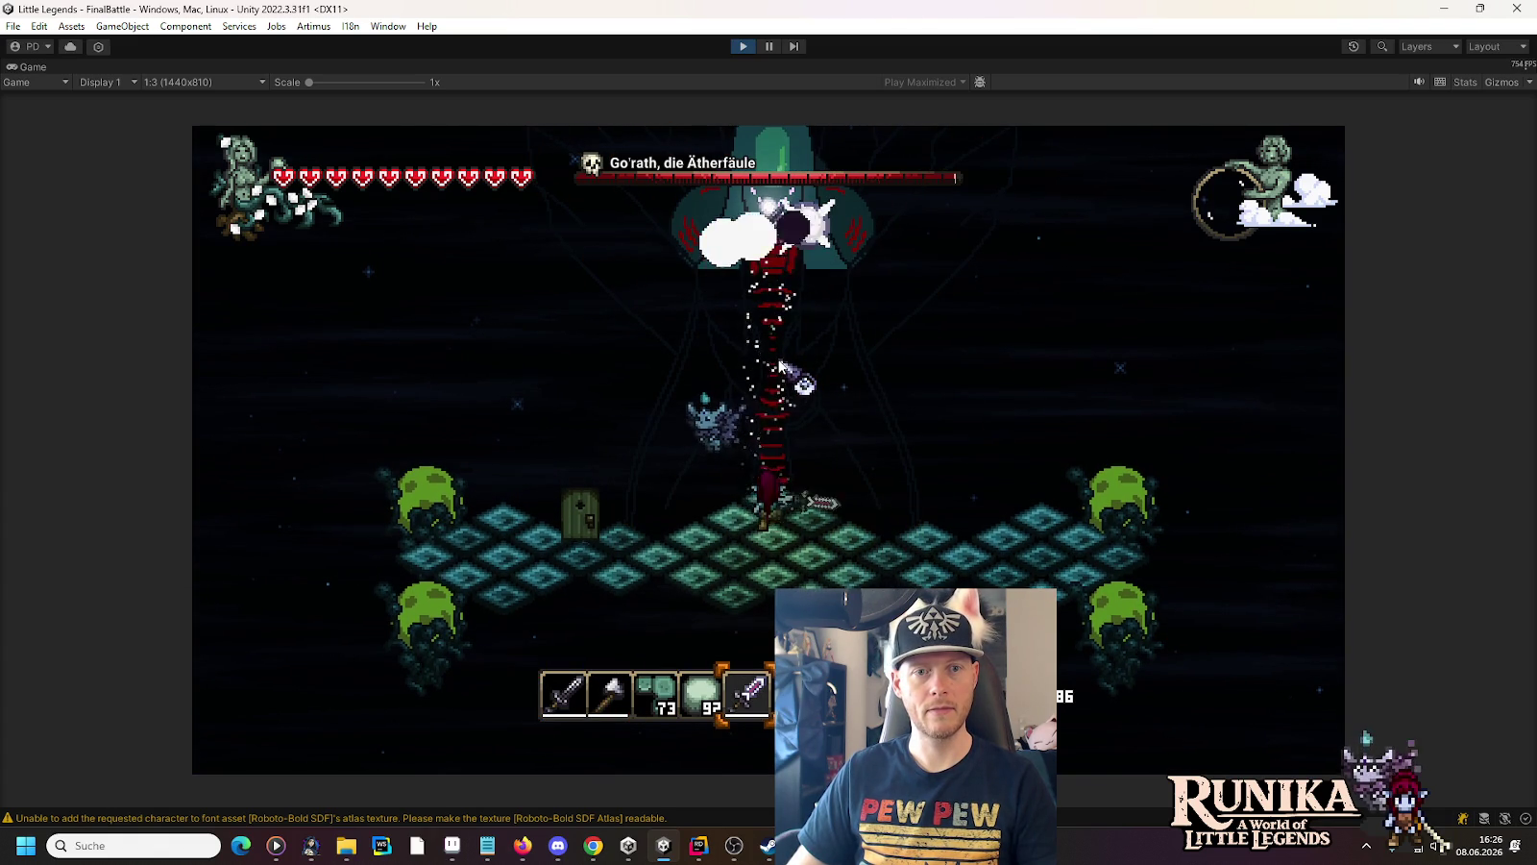
{"action": "left_click", "coordinate": [779, 362]}
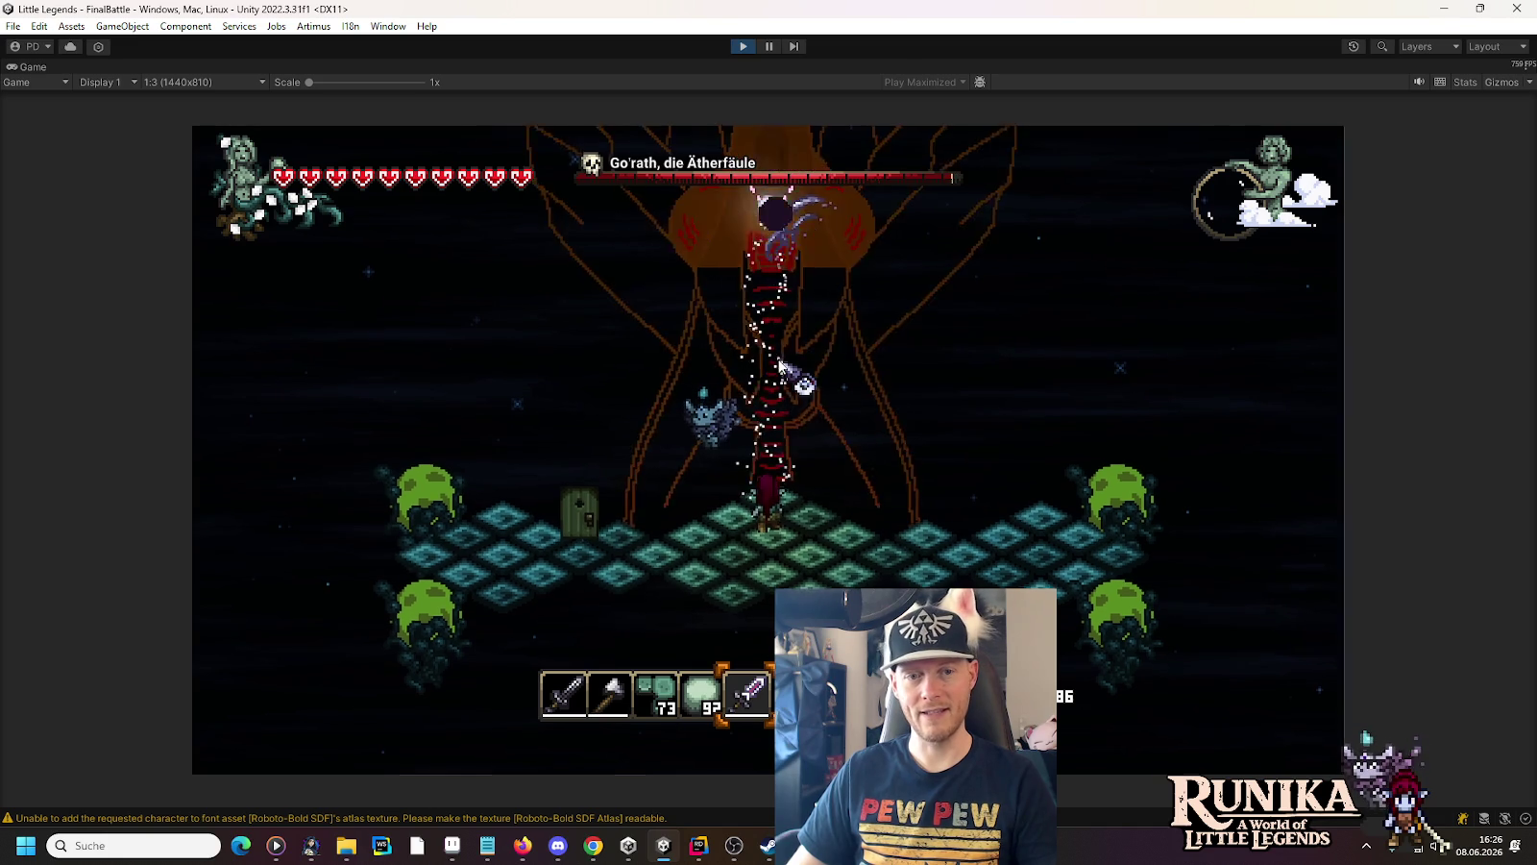
{"action": "left_click", "coordinate": [779, 366]}
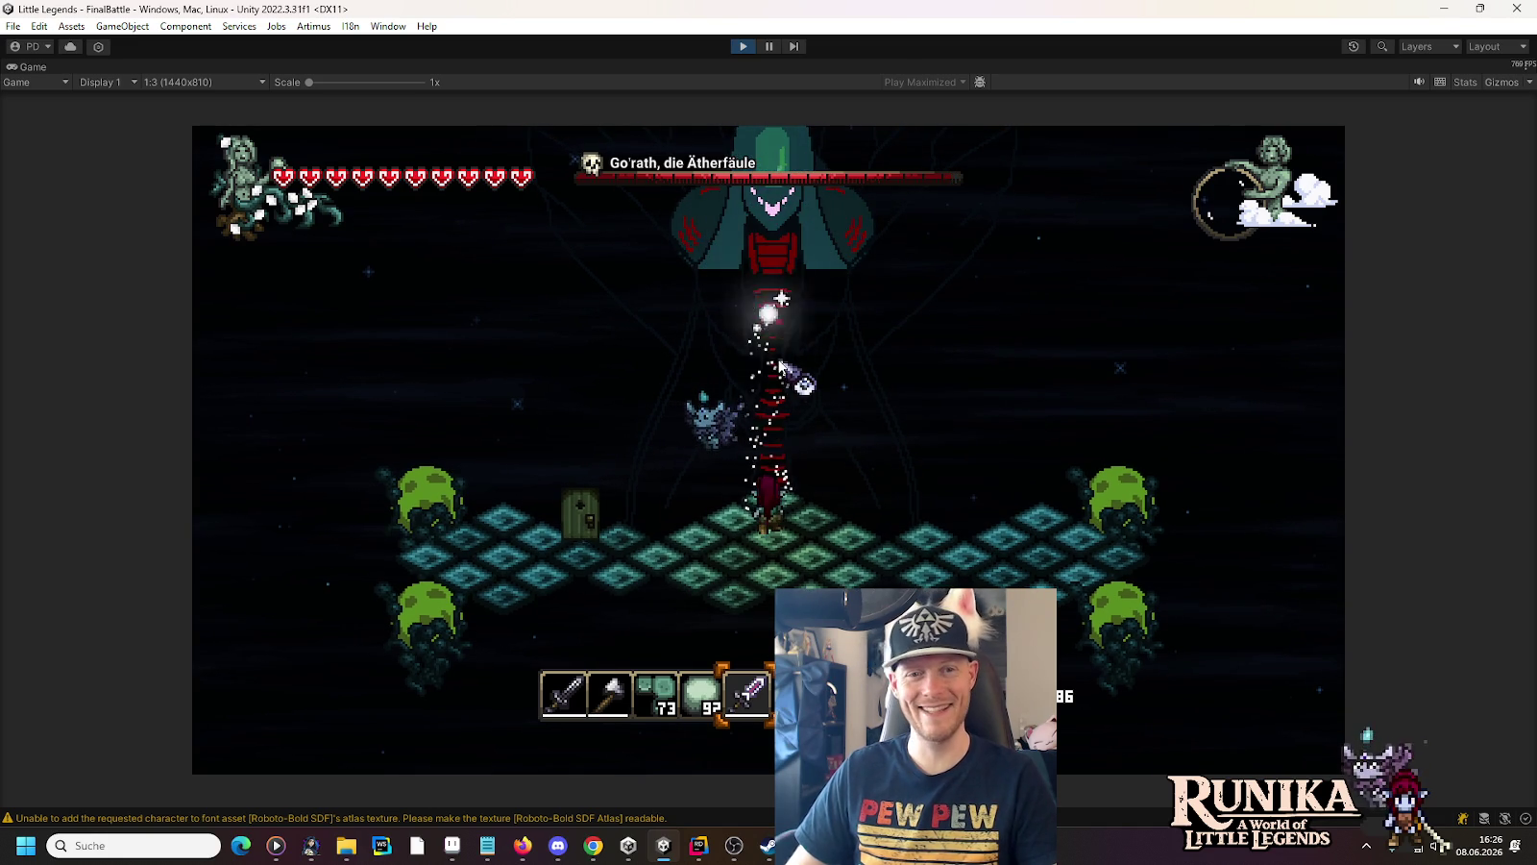
{"action": "left_click", "coordinate": [779, 365]}
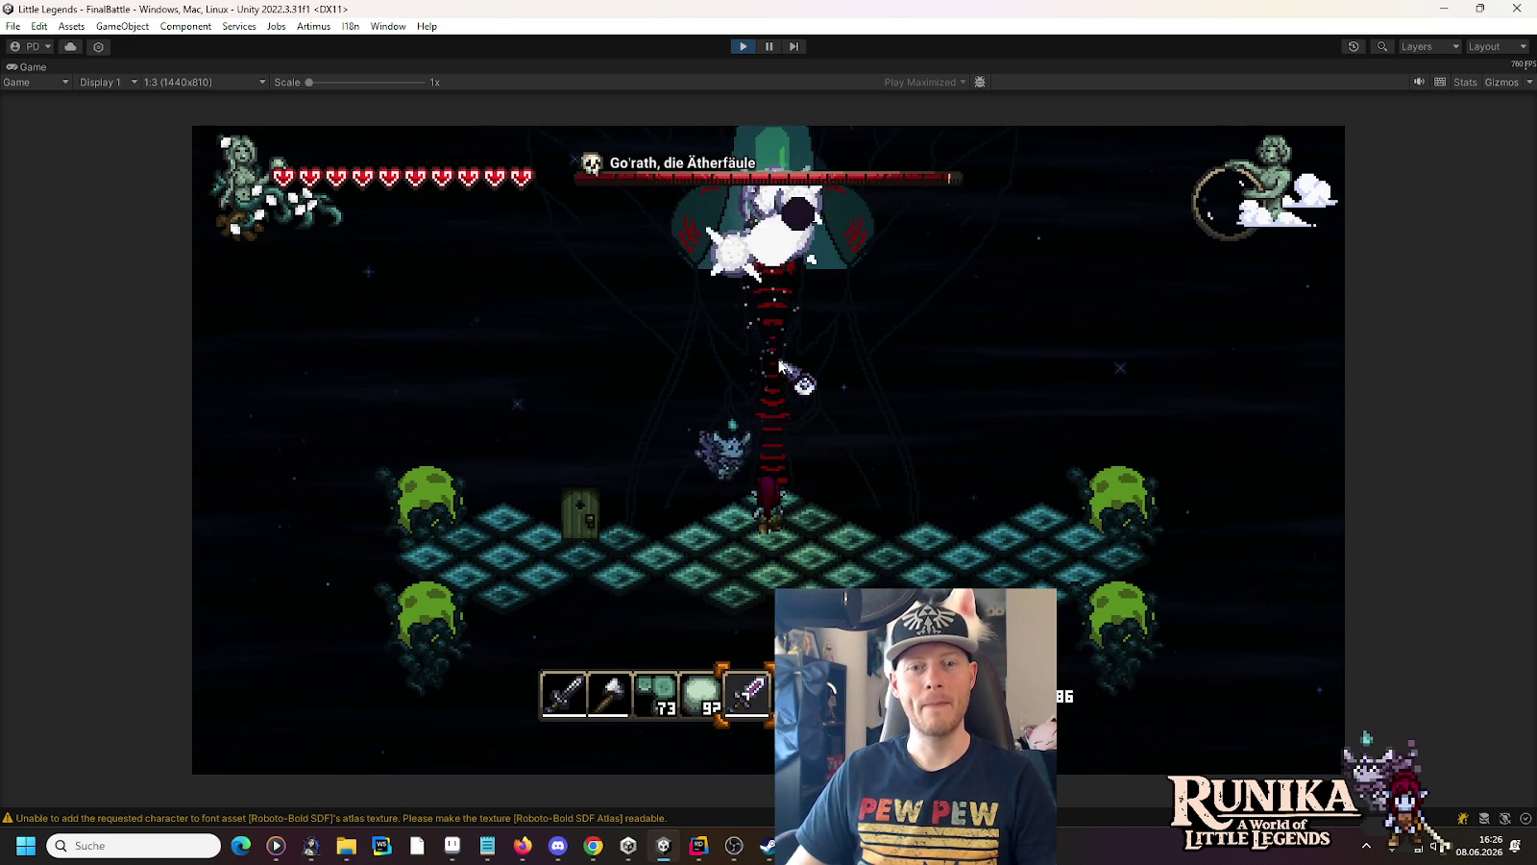
{"action": "left_click", "coordinate": [1153, 571]}
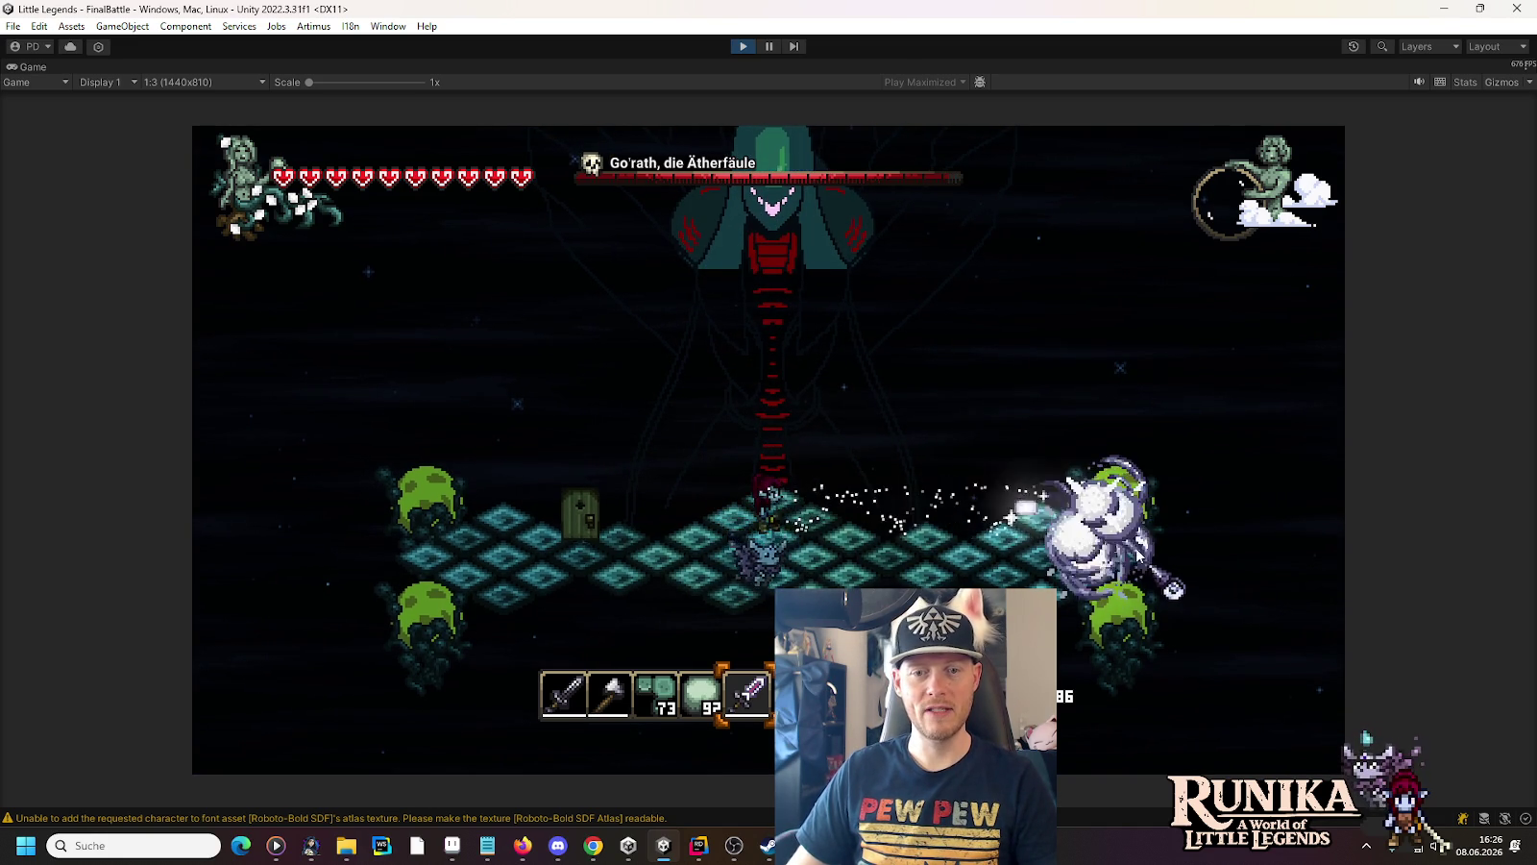
{"action": "key", "text": "ctrl+p"}
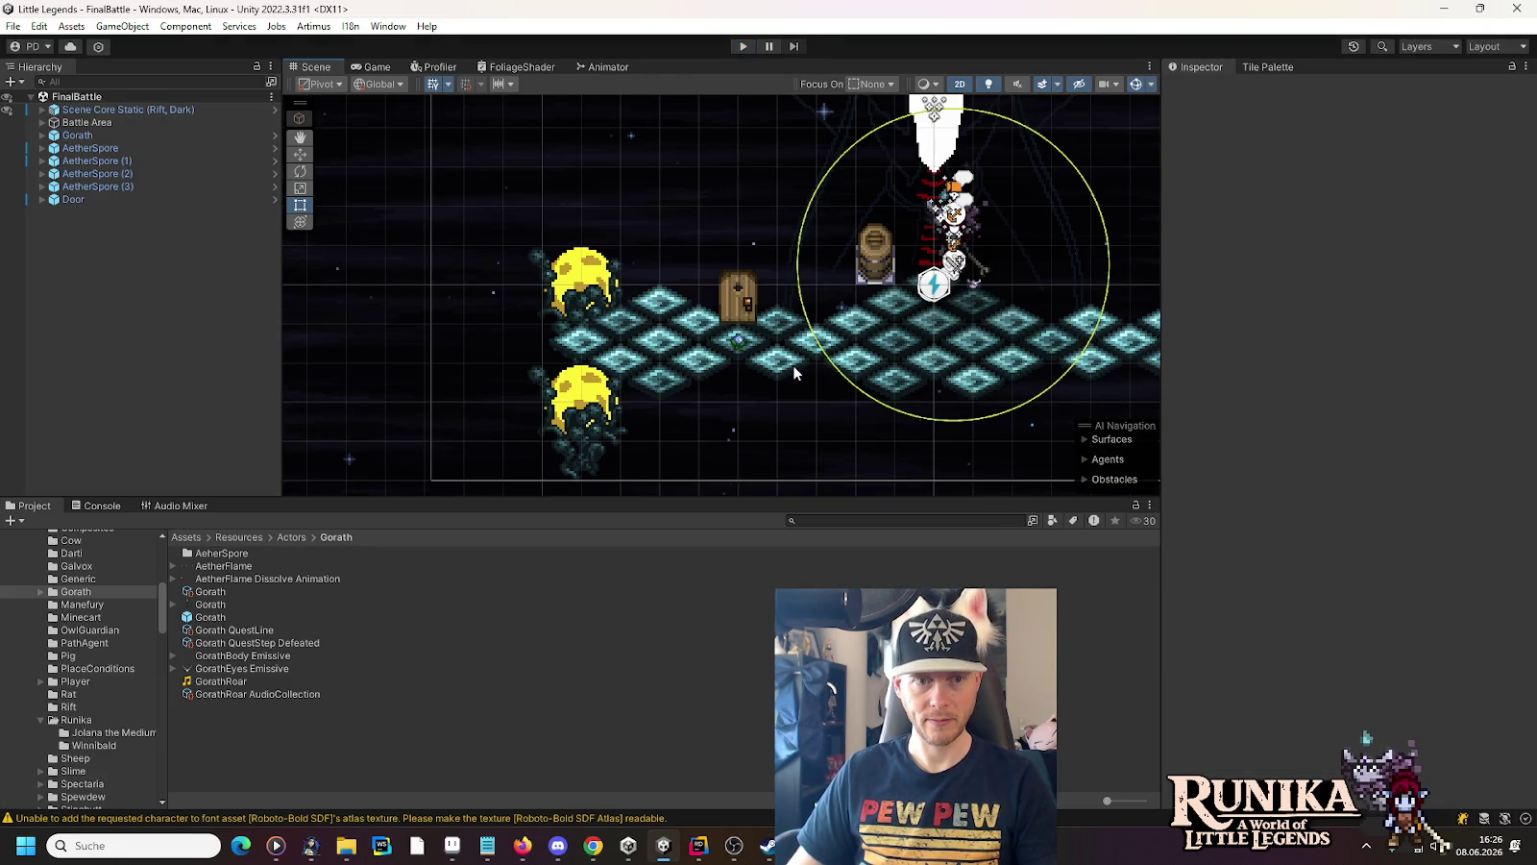
Drag the Door to (-2.5, 0.5), then place AetherSpore (1) beside it at (-5, 0.5)
{"action": "left_click", "coordinate": [571, 271]}
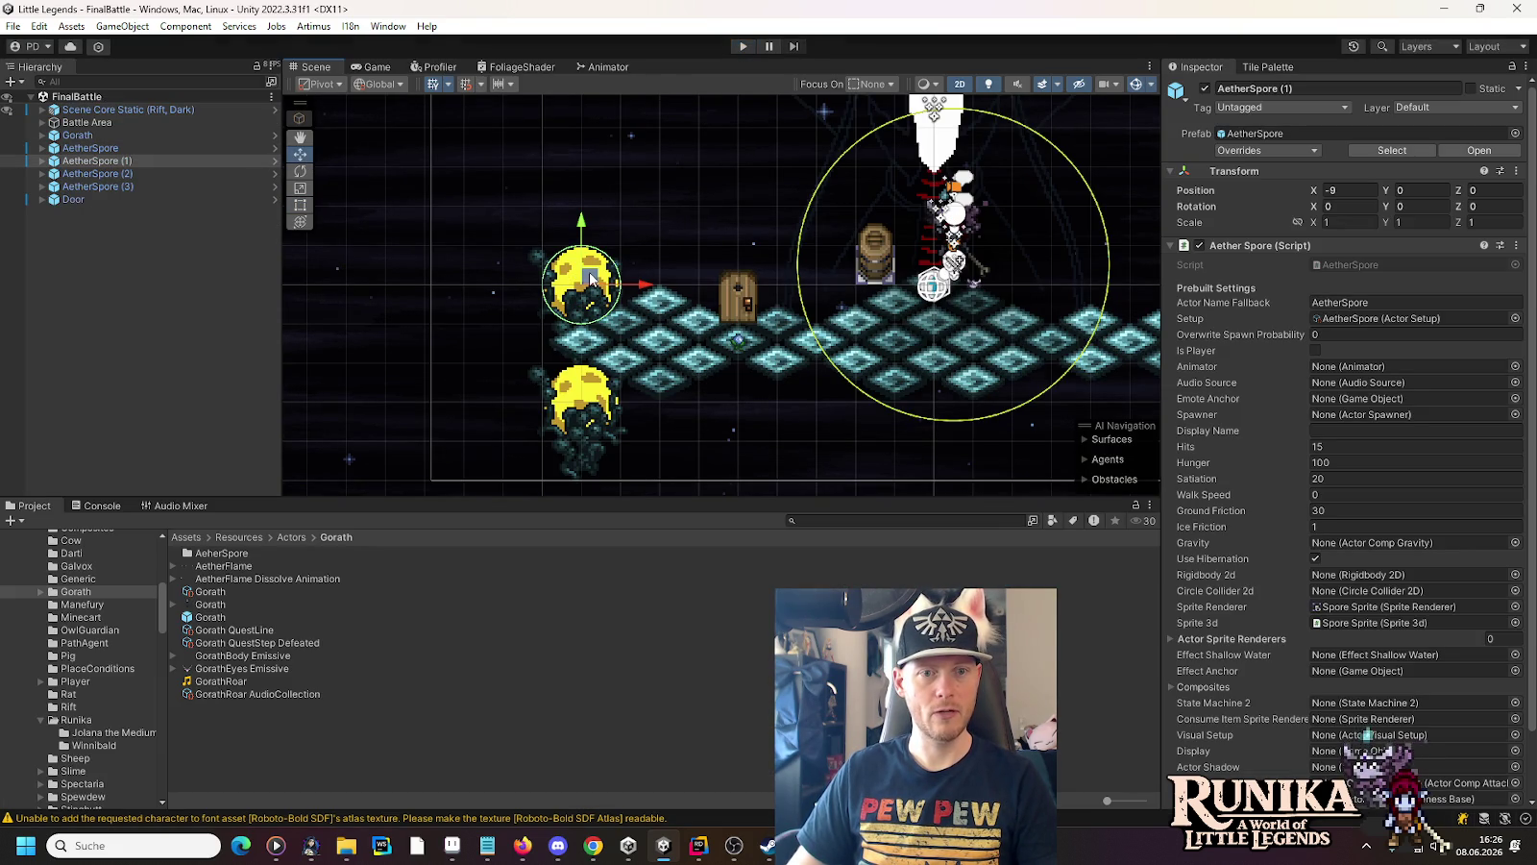
{"action": "left_click_drag", "start_coordinate": [591, 276], "coordinate": [596, 274]}
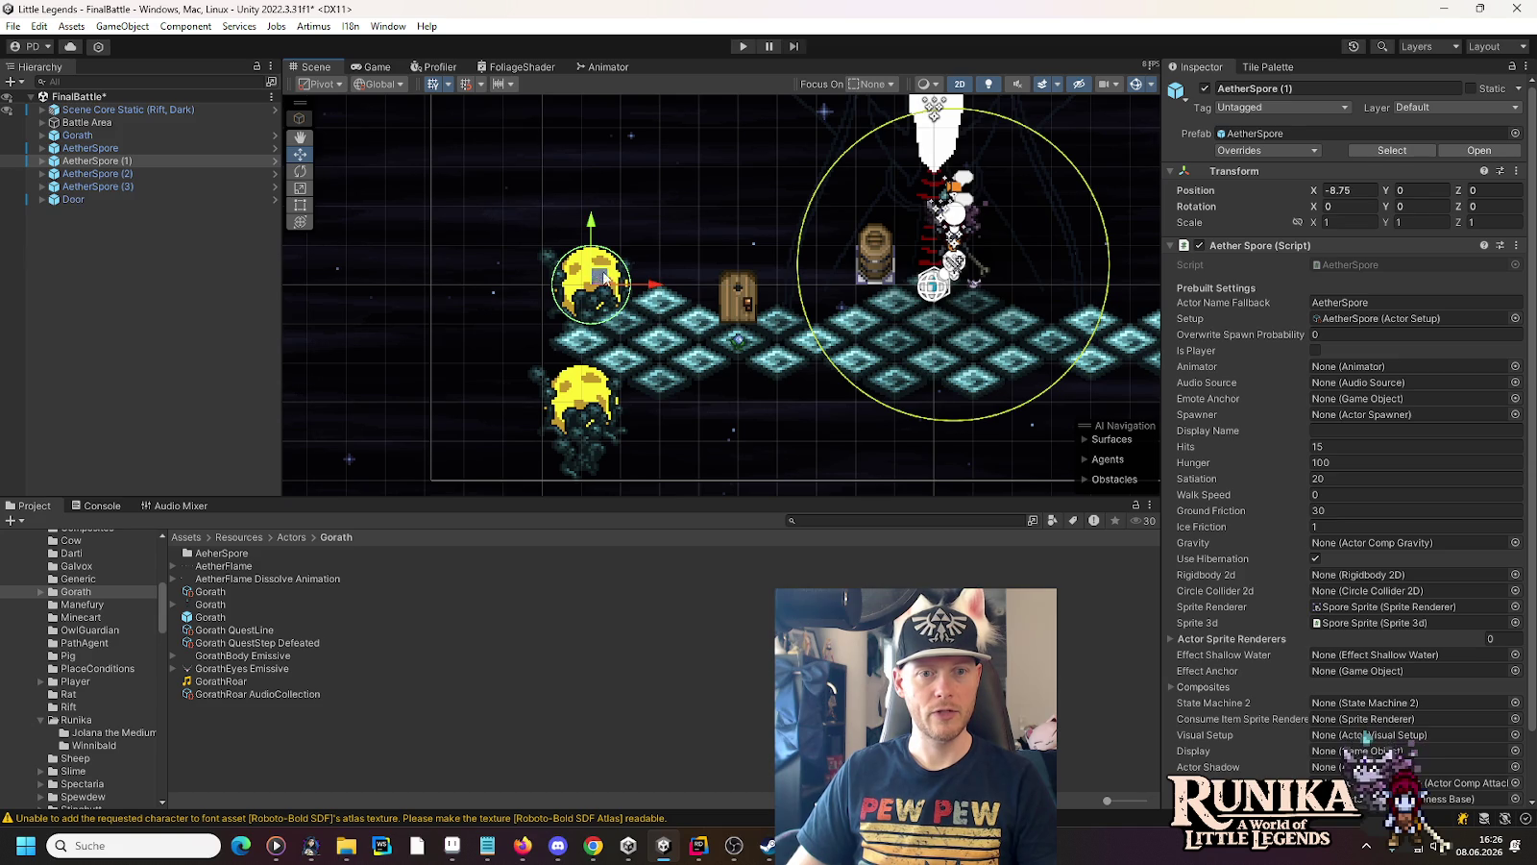
{"action": "left_click", "coordinate": [729, 305]}
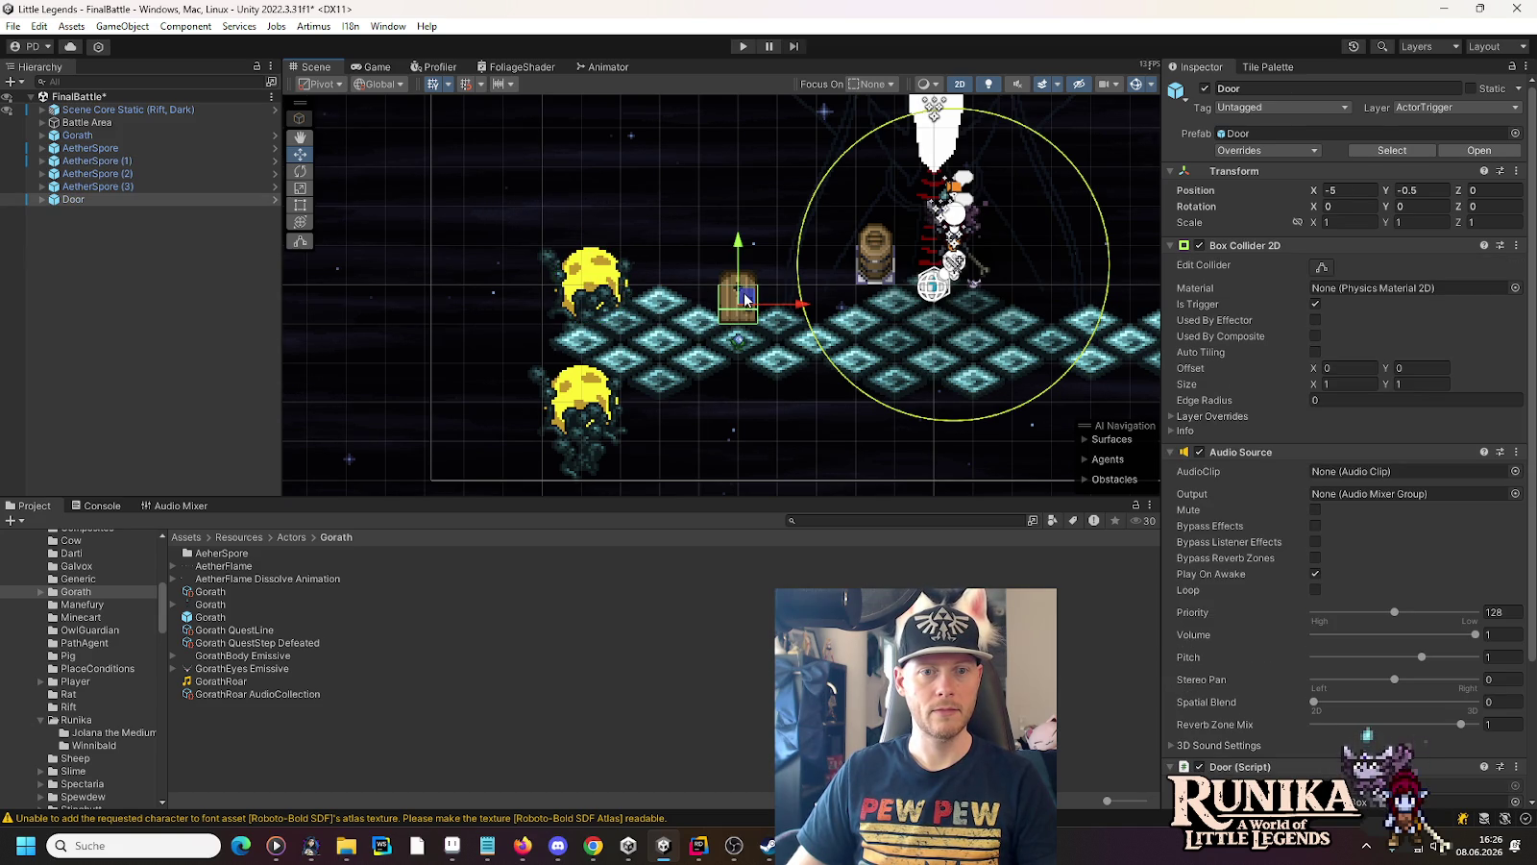
{"action": "mouse_move", "coordinate": [744, 299]}
{"action": "left_mouse_down"}
{"action": "mouse_move", "coordinate": [802, 257]}
{"action": "mouse_move", "coordinate": [845, 258]}
{"action": "left_mouse_up"}
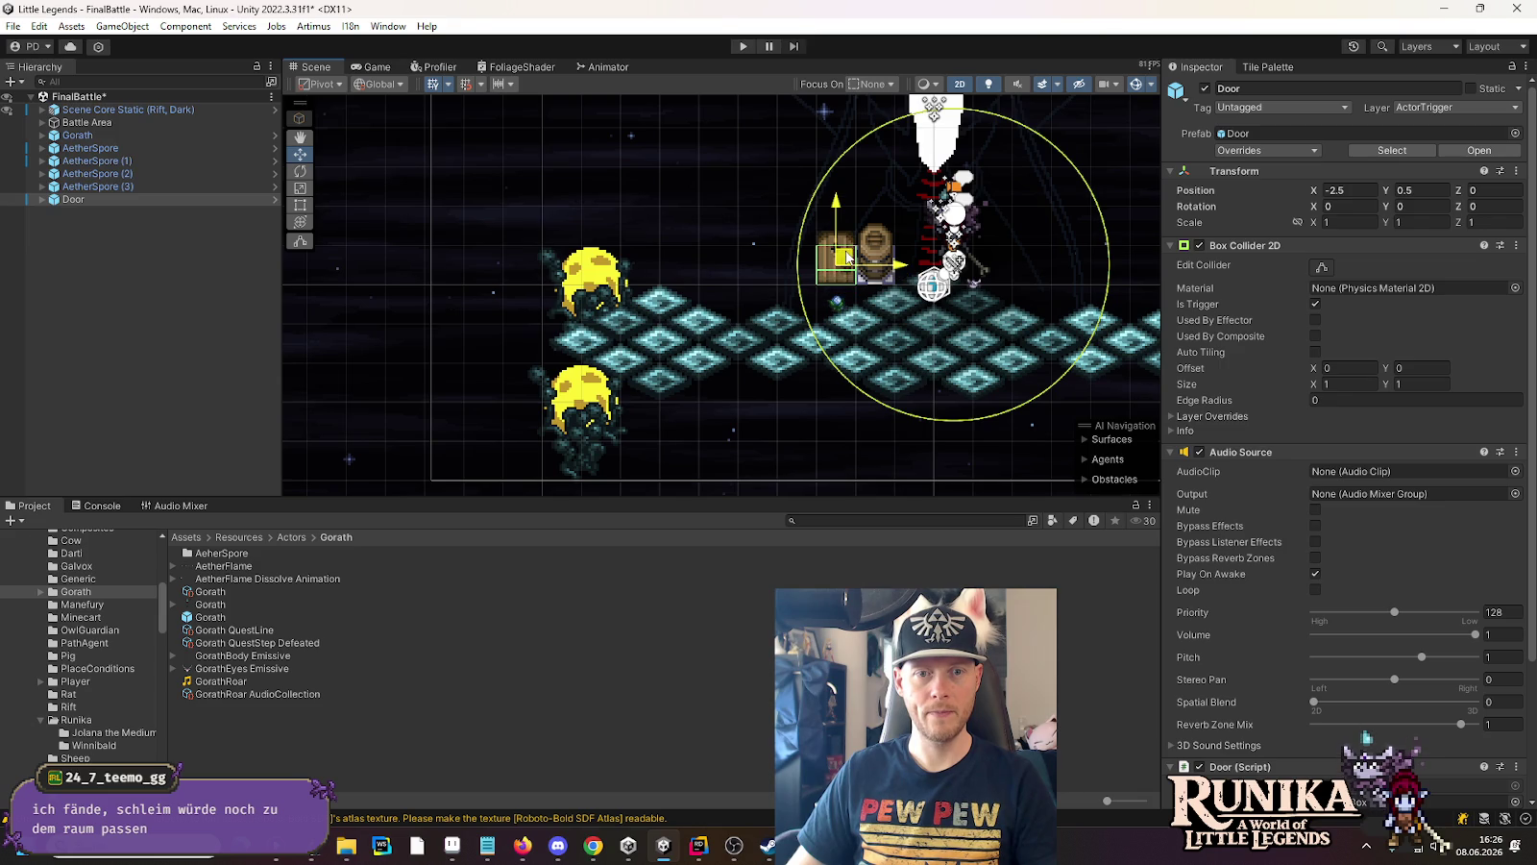
{"action": "left_click", "coordinate": [597, 286]}
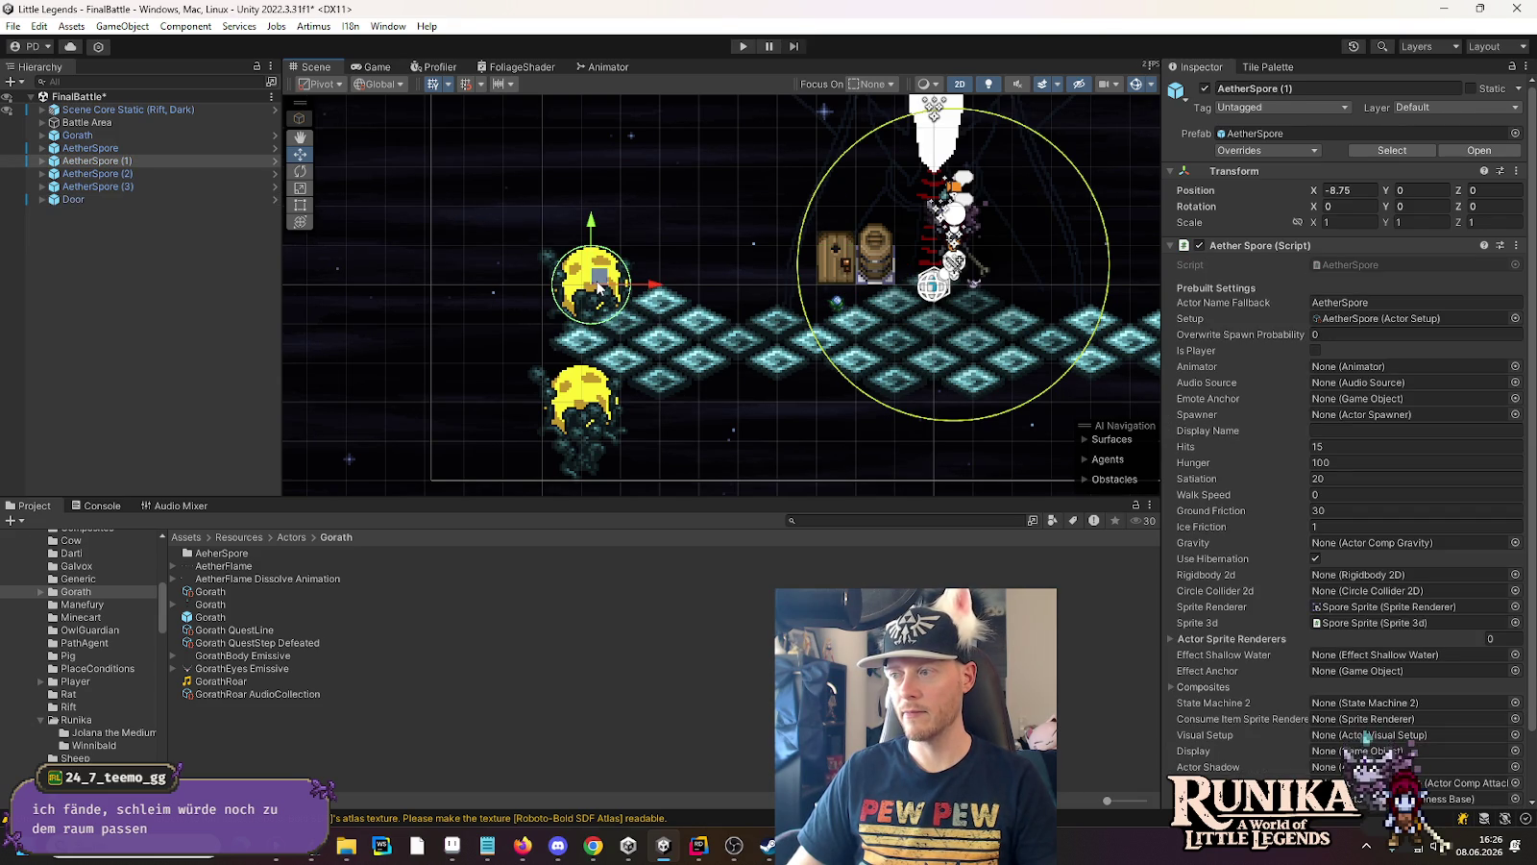
{"action": "mouse_move", "coordinate": [598, 287]}
{"action": "left_mouse_down"}
{"action": "mouse_move", "coordinate": [636, 267]}
{"action": "mouse_move", "coordinate": [746, 269]}
{"action": "mouse_move", "coordinate": [746, 284]}
{"action": "mouse_move", "coordinate": [748, 263]}
{"action": "left_mouse_up"}
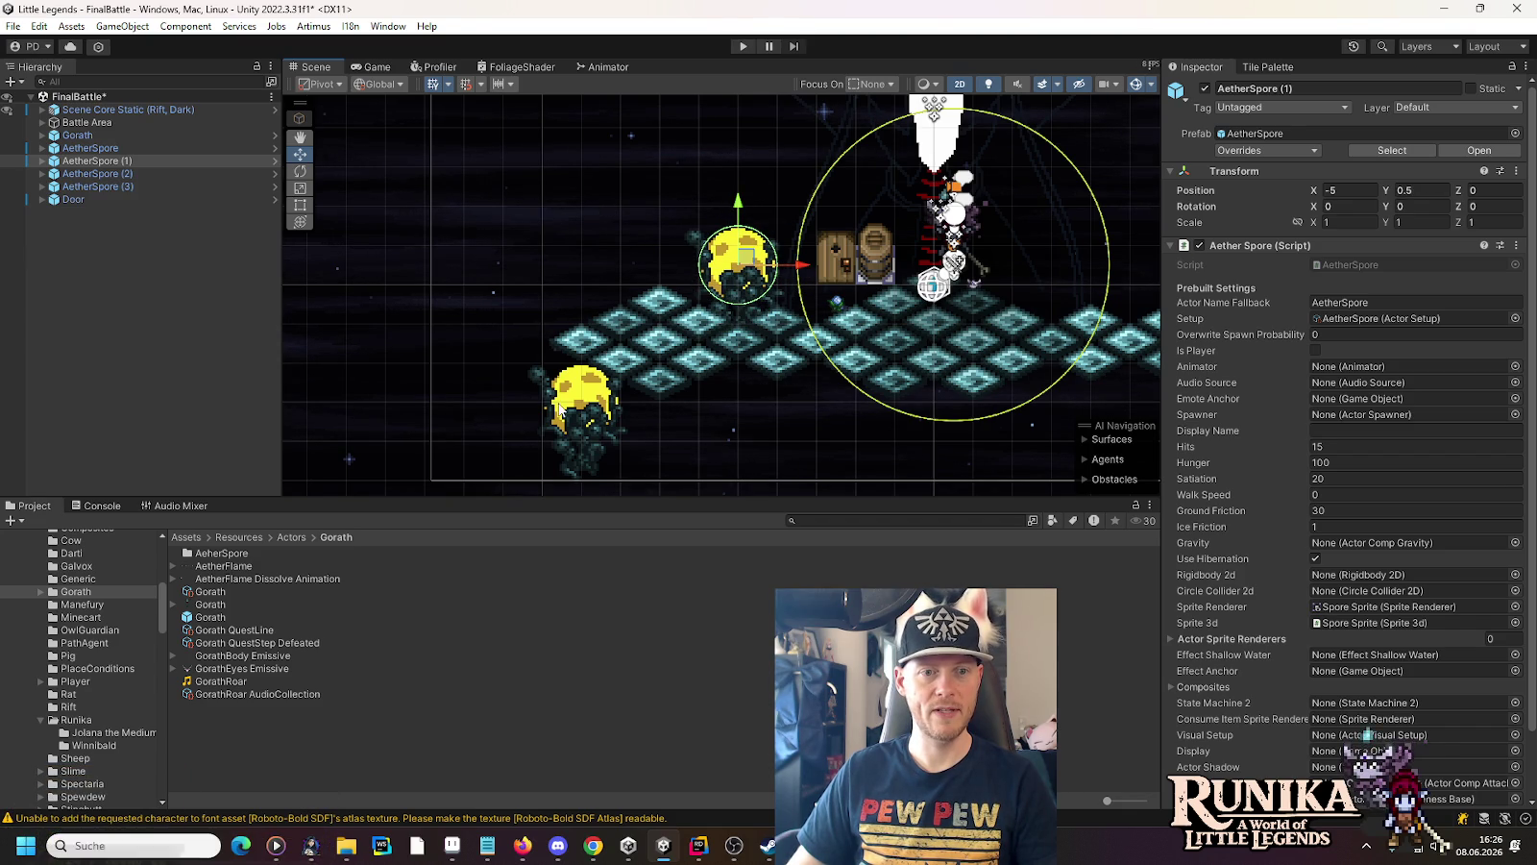
Work AetherSpore (3) over to (-9.5, -1.75) on the arena floor's left edge
{"action": "left_click", "coordinate": [569, 432]}
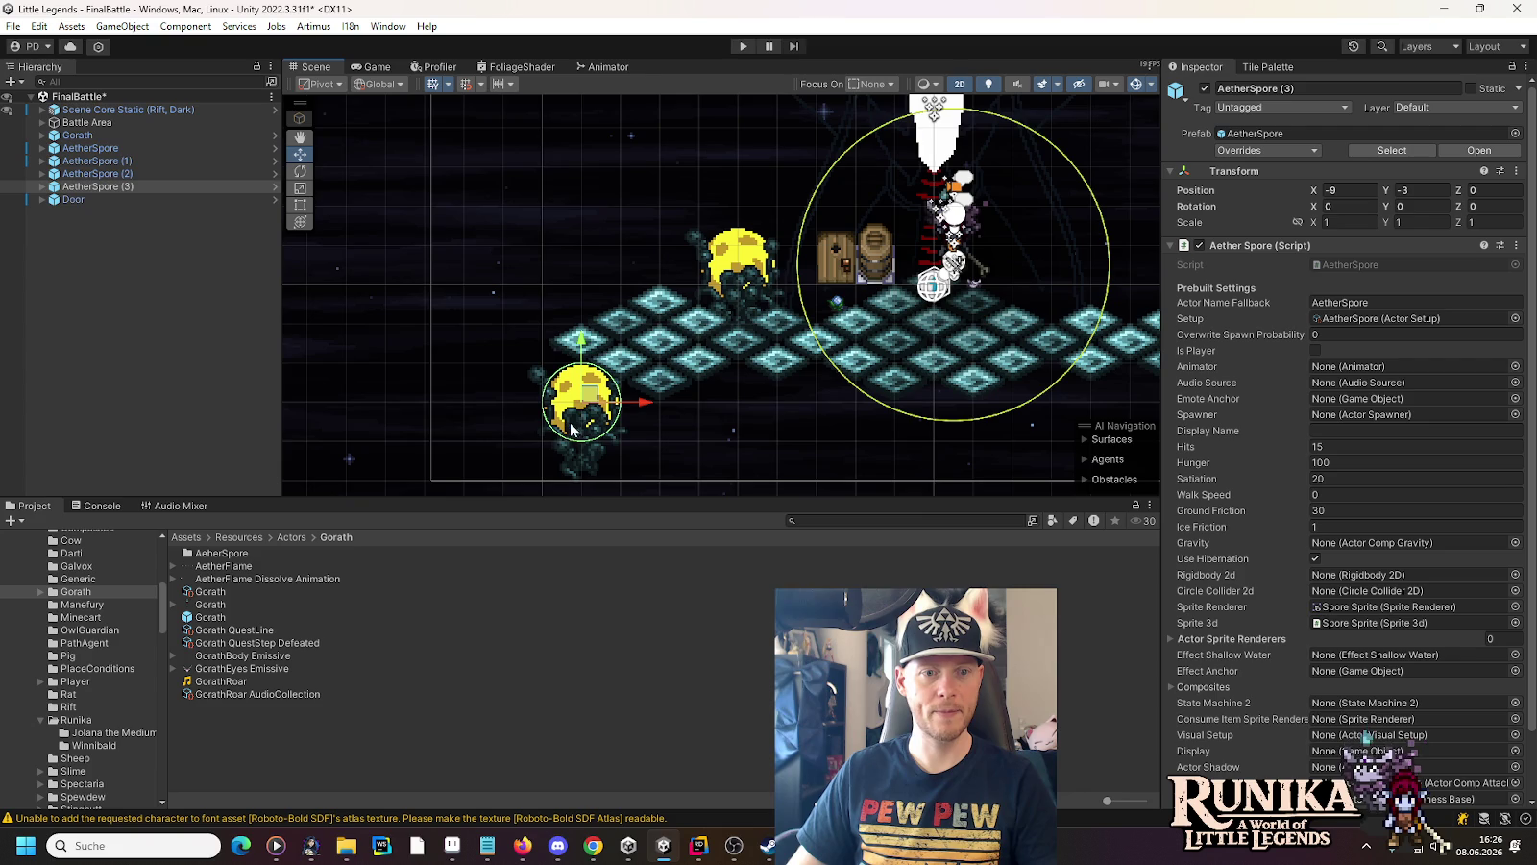
{"action": "mouse_move", "coordinate": [590, 396]}
{"action": "left_mouse_down"}
{"action": "mouse_move", "coordinate": [560, 397]}
{"action": "mouse_move", "coordinate": [551, 361]}
{"action": "mouse_move", "coordinate": [550, 379]}
{"action": "mouse_move", "coordinate": [573, 378]}
{"action": "mouse_move", "coordinate": [570, 358]}
{"action": "mouse_move", "coordinate": [507, 330]}
{"action": "left_mouse_up"}
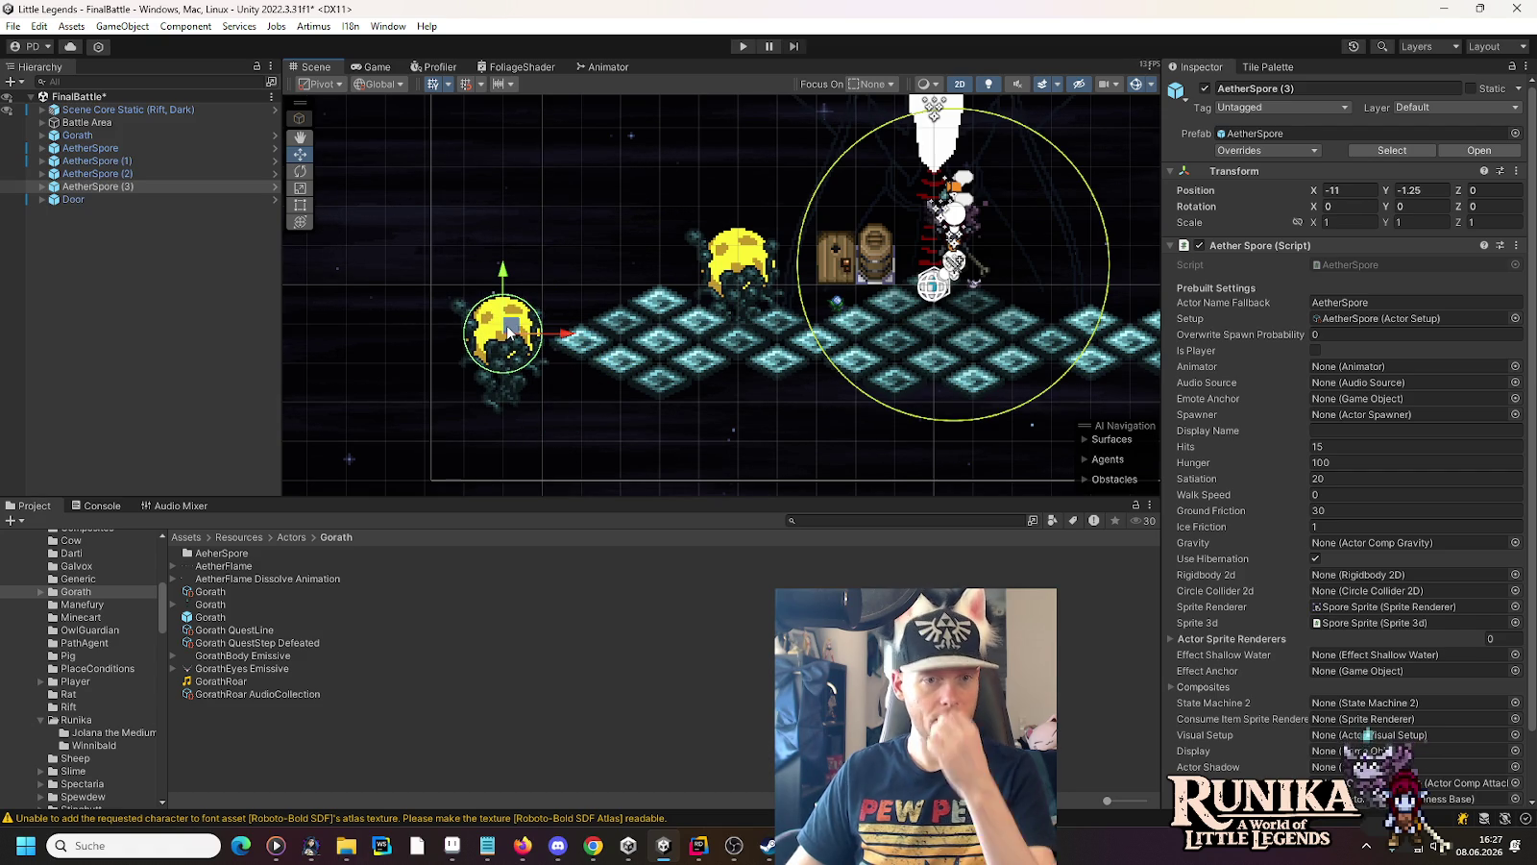
{"action": "left_click_drag", "start_coordinate": [513, 339], "coordinate": [746, 265]}
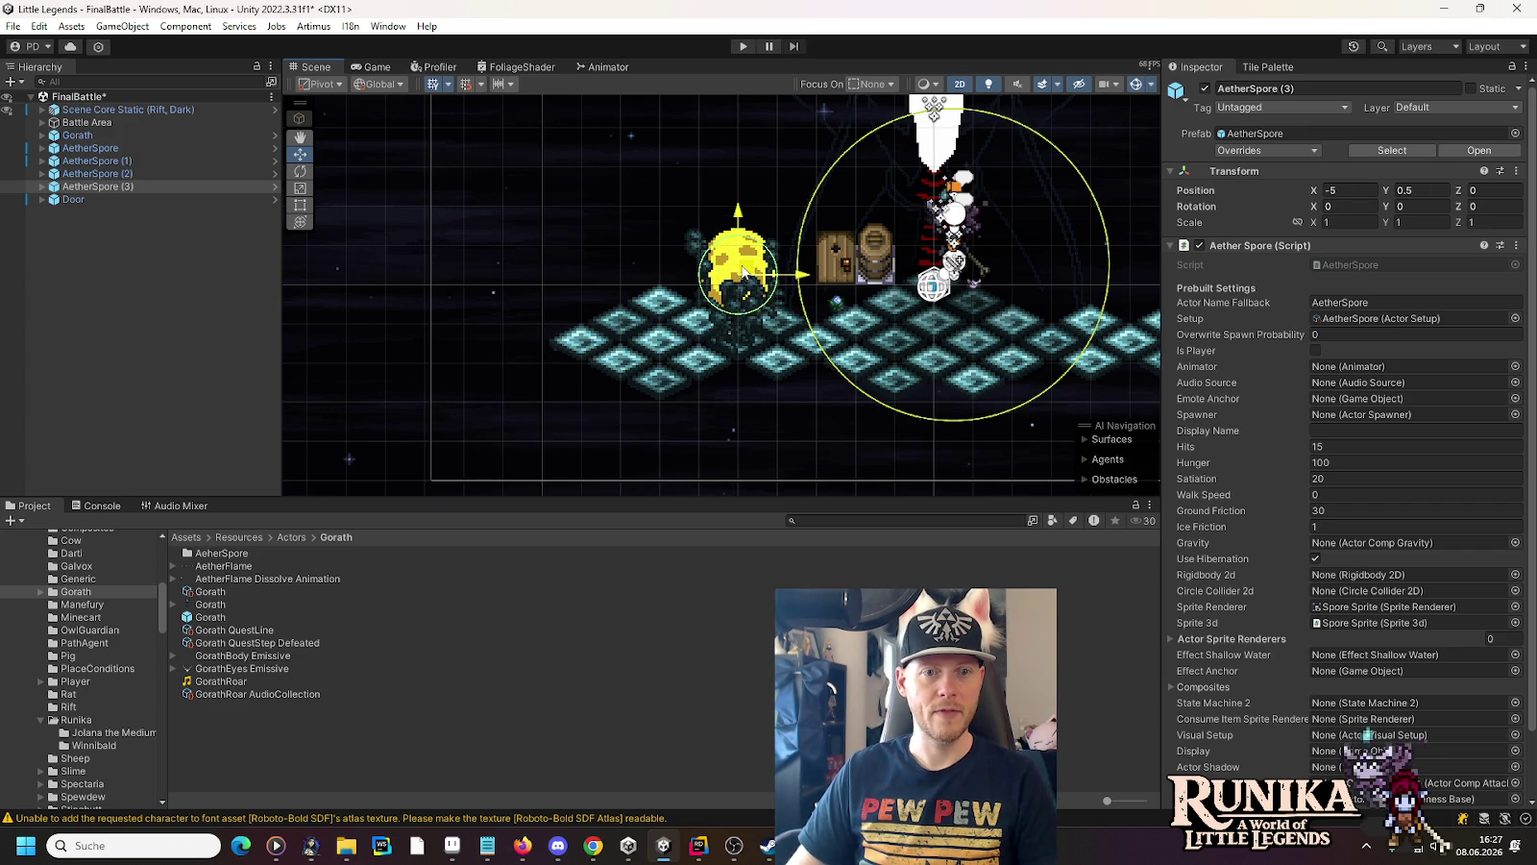
{"action": "left_click_drag", "start_coordinate": [745, 274], "coordinate": [642, 321]}
{"action": "left_click_drag", "start_coordinate": [632, 329], "coordinate": [595, 339]}
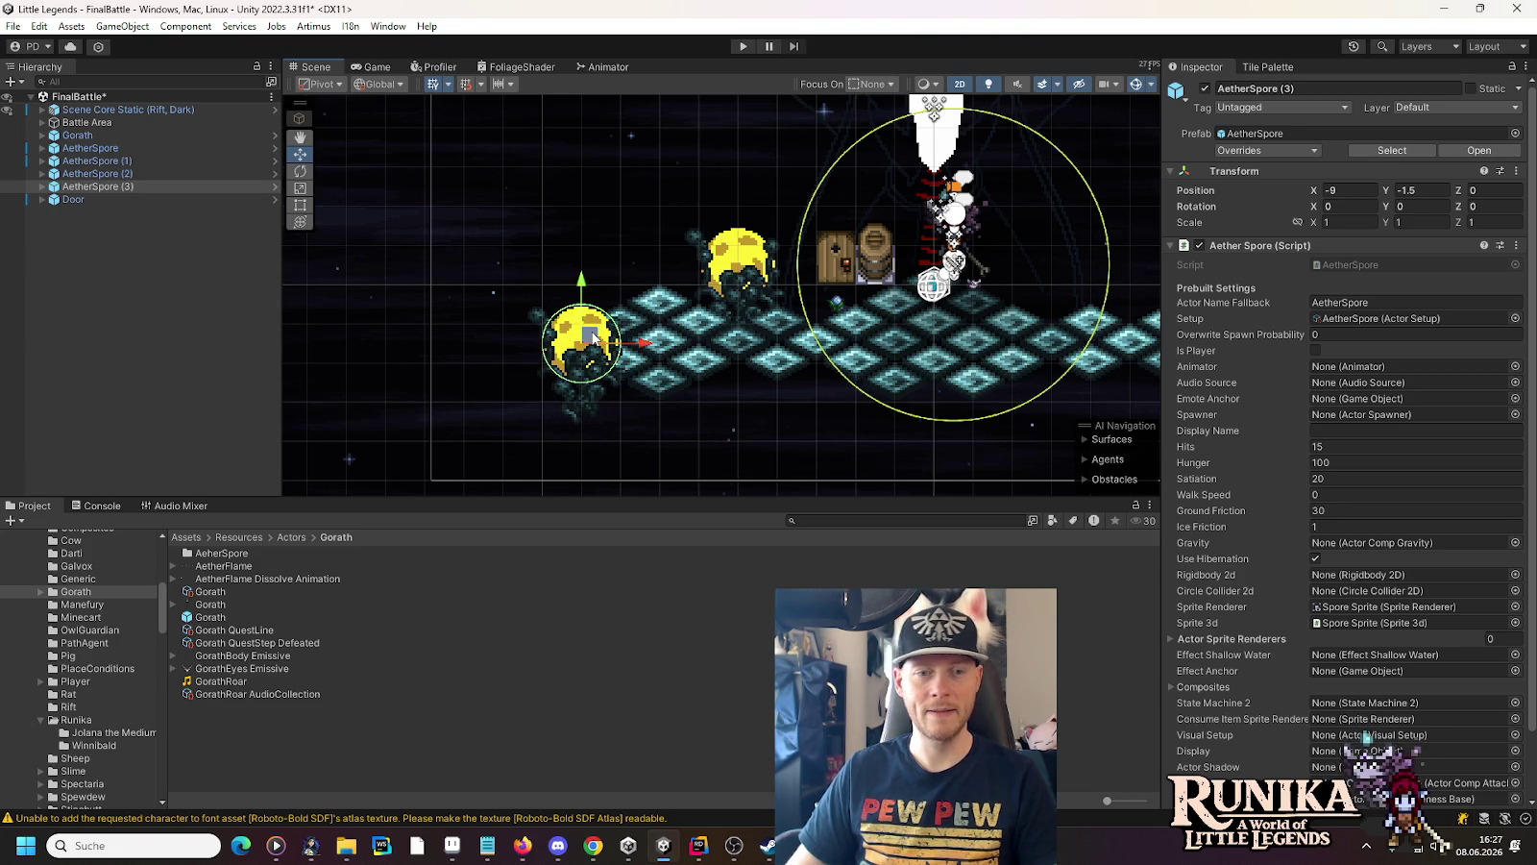
{"action": "left_click_drag", "start_coordinate": [592, 339], "coordinate": [575, 346]}
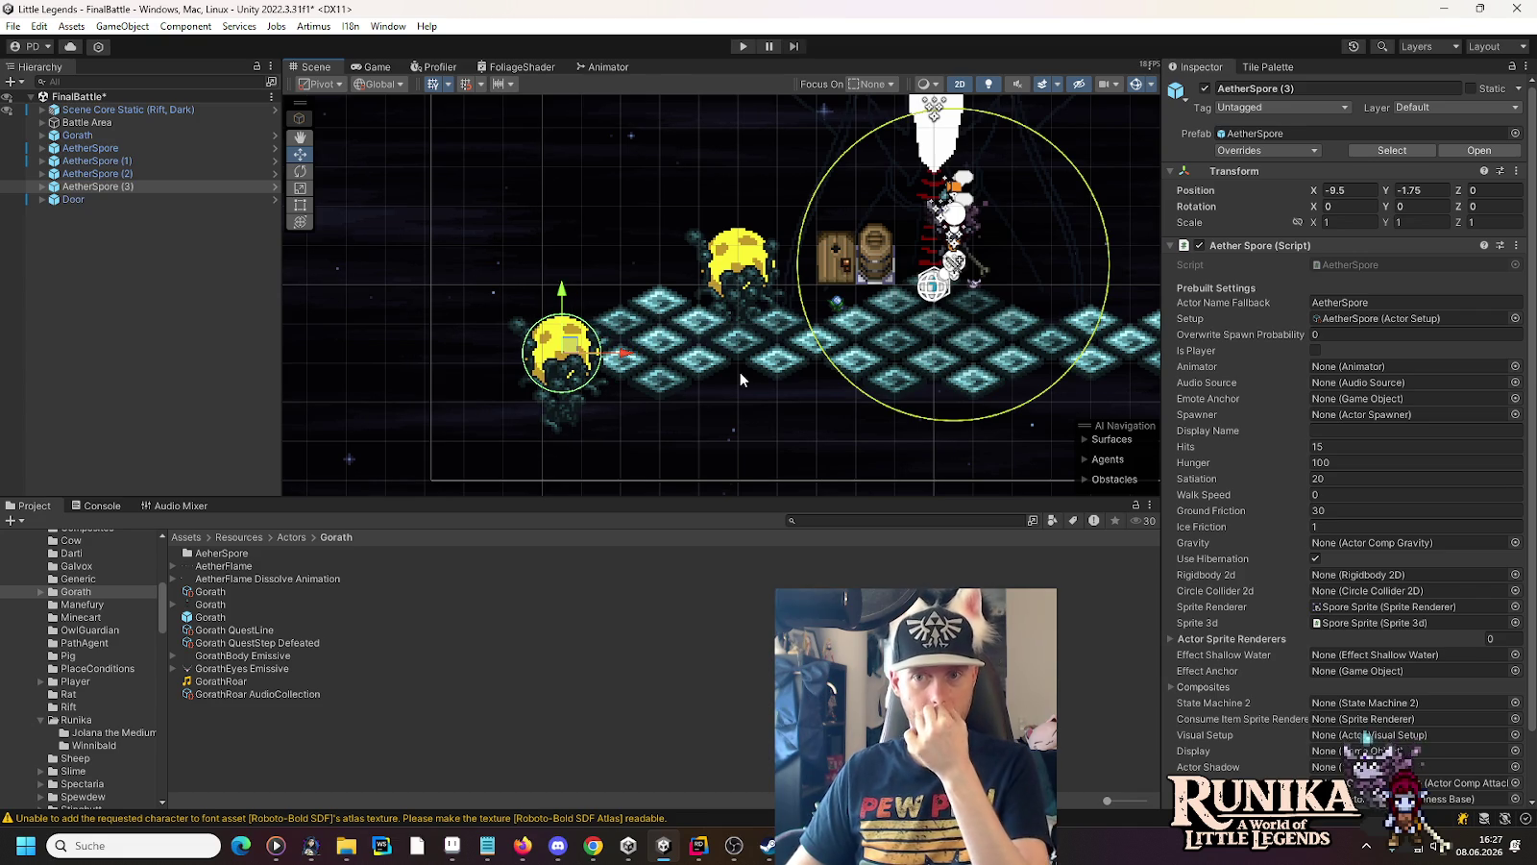
Bring the arena's right side into view and select the original AetherSpore at (5, 0.5)
{"action": "key", "text": "Right"}
{"action": "key", "text": "Right"}
{"action": "key", "text": "Right"}
{"action": "left_click", "coordinate": [737, 269]}
{"action": "mouse_move", "coordinate": [737, 269]}
{"action": "left_mouse_down"}
{"action": "mouse_move", "coordinate": [1114, 301]}
{"action": "mouse_move", "coordinate": [948, 259]}
{"action": "left_mouse_up"}
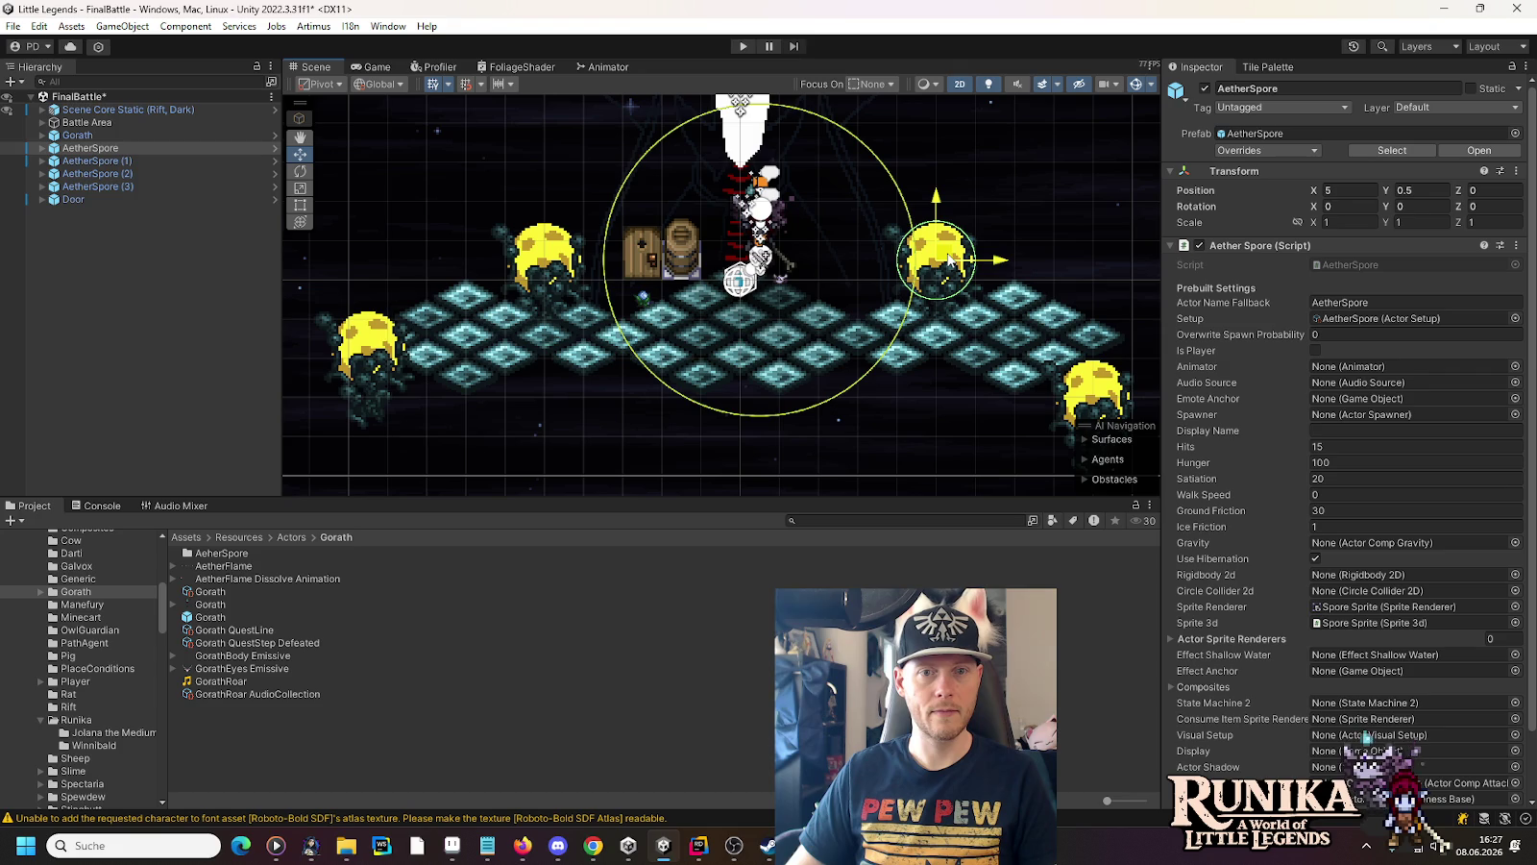
Move AetherSpore (2) to X 9.5, Y -1.75 and save the FinalBattle scene
{"action": "key", "text": "Right"}
{"action": "key", "text": "Right"}
{"action": "key", "text": "Down"}
{"action": "left_click", "coordinate": [918, 343]}
{"action": "mouse_move", "coordinate": [920, 336]}
{"action": "left_mouse_down"}
{"action": "mouse_move", "coordinate": [937, 334]}
{"action": "mouse_move", "coordinate": [935, 288]}
{"action": "left_mouse_up"}
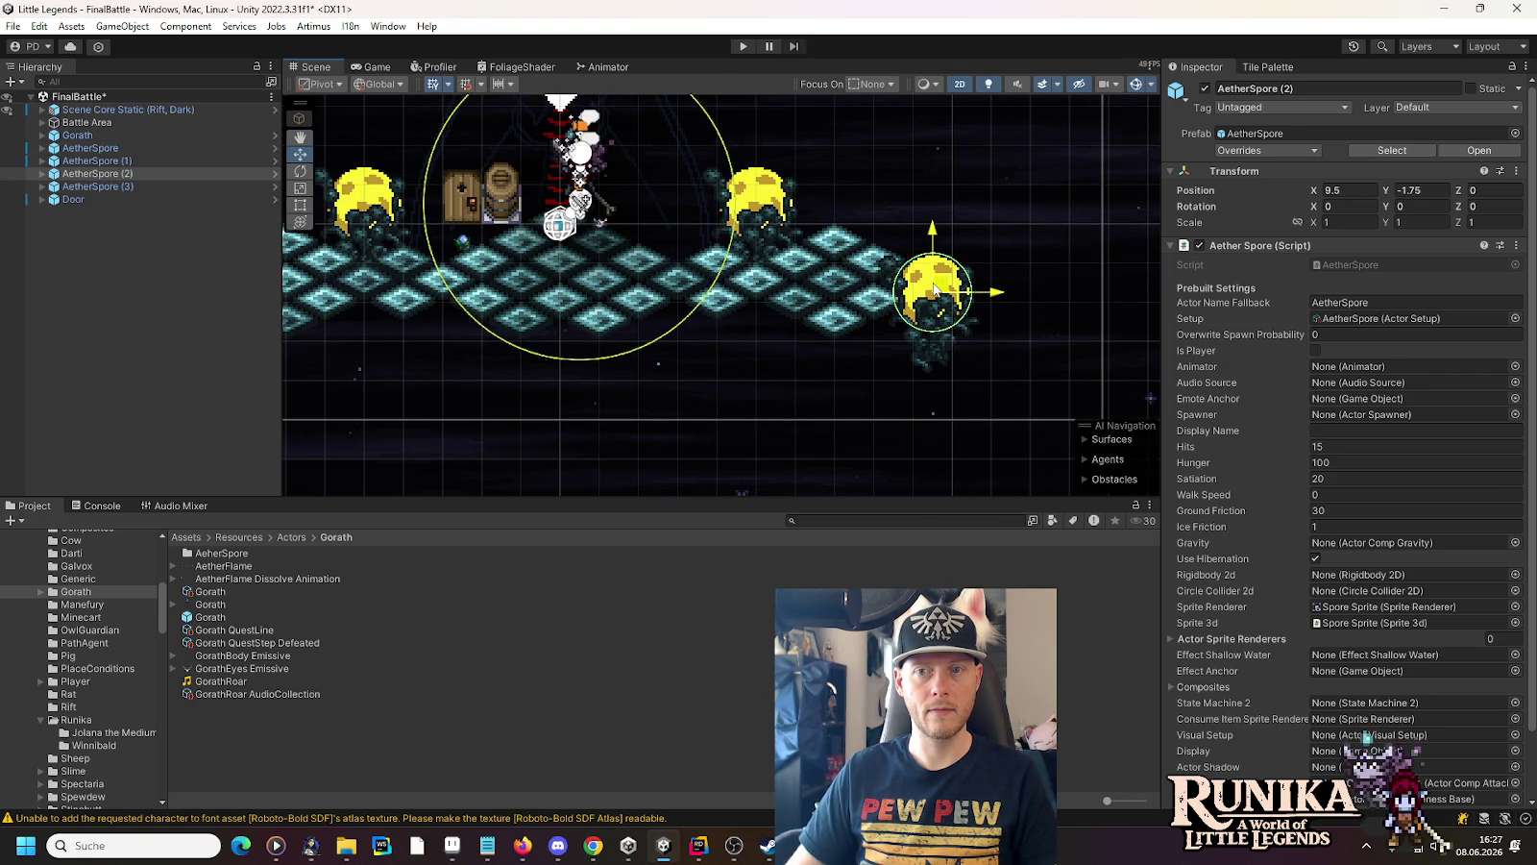
{"action": "left_click_drag", "start_coordinate": [623, 304], "coordinate": [898, 342]}
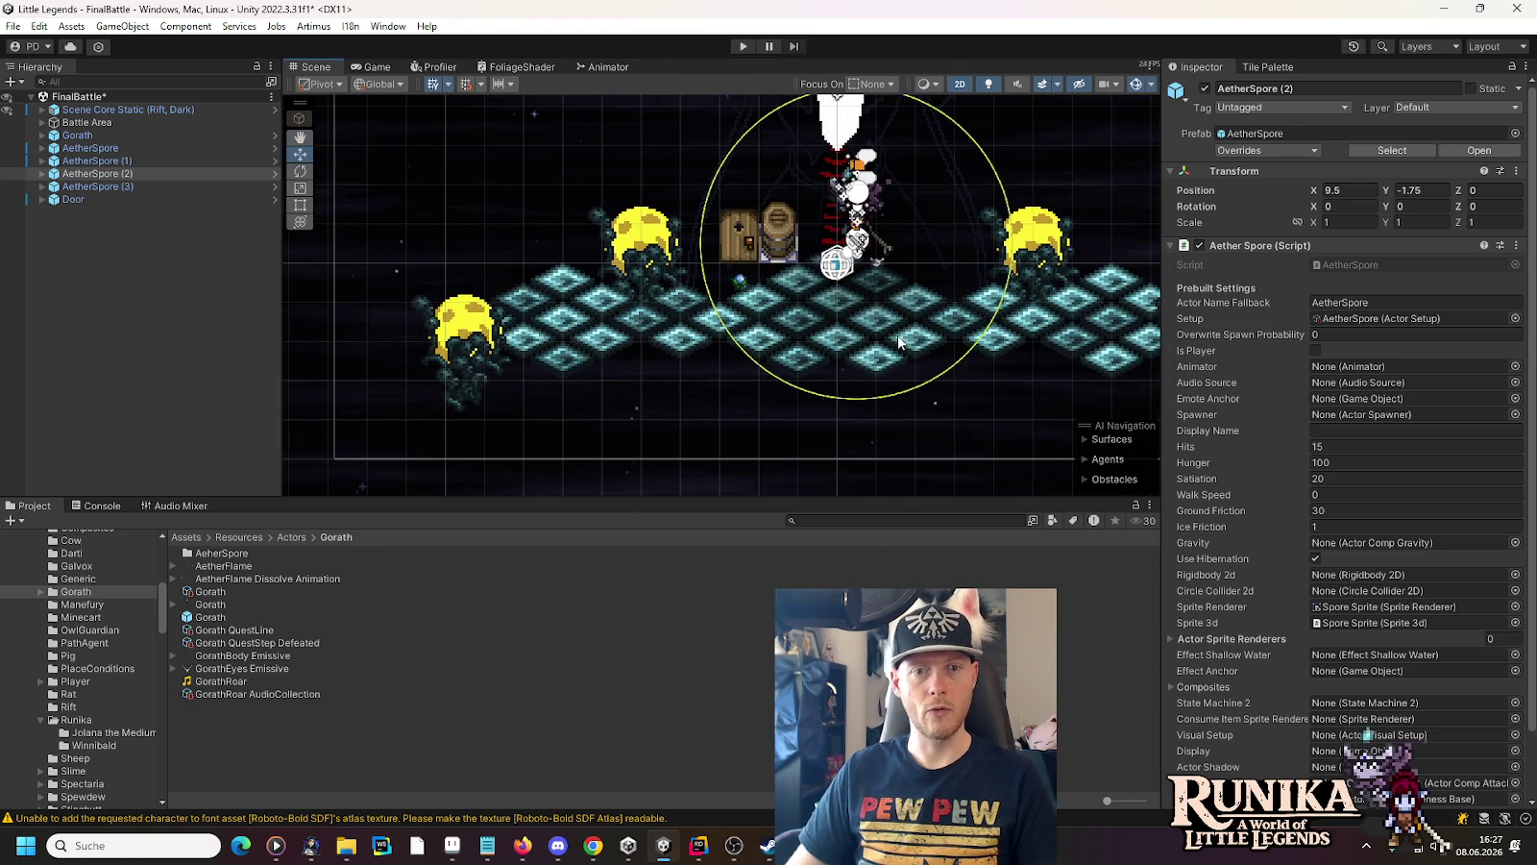
{"action": "key", "text": "ctrl+s"}
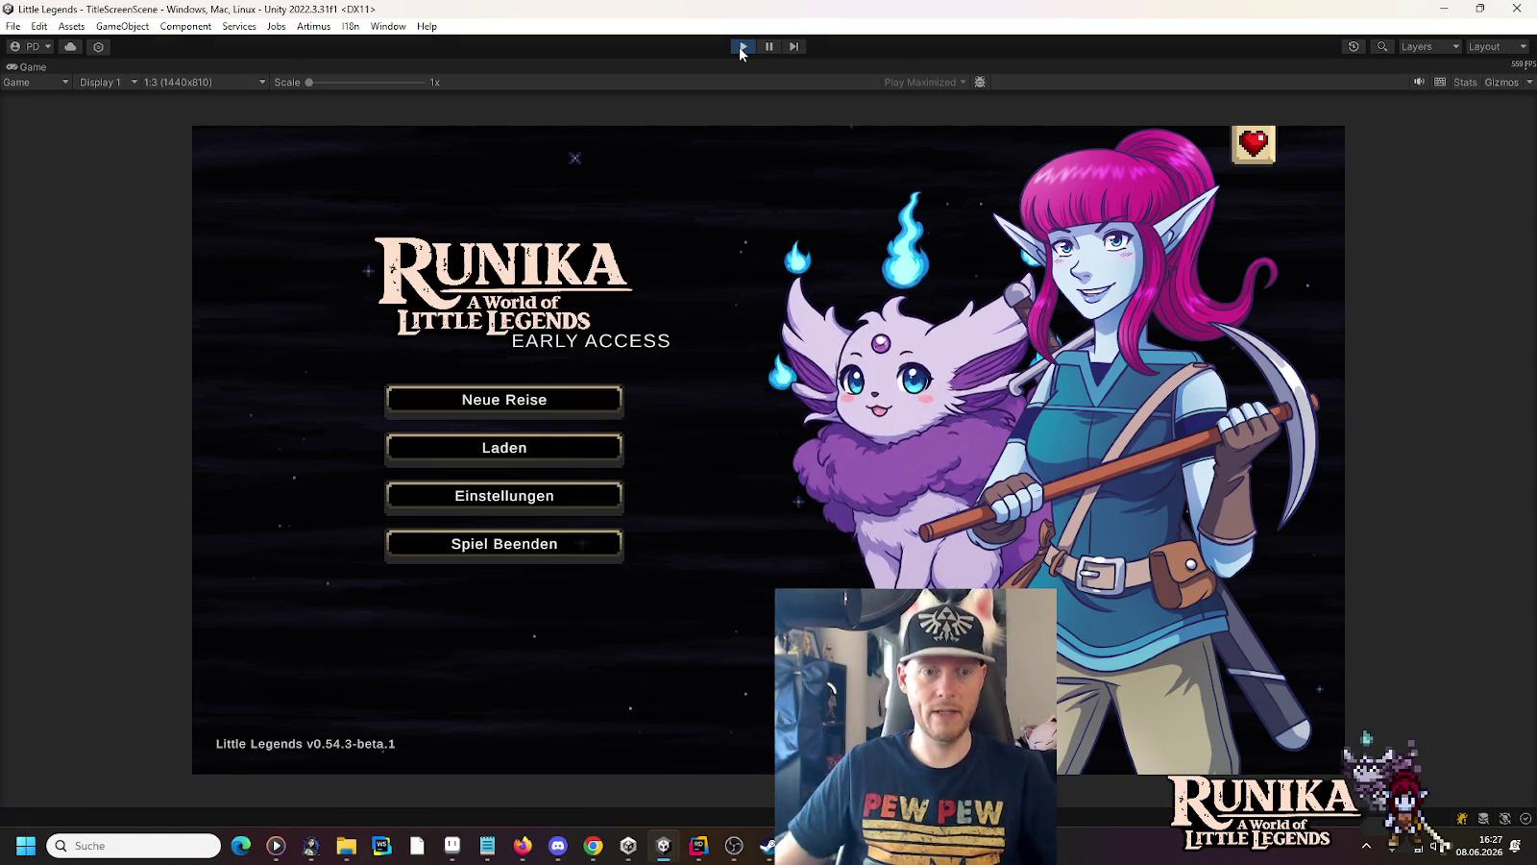
Open Laden on the title menu and load the first Lynea save
{"action": "left_click", "coordinate": [572, 453]}
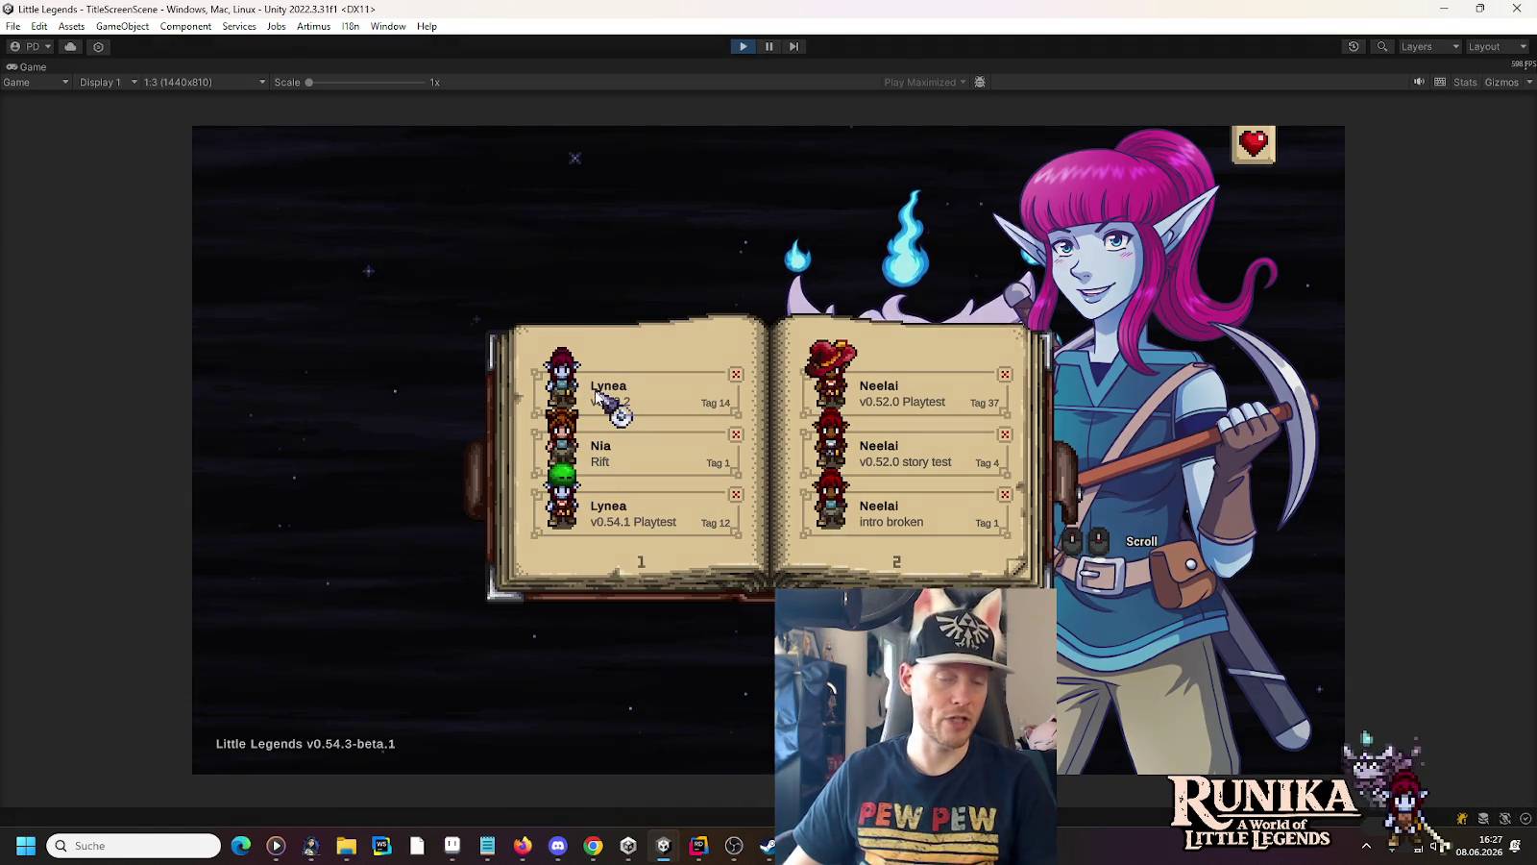
{"action": "left_click", "coordinate": [596, 394]}
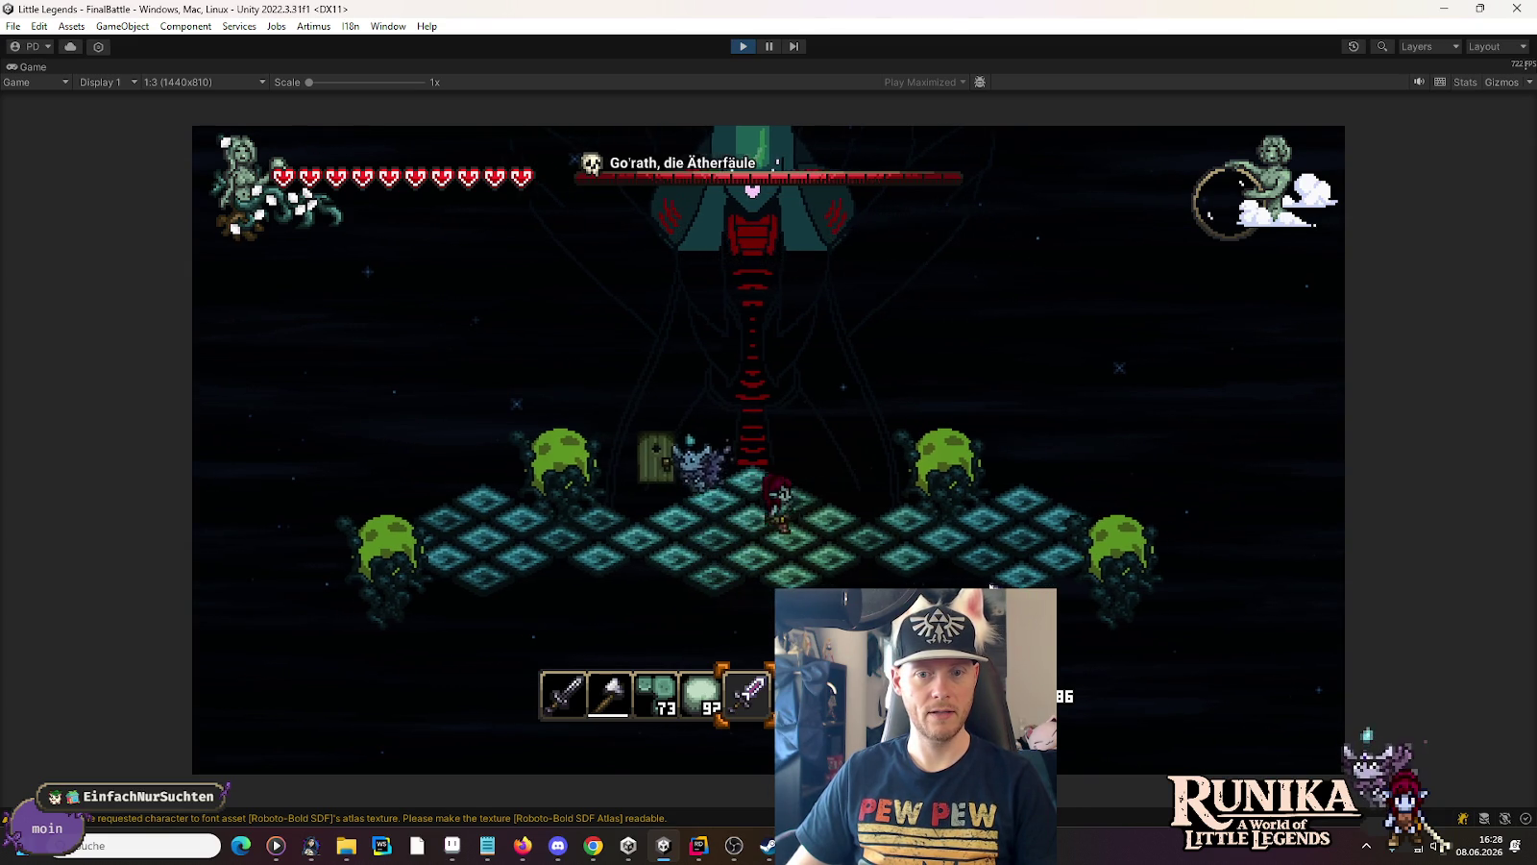
Walk right, equip and swing the first hotbar item, then walk around the arena
{"action": "key", "text": "d"}
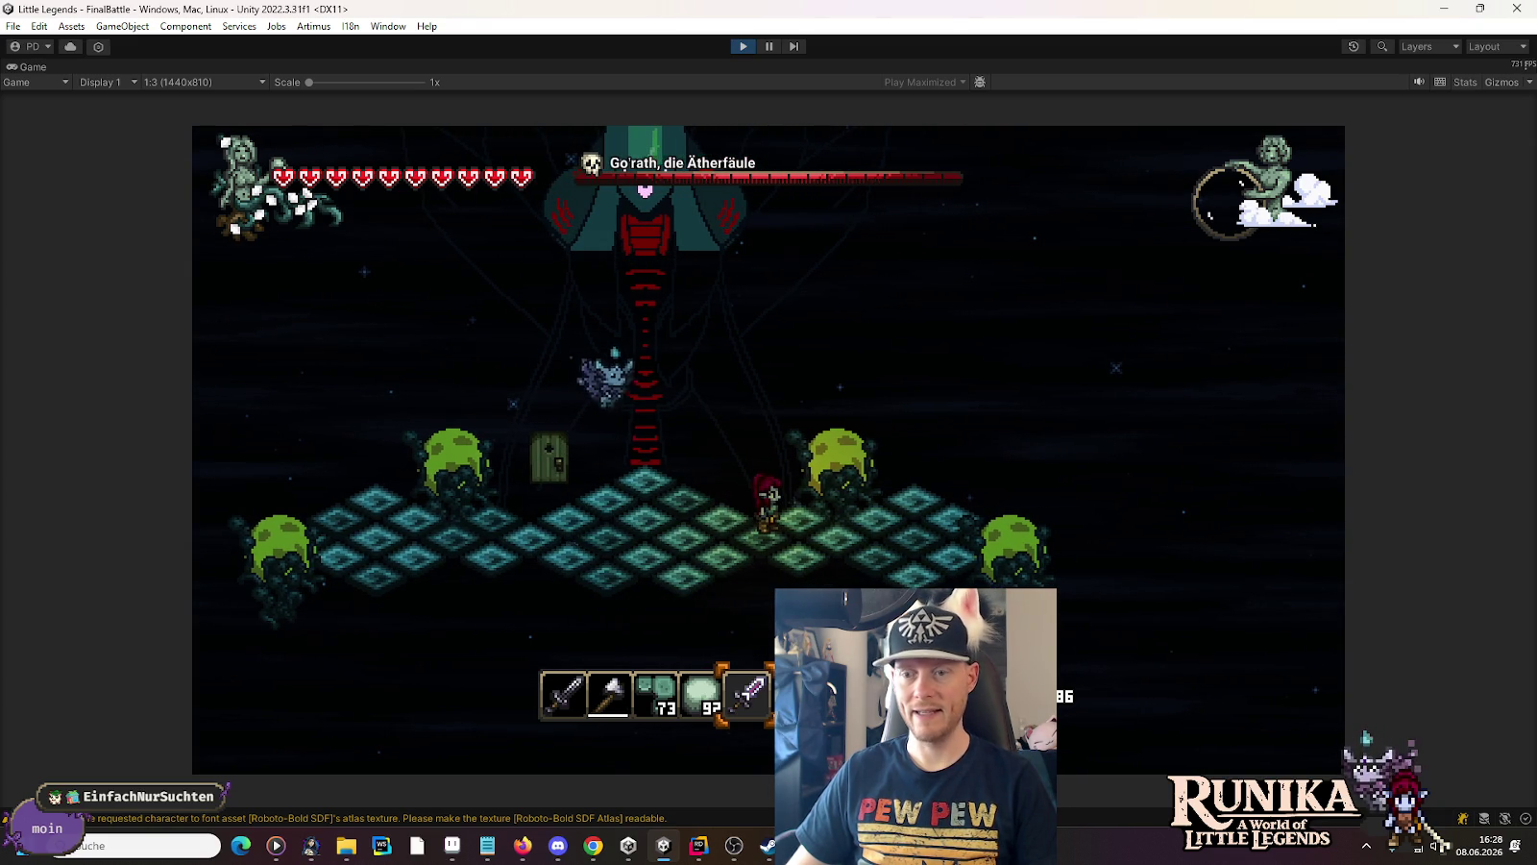
{"action": "left_click", "coordinate": [573, 716]}
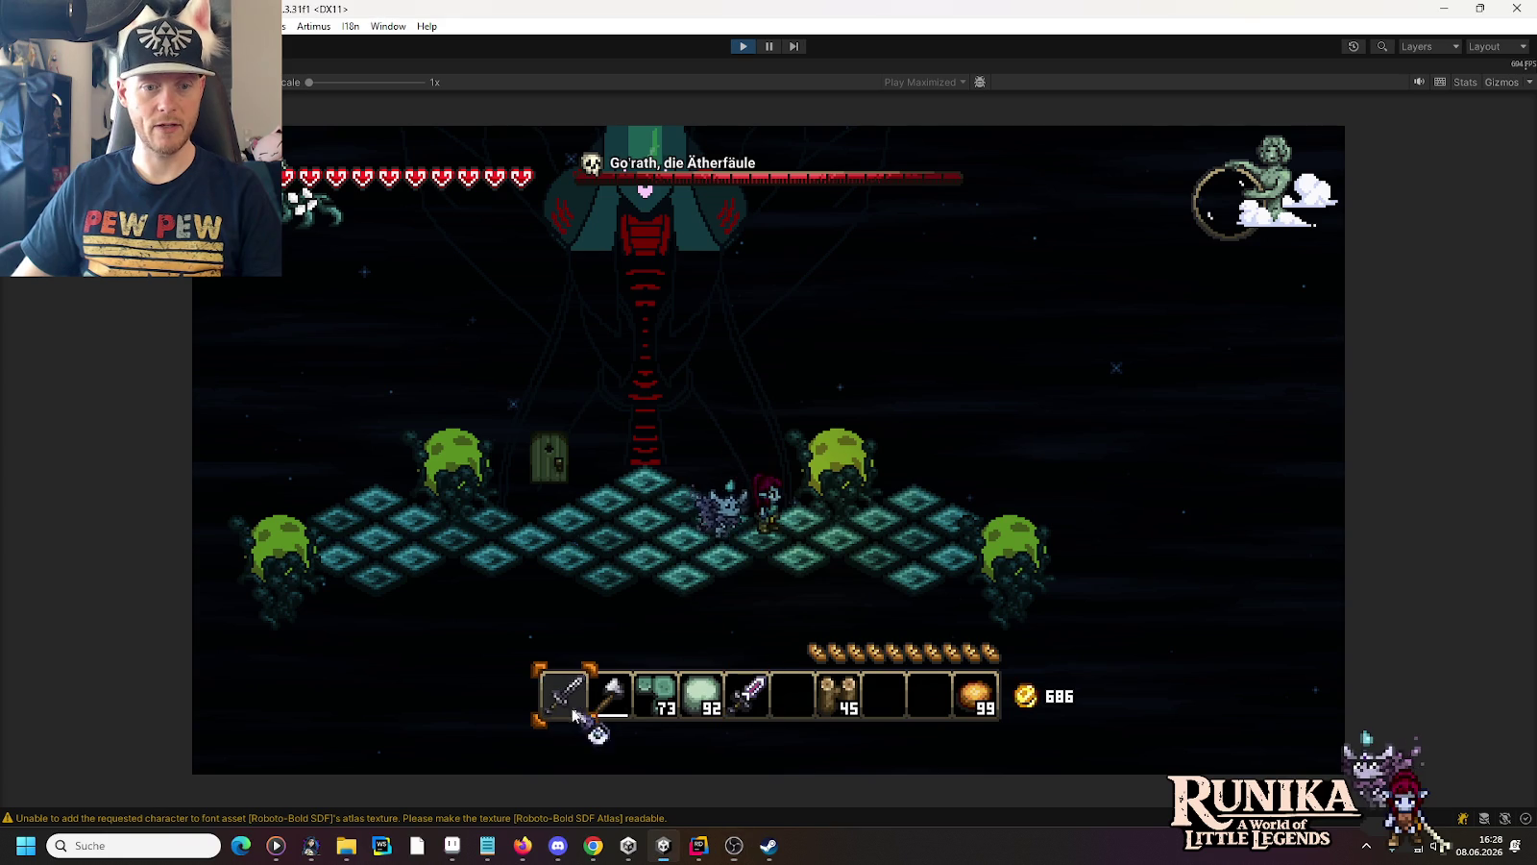
{"action": "left_click", "coordinate": [862, 562]}
{"action": "key", "text": "a"}
{"action": "key", "text": "s"}
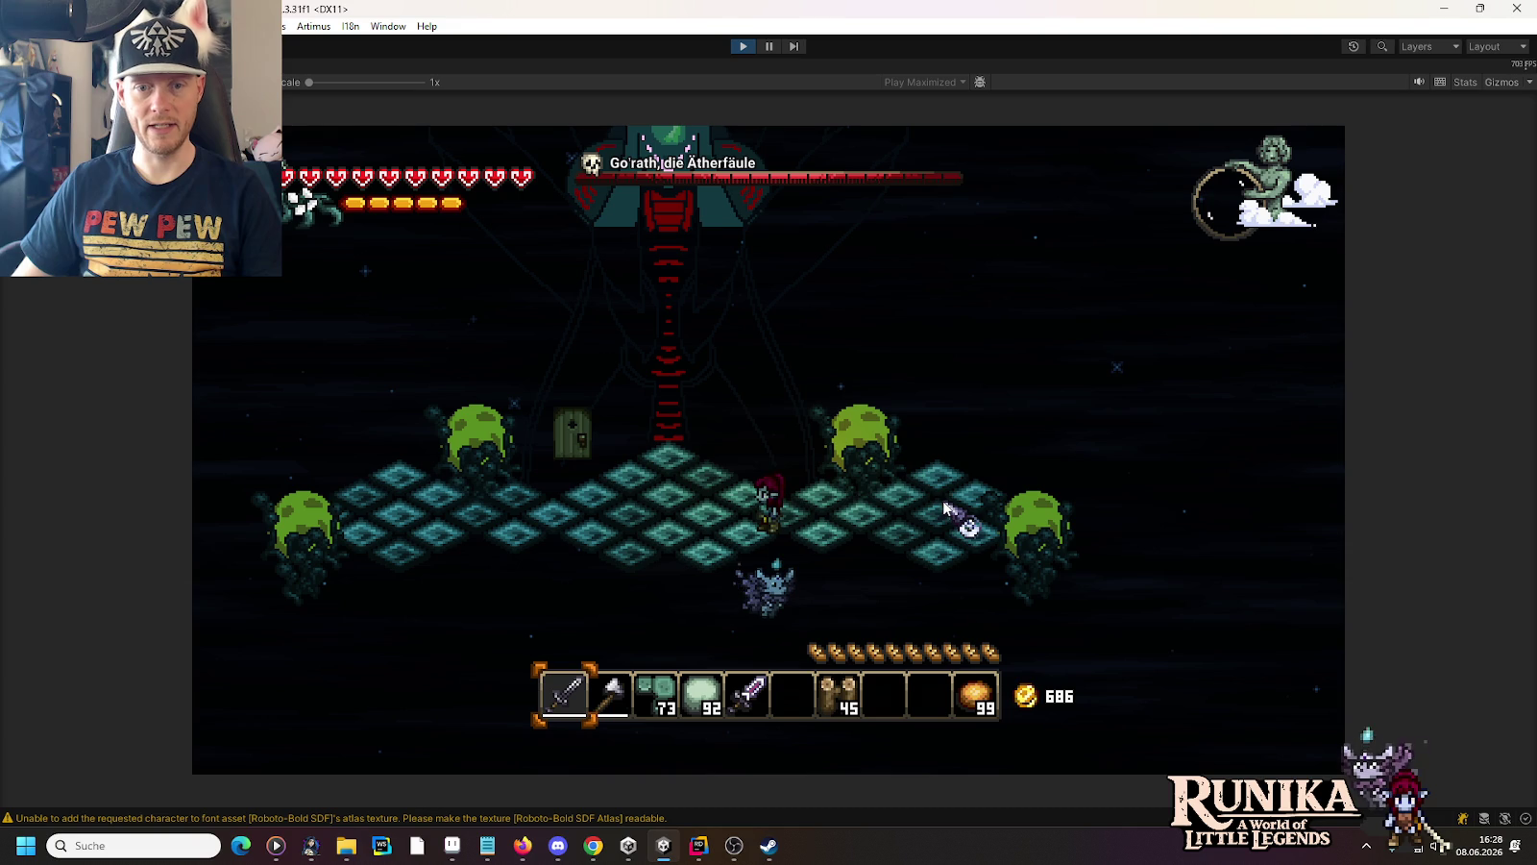
{"action": "key", "text": "d"}
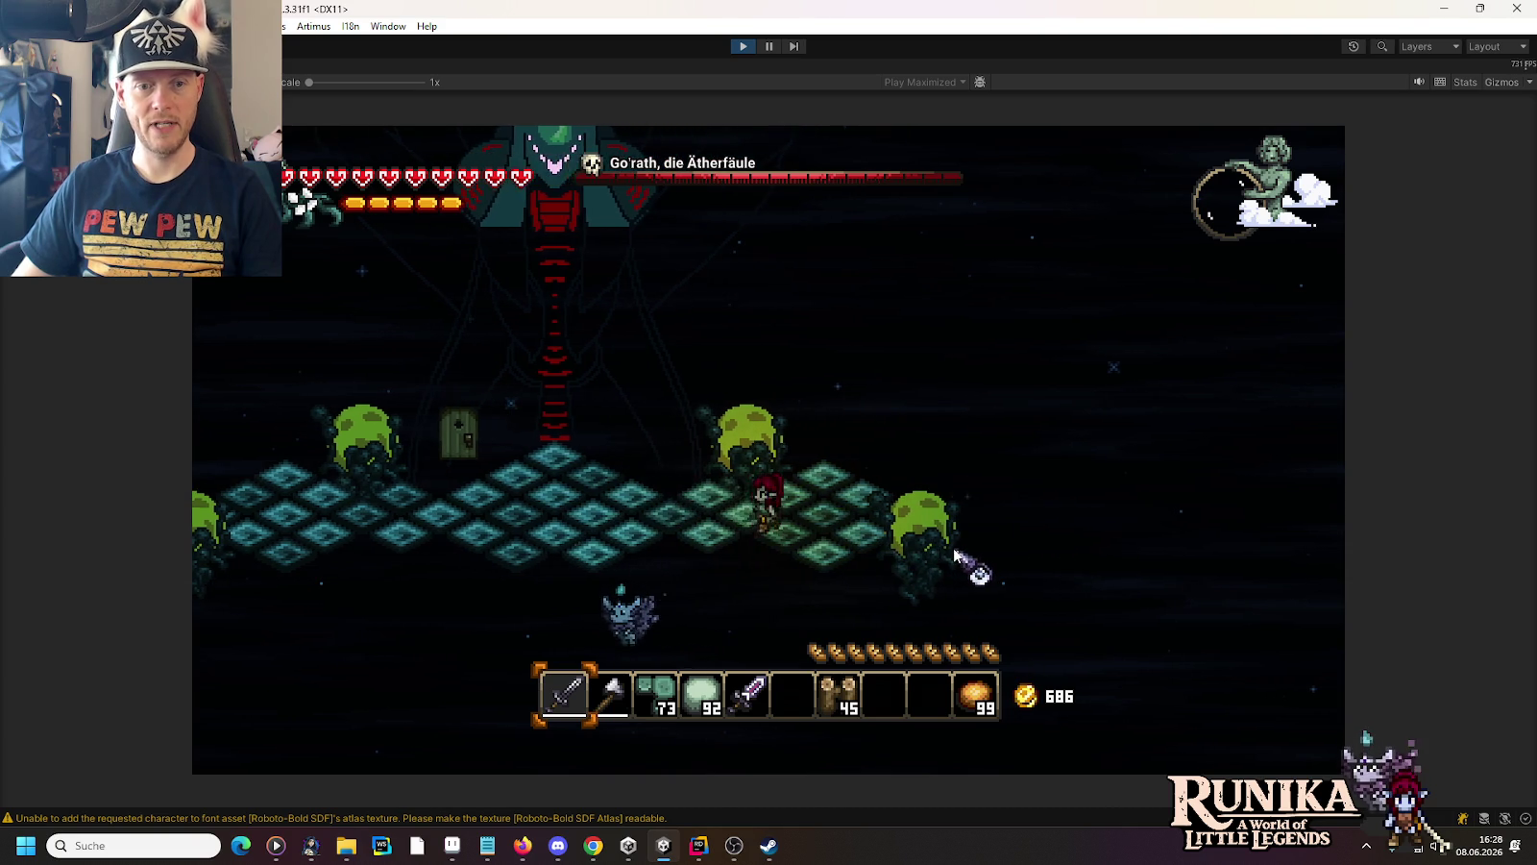
{"action": "key", "text": "w"}
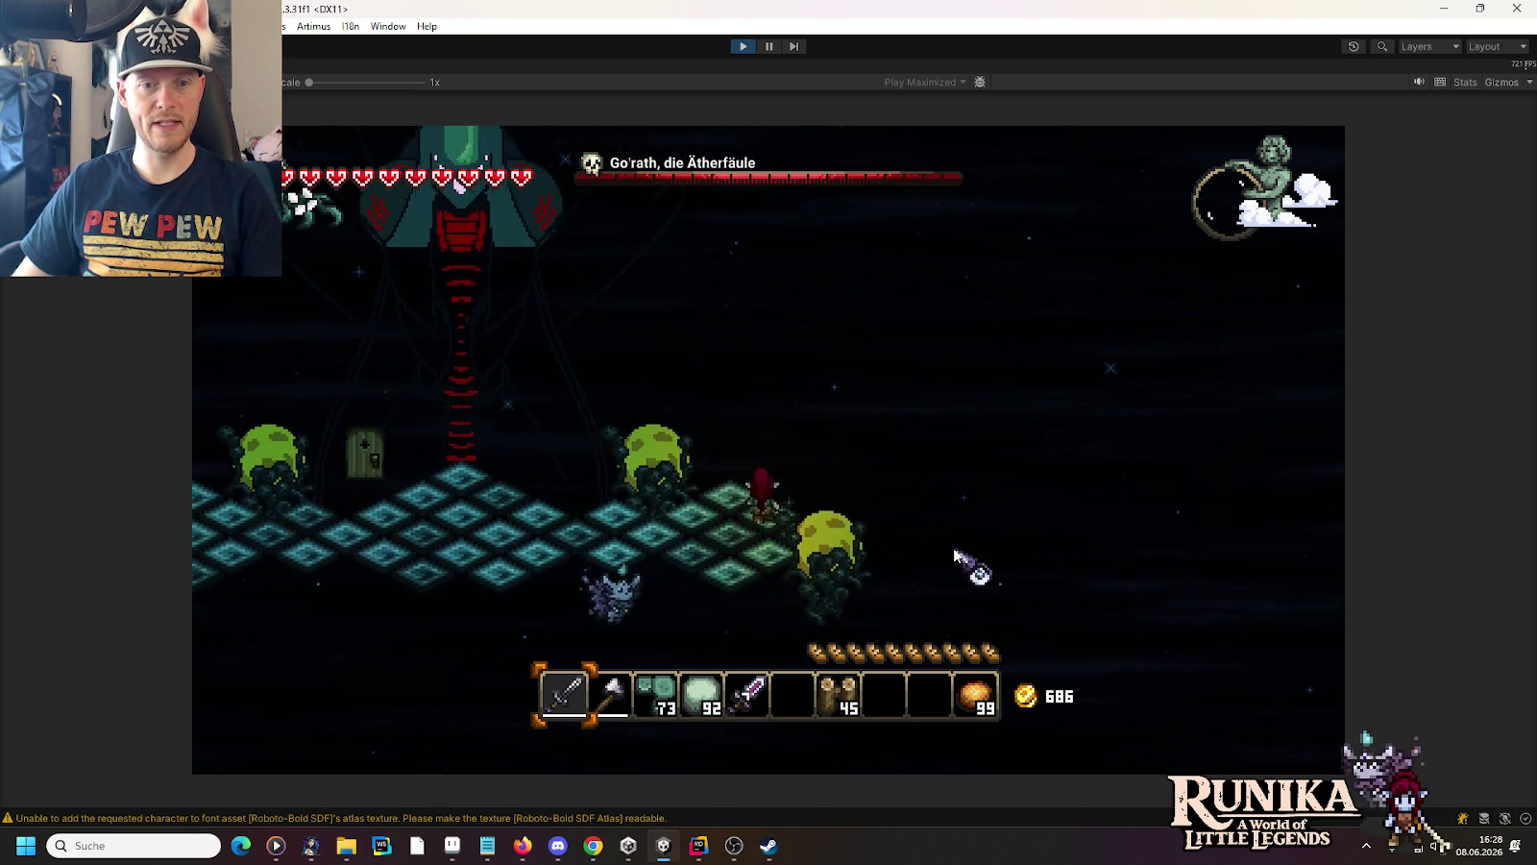
{"action": "key", "text": "s"}
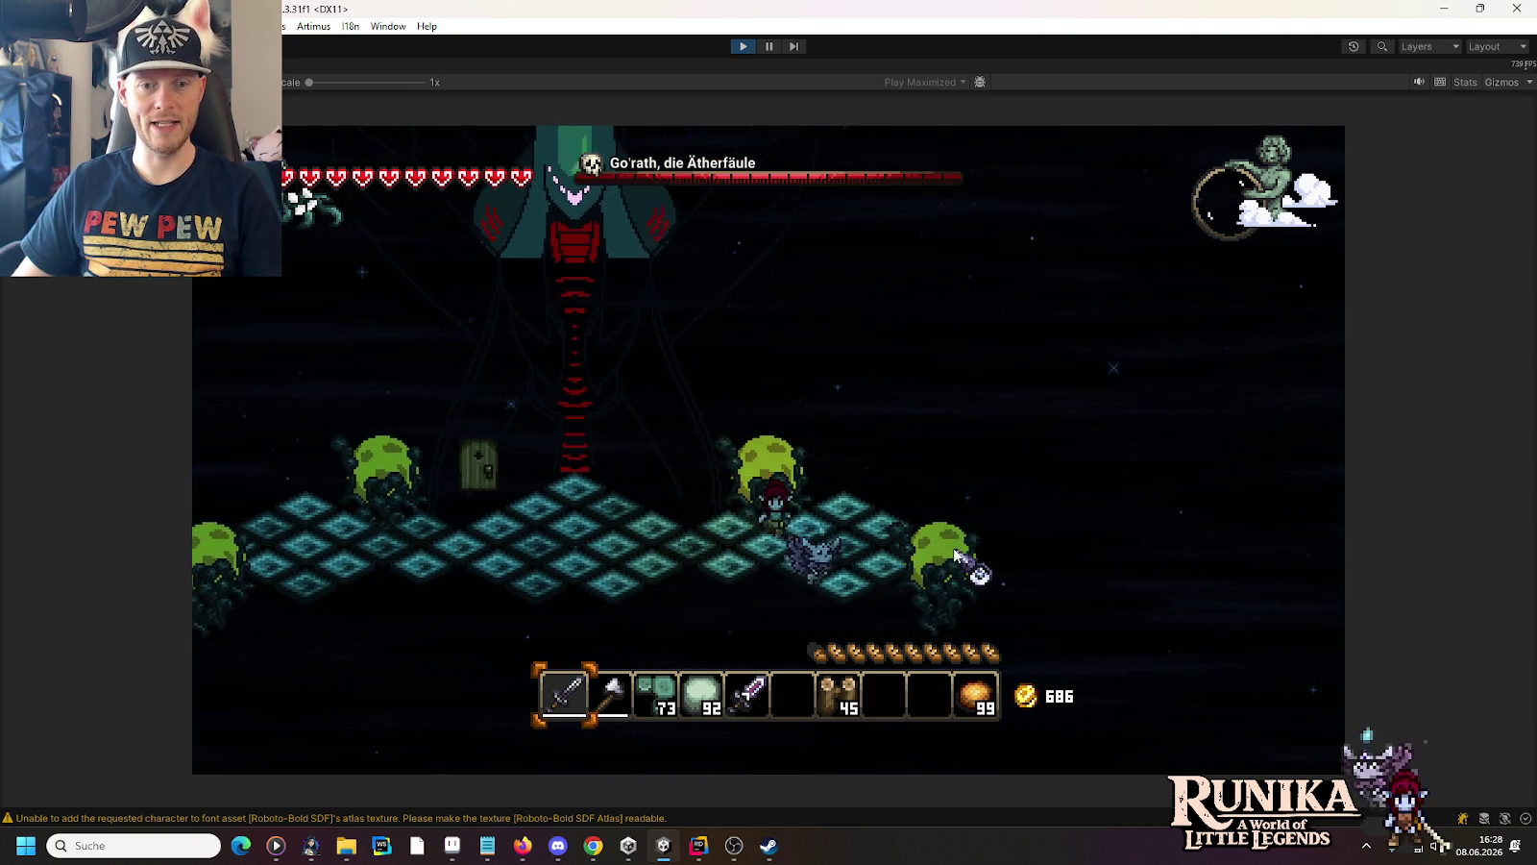
{"action": "key", "text": "d"}
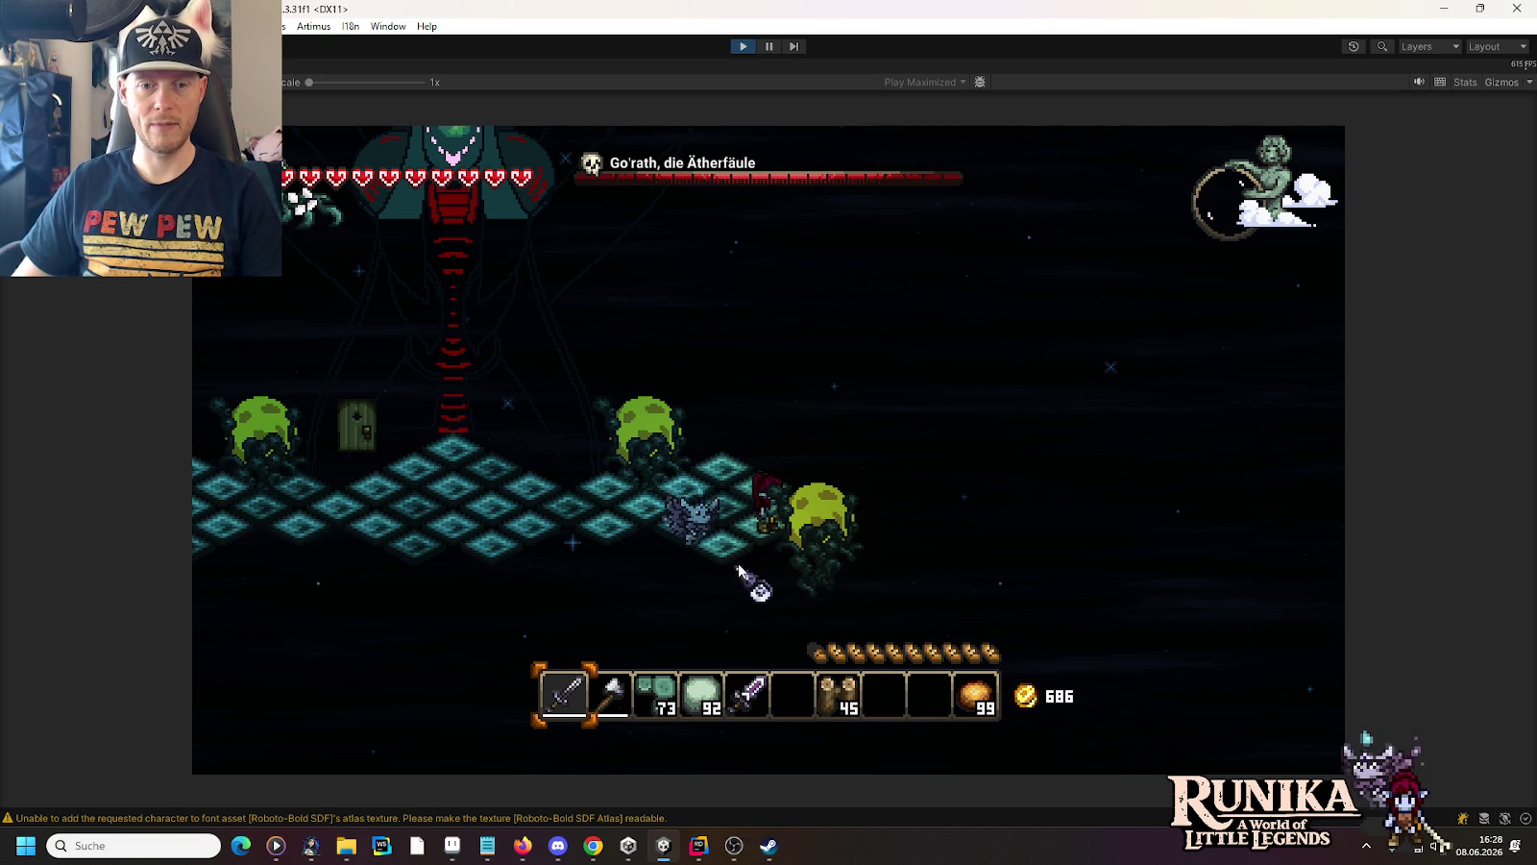
Walk left and right across the full width of the widened rift-plate floor
{"action": "key", "text": "a"}
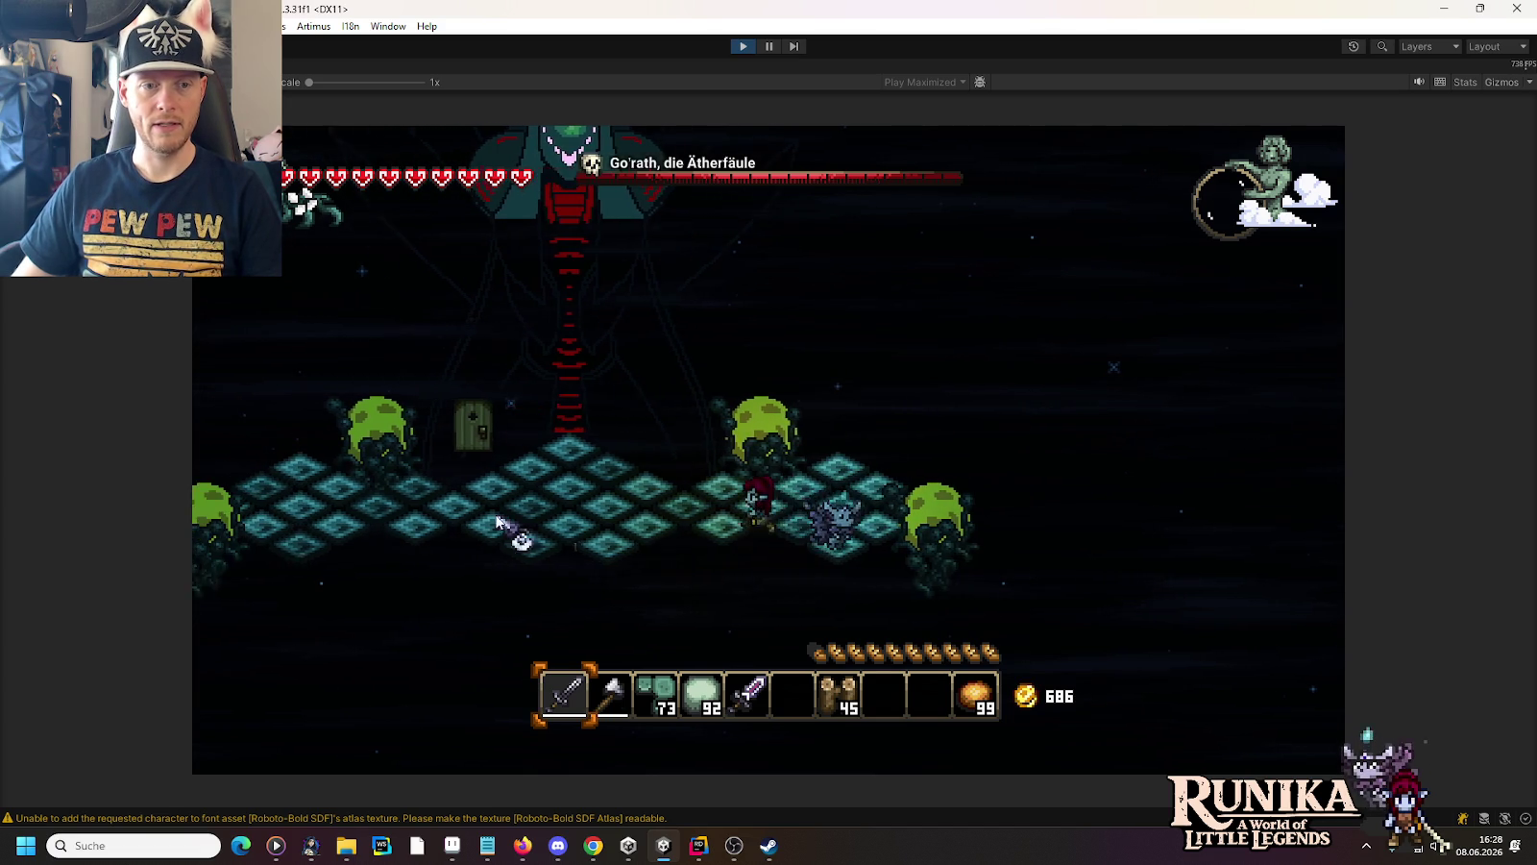
{"action": "key", "text": "a"}
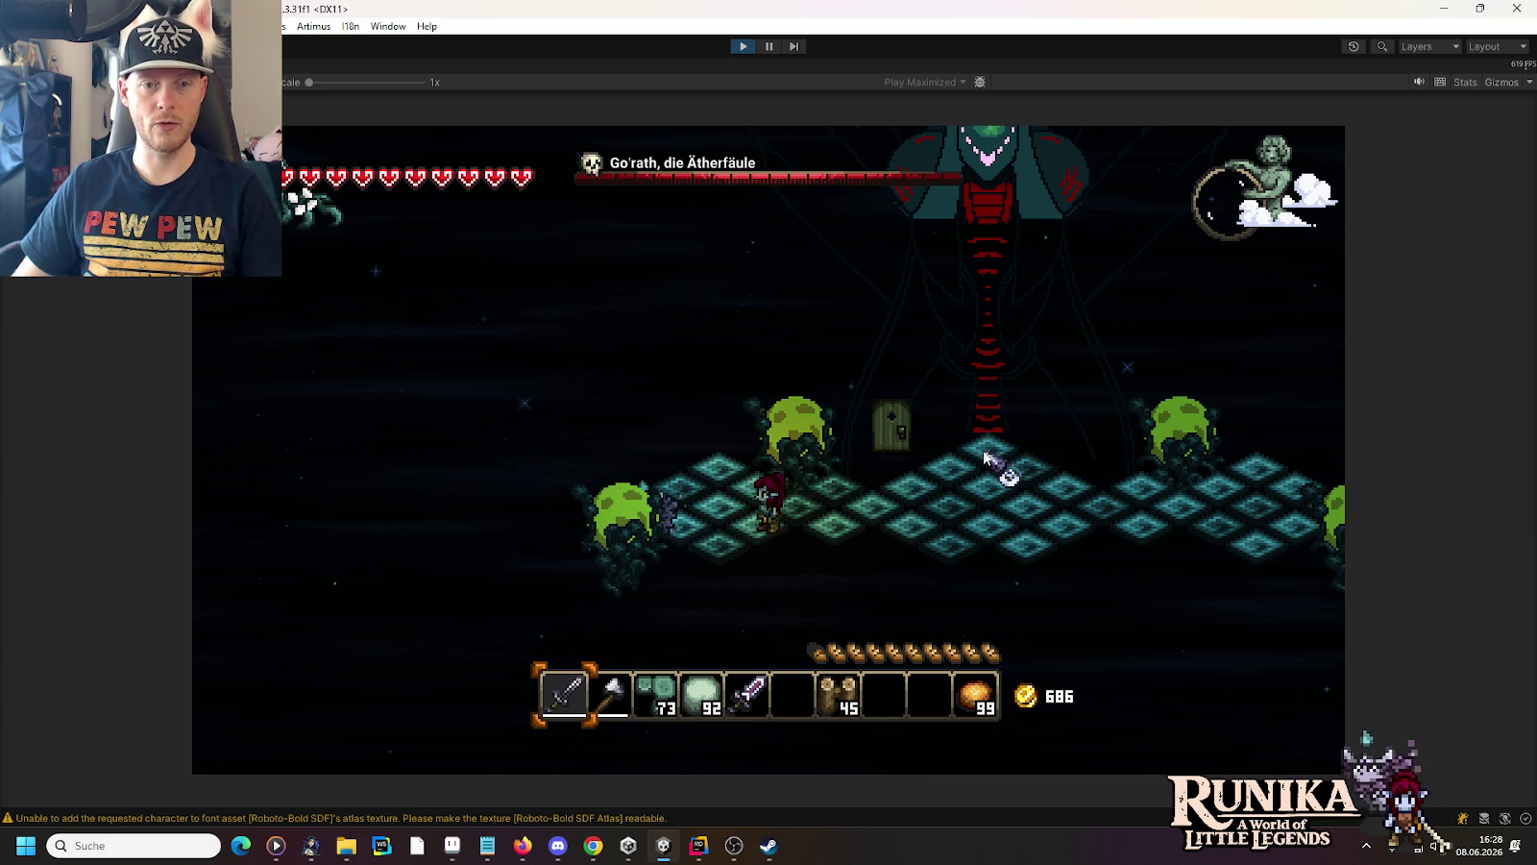
{"action": "key", "text": "d"}
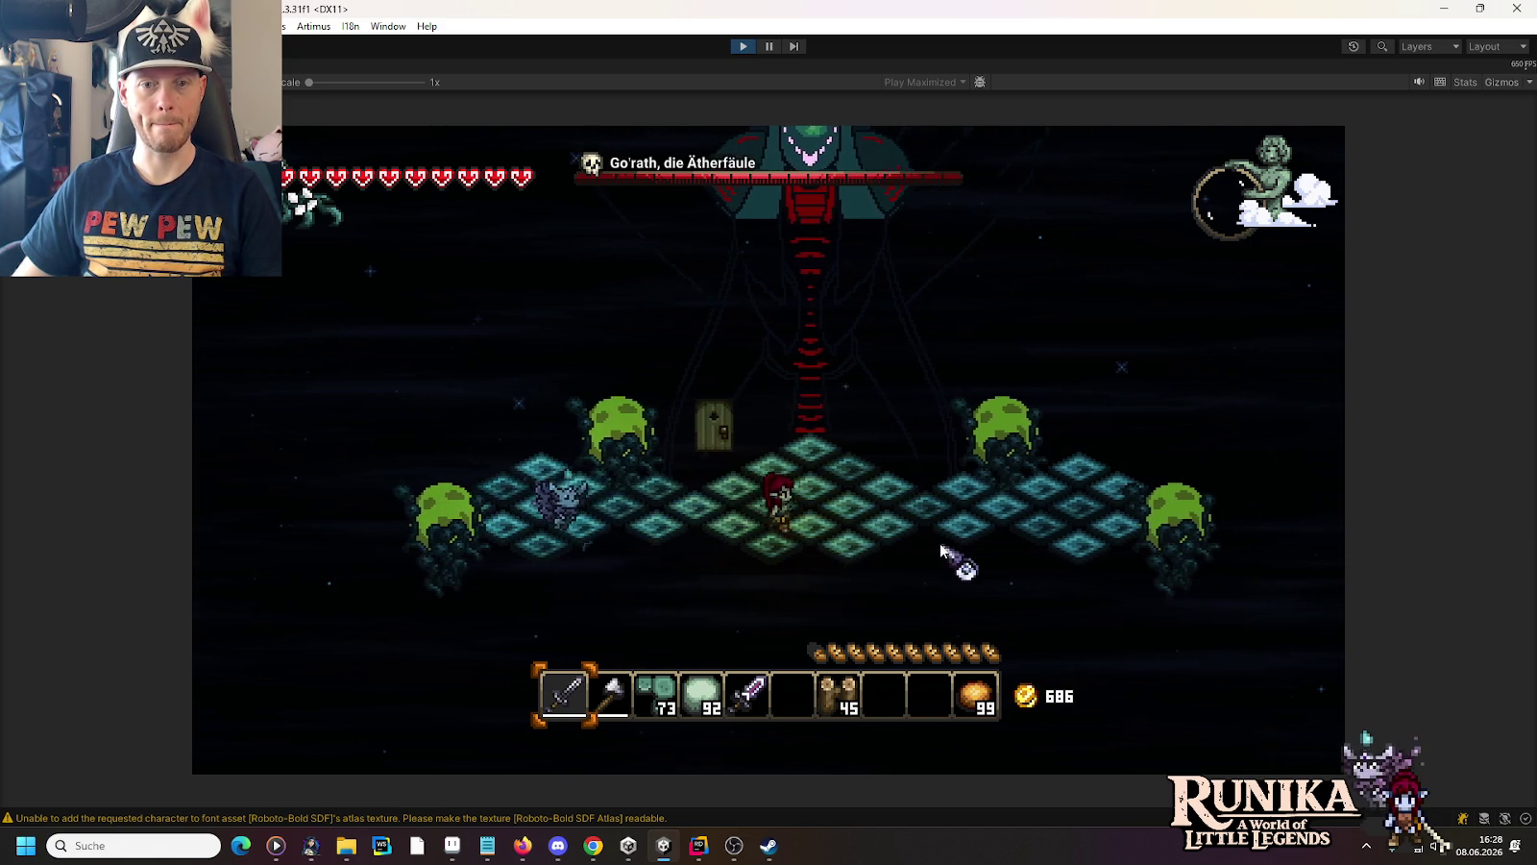
{"action": "key", "text": "d"}
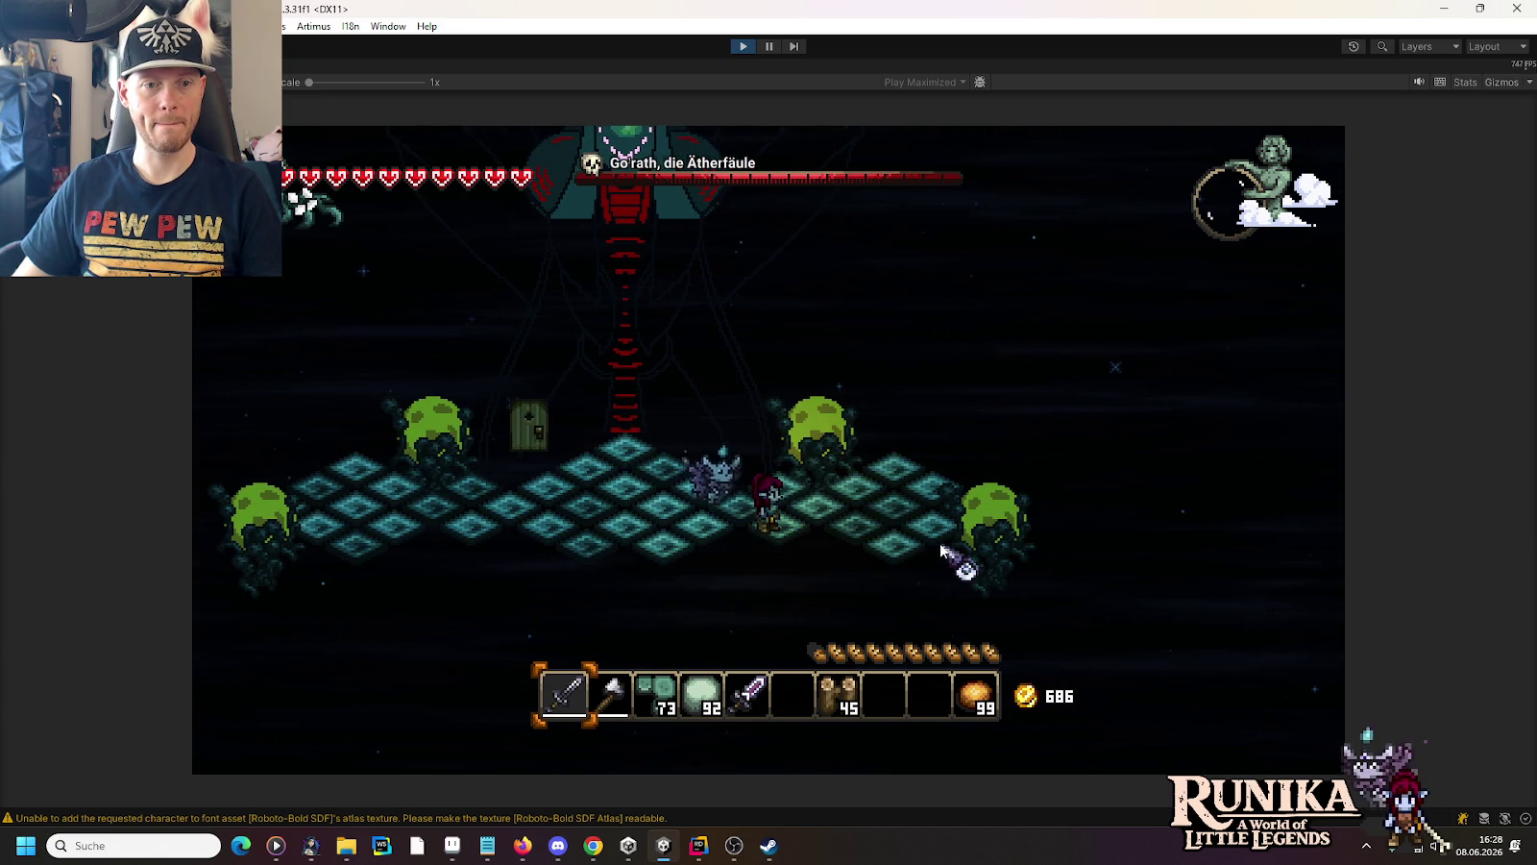
{"action": "key", "text": "d"}
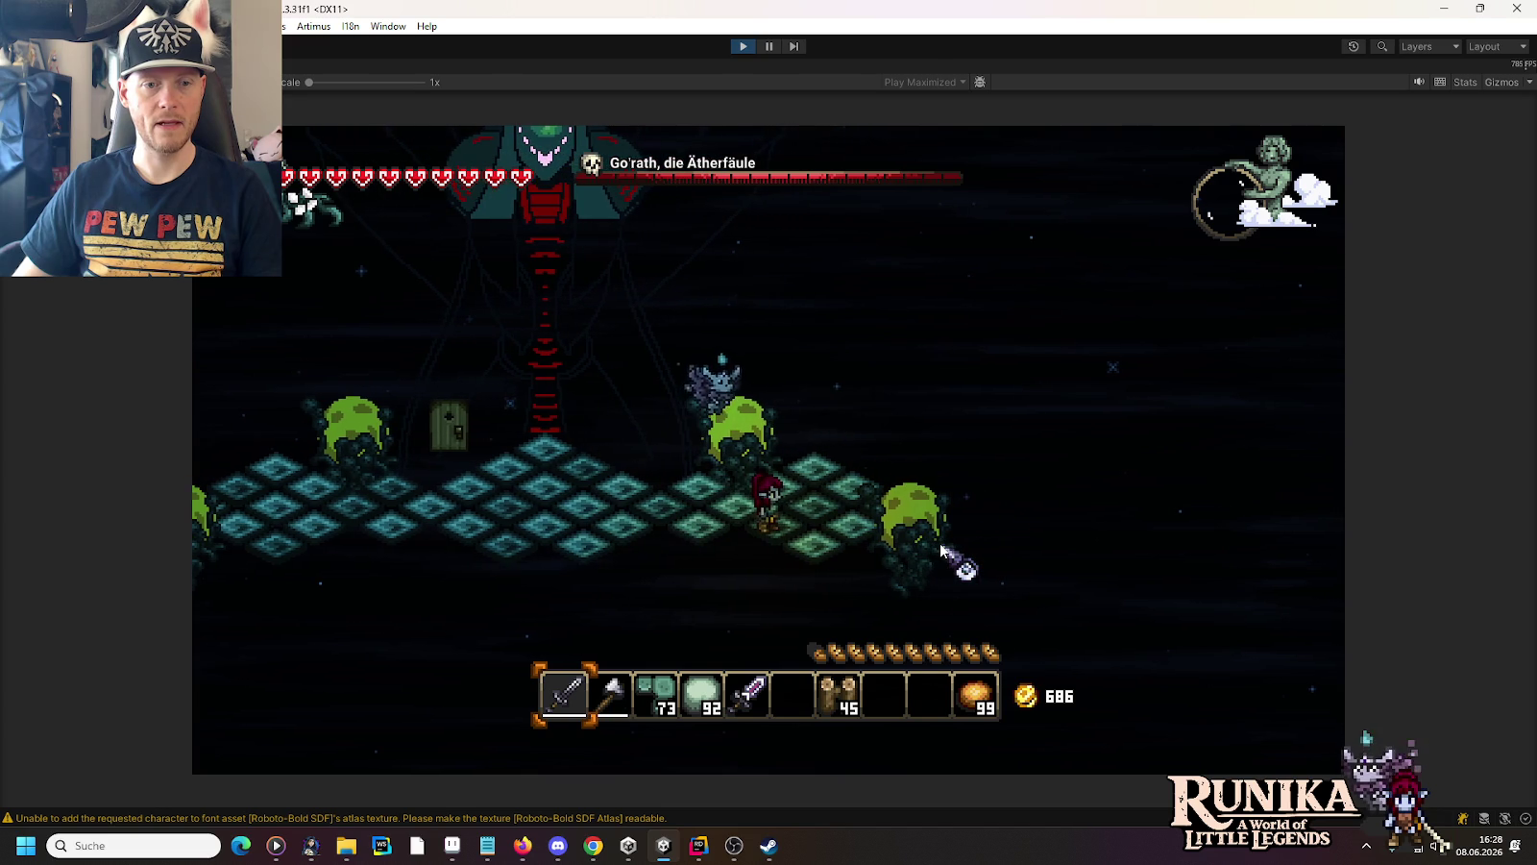
{"action": "key", "text": "d"}
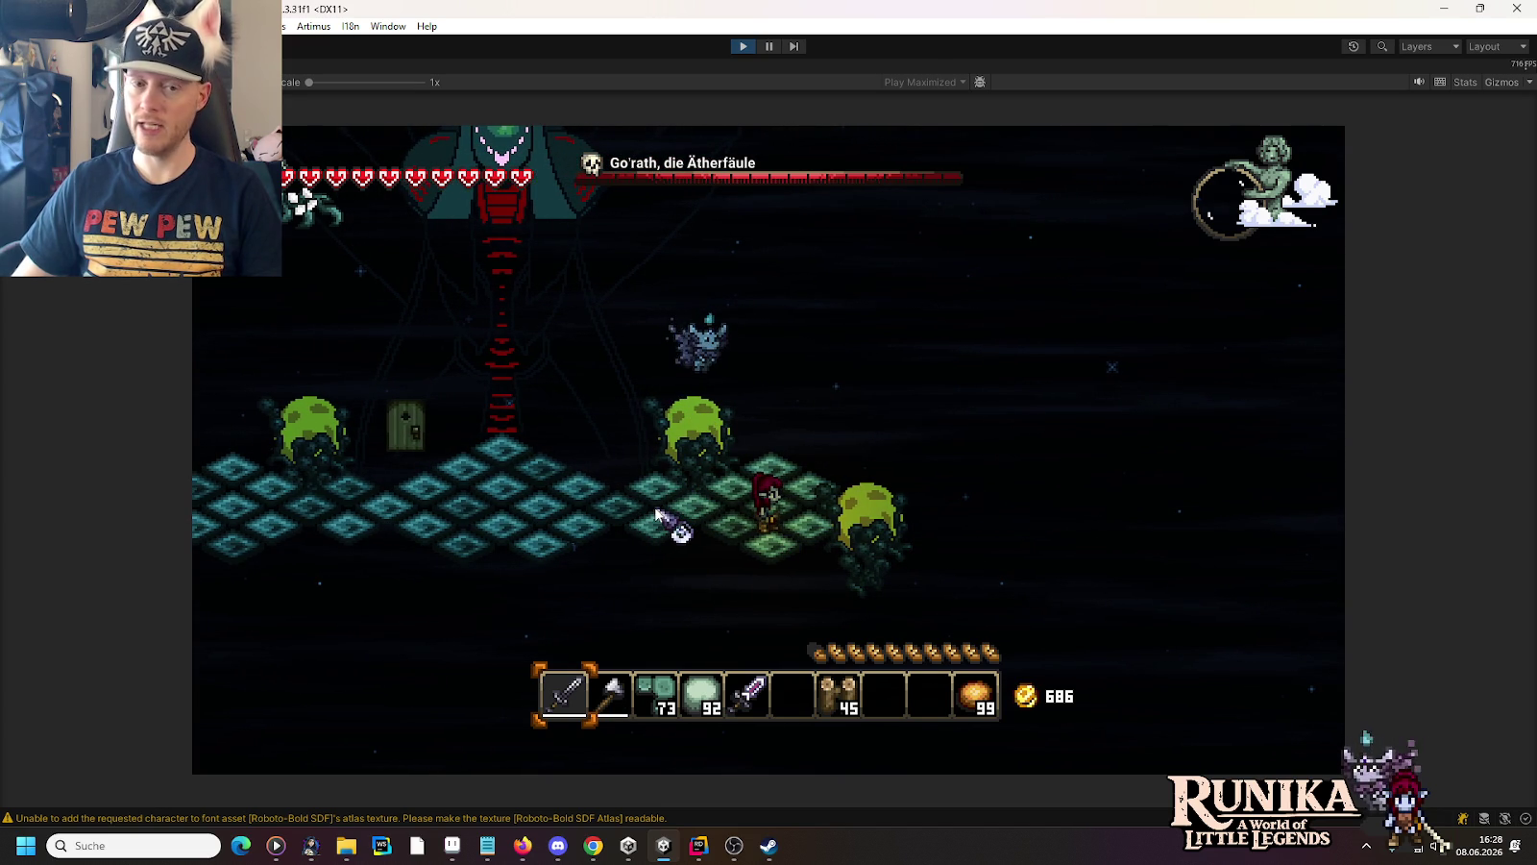
{"action": "key", "text": "a"}
{"action": "key", "text": "d"}
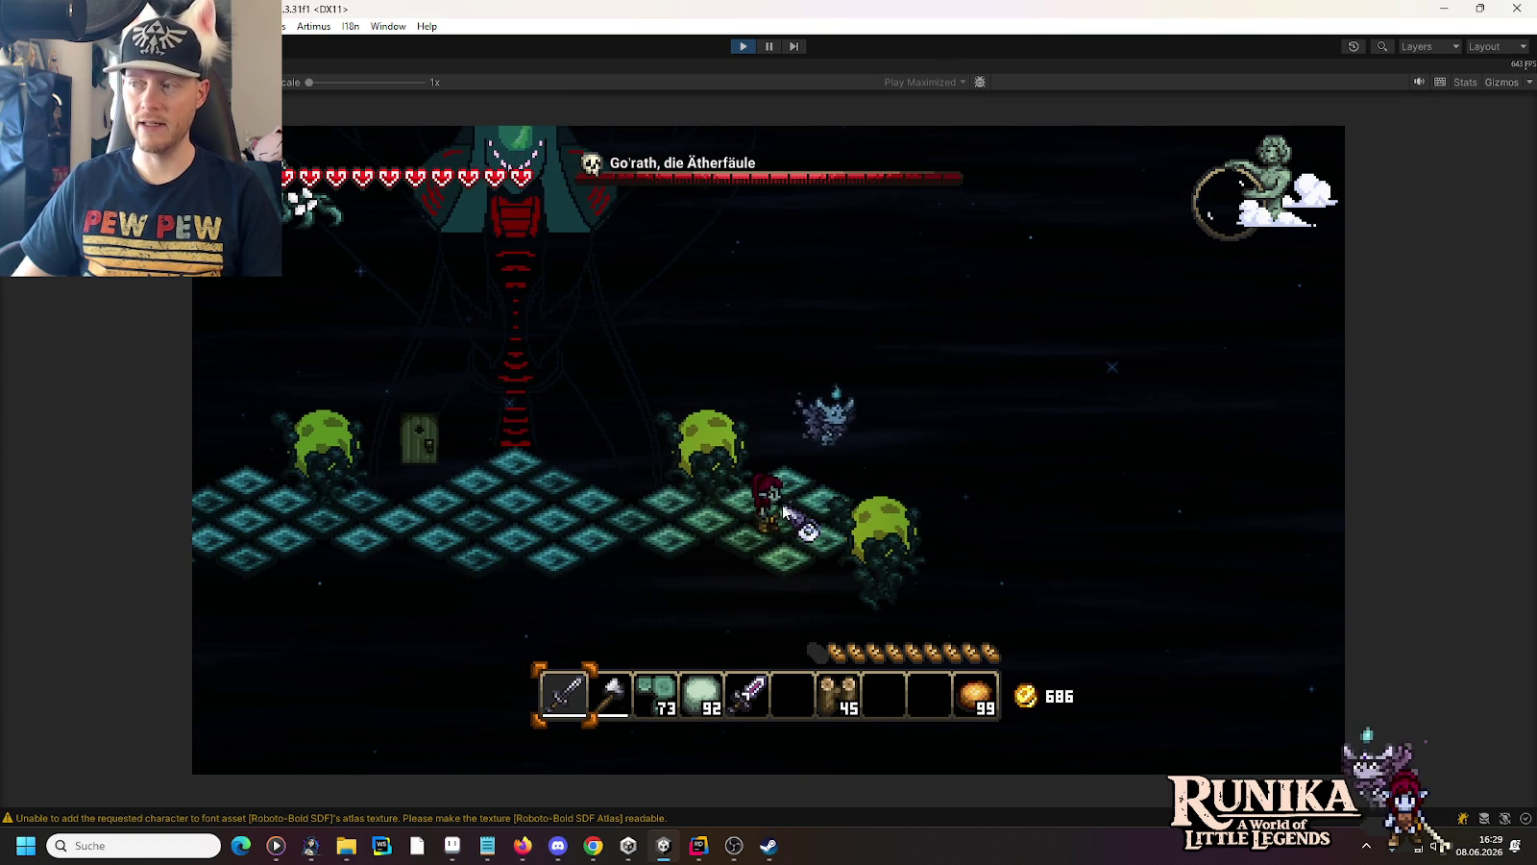
{"action": "key", "text": "a"}
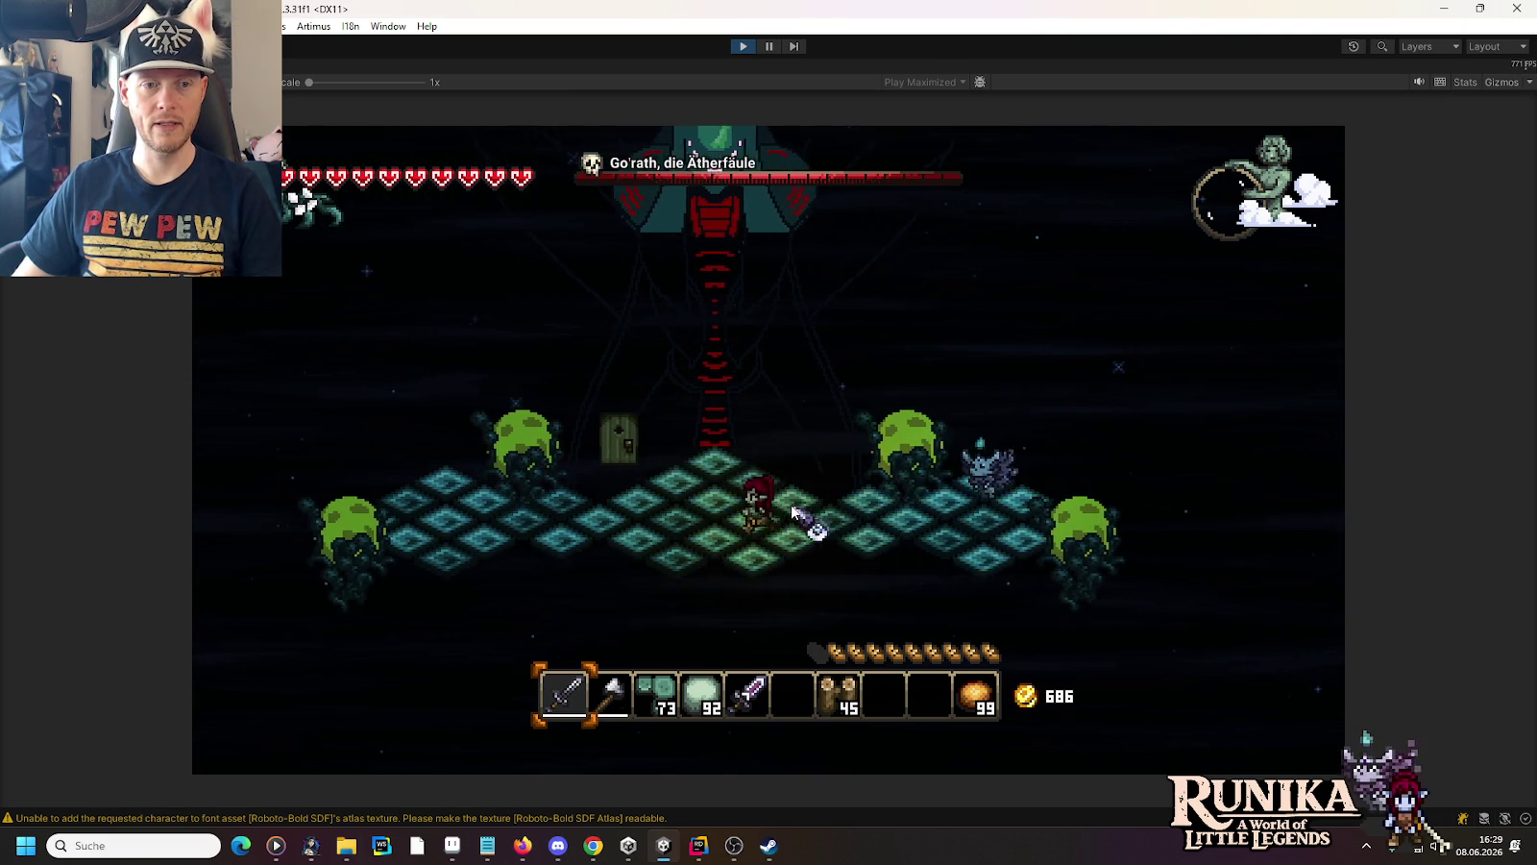
{"action": "key", "text": "a"}
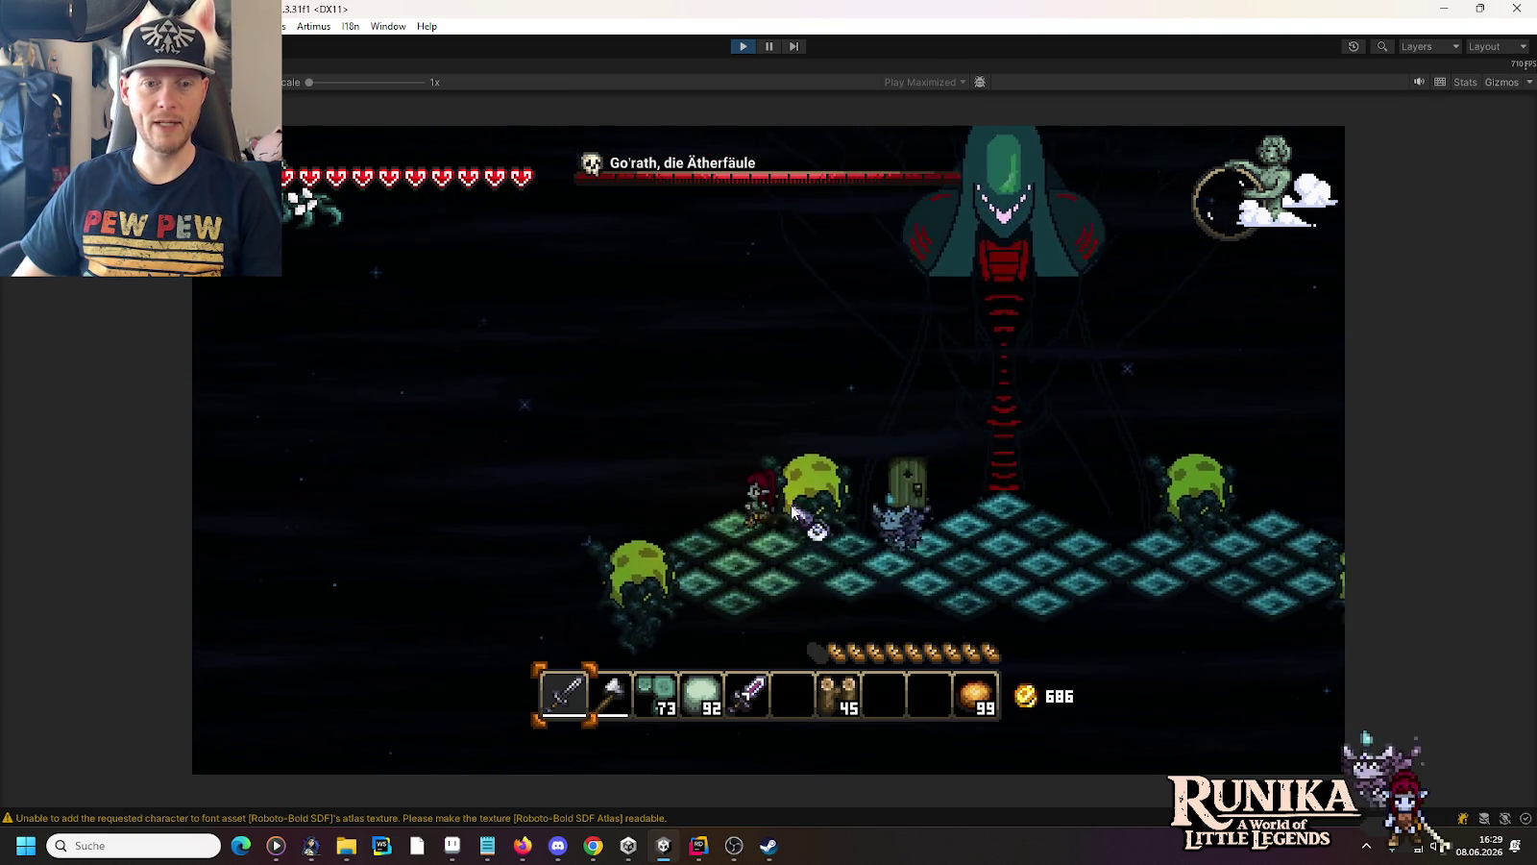
{"action": "key", "text": "d"}
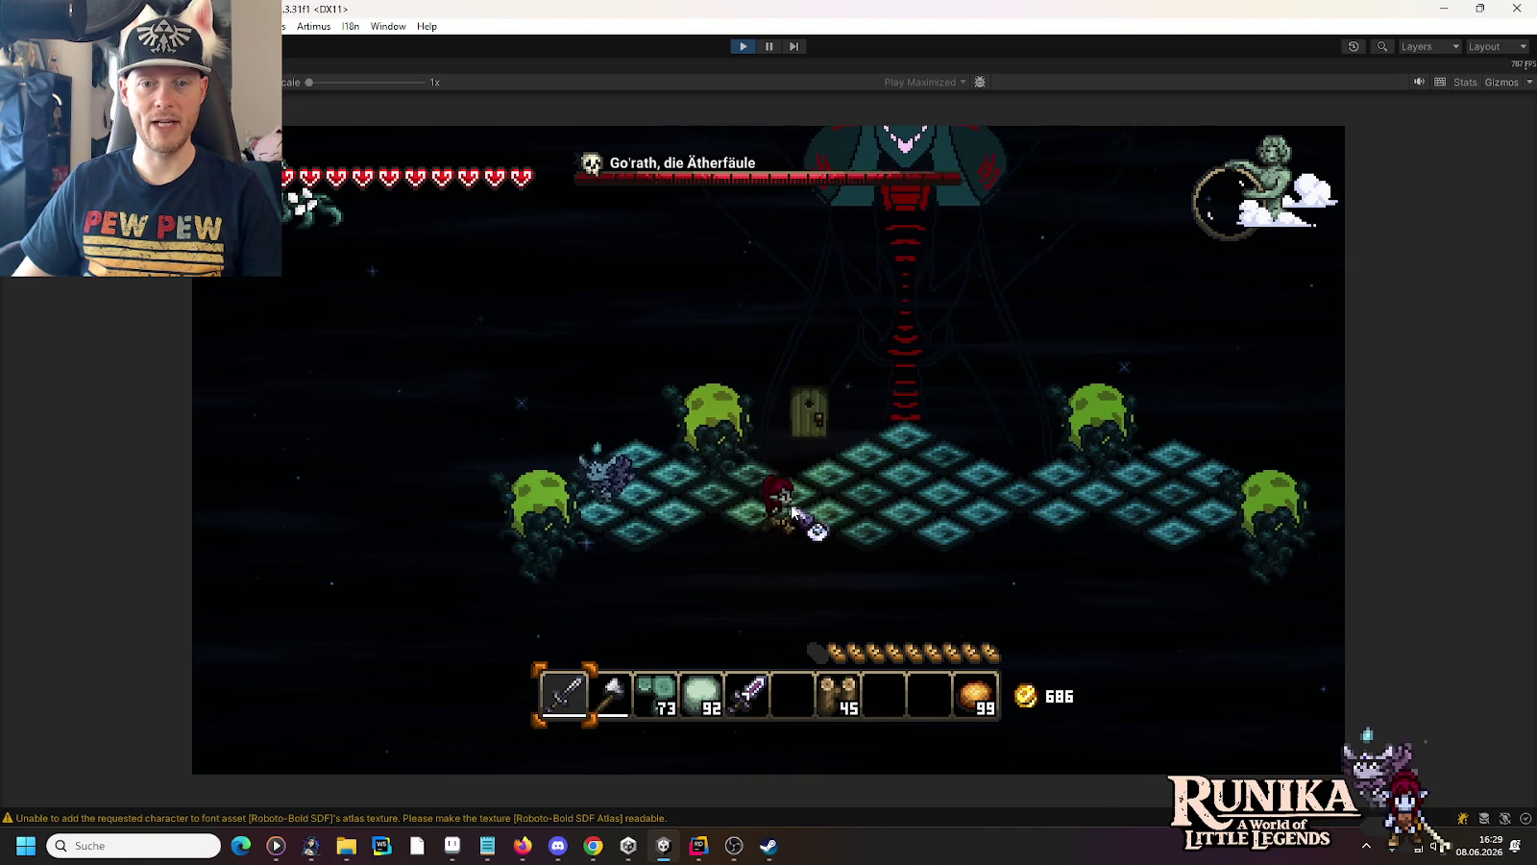
{"action": "key", "text": "d"}
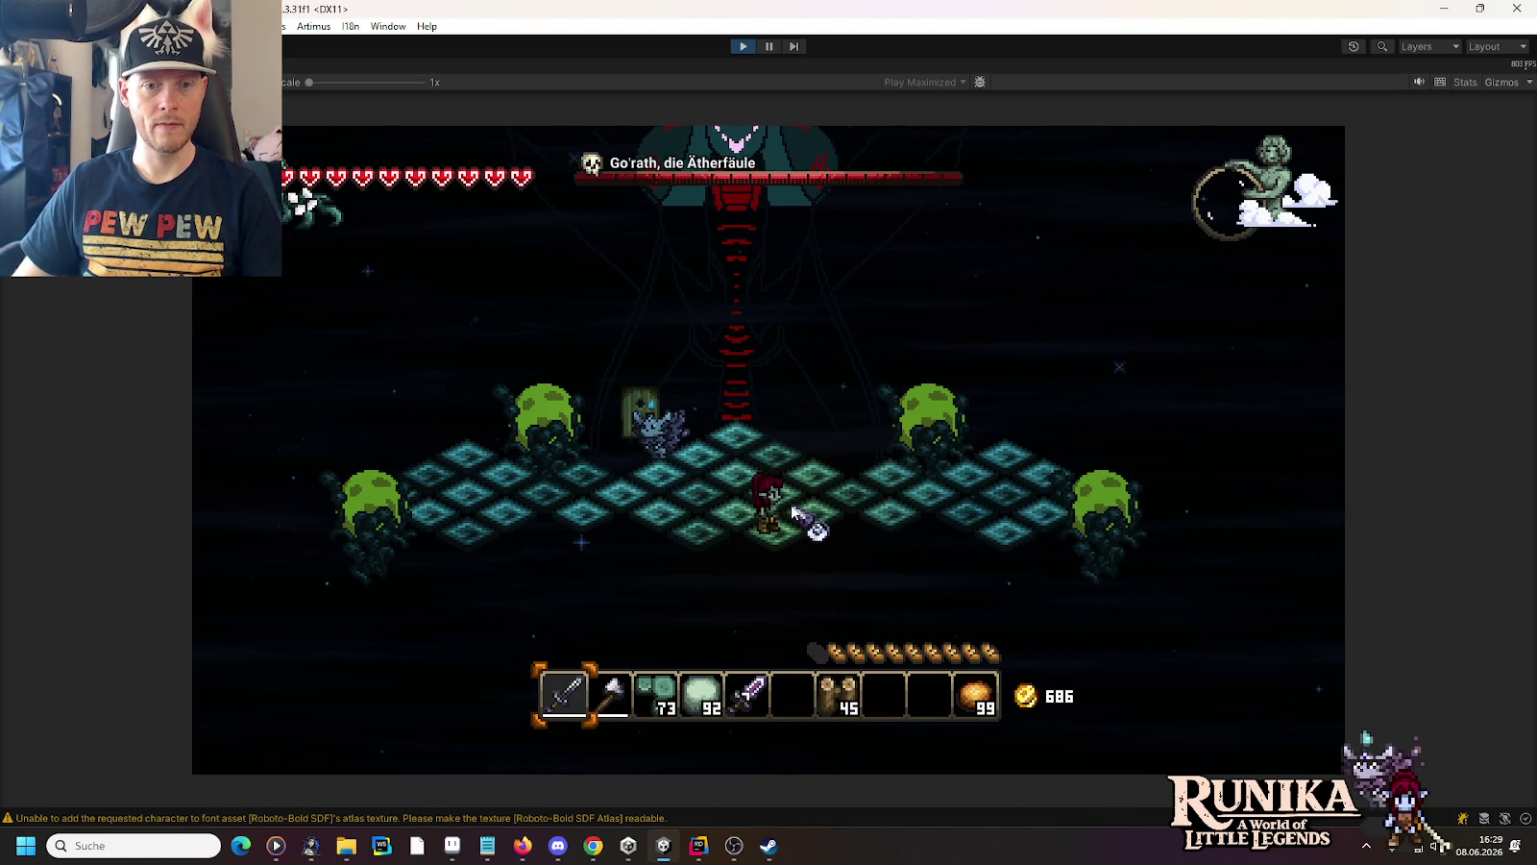
{"action": "key", "text": "w"}
{"action": "key", "text": "3"}
Equip the magic wand, fire magic bolts at Gorath, and end play mode
{"action": "key", "text": "5"}
{"action": "left_click", "coordinate": [1038, 510]}
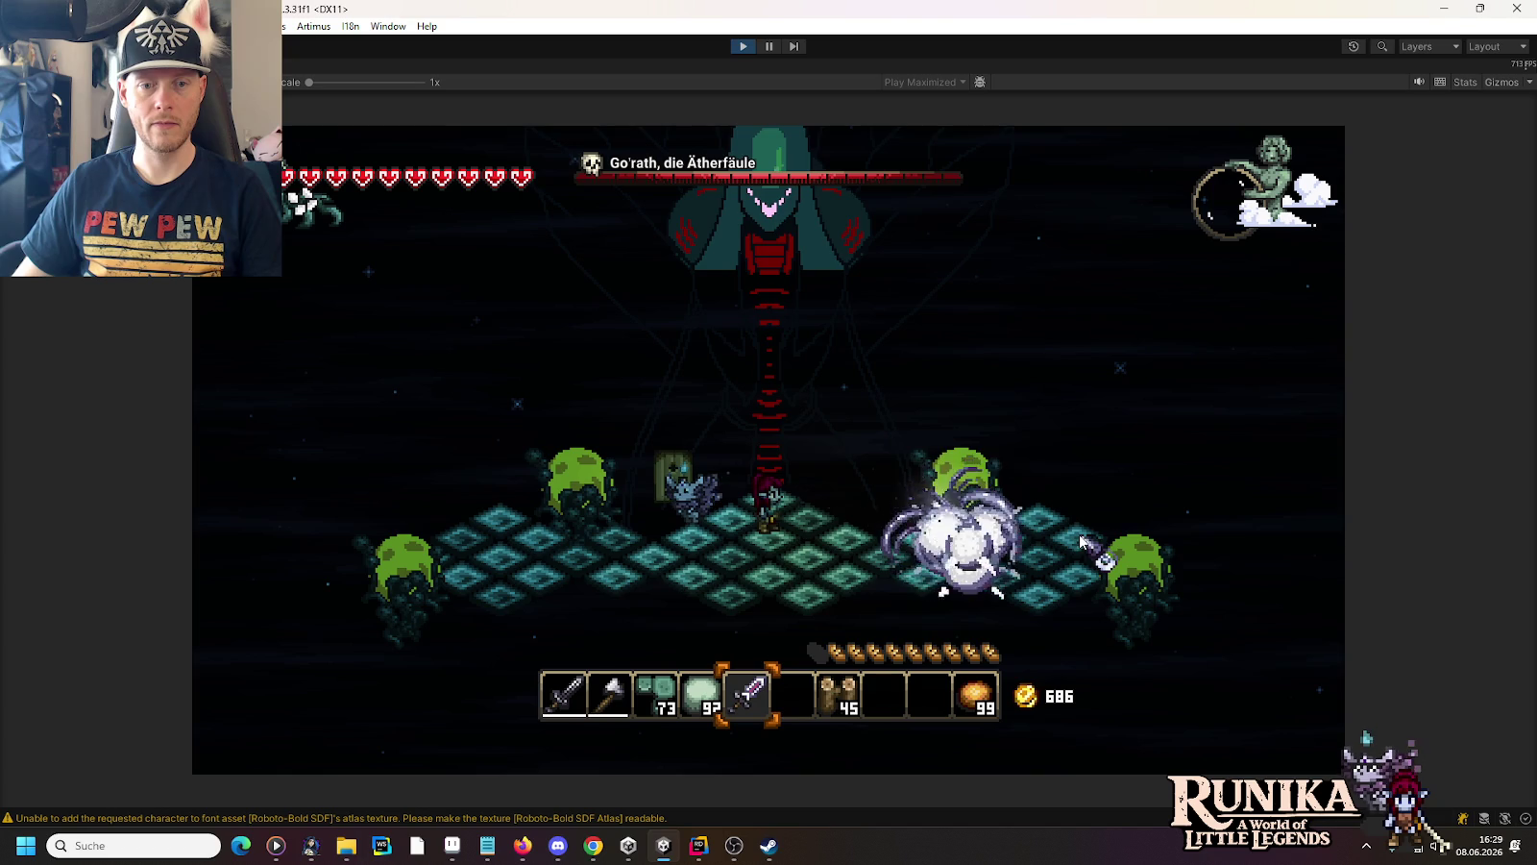
{"action": "key", "text": "s"}
{"action": "left_click", "coordinate": [1081, 538]}
{"action": "left_click", "coordinate": [768, 317]}
{"action": "left_click", "coordinate": [750, 377]}
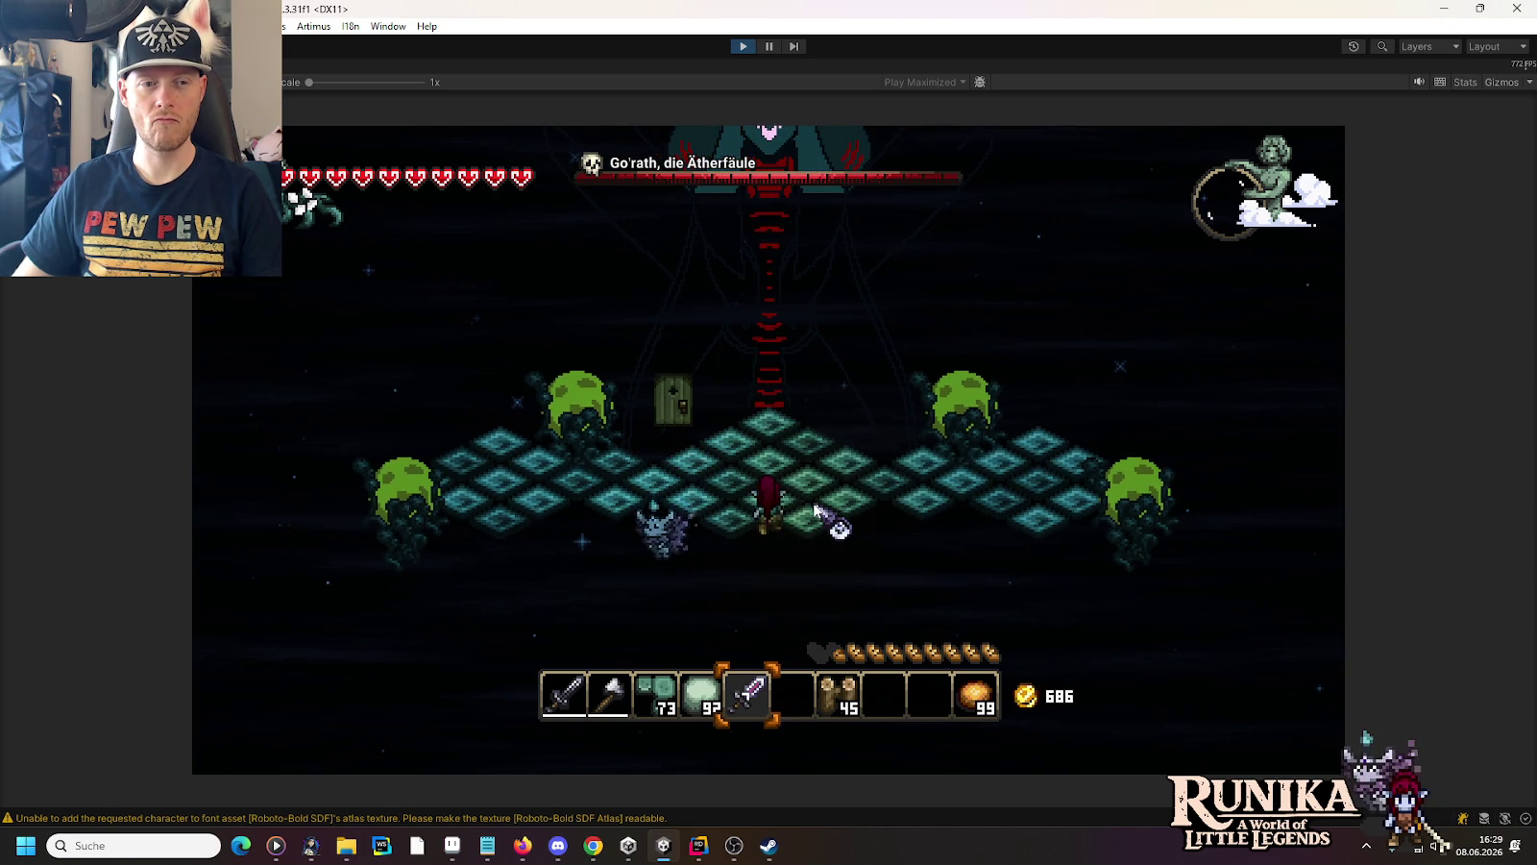
{"action": "left_click", "coordinate": [737, 48]}
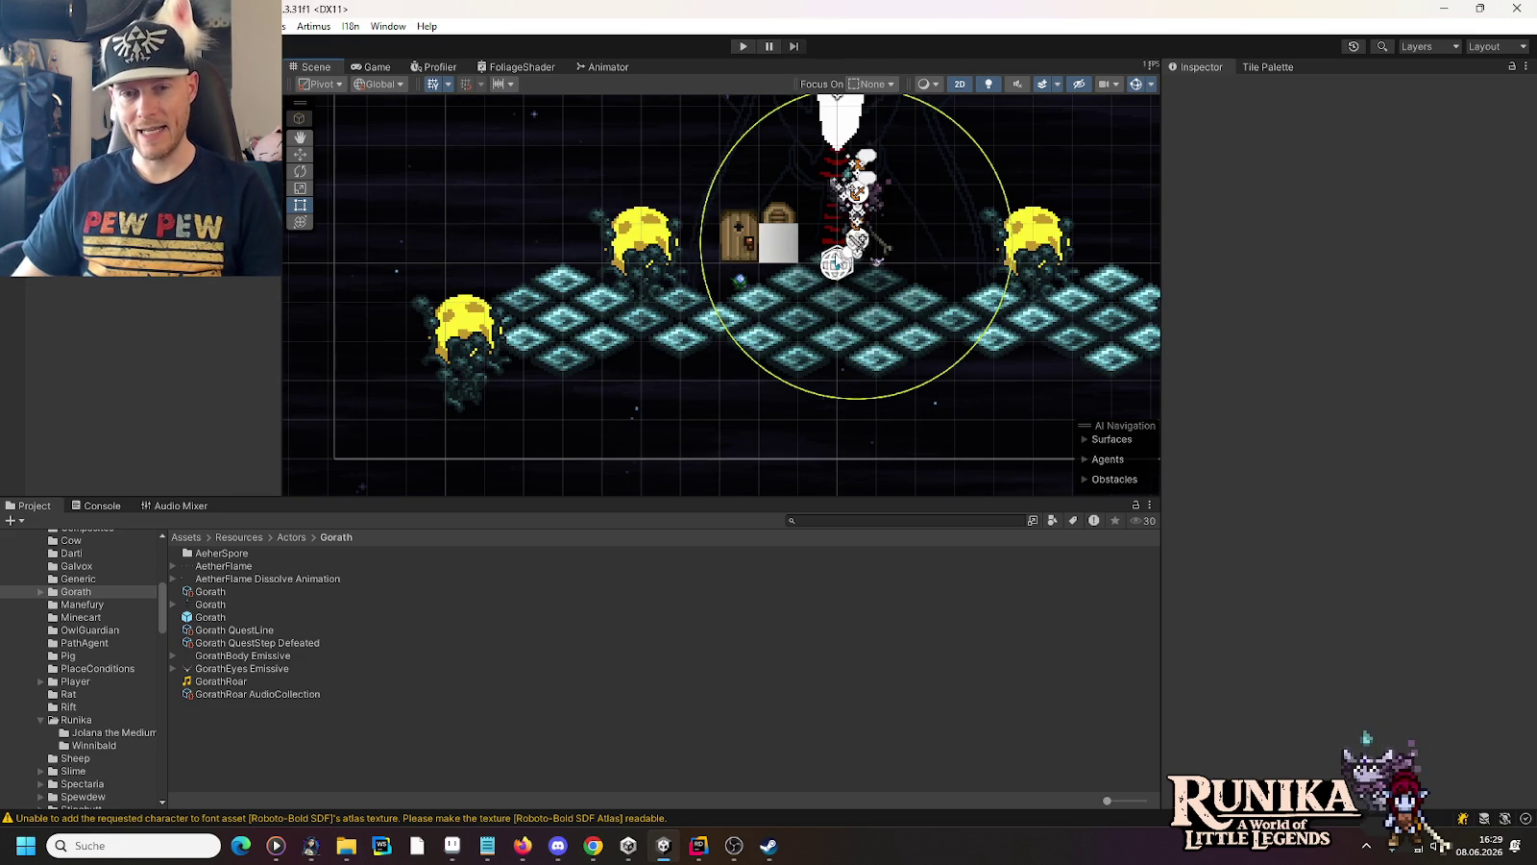
Duplicate RiftPlateDarker (6) and move the copy, RiftPlateDarker (11), to X 8, Y 0
{"action": "left_click_drag", "start_coordinate": [1019, 343], "coordinate": [642, 342]}
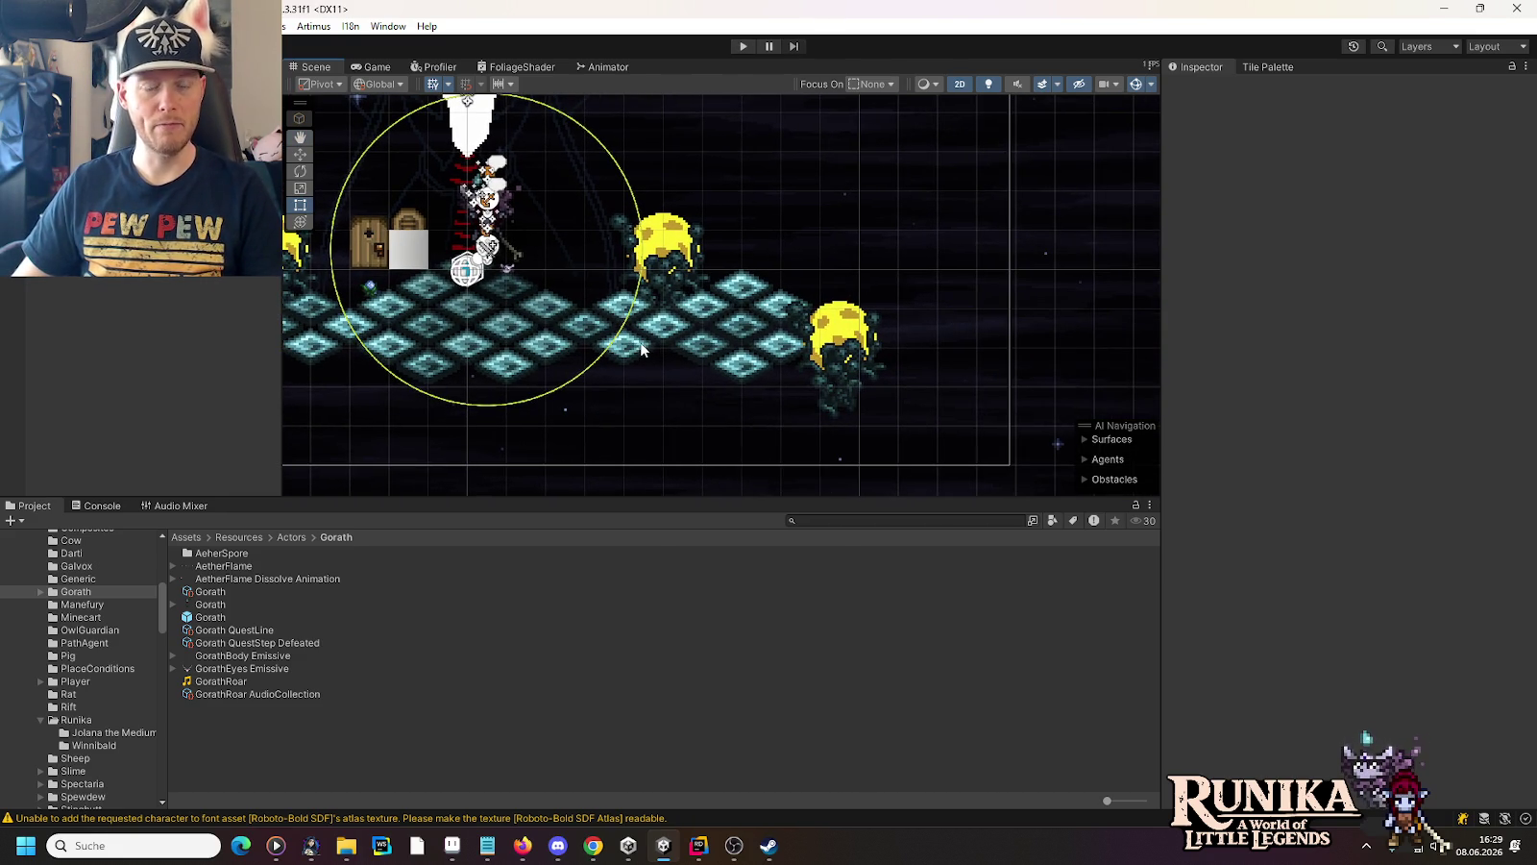
{"action": "left_click", "coordinate": [751, 323]}
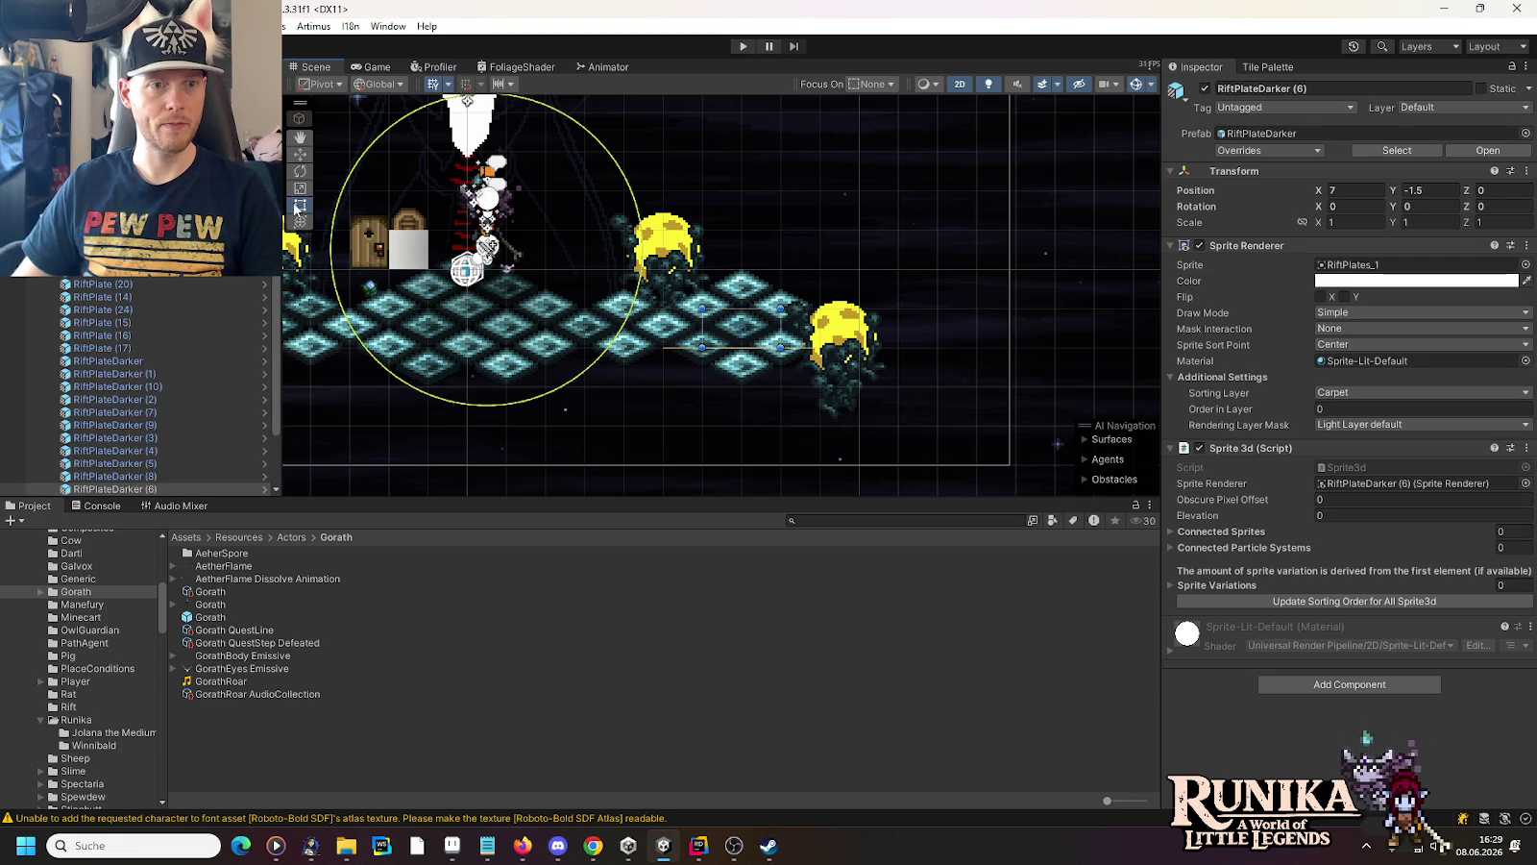
{"action": "left_click", "coordinate": [298, 157]}
{"action": "key", "text": "ctrl+d"}
{"action": "left_click_drag", "start_coordinate": [748, 327], "coordinate": [784, 270]}
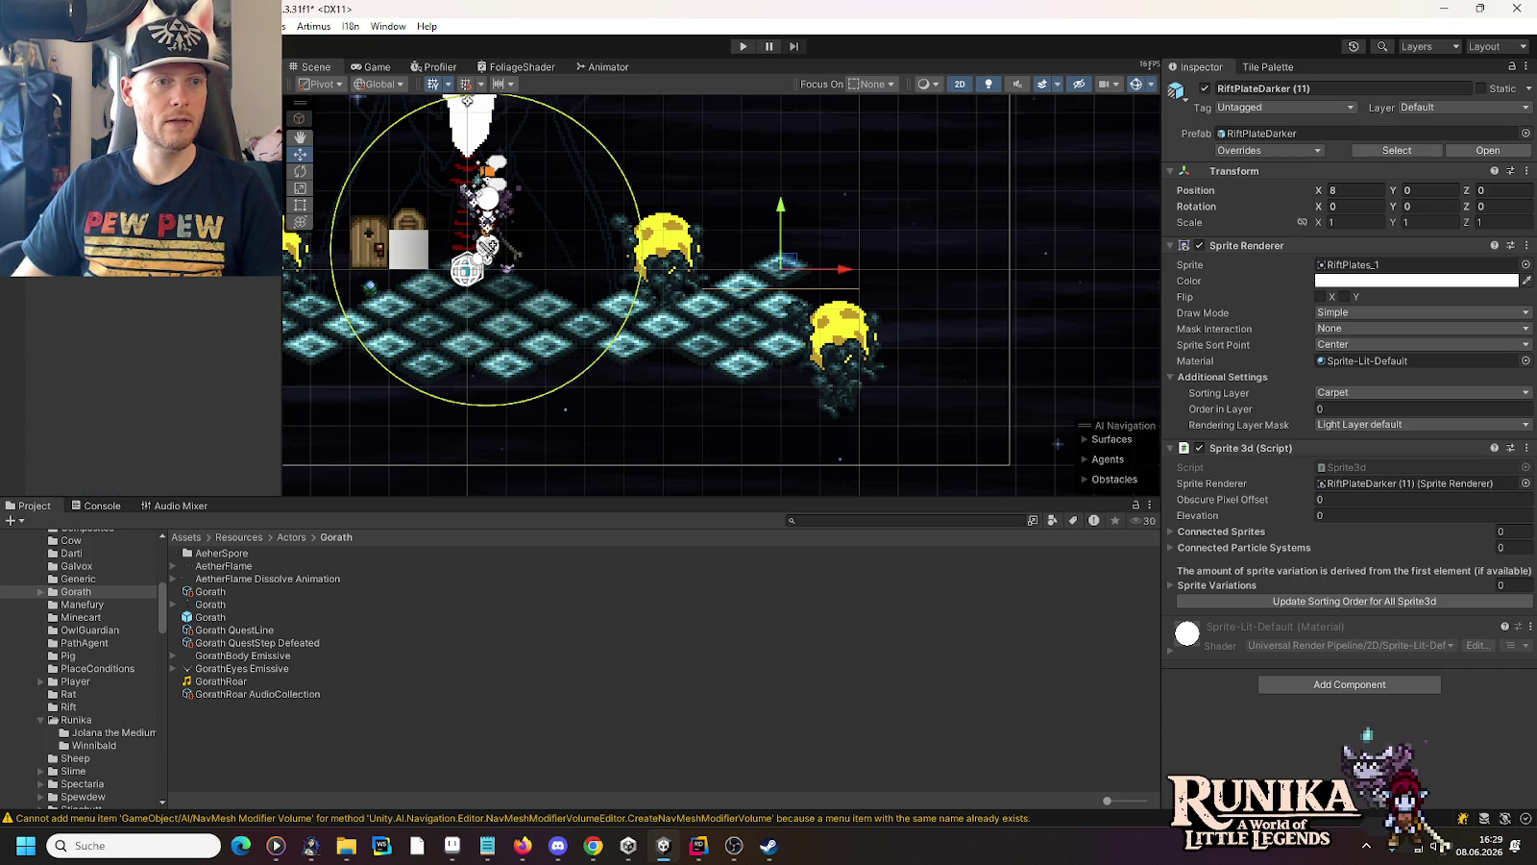
{"action": "right_click", "coordinate": [130, 279]}
Create an empty GameObject named Aether Spores at position 0, 0, 0
{"action": "left_click", "coordinate": [229, 443]}
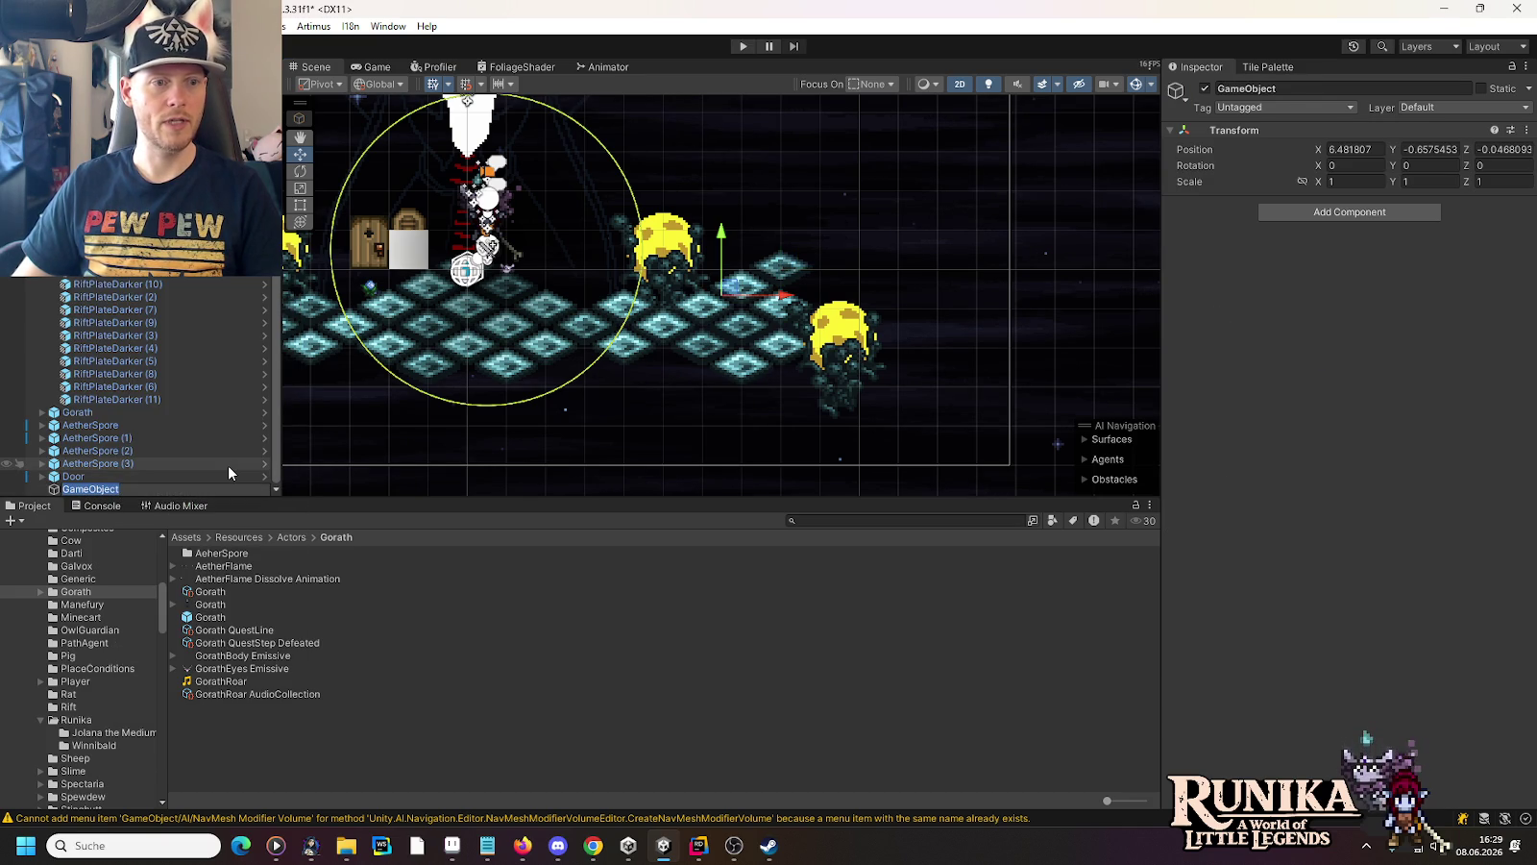
{"action": "type", "text": "Aether Sp"}
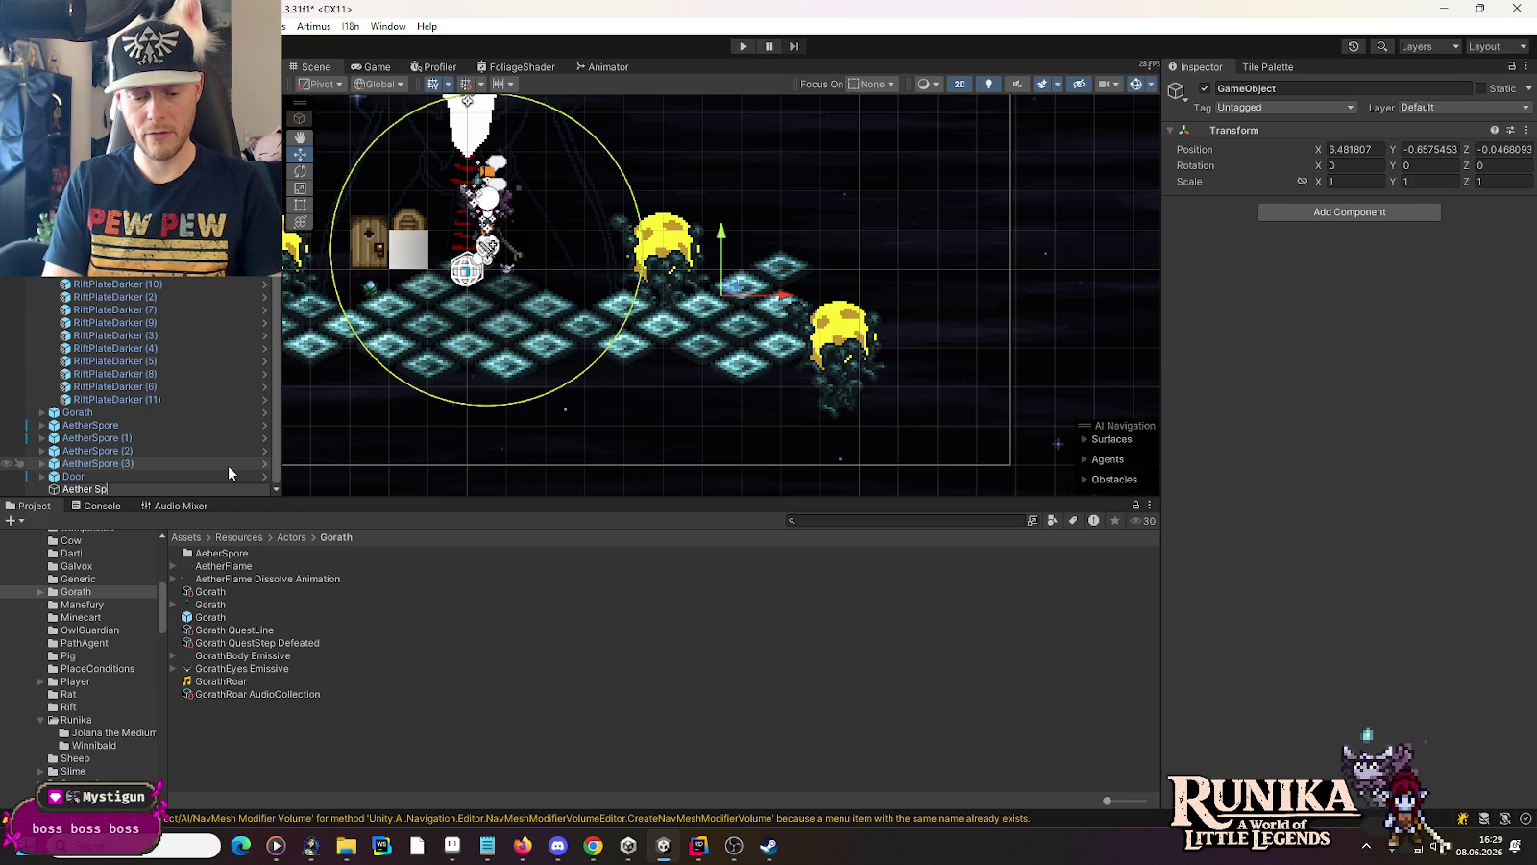
{"action": "type", "text": "ores"}
{"action": "key", "text": "Return"}
{"action": "left_click", "coordinate": [1343, 154]}
{"action": "type", "text": "0"}
{"action": "key", "text": "Tab"}
{"action": "type", "text": "0"}
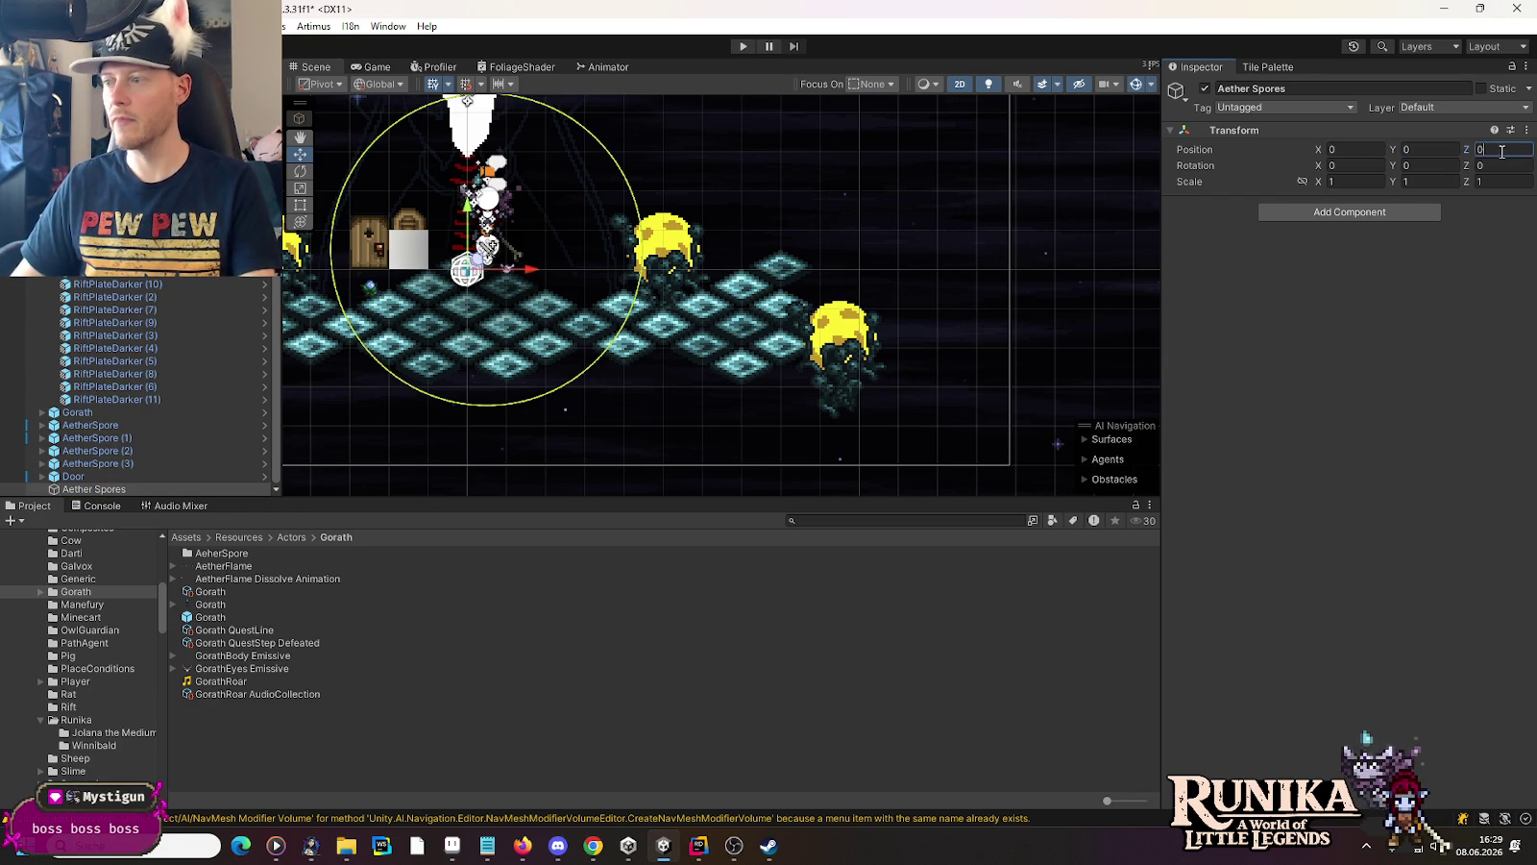
{"action": "scroll", "coordinate": [108, 340], "scroll_direction": "up", "scroll_amount": 5}
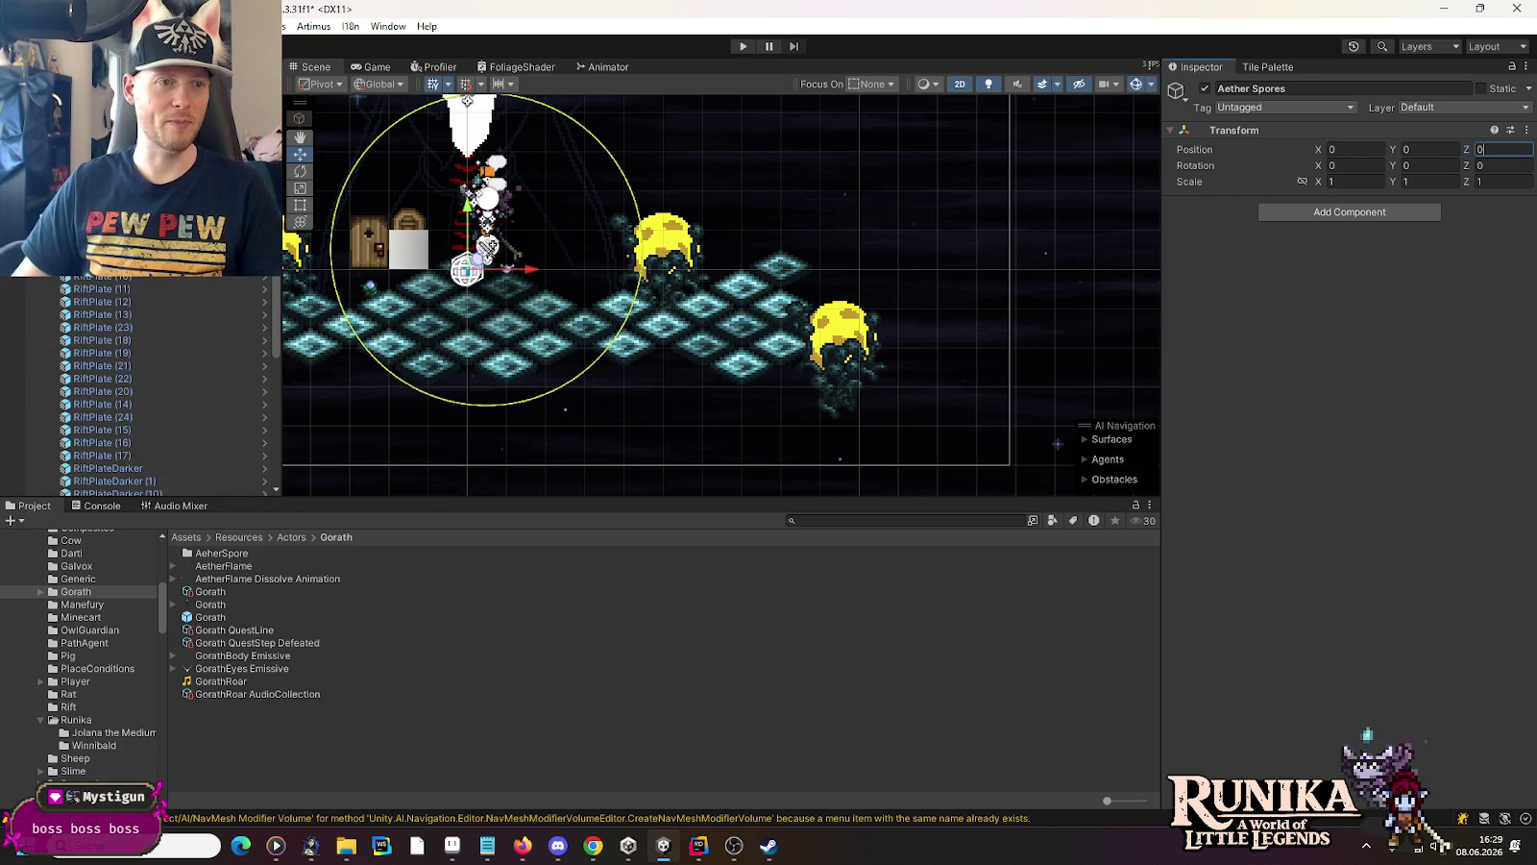
{"action": "key", "text": "Return"}
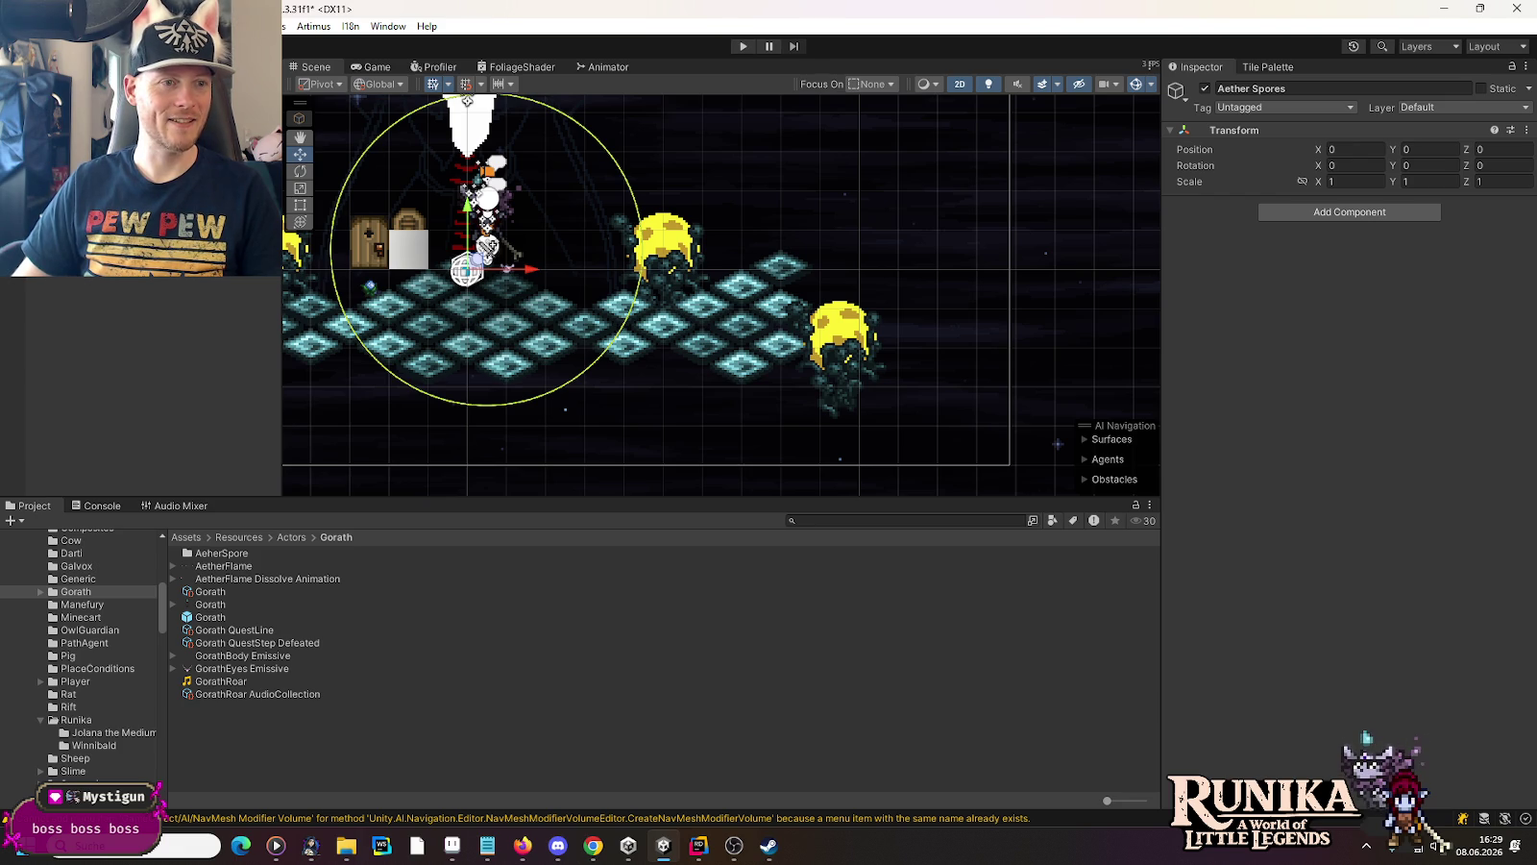
Frame the aether spores in view, then undo back to selecting the Gorath boss
{"action": "key", "text": "f"}
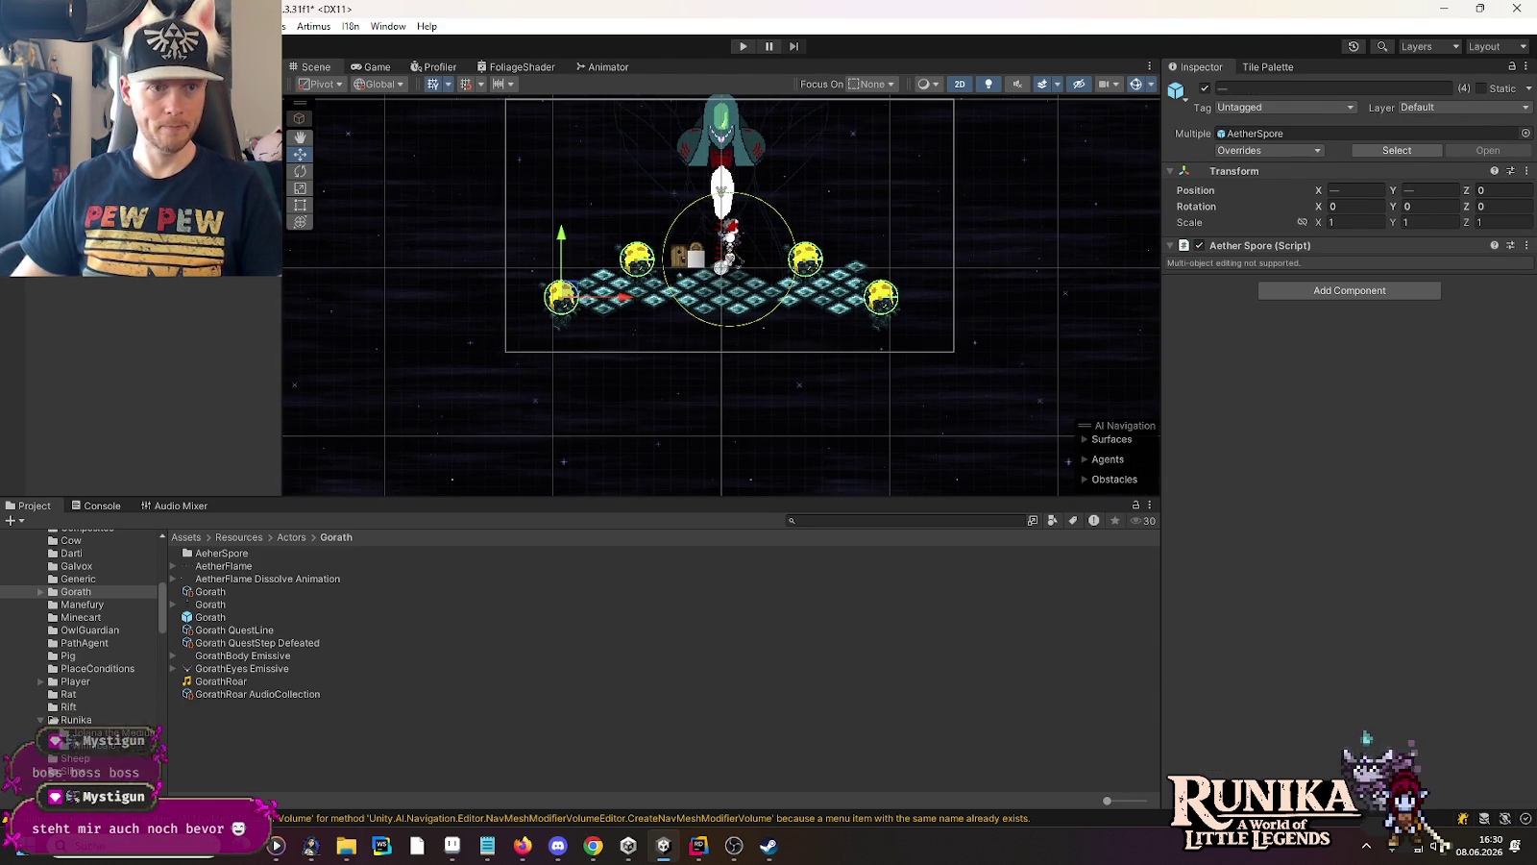
{"action": "key", "text": "ctrl+z"}
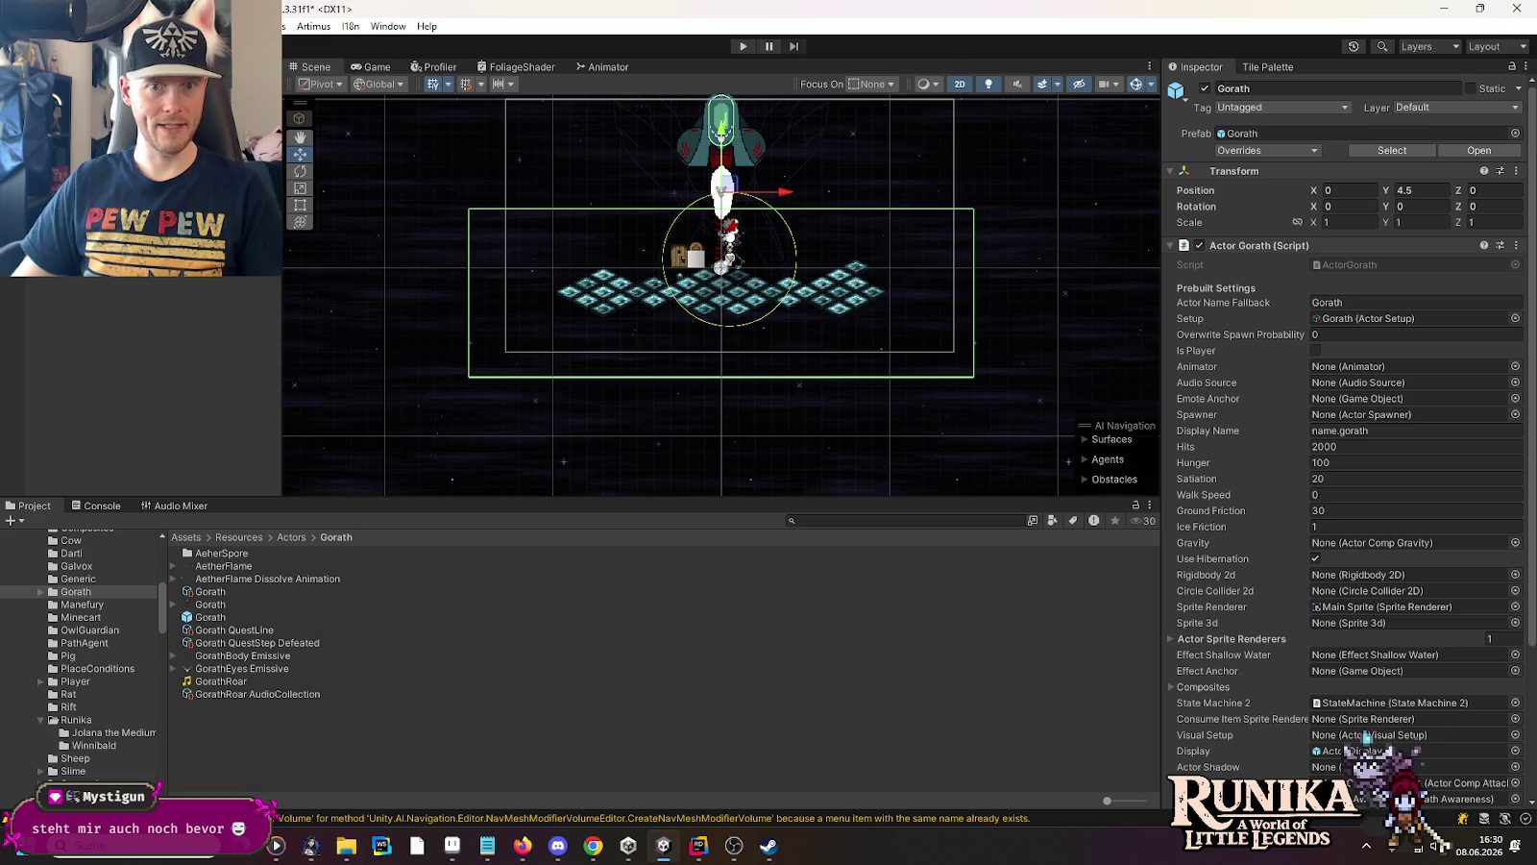
{"action": "scroll", "coordinate": [909, 296], "scroll_direction": "up", "scroll_amount": 5}
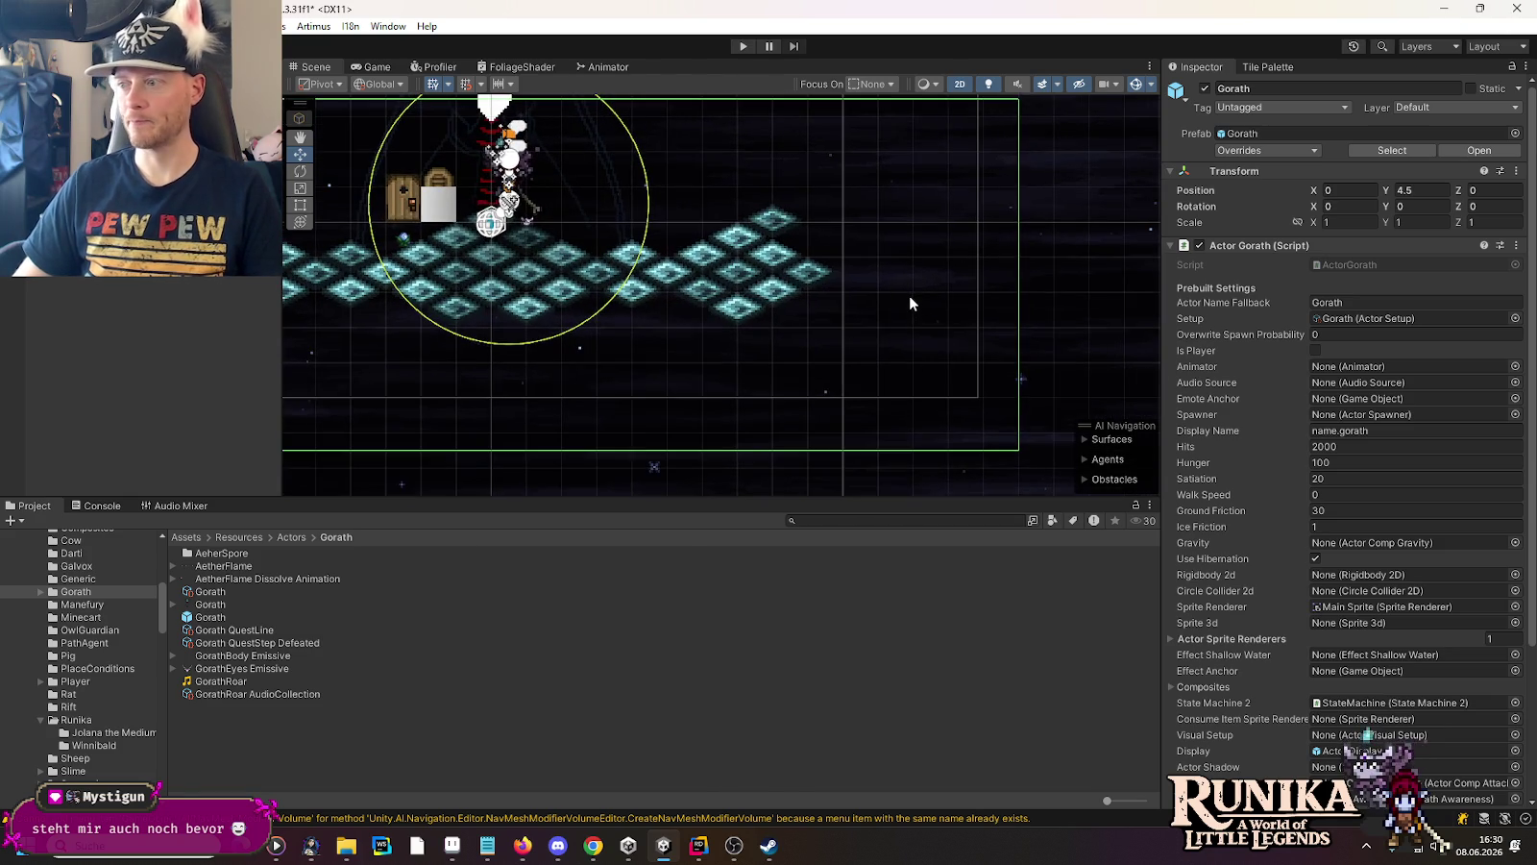
Duplicate right-edge rift plates, placing copies at Y -2.25 and at 8.75, -2.5
{"action": "left_click_drag", "start_coordinate": [895, 271], "coordinate": [919, 326]}
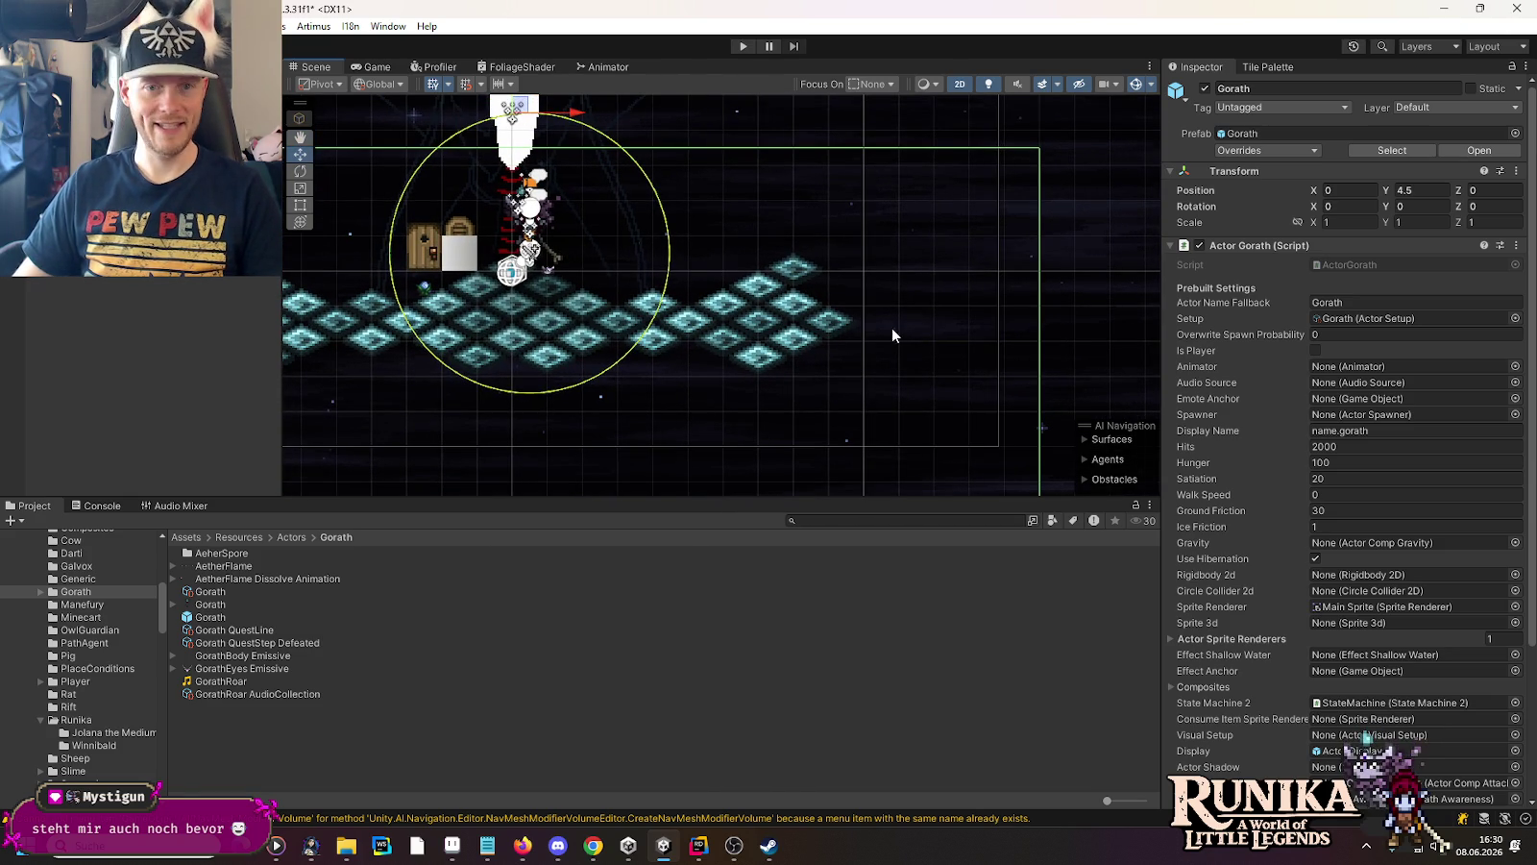
{"action": "left_click", "coordinate": [837, 329]}
{"action": "key", "text": "ctrl+d"}
{"action": "mouse_move", "coordinate": [837, 329]}
{"action": "left_mouse_down"}
{"action": "mouse_move", "coordinate": [832, 360]}
{"action": "mouse_move", "coordinate": [893, 363]}
{"action": "left_mouse_up"}
{"action": "left_click", "coordinate": [768, 363]}
{"action": "mouse_move", "coordinate": [769, 361]}
{"action": "left_mouse_down"}
{"action": "mouse_move", "coordinate": [854, 348]}
{"action": "mouse_move", "coordinate": [899, 313]}
{"action": "mouse_move", "coordinate": [829, 284]}
{"action": "left_mouse_up"}
{"action": "key", "text": "ctrl+d"}
{"action": "key", "text": "ctrl+d"}
{"action": "key", "text": "ctrl+d"}
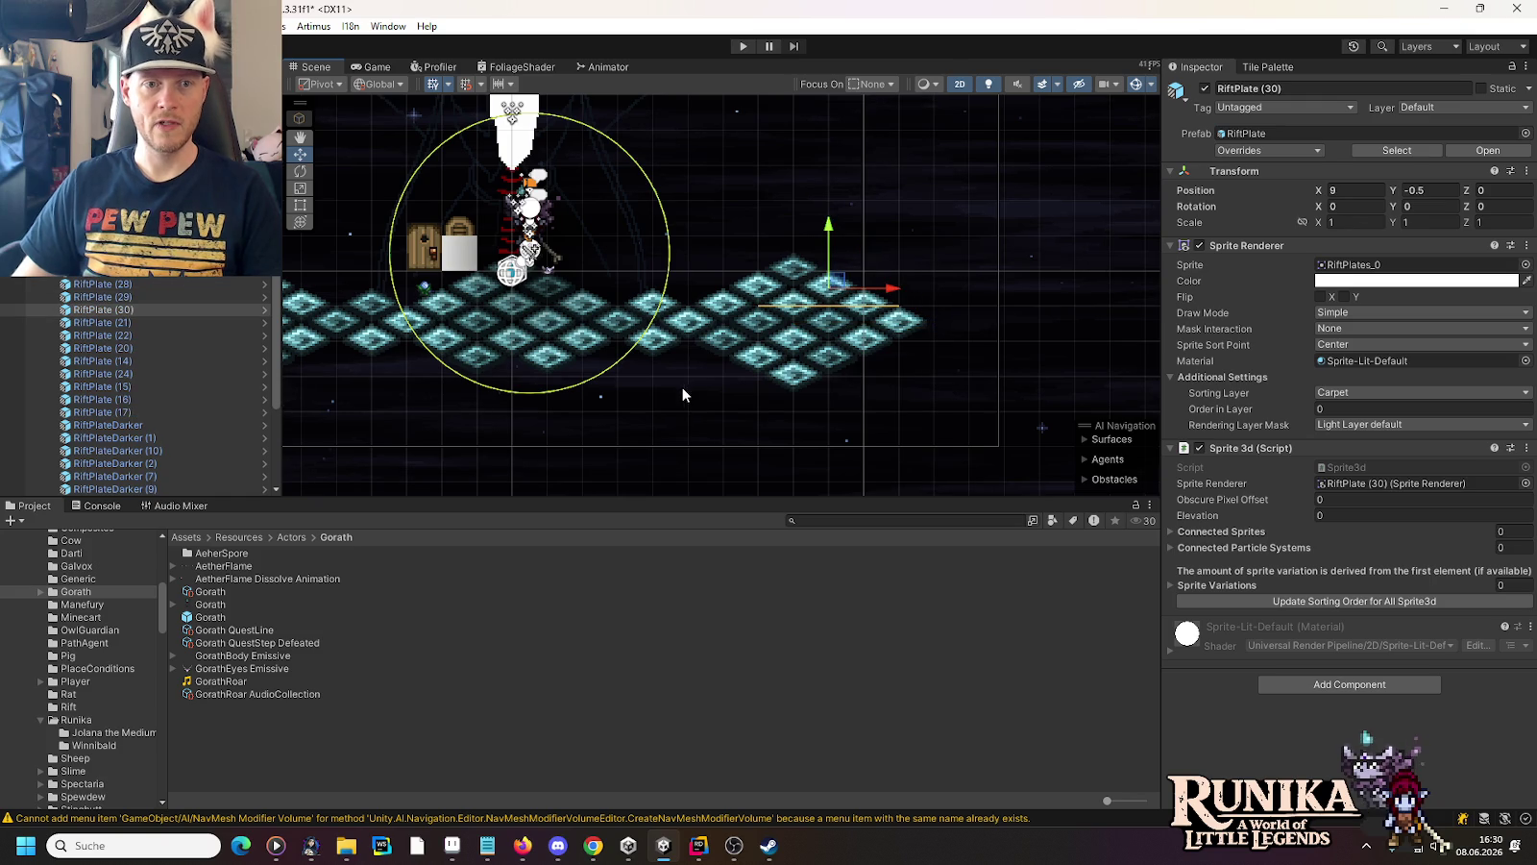
Delete the stray rift plate below the bottom of the floor
{"action": "left_click_drag", "start_coordinate": [683, 394], "coordinate": [800, 363]}
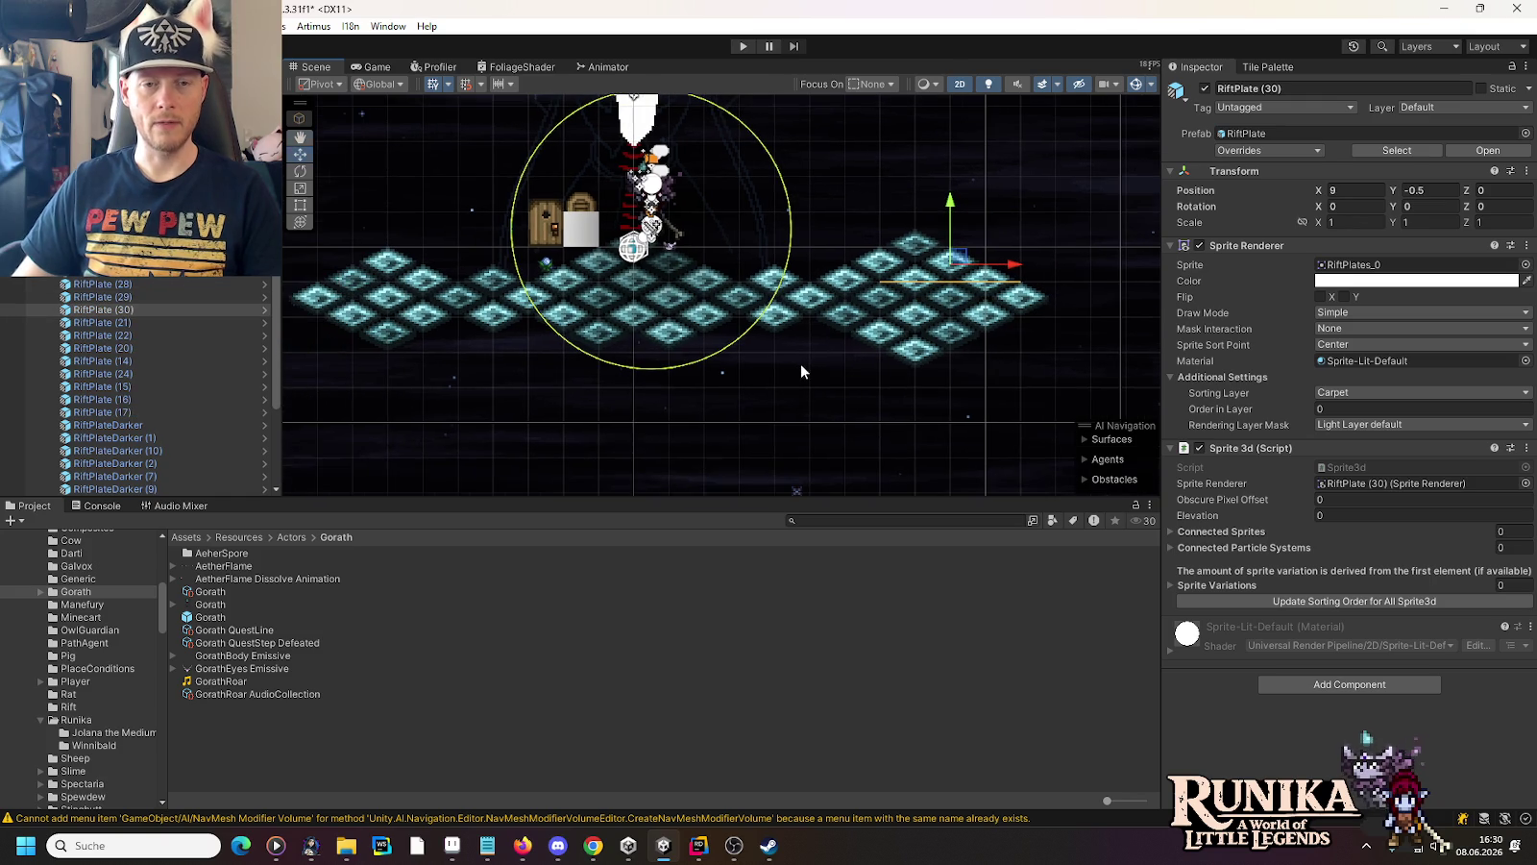
{"action": "left_click", "coordinate": [914, 357]}
{"action": "key", "text": "Delete"}
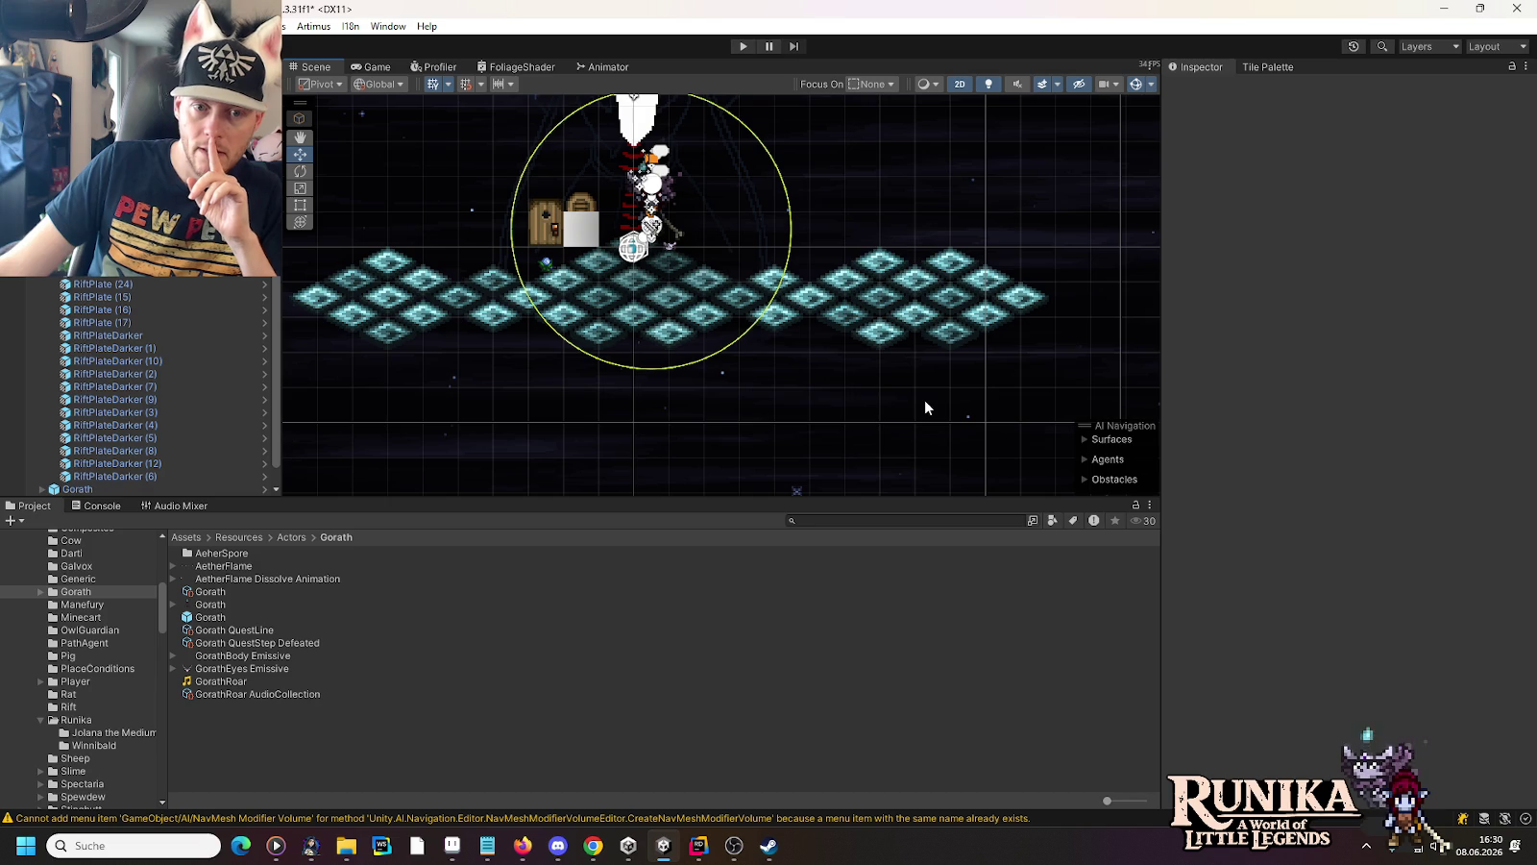
Duplicate left-edge rift plates and move the copies out to X -9.25 and X -10
{"action": "left_click_drag", "start_coordinate": [645, 344], "coordinate": [1020, 412]}
{"action": "mouse_move", "coordinate": [781, 403]}
{"action": "left_mouse_down"}
{"action": "mouse_move", "coordinate": [659, 415]}
{"action": "mouse_move", "coordinate": [460, 353]}
{"action": "left_mouse_up"}
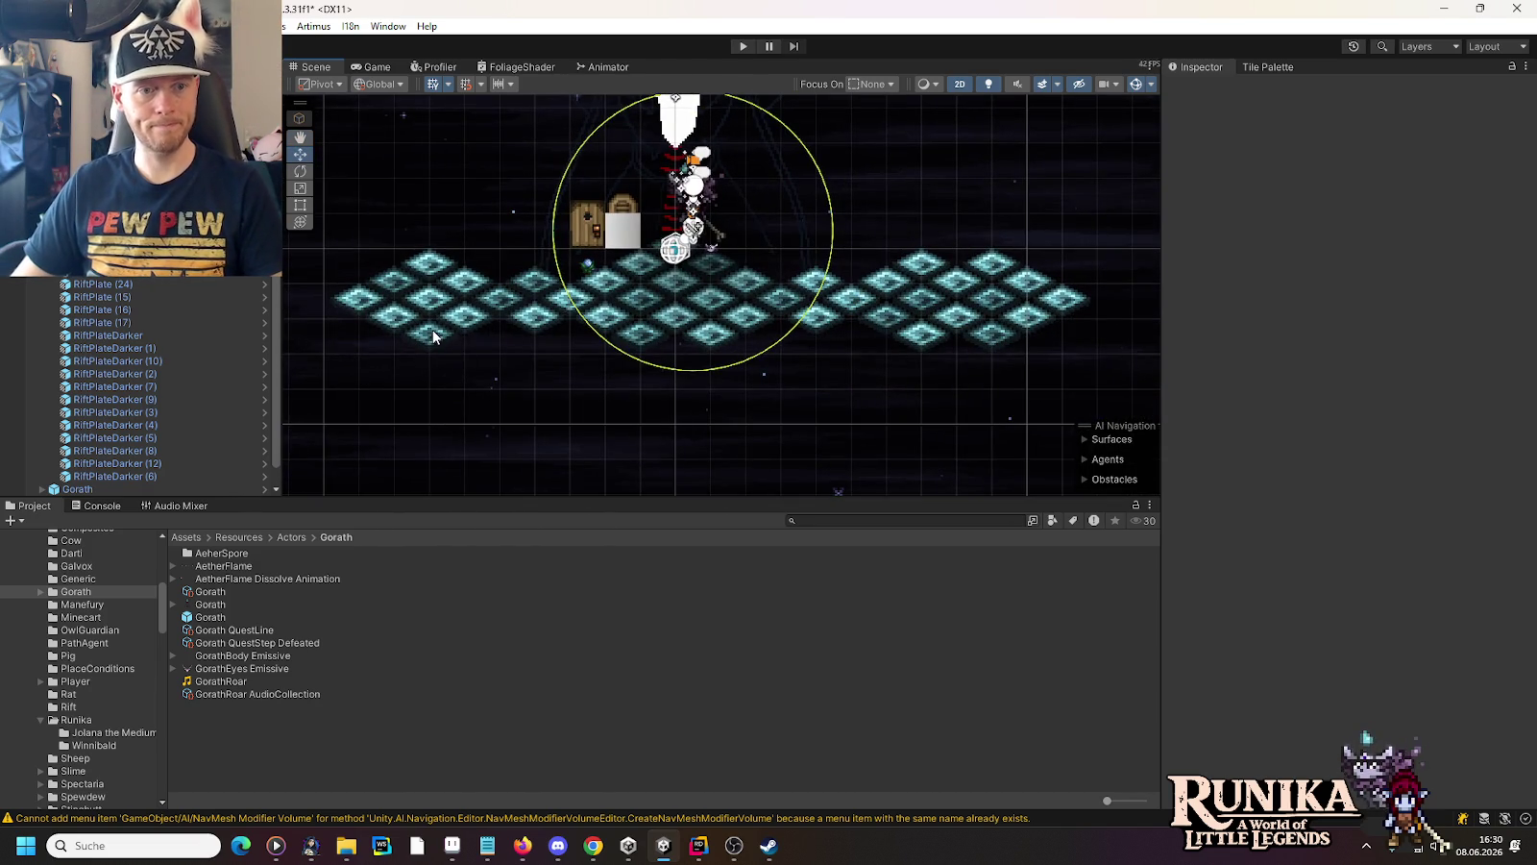
{"action": "left_click", "coordinate": [433, 335]}
{"action": "key", "text": "ctrl+d"}
{"action": "mouse_move", "coordinate": [436, 333]}
{"action": "left_mouse_down"}
{"action": "mouse_move", "coordinate": [356, 308]}
{"action": "mouse_move", "coordinate": [361, 251]}
{"action": "left_mouse_up"}
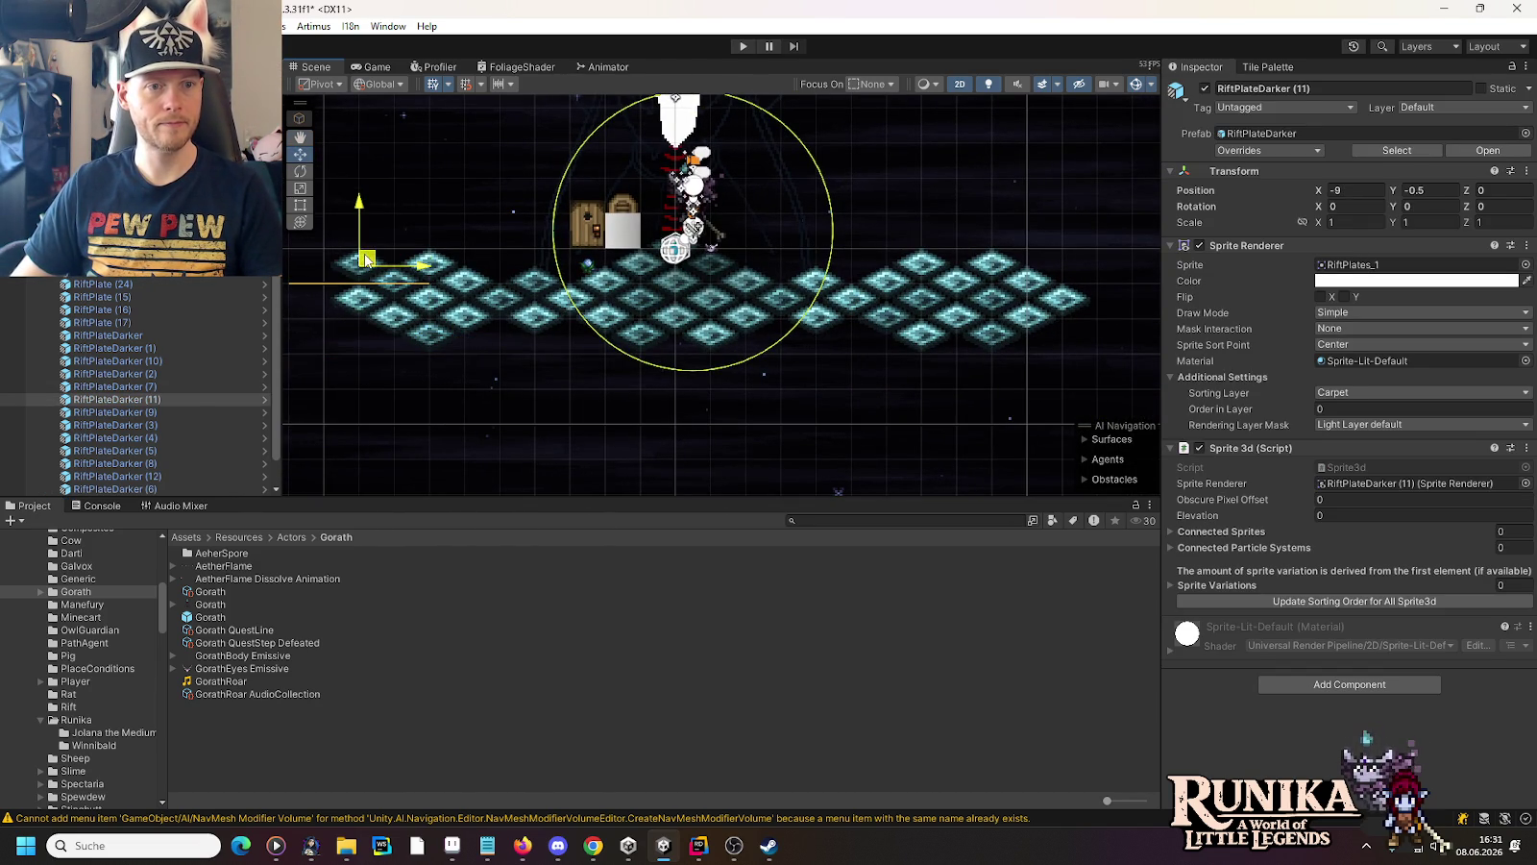
{"action": "left_click", "coordinate": [393, 320]}
{"action": "key", "text": "ctrl+d"}
{"action": "mouse_move", "coordinate": [393, 320]}
{"action": "left_mouse_down"}
{"action": "mouse_move", "coordinate": [301, 298]}
{"action": "mouse_move", "coordinate": [328, 279]}
{"action": "left_mouse_up"}
{"action": "key", "text": "ctrl+d"}
{"action": "key", "text": "ctrl+d"}
Box-select the thirteen rift plates at the floor's right end to shift them right
{"action": "scroll", "coordinate": [546, 389], "scroll_direction": "left", "scroll_amount": 3}
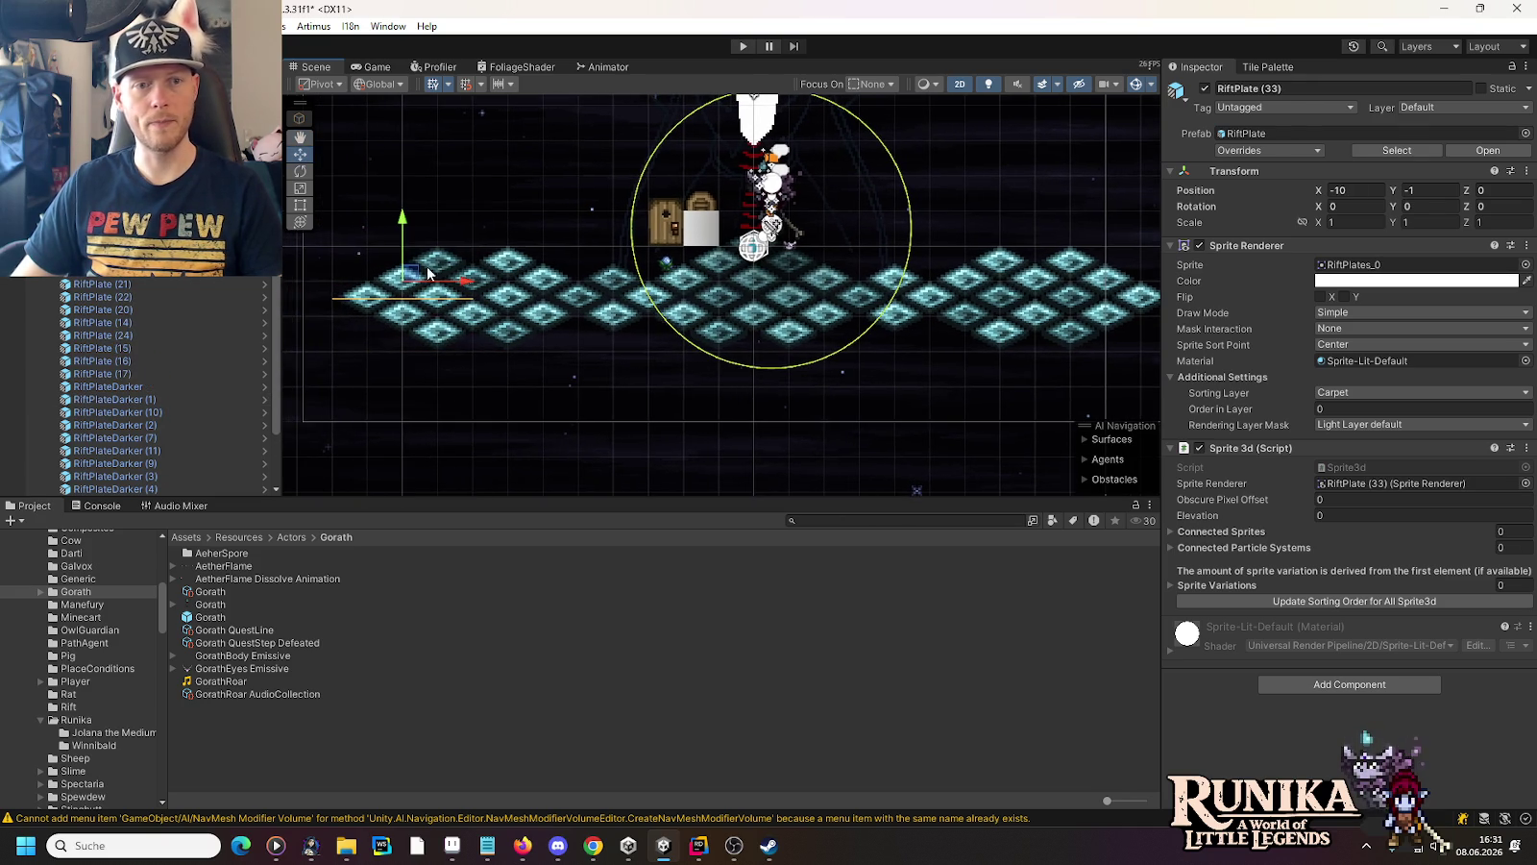
{"action": "scroll", "coordinate": [576, 356], "scroll_direction": "right", "scroll_amount": 2}
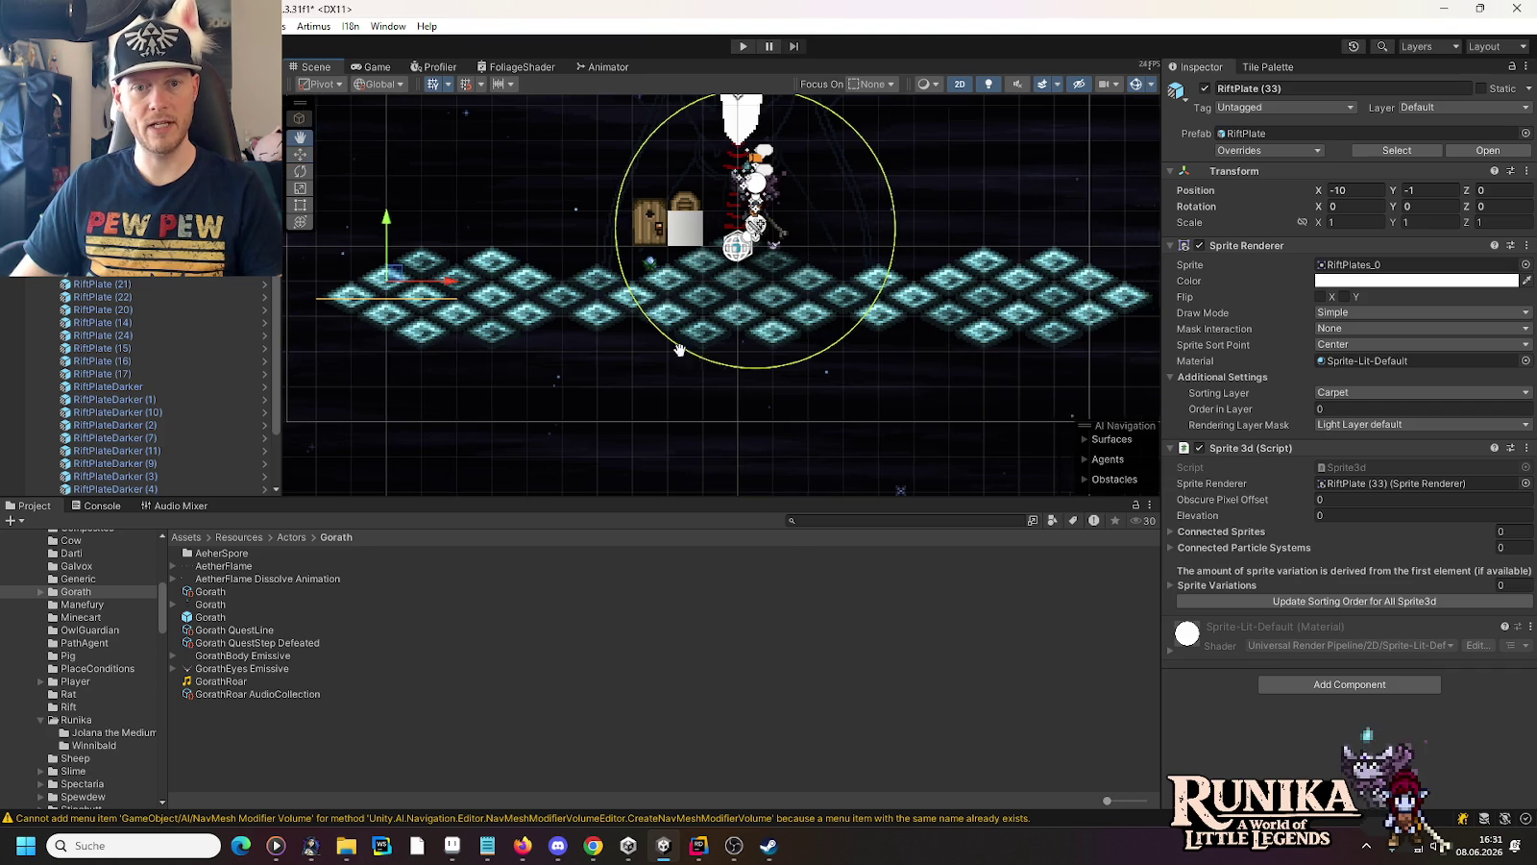
{"action": "scroll", "coordinate": [704, 368], "scroll_direction": "left", "scroll_amount": 2}
{"action": "scroll", "coordinate": [704, 364], "scroll_direction": "down", "scroll_amount": 2}
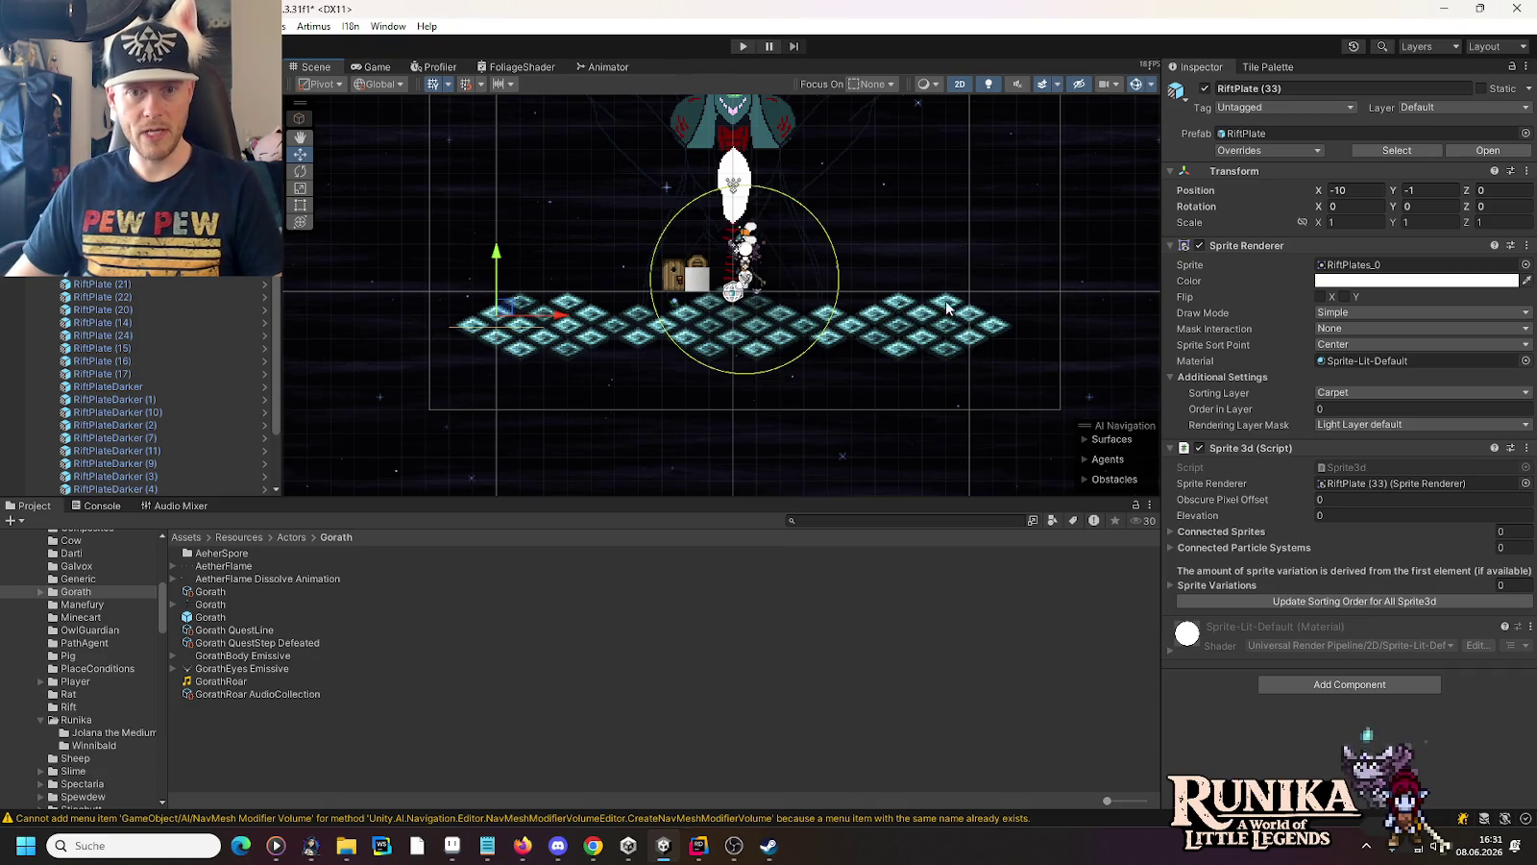
{"action": "mouse_move", "coordinate": [1052, 251]}
{"action": "left_mouse_down"}
{"action": "mouse_move", "coordinate": [910, 366]}
{"action": "mouse_move", "coordinate": [835, 395]}
{"action": "mouse_move", "coordinate": [1006, 353]}
{"action": "left_mouse_up"}
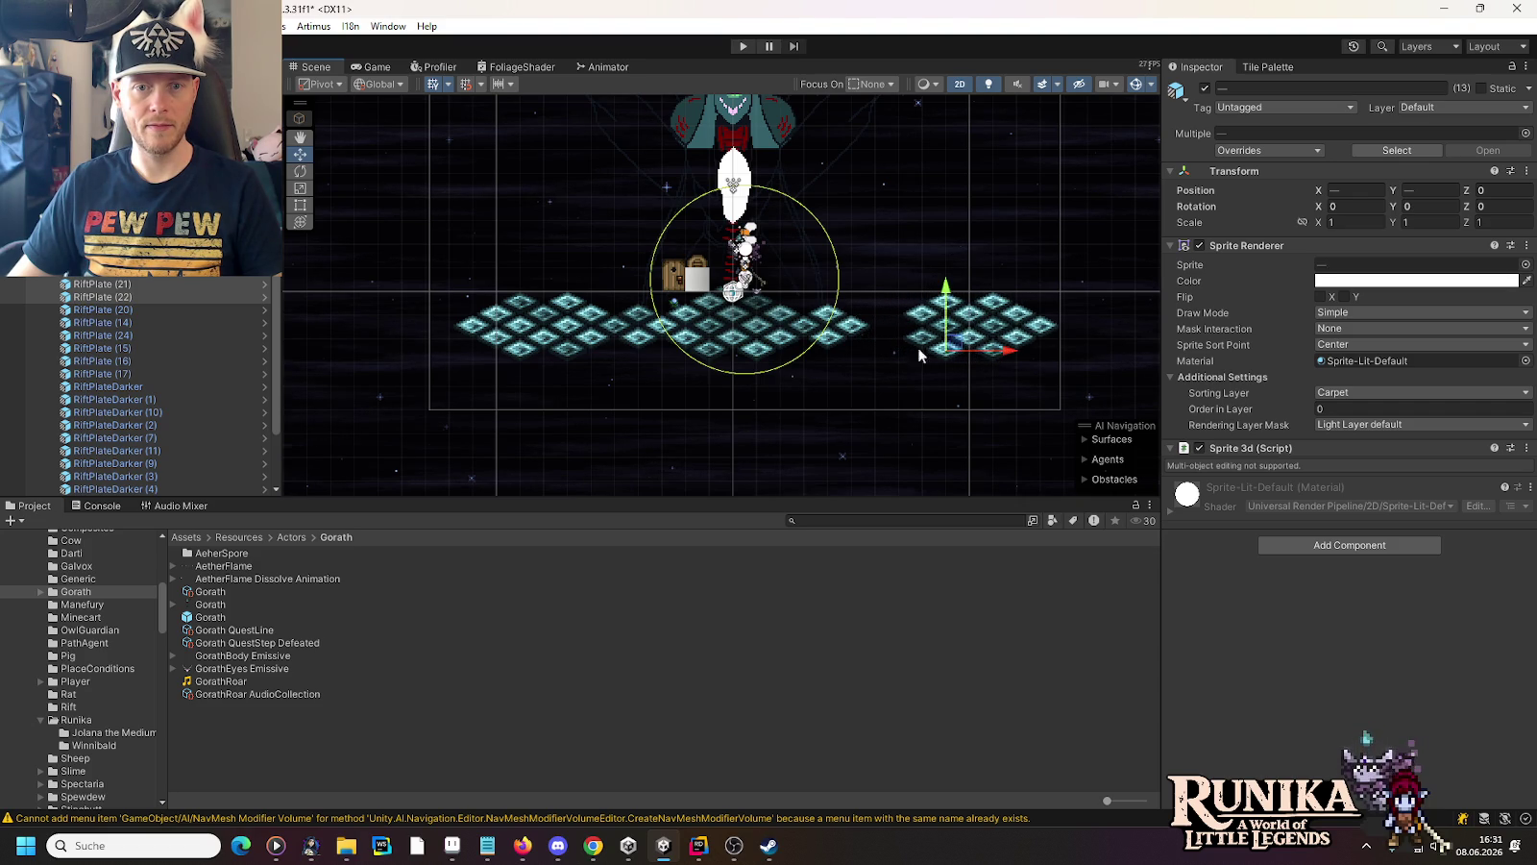
Duplicate darker rift plates beside the gap and move the copies into it
{"action": "scroll", "coordinate": [879, 342], "scroll_direction": "up", "scroll_amount": 2}
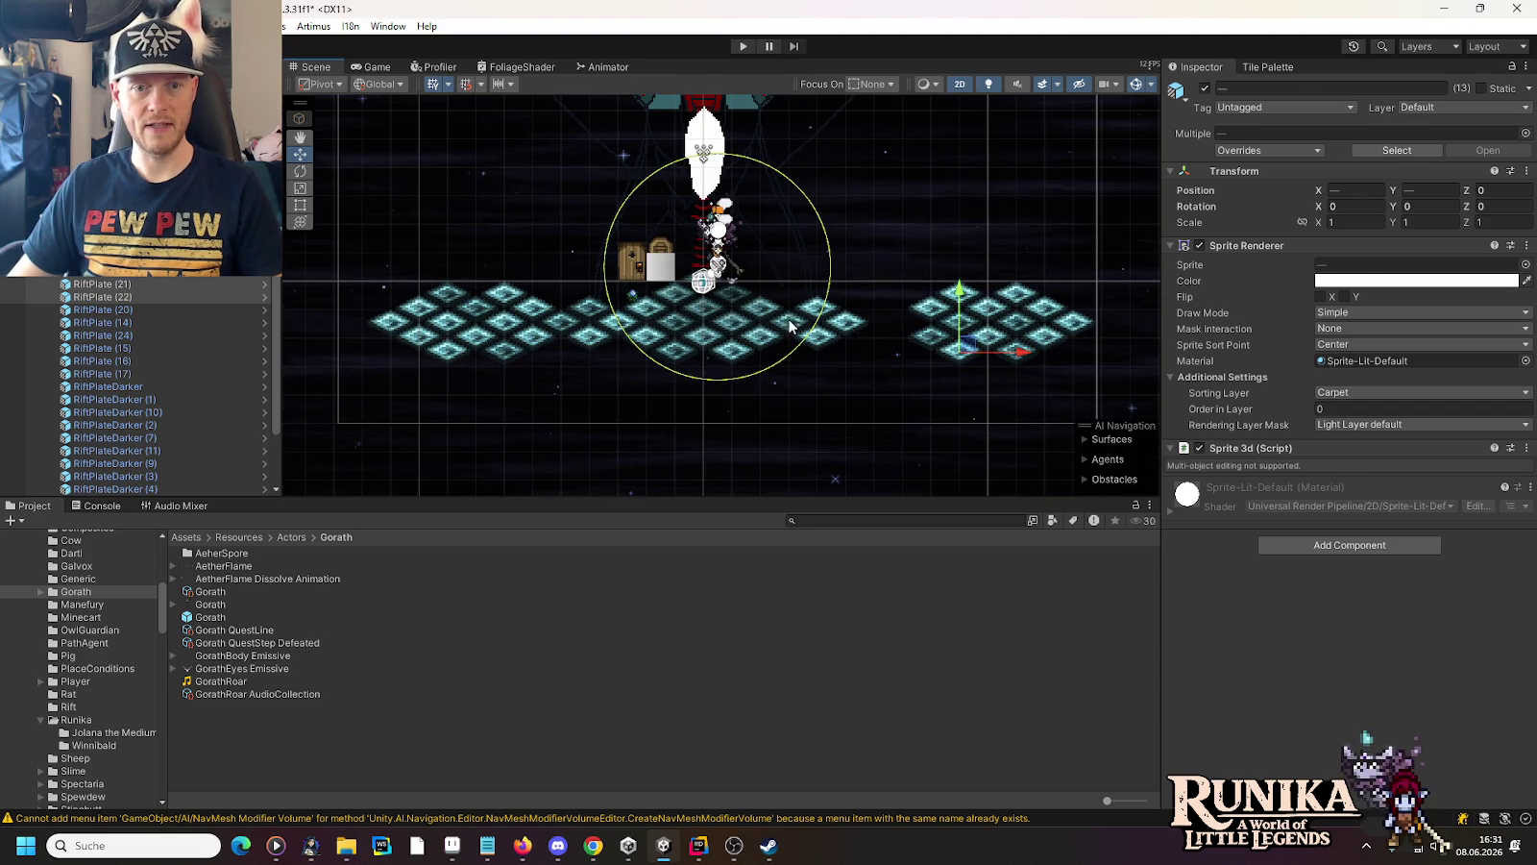
{"action": "left_click", "coordinate": [788, 323]}
{"action": "key", "text": "ctrl+d"}
{"action": "mouse_move", "coordinate": [792, 328]}
{"action": "left_mouse_down"}
{"action": "mouse_move", "coordinate": [884, 306]}
{"action": "mouse_move", "coordinate": [879, 338]}
{"action": "mouse_move", "coordinate": [899, 334]}
{"action": "left_mouse_up"}
{"action": "left_click", "coordinate": [834, 342]}
{"action": "key", "text": "ctrl+d"}
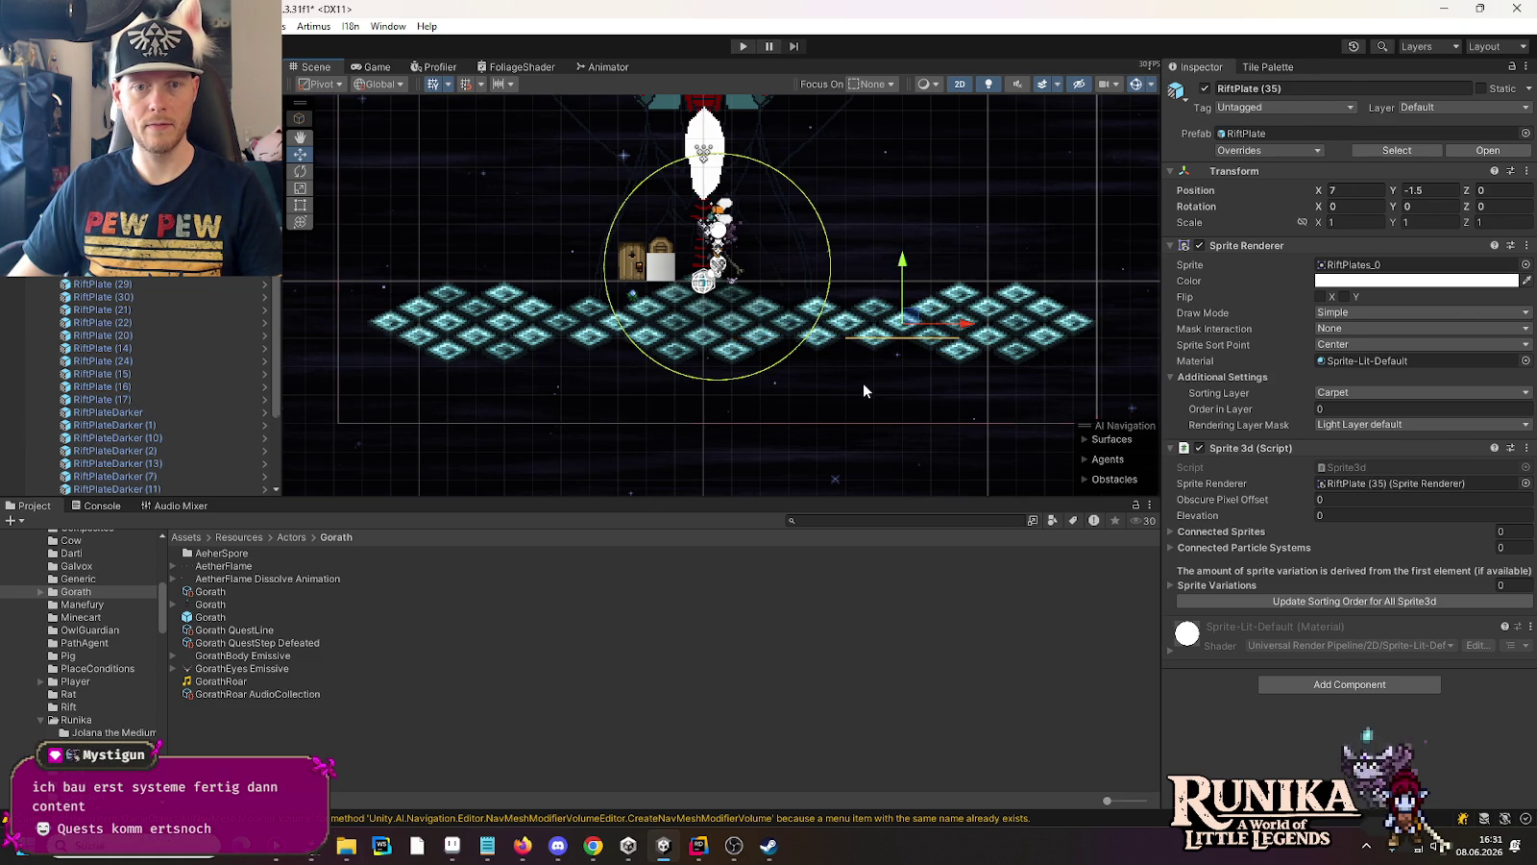
{"action": "left_click", "coordinate": [863, 384]}
{"action": "left_click", "coordinate": [882, 444]}
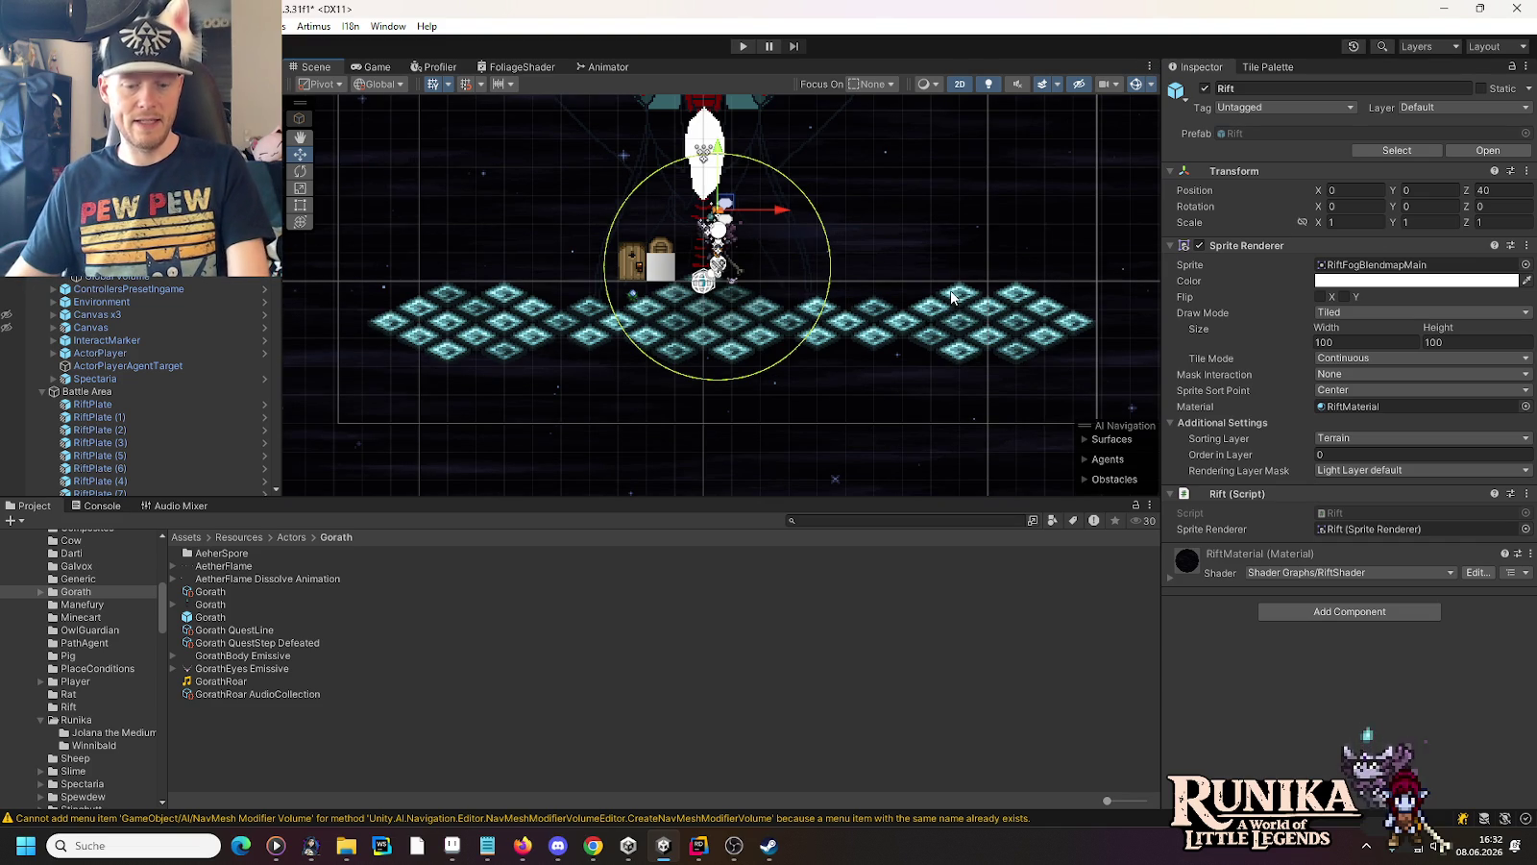
Select rift plate 34 with the right-hand plates and nudge them left to close the gap
{"action": "left_click", "coordinate": [954, 322]}
{"action": "left_click", "coordinate": [953, 322]}
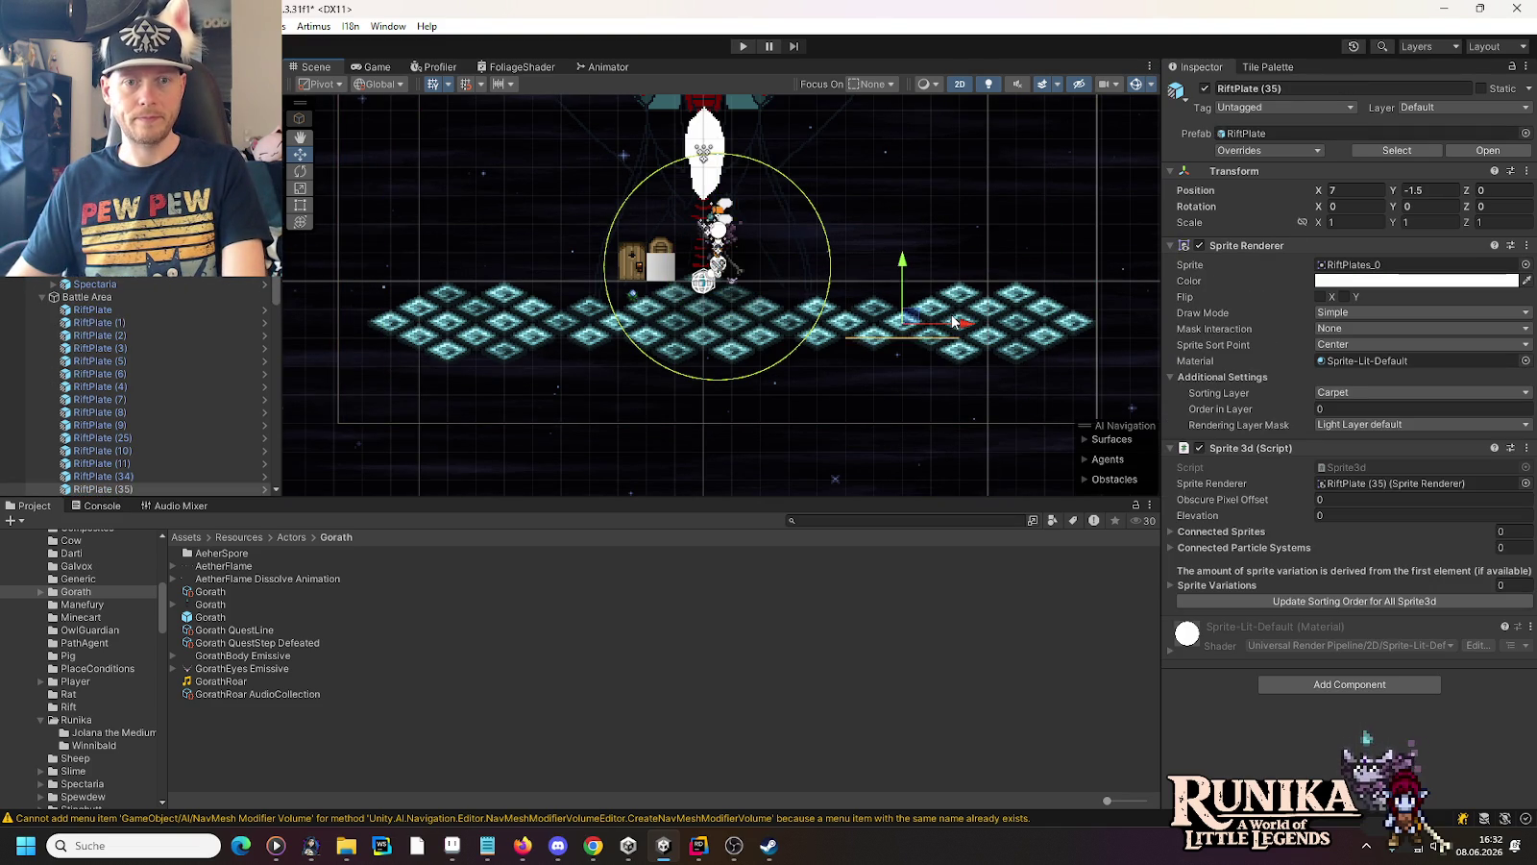
{"action": "left_click", "coordinate": [953, 322], "text": "shift"}
{"action": "left_click", "coordinate": [953, 322], "text": "shift"}
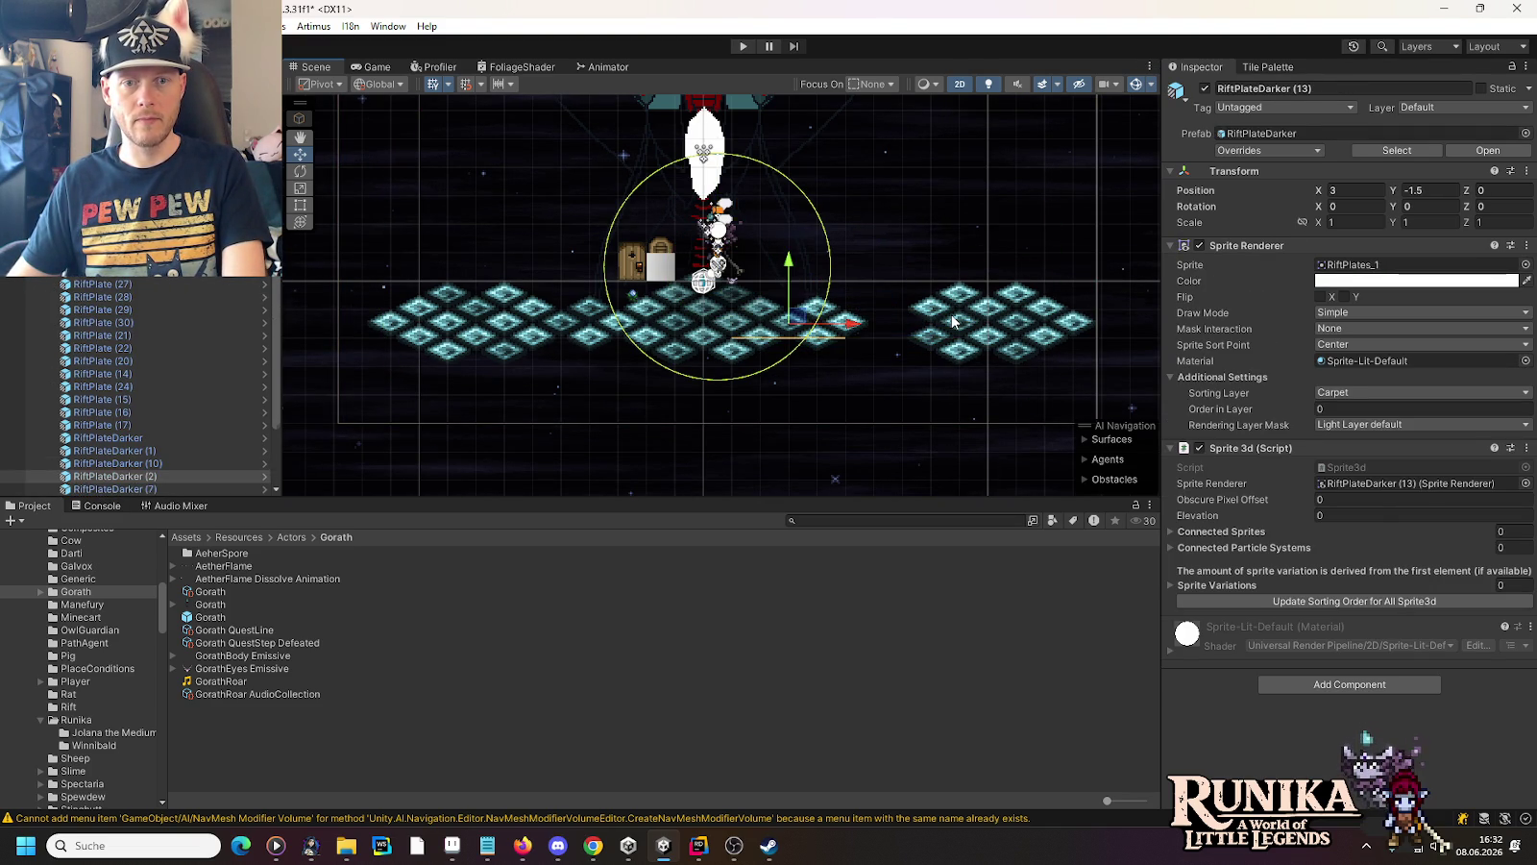
{"action": "key", "text": "ctrl+z"}
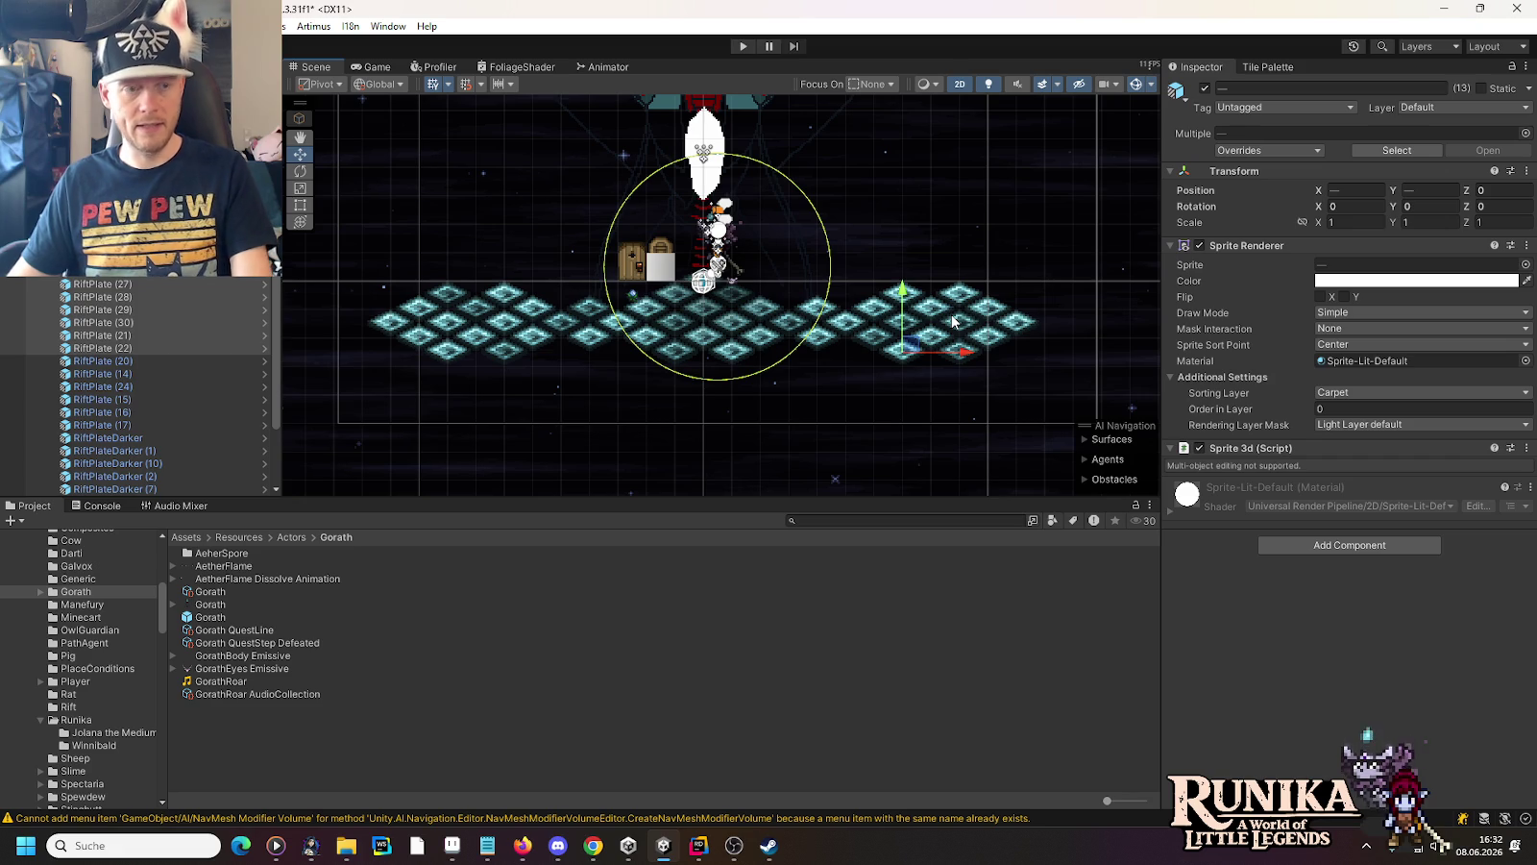
Select the Aether Spores group in the Hierarchy
{"action": "left_click", "coordinate": [280, 232]}
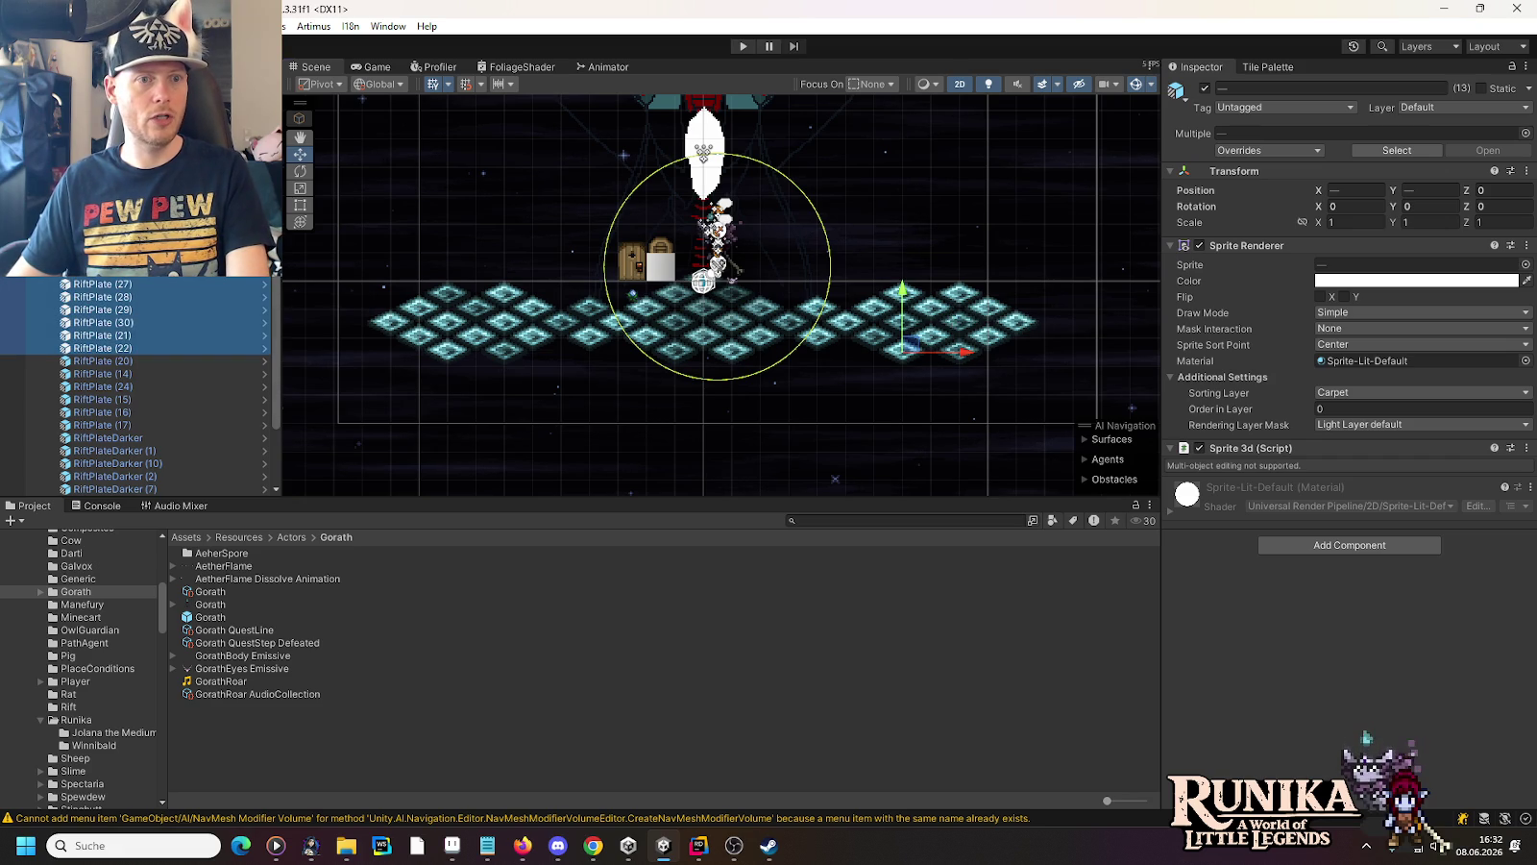
{"action": "scroll", "coordinate": [140, 384], "scroll_direction": "up", "scroll_amount": 5}
{"action": "scroll", "coordinate": [141, 384], "scroll_direction": "up", "scroll_amount": 2}
{"action": "scroll", "coordinate": [140, 385], "scroll_direction": "down", "scroll_amount": 8}
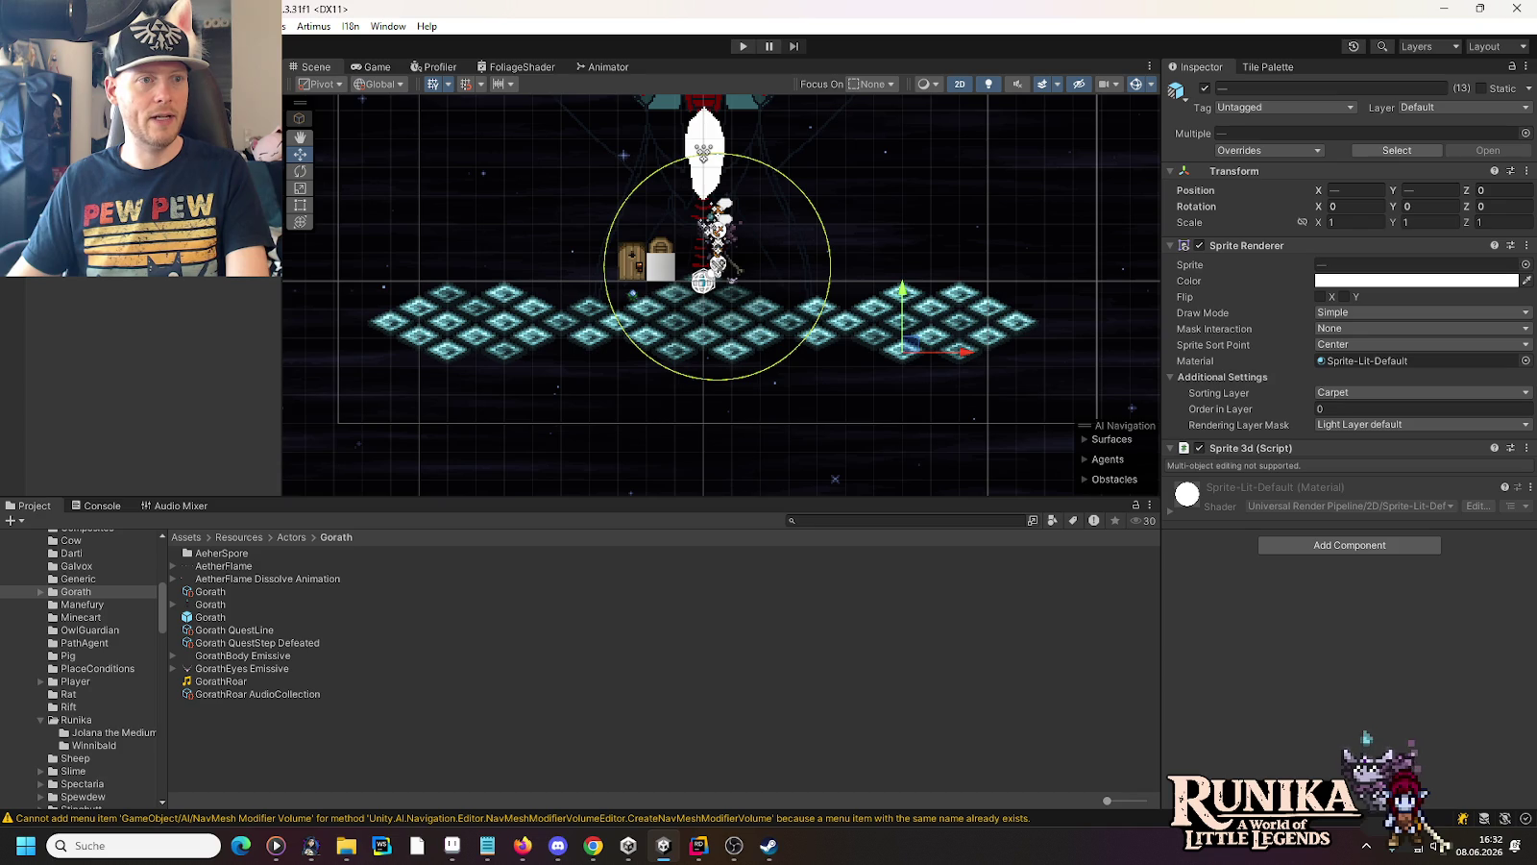
{"action": "left_click", "coordinate": [141, 385]}
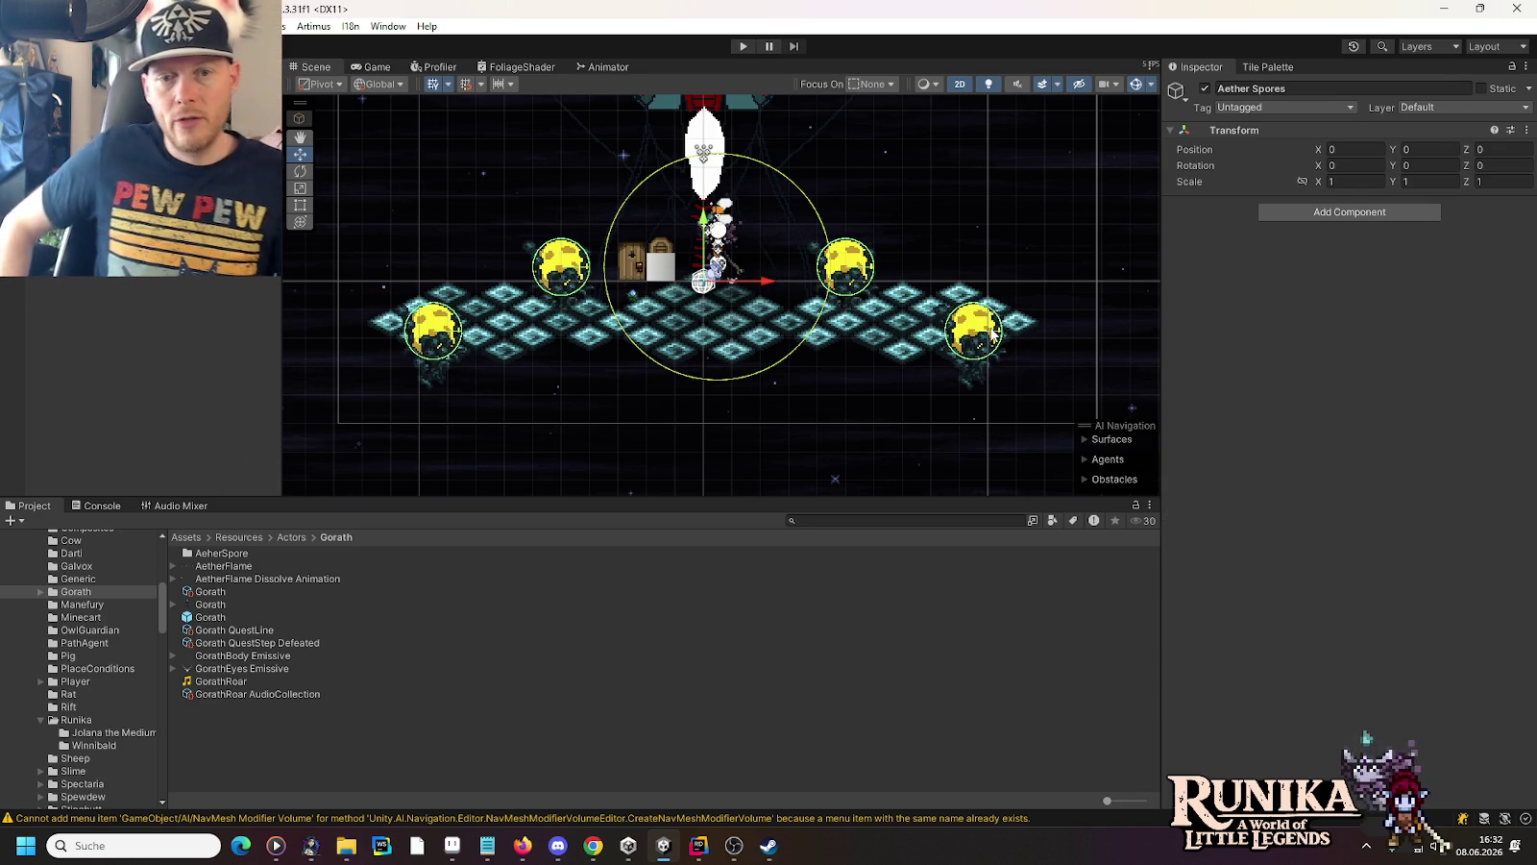
Move AetherSpore (2) to X 8, Y -3.75, save the scene, and open its prefab
{"action": "scroll", "coordinate": [941, 324], "scroll_direction": "up", "scroll_amount": 2}
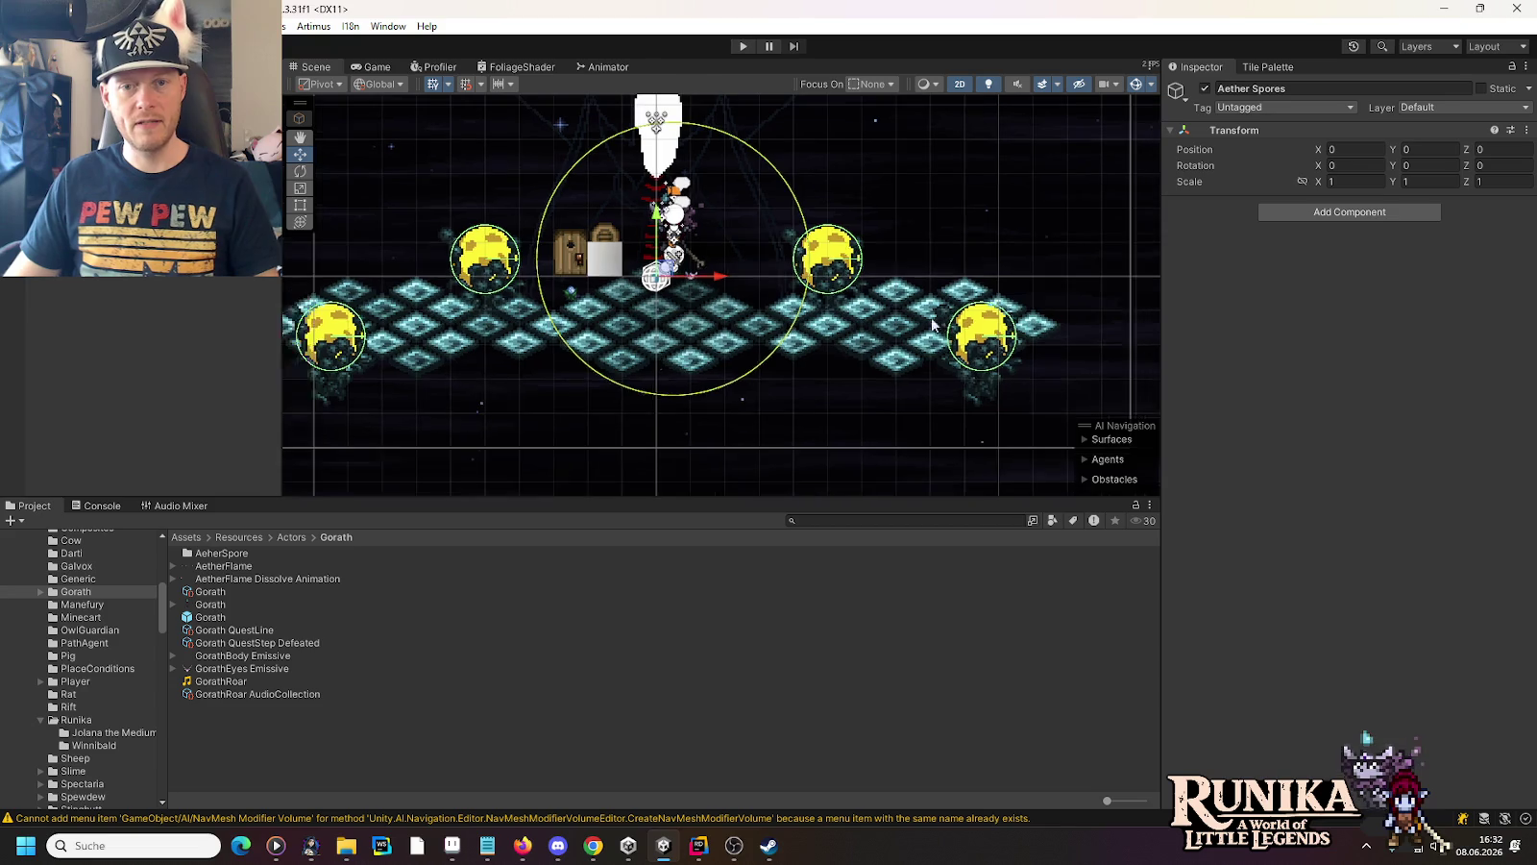
{"action": "left_click", "coordinate": [985, 333]}
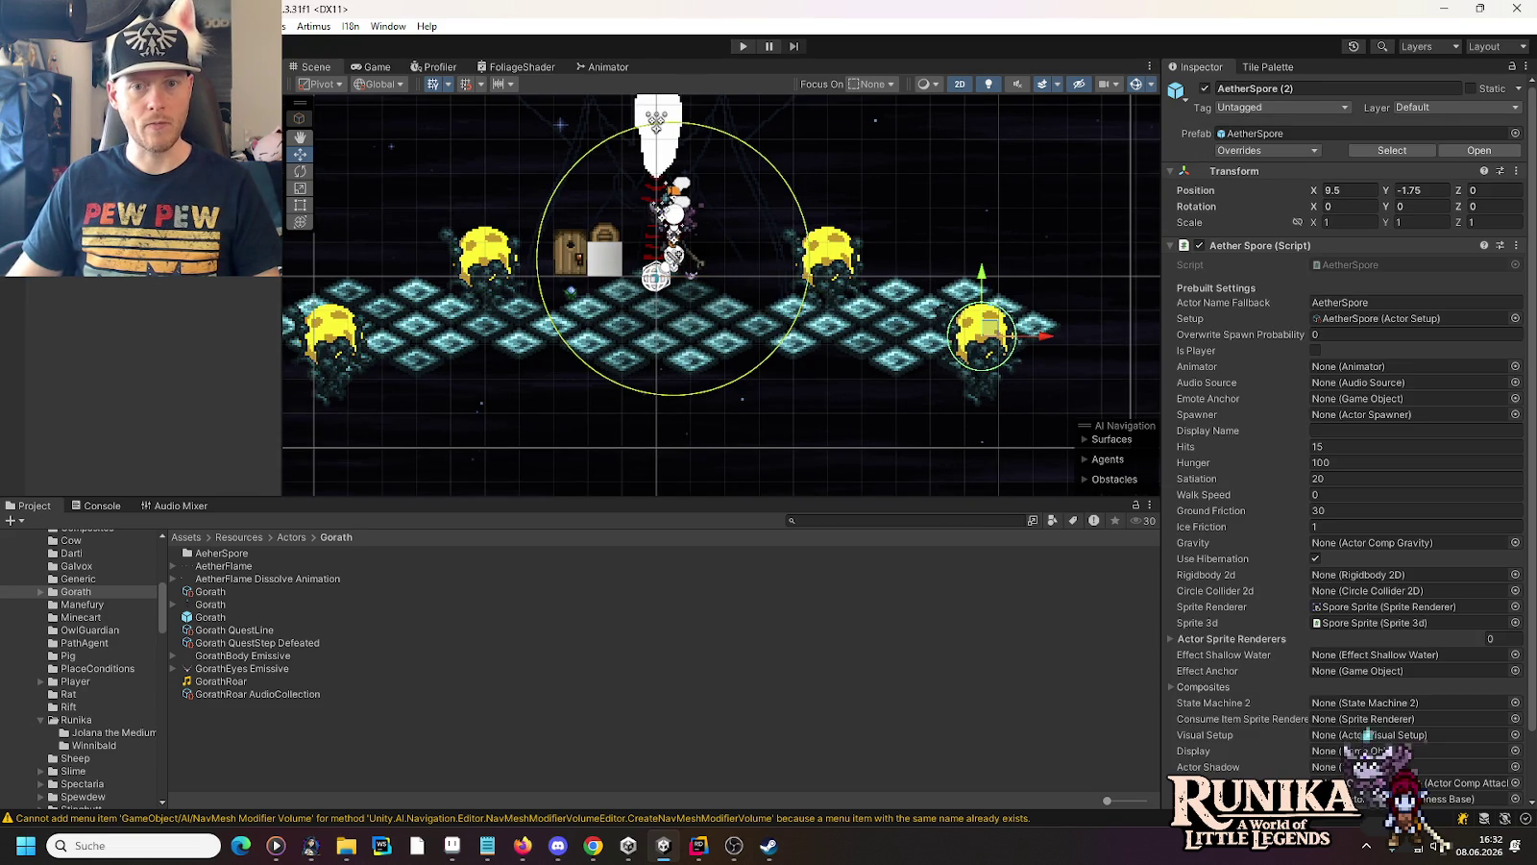
{"action": "mouse_move", "coordinate": [985, 332]}
{"action": "left_mouse_down"}
{"action": "mouse_move", "coordinate": [986, 392]}
{"action": "mouse_move", "coordinate": [938, 399]}
{"action": "left_mouse_up"}
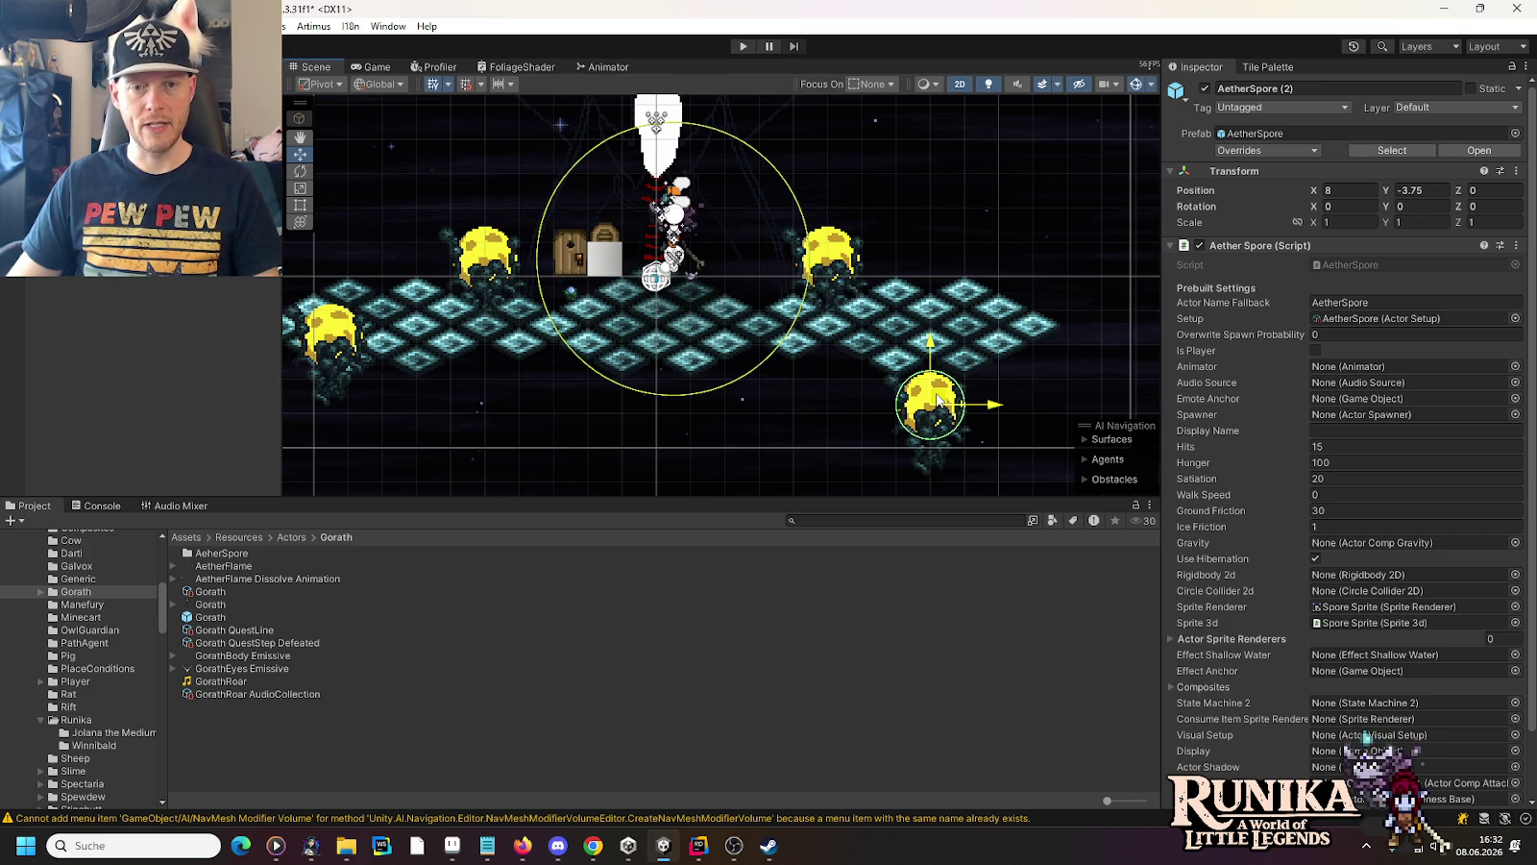
{"action": "key", "text": "ctrl+s"}
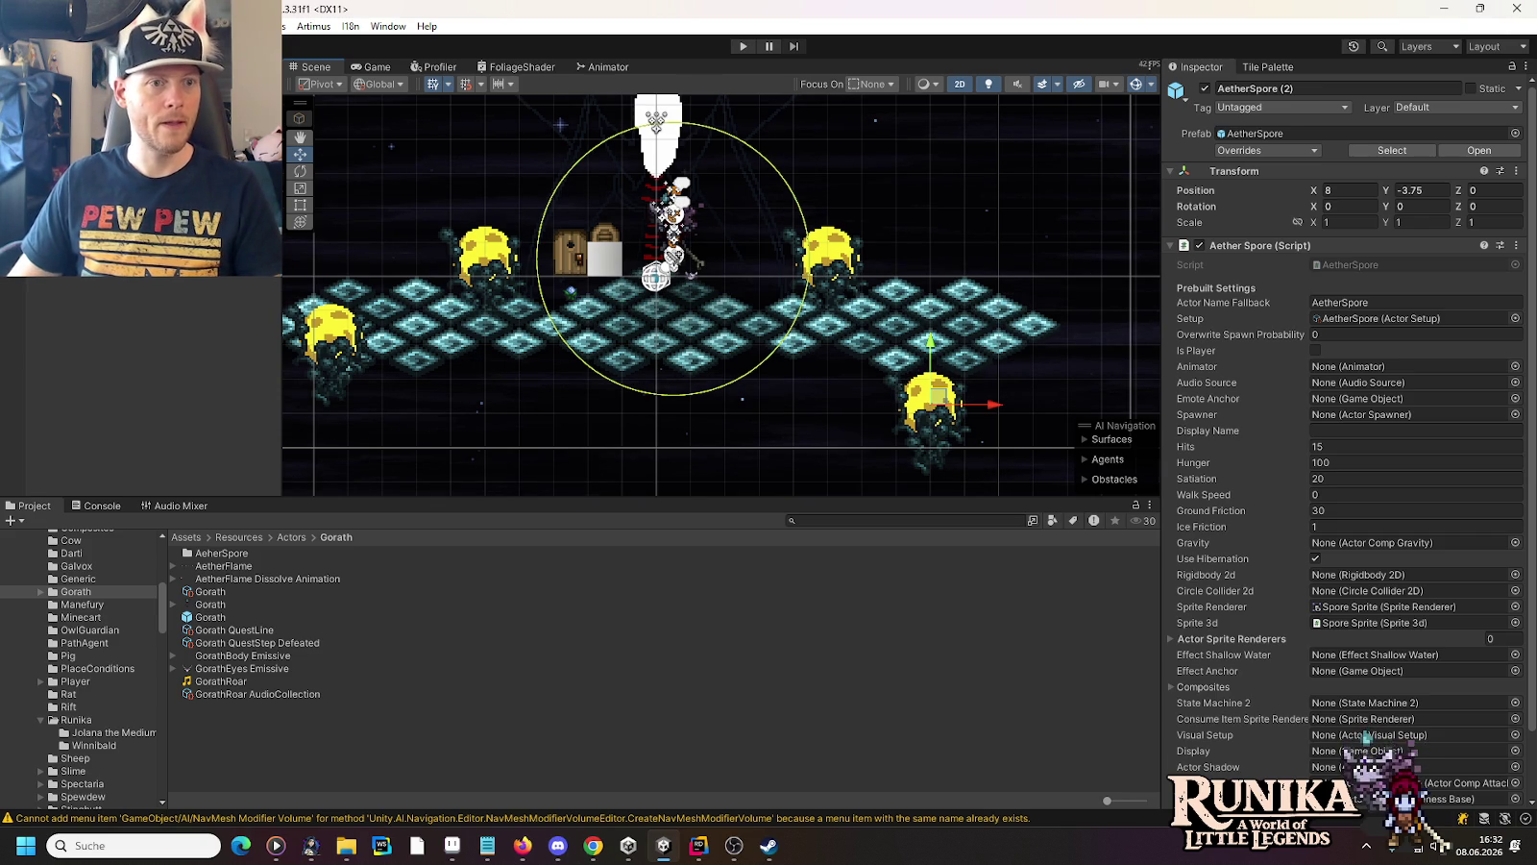
{"action": "key", "text": "Return"}
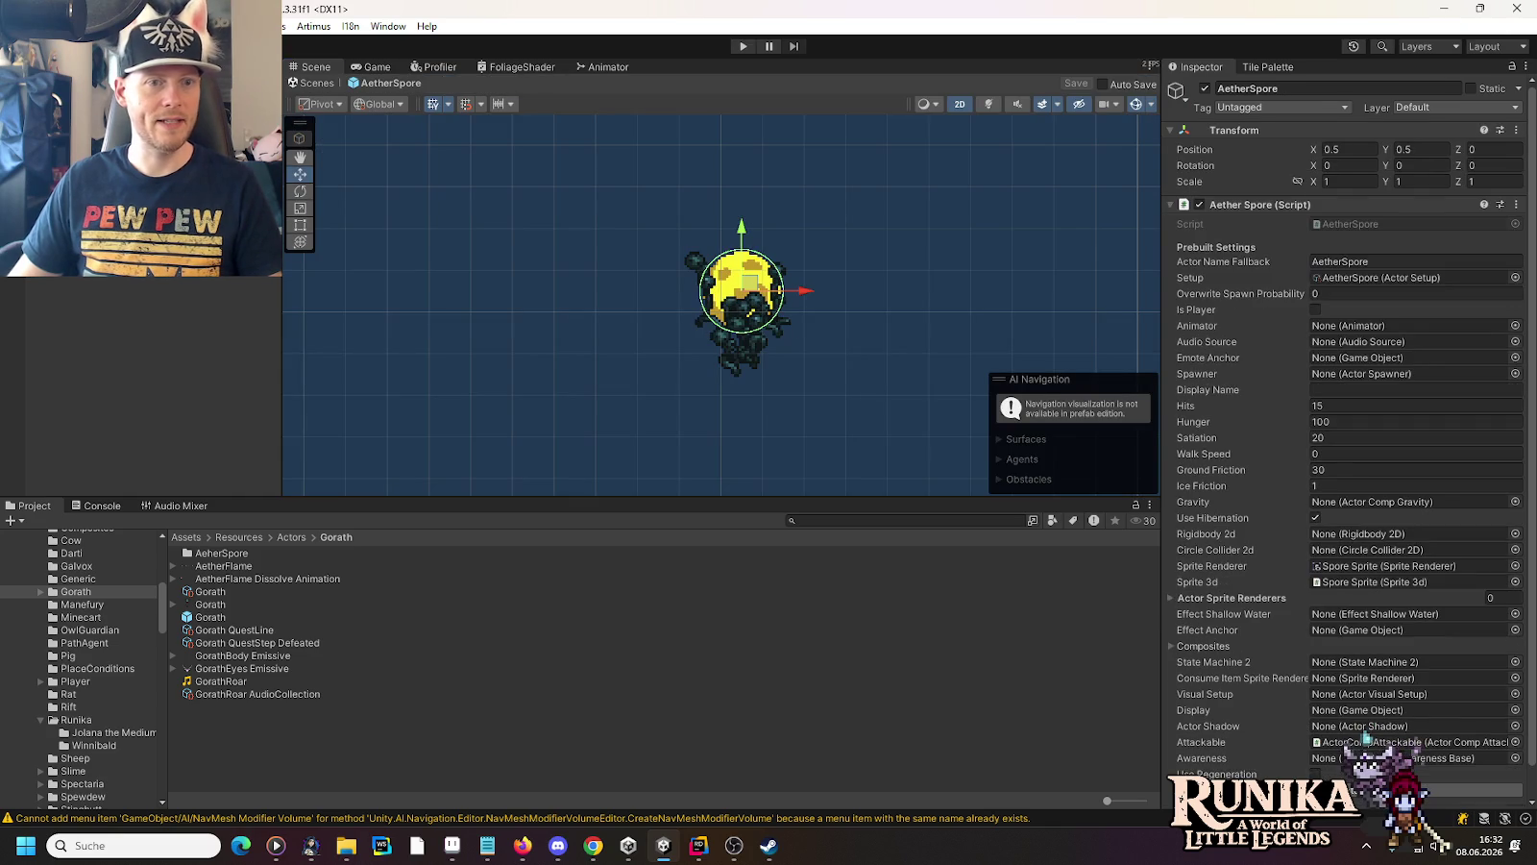
Try the Actor Display sprite at Y -0.25, settle on Y -0.5 against the collider, and save the prefab
{"action": "left_click", "coordinate": [742, 307]}
{"action": "left_click", "coordinate": [742, 293]}
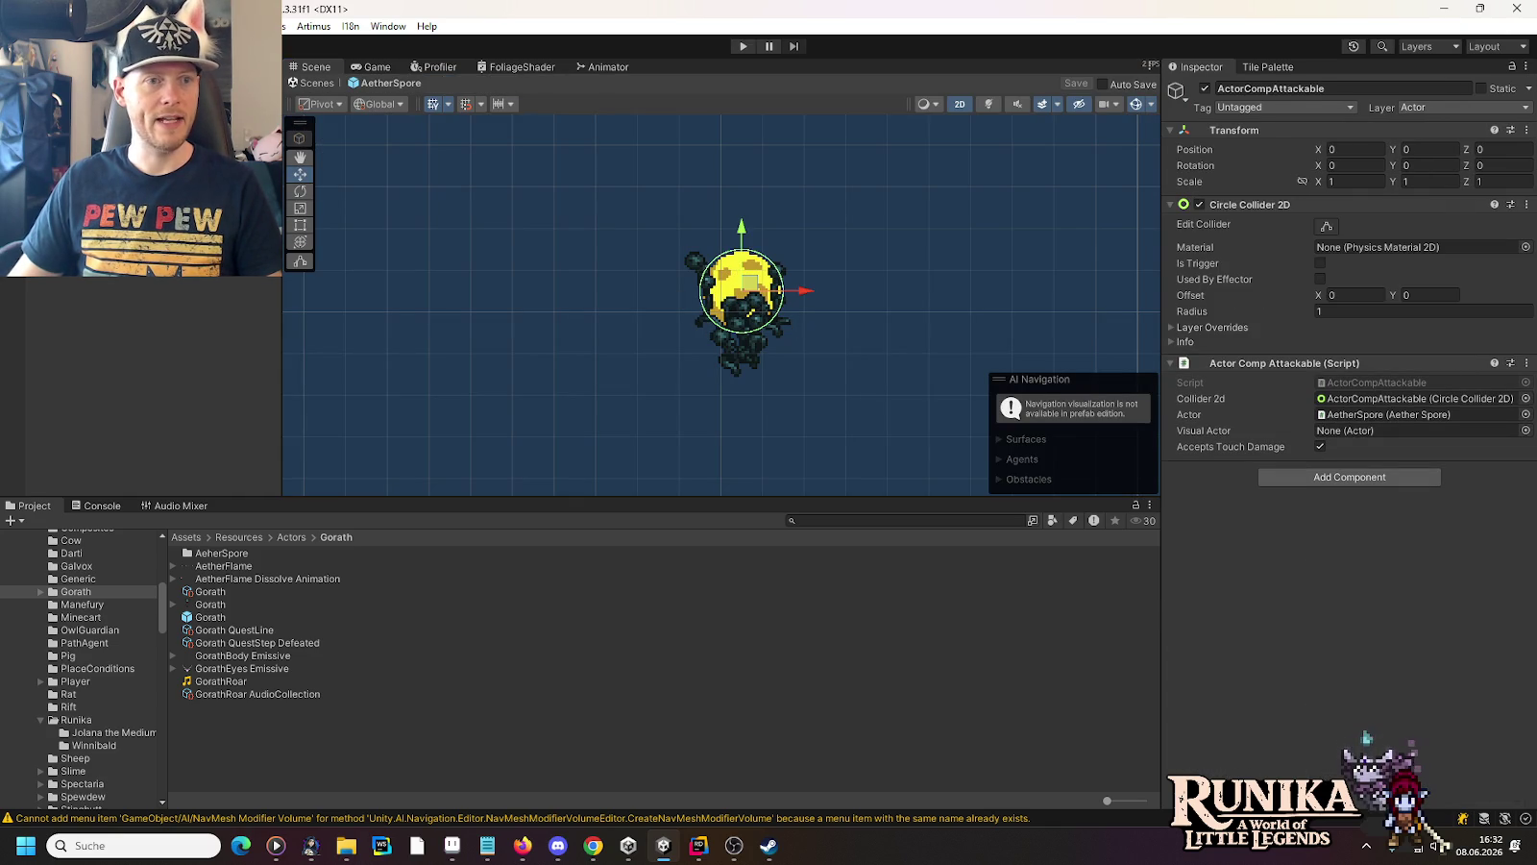
{"action": "left_click", "coordinate": [741, 298]}
{"action": "left_click_drag", "start_coordinate": [742, 274], "coordinate": [741, 252]}
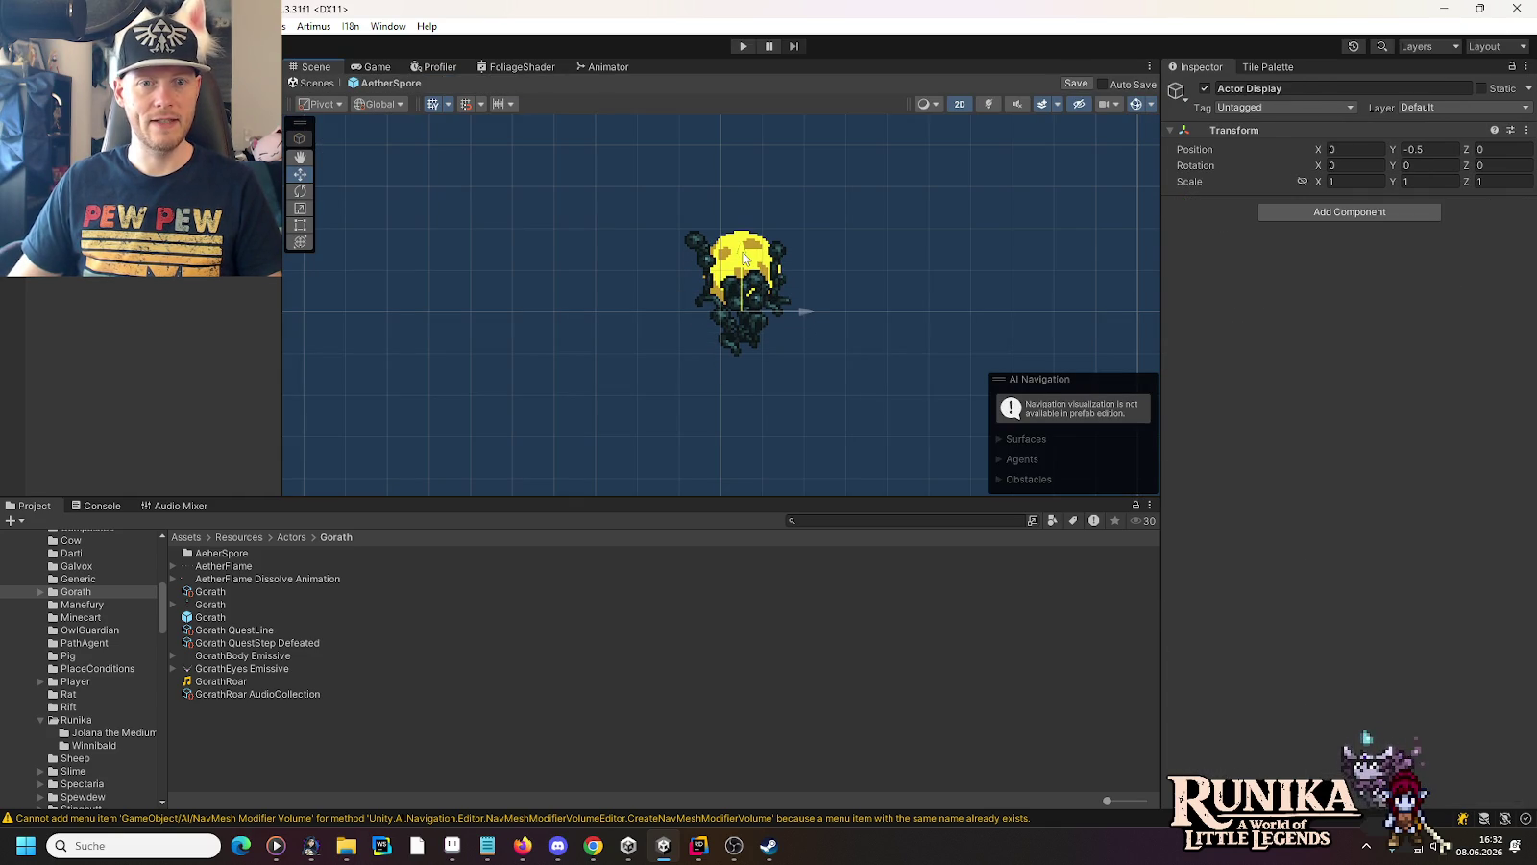
{"action": "left_click", "coordinate": [742, 259]}
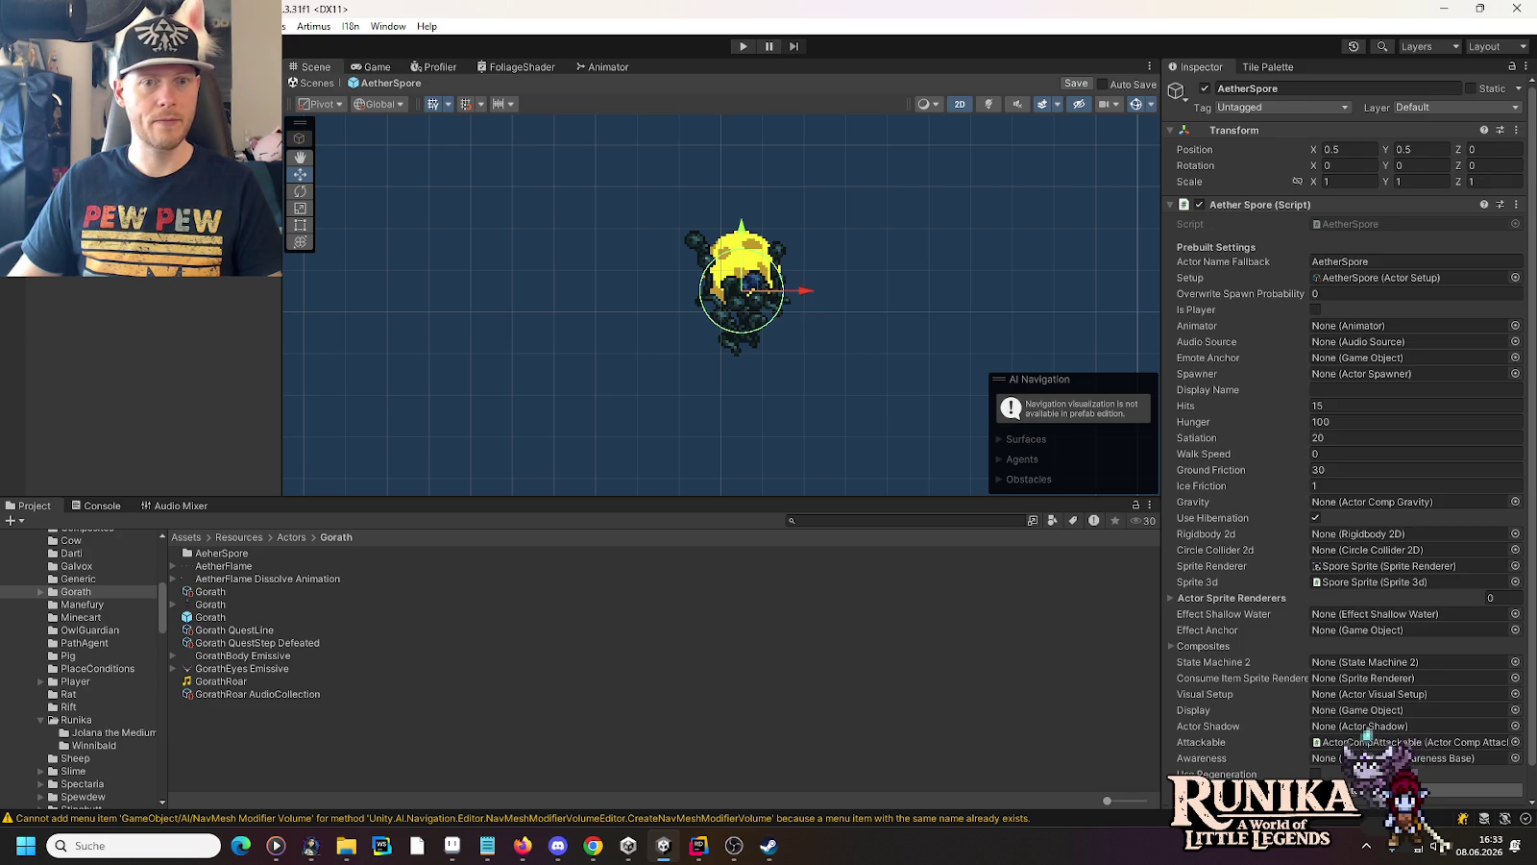
{"action": "left_click", "coordinate": [749, 288]}
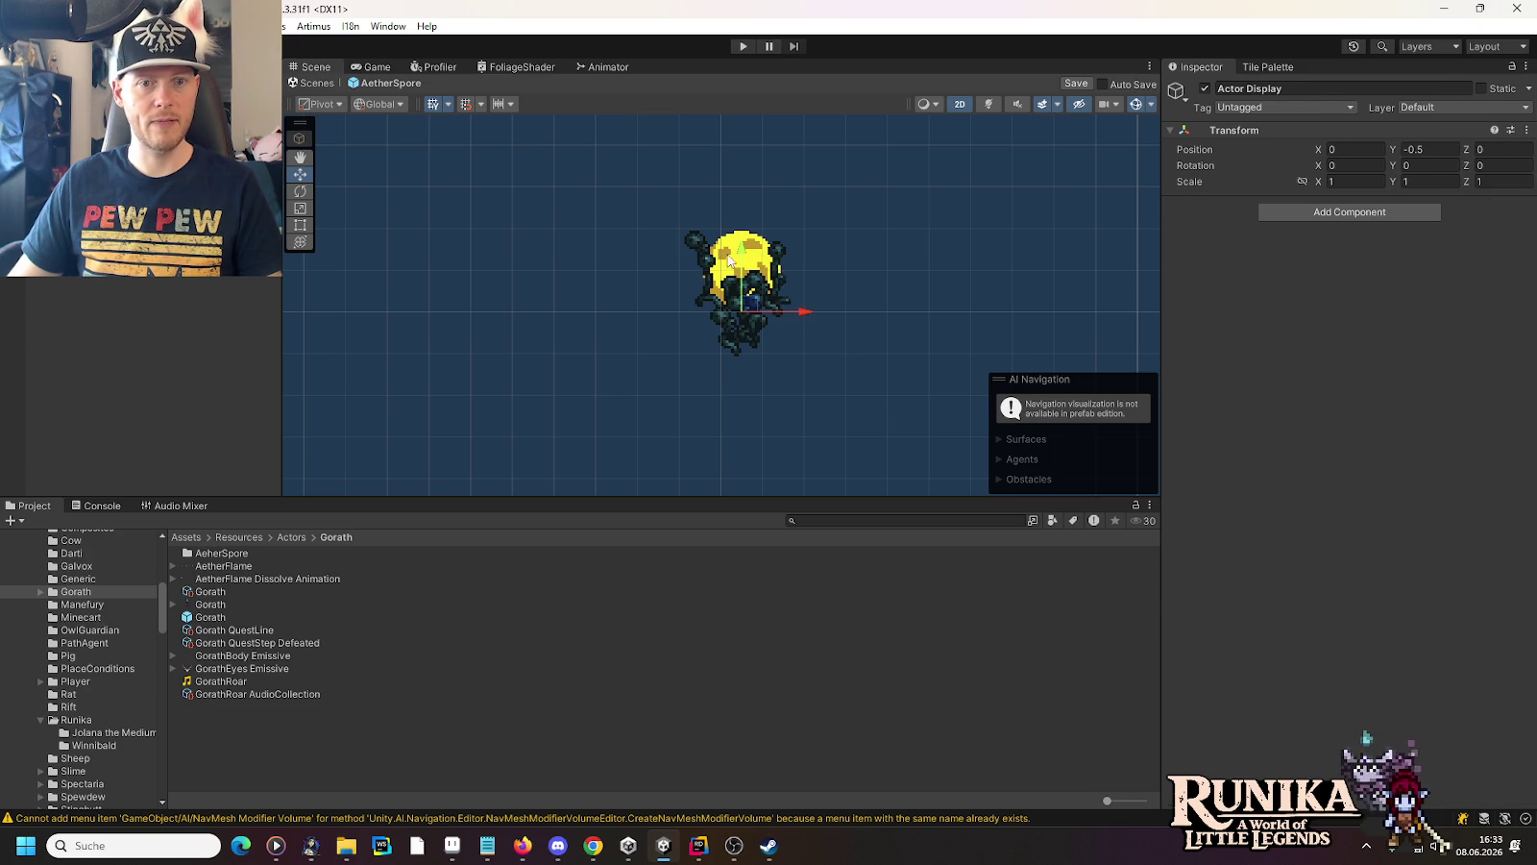
{"action": "left_click_drag", "start_coordinate": [748, 288], "coordinate": [748, 271]}
{"action": "left_click", "coordinate": [752, 282]}
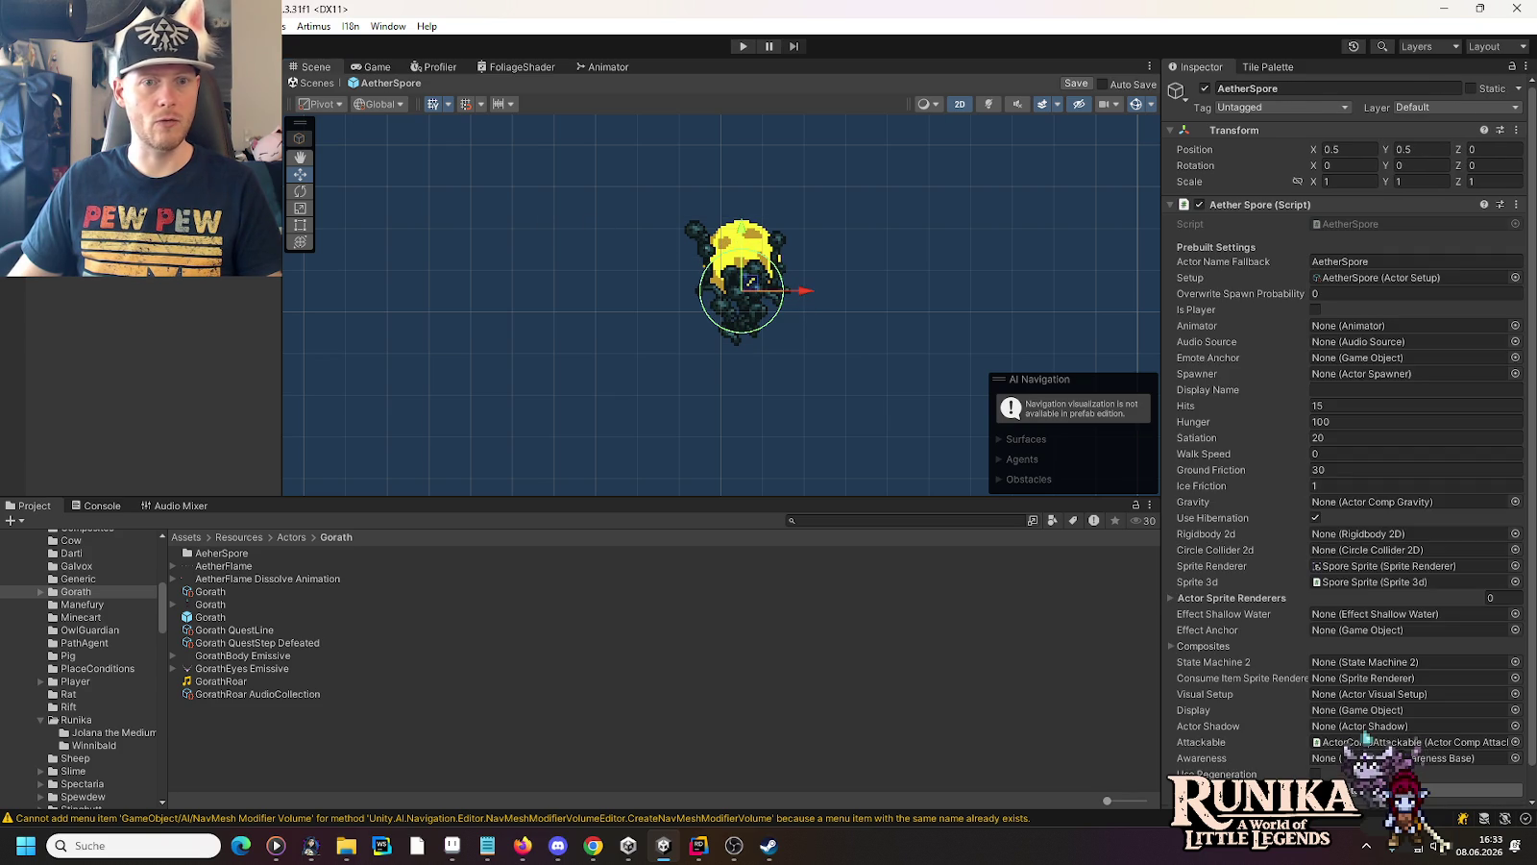
{"action": "left_click", "coordinate": [751, 282]}
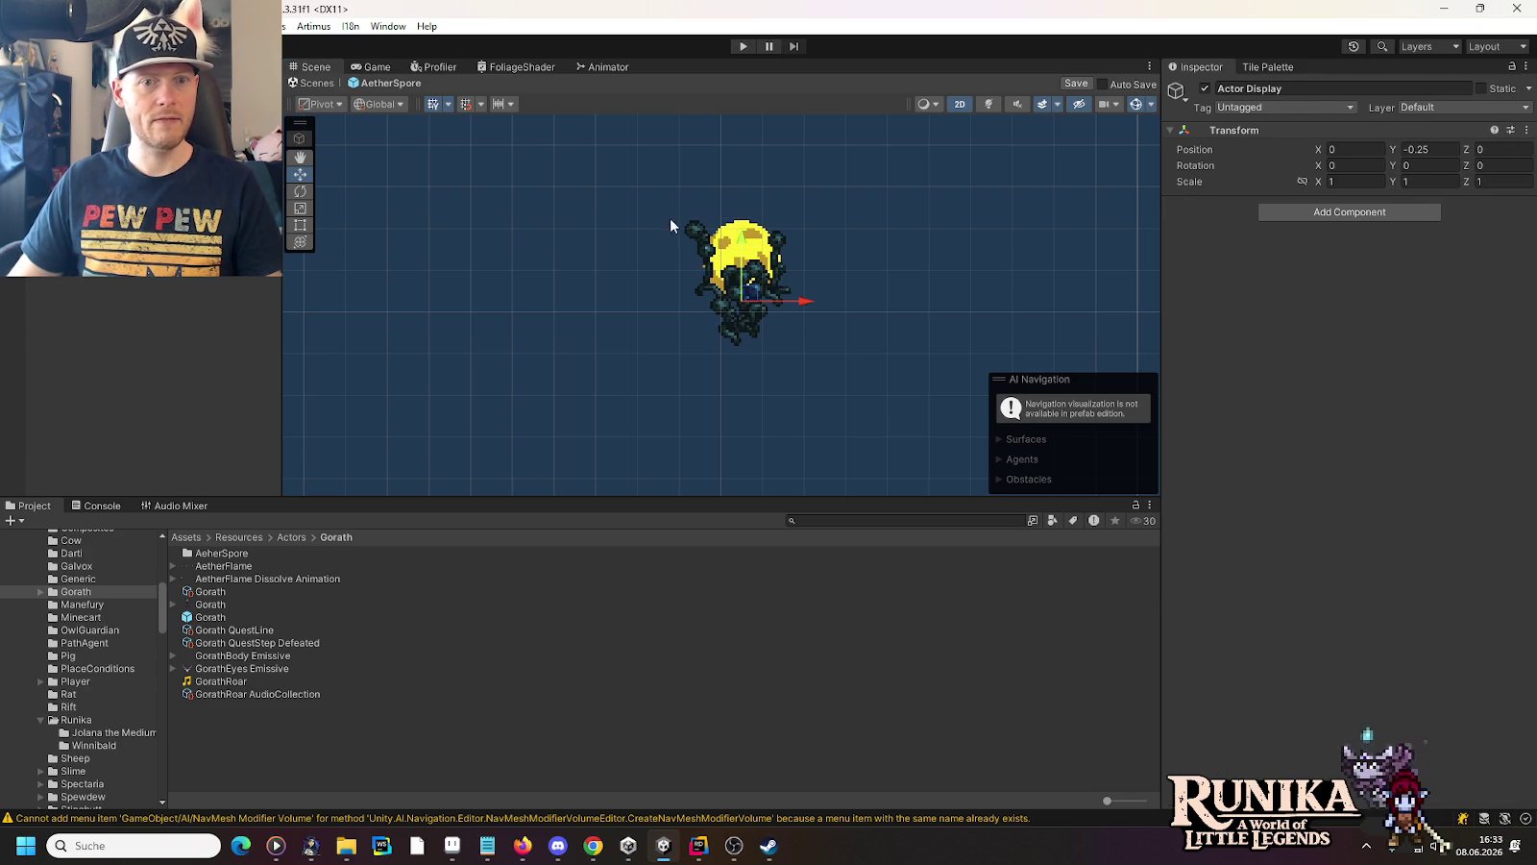
{"action": "left_click_drag", "start_coordinate": [741, 242], "coordinate": [741, 250]}
{"action": "left_click", "coordinate": [752, 290]}
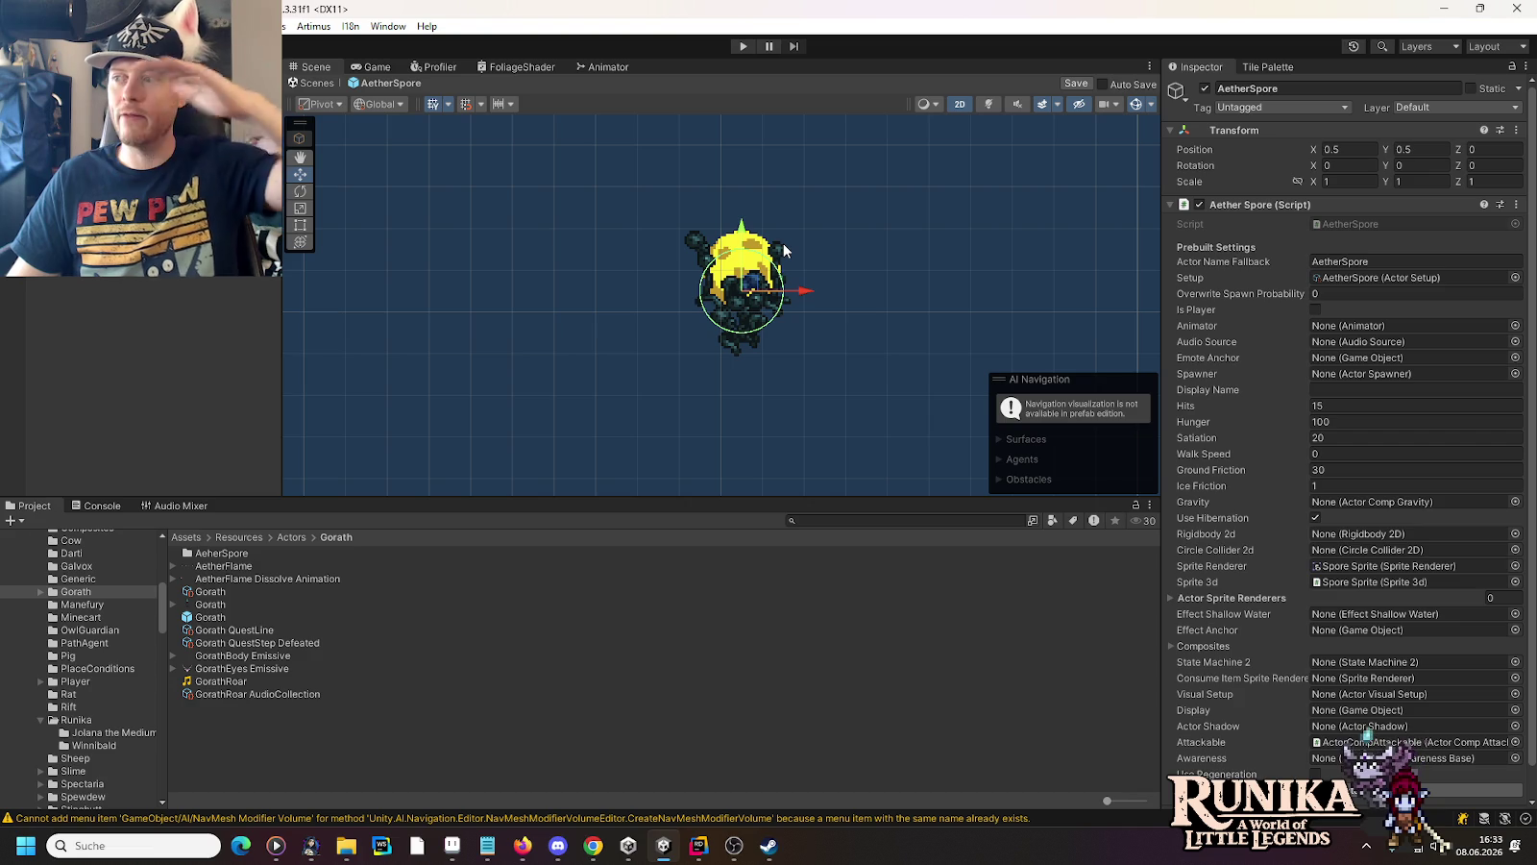
{"action": "key", "text": "ctrl+s"}
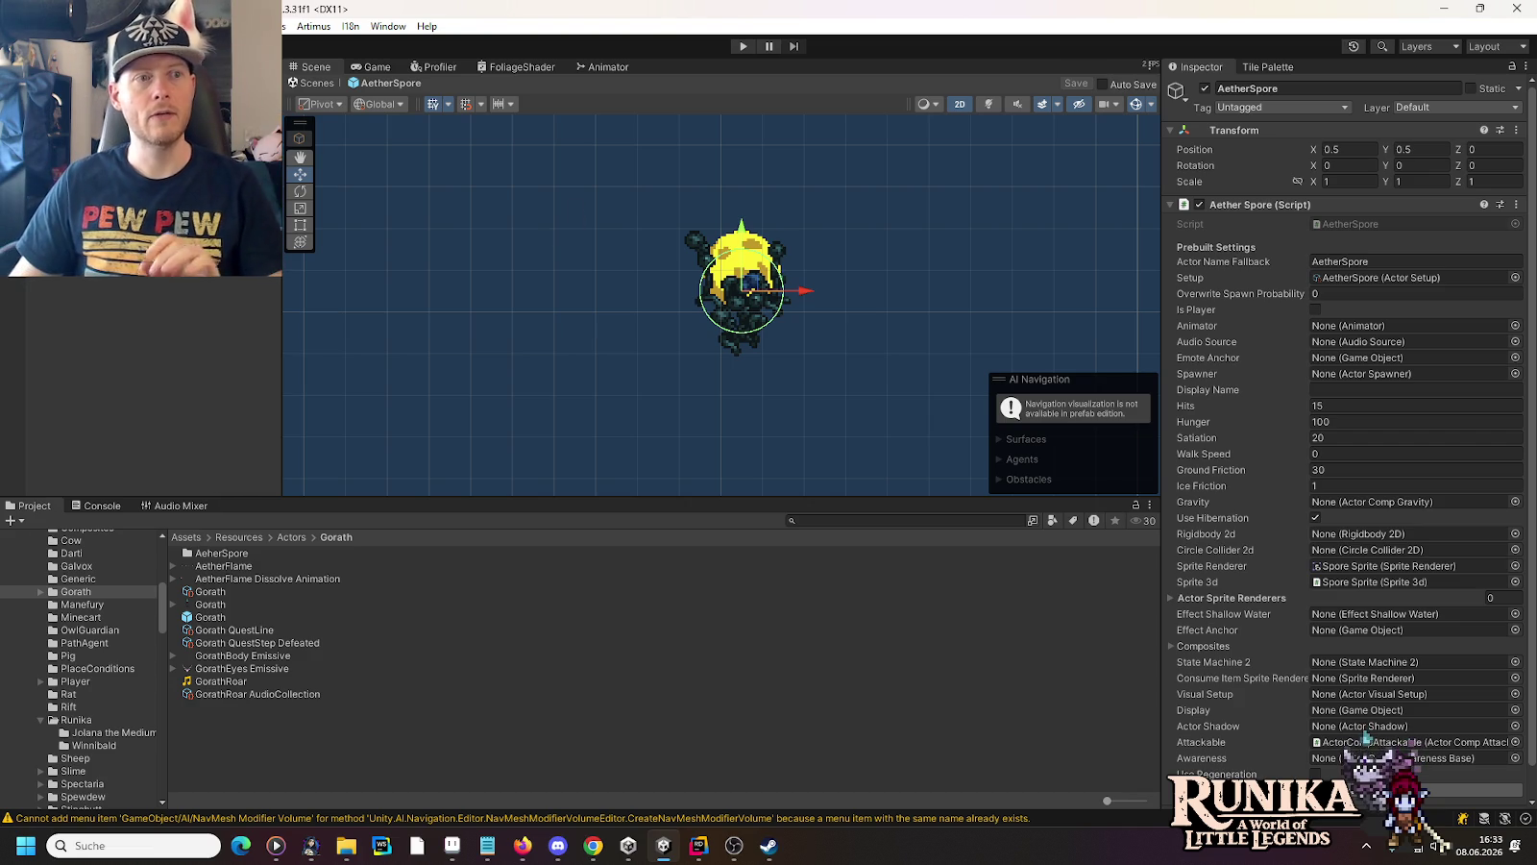
Back in the level, lower the upper-right spore slightly and the upper-left spore to Y 0.25
{"action": "left_click", "coordinate": [314, 82]}
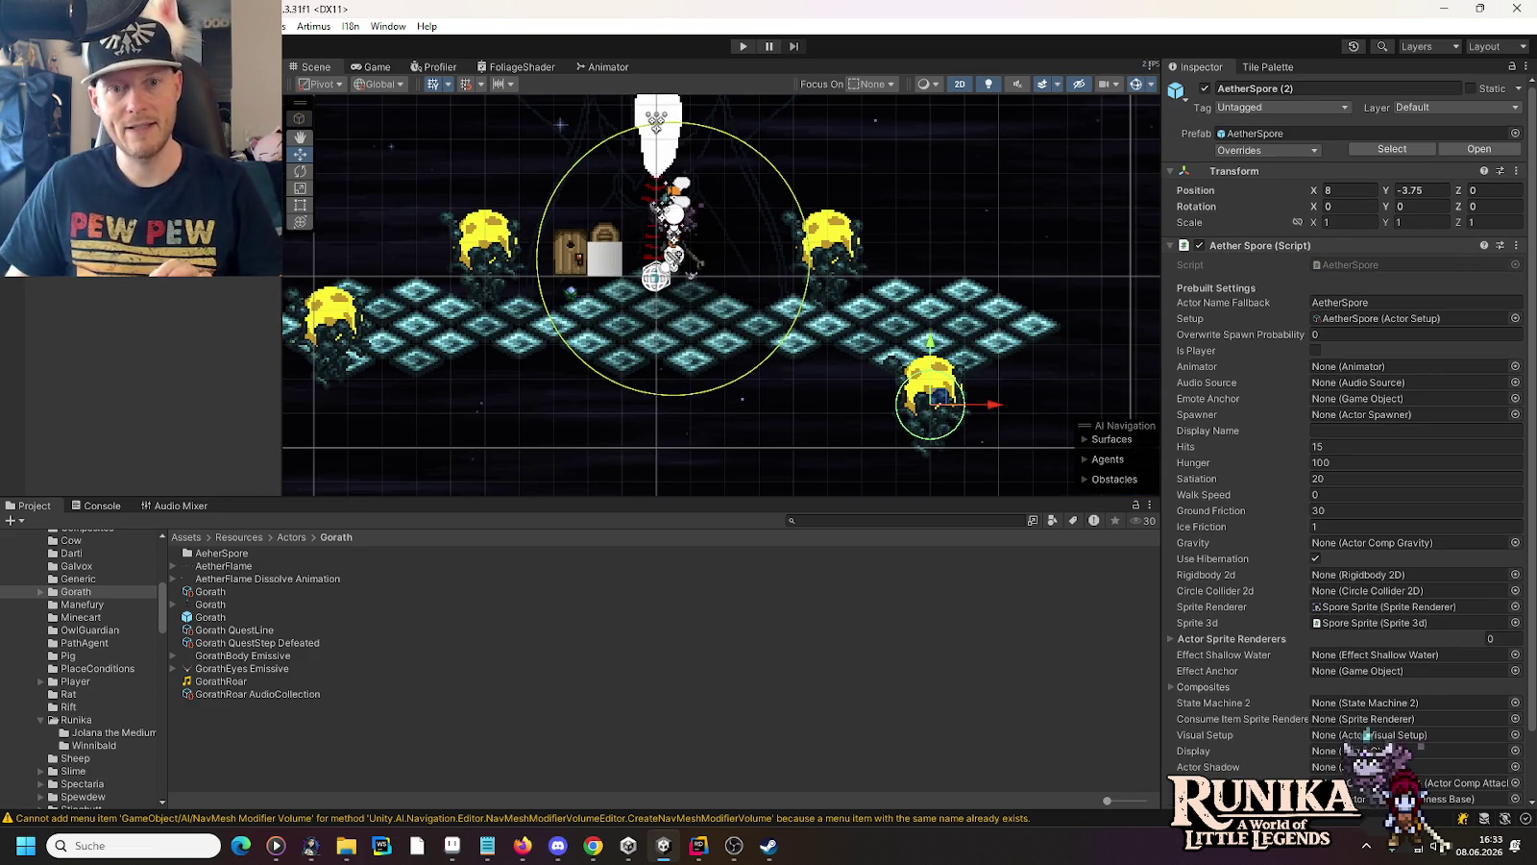
{"action": "left_click", "coordinate": [834, 246]}
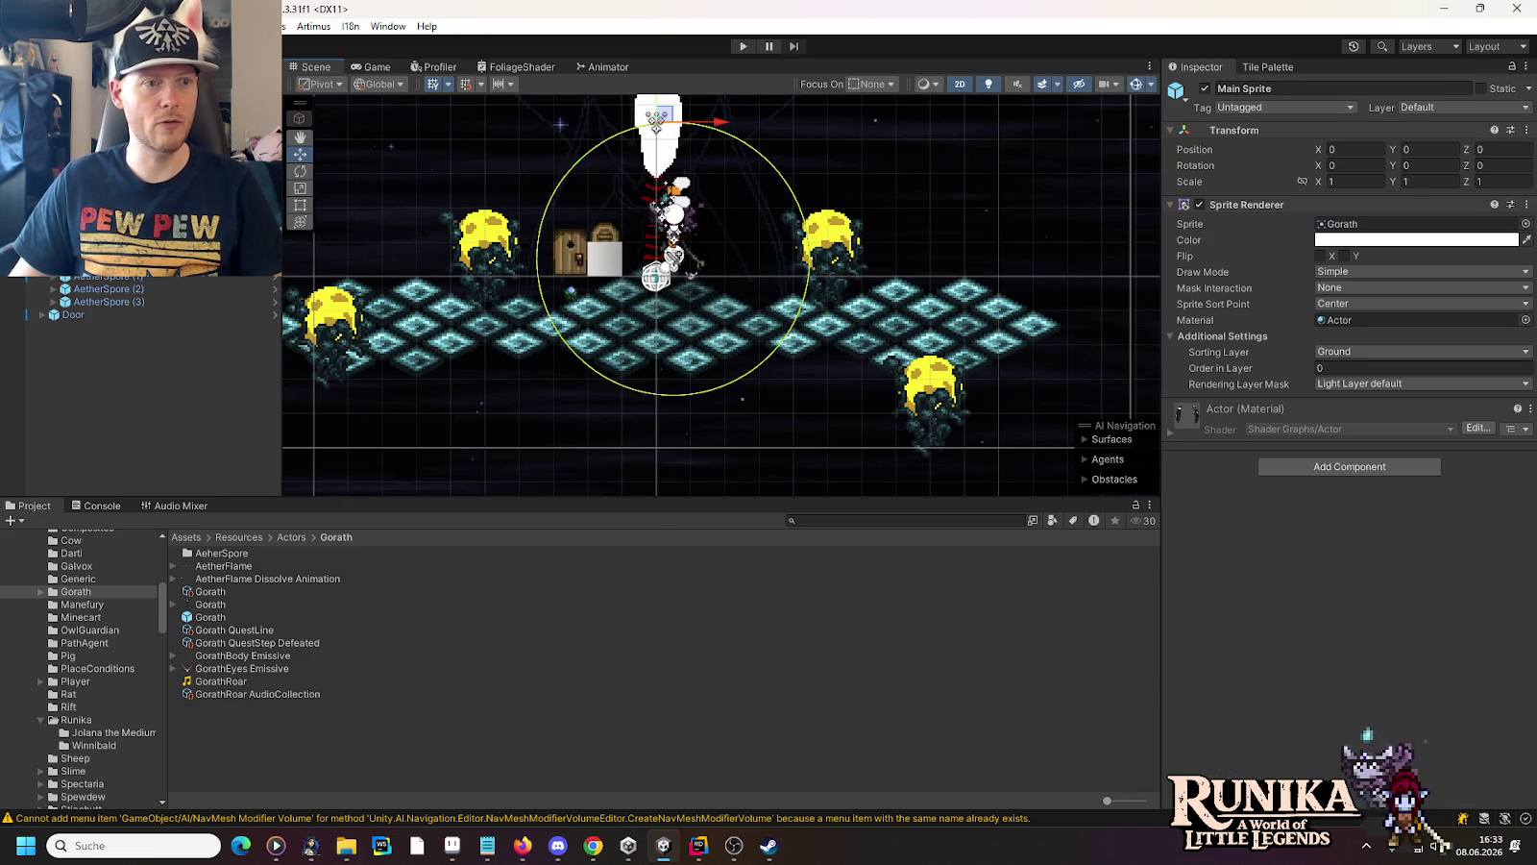
{"action": "left_click", "coordinate": [830, 241]}
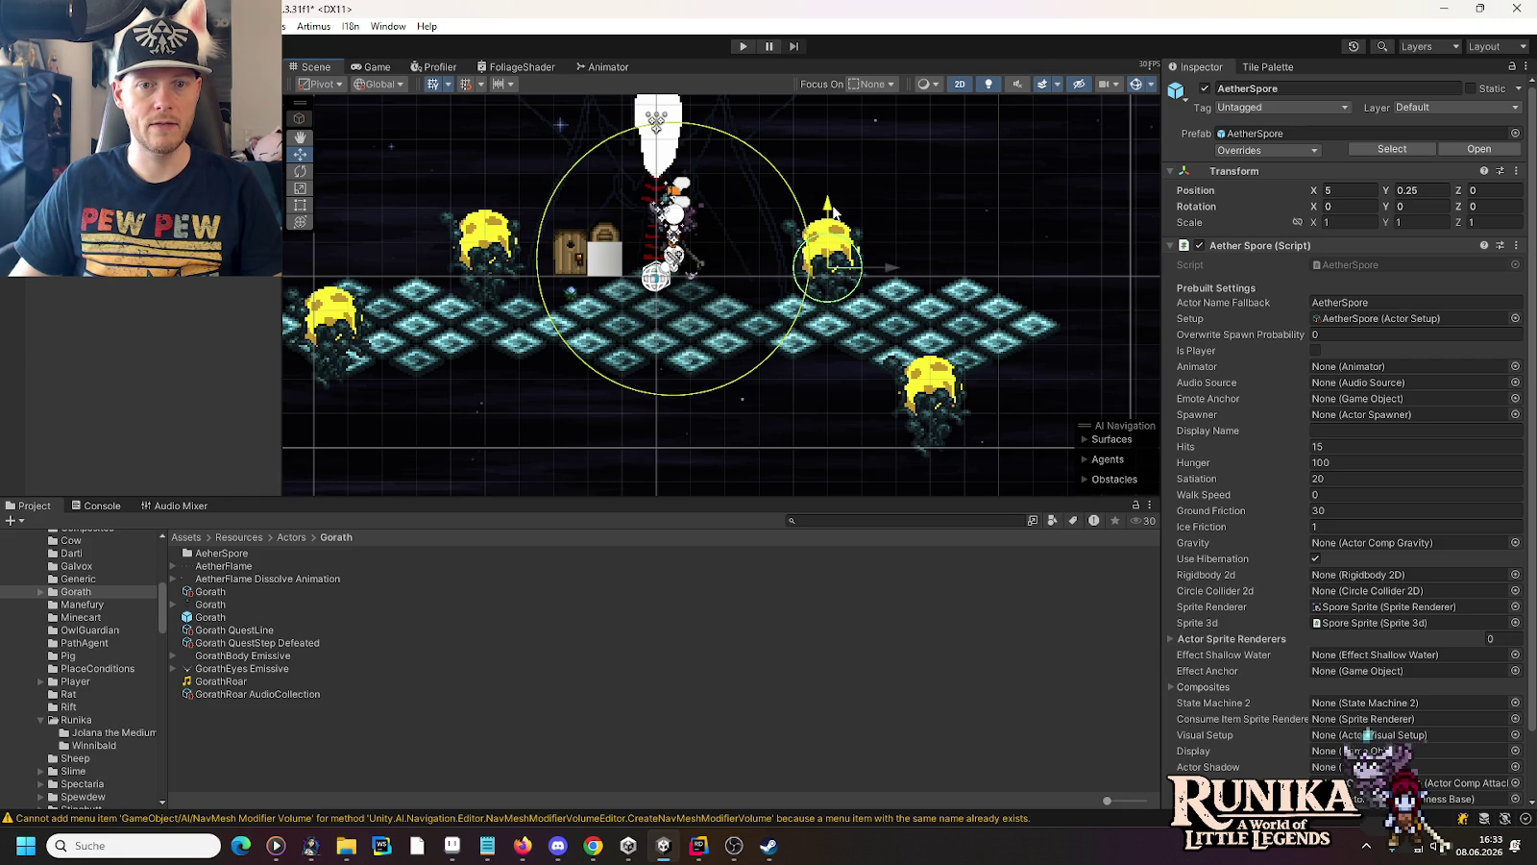
{"action": "left_click_drag", "start_coordinate": [833, 212], "coordinate": [831, 208]}
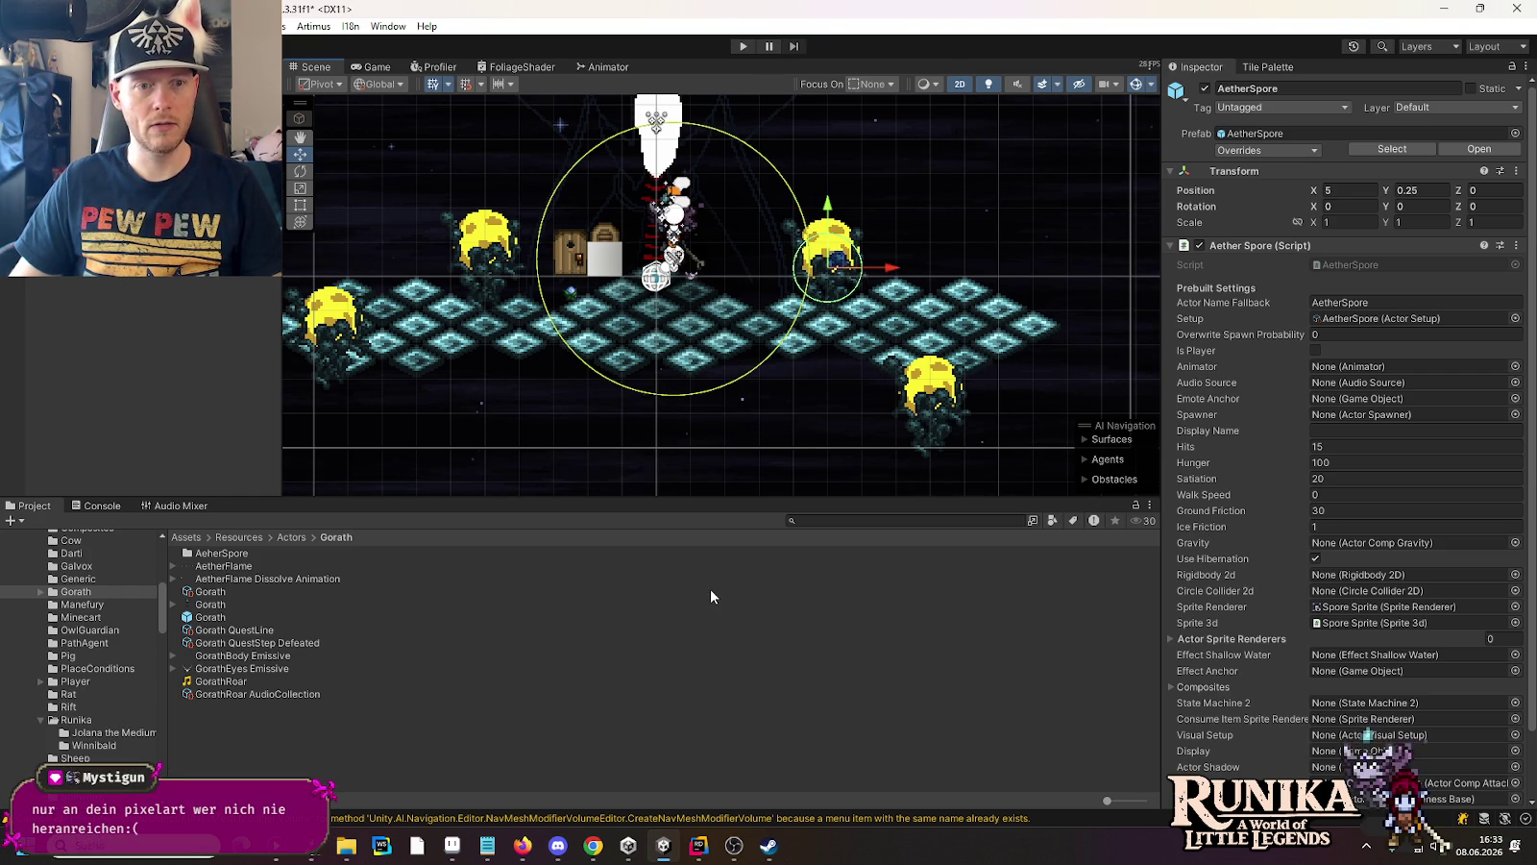
{"action": "left_click", "coordinate": [190, 352]}
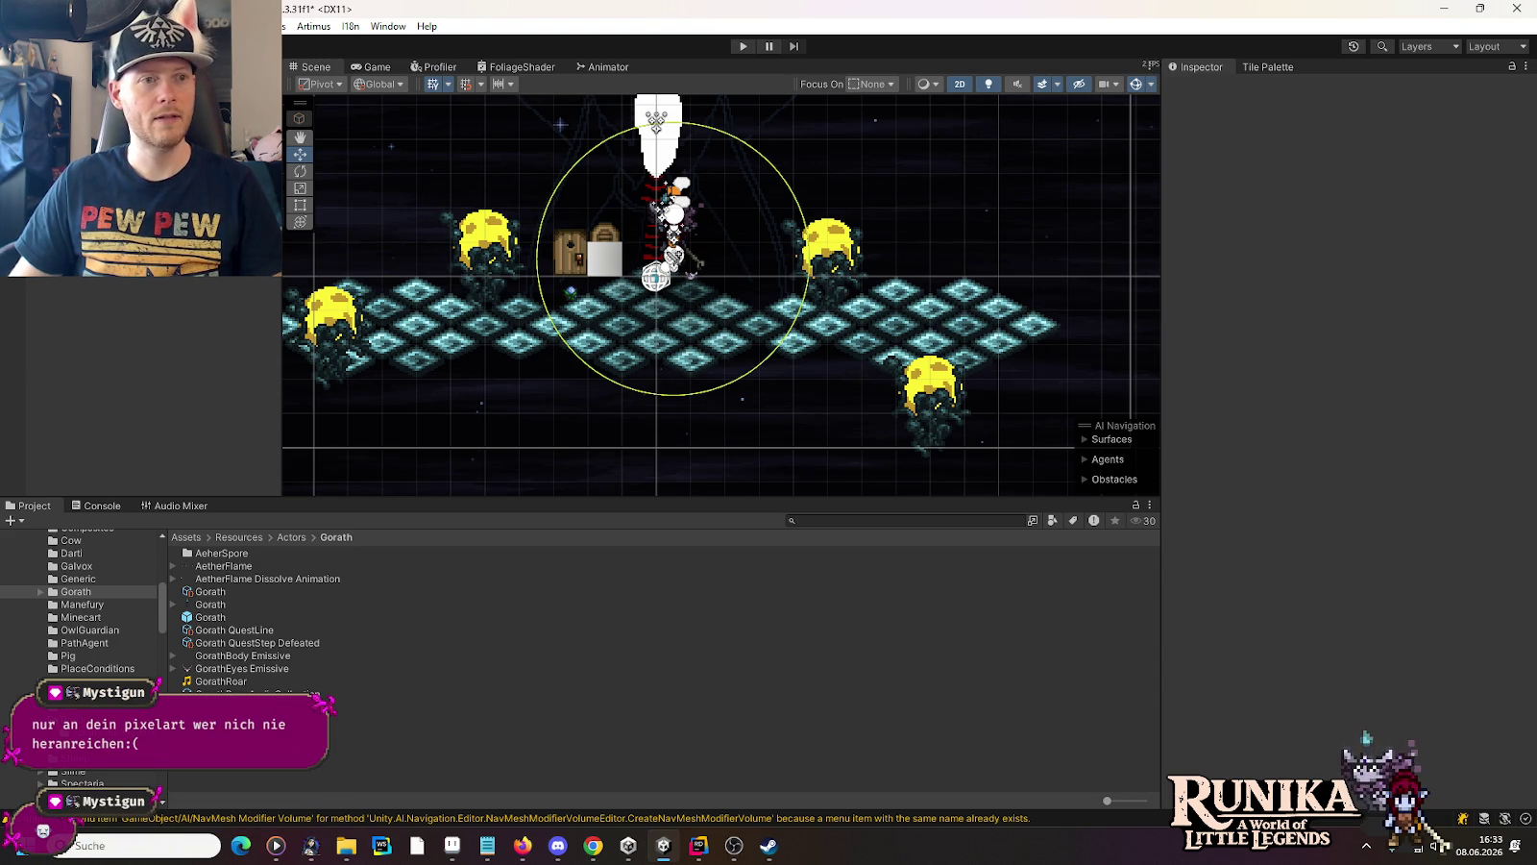
{"action": "left_click", "coordinate": [488, 238]}
{"action": "left_click_drag", "start_coordinate": [485, 197], "coordinate": [487, 206]}
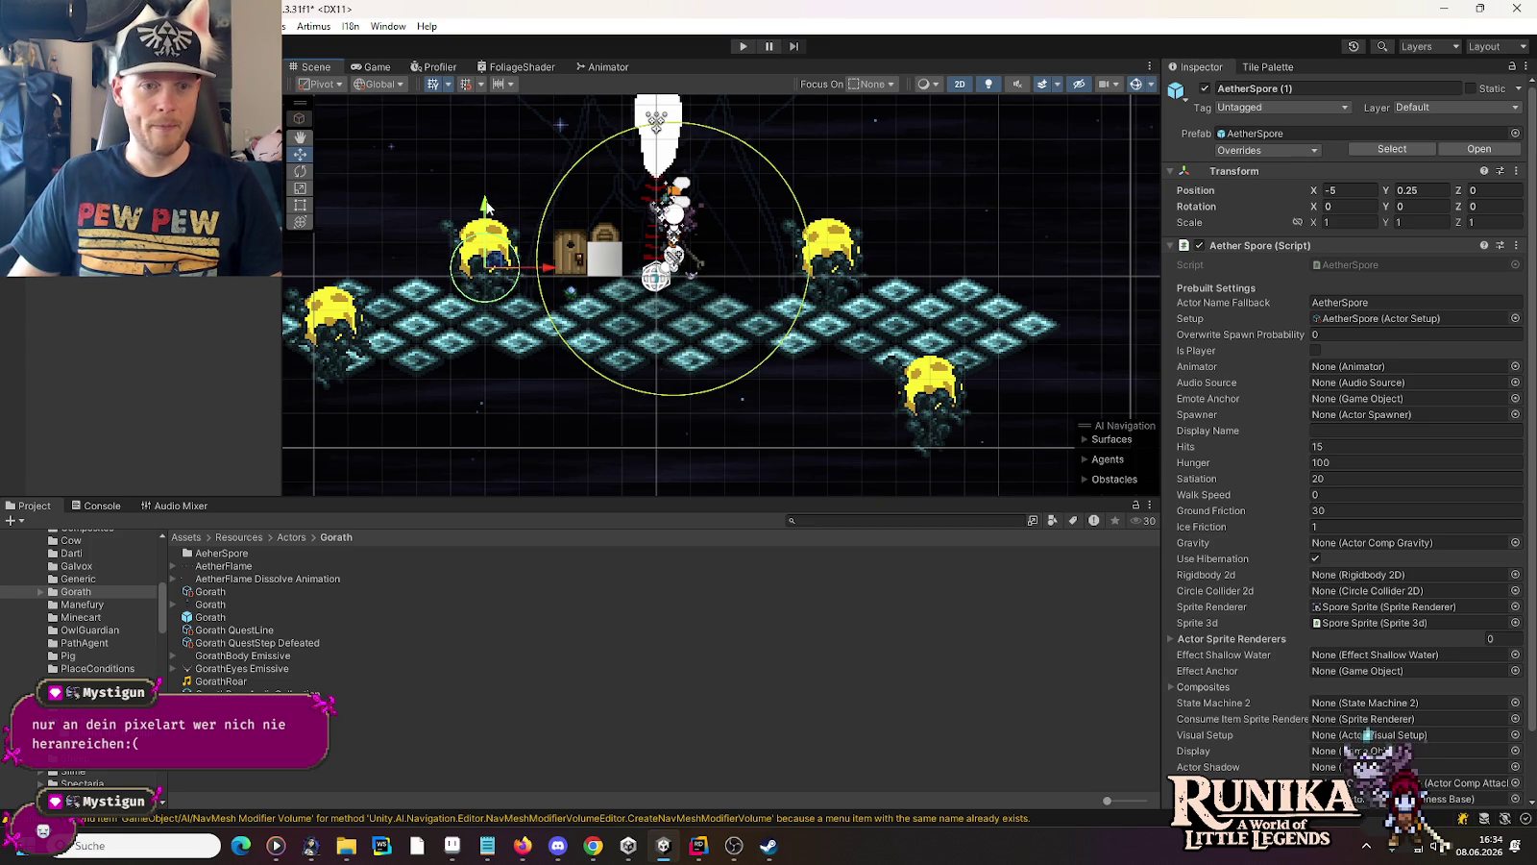
Adjust the lower-right AetherSpore's height, settling it at Y -3.75
{"action": "left_click", "coordinate": [930, 399]}
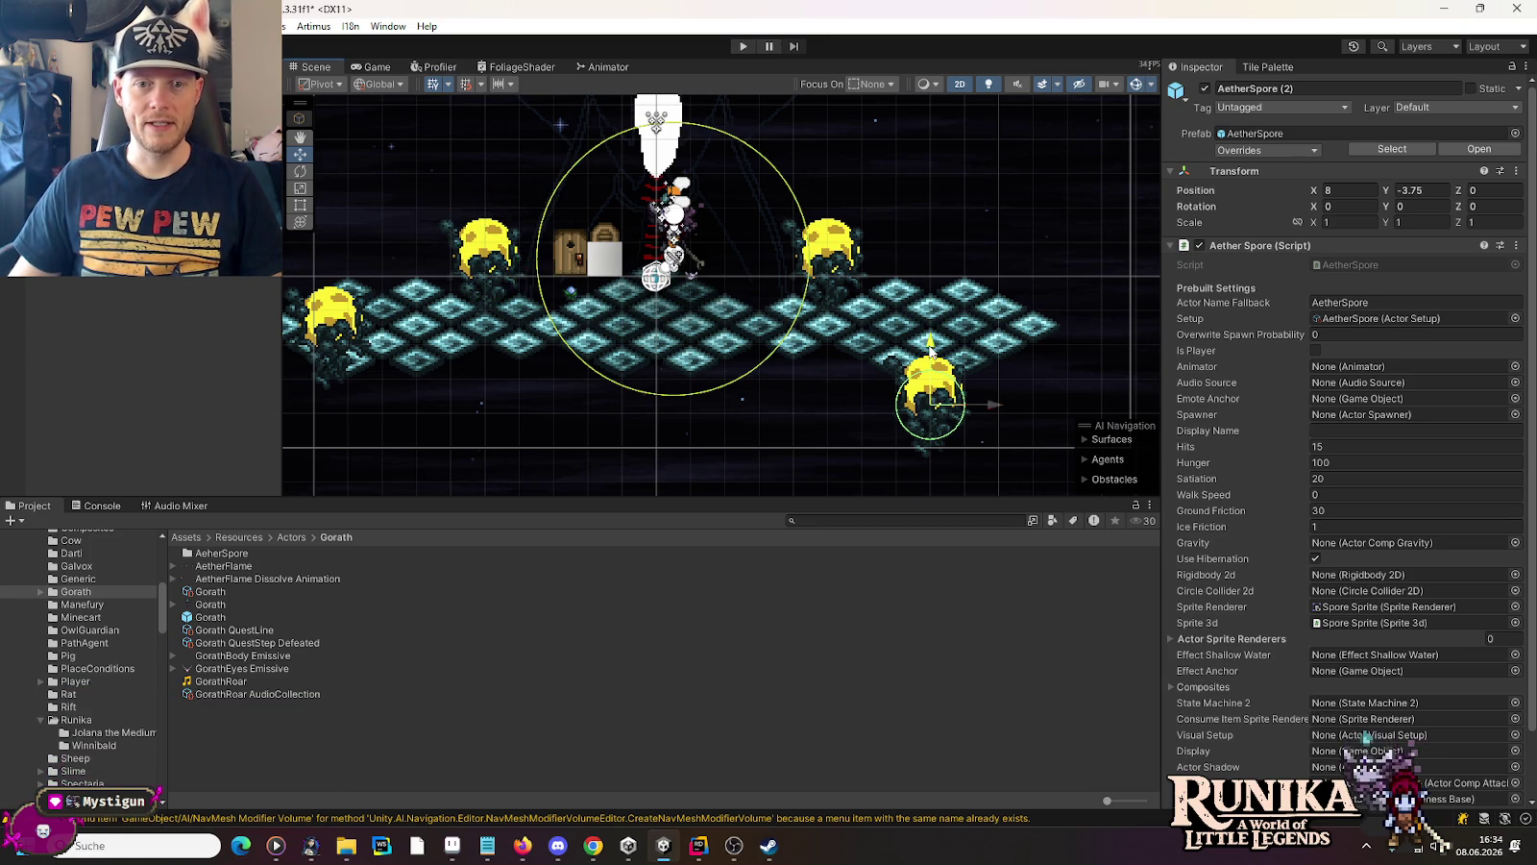
{"action": "left_click_drag", "start_coordinate": [930, 343], "coordinate": [931, 347]}
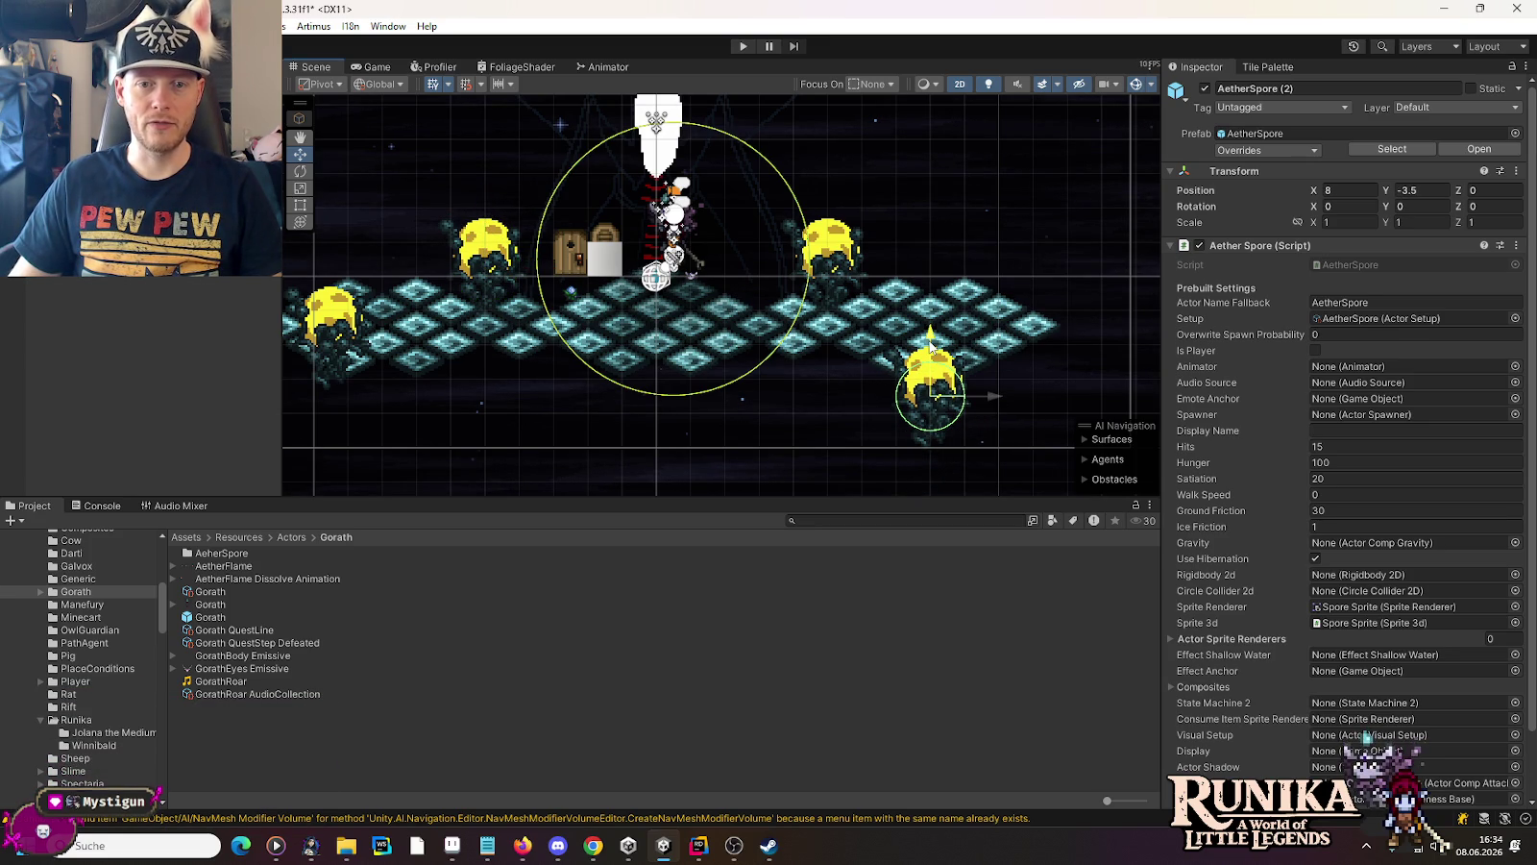
{"action": "left_click", "coordinate": [831, 252]}
{"action": "left_click", "coordinate": [492, 257]}
{"action": "left_click", "coordinate": [828, 252]}
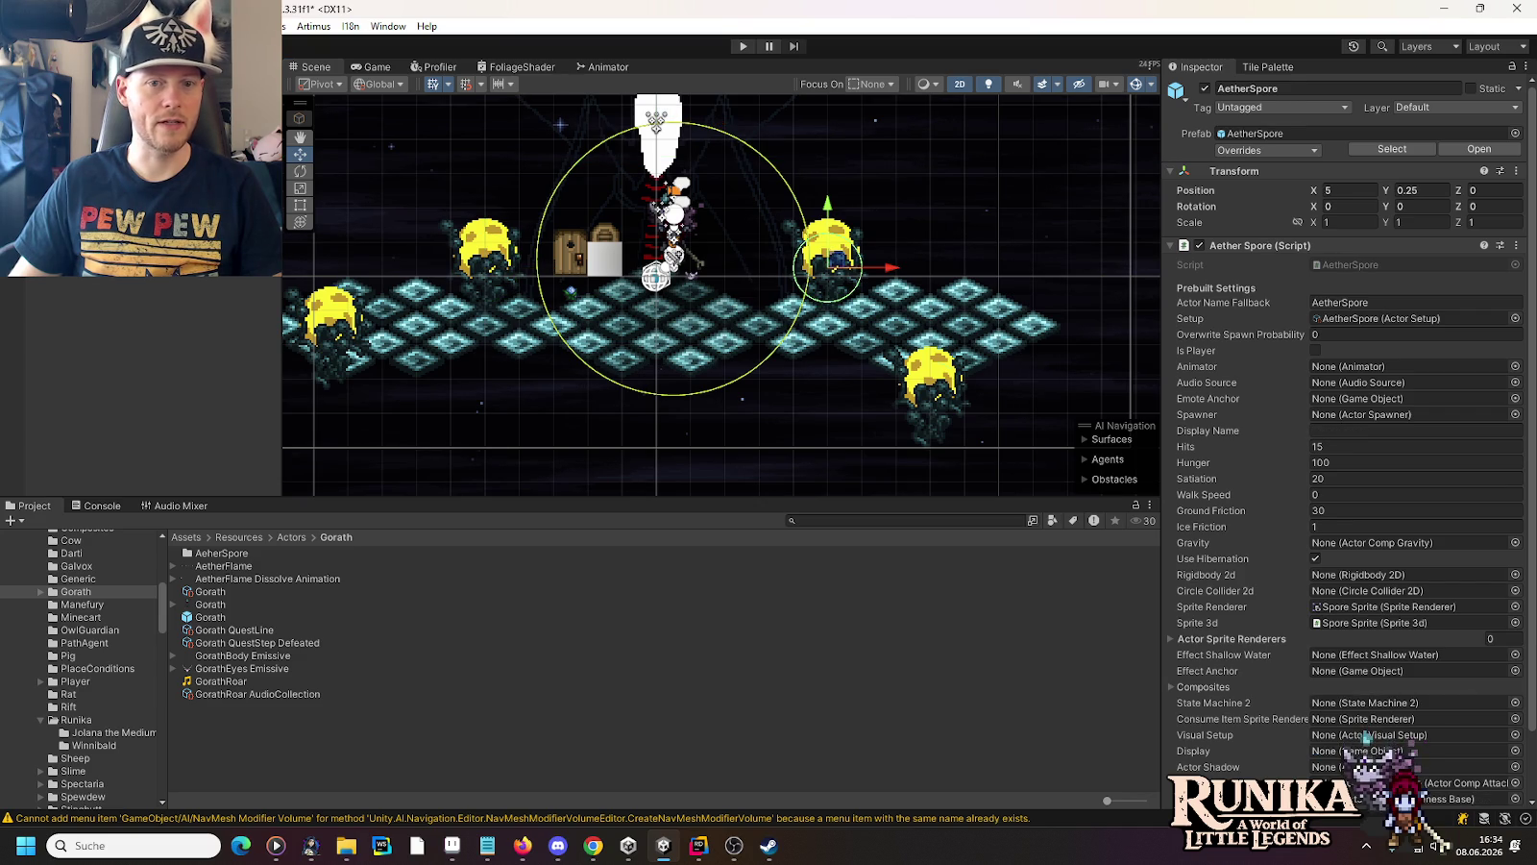
{"action": "left_click", "coordinate": [930, 379]}
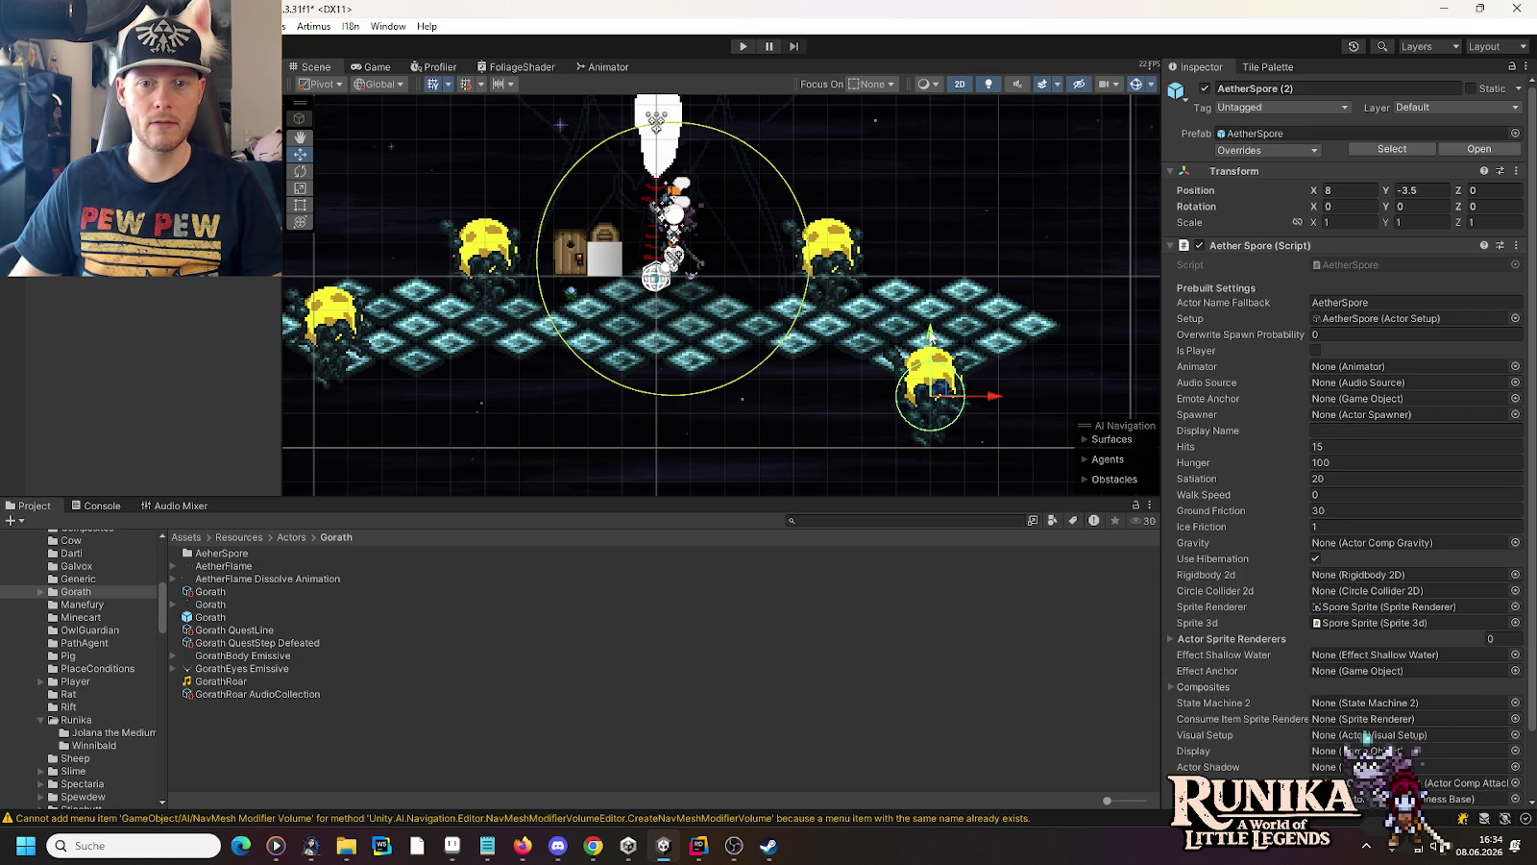
{"action": "left_click_drag", "start_coordinate": [930, 333], "coordinate": [930, 336]}
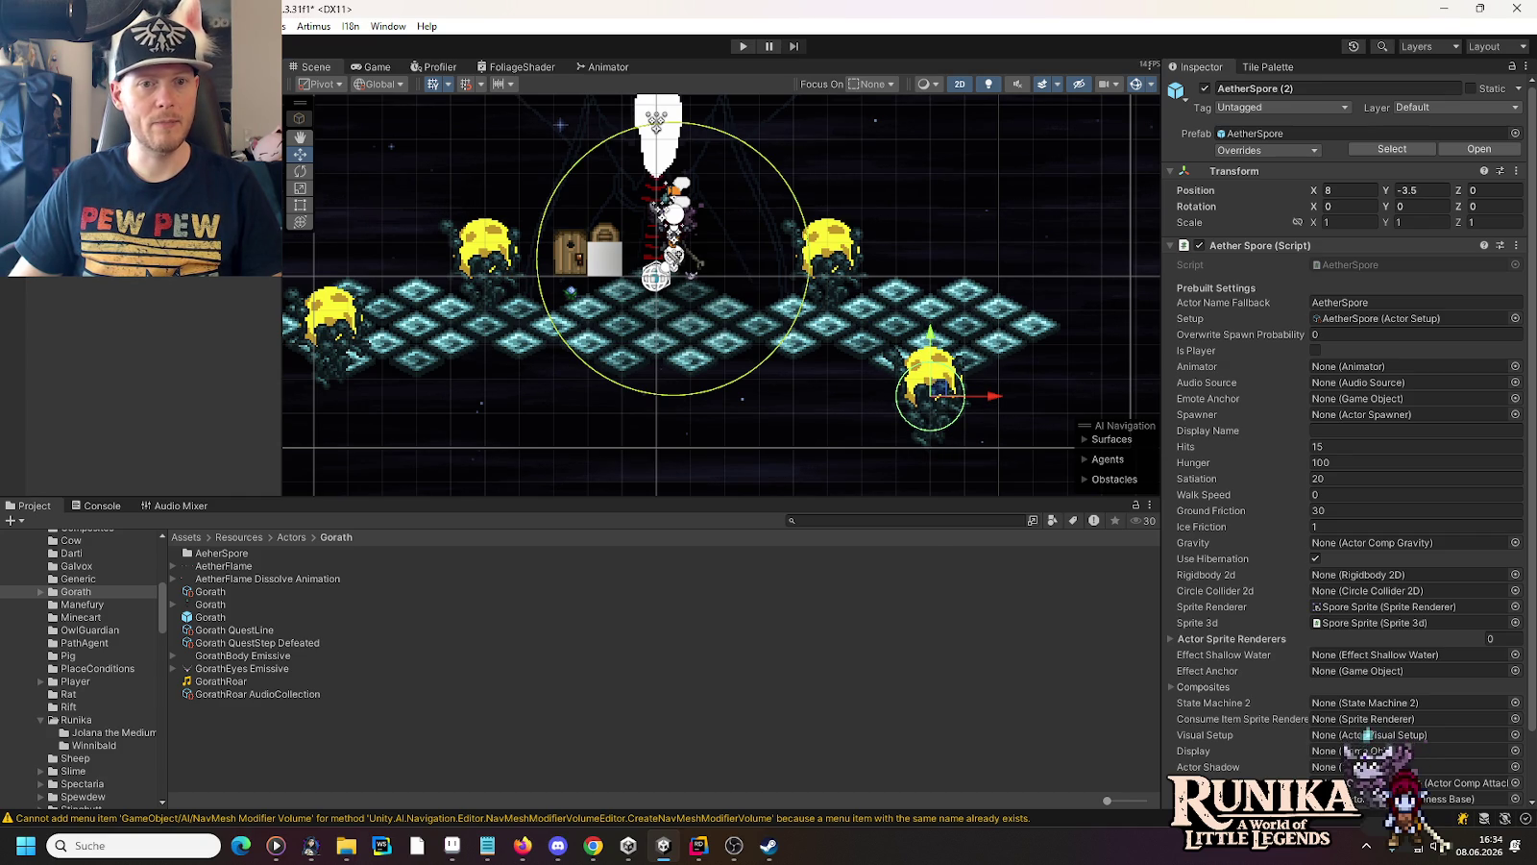
{"action": "left_click", "coordinate": [828, 254]}
{"action": "left_click", "coordinate": [932, 379]}
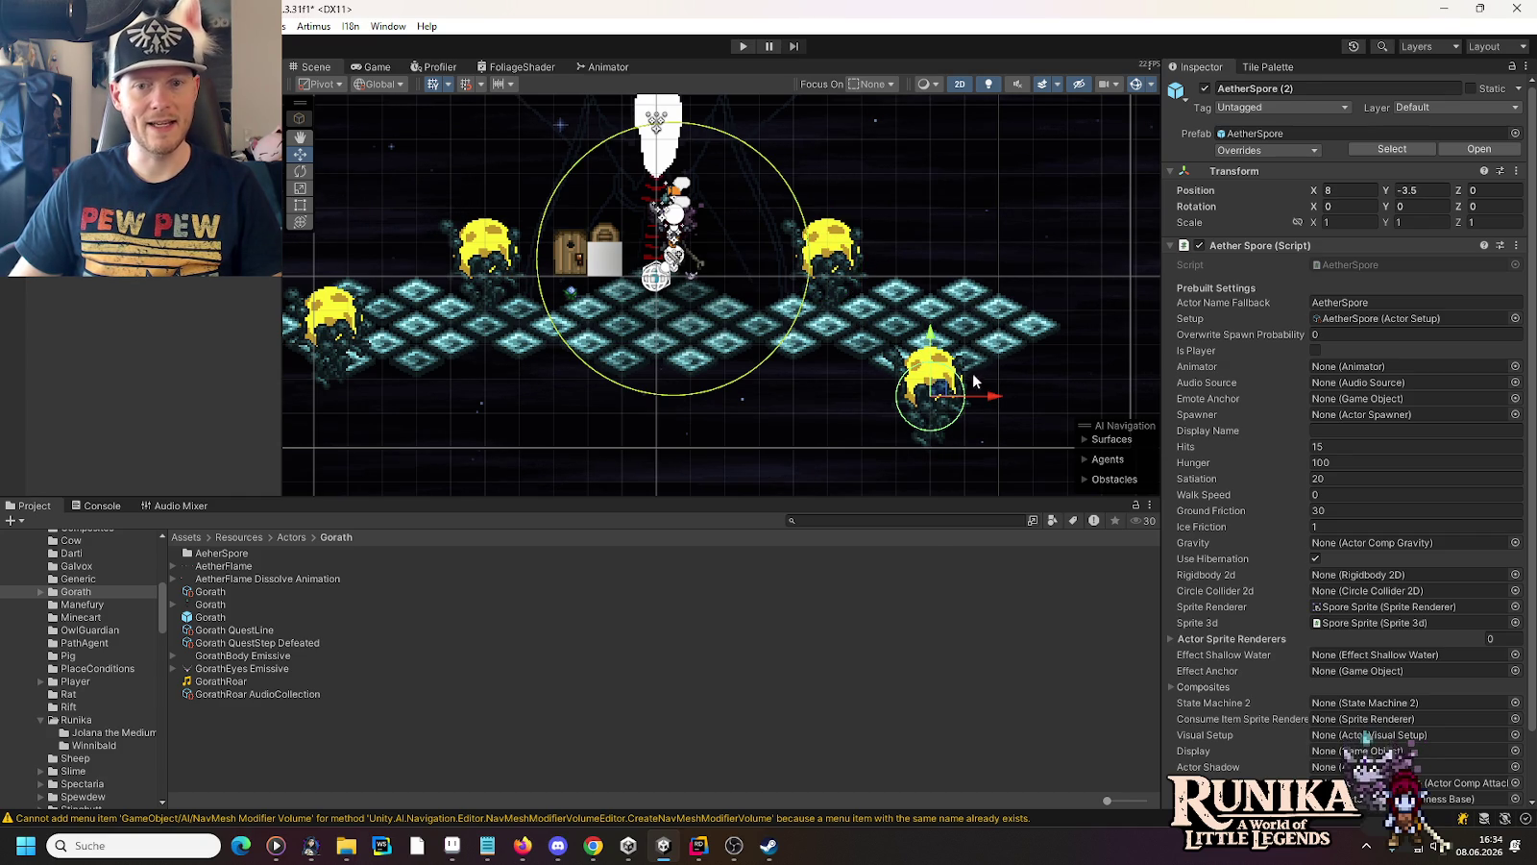
{"action": "left_click_drag", "start_coordinate": [932, 342], "coordinate": [934, 353]}
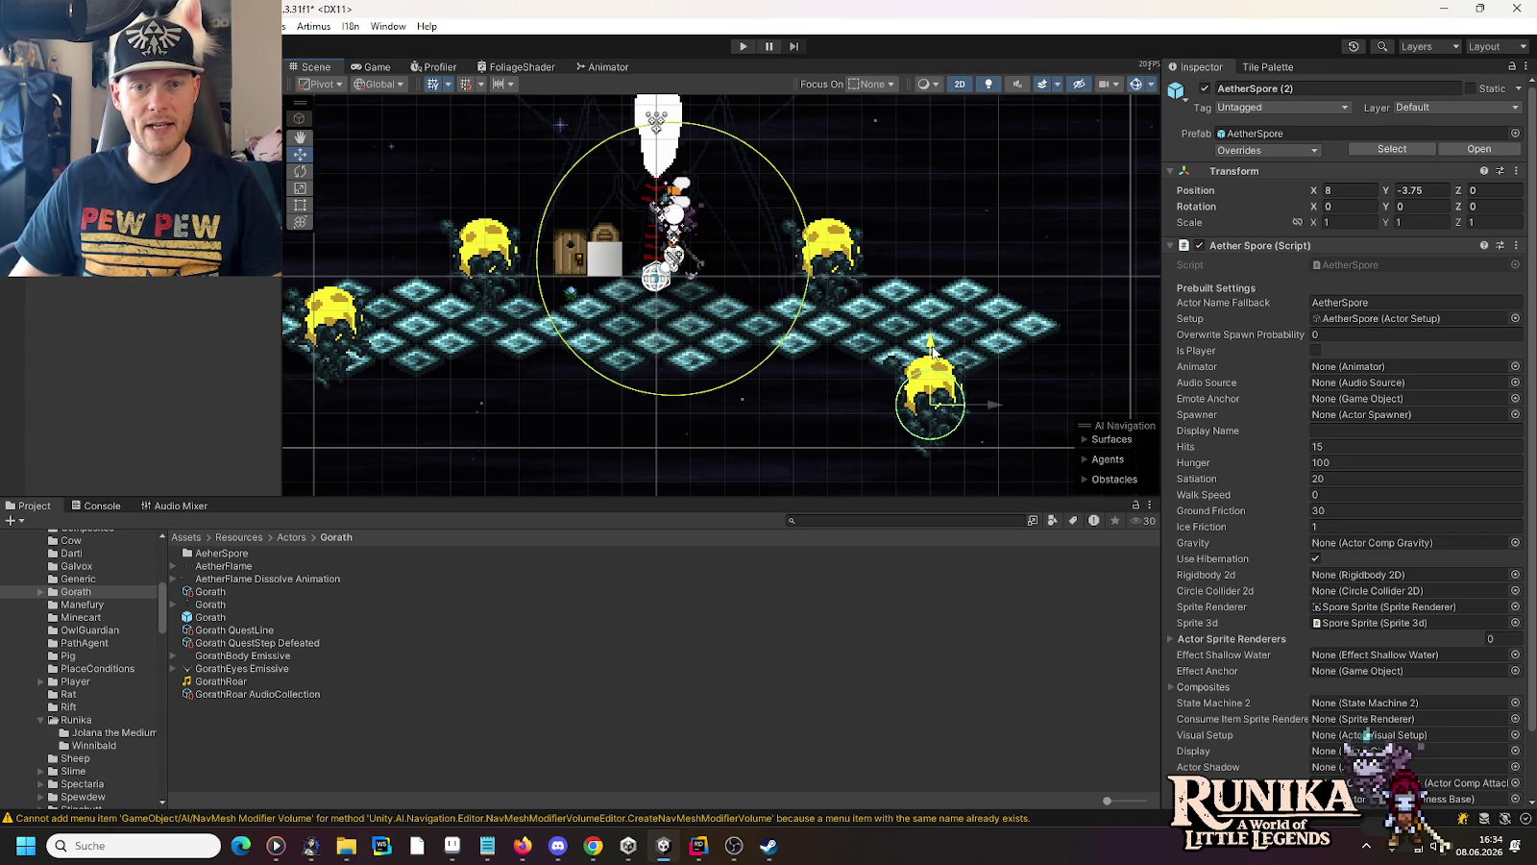
Move the far-left AetherSpore to X -8, Y -3.75 and save the scene
{"action": "left_click", "coordinate": [331, 322]}
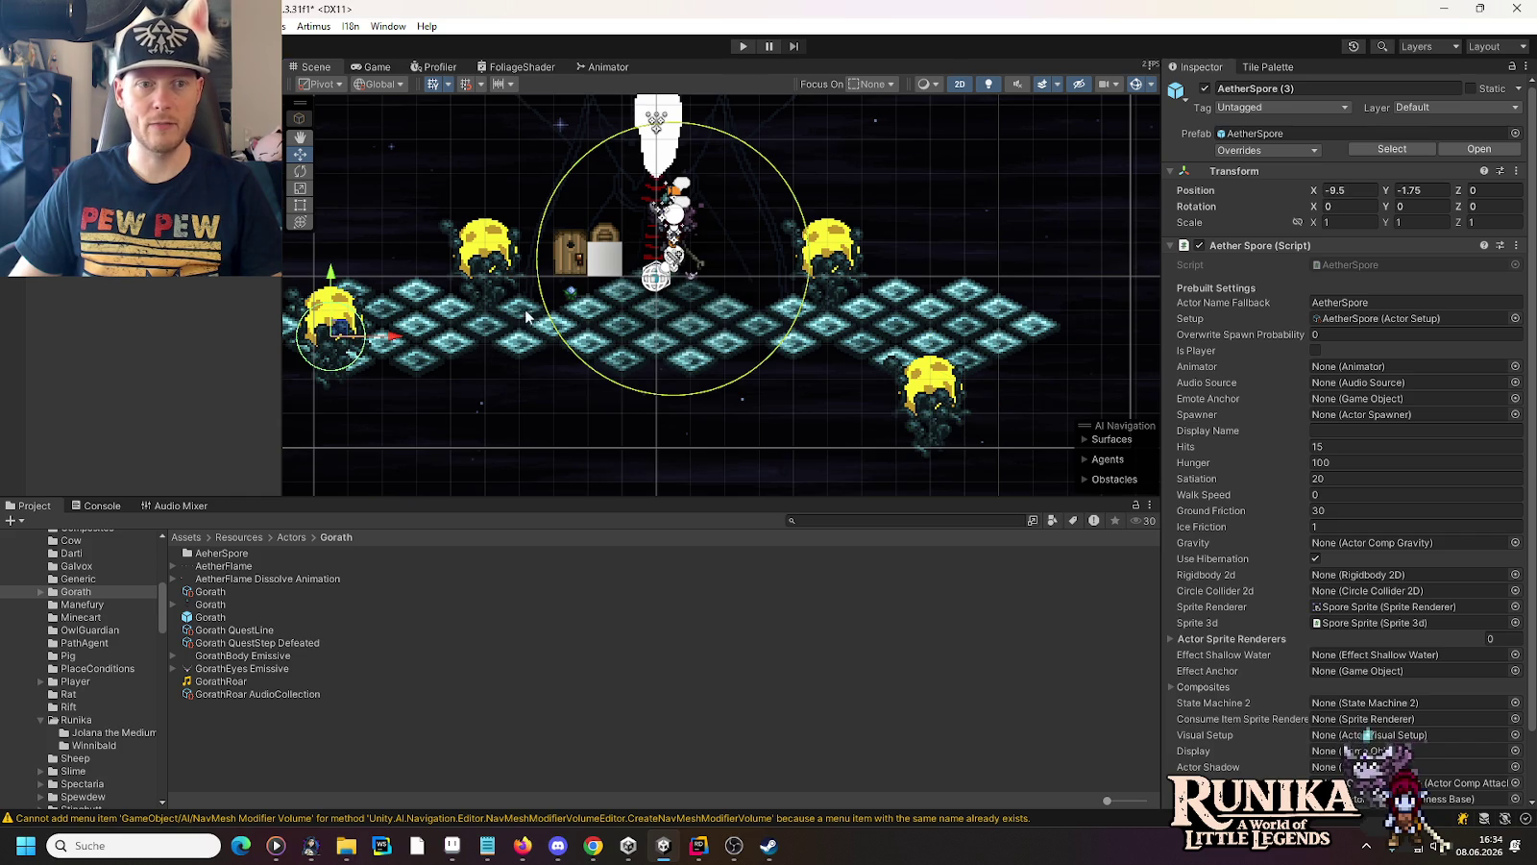
{"action": "left_click_drag", "start_coordinate": [331, 276], "coordinate": [331, 343]}
{"action": "key", "text": "ctrl+s"}
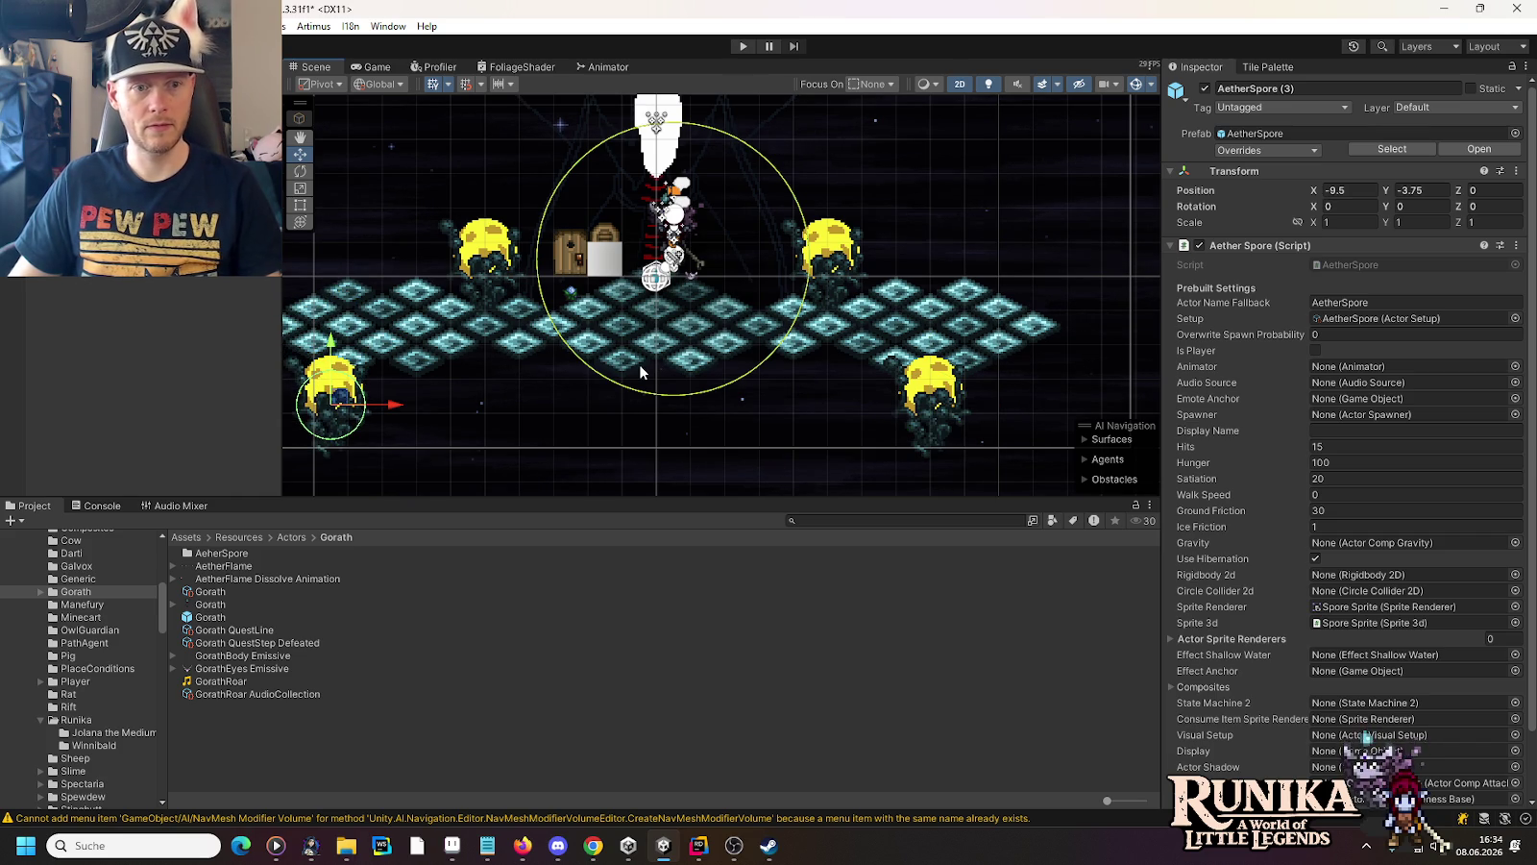
{"action": "left_click_drag", "start_coordinate": [394, 411], "coordinate": [443, 413]}
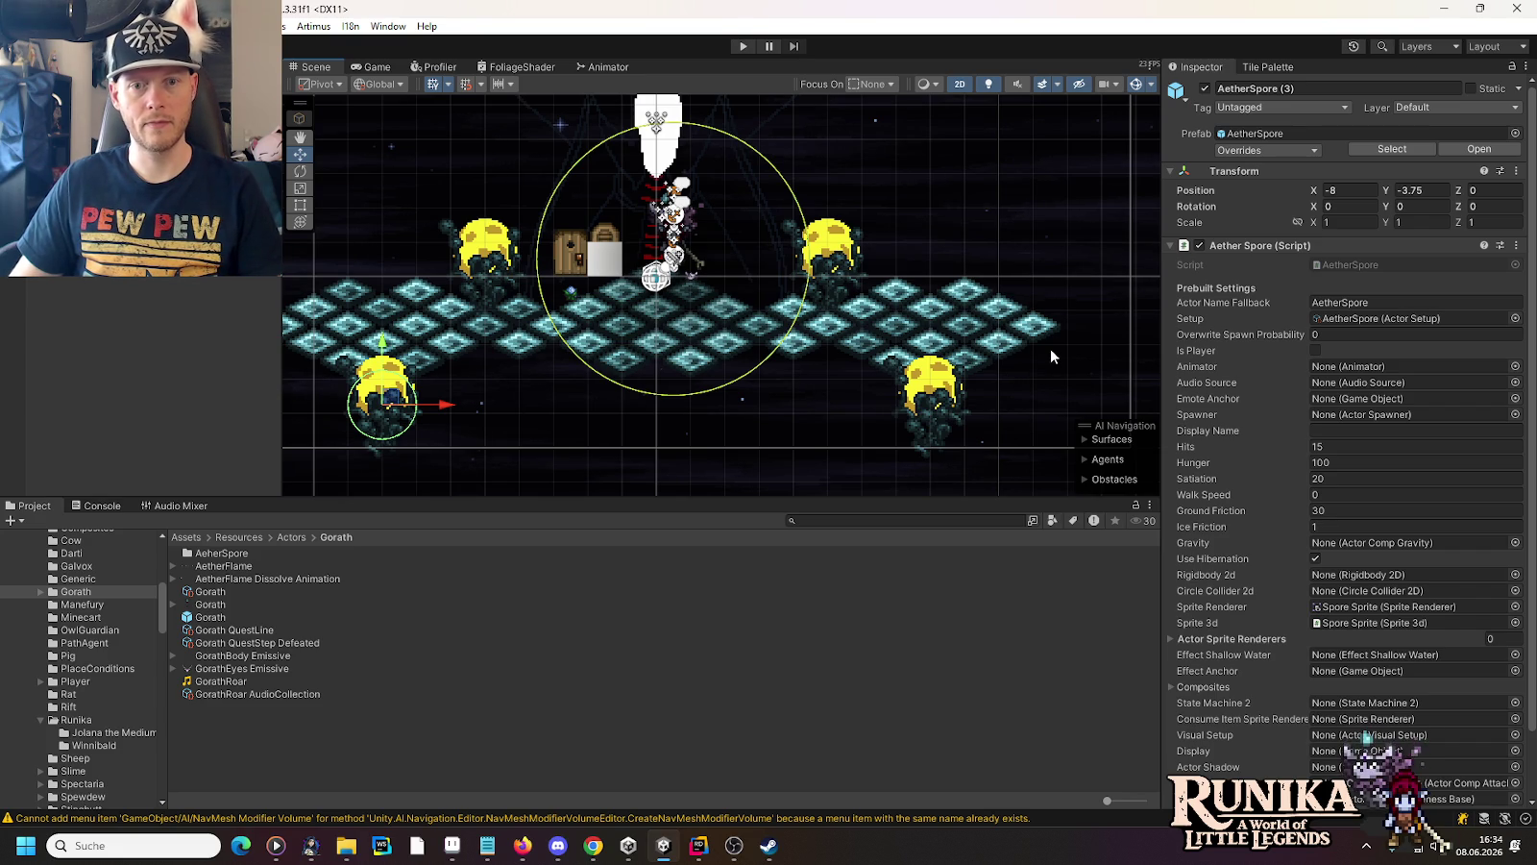
{"action": "left_click", "coordinate": [745, 46]}
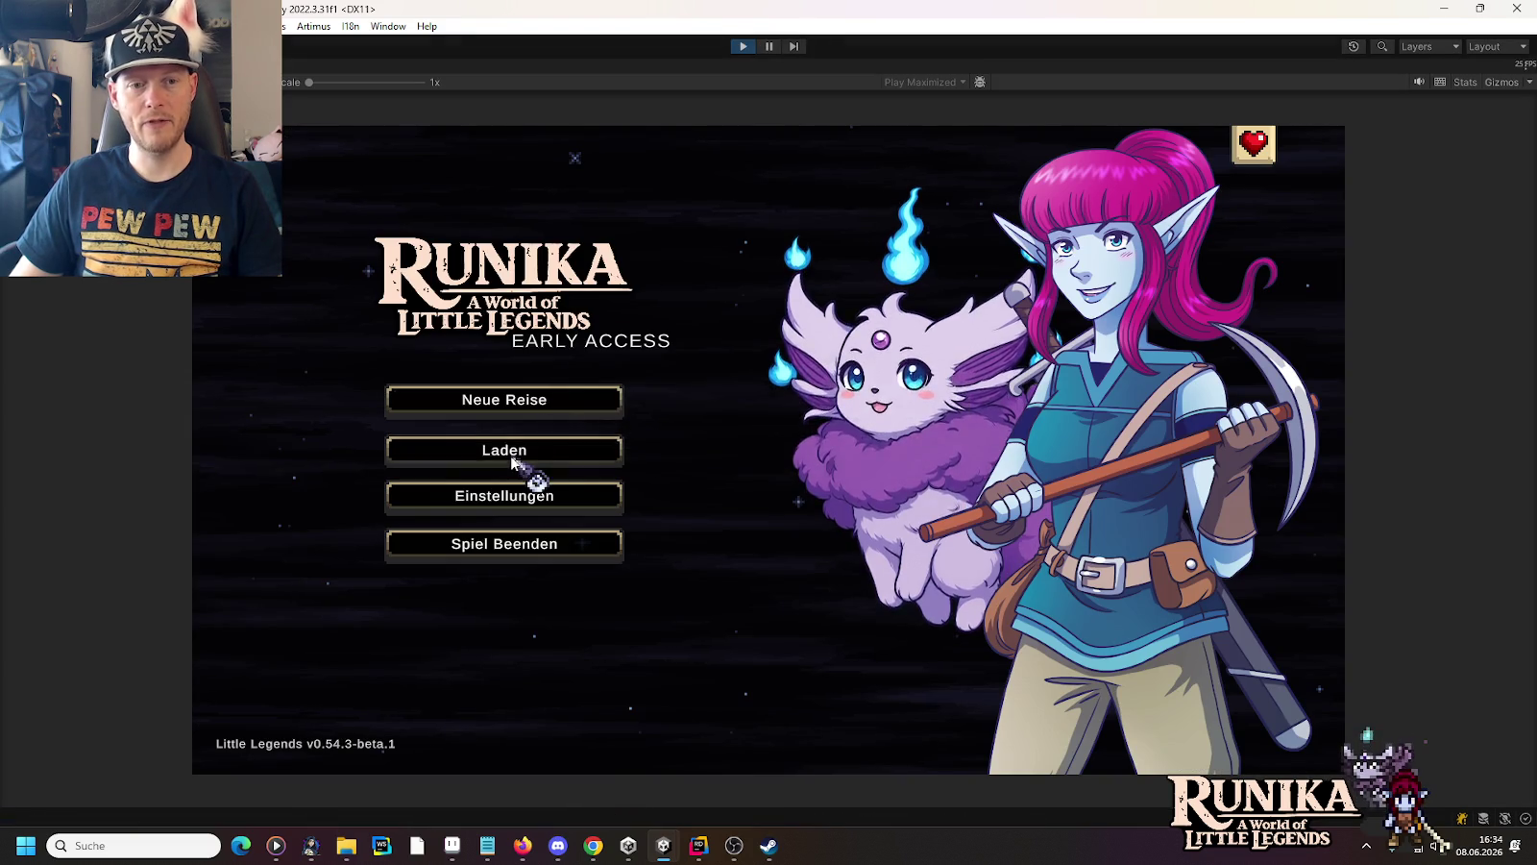
Load the first save slot, dismiss the tip screen with Weiter, try the arena, then stop playing
{"action": "left_click", "coordinate": [562, 449]}
{"action": "left_click", "coordinate": [642, 394]}
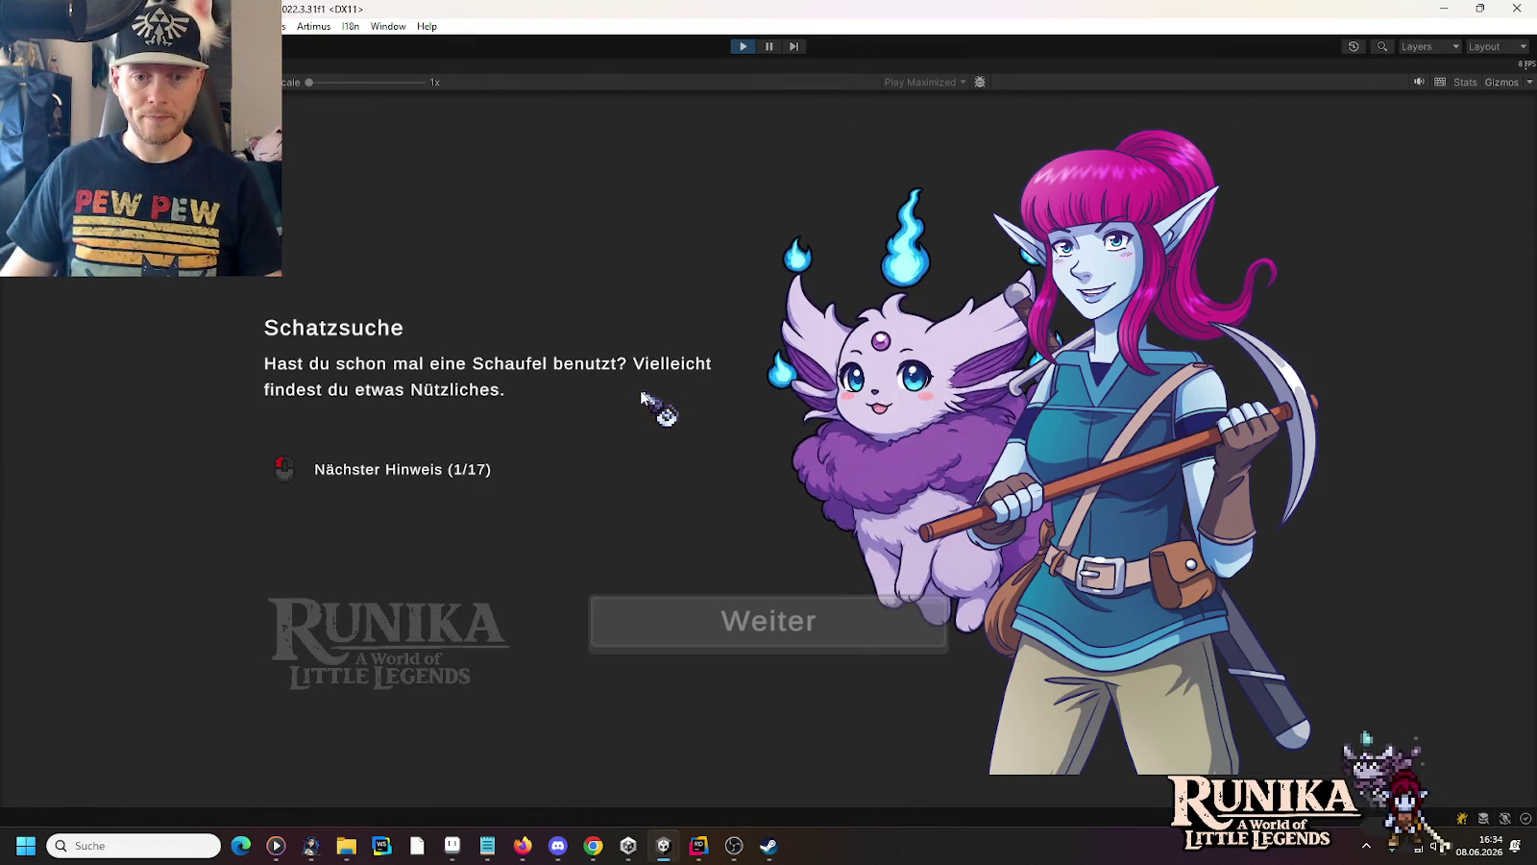
{"action": "left_click", "coordinate": [828, 636]}
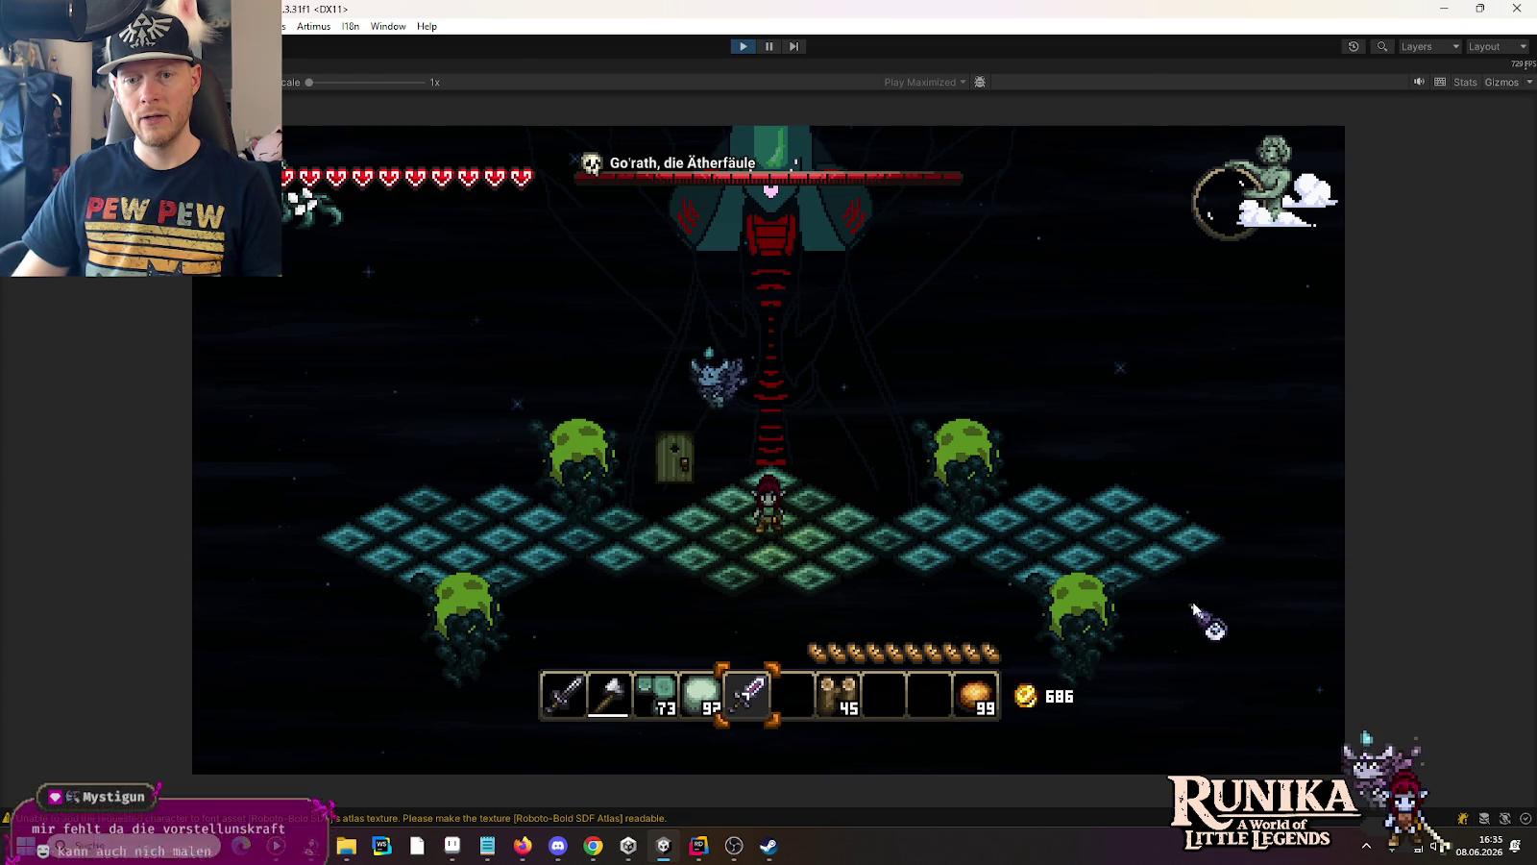
{"action": "left_click", "coordinate": [733, 47]}
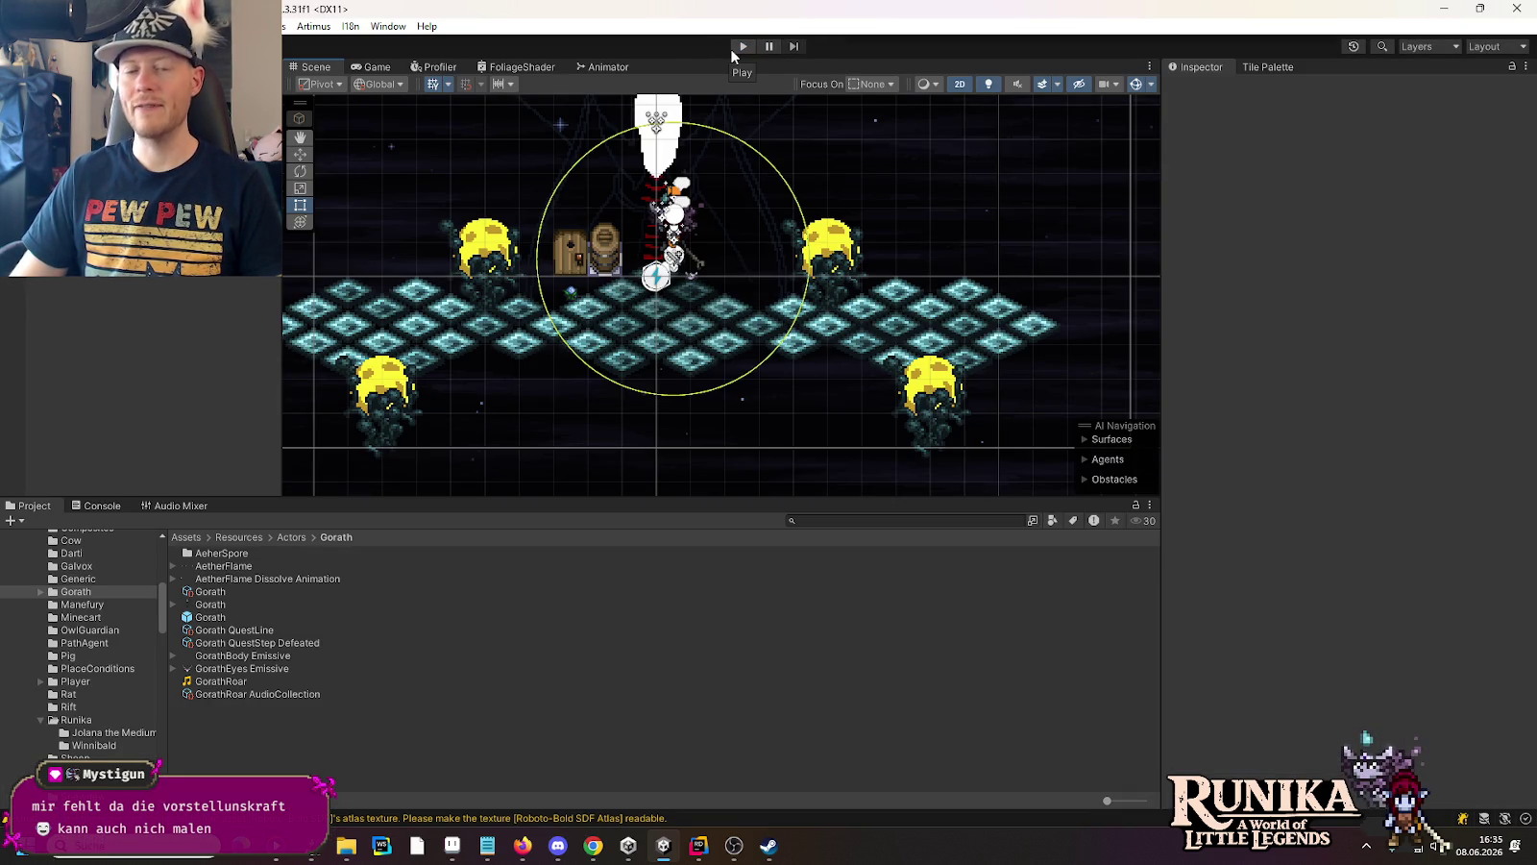
Move the lower-right Aether Spore to 11, -3 and the left spore out to X -11
{"action": "left_click", "coordinate": [939, 433]}
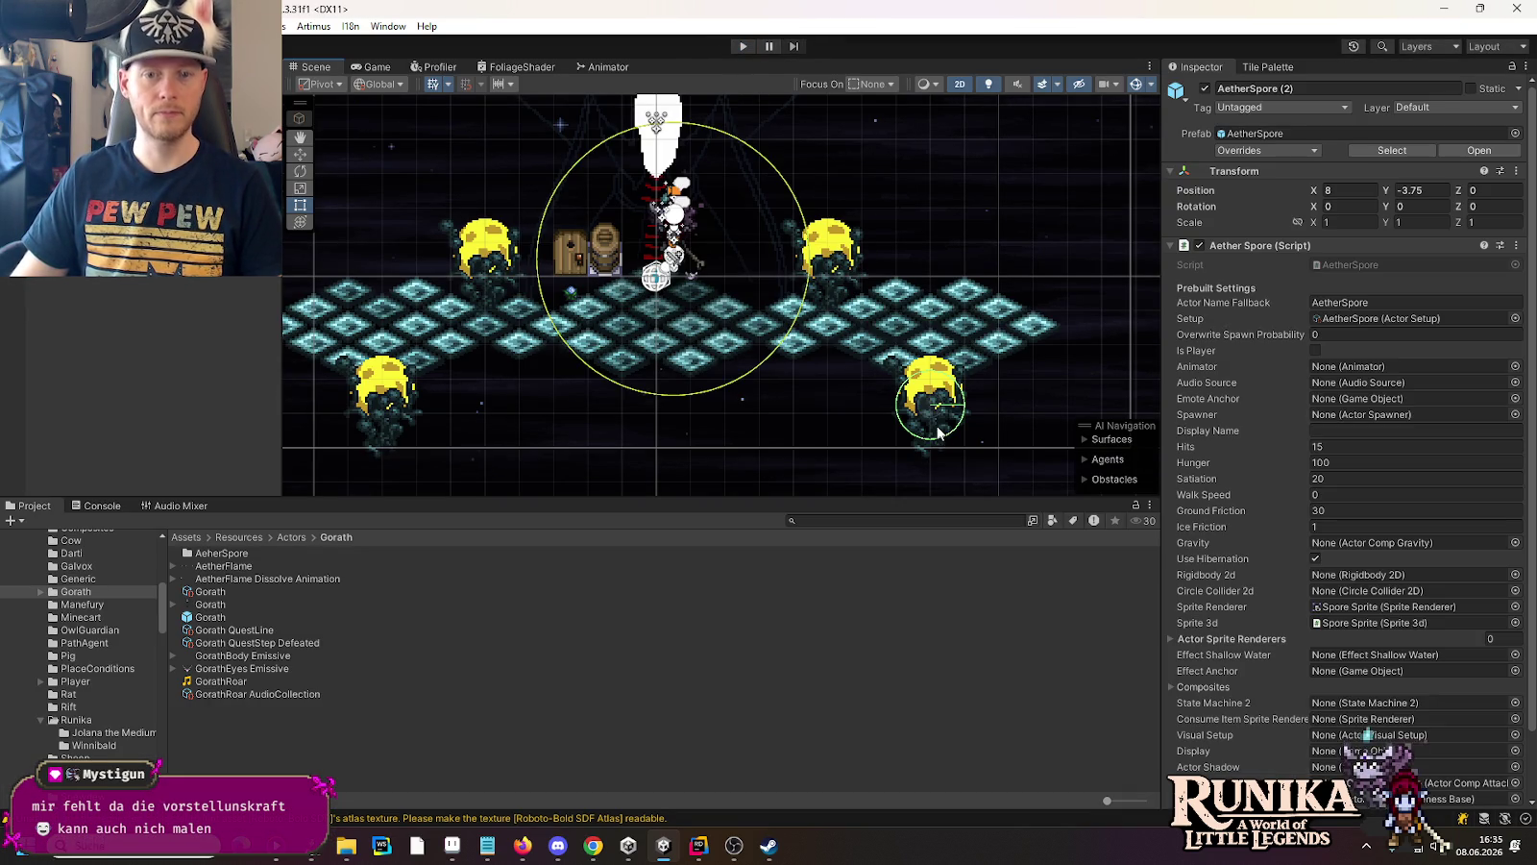
{"action": "left_click", "coordinate": [302, 155]}
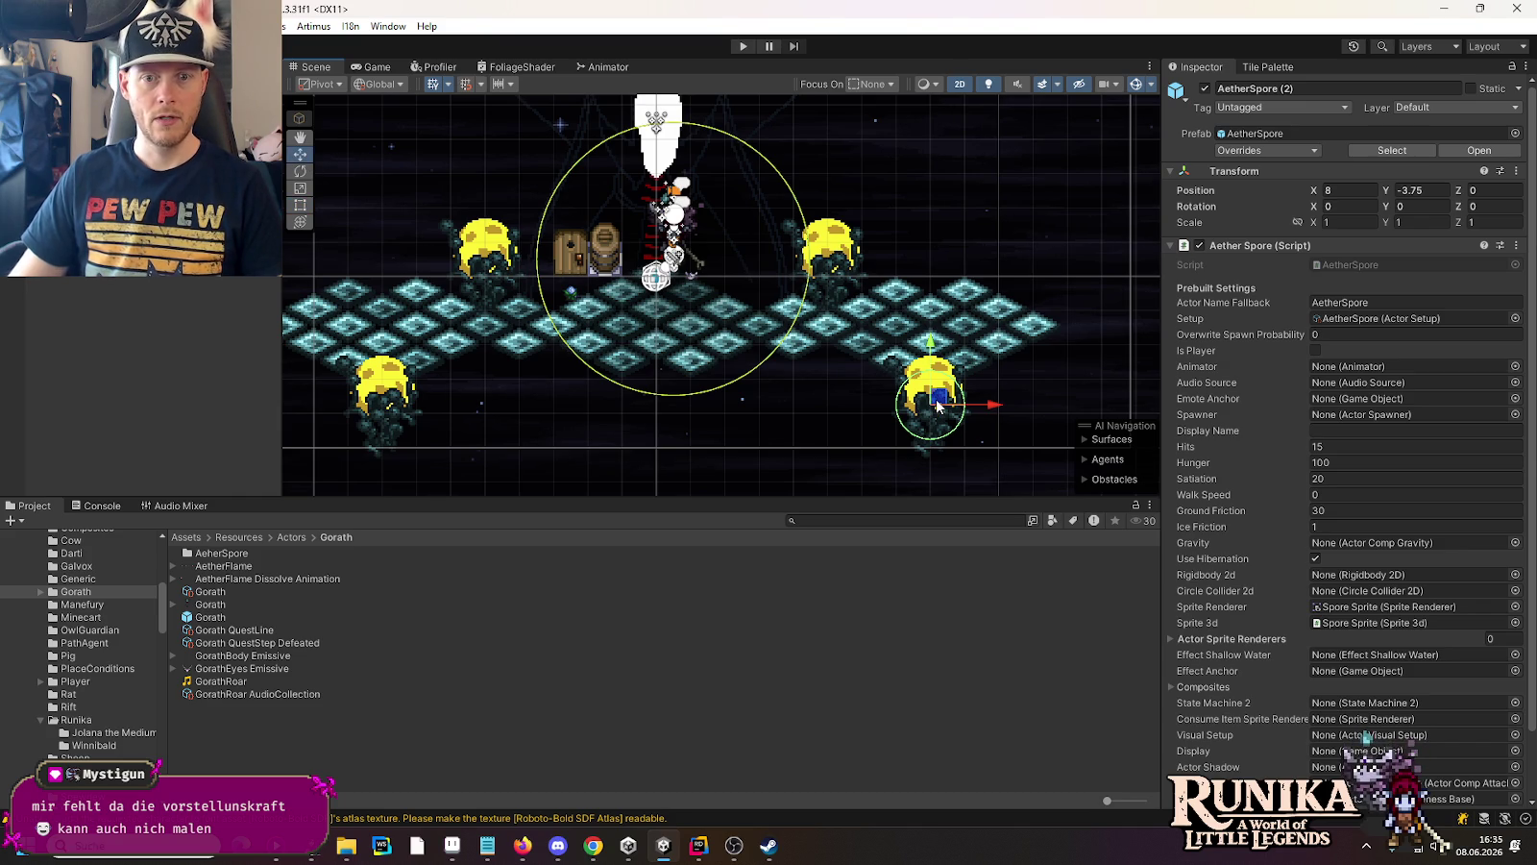
{"action": "left_click_drag", "start_coordinate": [937, 406], "coordinate": [1039, 381]}
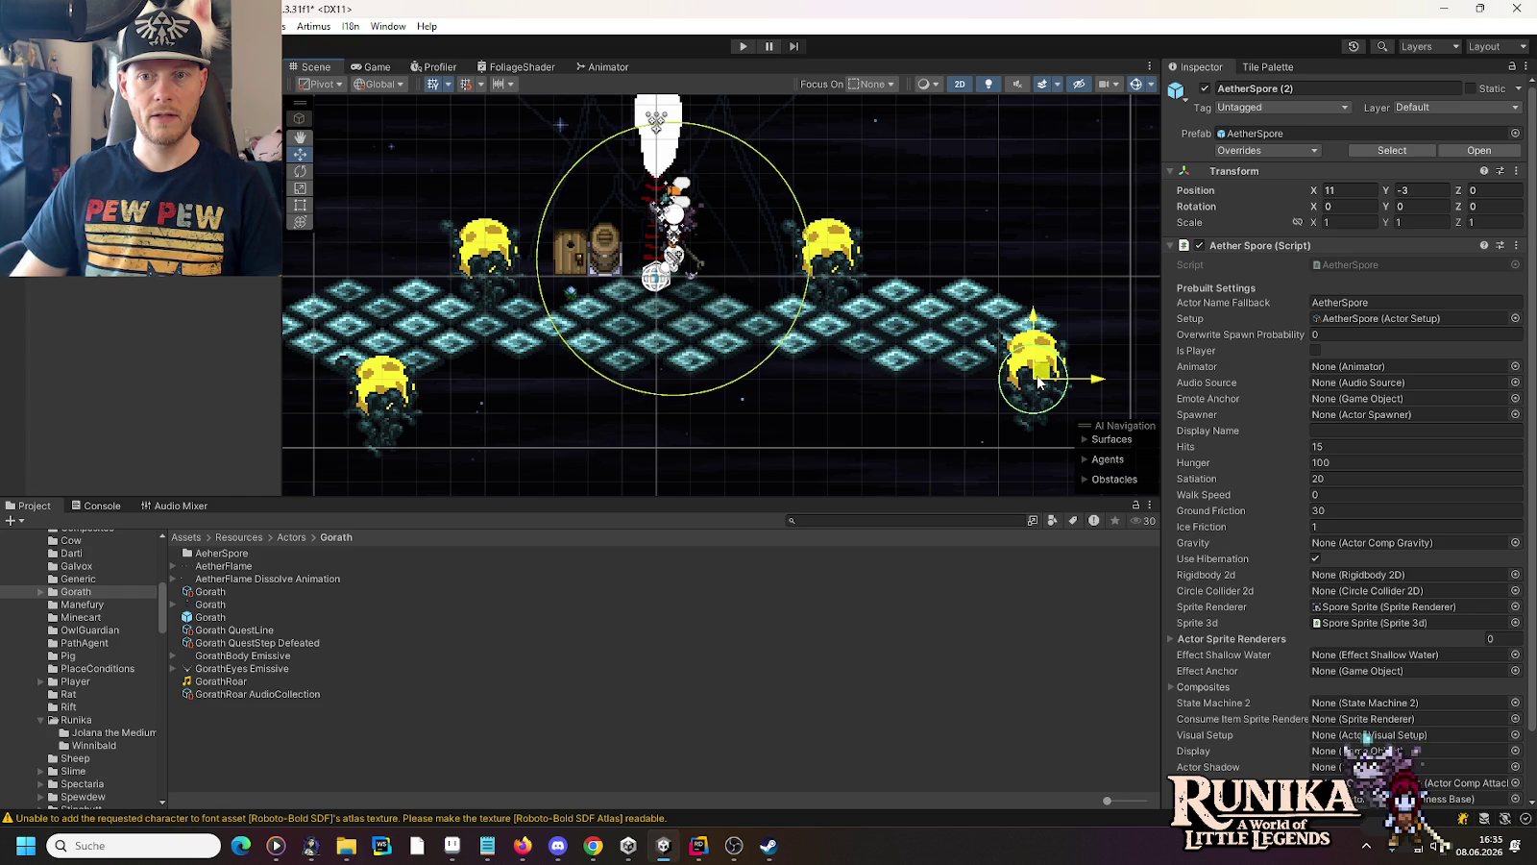
{"action": "left_click", "coordinate": [504, 394]}
{"action": "mouse_move", "coordinate": [505, 398]}
{"action": "left_mouse_down"}
{"action": "mouse_move", "coordinate": [409, 402]}
{"action": "mouse_move", "coordinate": [410, 375]}
{"action": "left_mouse_up"}
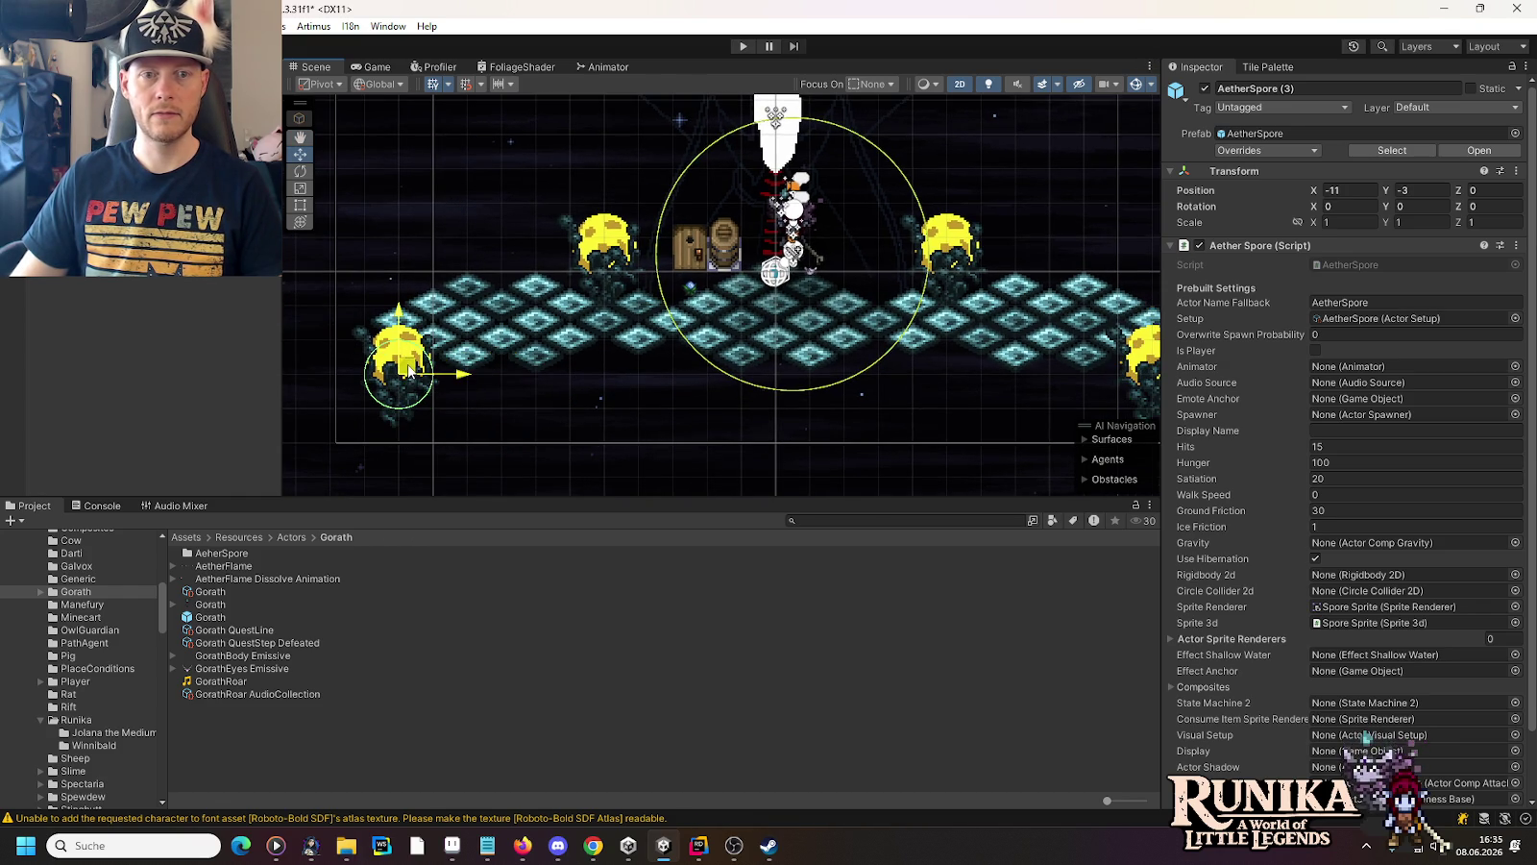
Undo an accidental sprite offset and place the upper-right Aether Spore at 8, 0.5
{"action": "left_click", "coordinate": [623, 281]}
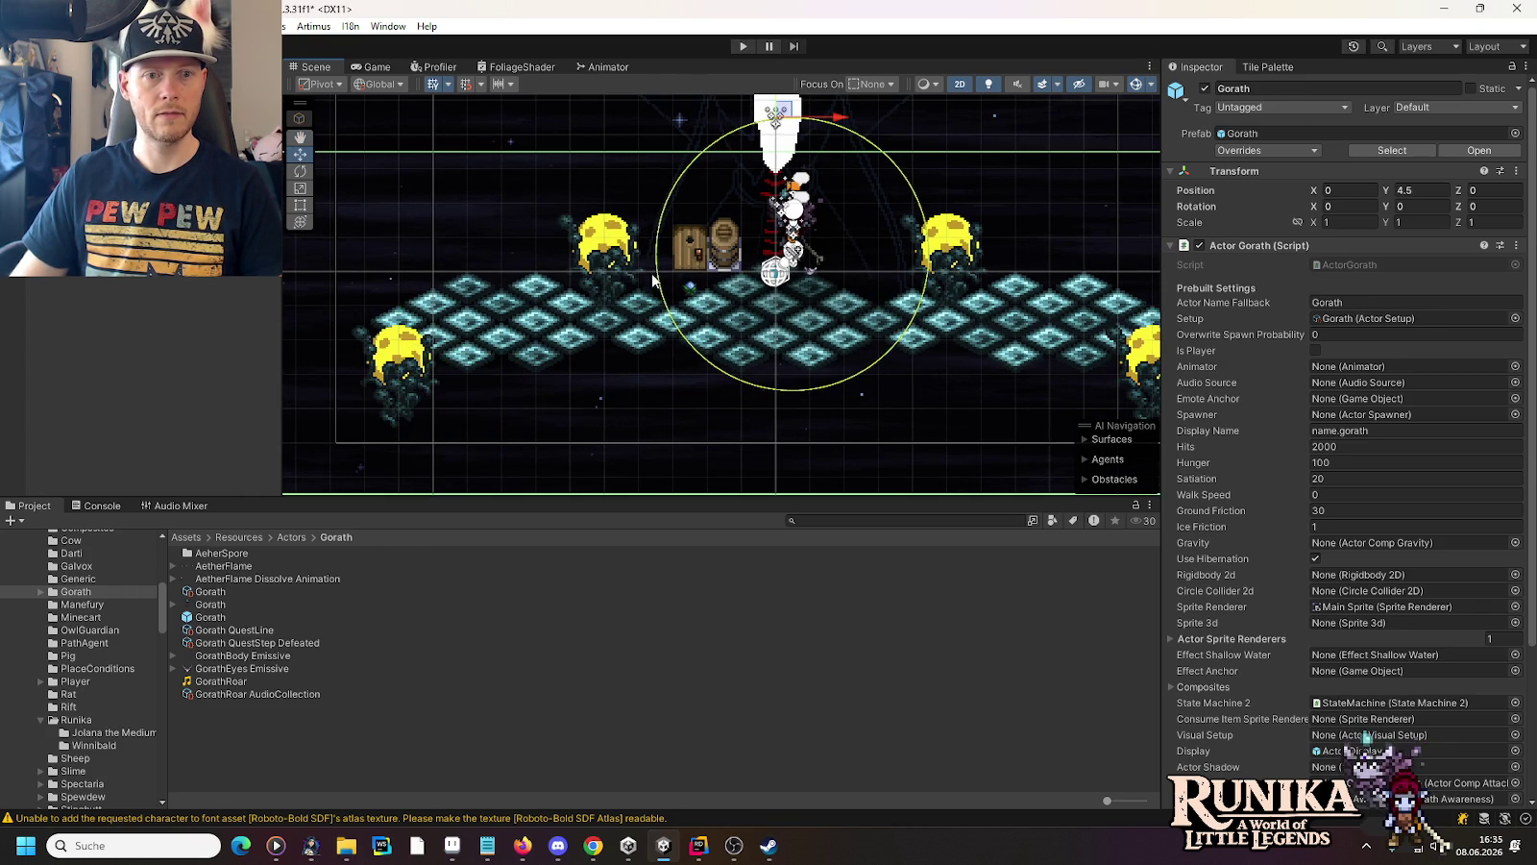
{"action": "left_click", "coordinate": [951, 274]}
{"action": "left_click_drag", "start_coordinate": [954, 274], "coordinate": [1048, 276]}
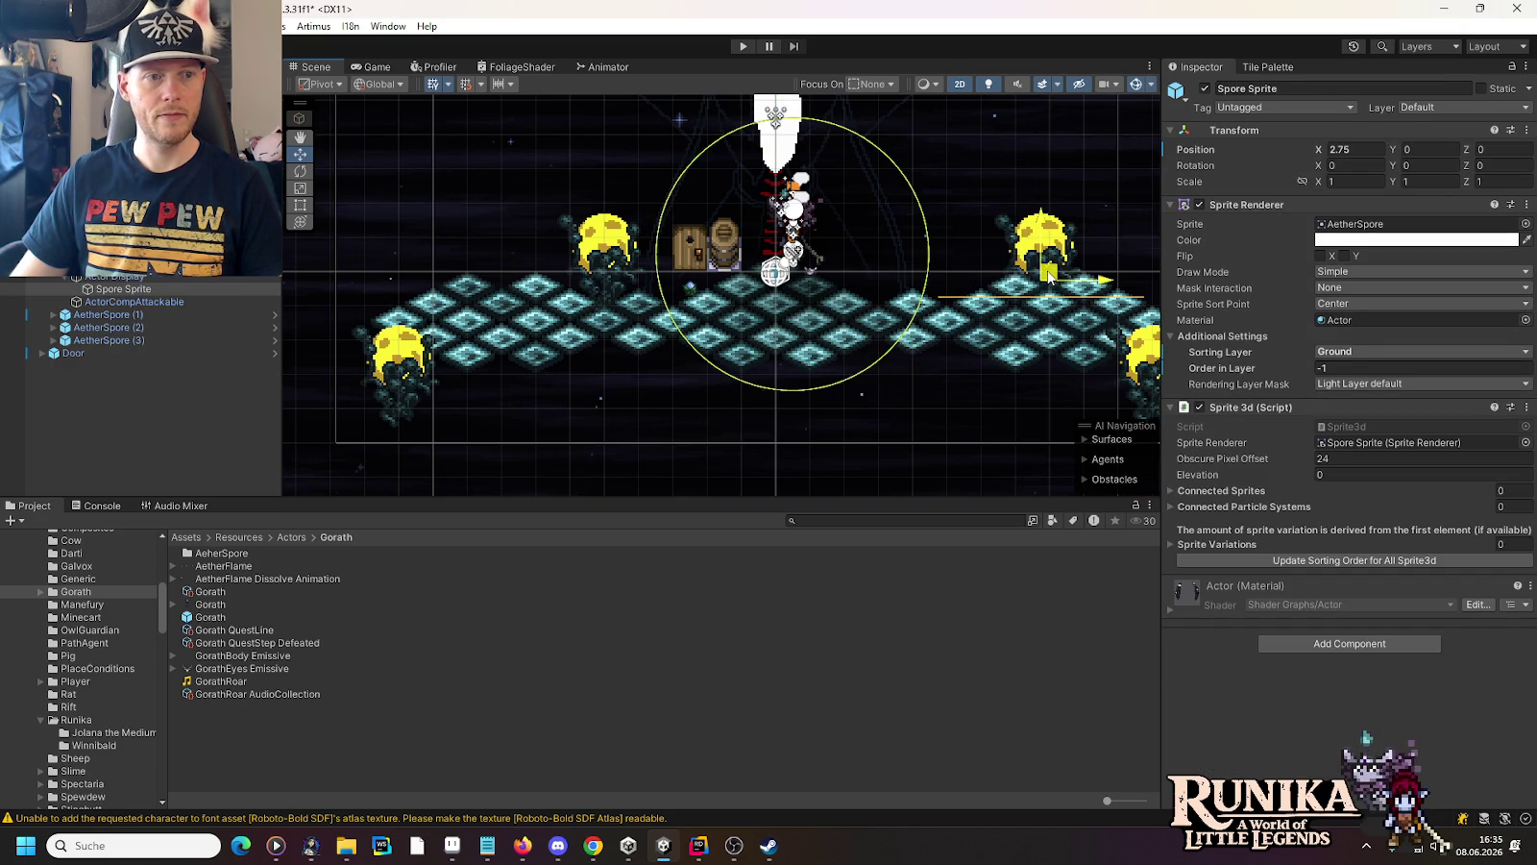
{"action": "key", "text": "ctrl+z"}
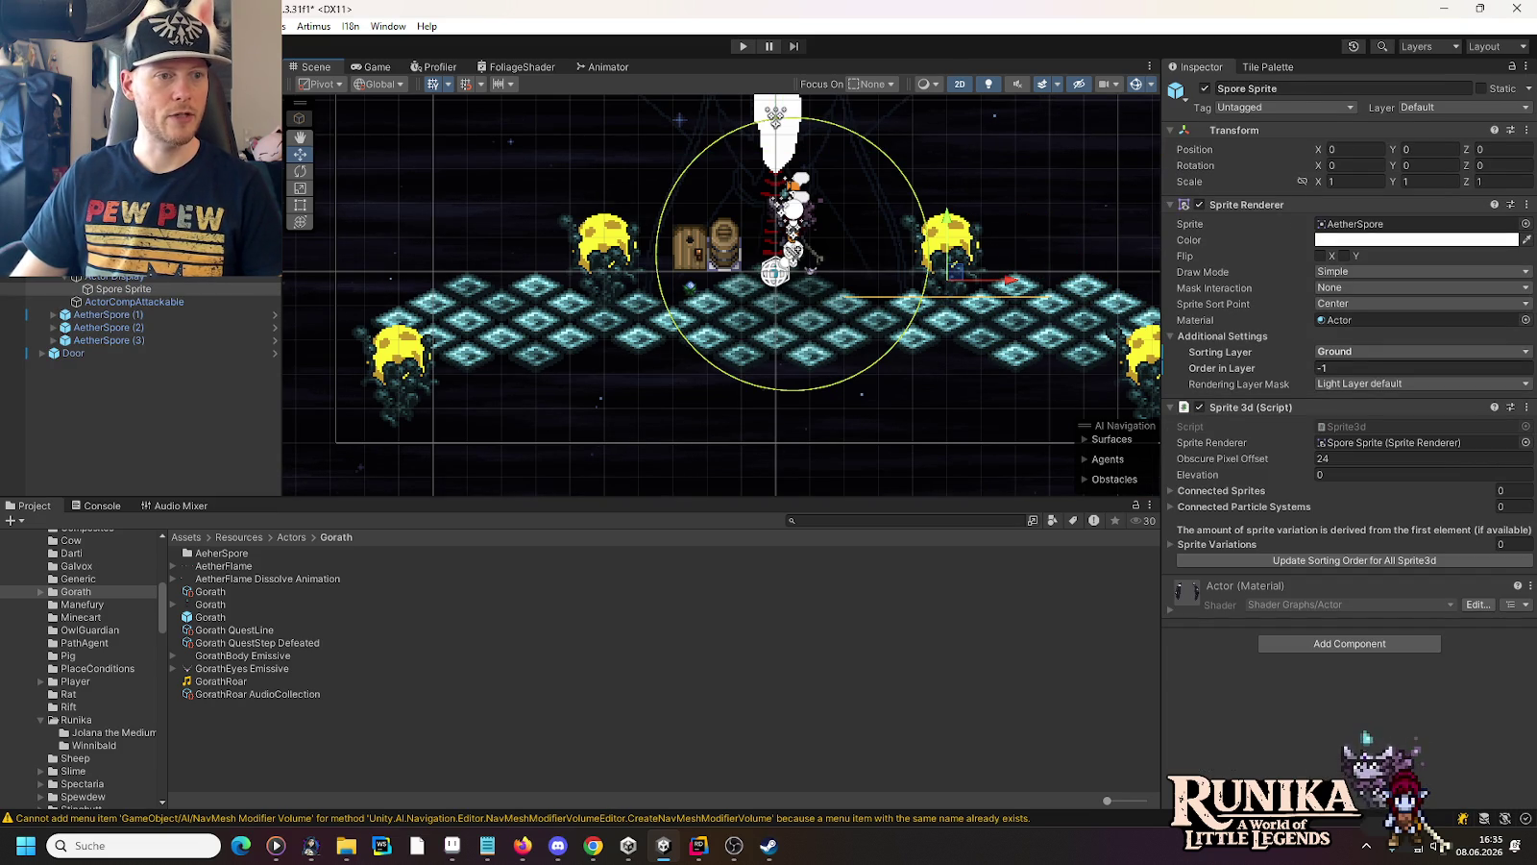
{"action": "key", "text": "ctrl+z"}
{"action": "left_click_drag", "start_coordinate": [1012, 268], "coordinate": [1113, 265]}
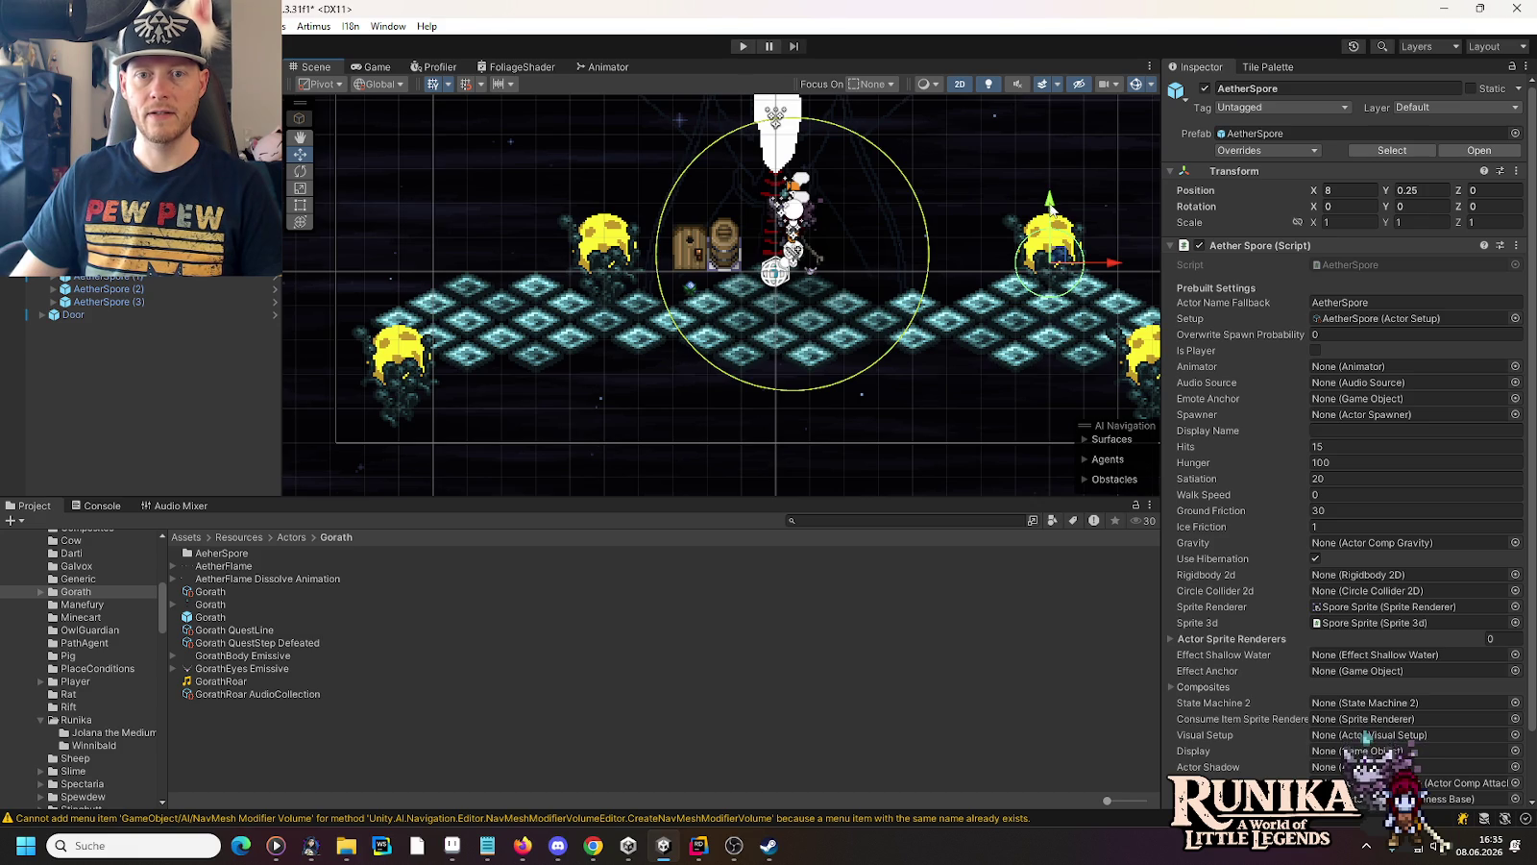
{"action": "left_click_drag", "start_coordinate": [1050, 204], "coordinate": [1052, 202]}
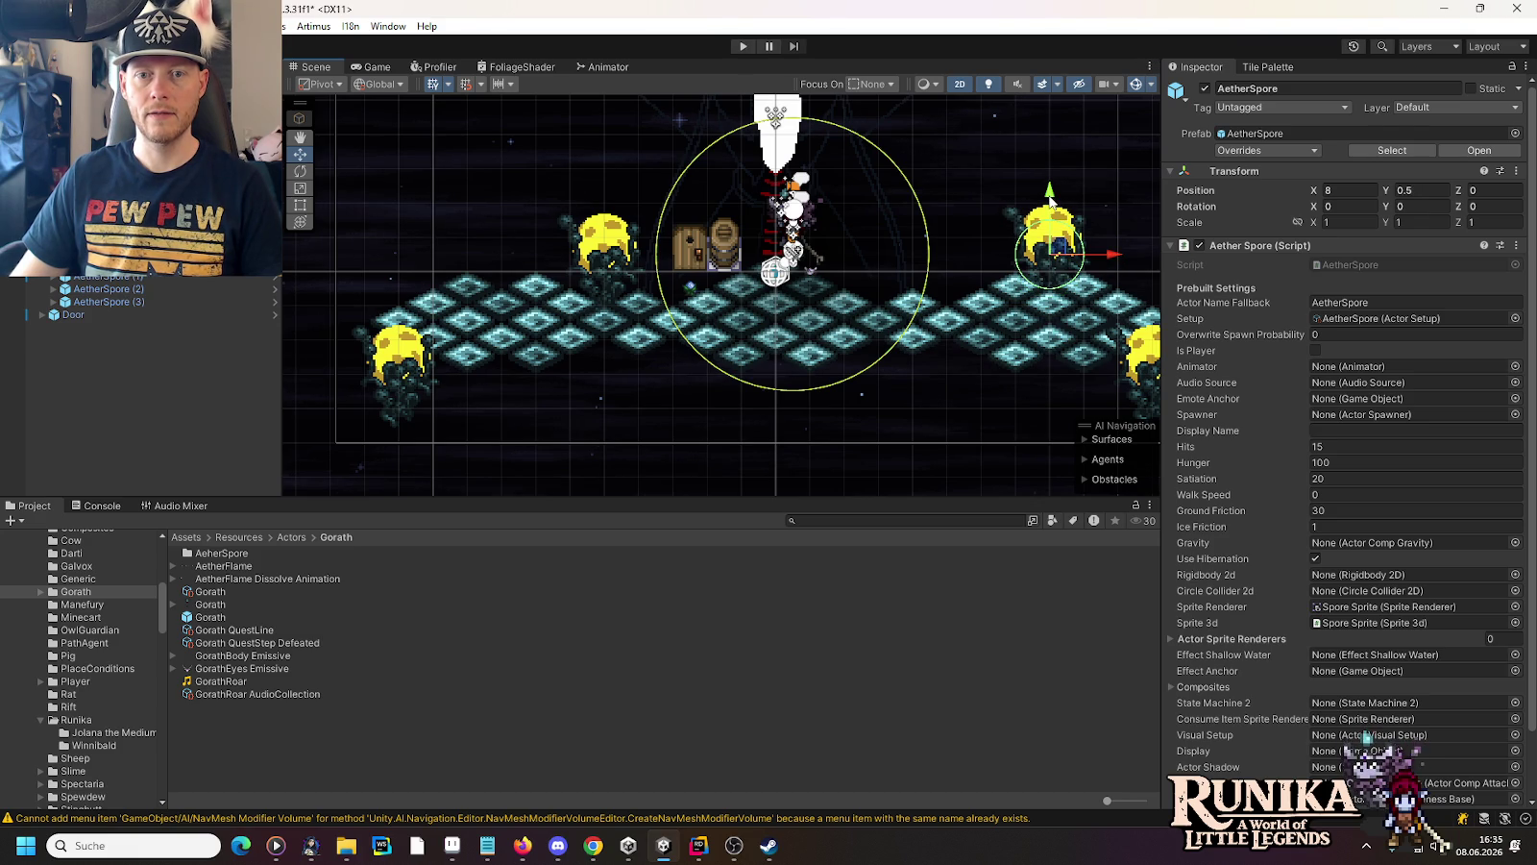
{"action": "left_click_drag", "start_coordinate": [982, 259], "coordinate": [713, 268]}
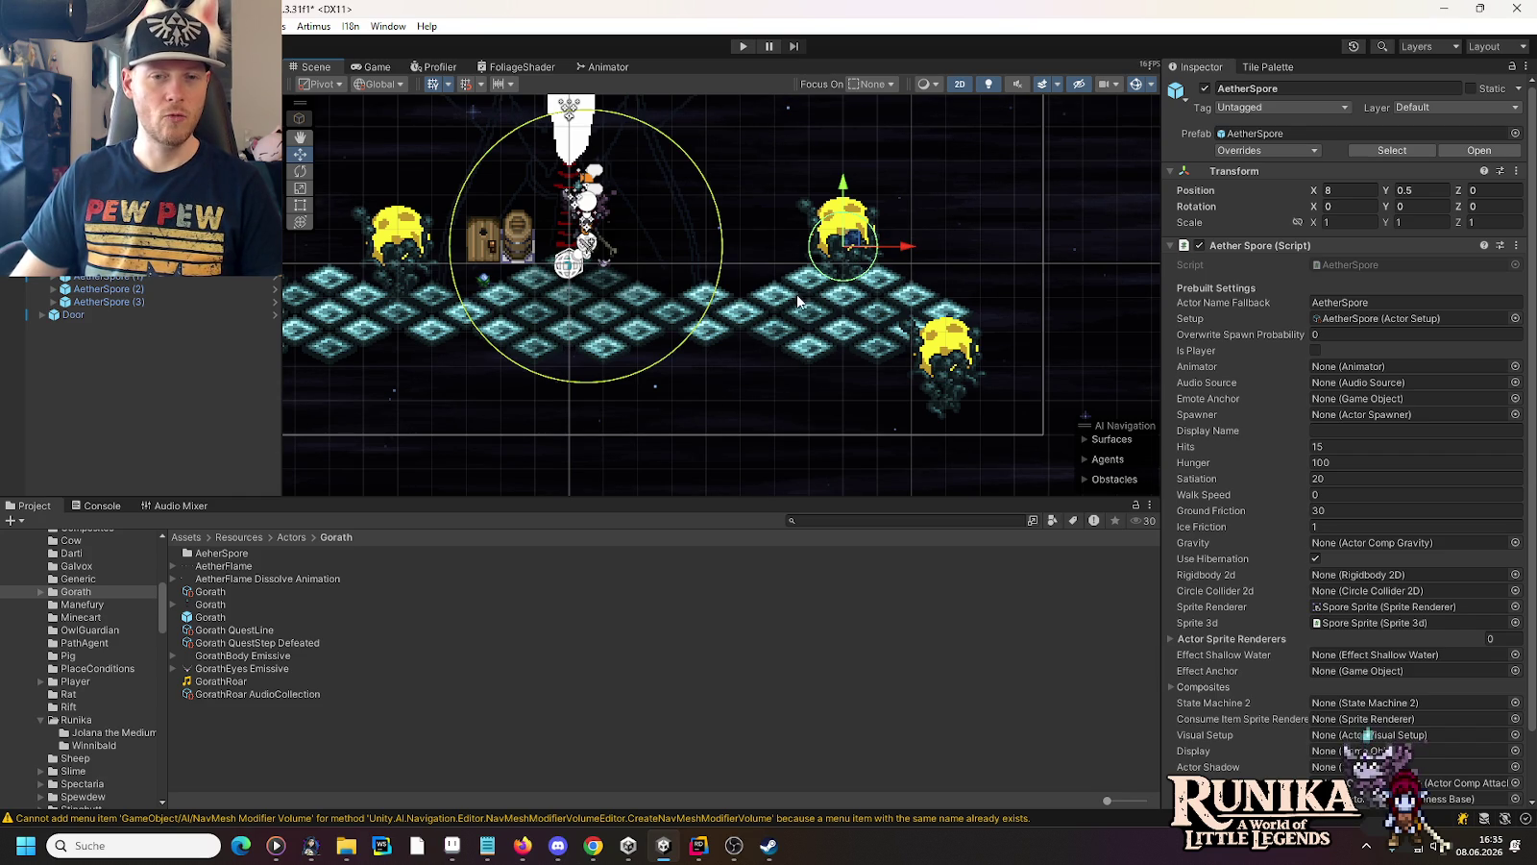
{"action": "key", "text": "Left"}
{"action": "key", "text": "Left"}
{"action": "key", "text": "Left"}
{"action": "key", "text": "Up"}
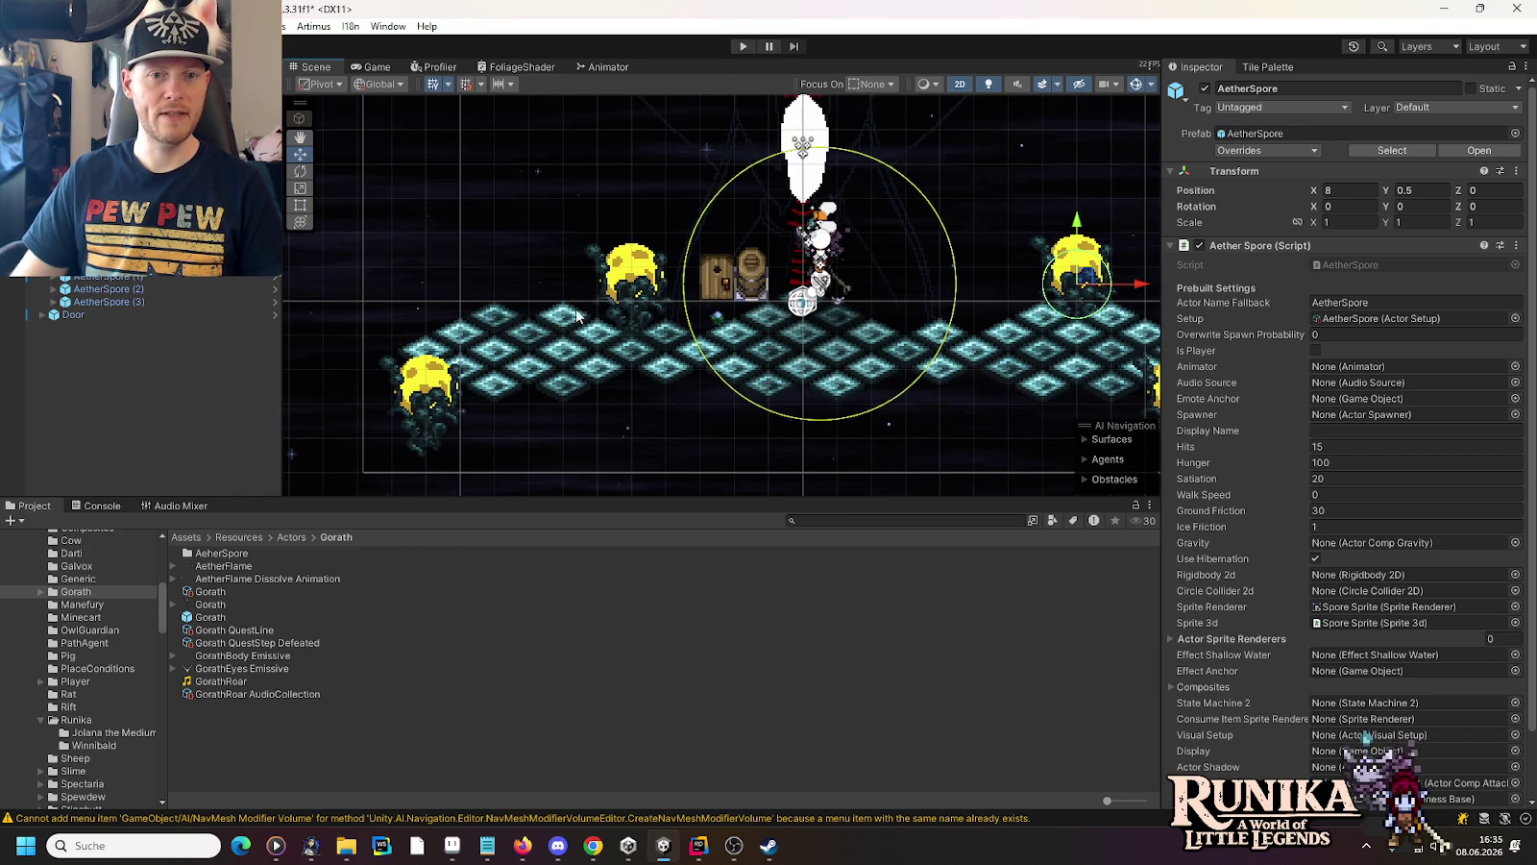
{"action": "key", "text": "Left"}
{"action": "key", "text": "Left"}
{"action": "key", "text": "Left"}
{"action": "key", "text": "Down"}
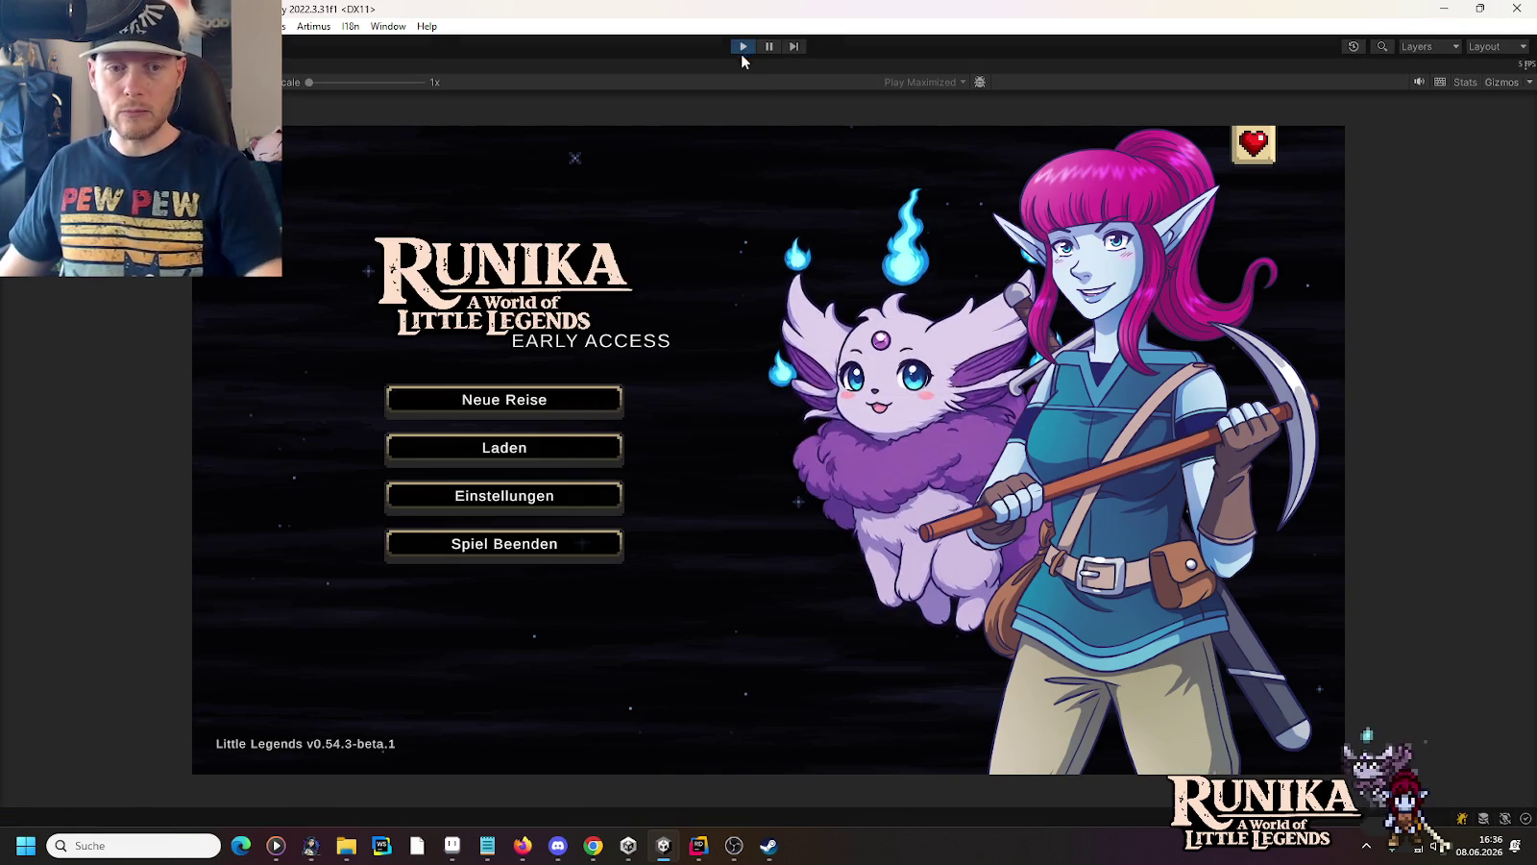
Load the first save slot and start fighting Gorath with shots and sword swings
{"action": "left_click", "coordinate": [596, 458]}
{"action": "left_click", "coordinate": [631, 403]}
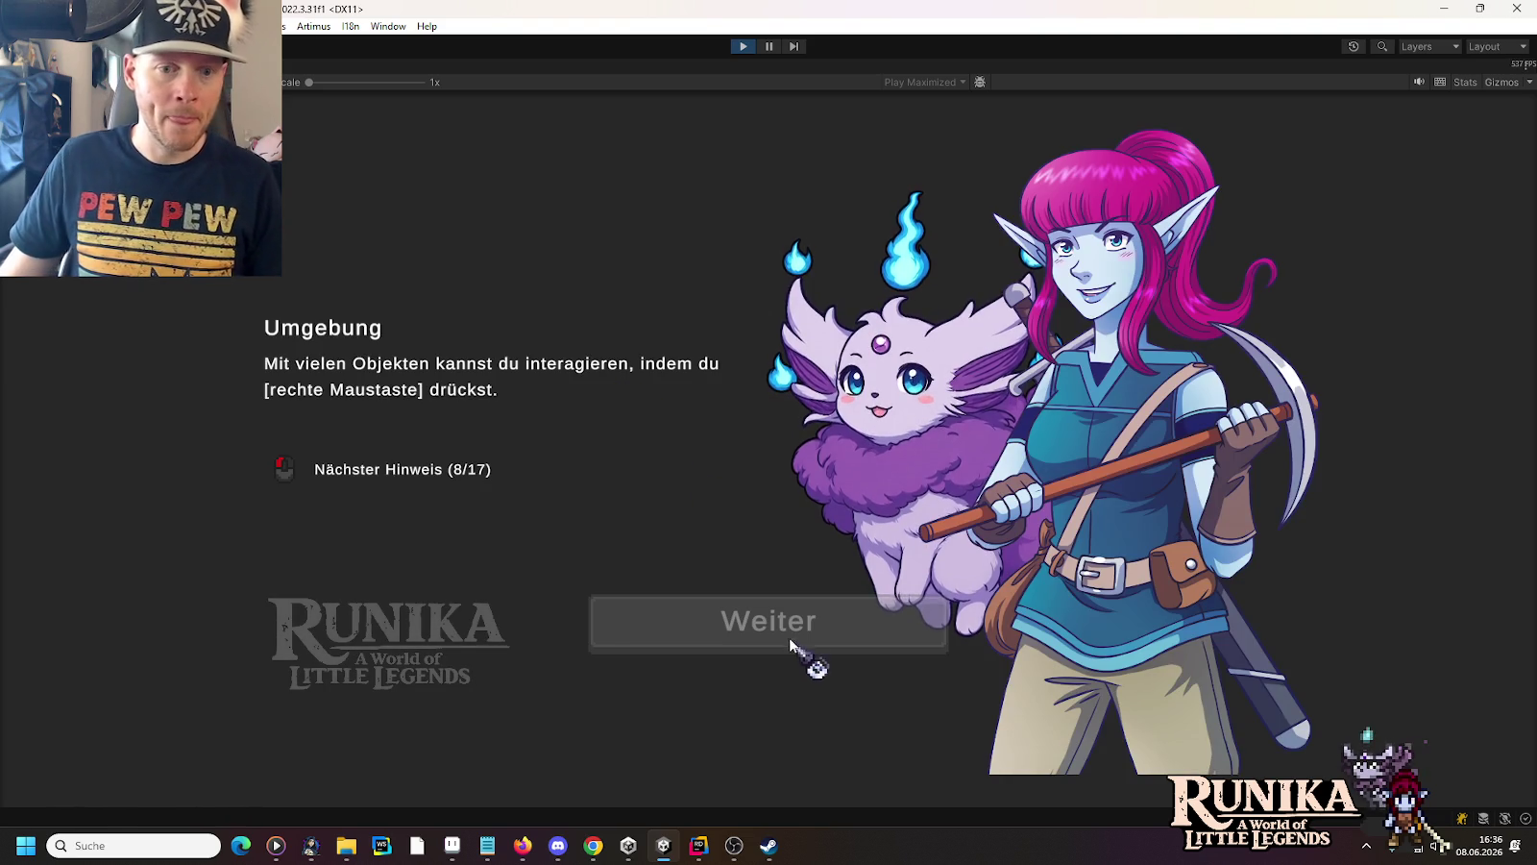
{"action": "left_click", "coordinate": [790, 640]}
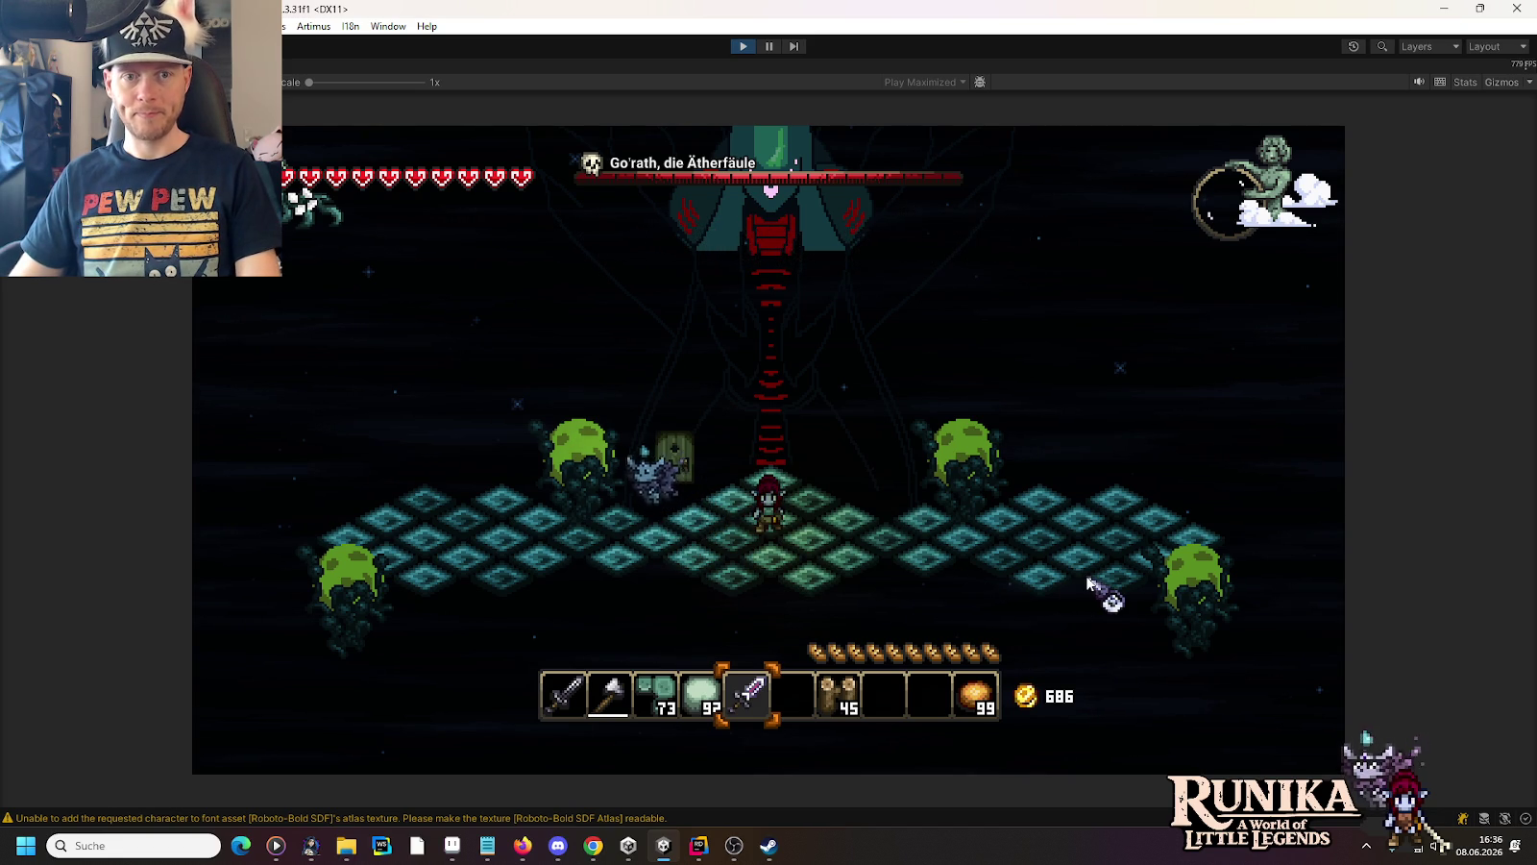
{"action": "left_click", "coordinate": [789, 428]}
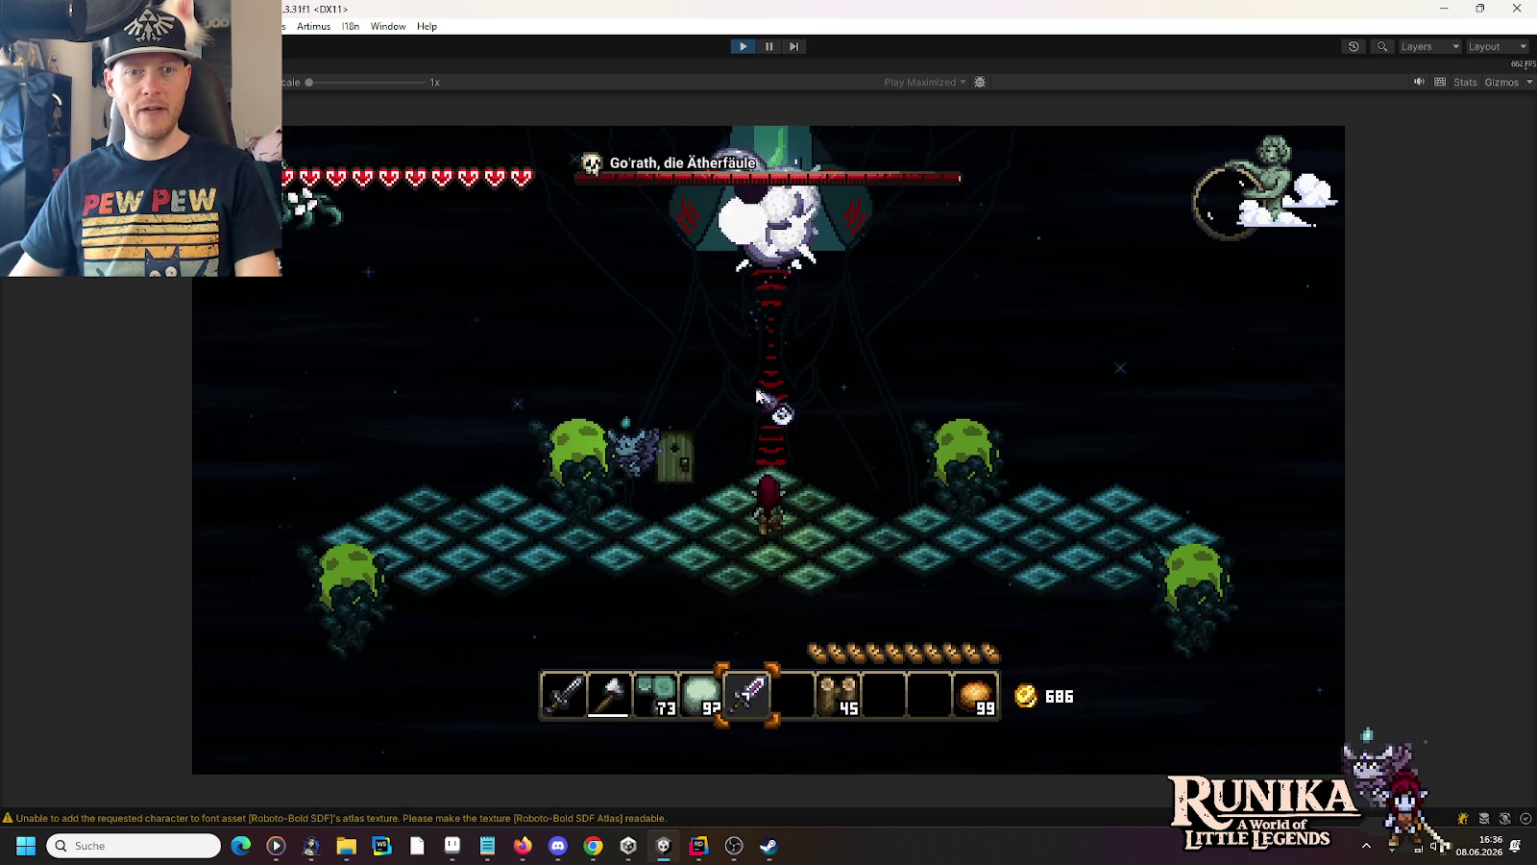
{"action": "key", "text": "w"}
{"action": "left_click", "coordinate": [1145, 557]}
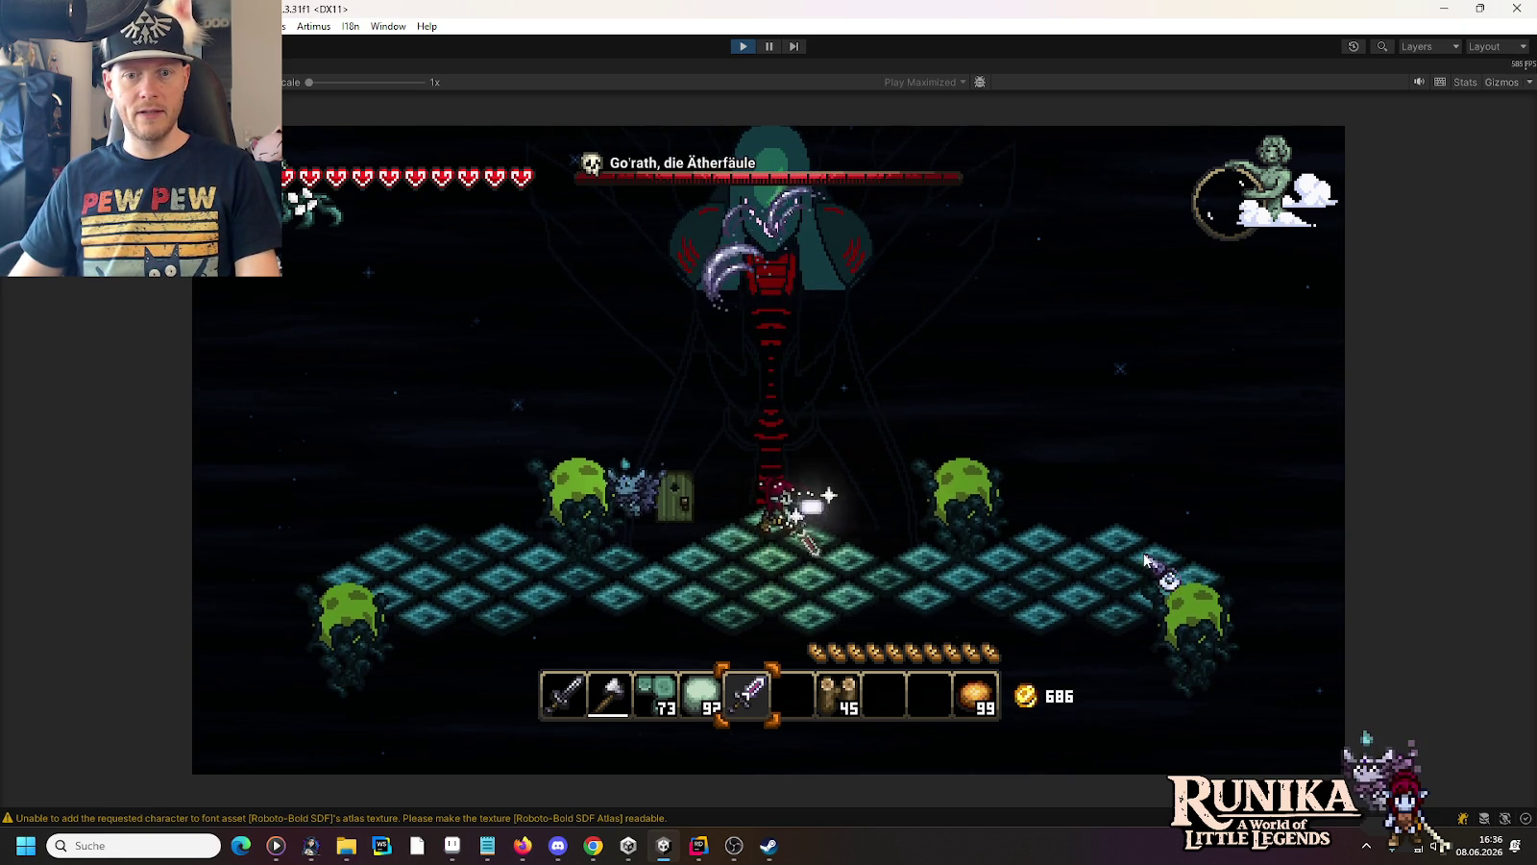
{"action": "key", "text": "s"}
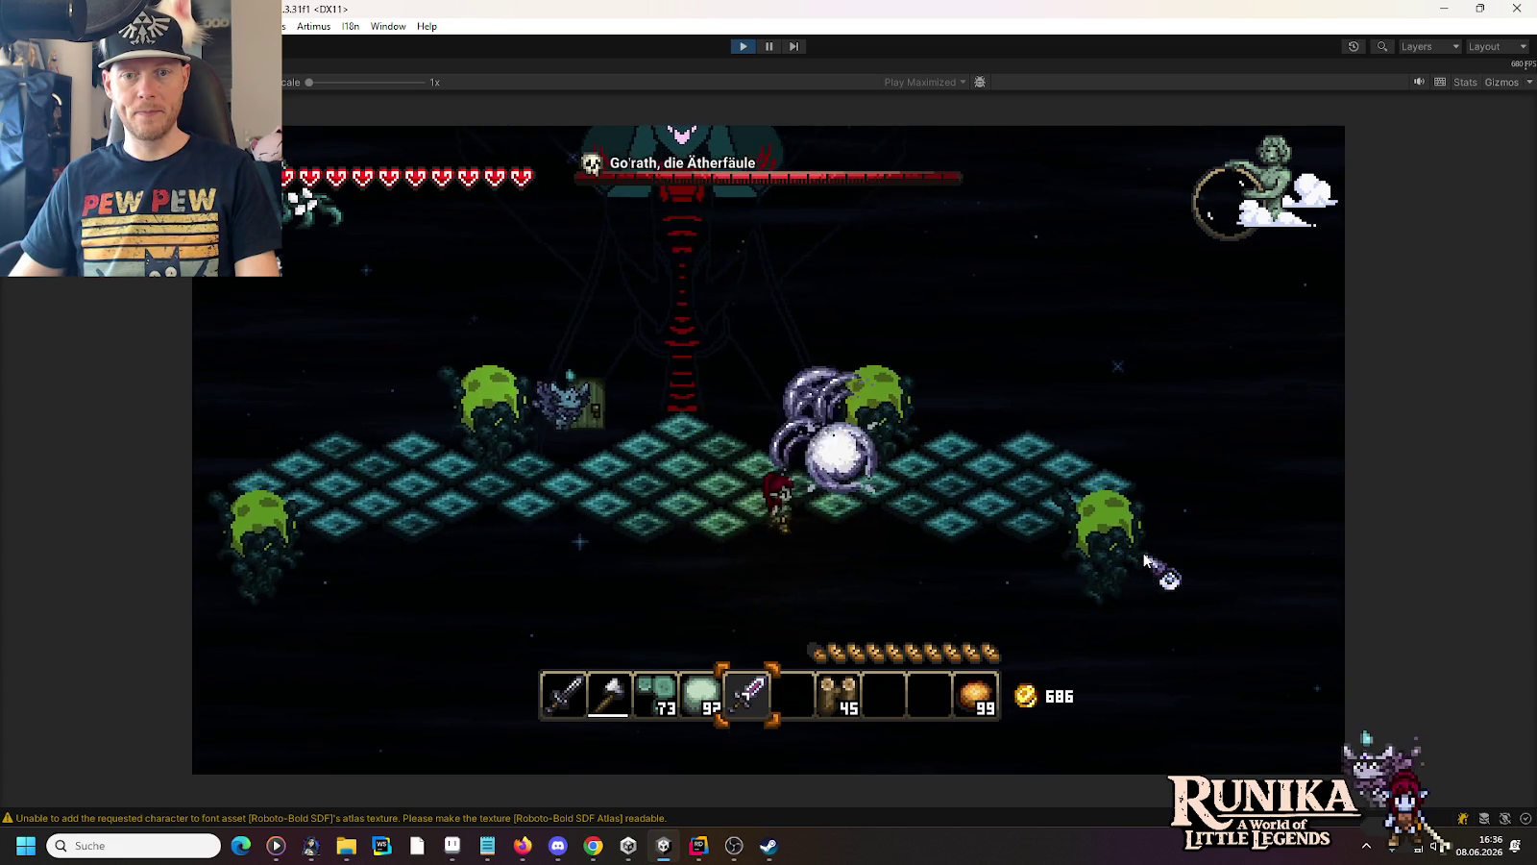
{"action": "key", "text": "d"}
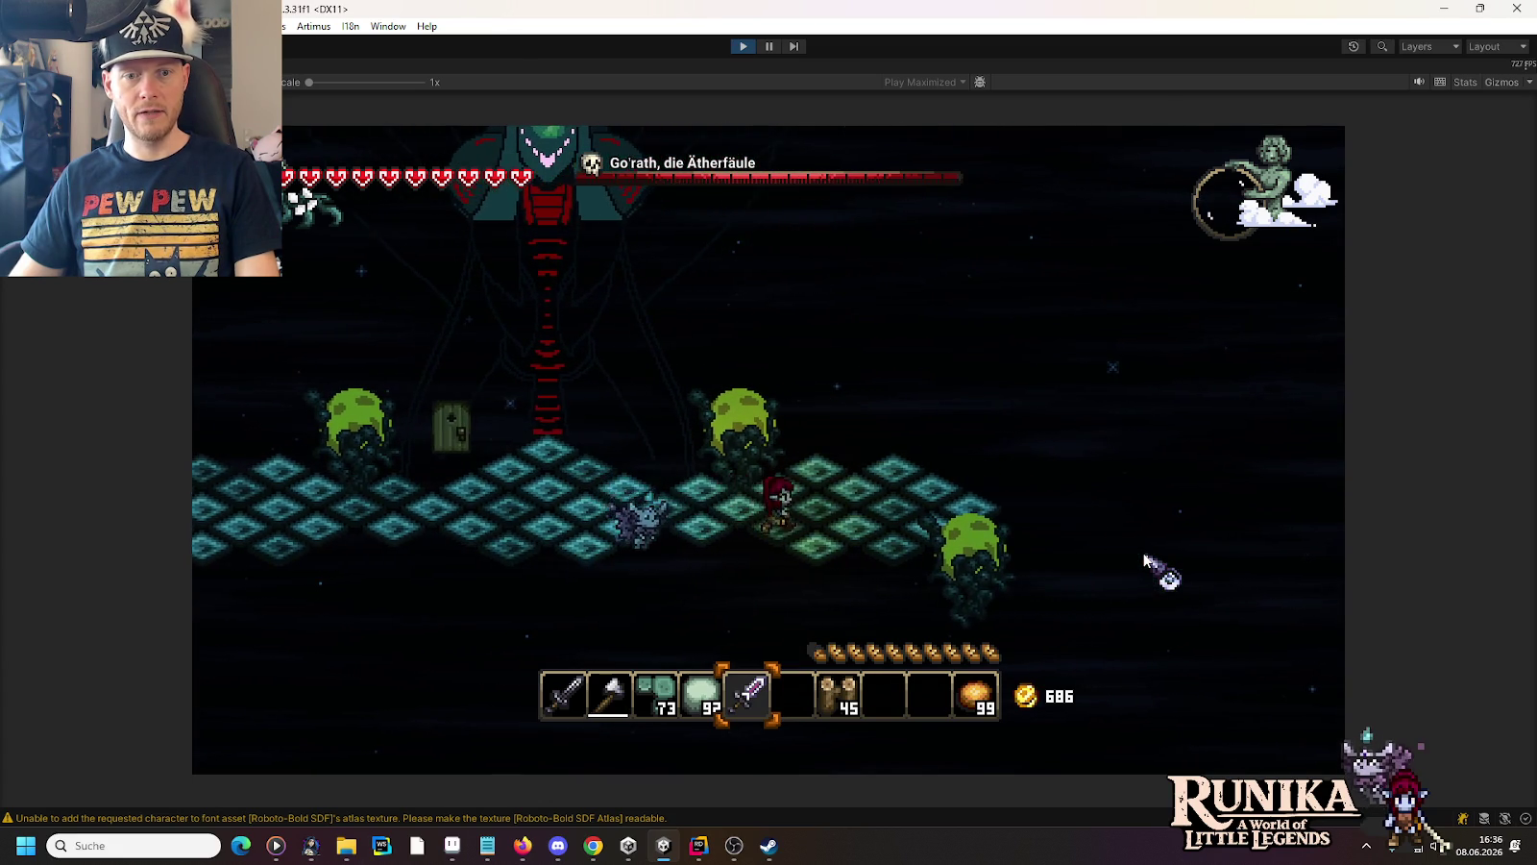
{"action": "key", "text": "d"}
Swap between axe and sword, roam the arena attacking Gorath, then stop the play-test
{"action": "key", "text": "2"}
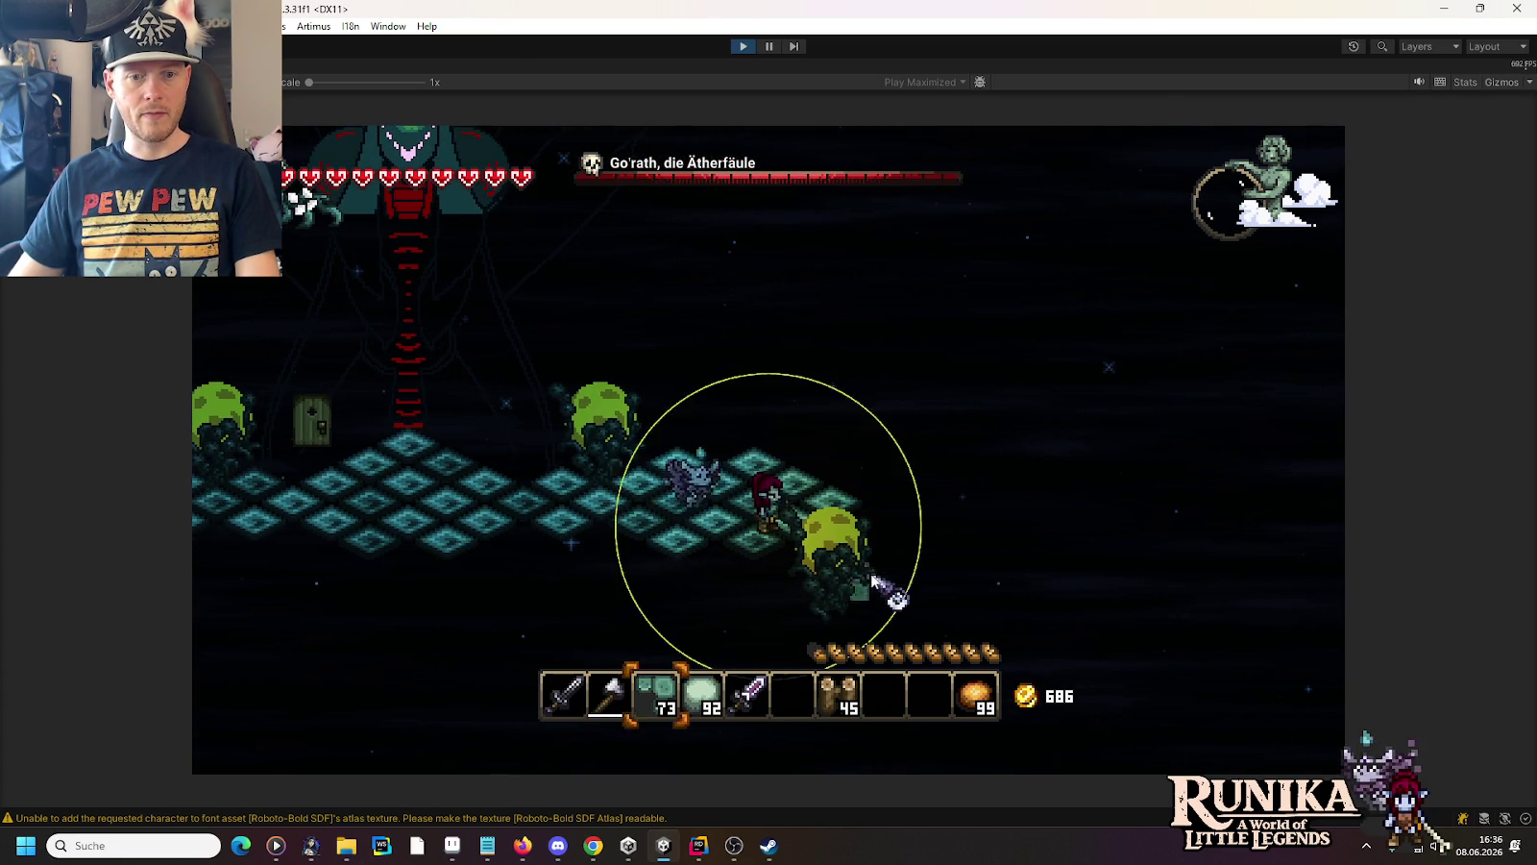
{"action": "key", "text": "1"}
{"action": "left_click", "coordinate": [875, 581]}
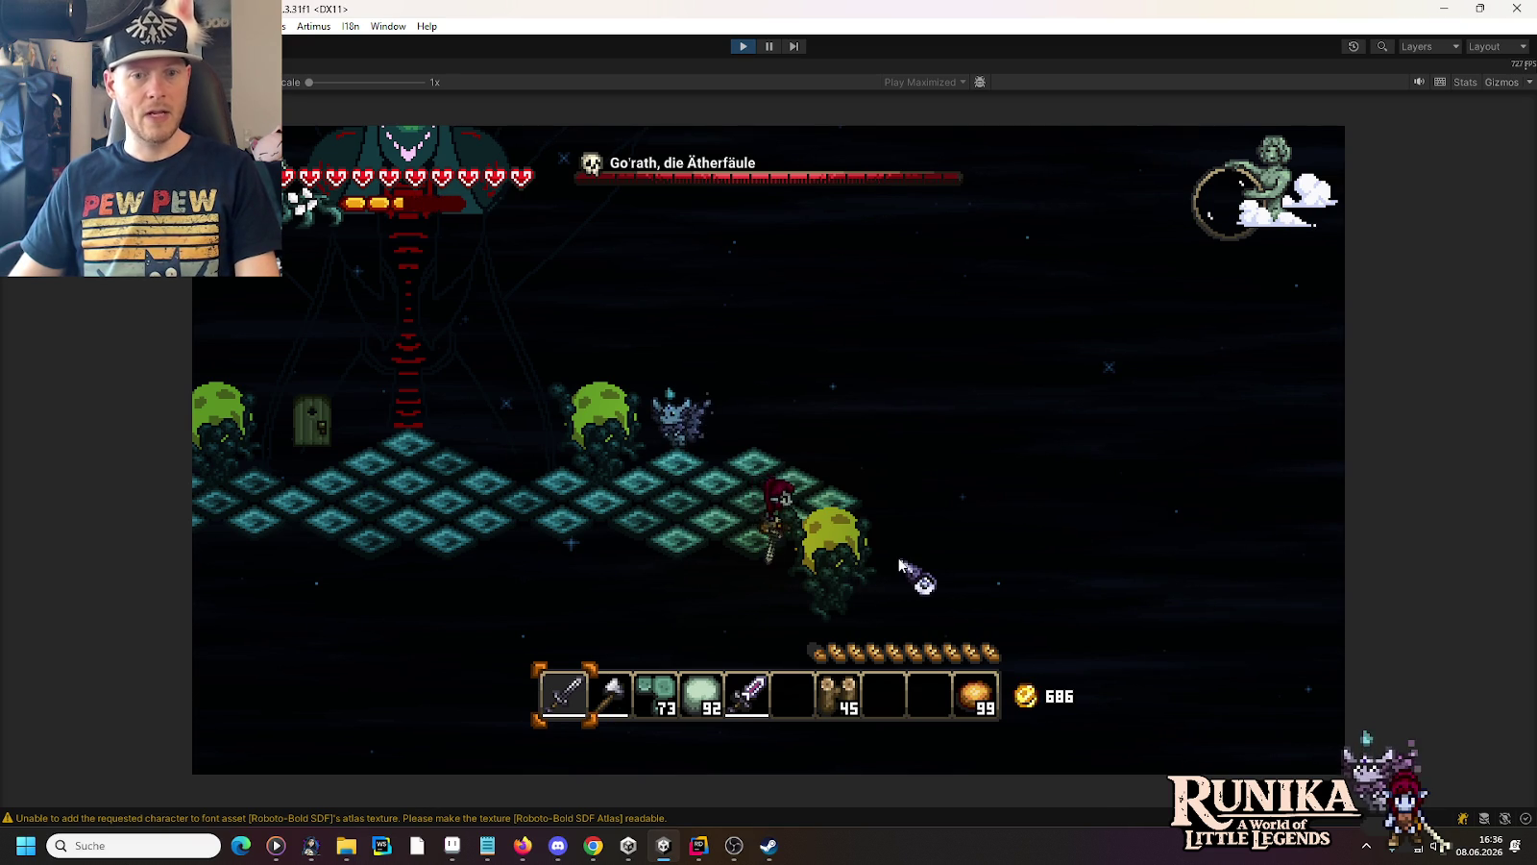
{"action": "key", "text": "a"}
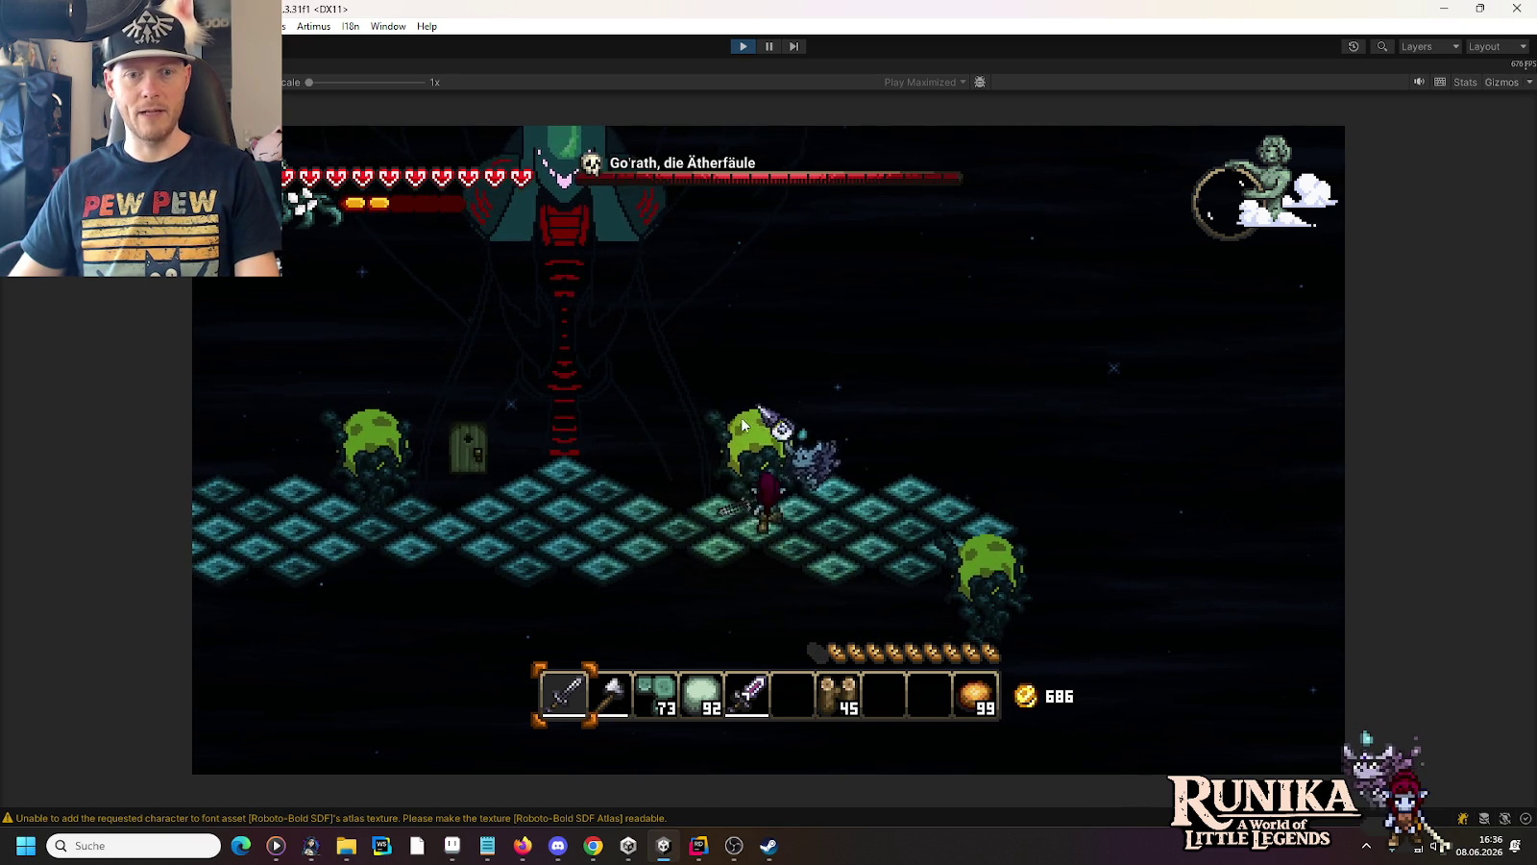
{"action": "key", "text": "a"}
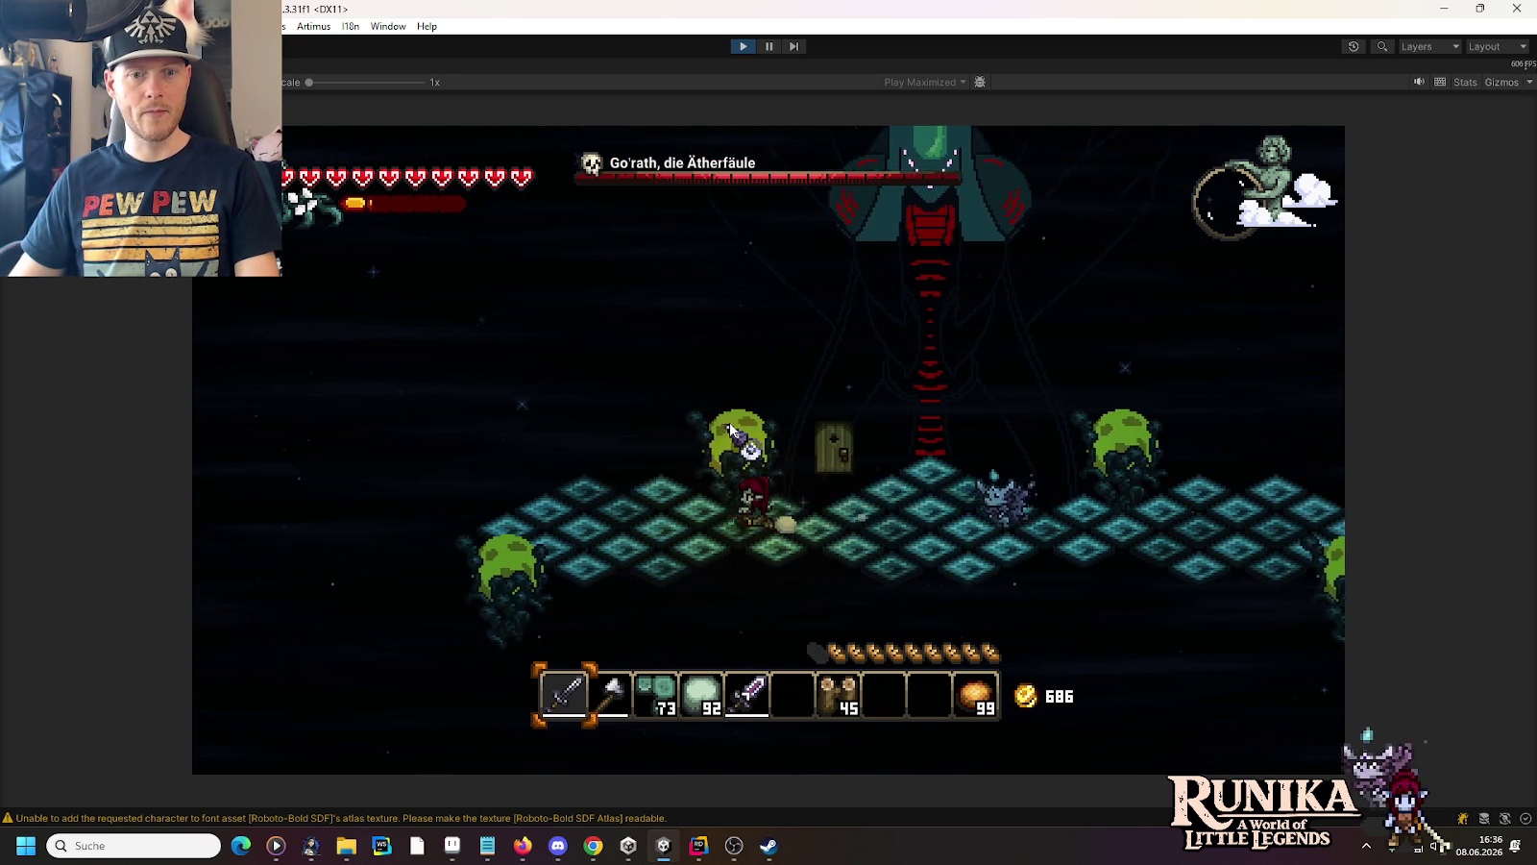
{"action": "key", "text": "a"}
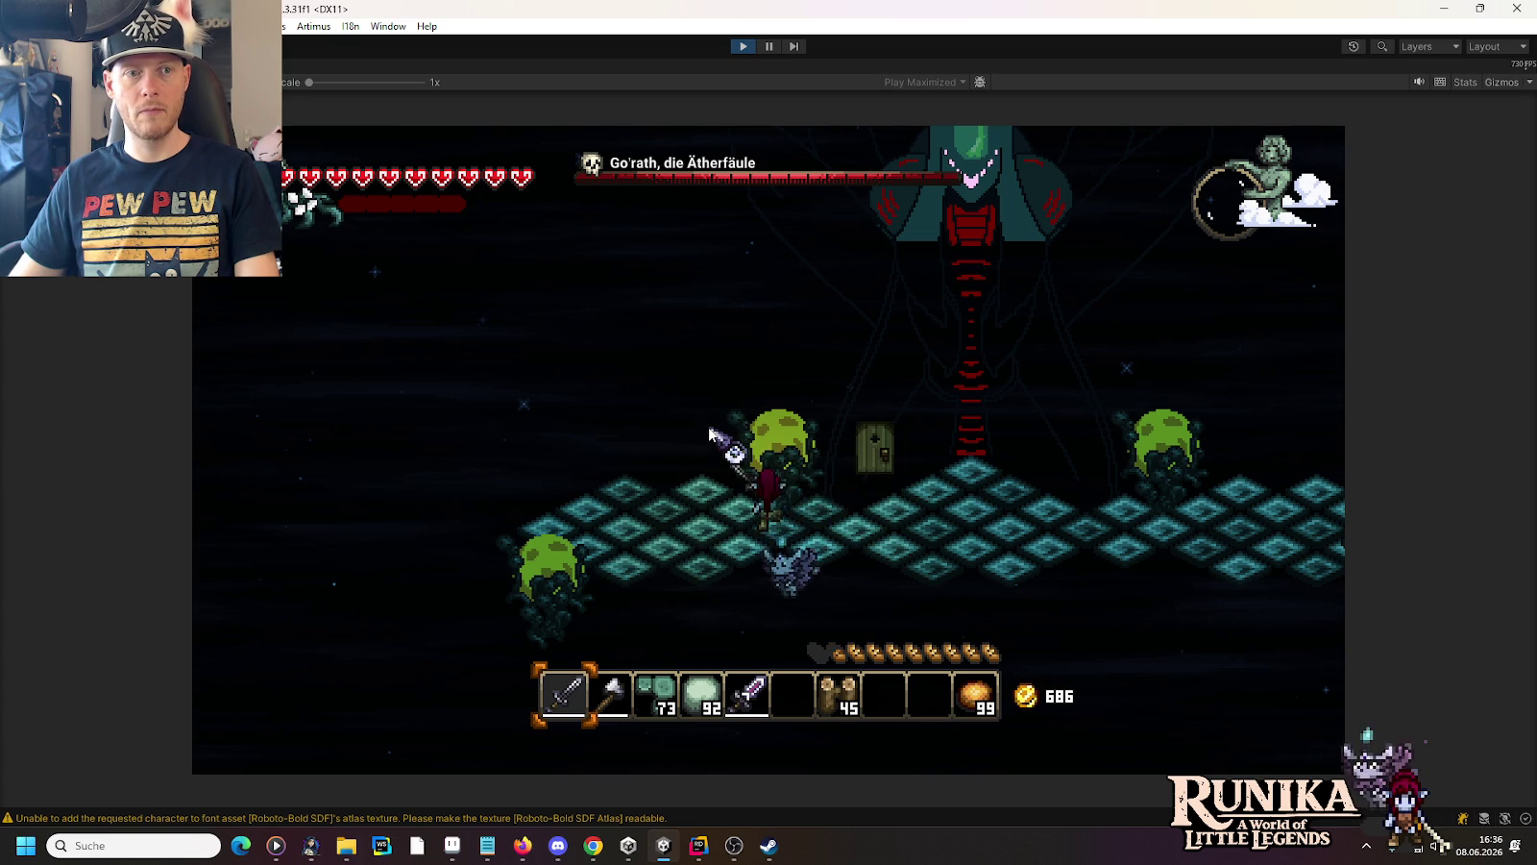
{"action": "key", "text": "a"}
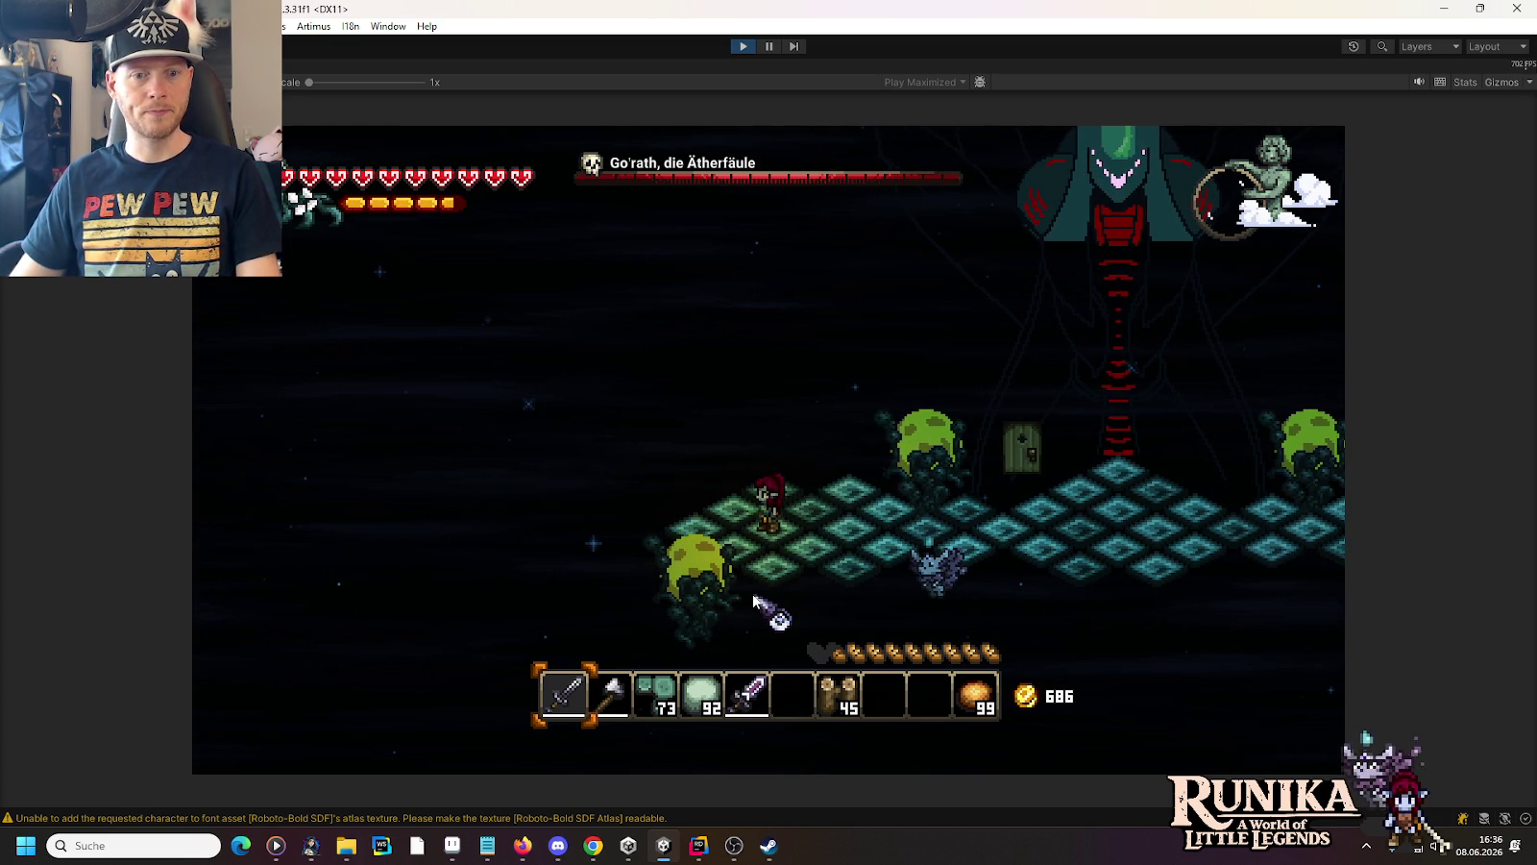
{"action": "key", "text": "s"}
{"action": "left_click", "coordinate": [680, 554]}
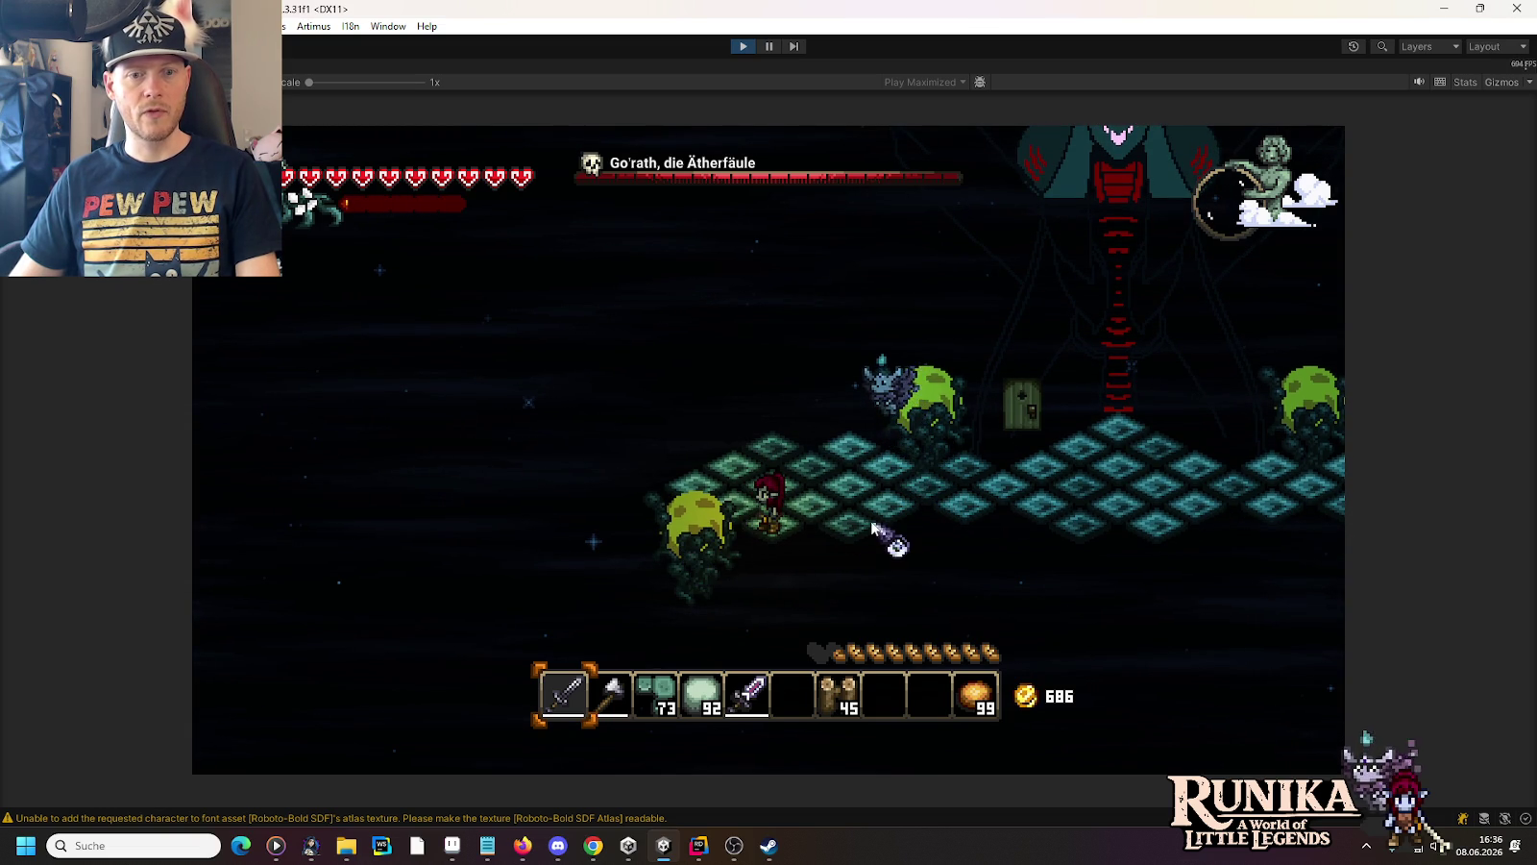
{"action": "key", "text": "d"}
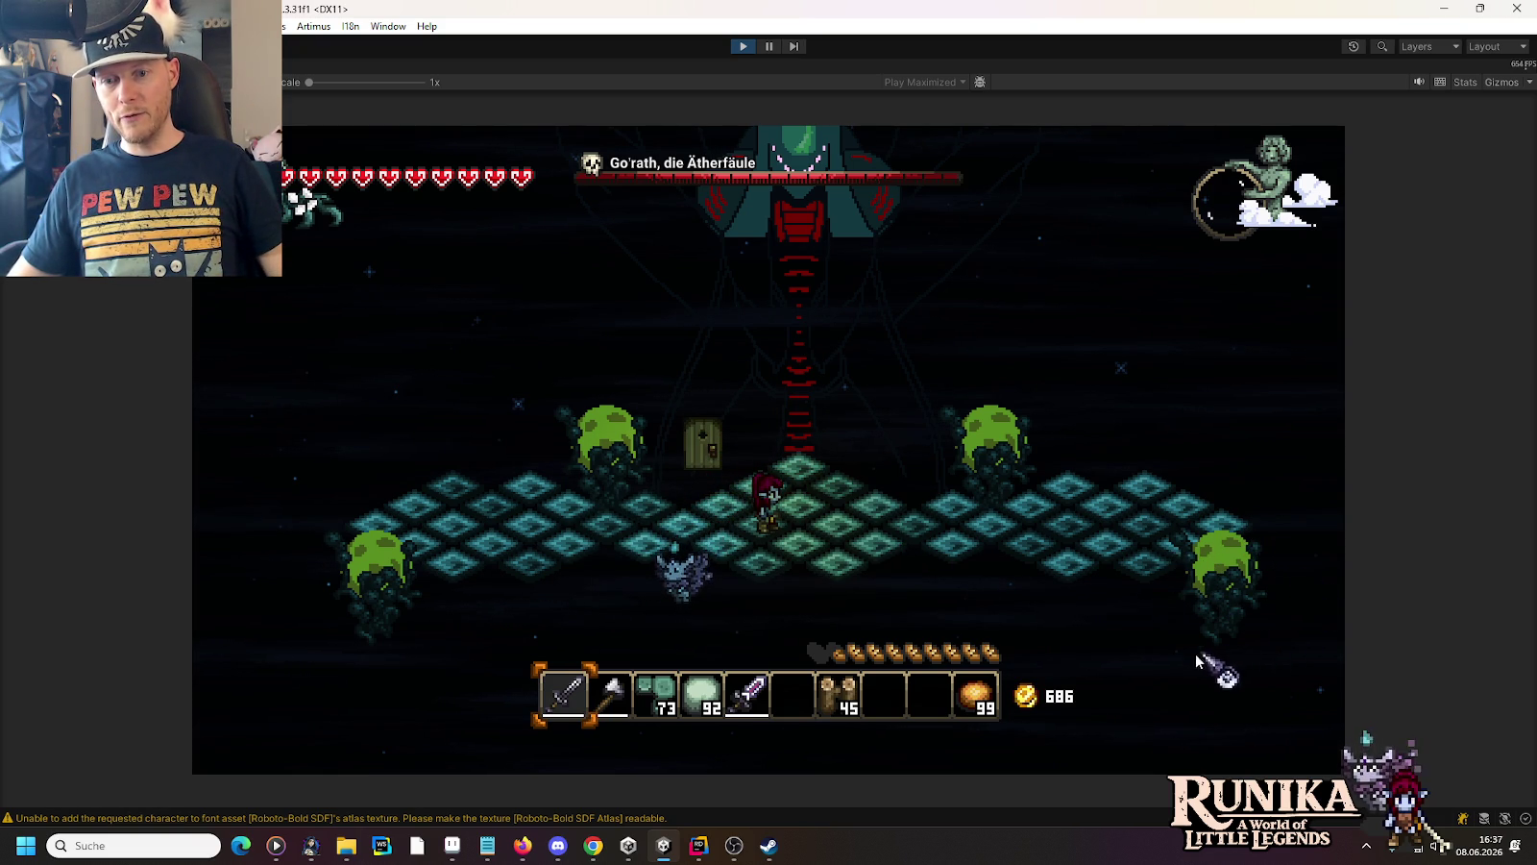
{"action": "left_click", "coordinate": [740, 46]}
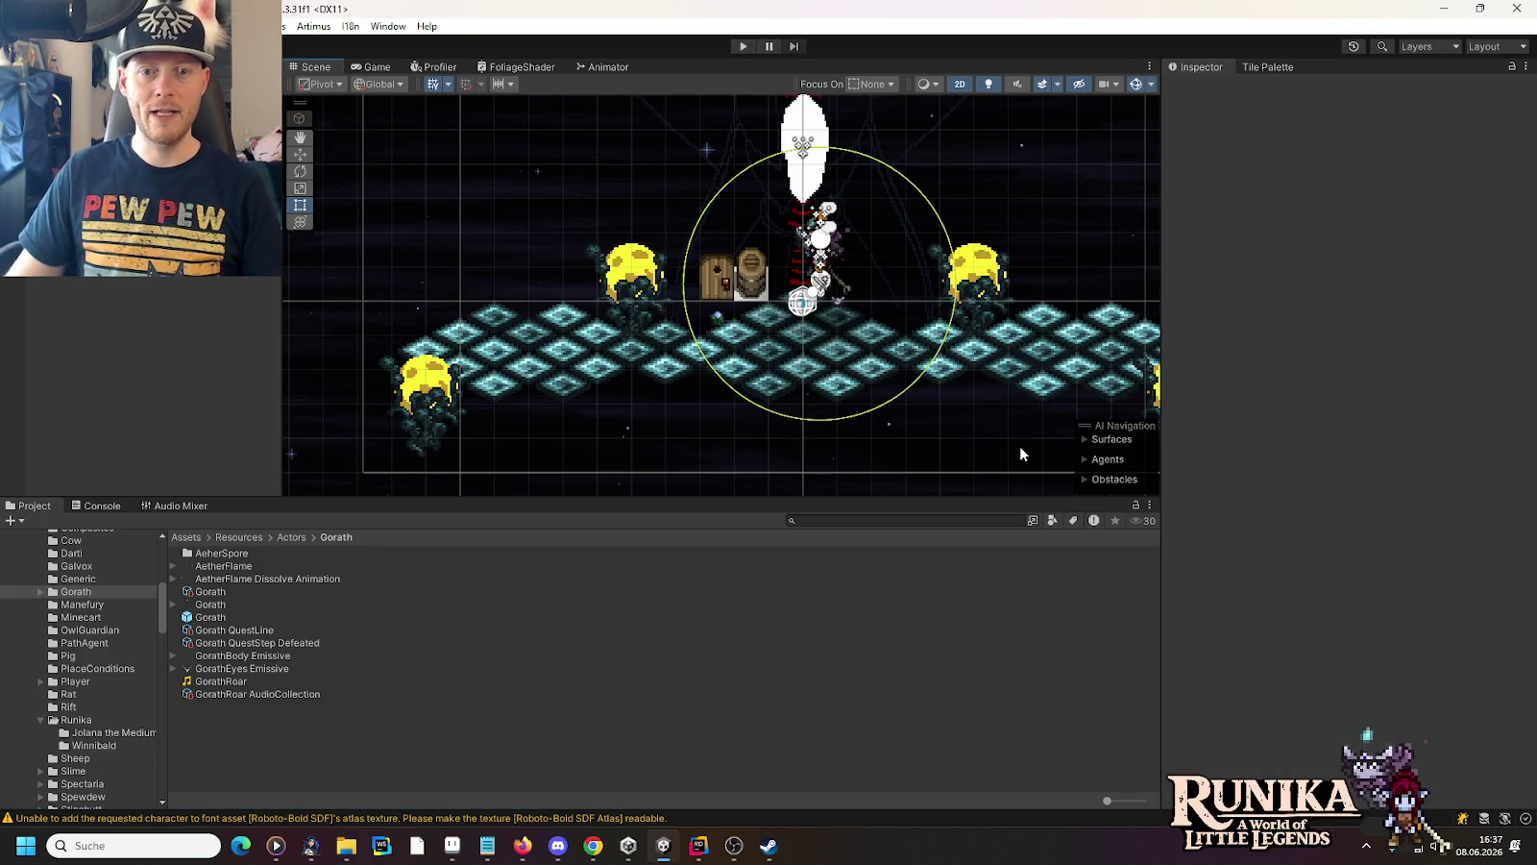
Rearrange the right-edge rift plates and the lower-right Aether Spore to widen the floor
{"action": "left_click_drag", "start_coordinate": [1019, 446], "coordinate": [711, 428]}
{"action": "scroll", "coordinate": [865, 334], "scroll_direction": "up", "scroll_amount": 2}
{"action": "scroll", "coordinate": [836, 338], "scroll_direction": "up", "scroll_amount": 2}
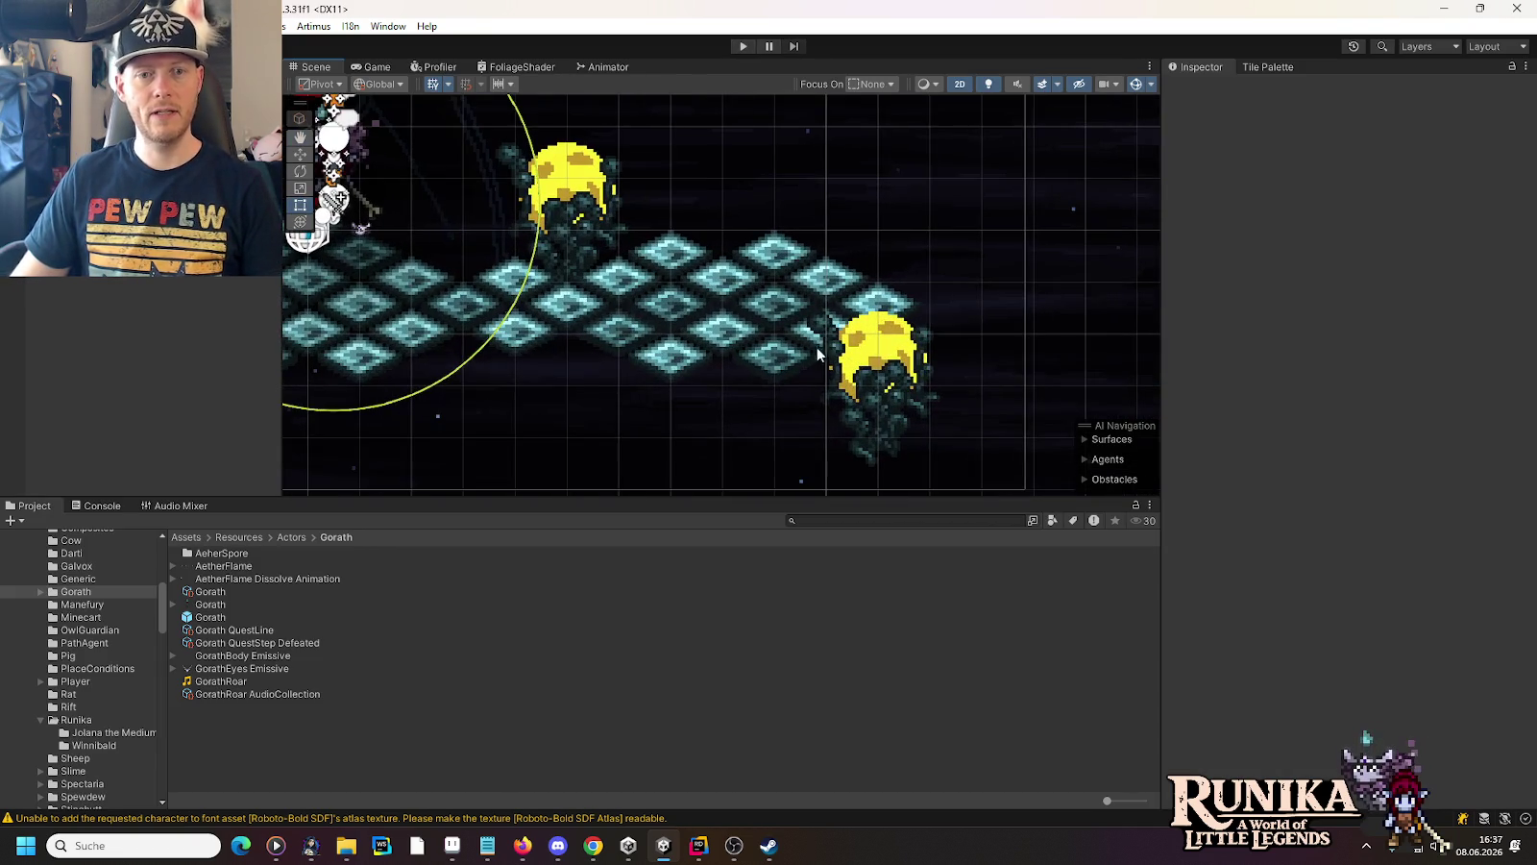
{"action": "left_click", "coordinate": [877, 394]}
{"action": "left_click", "coordinate": [301, 154]}
{"action": "left_click_drag", "start_coordinate": [949, 389], "coordinate": [1092, 390]}
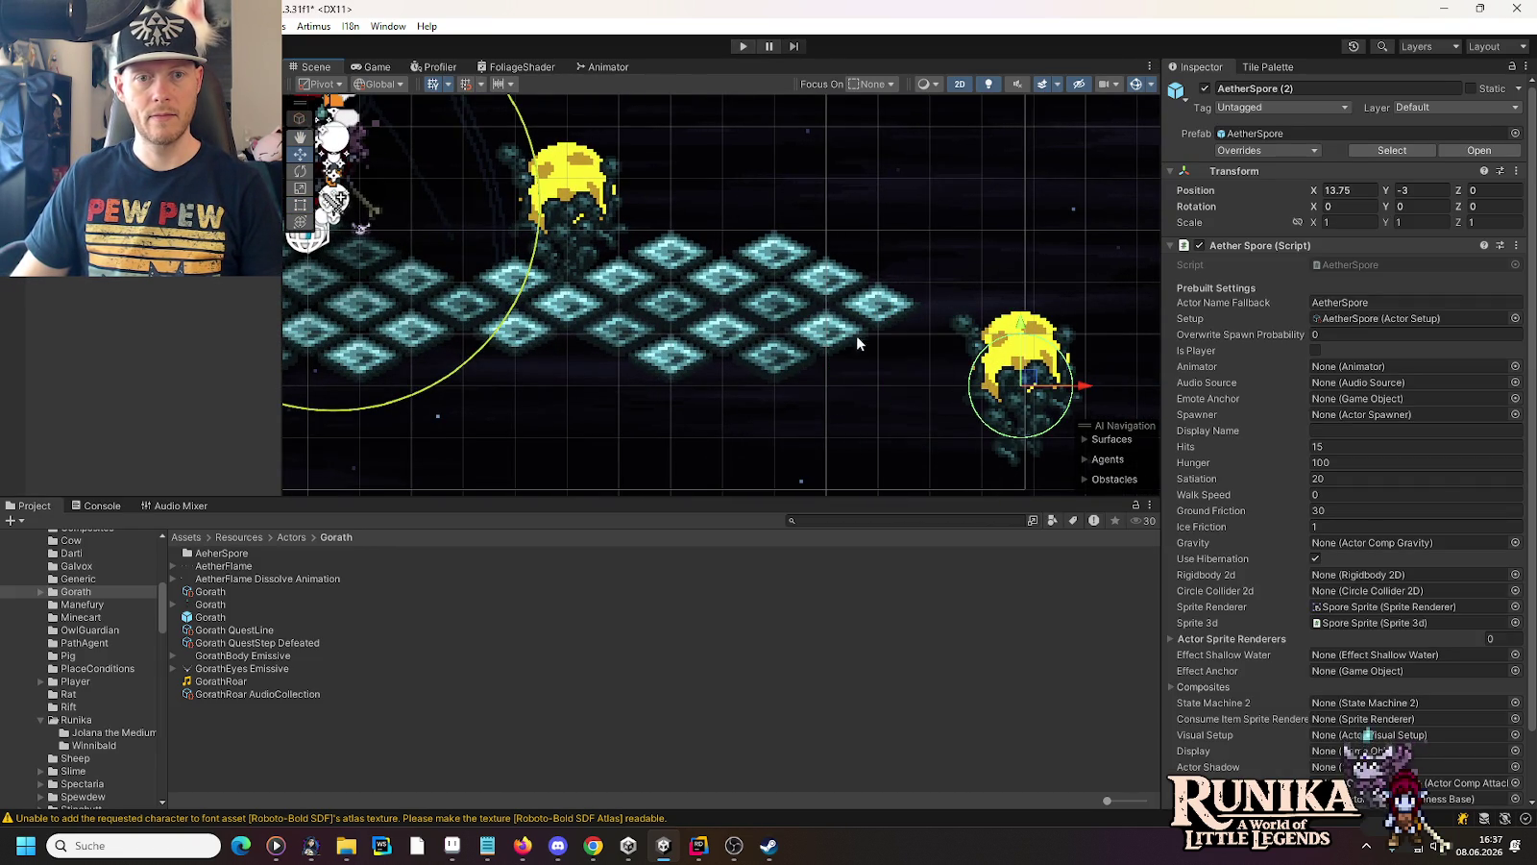
{"action": "left_click", "coordinate": [828, 334]}
{"action": "left_click_drag", "start_coordinate": [830, 332], "coordinate": [913, 331]}
{"action": "left_click", "coordinate": [783, 356]}
{"action": "left_click_drag", "start_coordinate": [783, 355], "coordinate": [722, 386]}
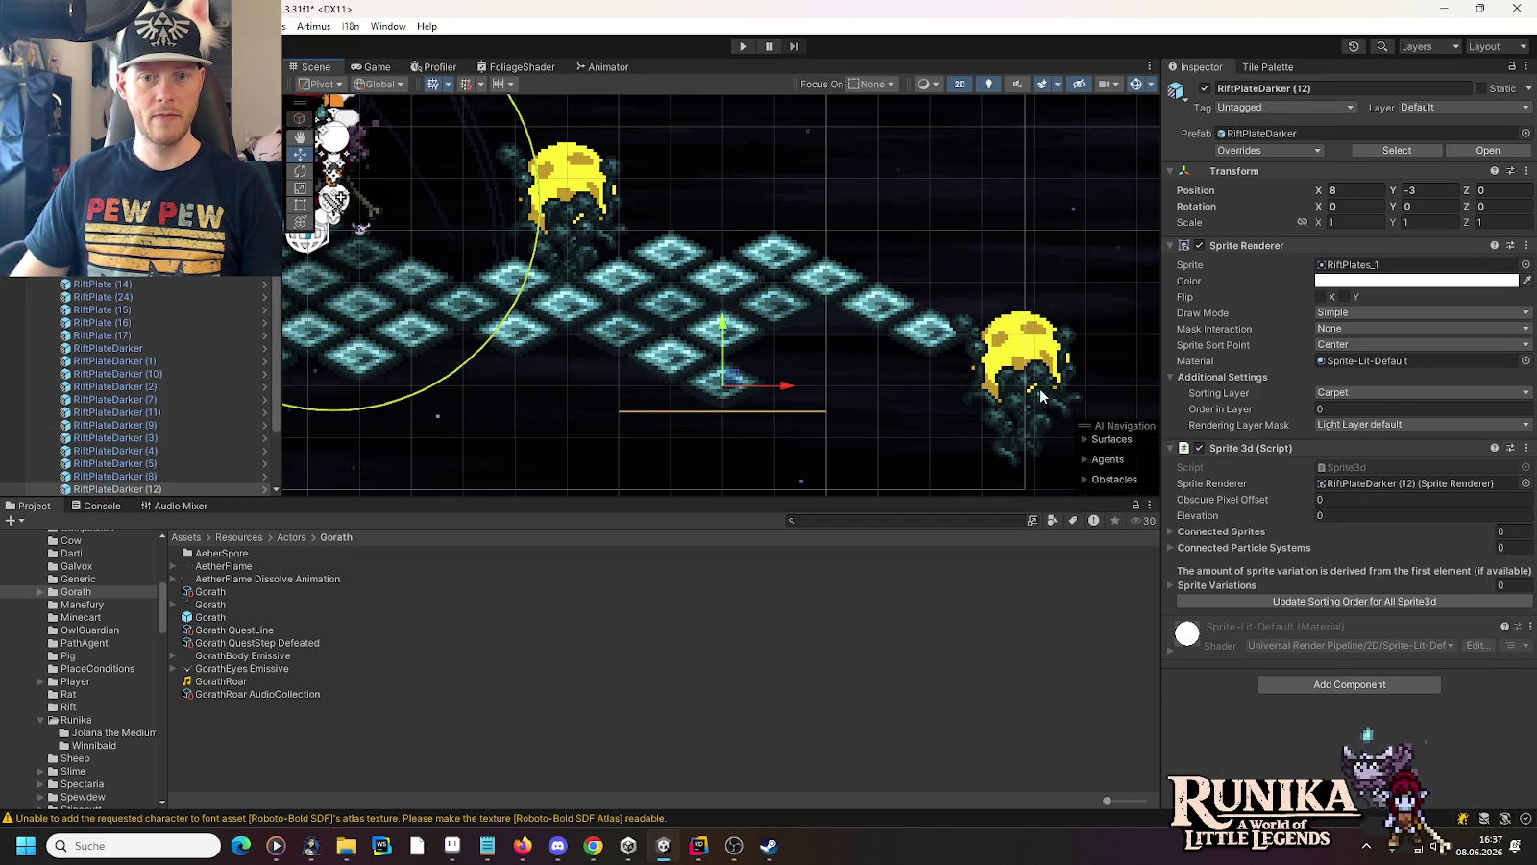
{"action": "left_click", "coordinate": [1043, 394]}
{"action": "mouse_move", "coordinate": [1026, 372]}
{"action": "left_mouse_down"}
{"action": "mouse_move", "coordinate": [874, 374]}
{"action": "mouse_move", "coordinate": [830, 358]}
{"action": "left_mouse_up"}
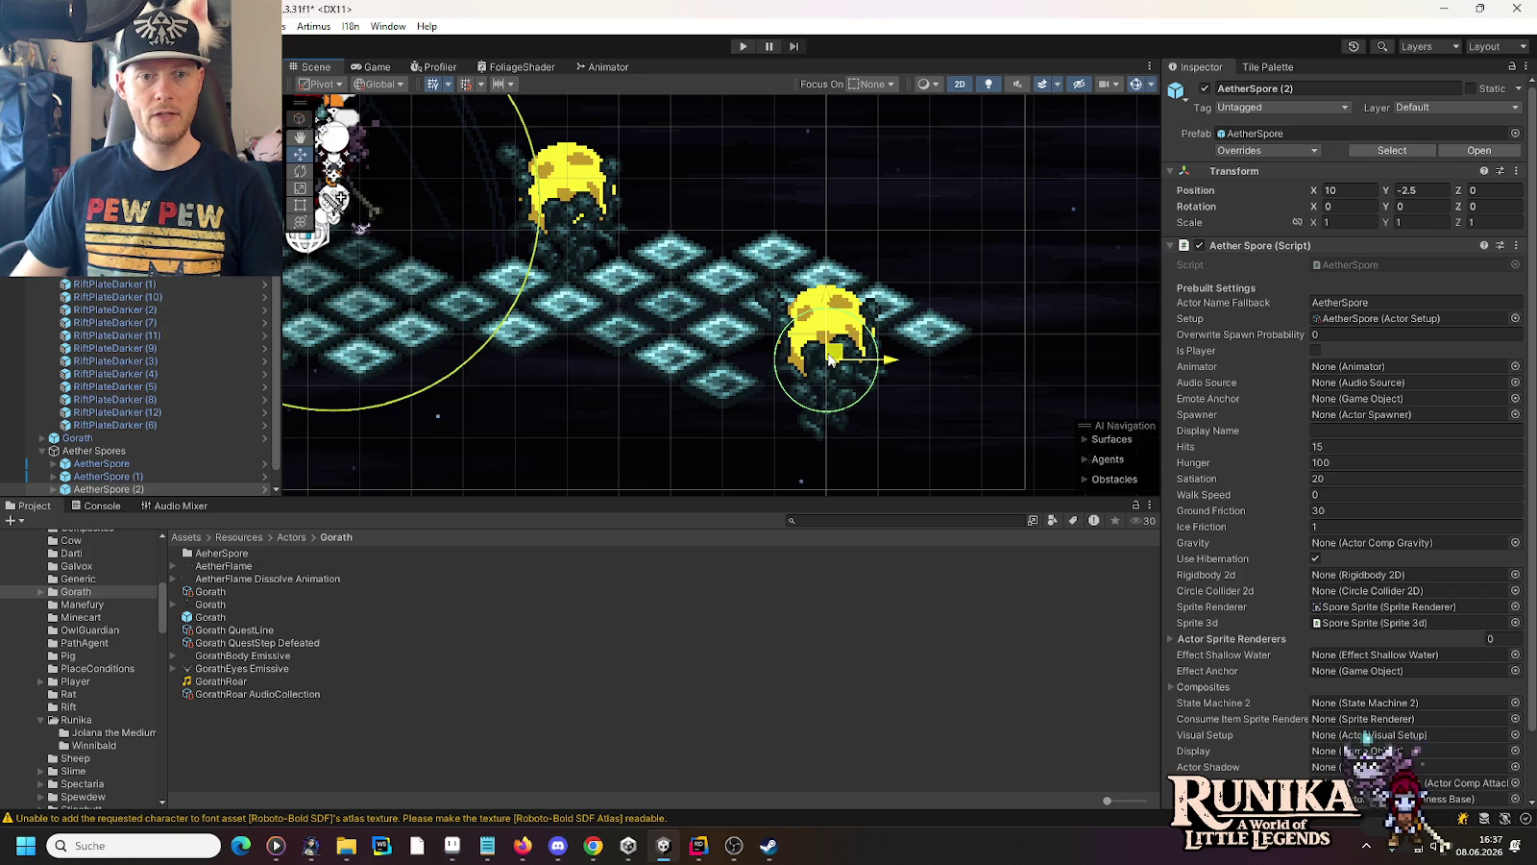
Place a rift plate at 9, -3.5 and a duplicate at 11, -3.5
{"action": "left_click", "coordinate": [707, 357]}
{"action": "left_click_drag", "start_coordinate": [706, 357], "coordinate": [836, 434]}
{"action": "key", "text": "ctrl+d"}
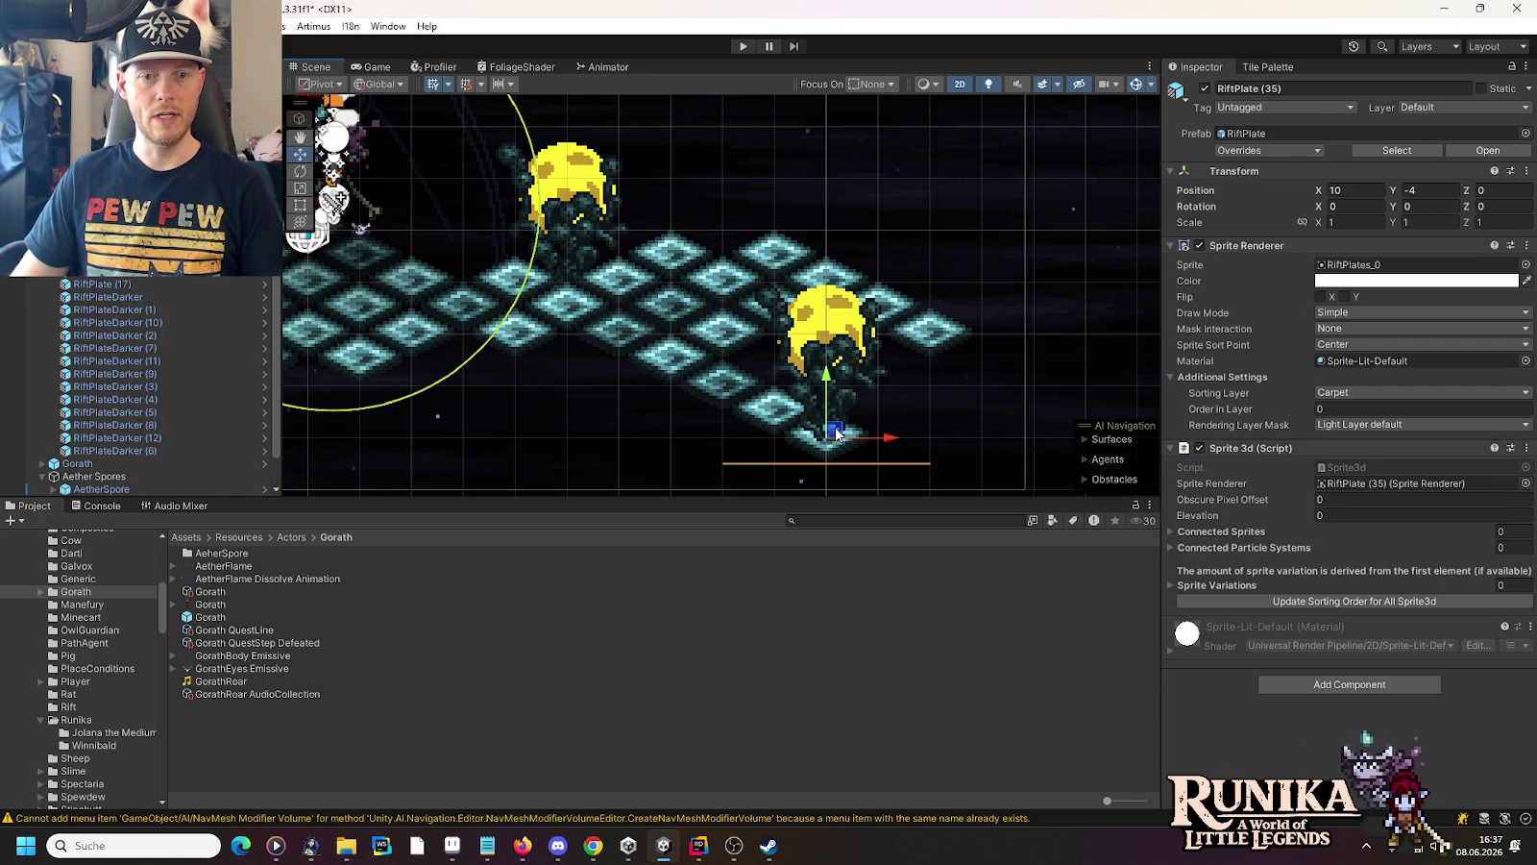
{"action": "key", "text": "ctrl+d"}
{"action": "left_click_drag", "start_coordinate": [836, 435], "coordinate": [892, 405]}
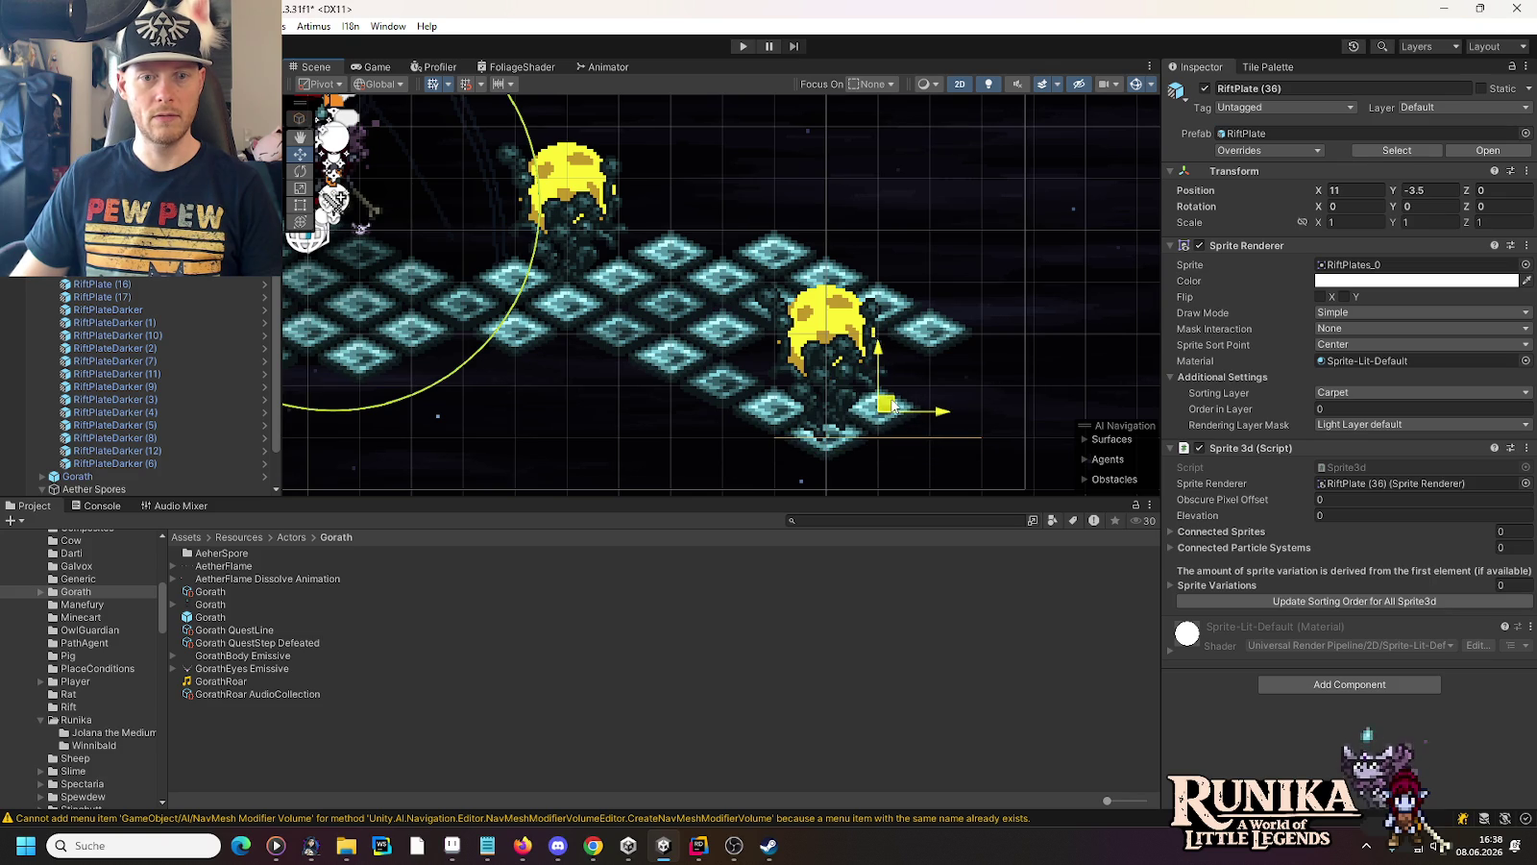
Add a darker plate copy at X 12.75 and a RiftPlate copy at 12, -3, then save the scene
{"action": "left_click", "coordinate": [740, 387]}
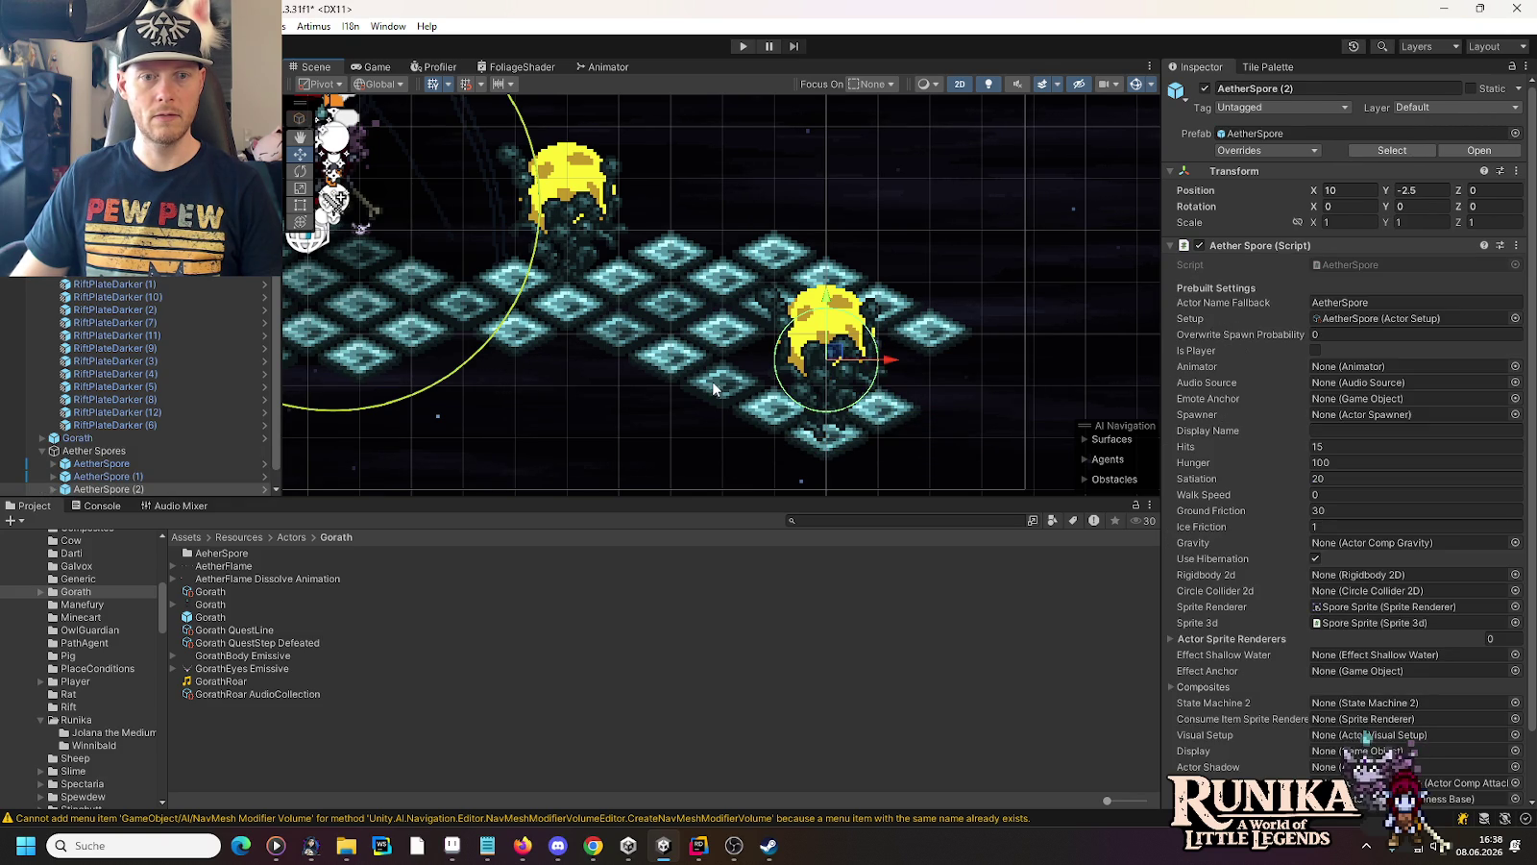
{"action": "left_click", "coordinate": [603, 334]}
{"action": "key", "text": "ctrl+d"}
{"action": "mouse_move", "coordinate": [625, 334]}
{"action": "left_mouse_down"}
{"action": "mouse_move", "coordinate": [988, 356]}
{"action": "mouse_move", "coordinate": [966, 372]}
{"action": "left_mouse_up"}
{"action": "left_click", "coordinate": [669, 372]}
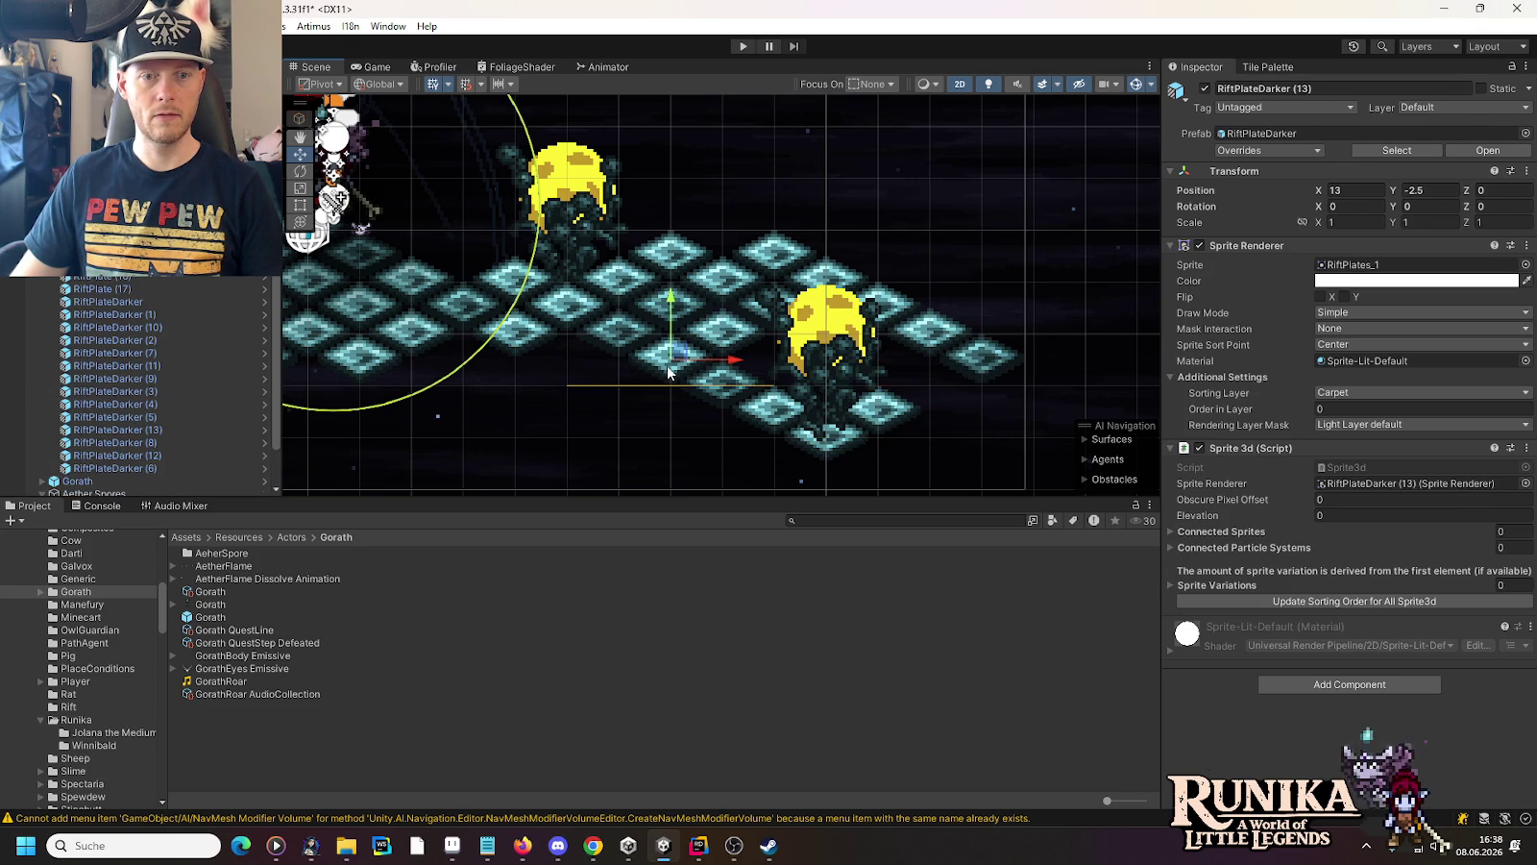
{"action": "key", "text": "ctrl+d"}
{"action": "mouse_move", "coordinate": [670, 373]}
{"action": "left_mouse_down"}
{"action": "mouse_move", "coordinate": [971, 367]}
{"action": "mouse_move", "coordinate": [940, 382]}
{"action": "left_mouse_up"}
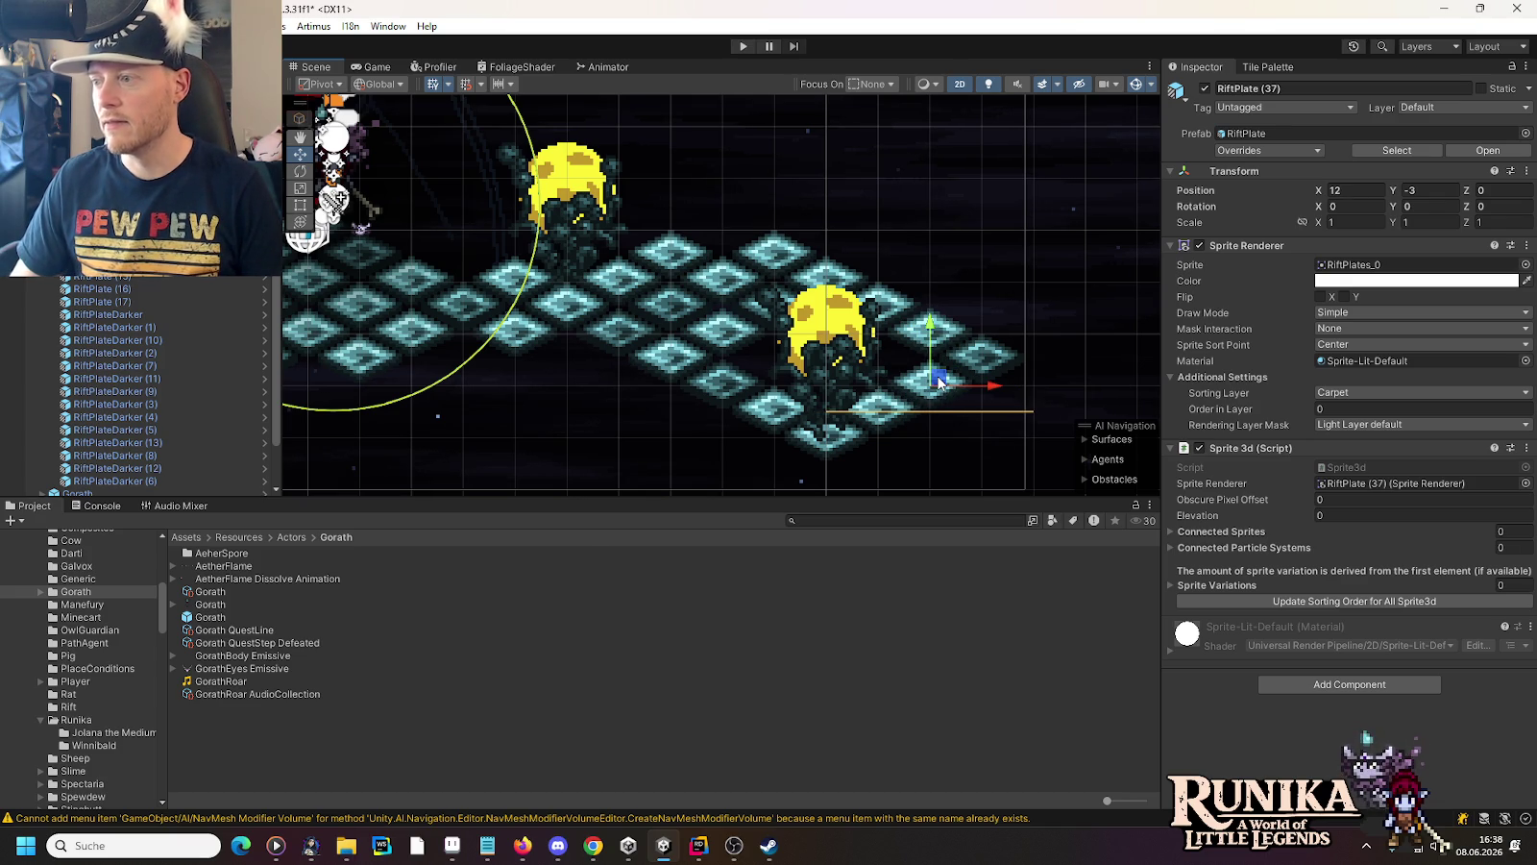
{"action": "key", "text": "ctrl+s"}
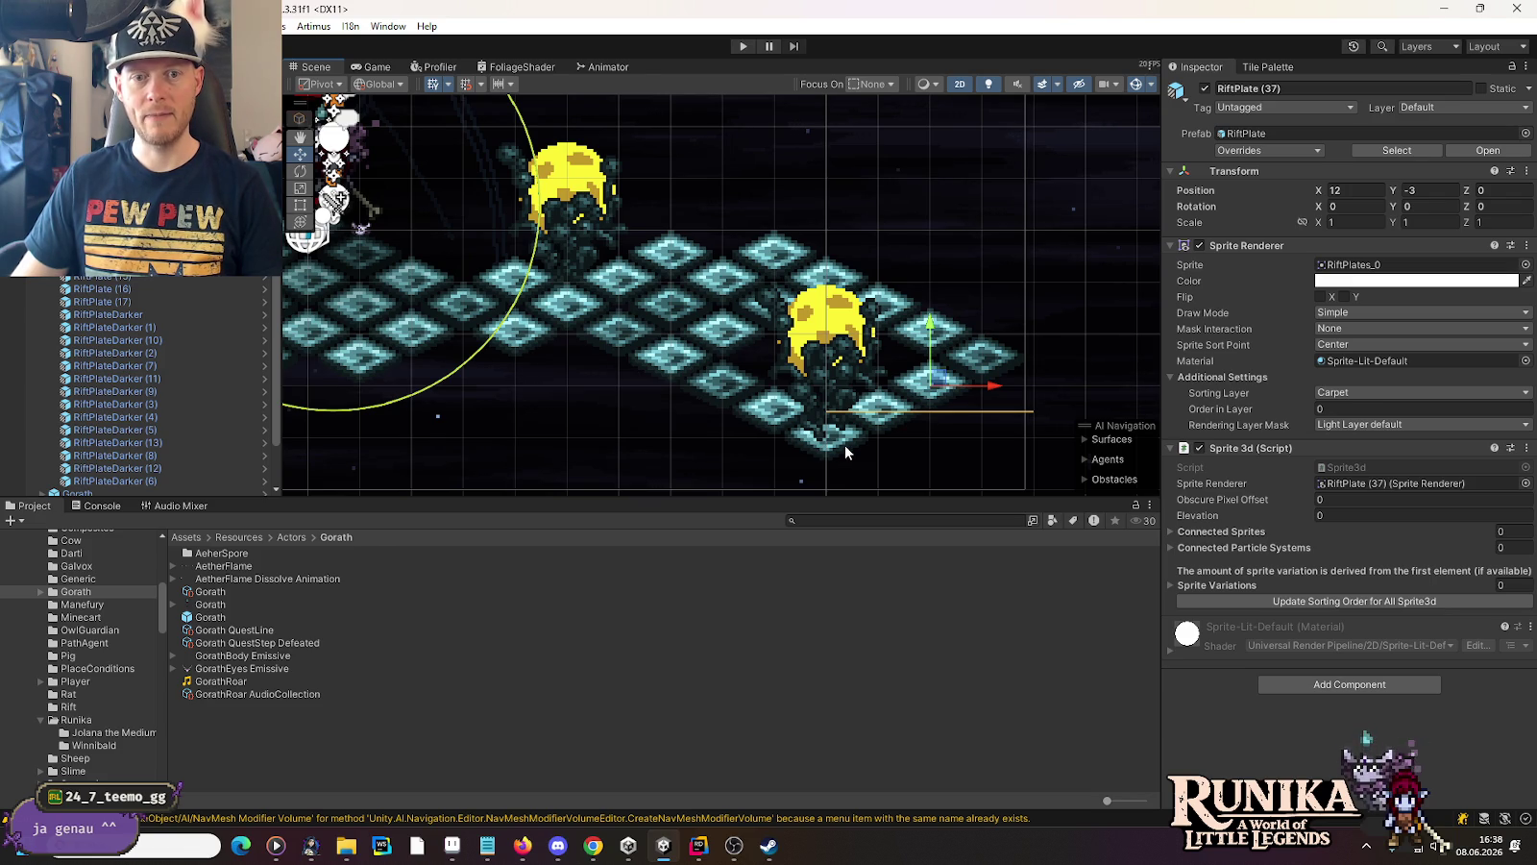
Undo the last four right-side rift plate additions
{"action": "scroll", "coordinate": [845, 444], "scroll_direction": "down", "scroll_amount": 2}
{"action": "left_click_drag", "start_coordinate": [669, 425], "coordinate": [730, 376]}
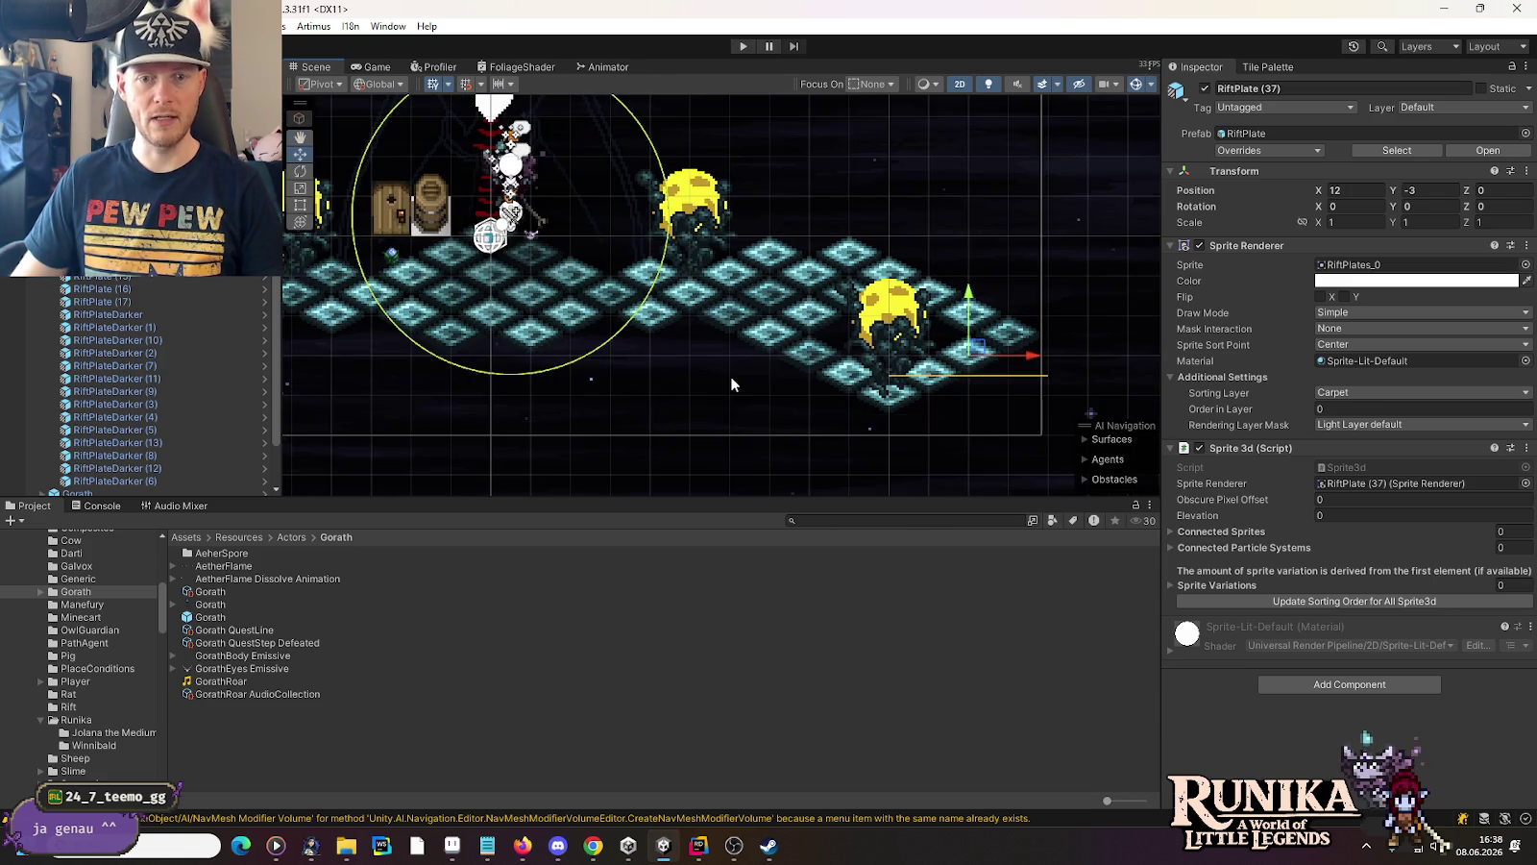
{"action": "key", "text": "ctrl+z"}
{"action": "key", "text": "ctrl+z"}
{"action": "key", "text": "ctrl+z"}
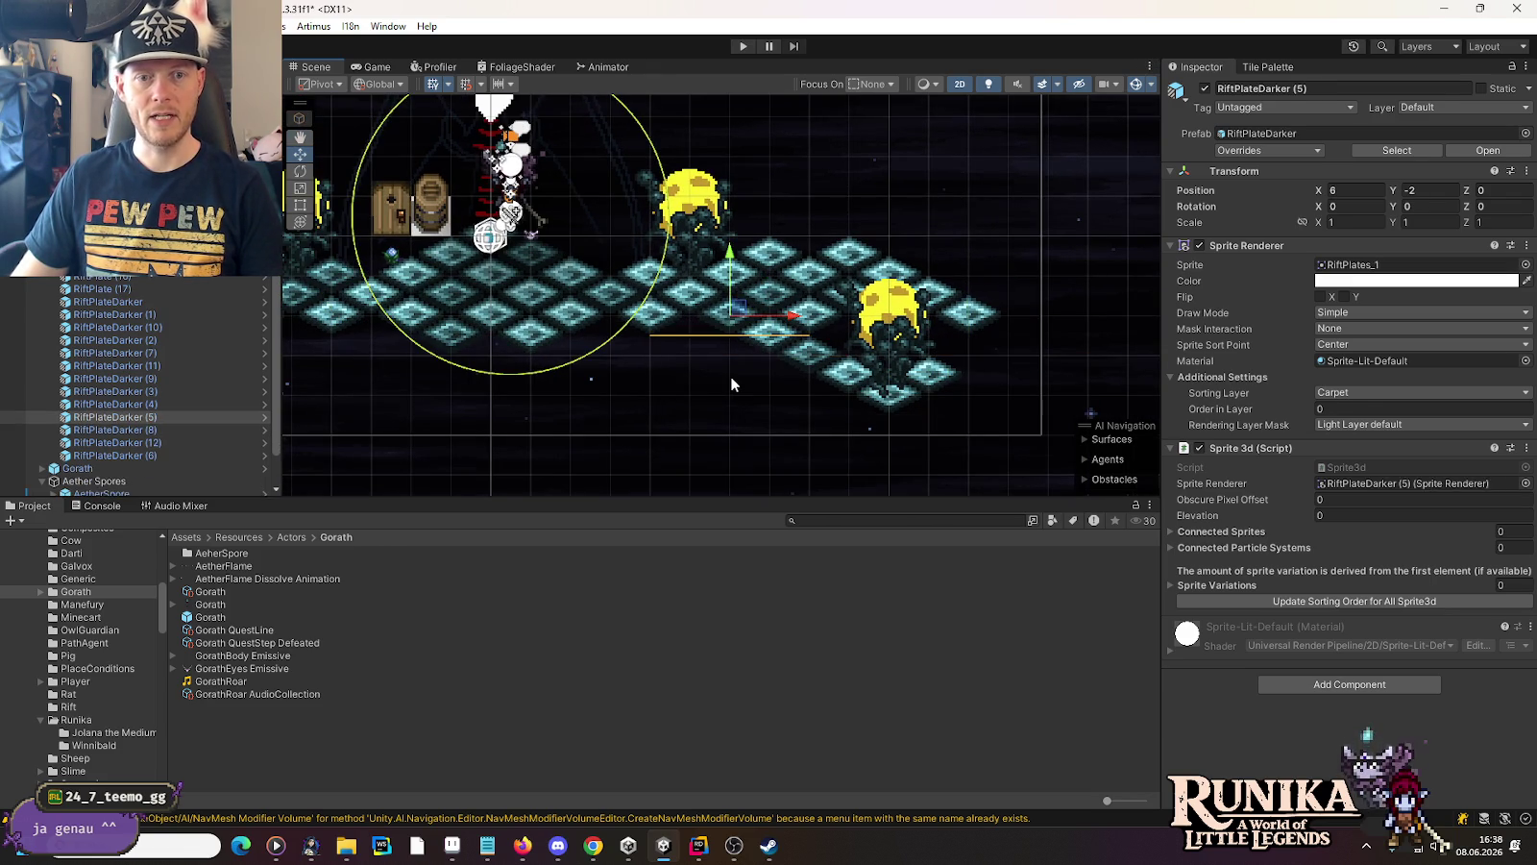
{"action": "key", "text": "ctrl+z"}
{"action": "key", "text": "ctrl+z"}
{"action": "key", "text": "ctrl+z"}
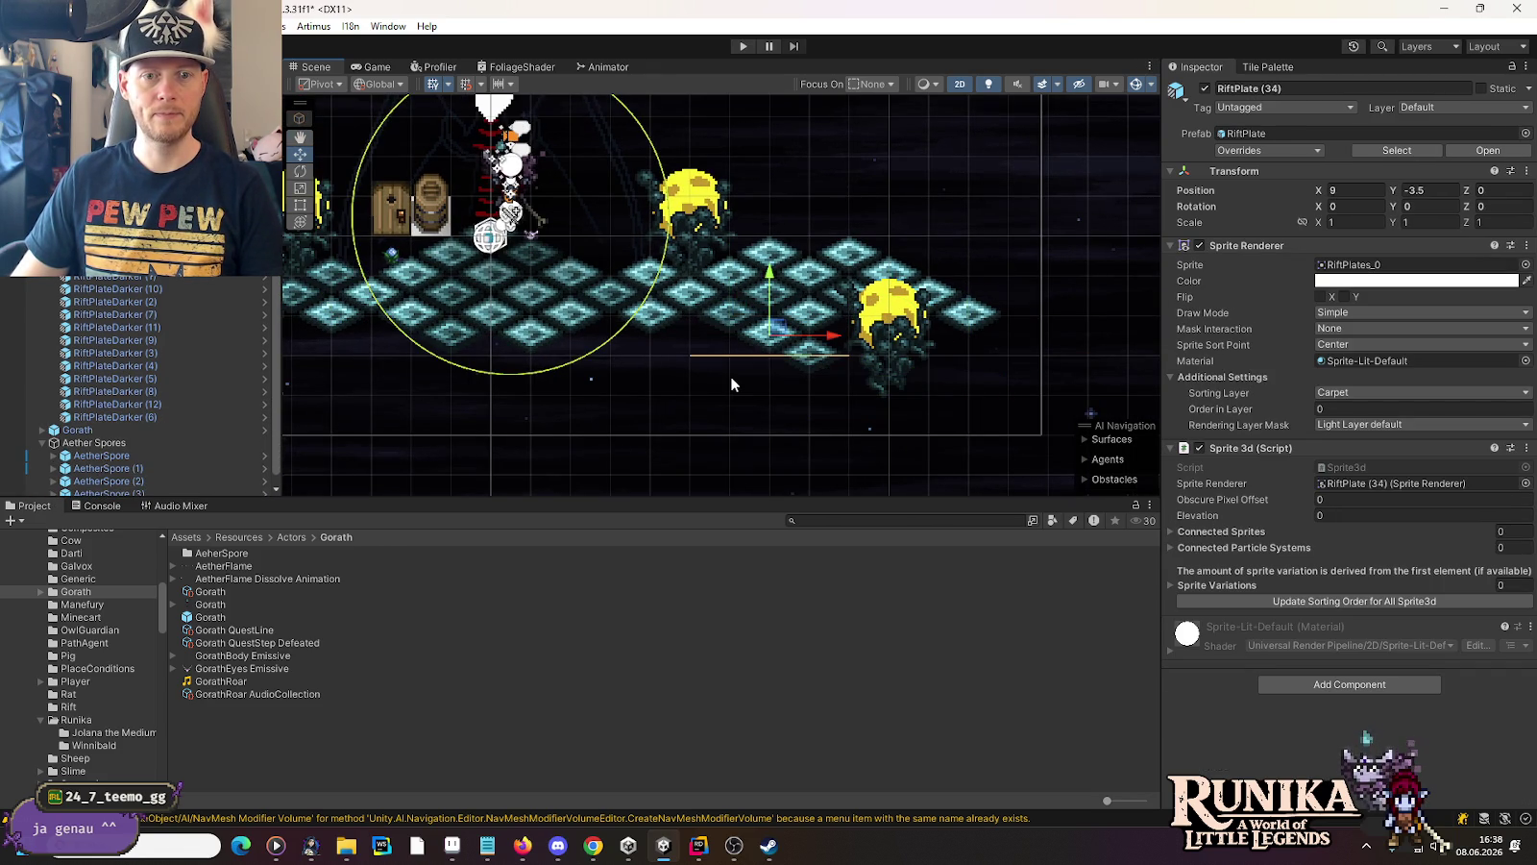
{"action": "key", "text": "ctrl+z"}
{"action": "key", "text": "ctrl+z"}
{"action": "key", "text": "ctrl+z"}
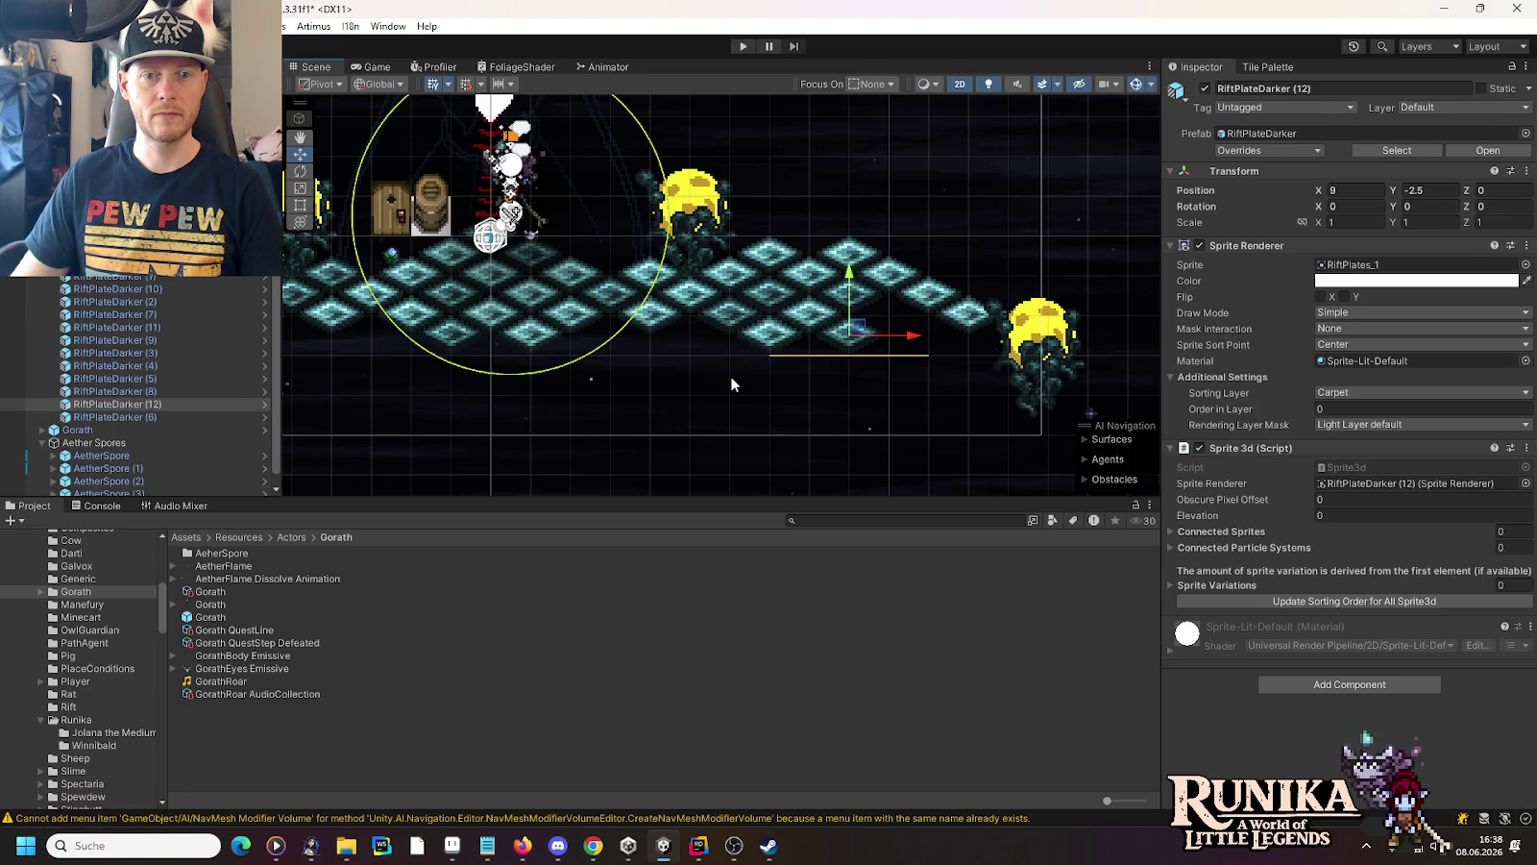
{"action": "key", "text": "ctrl+z"}
{"action": "key", "text": "ctrl+z"}
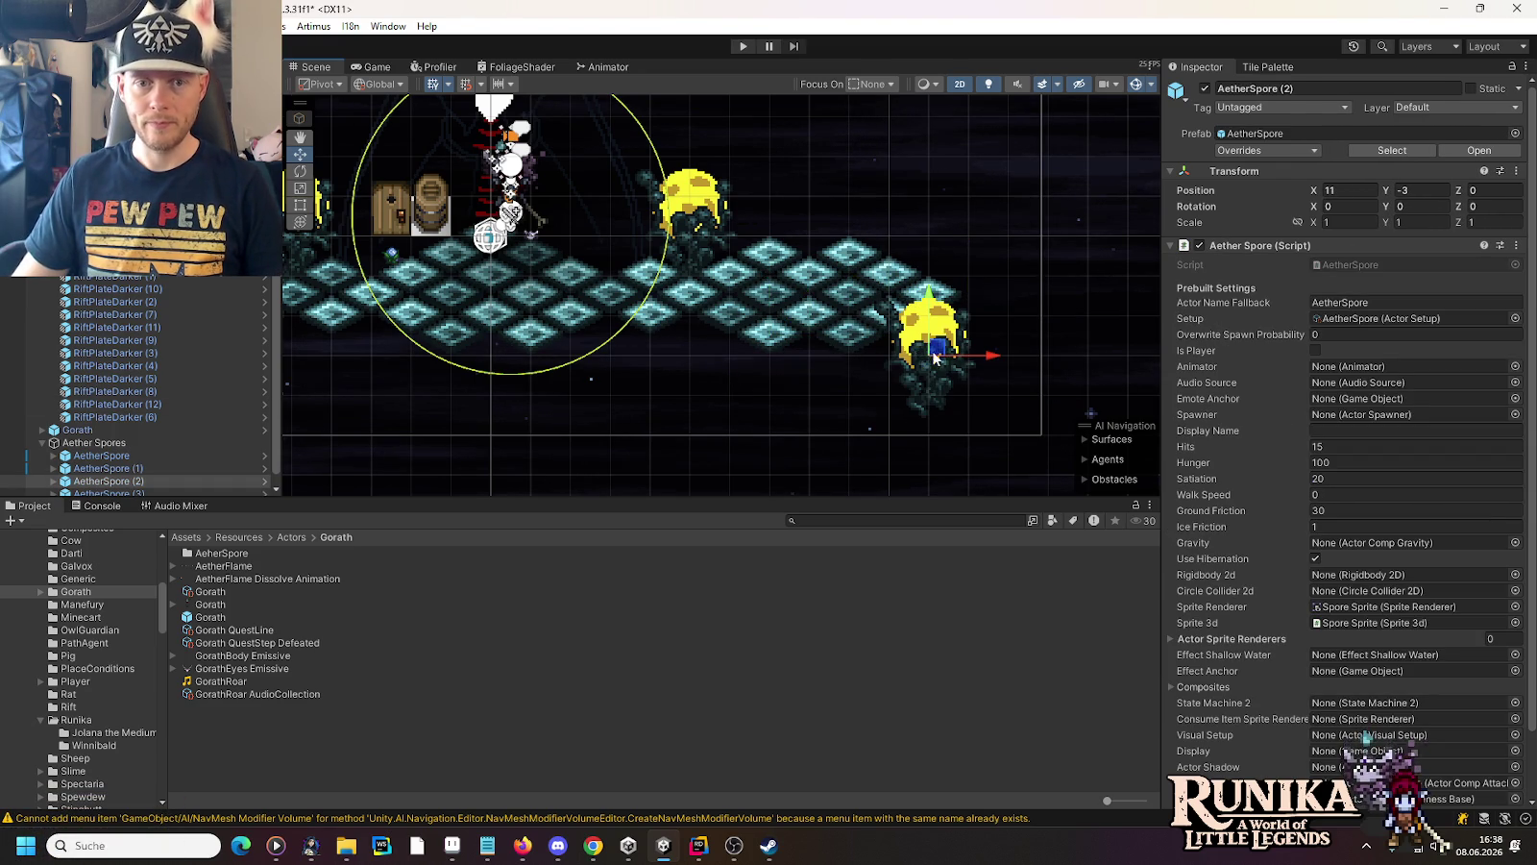
Try the second Aether Spore at several right-edge spots, from 13.25, -1.75 to 12, 0
{"action": "left_click_drag", "start_coordinate": [932, 353], "coordinate": [1024, 302]}
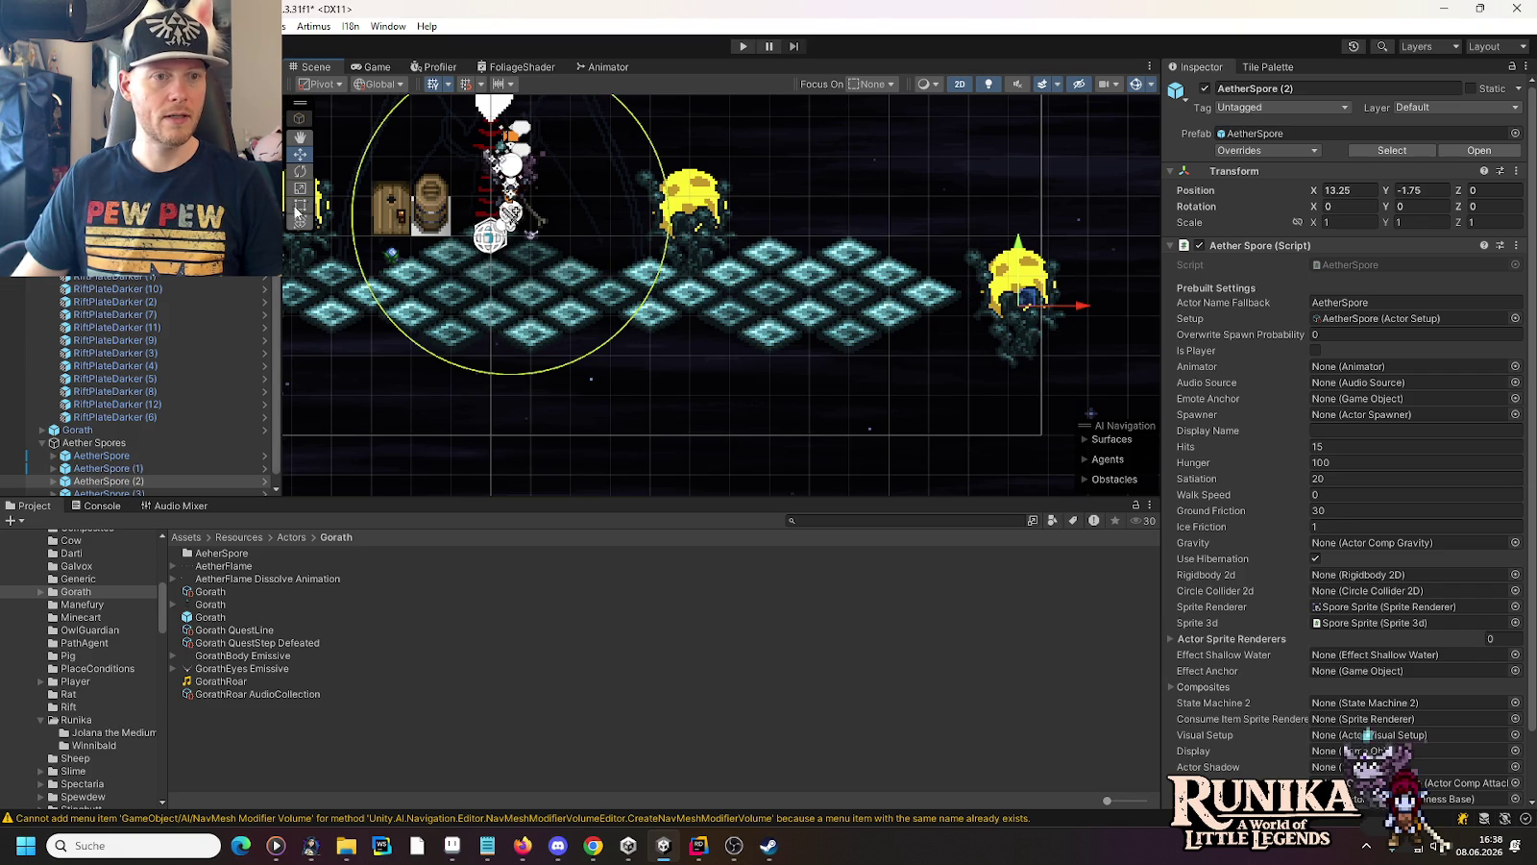
{"action": "left_click", "coordinate": [108, 469]}
{"action": "left_click", "coordinate": [105, 480]}
{"action": "left_click_drag", "start_coordinate": [1031, 304], "coordinate": [1022, 288]}
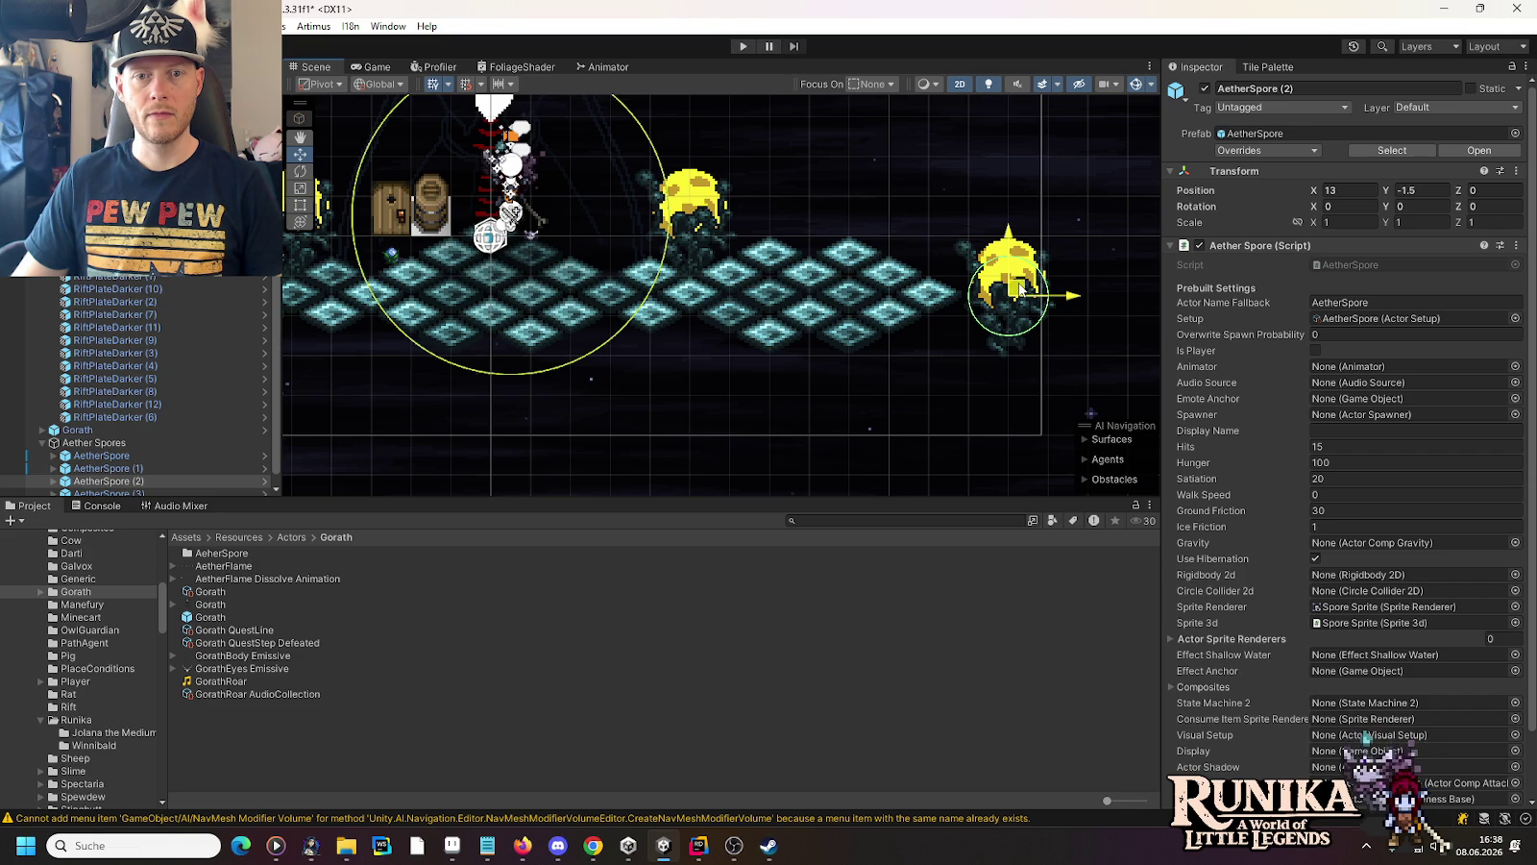
{"action": "mouse_move", "coordinate": [1021, 288]}
{"action": "left_mouse_down"}
{"action": "mouse_move", "coordinate": [1017, 316]}
{"action": "mouse_move", "coordinate": [979, 333]}
{"action": "left_mouse_up"}
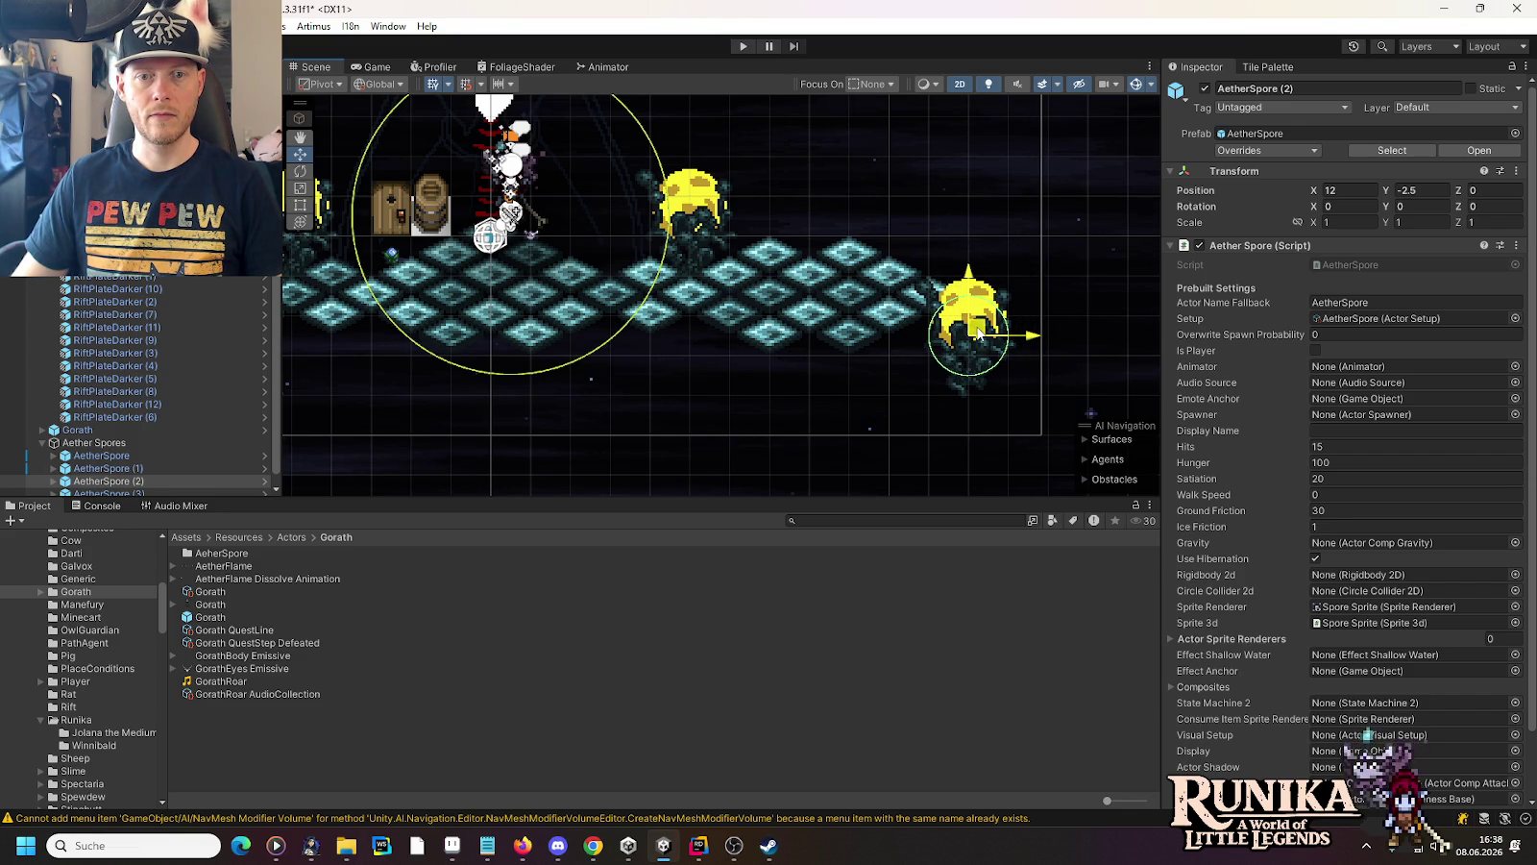
{"action": "mouse_move", "coordinate": [979, 333]}
{"action": "left_mouse_down"}
{"action": "mouse_move", "coordinate": [968, 241]}
{"action": "mouse_move", "coordinate": [940, 230]}
{"action": "left_mouse_up"}
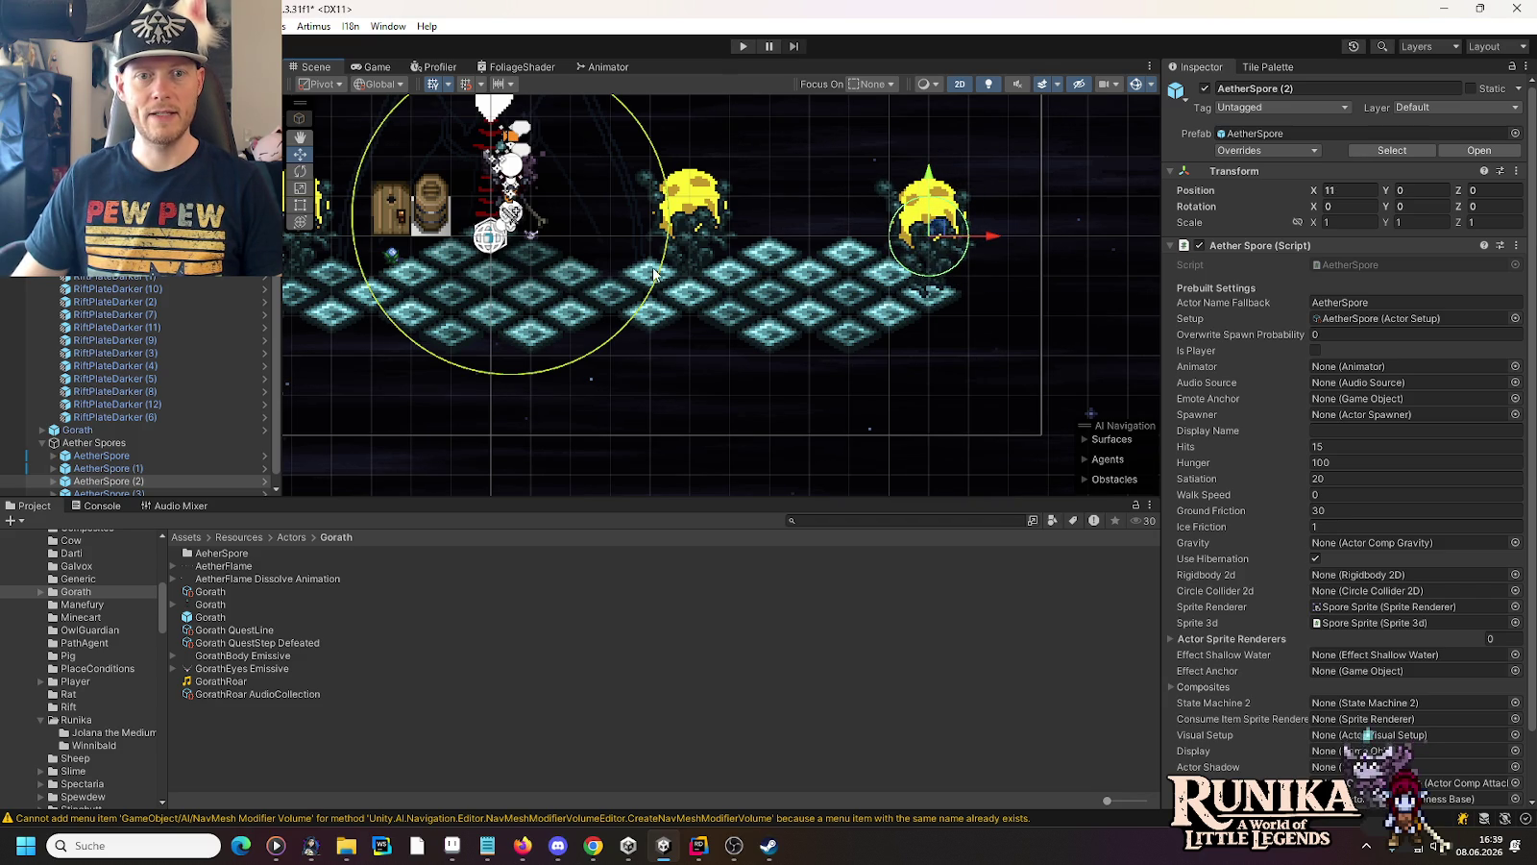
{"action": "scroll", "coordinate": [683, 332], "scroll_direction": "up", "scroll_amount": 2}
{"action": "scroll", "coordinate": [682, 332], "scroll_direction": "down", "scroll_amount": 2}
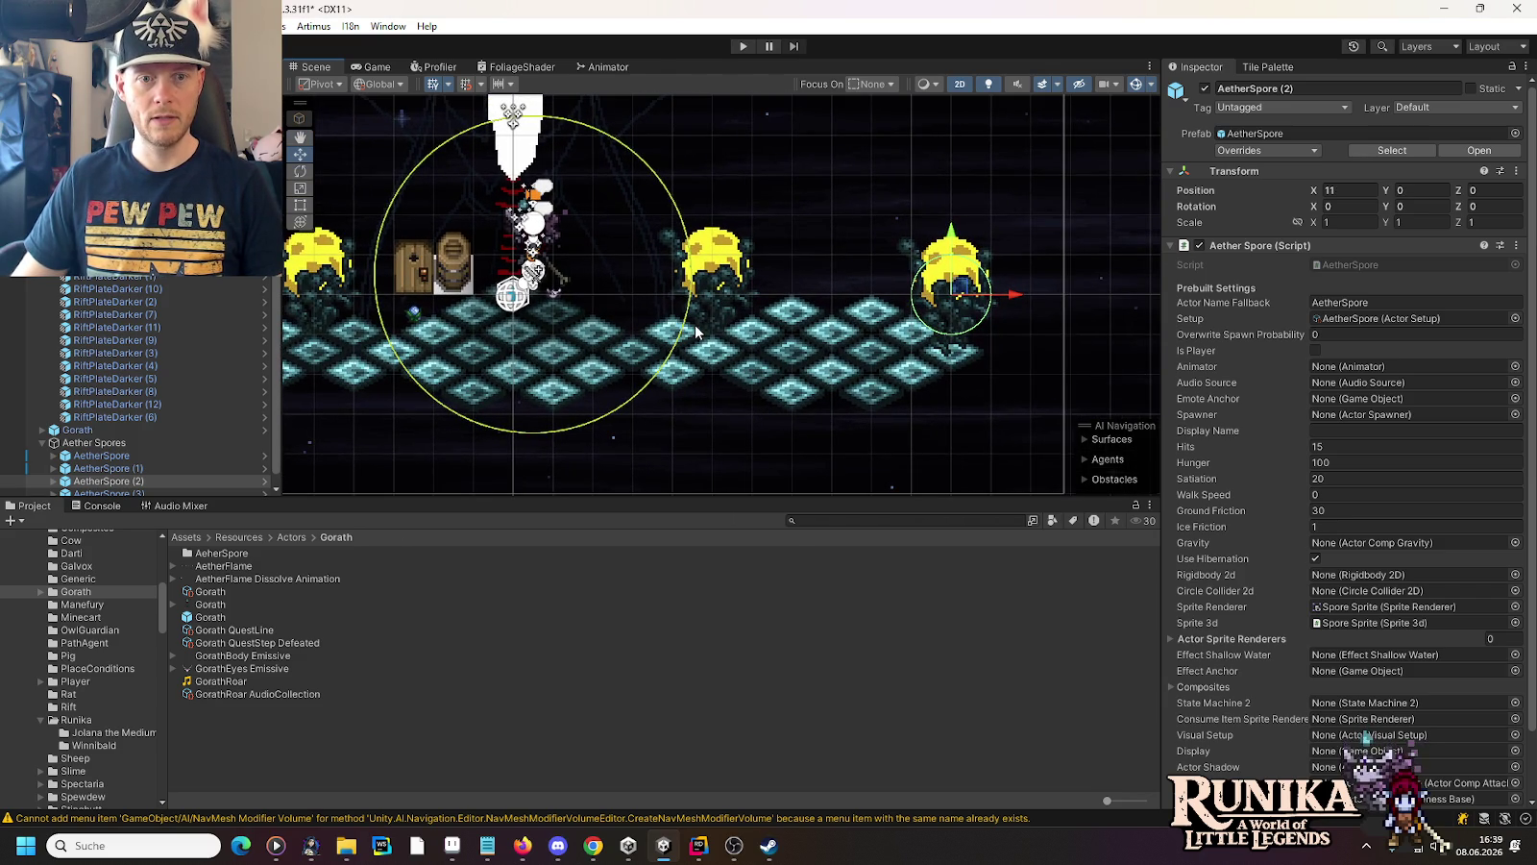
{"action": "mouse_move", "coordinate": [970, 288]}
{"action": "left_mouse_down"}
{"action": "mouse_move", "coordinate": [1026, 286]}
{"action": "mouse_move", "coordinate": [970, 286]}
{"action": "left_mouse_up"}
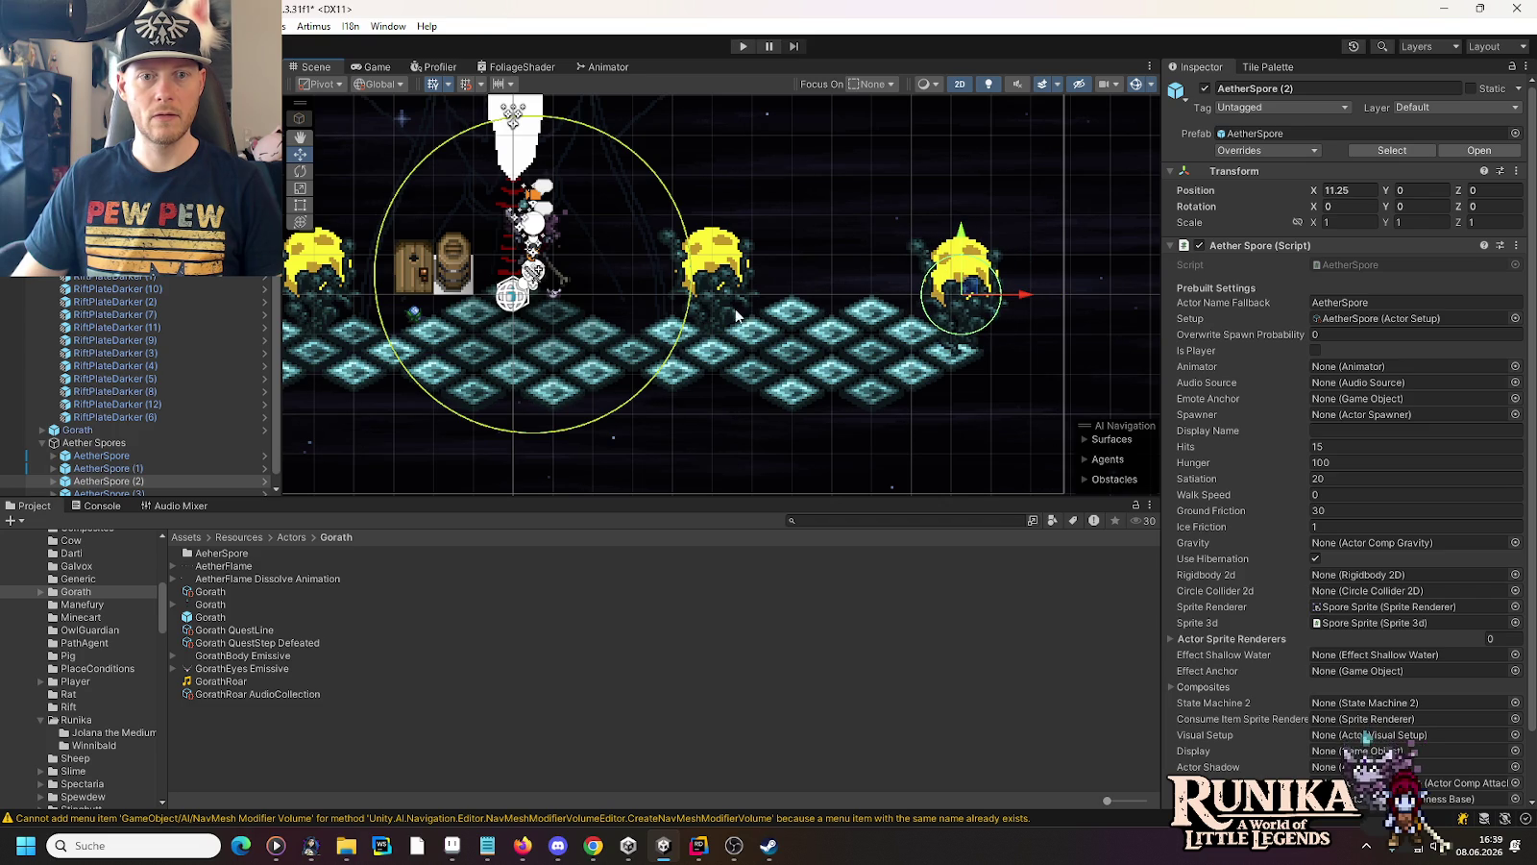
{"action": "scroll", "coordinate": [555, 329], "scroll_direction": "down", "scroll_amount": 2}
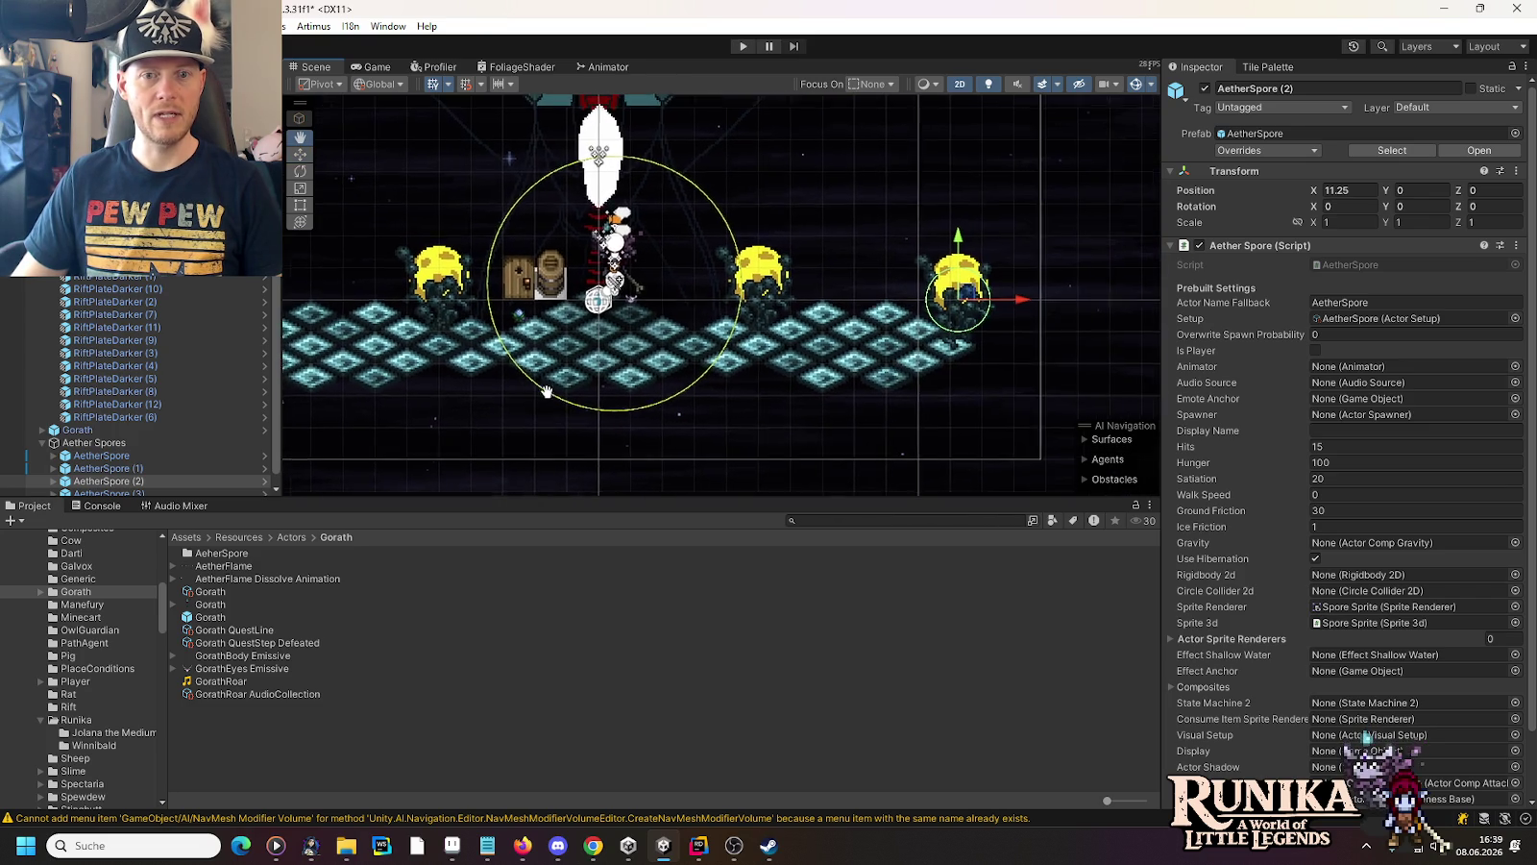
Undo the spore's last move and place it at 8, -3.5 below the floor
{"action": "key", "text": "ctrl+z"}
{"action": "key", "text": "ctrl+z"}
{"action": "key", "text": "ctrl+z"}
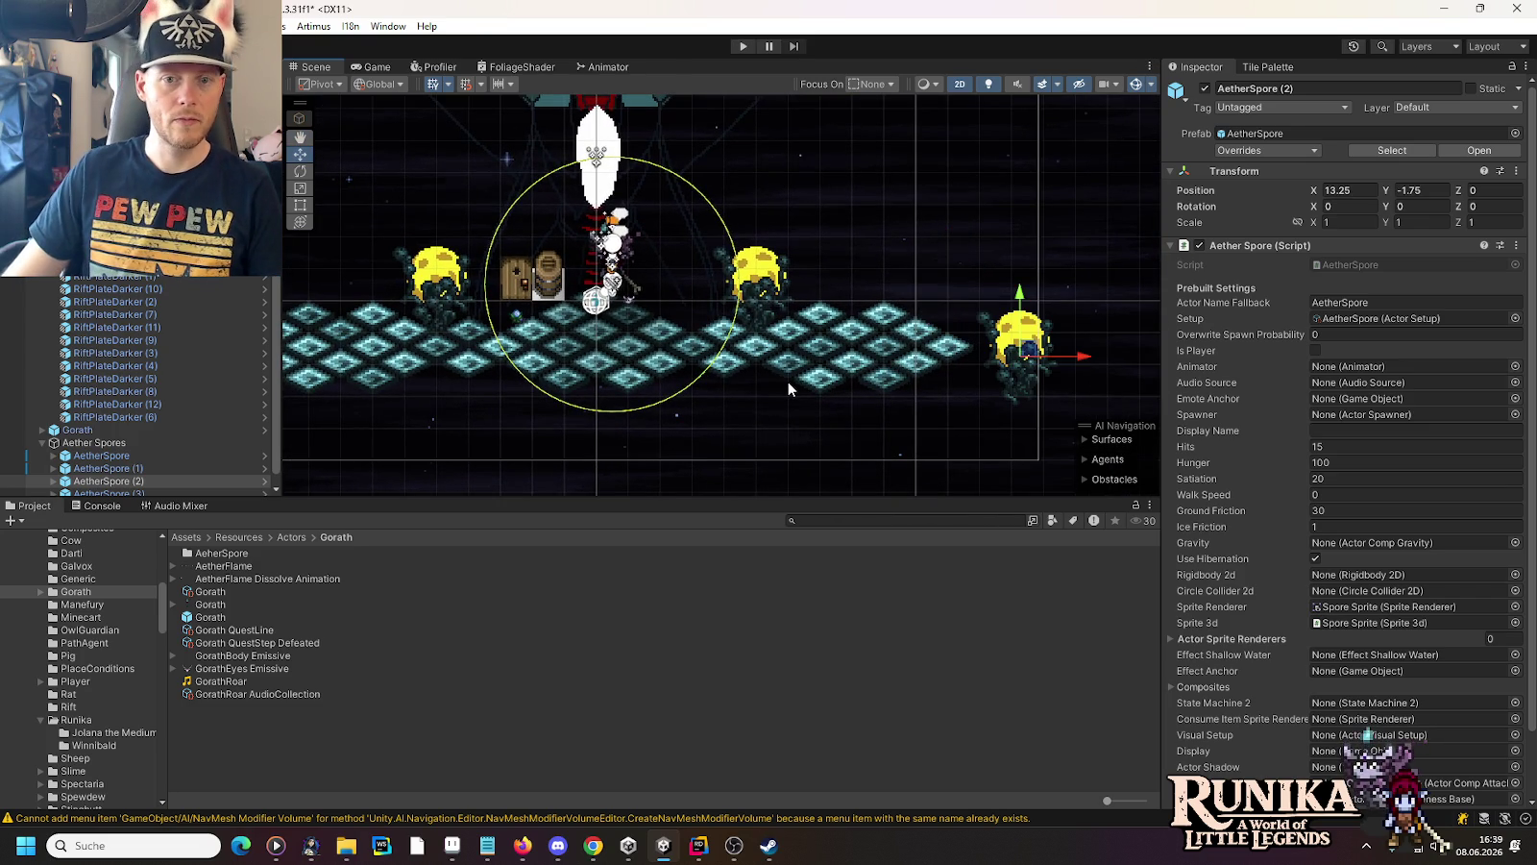
{"action": "left_click", "coordinate": [1026, 351]}
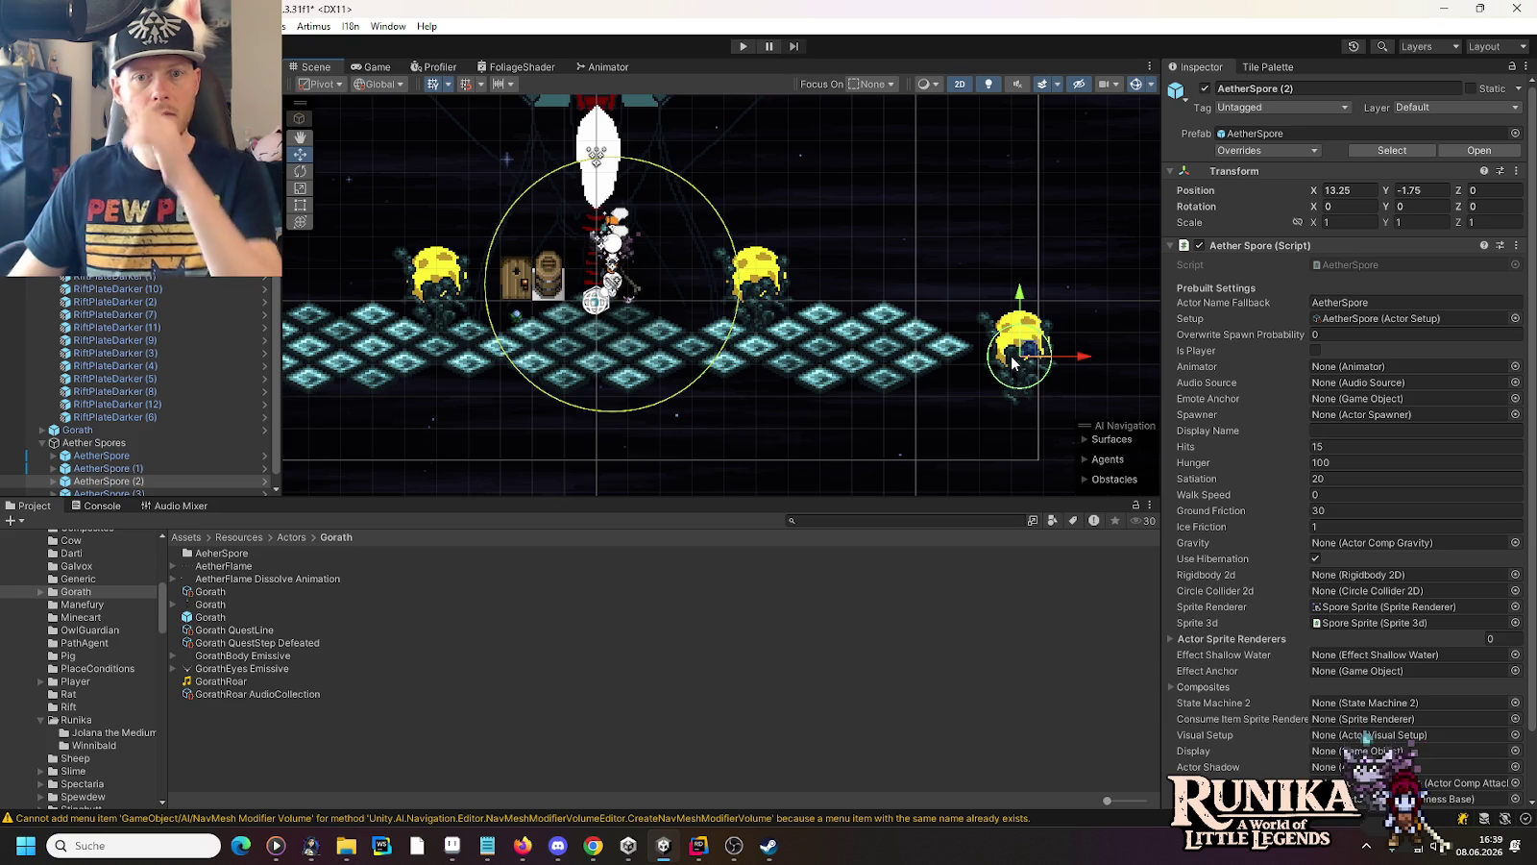
{"action": "left_click_drag", "start_coordinate": [1030, 347], "coordinate": [858, 403]}
{"action": "mouse_move", "coordinate": [584, 377]}
{"action": "left_mouse_down"}
{"action": "mouse_move", "coordinate": [968, 306]}
{"action": "mouse_move", "coordinate": [580, 330]}
{"action": "left_mouse_up"}
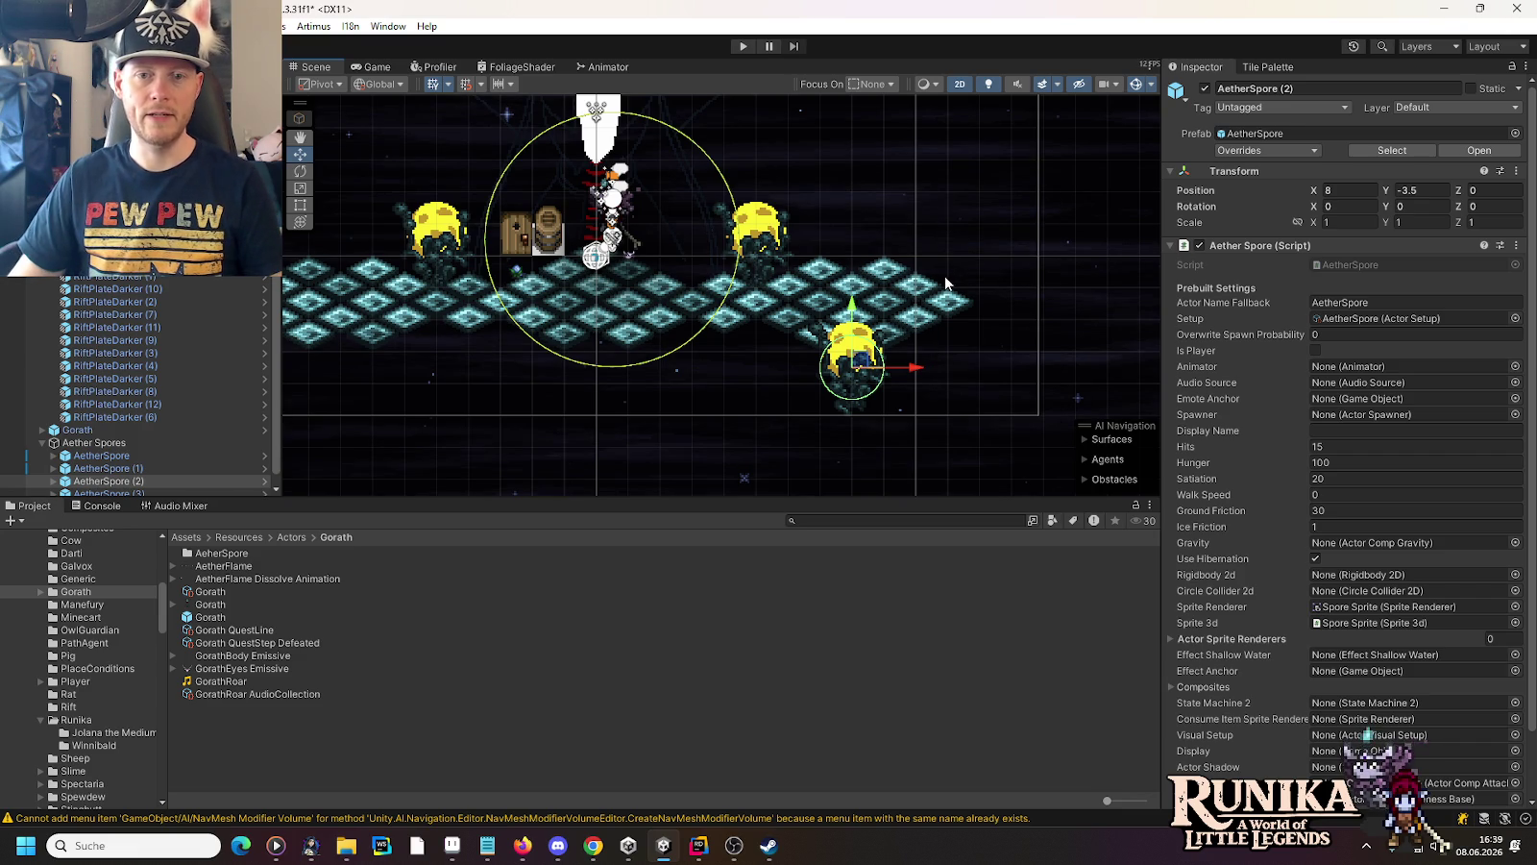
Place RiftPlateDarker (13) at 12, -2 and RiftPlate (34) at 13, -1.5 with a copy at 12, -1
{"action": "scroll", "coordinate": [943, 317], "scroll_direction": "up", "scroll_amount": 4}
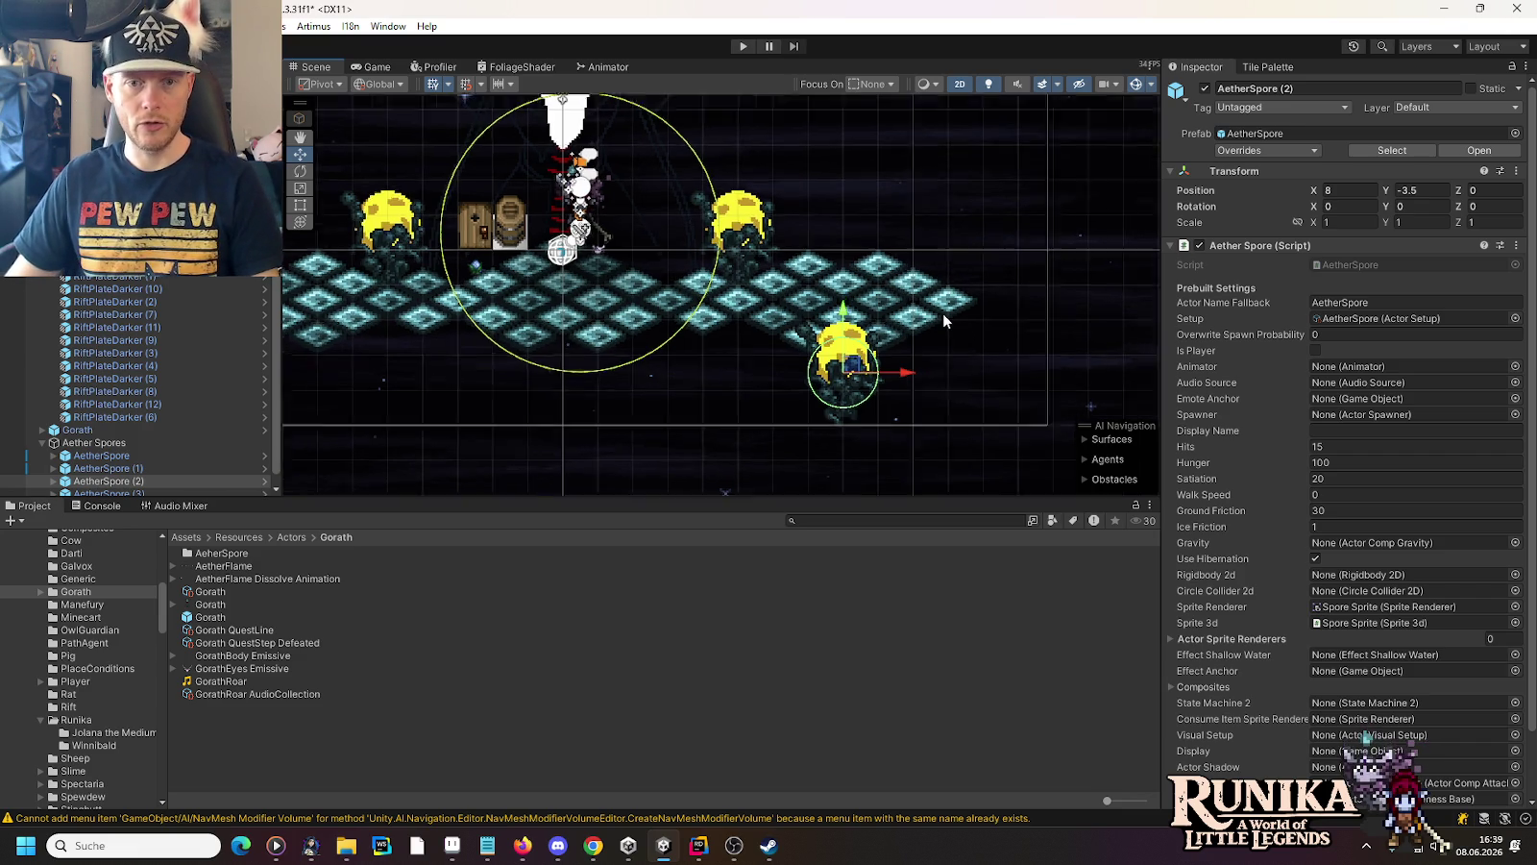
{"action": "left_click", "coordinate": [862, 304]}
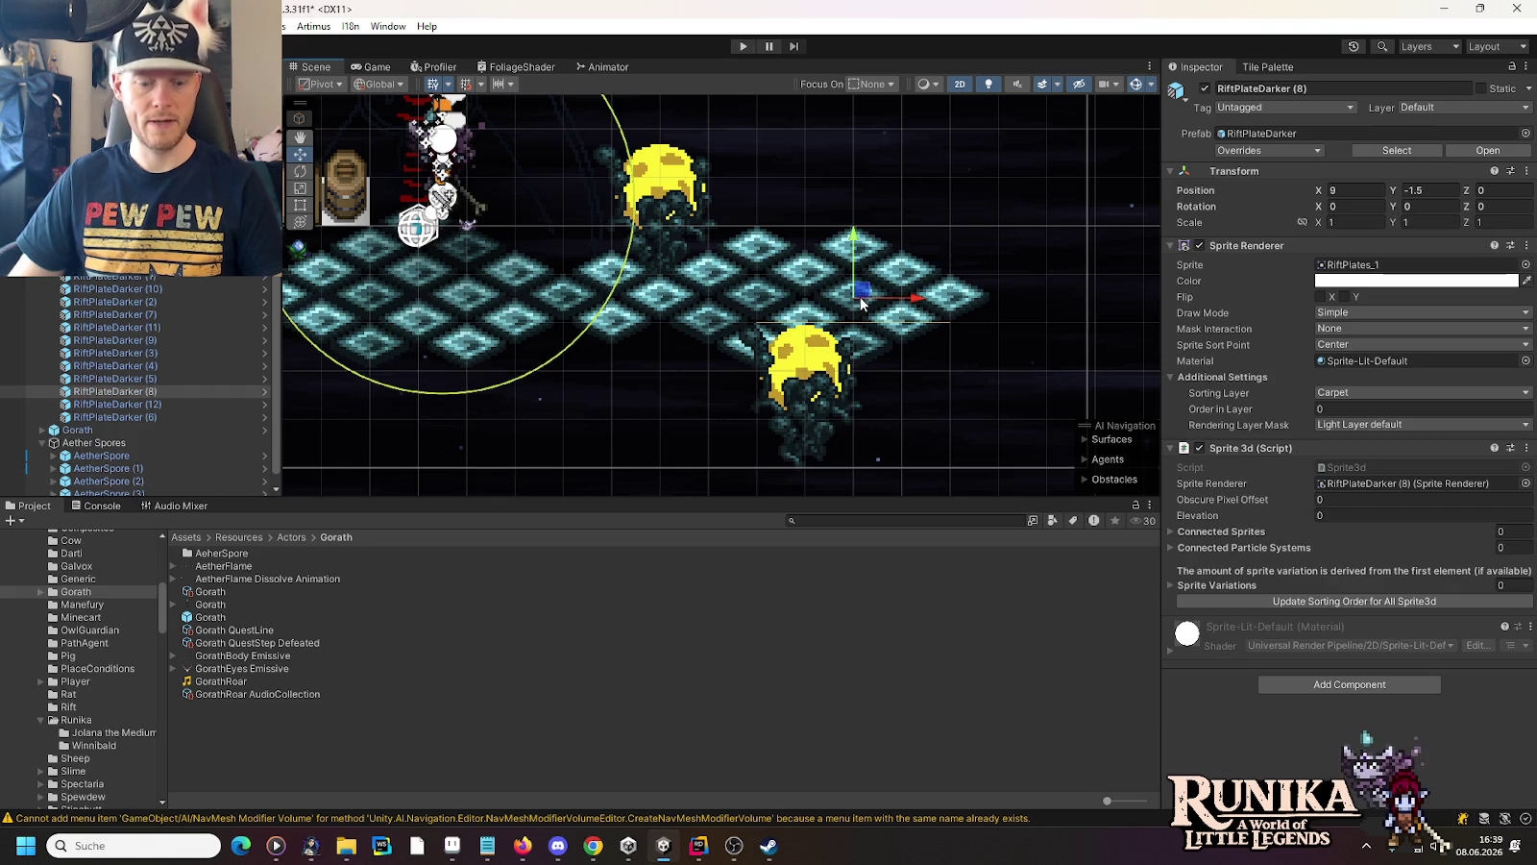
{"action": "mouse_move", "coordinate": [862, 304]}
{"action": "left_mouse_down"}
{"action": "mouse_move", "coordinate": [893, 296]}
{"action": "mouse_move", "coordinate": [960, 341]}
{"action": "mouse_move", "coordinate": [1053, 294]}
{"action": "mouse_move", "coordinate": [1000, 269]}
{"action": "left_mouse_up"}
{"action": "left_click", "coordinate": [950, 306]}
{"action": "key", "text": "ctrl+d"}
Move the second Aether Spore to 11, -3 and inspect Gorath's child objects and components
{"action": "left_click", "coordinate": [812, 418]}
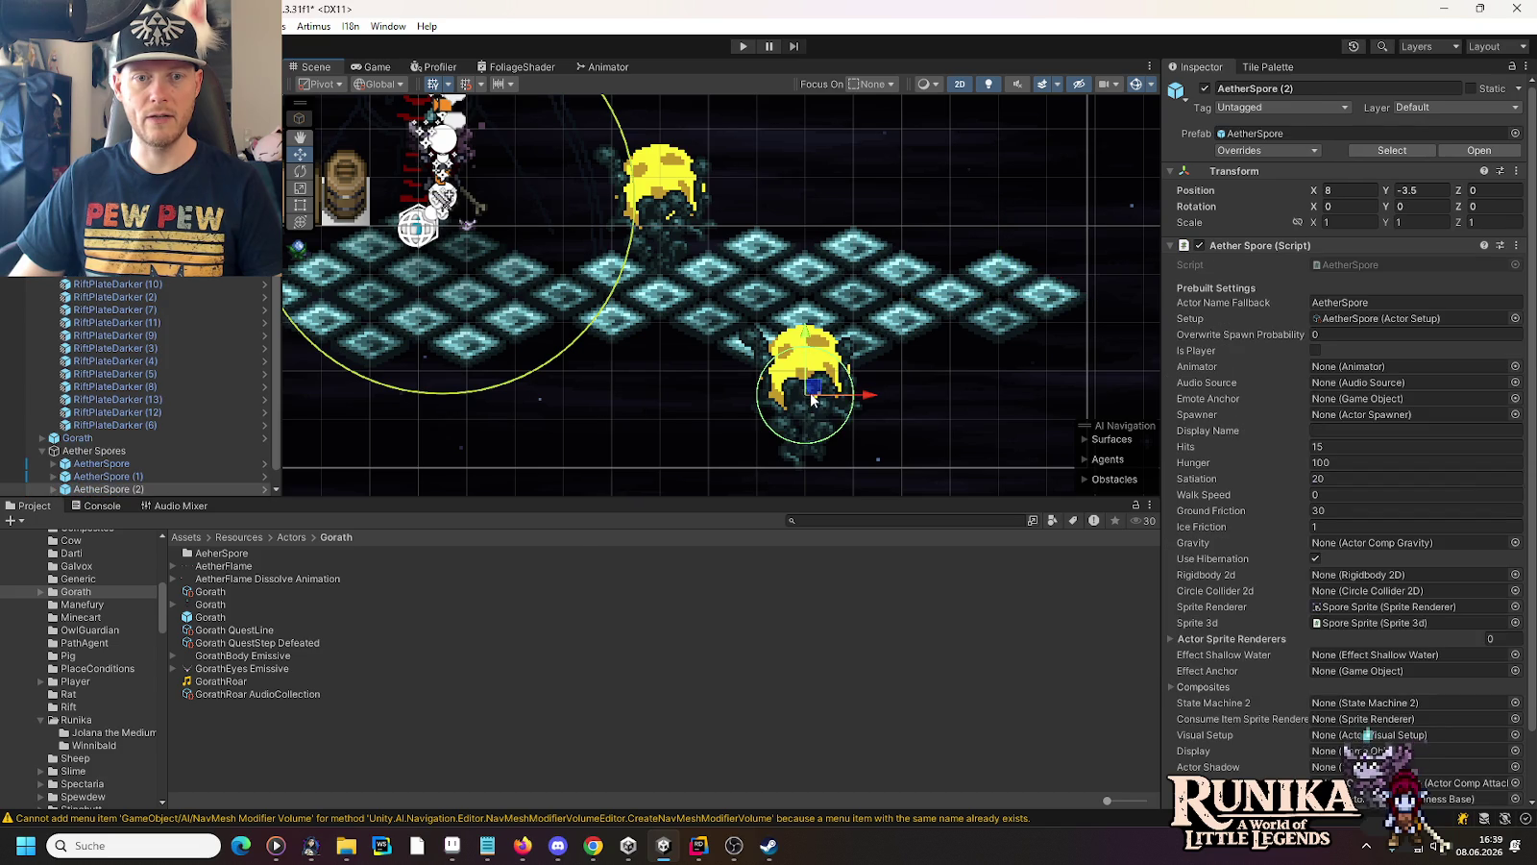
{"action": "left_click_drag", "start_coordinate": [812, 418], "coordinate": [956, 399]}
{"action": "left_click", "coordinate": [666, 174]}
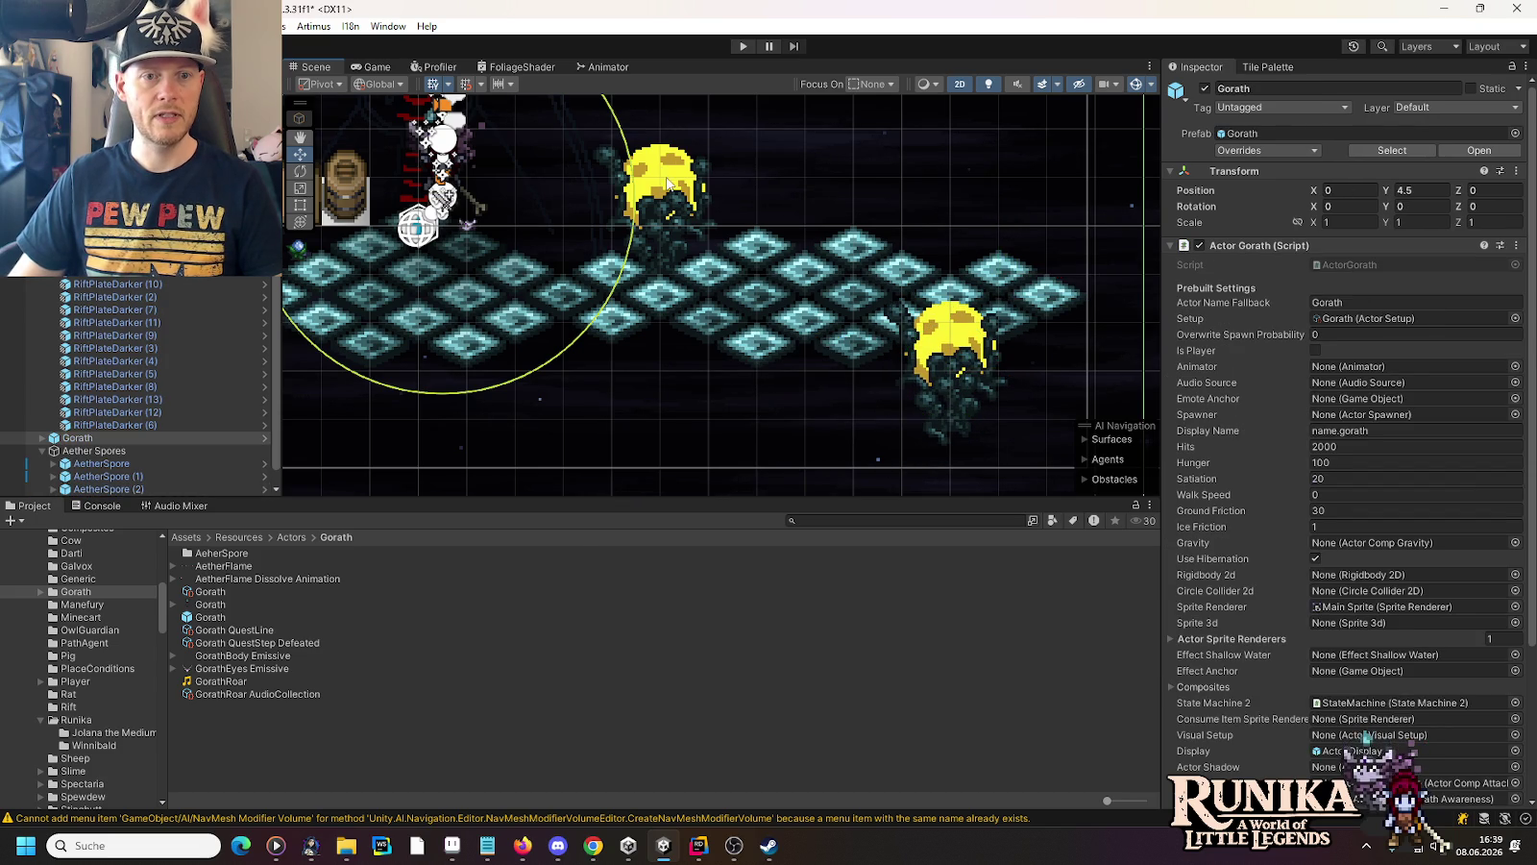
{"action": "left_click", "coordinate": [661, 176]}
{"action": "left_click", "coordinate": [77, 451]}
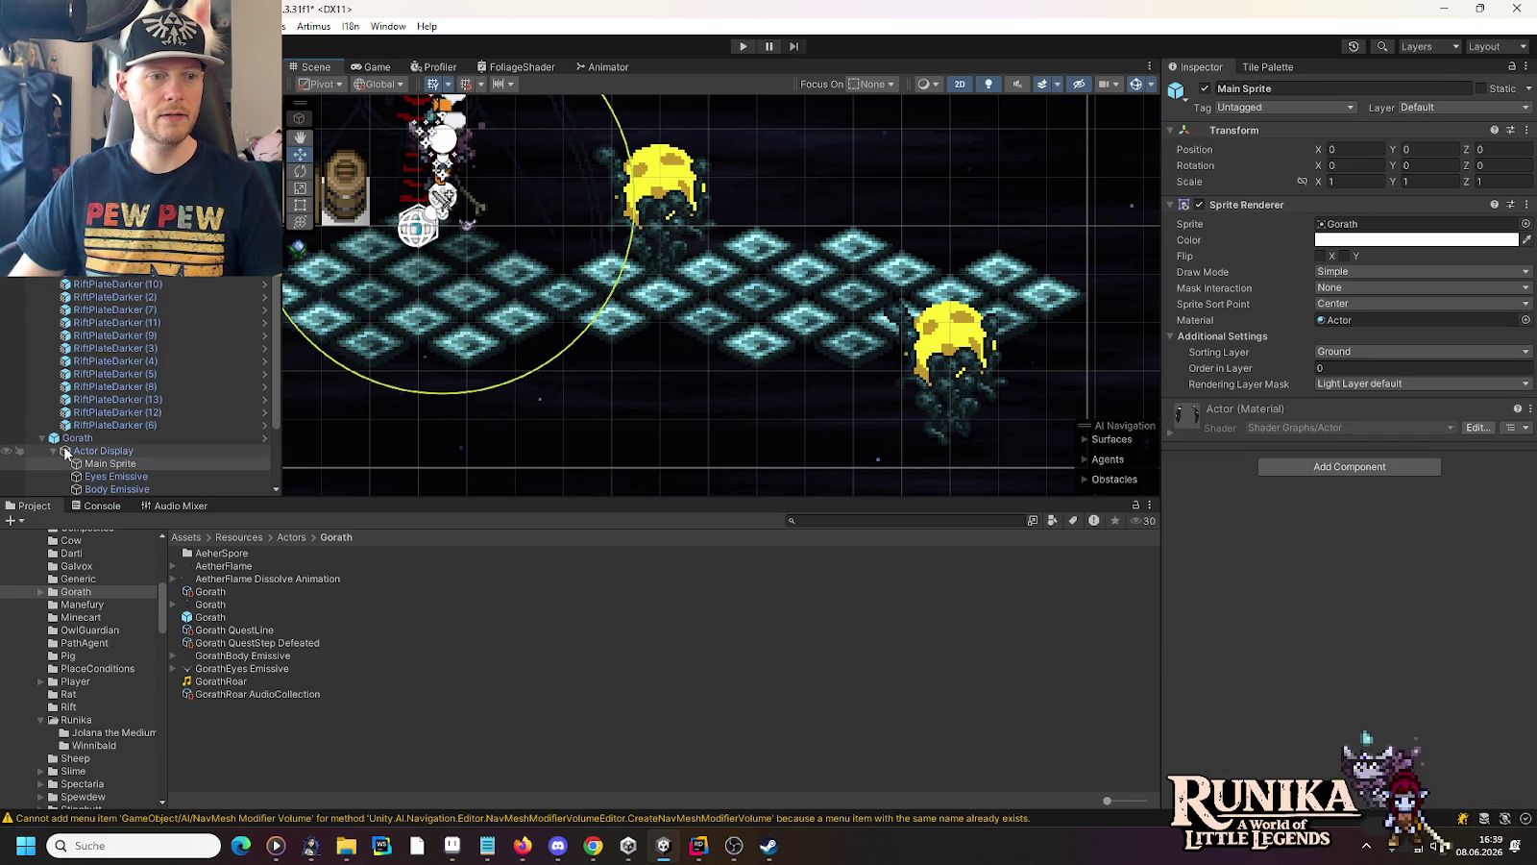
{"action": "left_click", "coordinate": [77, 437]}
{"action": "left_click", "coordinate": [85, 451]}
{"action": "scroll", "coordinate": [108, 395], "scroll_direction": "down", "scroll_amount": 2}
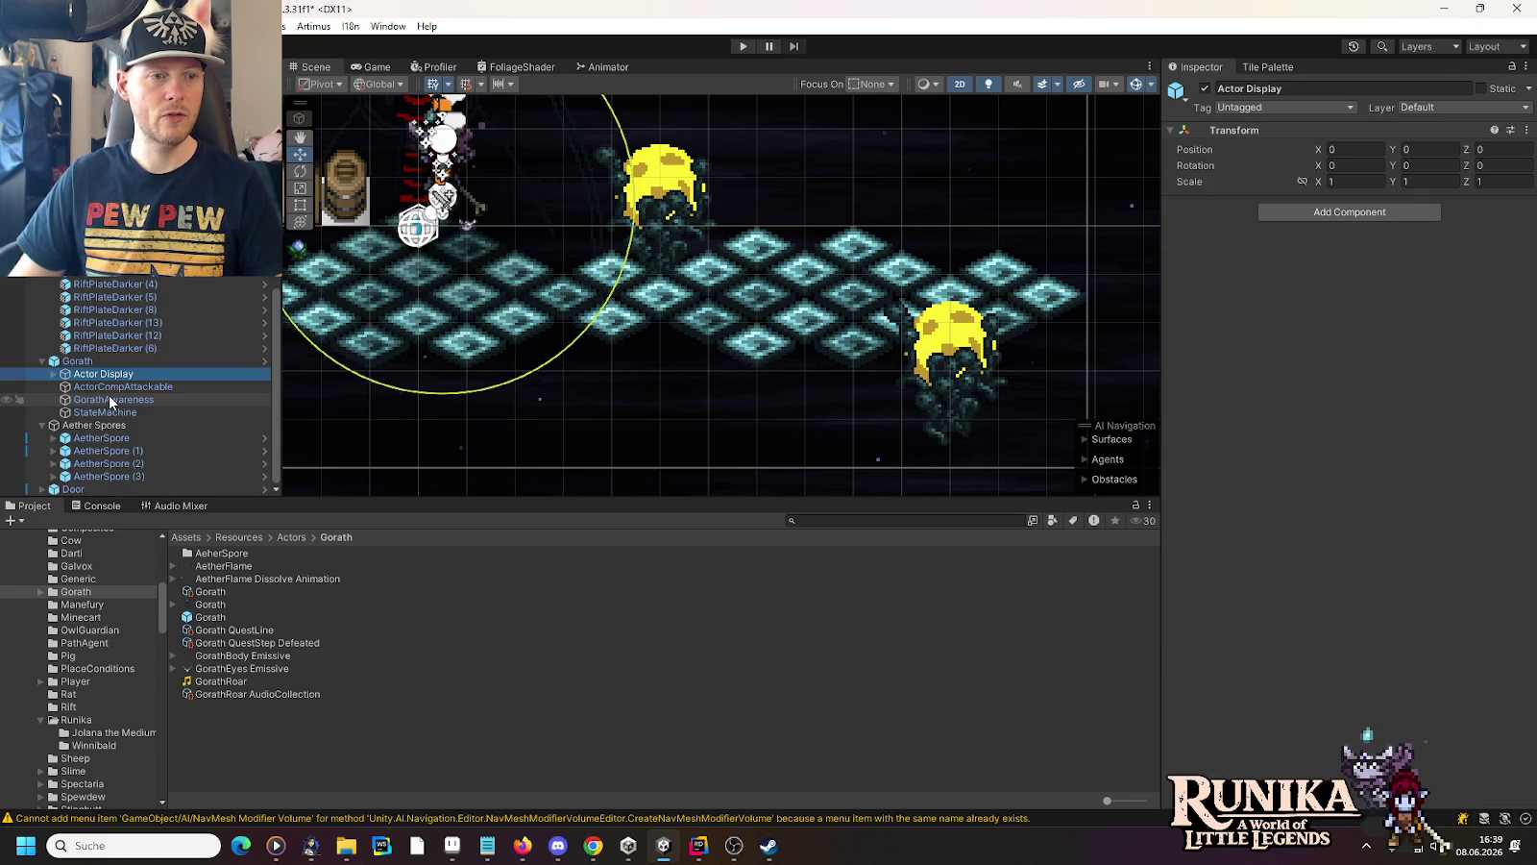
{"action": "left_click", "coordinate": [41, 360]}
Lower AetherSpore (2) to Y -3.25
{"action": "left_click", "coordinate": [85, 440]}
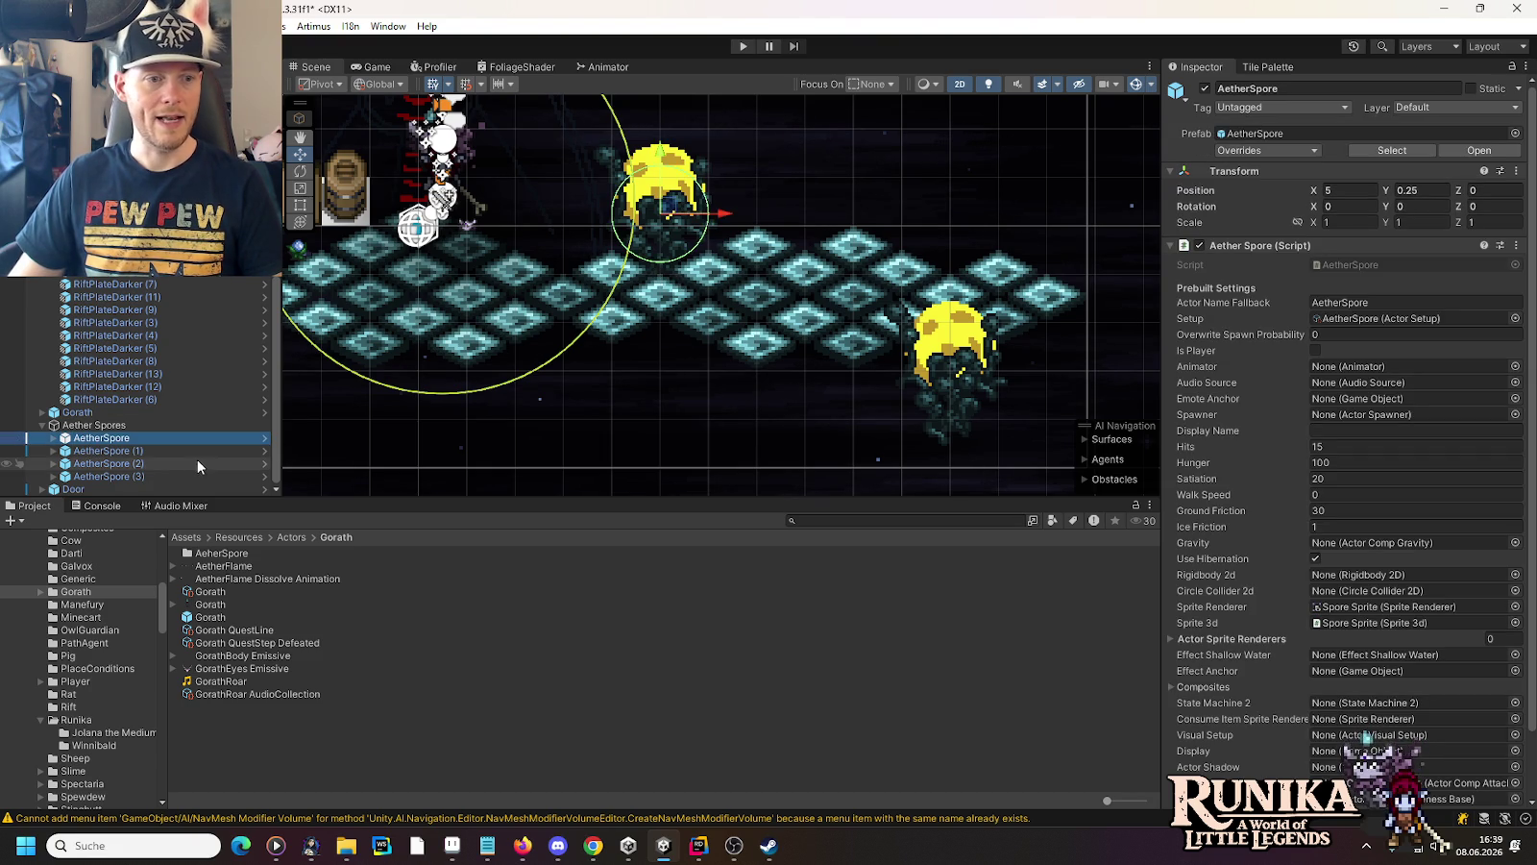
{"action": "left_click", "coordinate": [136, 462]}
{"action": "left_click_drag", "start_coordinate": [957, 362], "coordinate": [957, 376]}
{"action": "scroll", "coordinate": [957, 375], "scroll_direction": "down", "scroll_amount": 3}
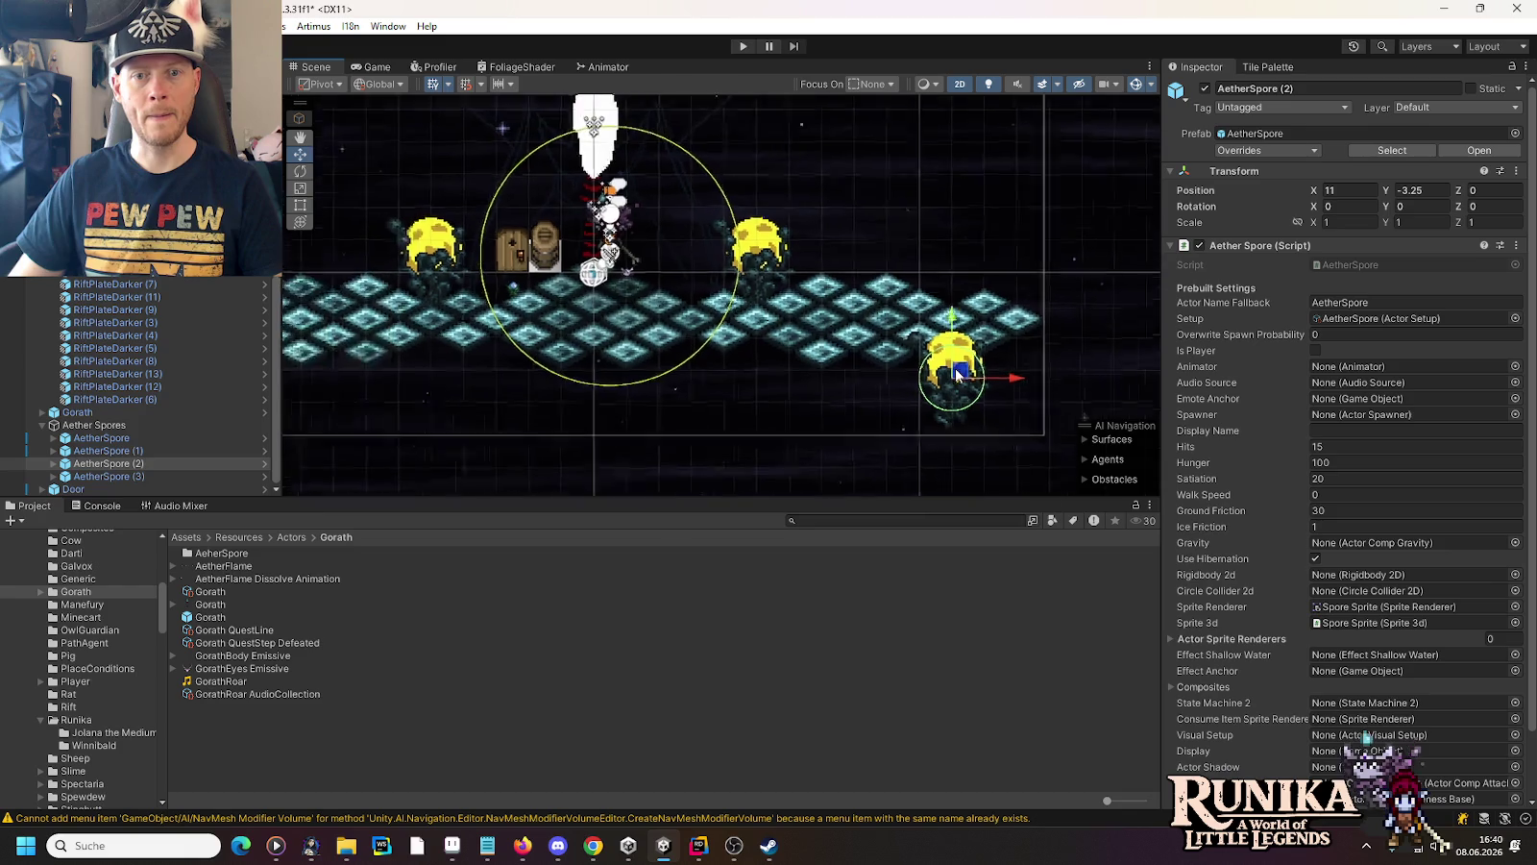
Move RiftPlateDarker (14) to -12.75, -1.5 and add a duplicated rift plate at the left edge
{"action": "scroll", "coordinate": [957, 375], "scroll_direction": "down", "scroll_amount": 3}
{"action": "left_click_drag", "start_coordinate": [444, 342], "coordinate": [821, 342]}
{"action": "scroll", "coordinate": [820, 342], "scroll_direction": "up", "scroll_amount": 1}
{"action": "scroll", "coordinate": [821, 342], "scroll_direction": "up", "scroll_amount": 2}
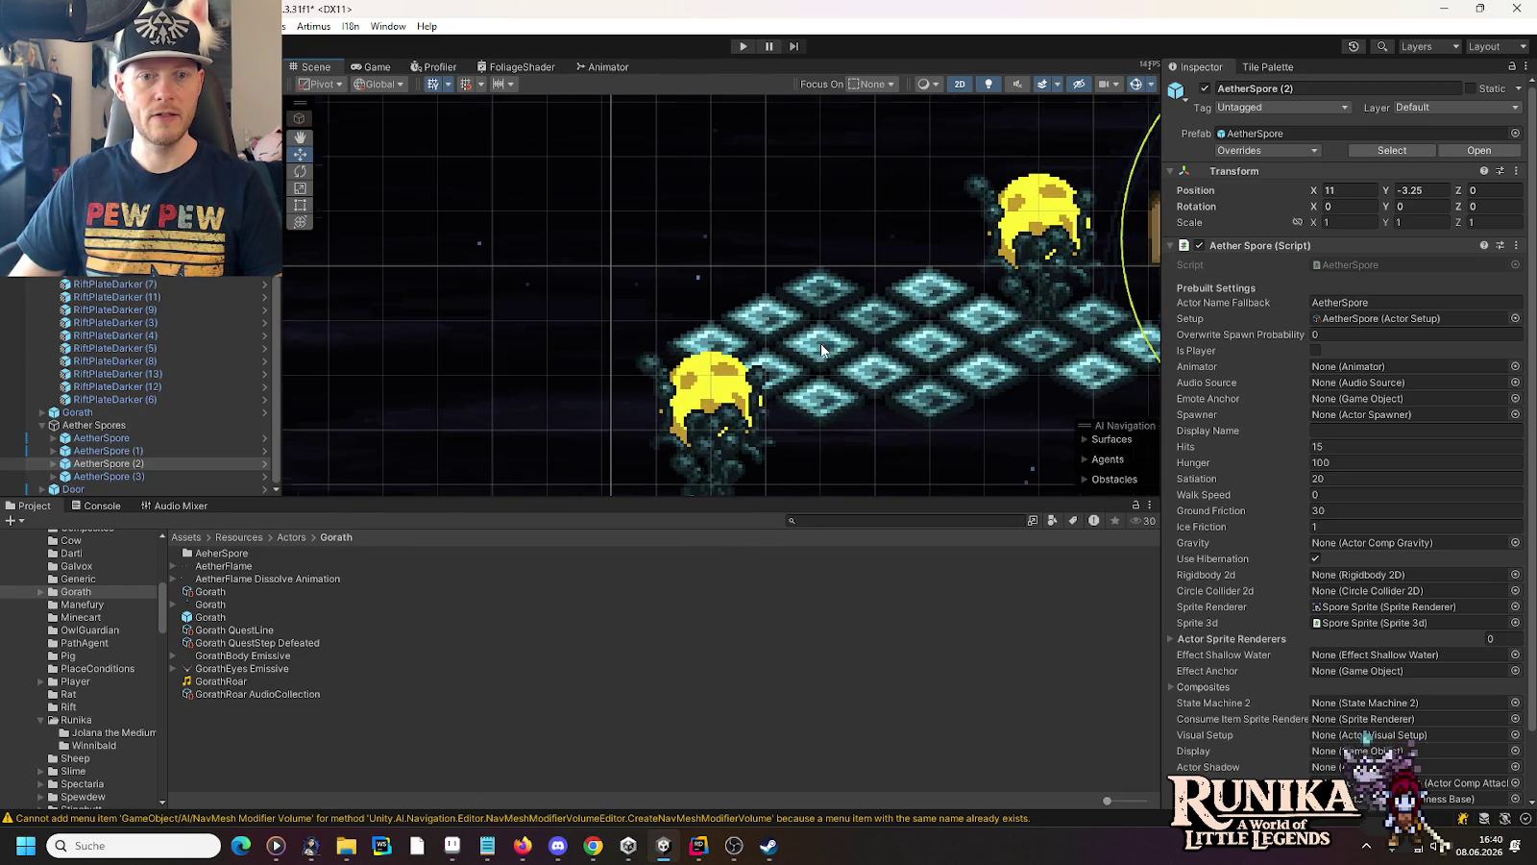
{"action": "left_click", "coordinate": [824, 291]}
{"action": "left_click_drag", "start_coordinate": [824, 290], "coordinate": [622, 341]}
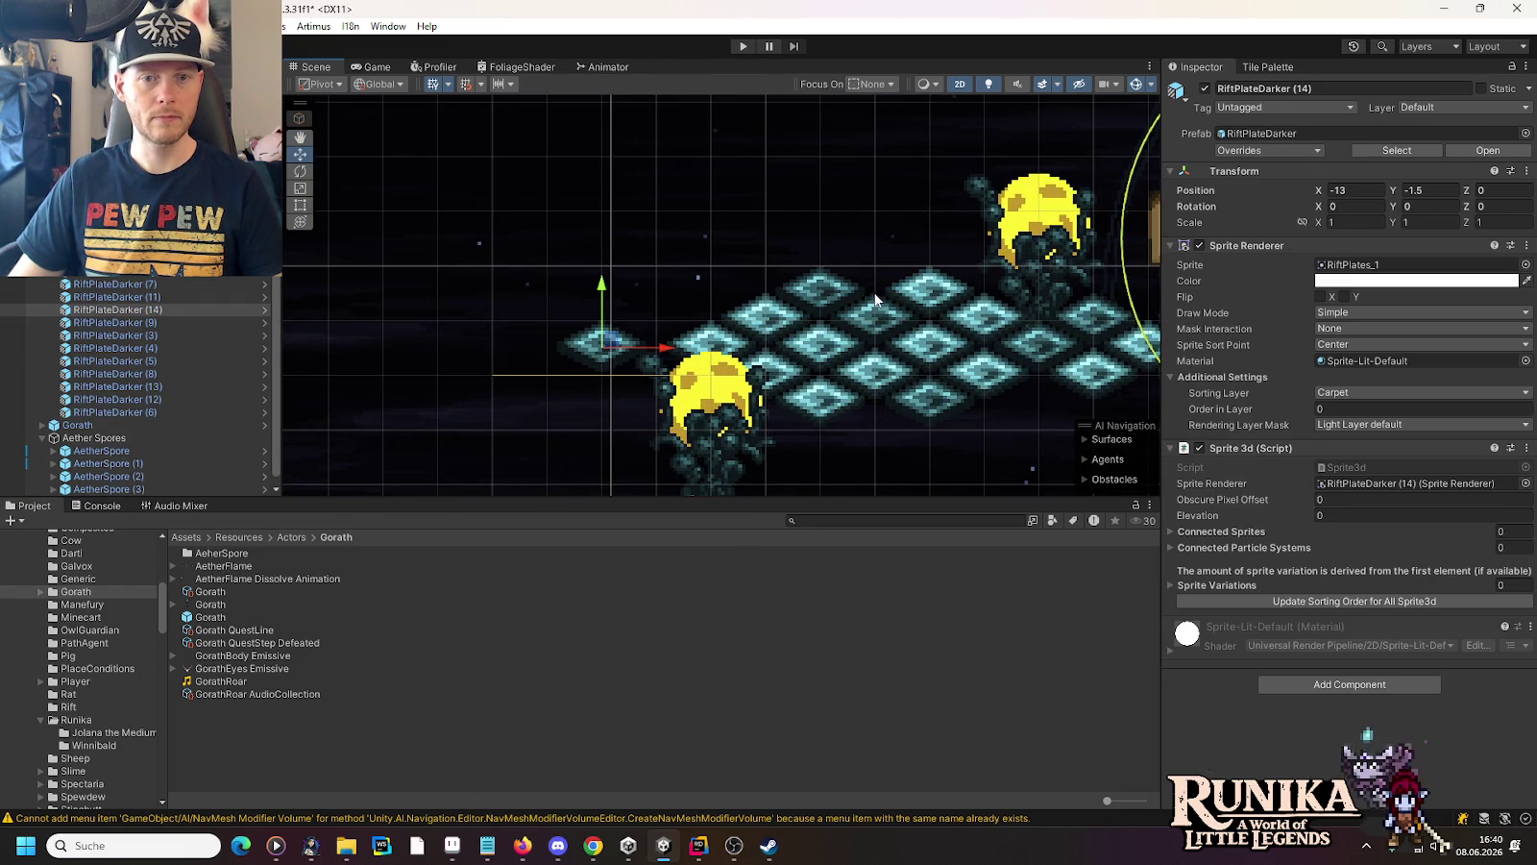
{"action": "left_click", "coordinate": [949, 288]}
{"action": "key", "text": "ctrl+d"}
{"action": "mouse_move", "coordinate": [940, 285]}
{"action": "left_mouse_down"}
{"action": "mouse_move", "coordinate": [634, 298]}
{"action": "mouse_move", "coordinate": [661, 348]}
{"action": "left_mouse_up"}
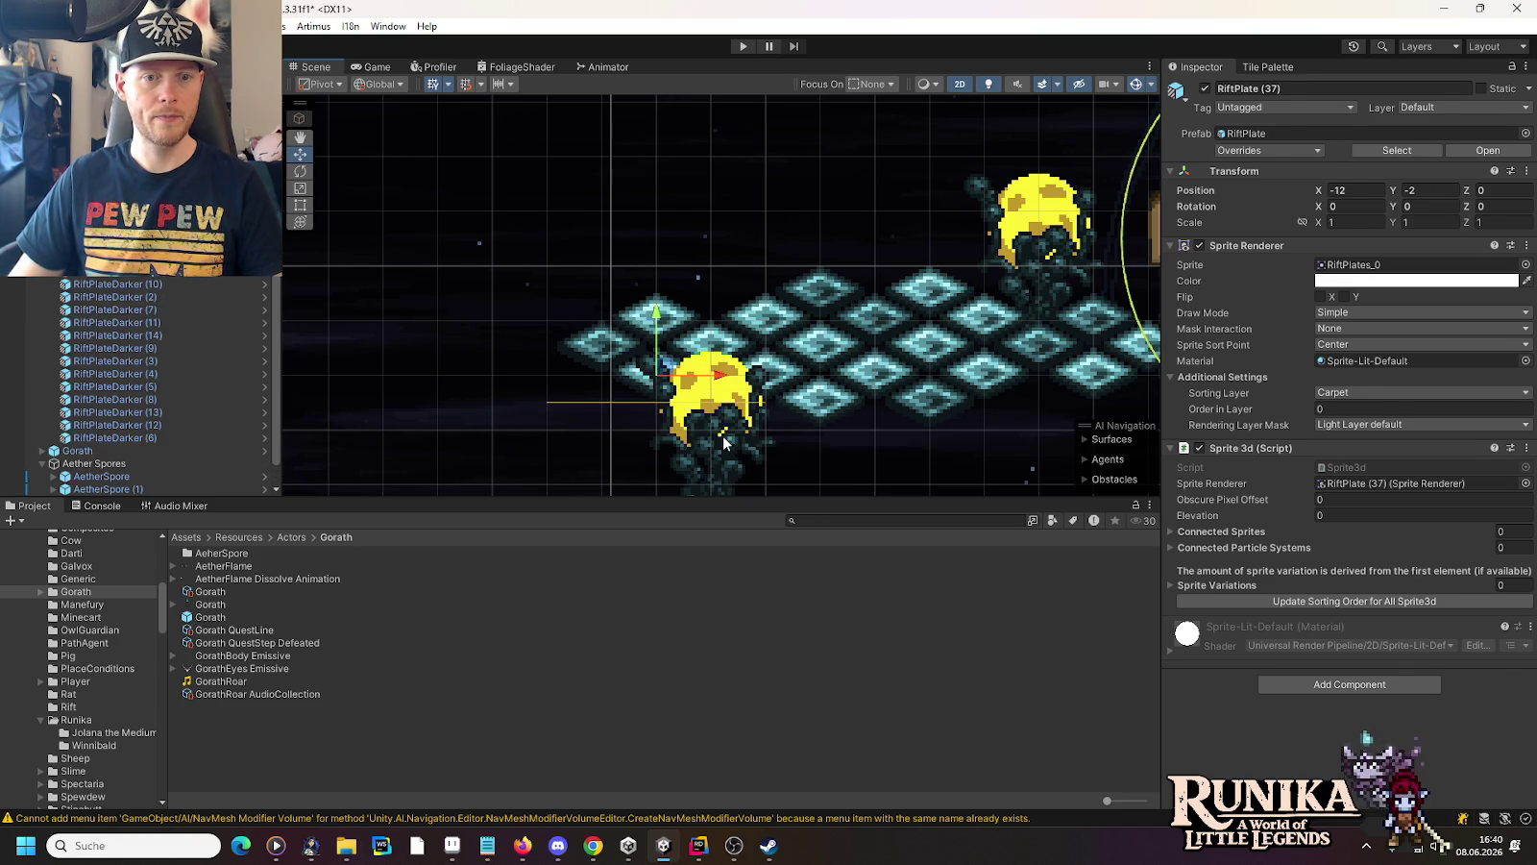
Lower AetherSpore (3) to -11, -3.25 and start Play mode to test the arena
{"action": "left_click", "coordinate": [723, 434]}
{"action": "left_click_drag", "start_coordinate": [720, 419], "coordinate": [719, 438]}
{"action": "scroll", "coordinate": [767, 337], "scroll_direction": "down", "scroll_amount": 5}
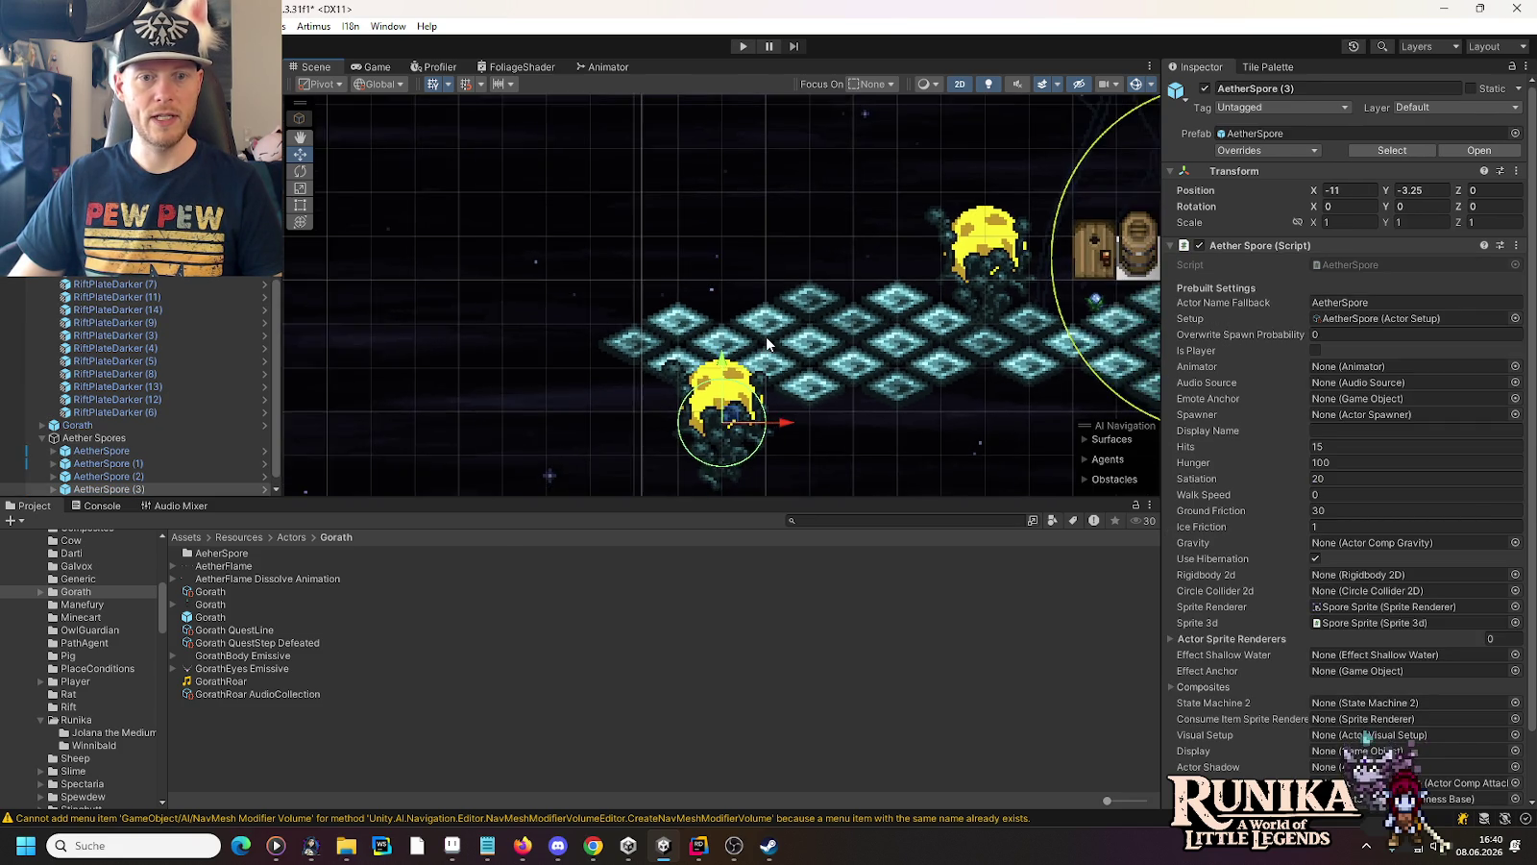
{"action": "scroll", "coordinate": [879, 363], "scroll_direction": "right", "scroll_amount": 5}
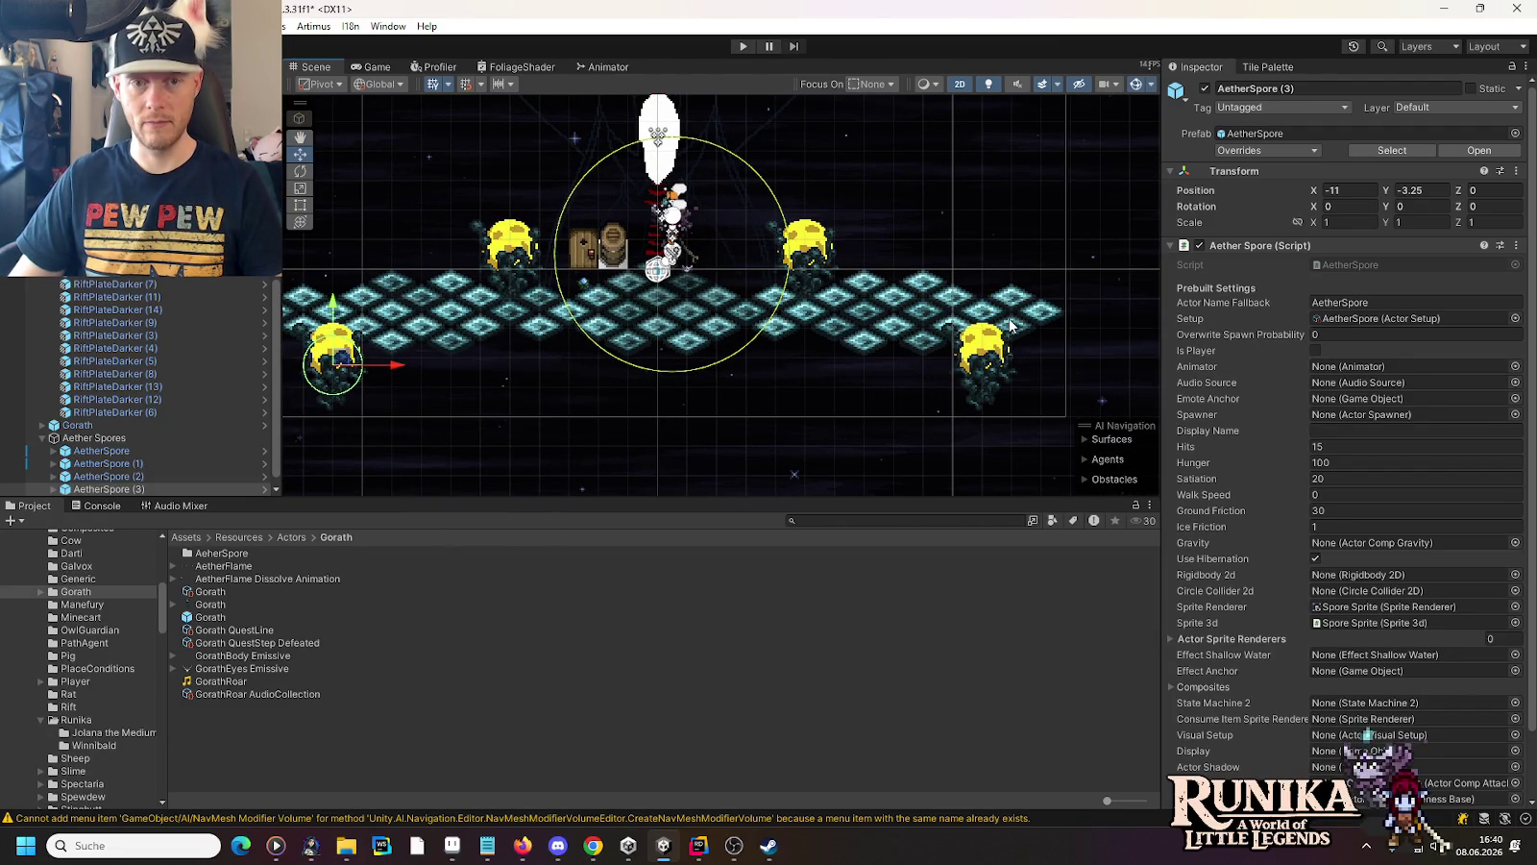
{"action": "scroll", "coordinate": [721, 372], "scroll_direction": "down", "scroll_amount": 2}
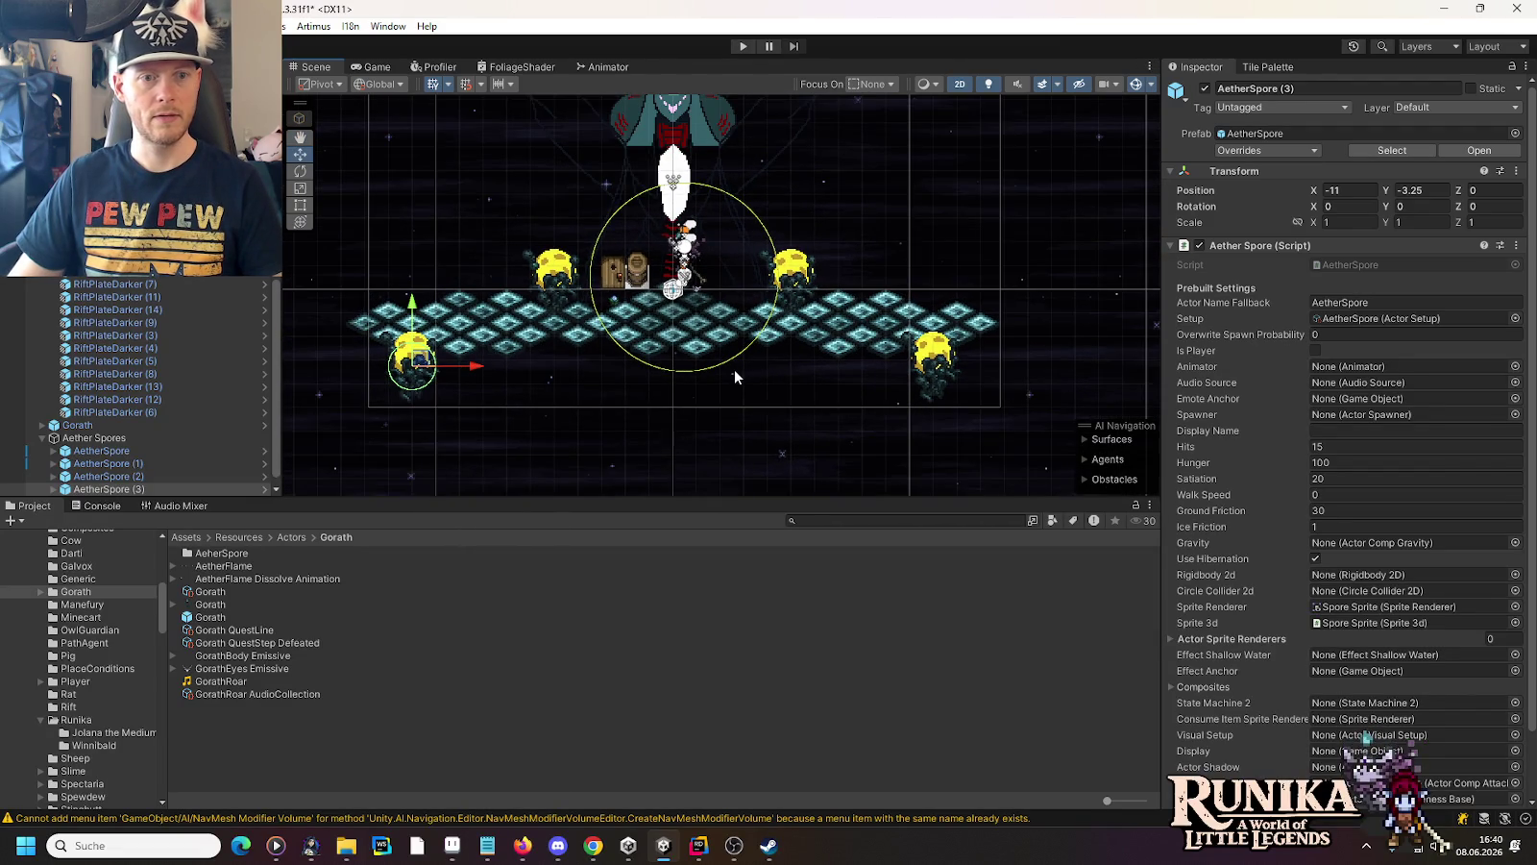
{"action": "left_click_drag", "start_coordinate": [735, 369], "coordinate": [798, 367]}
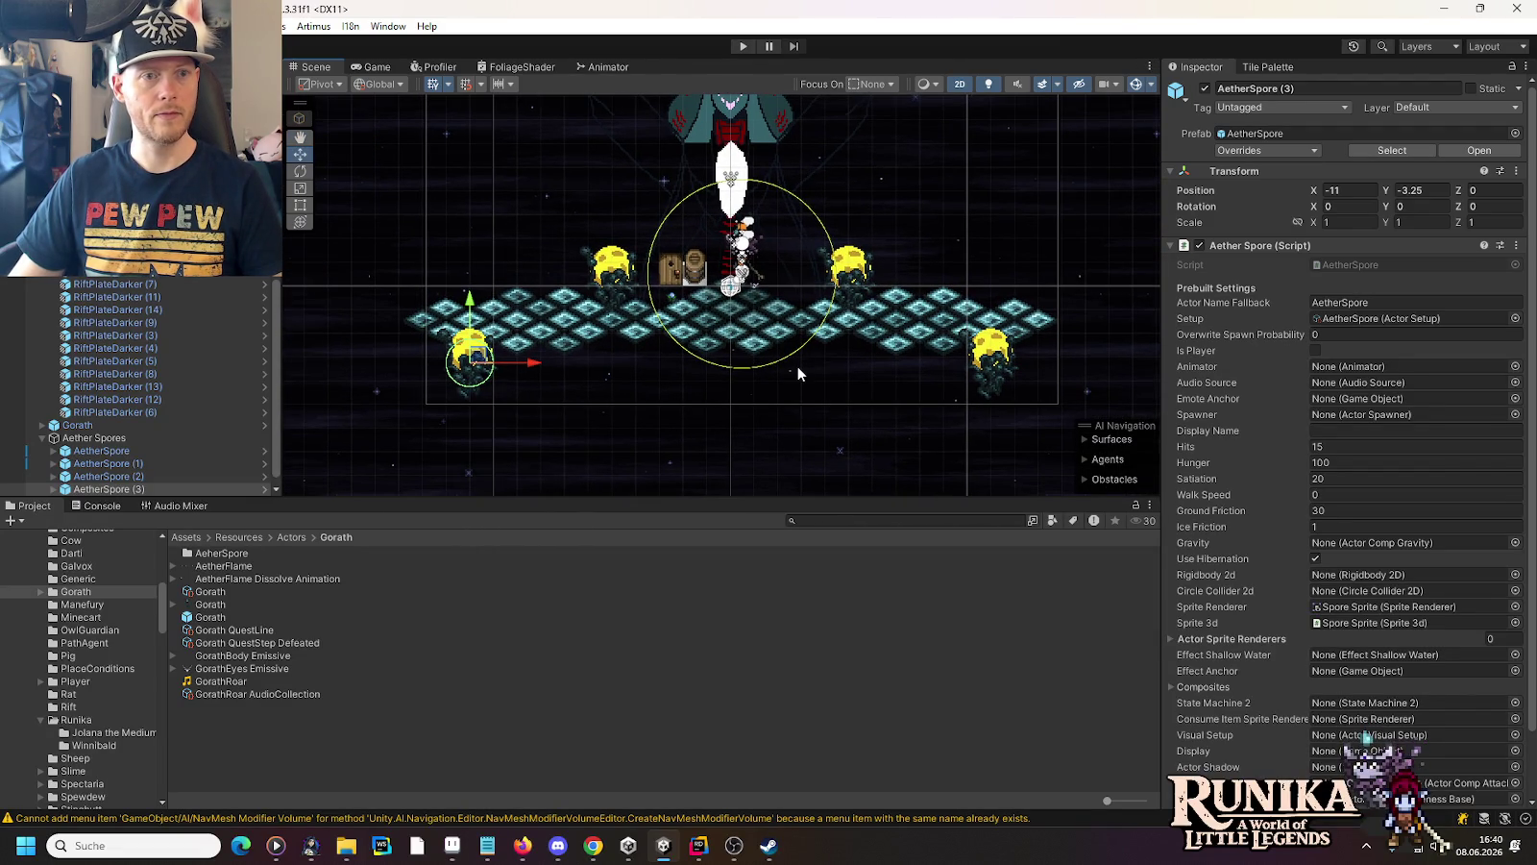
{"action": "left_click", "coordinate": [739, 45]}
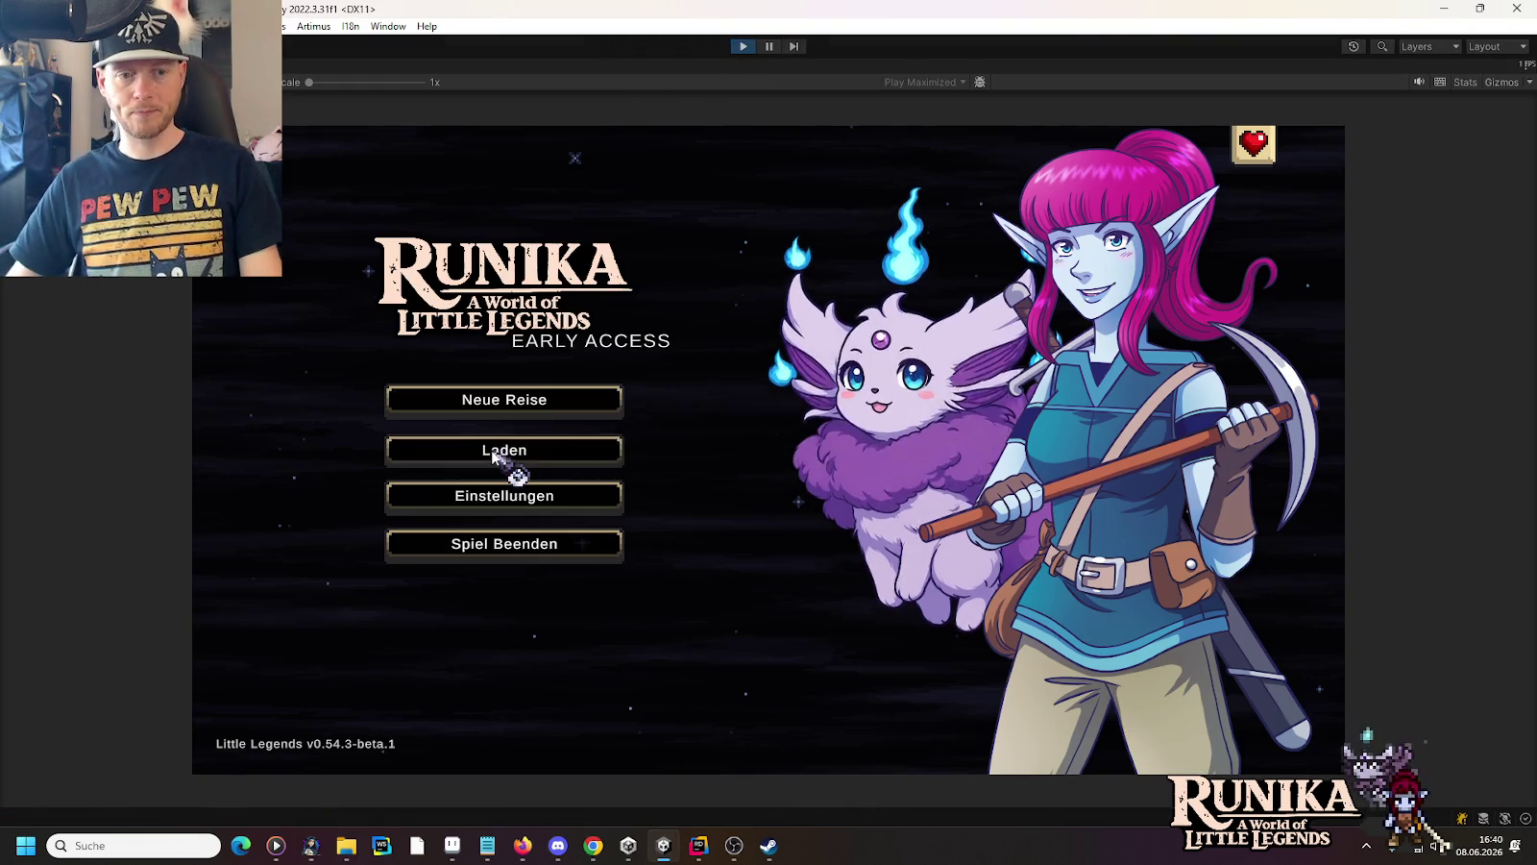
Load a save, walk left and right across the widened floor, throw the weapon, then stop Play mode
{"action": "left_click", "coordinate": [502, 450]}
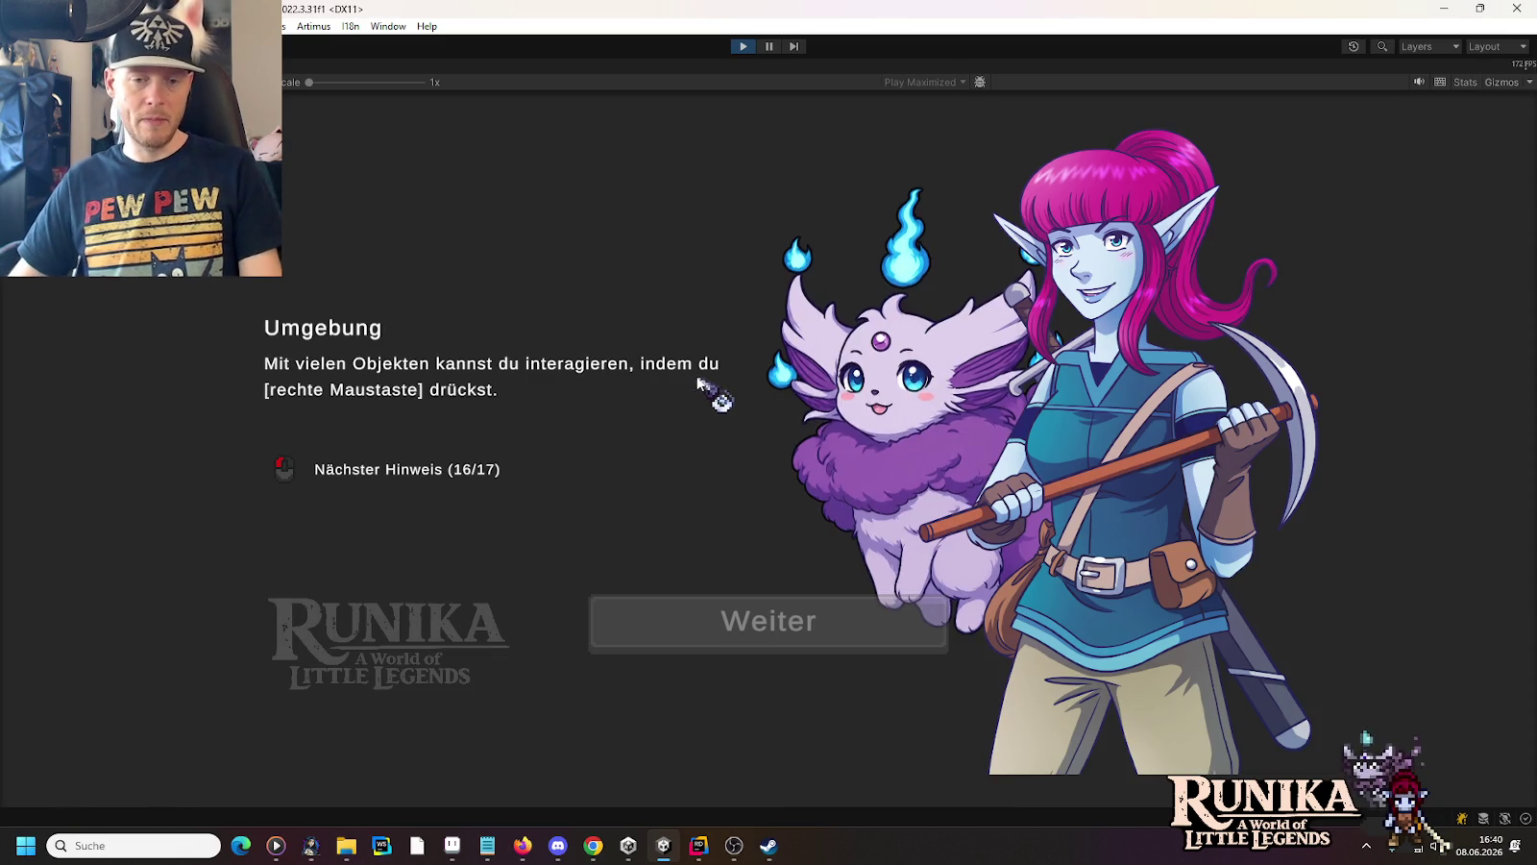
{"action": "left_click", "coordinate": [783, 637]}
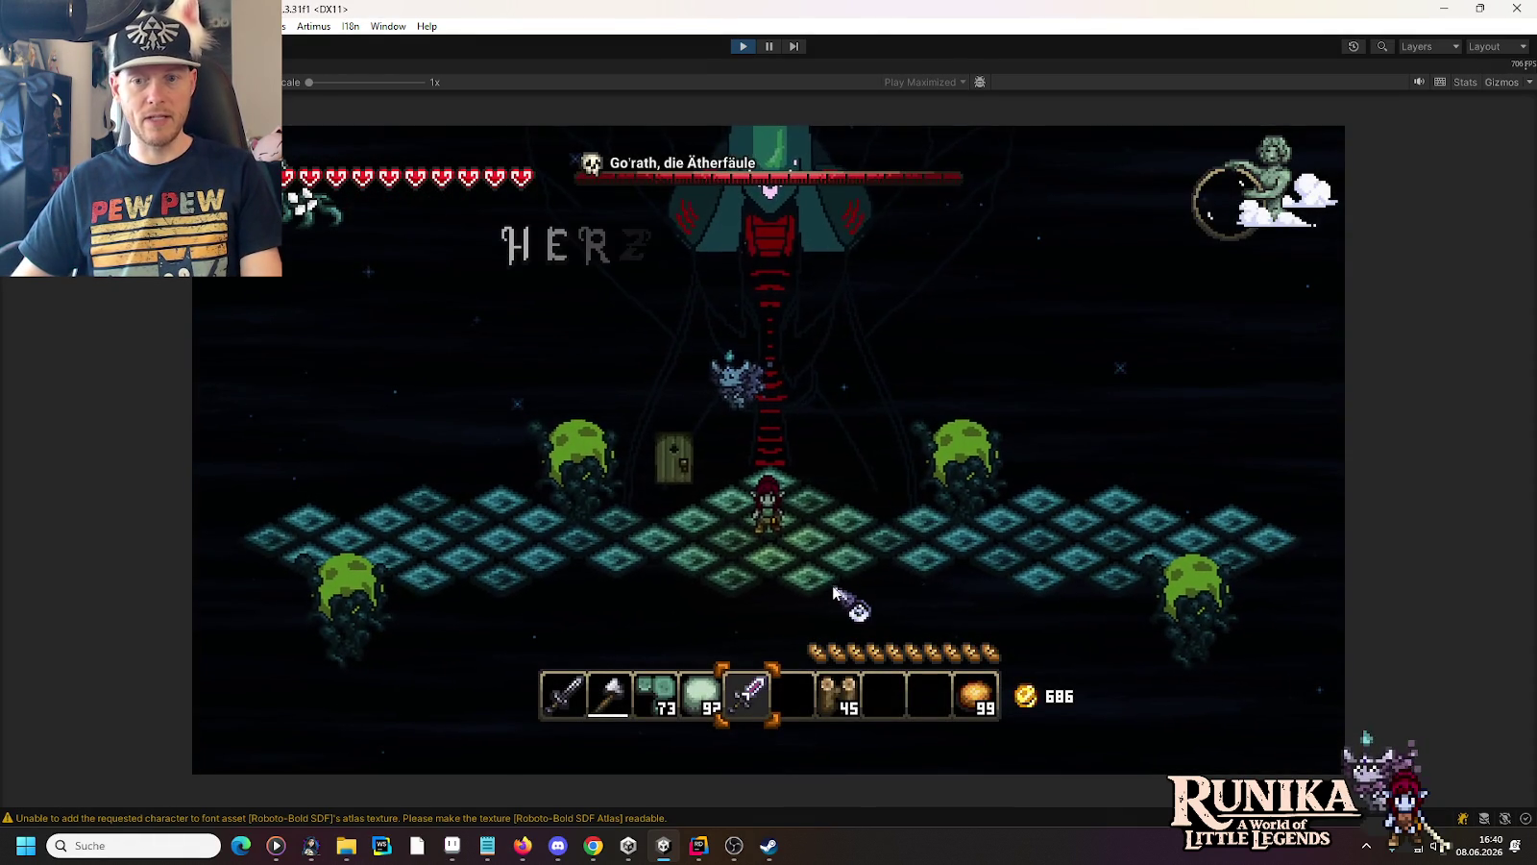
{"action": "key", "text": "a"}
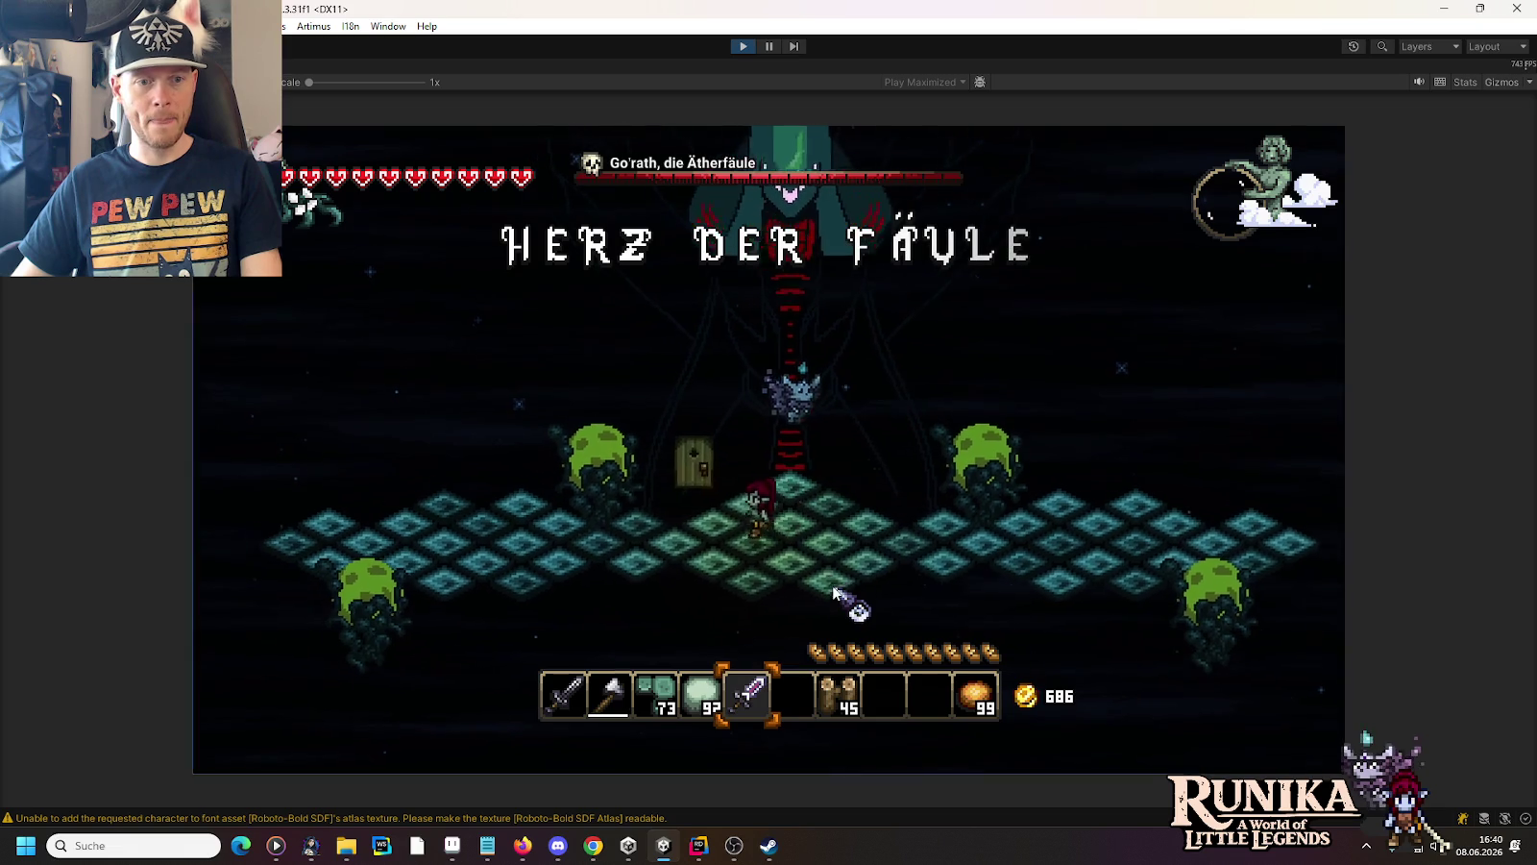
{"action": "key", "text": "a"}
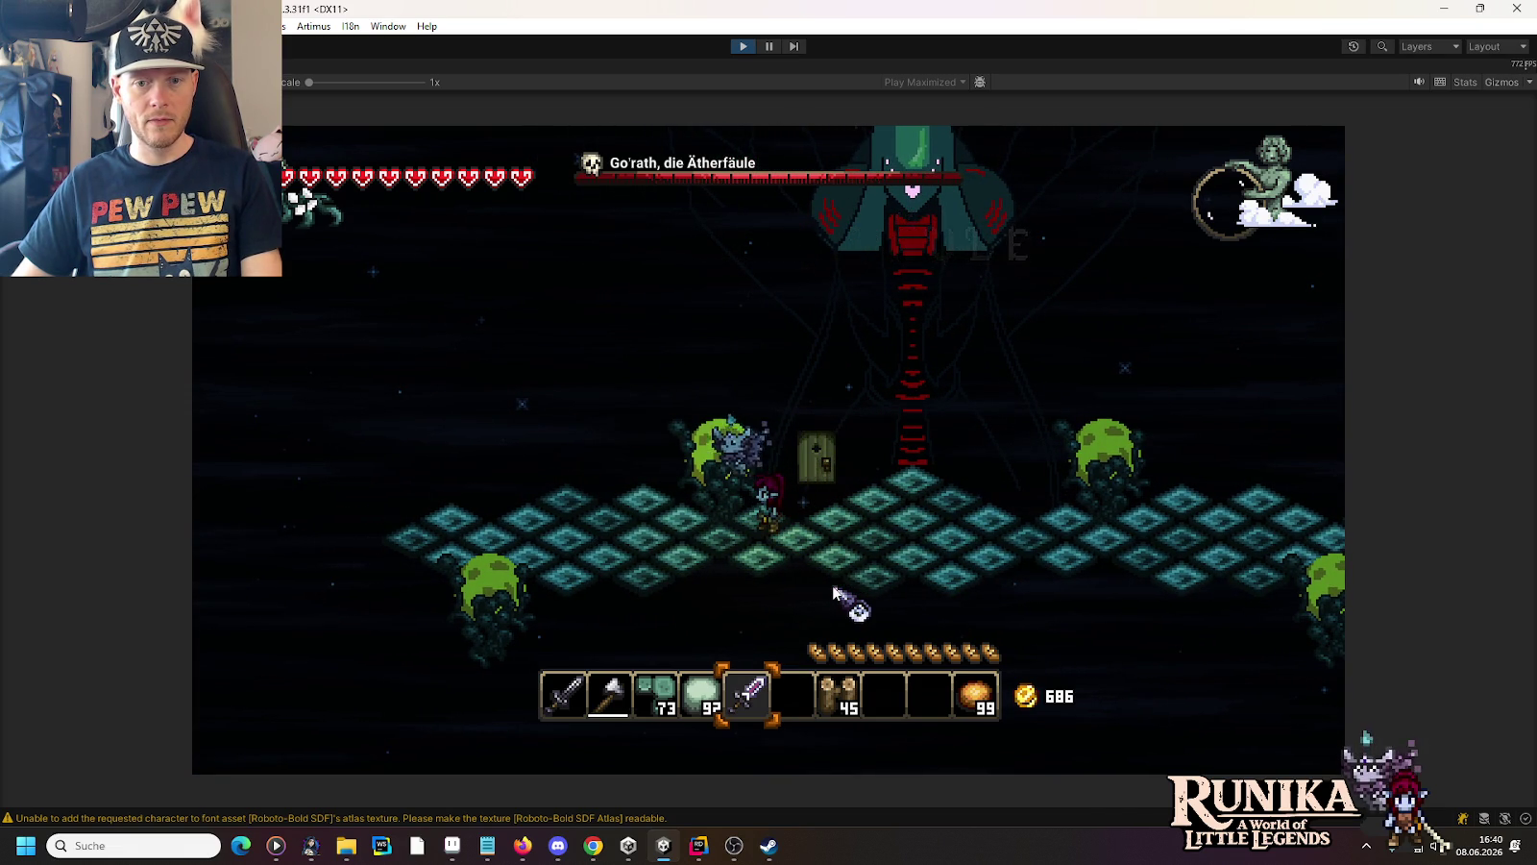
{"action": "key", "text": "a"}
{"action": "key", "text": "a"}
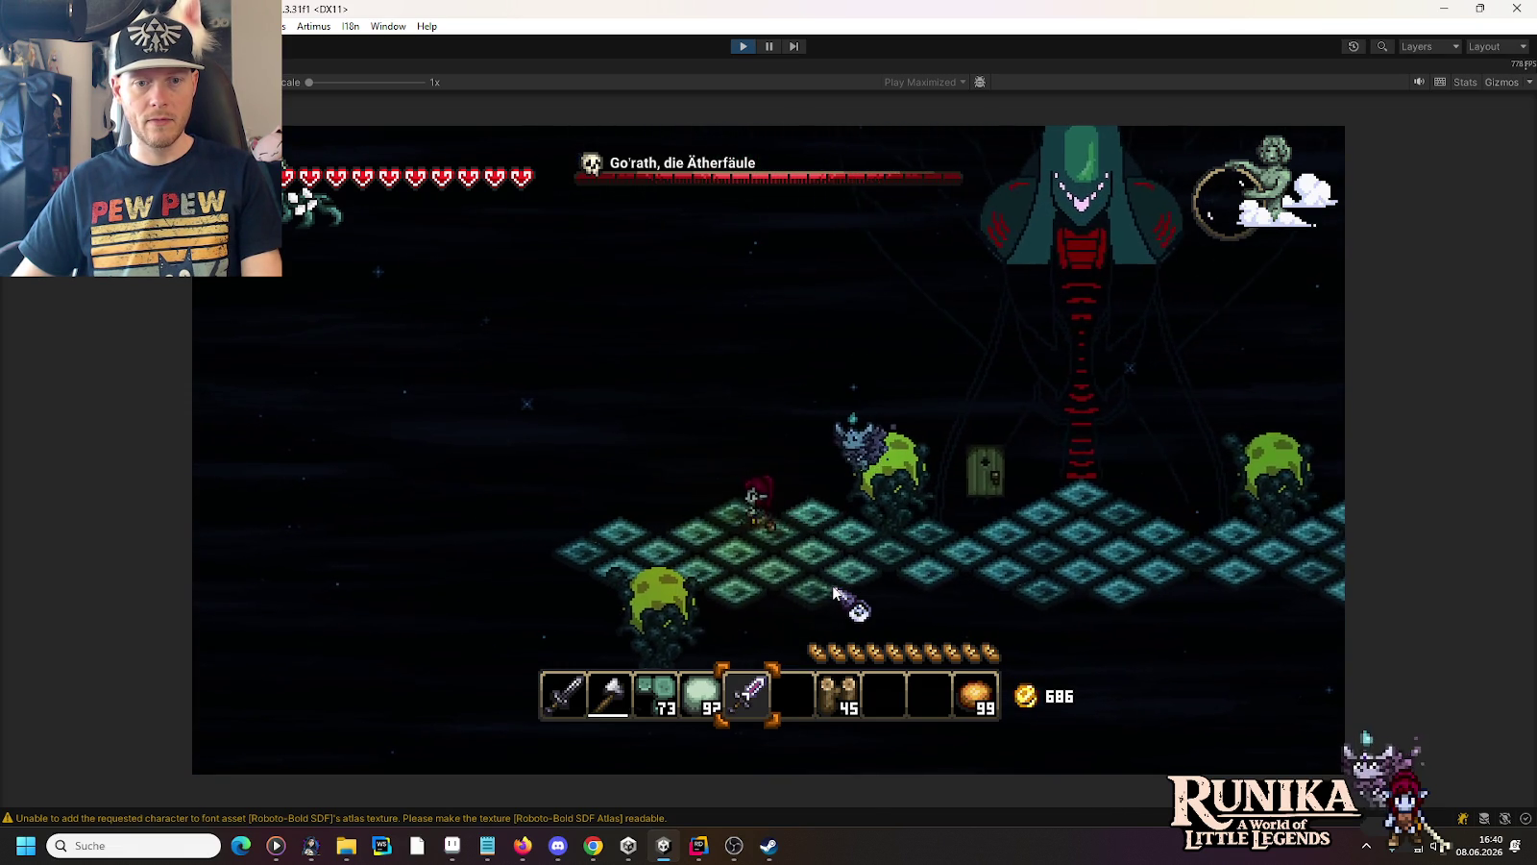
{"action": "key", "text": "d"}
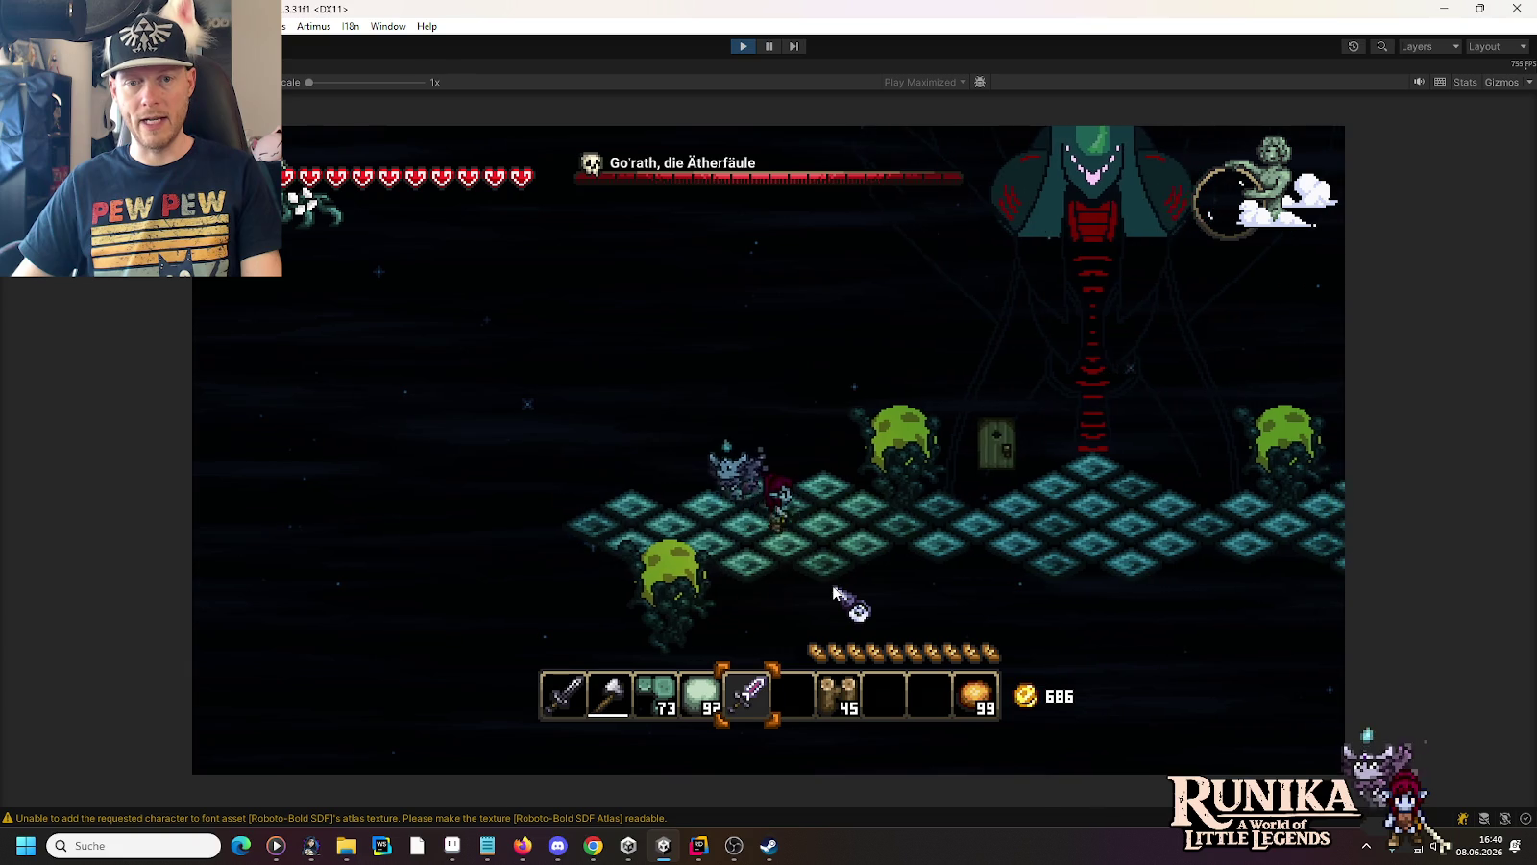
{"action": "key", "text": "d"}
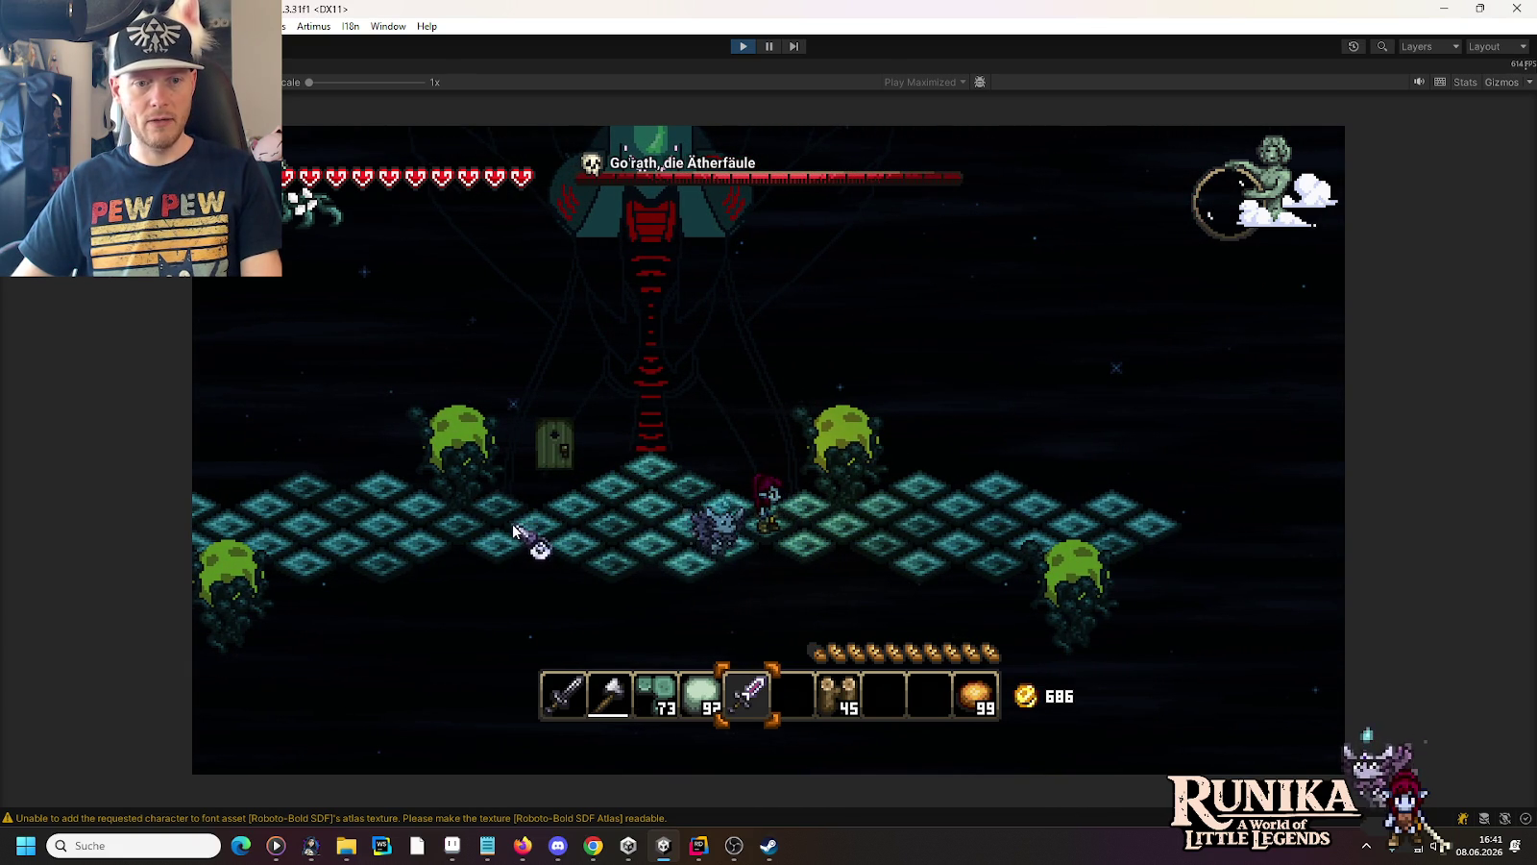
{"action": "left_click", "coordinate": [726, 481]}
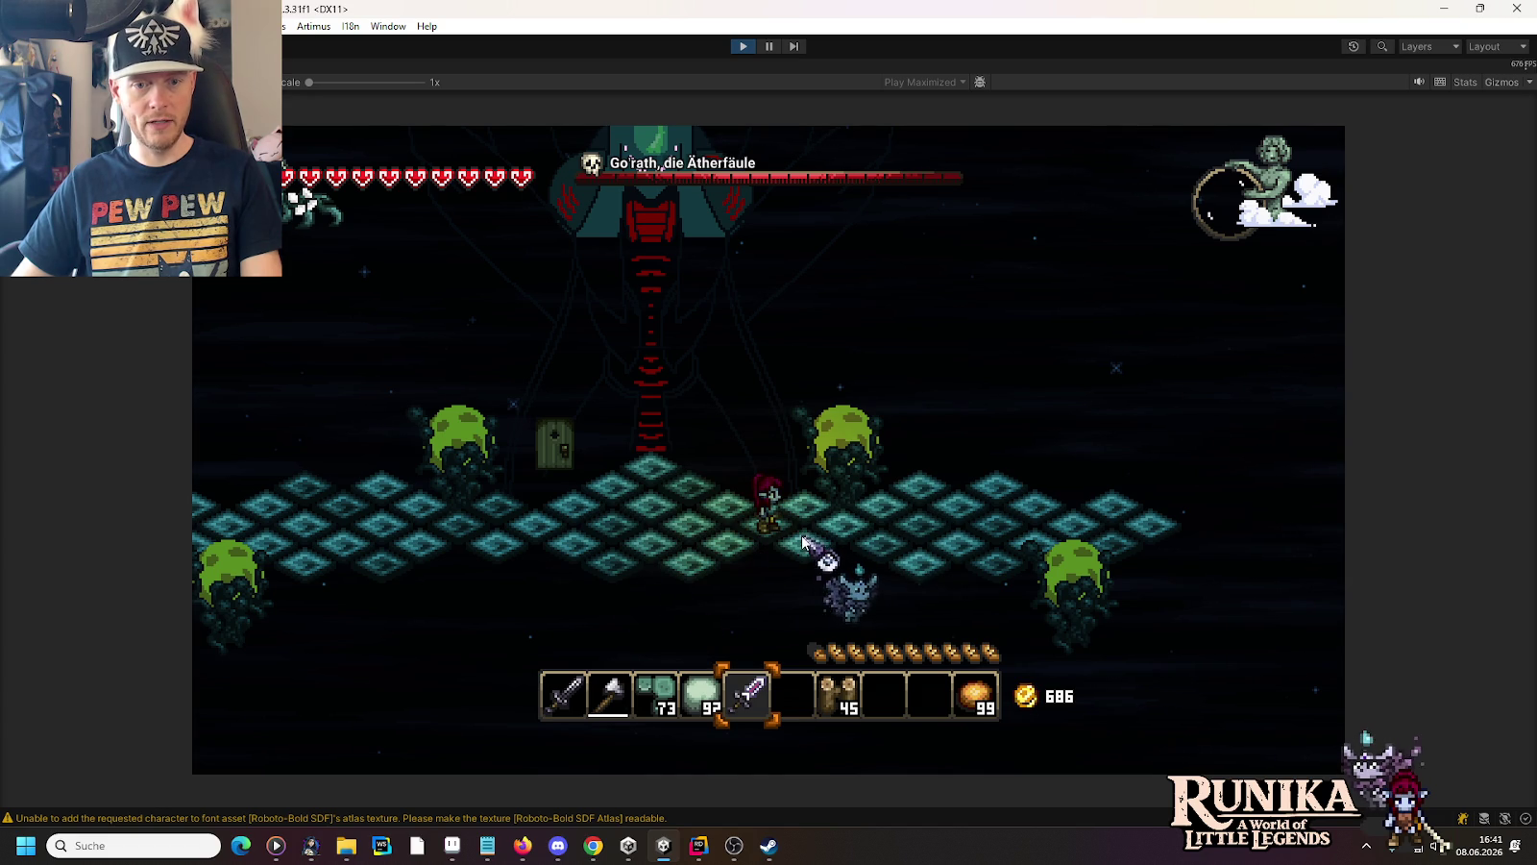
{"action": "left_click", "coordinate": [742, 46]}
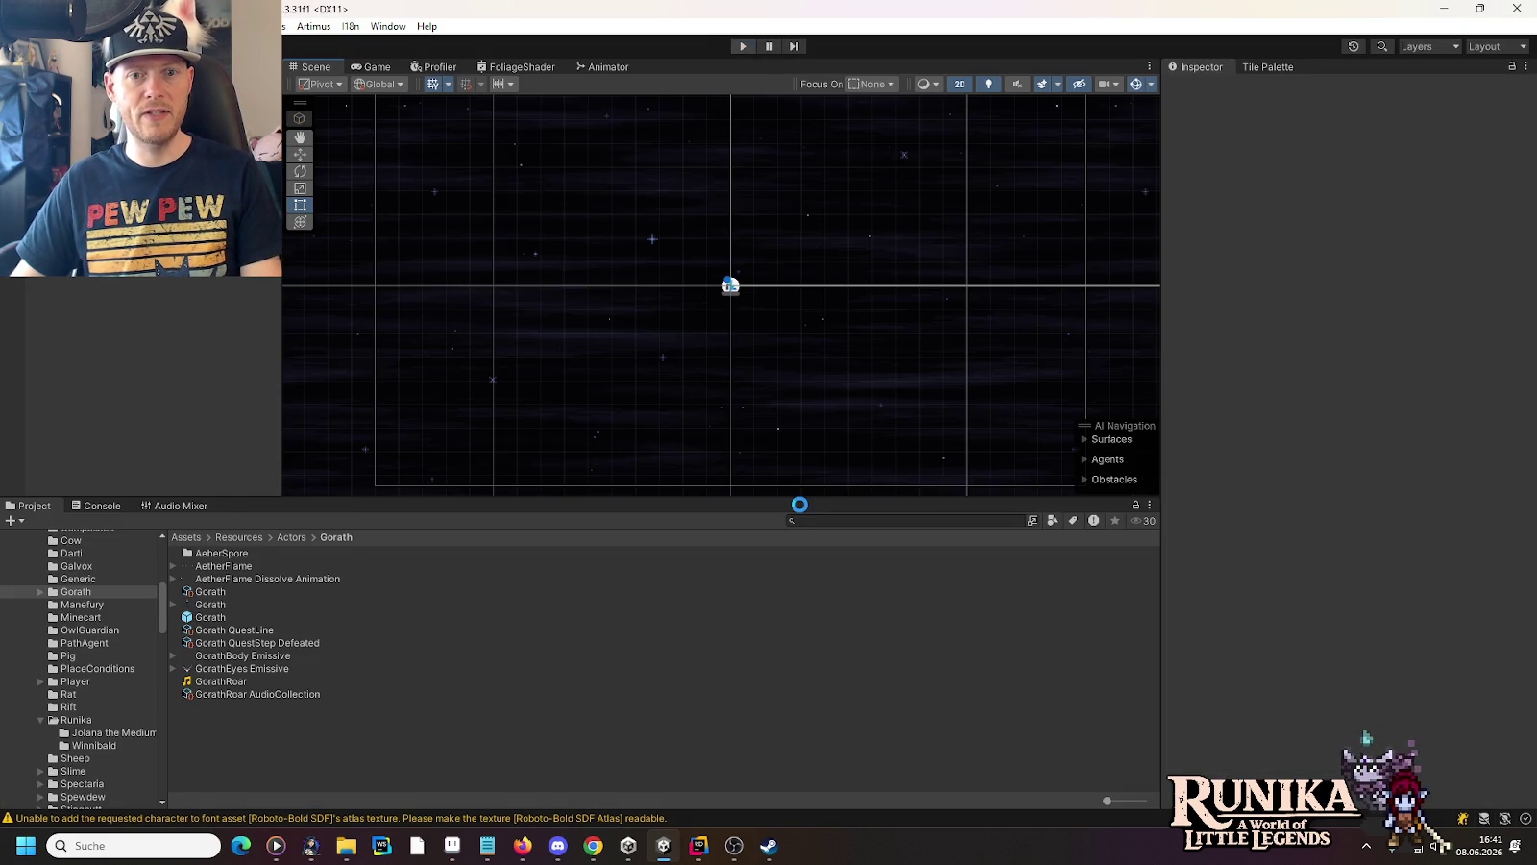
Shift the right-hand plate and spore cluster further right and slightly down
{"action": "scroll", "coordinate": [936, 341], "scroll_direction": "up", "scroll_amount": 3}
{"action": "key", "text": "Right"}
{"action": "key", "text": "Right"}
{"action": "key", "text": "Right"}
{"action": "mouse_move", "coordinate": [1086, 151]}
{"action": "left_mouse_down"}
{"action": "mouse_move", "coordinate": [540, 464]}
{"action": "mouse_move", "coordinate": [544, 507]}
{"action": "mouse_move", "coordinate": [566, 488]}
{"action": "mouse_move", "coordinate": [556, 494]}
{"action": "left_mouse_up"}
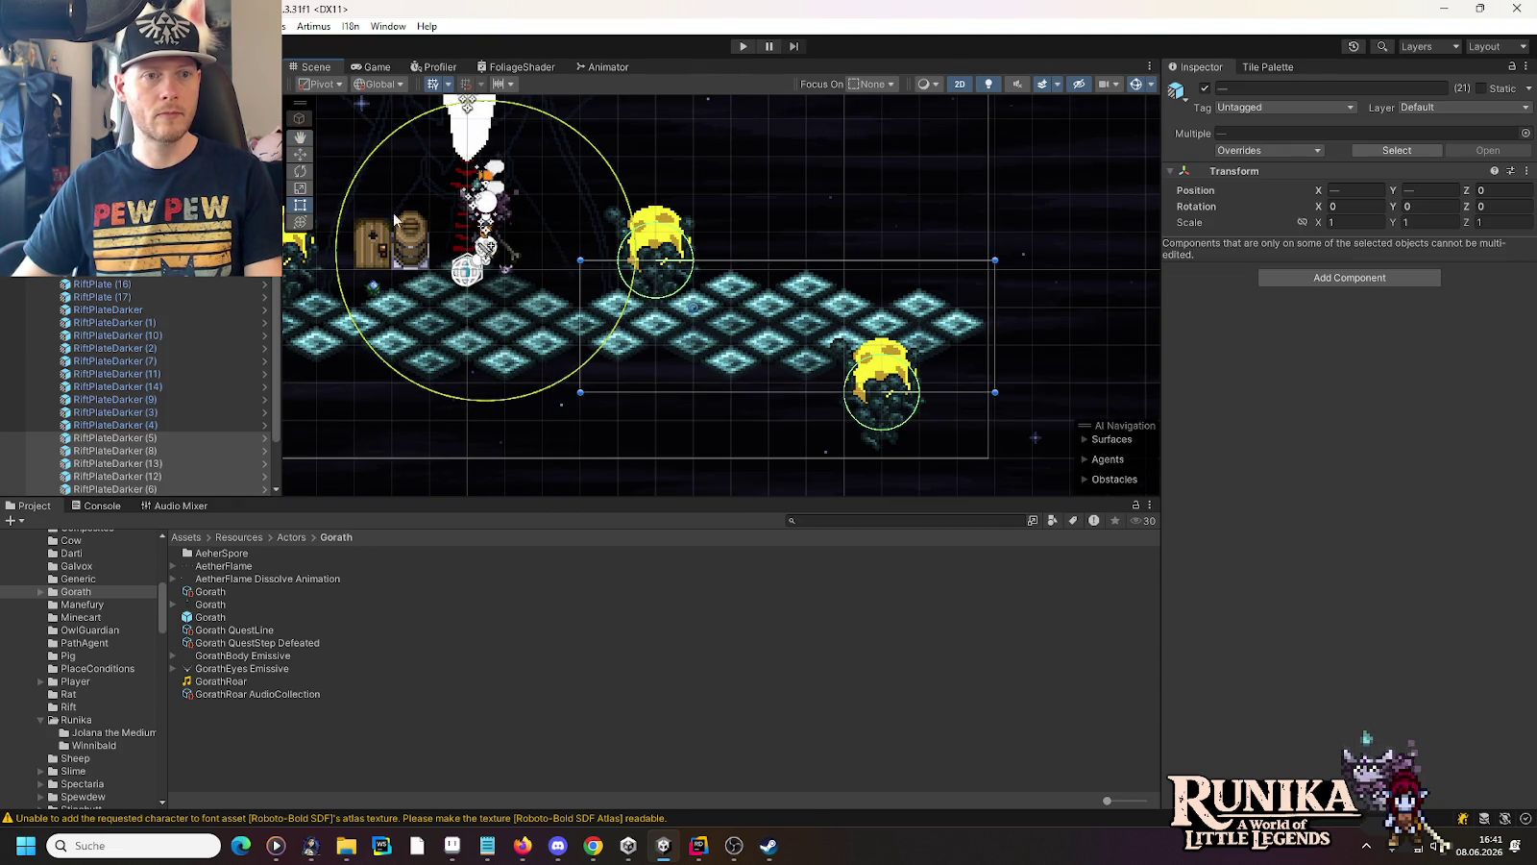
{"action": "left_click", "coordinate": [300, 154]}
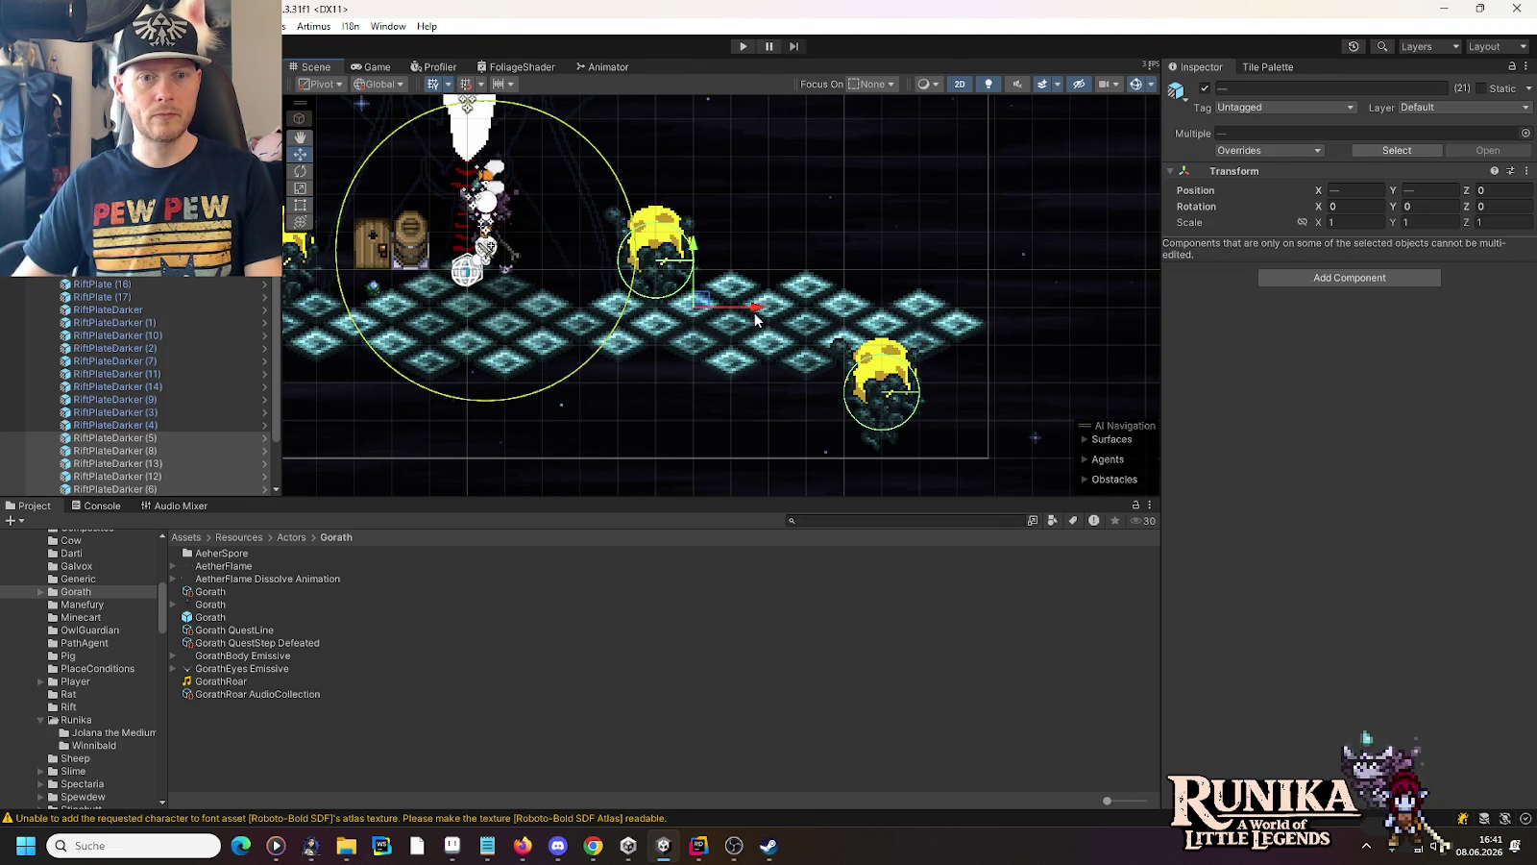
{"action": "left_click_drag", "start_coordinate": [756, 315], "coordinate": [835, 322]}
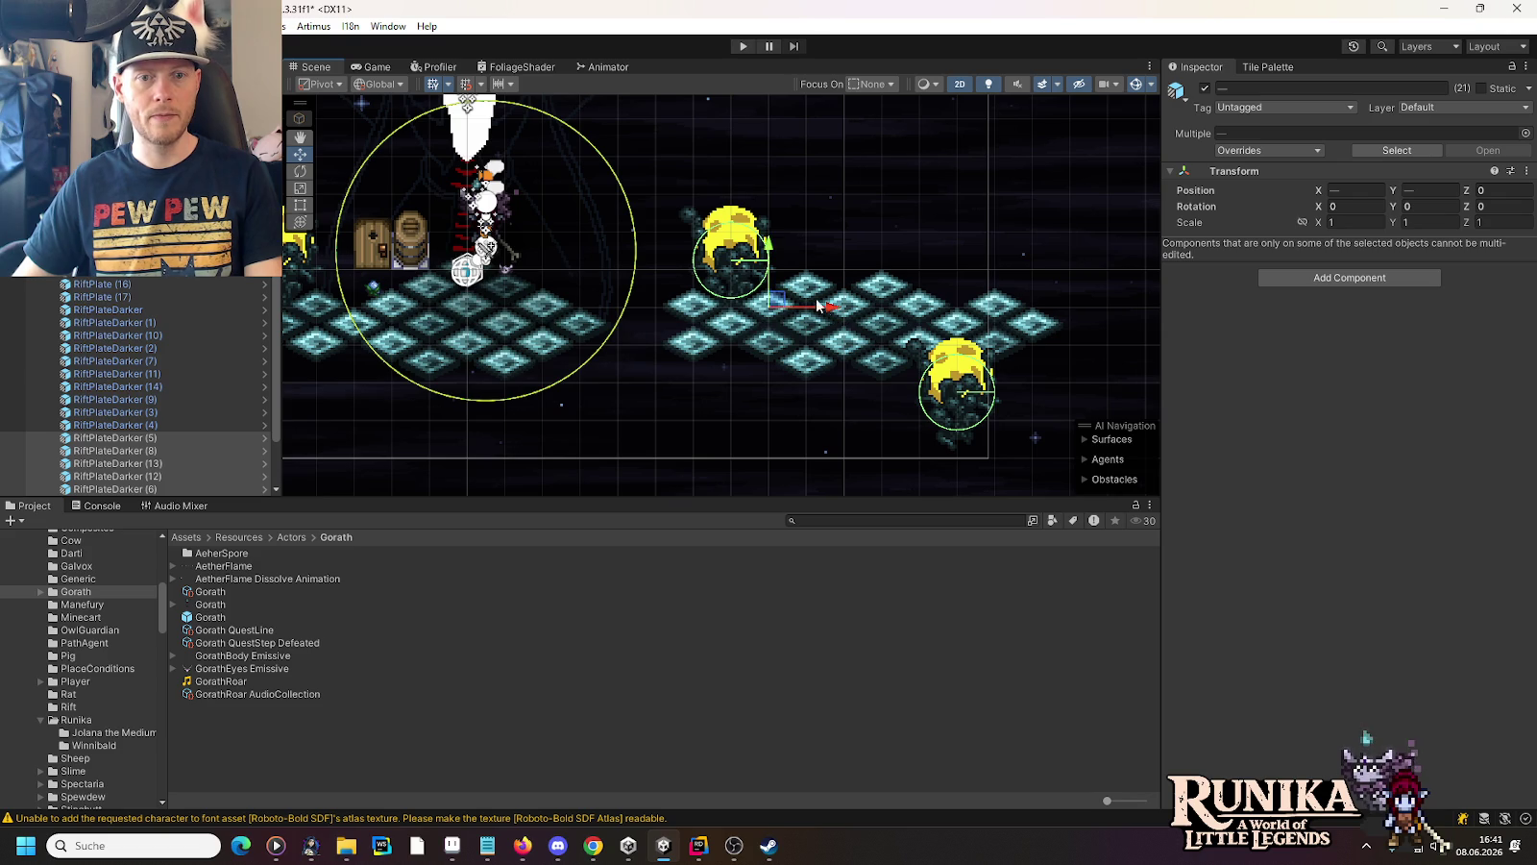
{"action": "left_click_drag", "start_coordinate": [768, 246], "coordinate": [770, 276]}
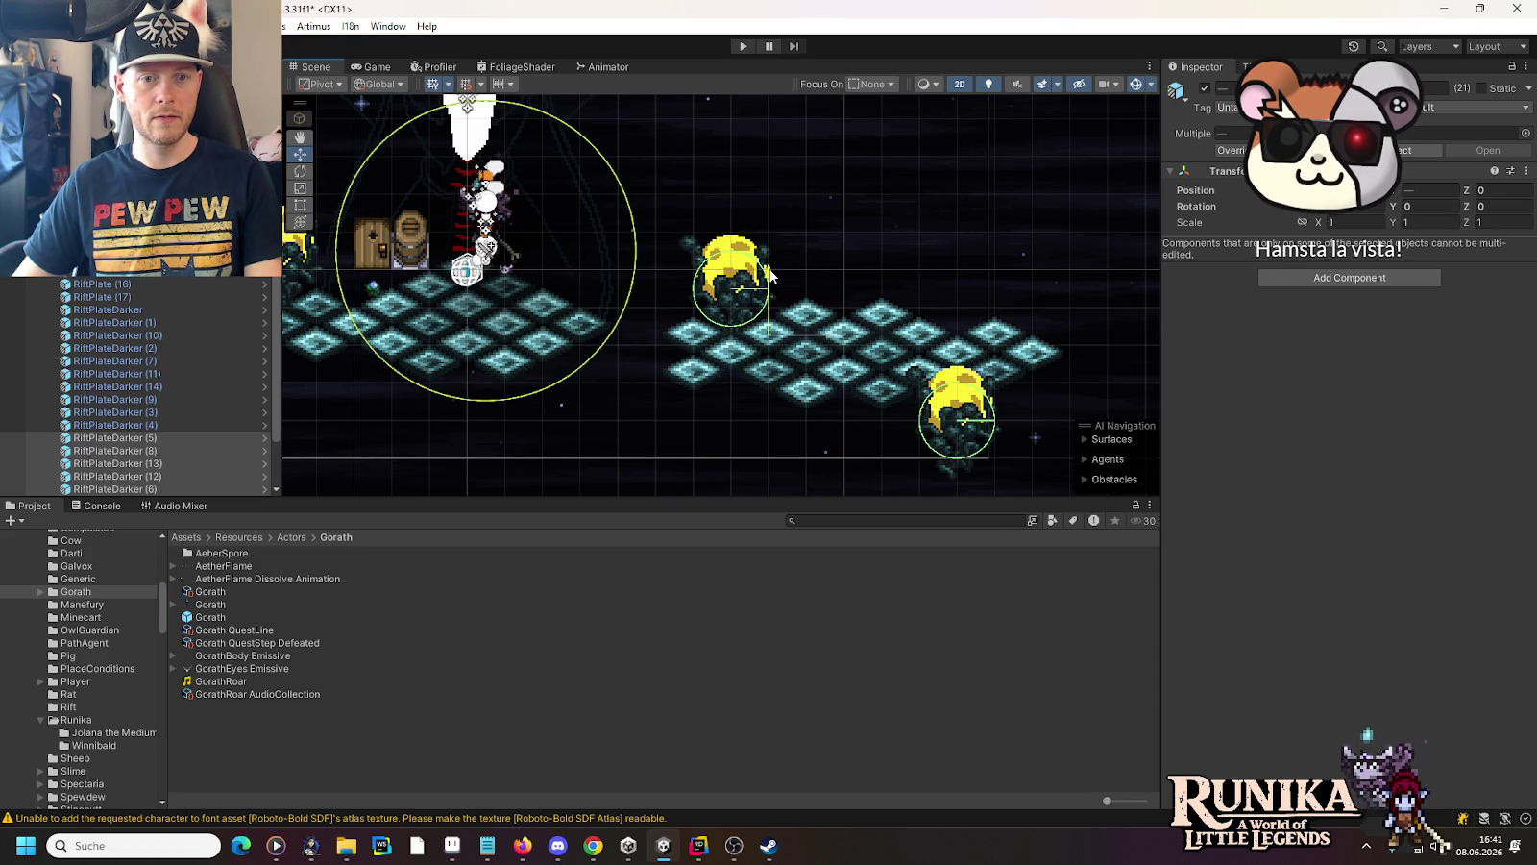
Add three rift plate copies into the central floor's gaps, starting from RiftPlateDarker (2)
{"action": "key", "text": "Left"}
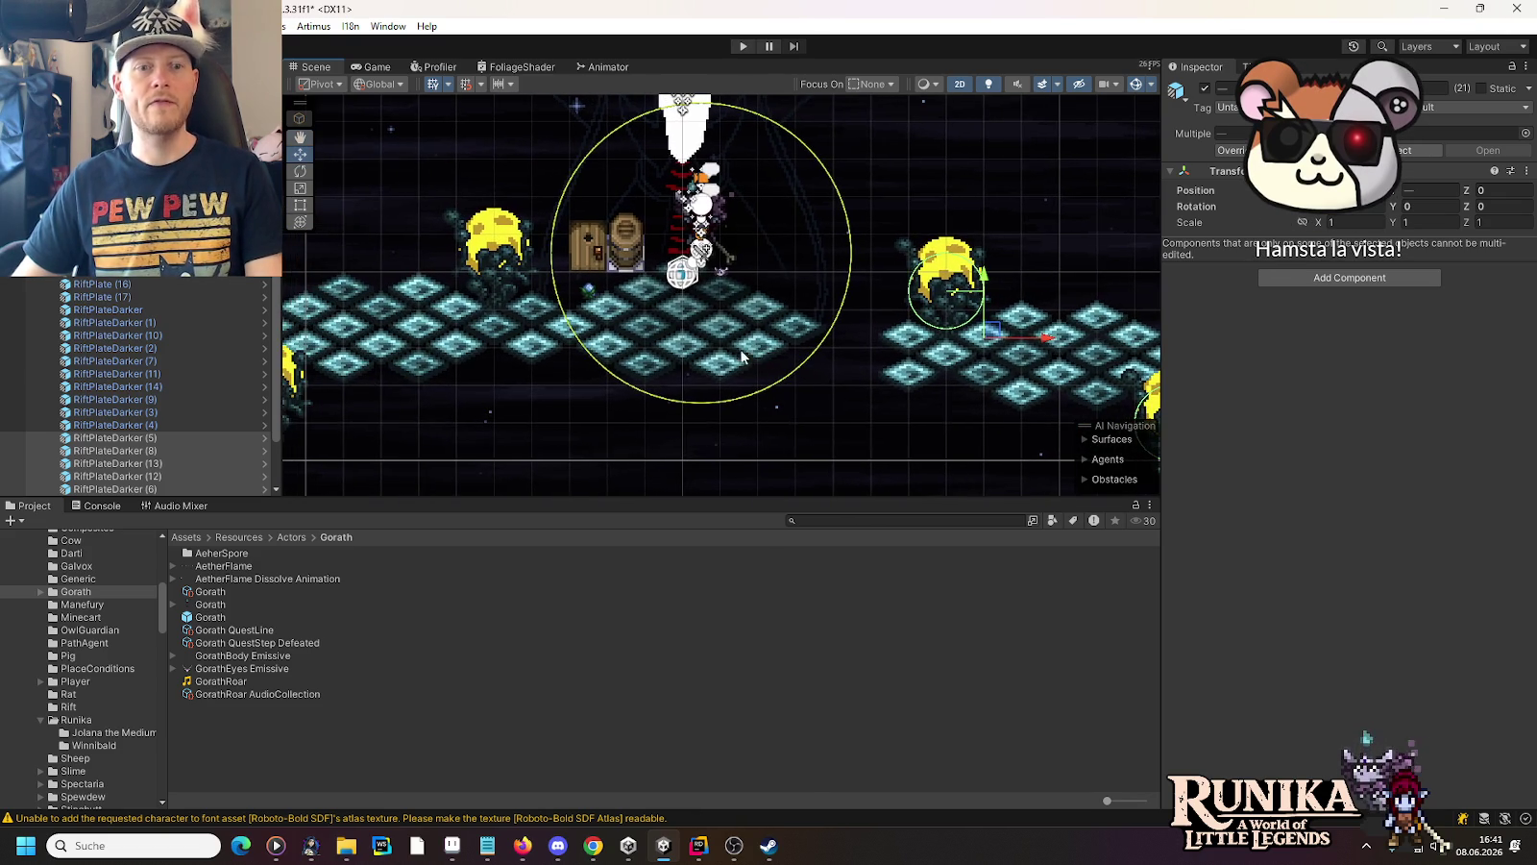
{"action": "left_click", "coordinate": [804, 326]}
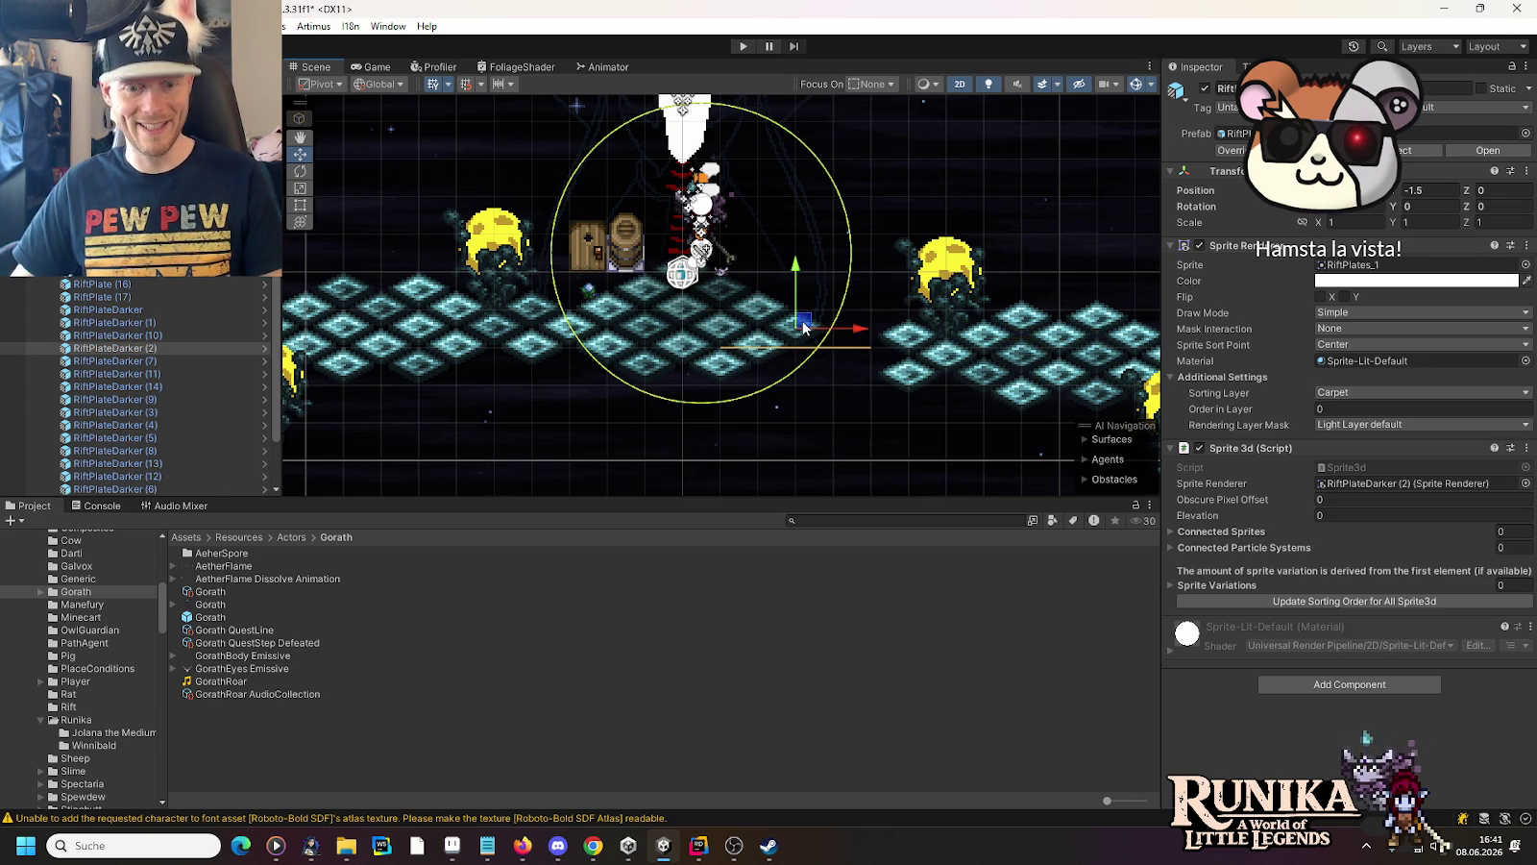
{"action": "key", "text": "ctrl+d"}
{"action": "left_click_drag", "start_coordinate": [803, 327], "coordinate": [759, 383]}
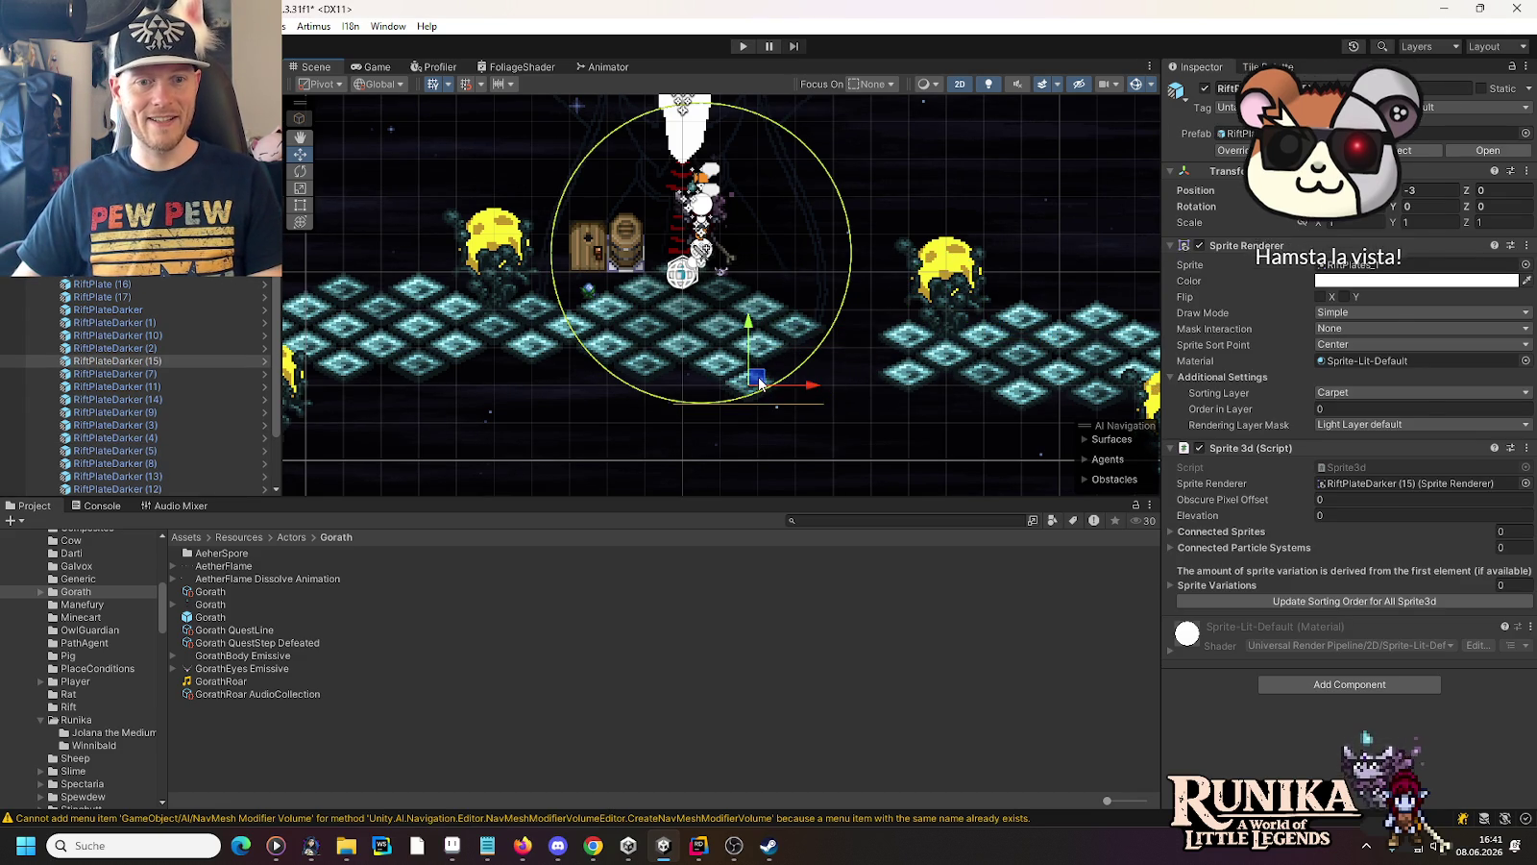
{"action": "left_click", "coordinate": [688, 384]}
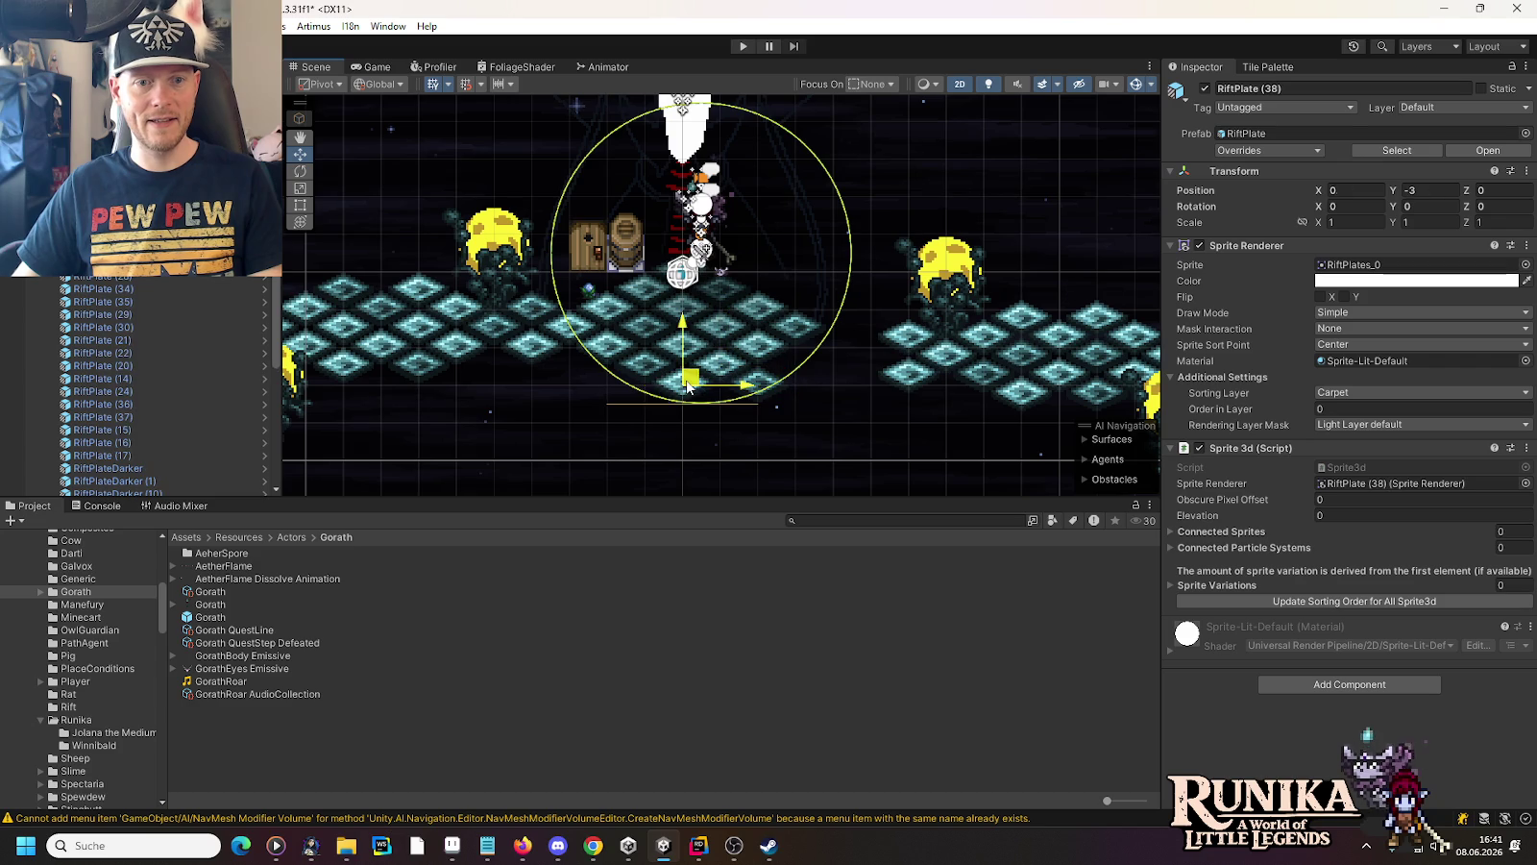
{"action": "key", "text": "ctrl+d"}
{"action": "mouse_move", "coordinate": [688, 384]}
{"action": "left_mouse_down"}
{"action": "mouse_move", "coordinate": [723, 408]}
{"action": "mouse_move", "coordinate": [840, 343]}
{"action": "left_mouse_up"}
{"action": "key", "text": "ctrl+d"}
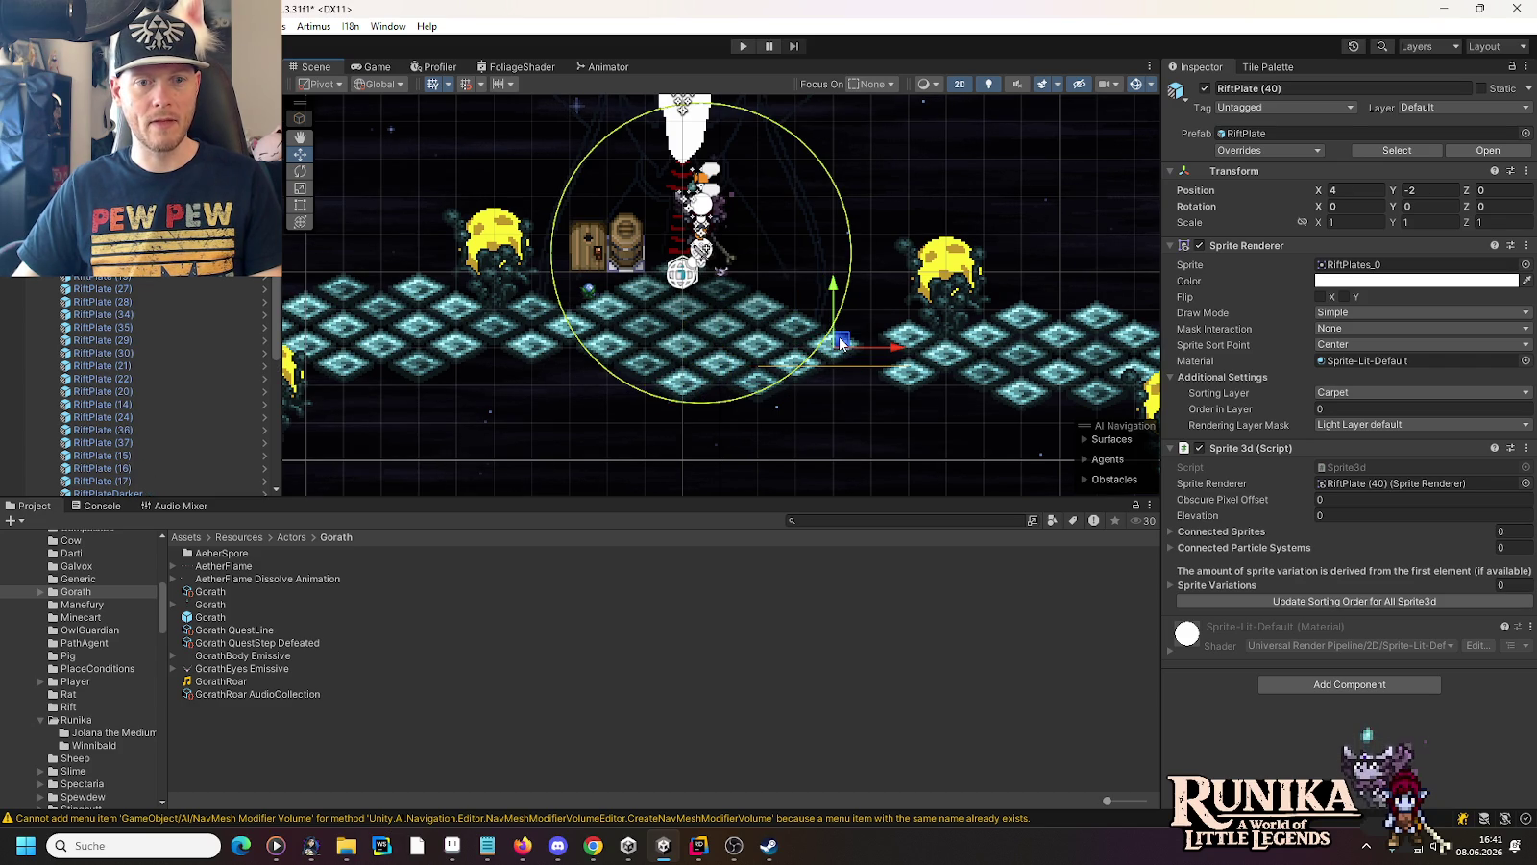
Select the right-hand plate group and slide it left
{"action": "left_click_drag", "start_coordinate": [512, 354], "coordinate": [908, 349]}
{"action": "left_click_drag", "start_coordinate": [492, 161], "coordinate": [990, 479]}
{"action": "left_click_drag", "start_coordinate": [670, 329], "coordinate": [645, 380]}
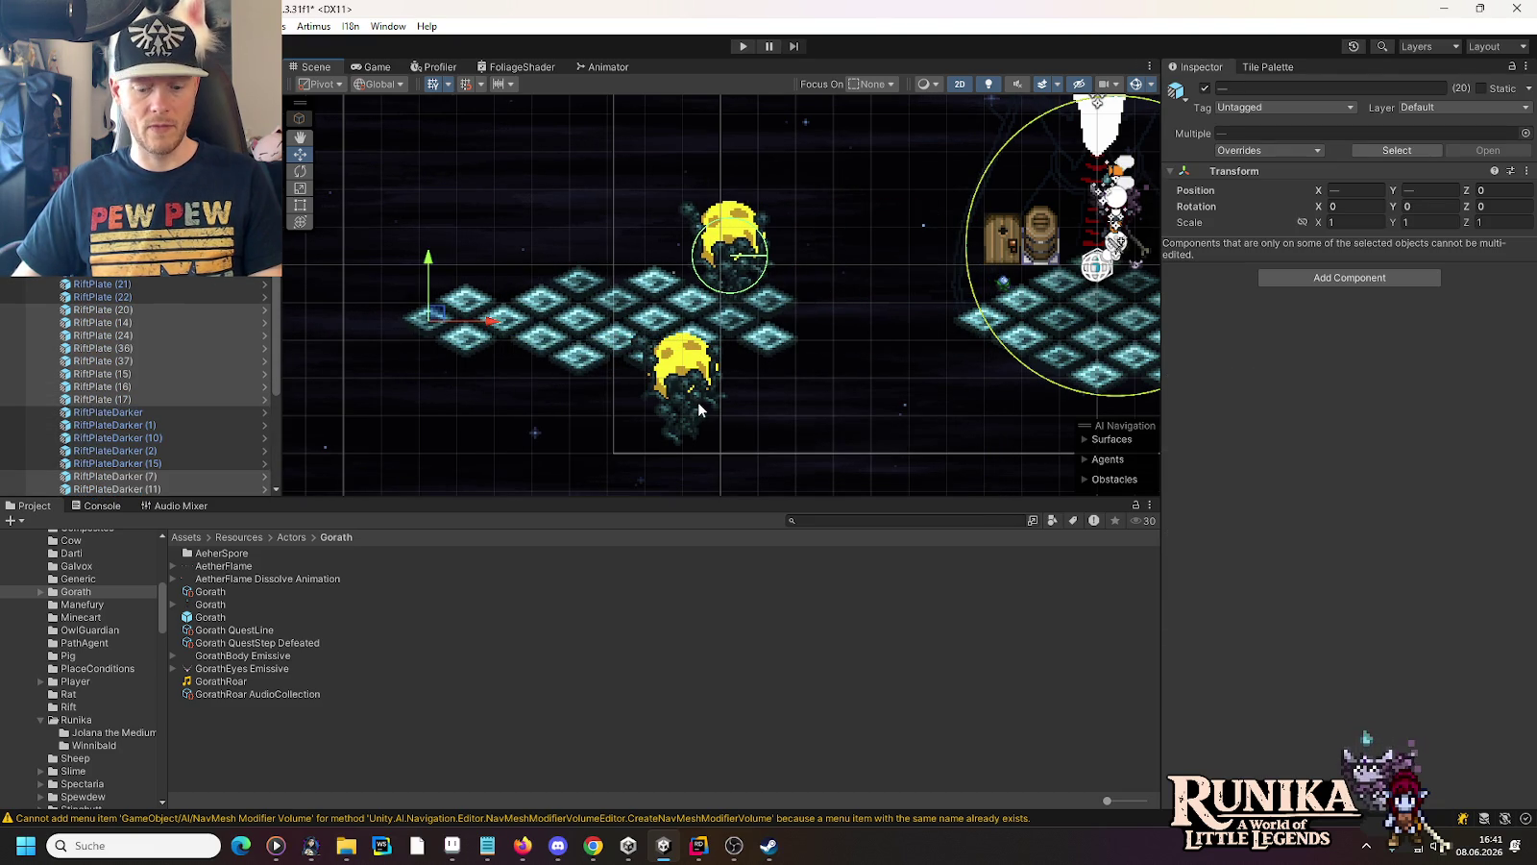
Undo the last plate move, then shift the selected plates and spores left
{"action": "key", "text": "ctrl+z"}
{"action": "mouse_move", "coordinate": [476, 115]}
{"action": "left_mouse_down"}
{"action": "mouse_move", "coordinate": [1020, 547]}
{"action": "mouse_move", "coordinate": [658, 258]}
{"action": "mouse_move", "coordinate": [988, 548]}
{"action": "left_mouse_up"}
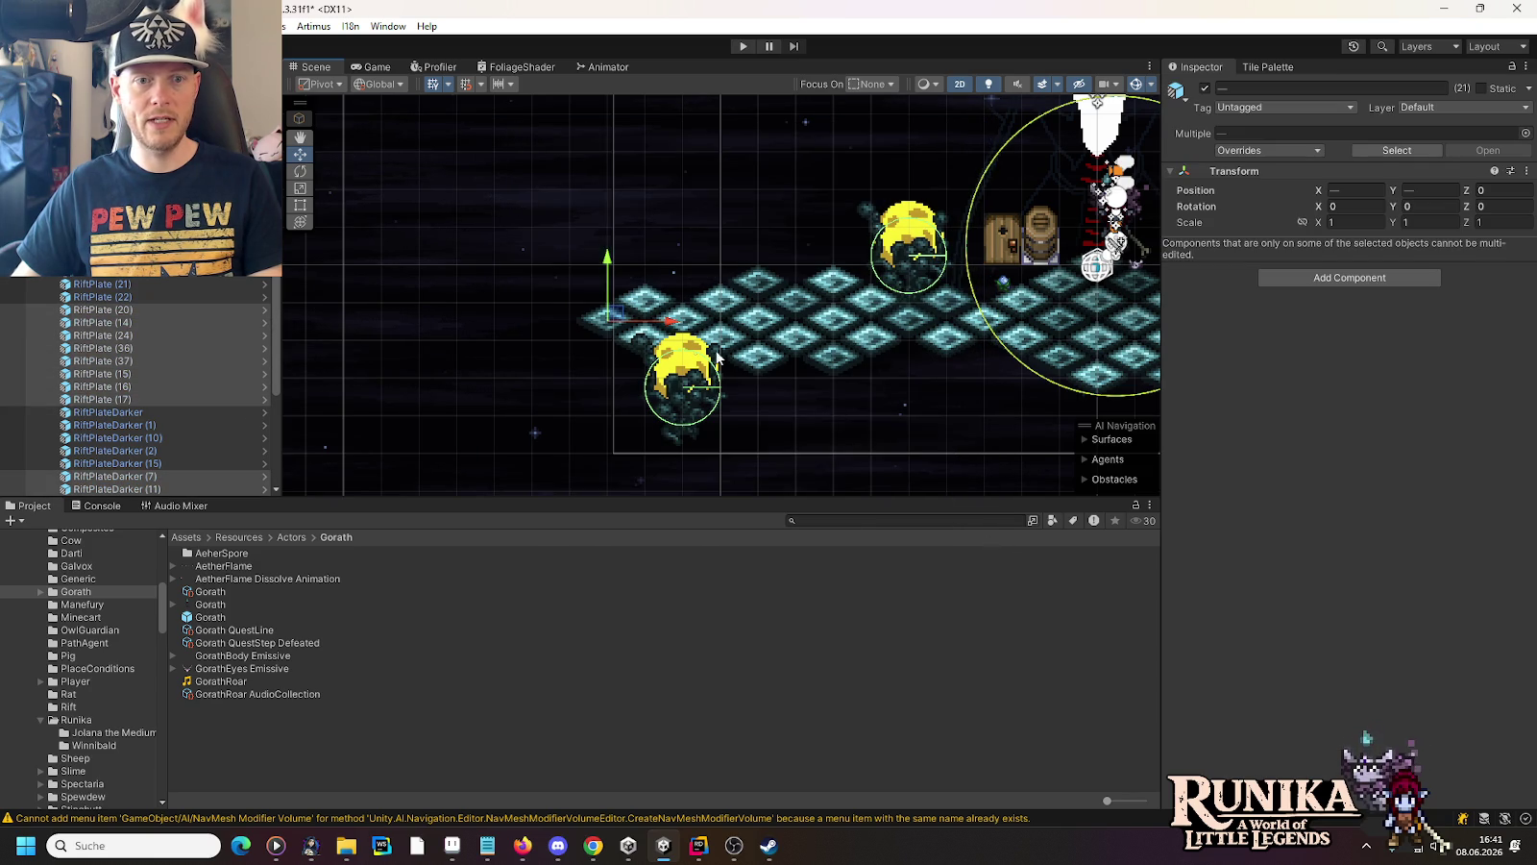
{"action": "left_click_drag", "start_coordinate": [671, 326], "coordinate": [438, 326]}
{"action": "left_click_drag", "start_coordinate": [963, 346], "coordinate": [558, 335]}
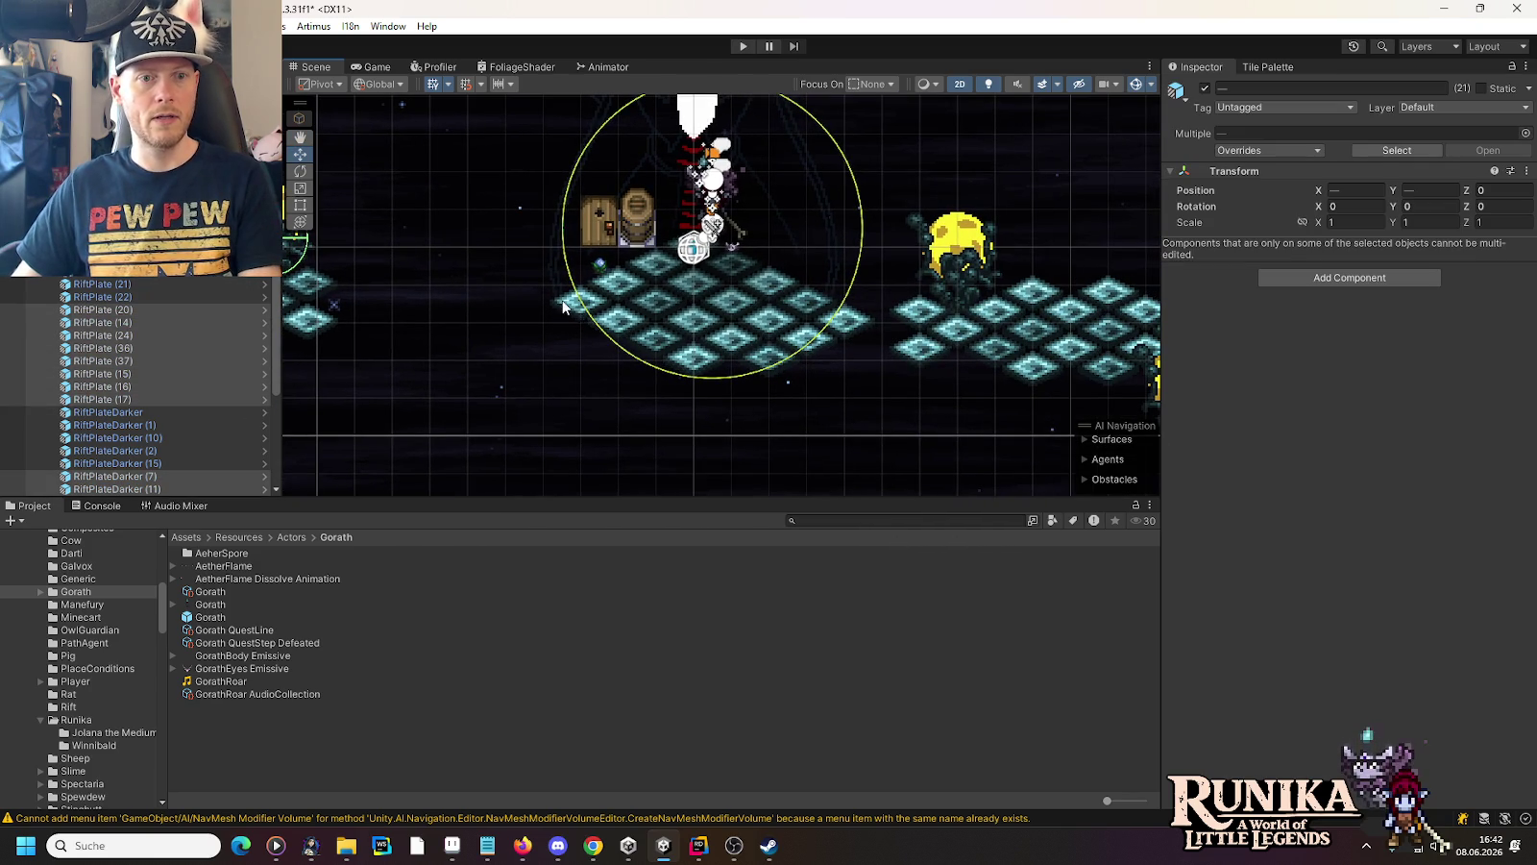
Move RiftPlate (41), RiftPlateDarker (16) and another plate left to close floor gaps
{"action": "left_click", "coordinate": [778, 285]}
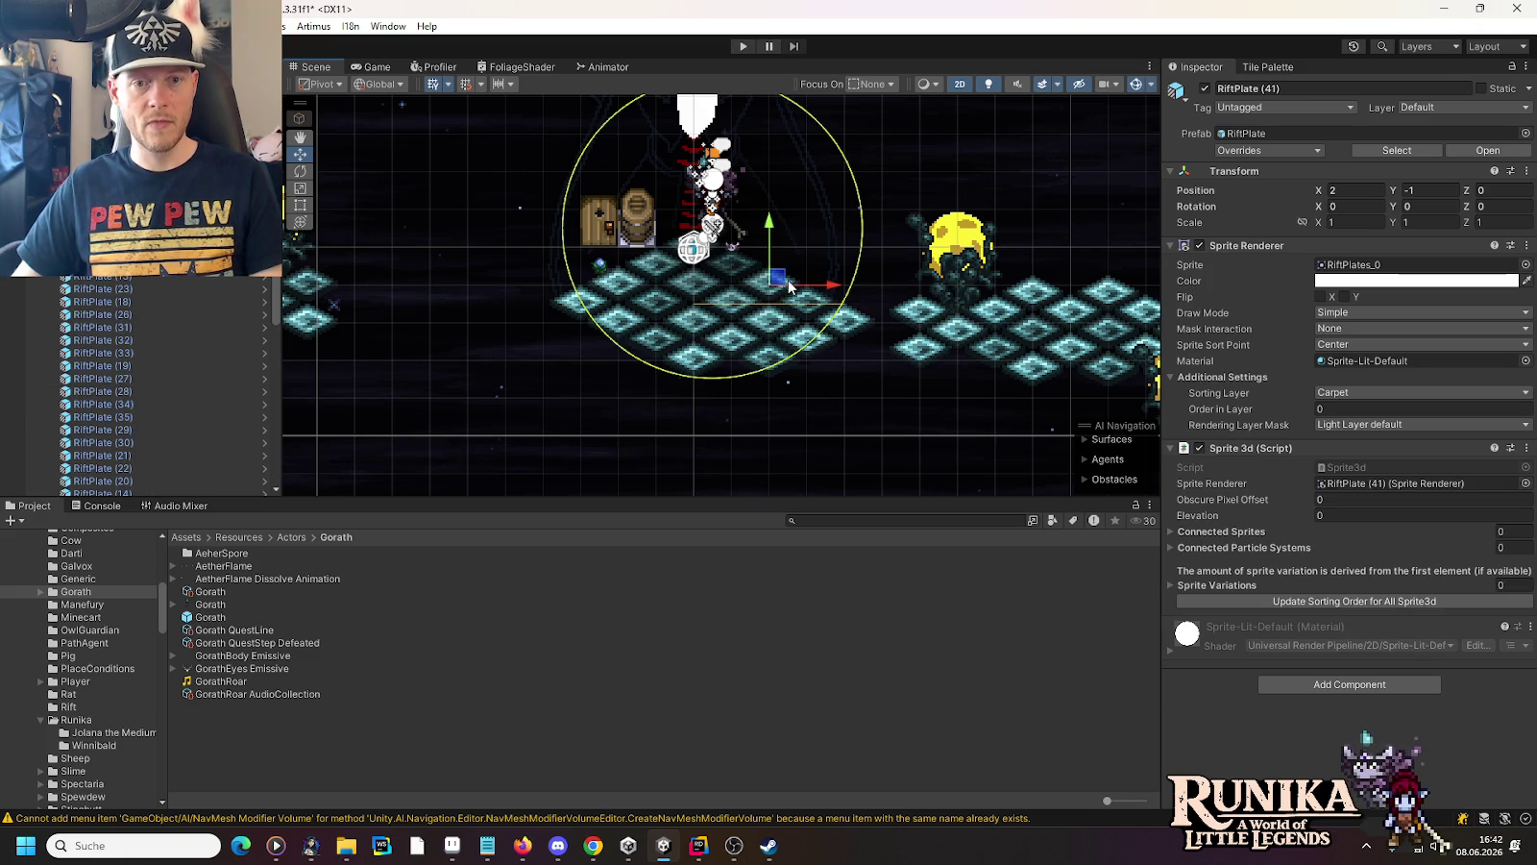
{"action": "left_click", "coordinate": [848, 279]}
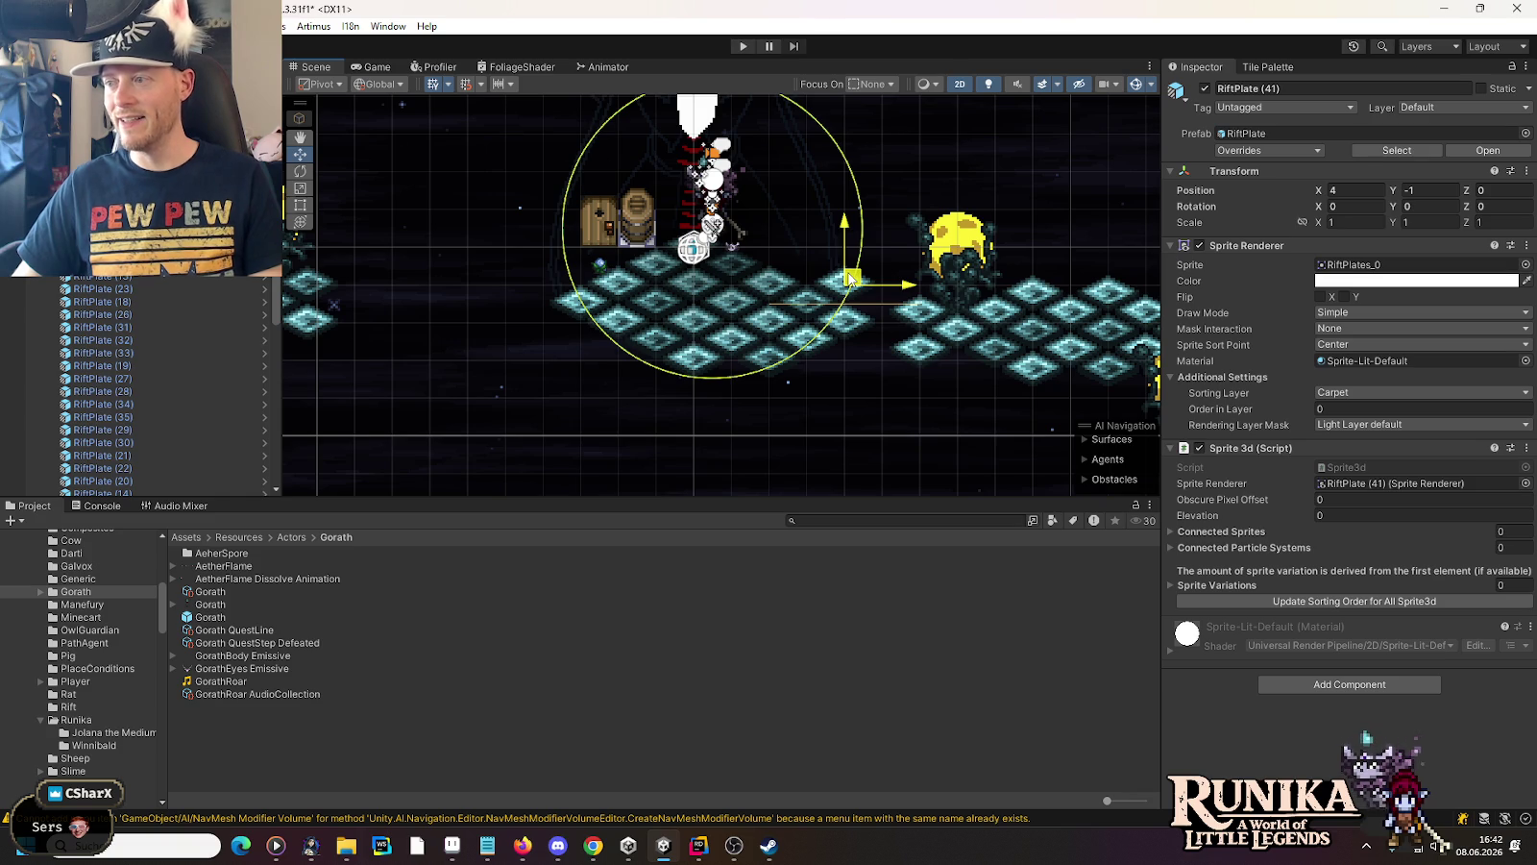
{"action": "mouse_move", "coordinate": [851, 278]}
{"action": "left_mouse_down"}
{"action": "mouse_move", "coordinate": [623, 354]}
{"action": "mouse_move", "coordinate": [538, 317]}
{"action": "mouse_move", "coordinate": [587, 334]}
{"action": "left_mouse_up"}
{"action": "mouse_move", "coordinate": [994, 361]}
{"action": "left_mouse_down"}
{"action": "mouse_move", "coordinate": [996, 346]}
{"action": "mouse_move", "coordinate": [585, 315]}
{"action": "mouse_move", "coordinate": [580, 328]}
{"action": "left_mouse_up"}
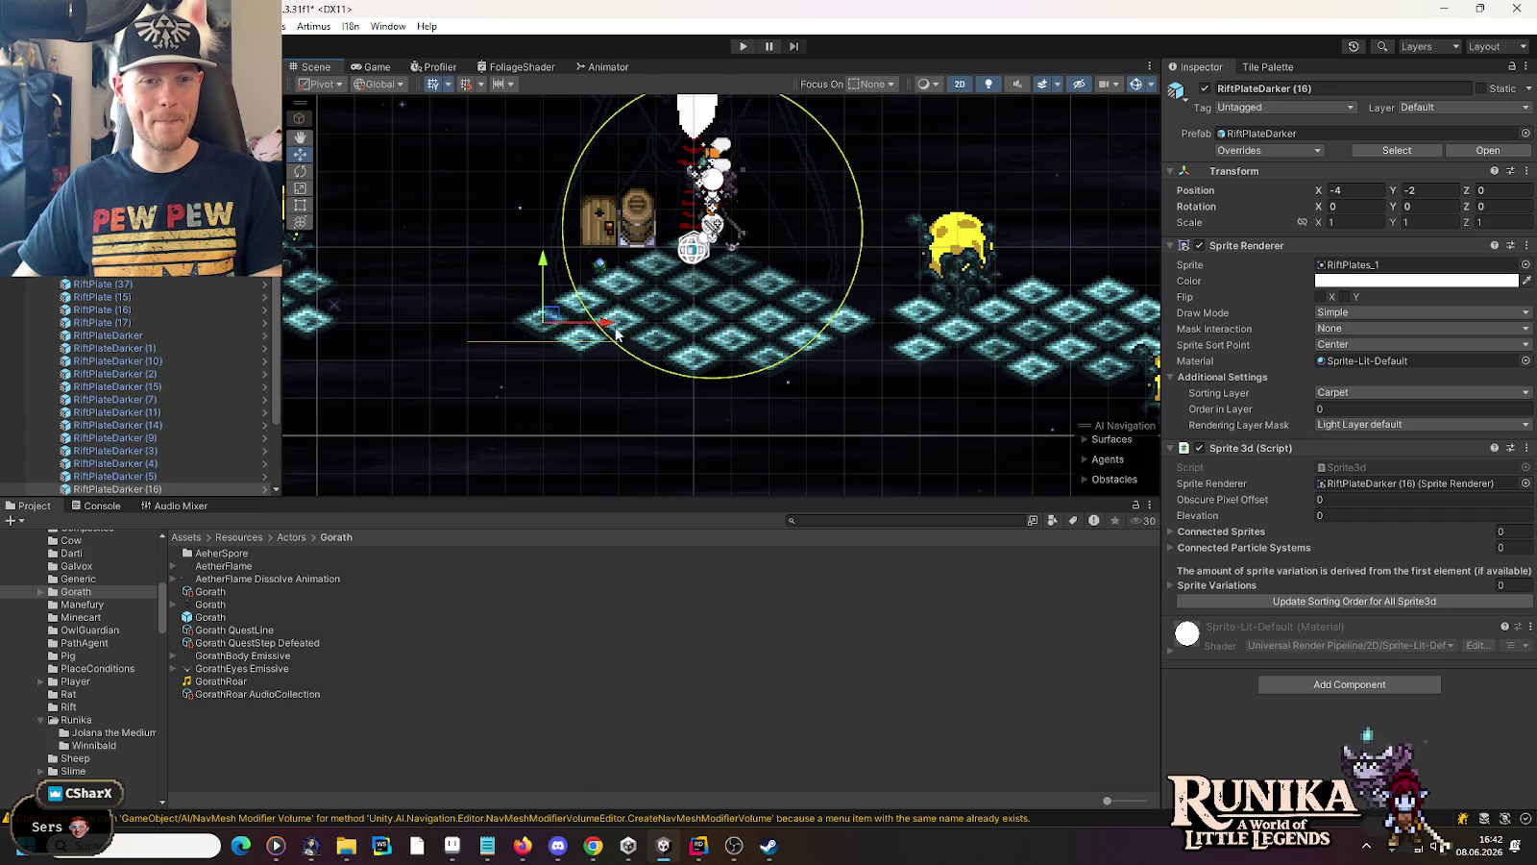
{"action": "mouse_move", "coordinate": [704, 365]}
{"action": "left_mouse_down"}
{"action": "mouse_move", "coordinate": [612, 368]}
{"action": "mouse_move", "coordinate": [630, 368]}
{"action": "left_mouse_up"}
{"action": "left_click_drag", "start_coordinate": [879, 346], "coordinate": [754, 349]}
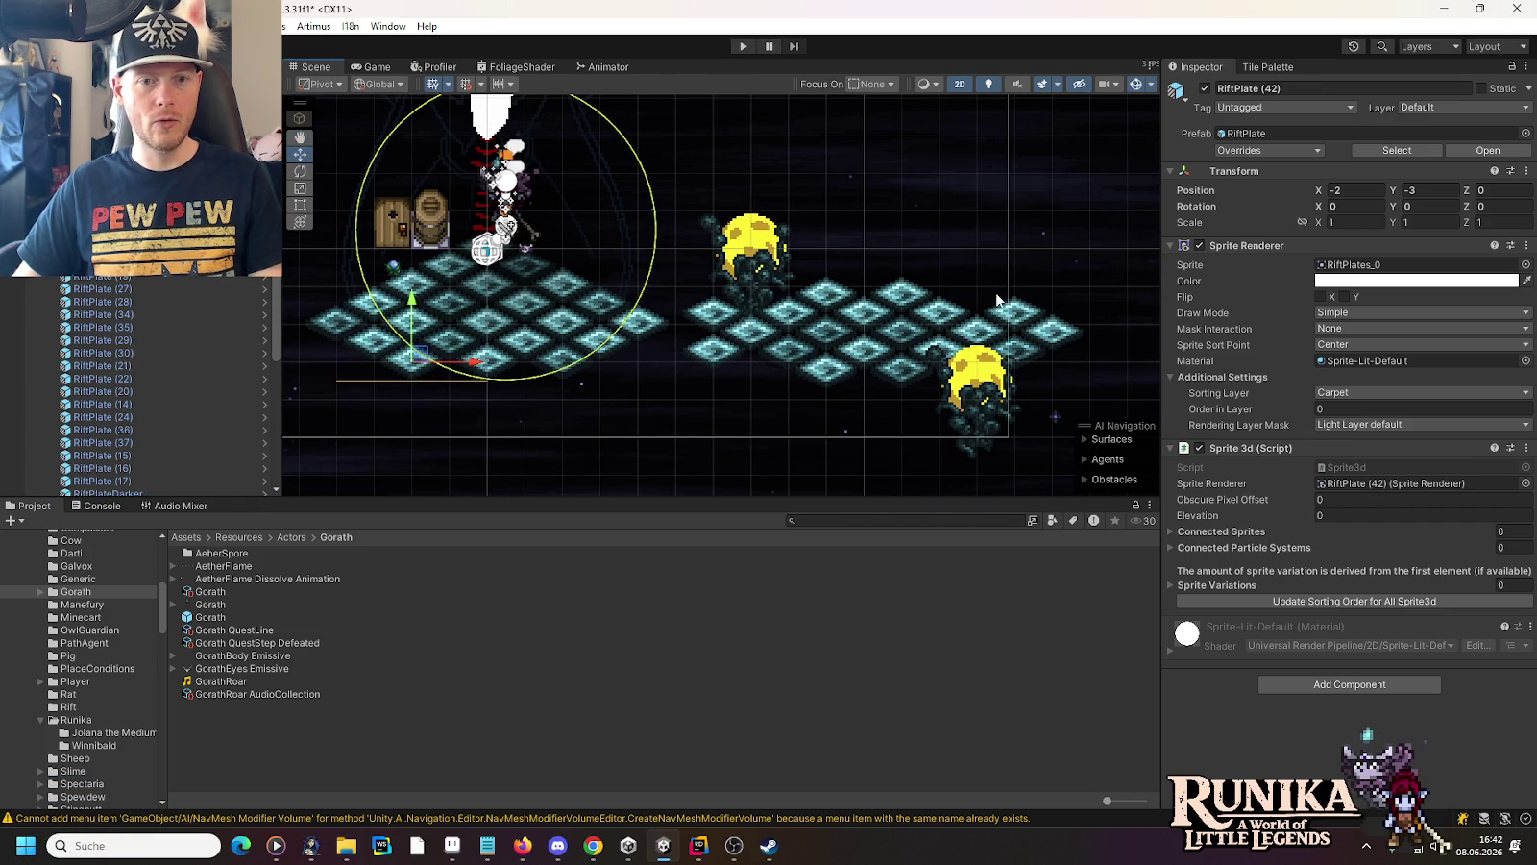
Move the right-hand plates and spore slightly right
{"action": "left_click_drag", "start_coordinate": [1026, 276], "coordinate": [869, 246]}
{"action": "left_click_drag", "start_coordinate": [1006, 141], "coordinate": [494, 484]}
{"action": "left_click_drag", "start_coordinate": [687, 315], "coordinate": [783, 328]}
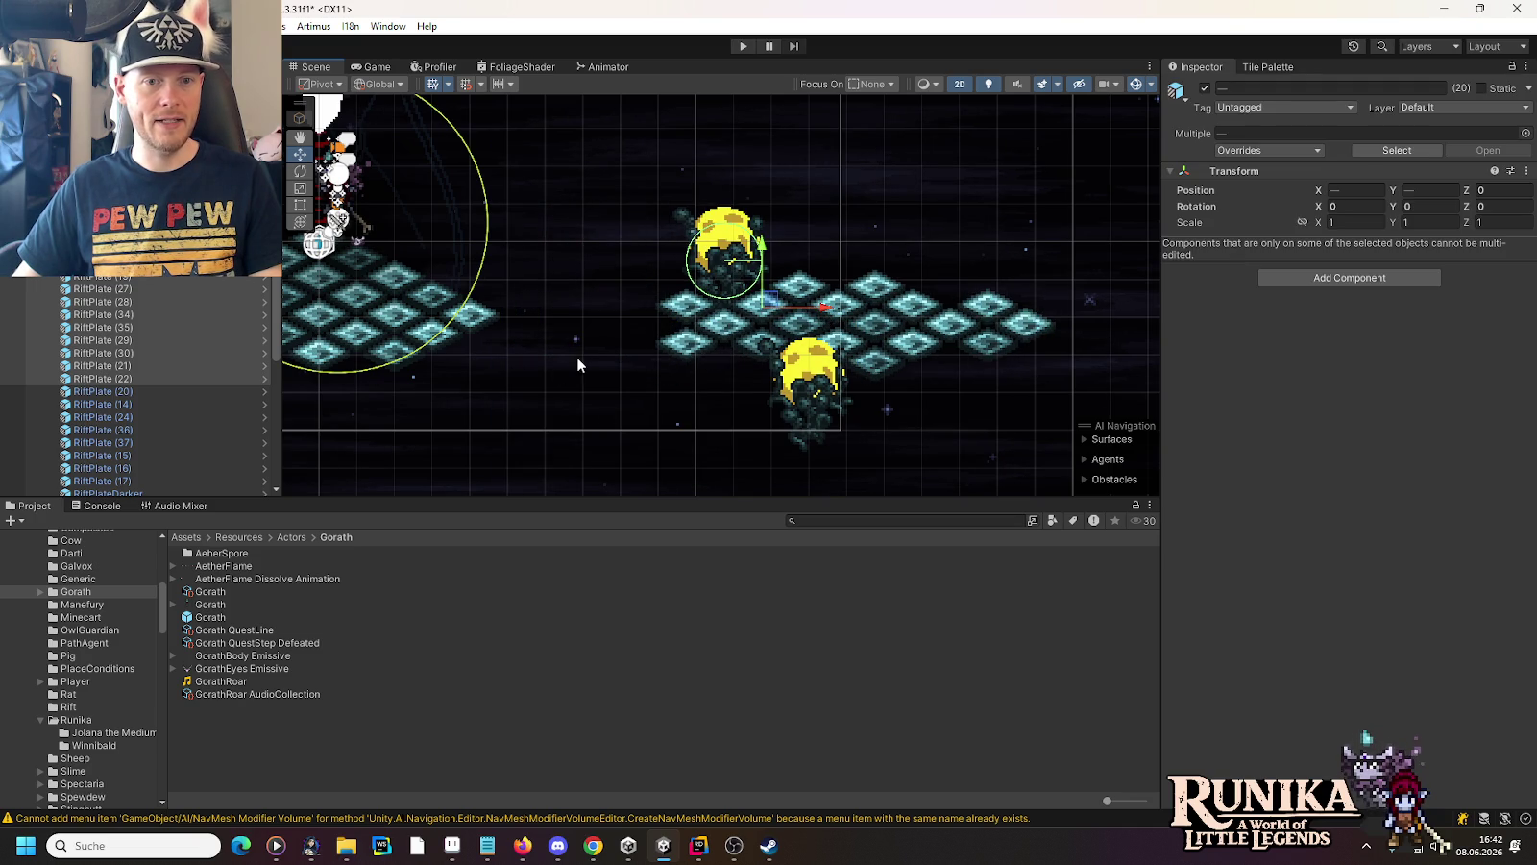
Duplicate an edge plate one row lower and nudge the darker plate right to X 6
{"action": "left_click", "coordinate": [434, 304]}
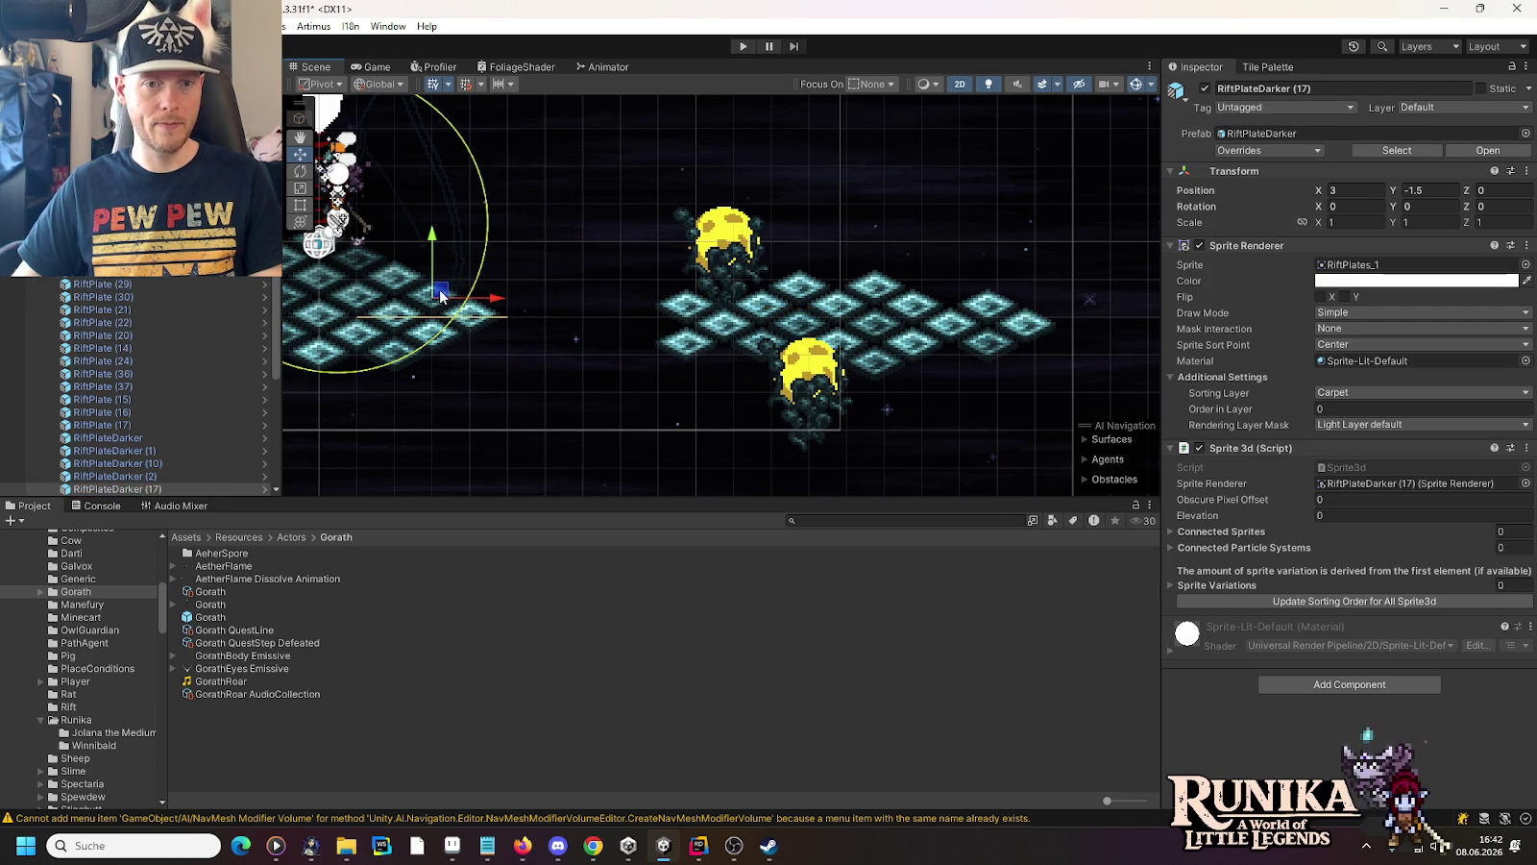
{"action": "mouse_move", "coordinate": [463, 306]}
{"action": "left_mouse_down"}
{"action": "mouse_move", "coordinate": [545, 309]}
{"action": "mouse_move", "coordinate": [517, 288]}
{"action": "mouse_move", "coordinate": [510, 329]}
{"action": "left_mouse_up"}
{"action": "left_click", "coordinate": [530, 313]}
{"action": "key", "text": "ctrl+d"}
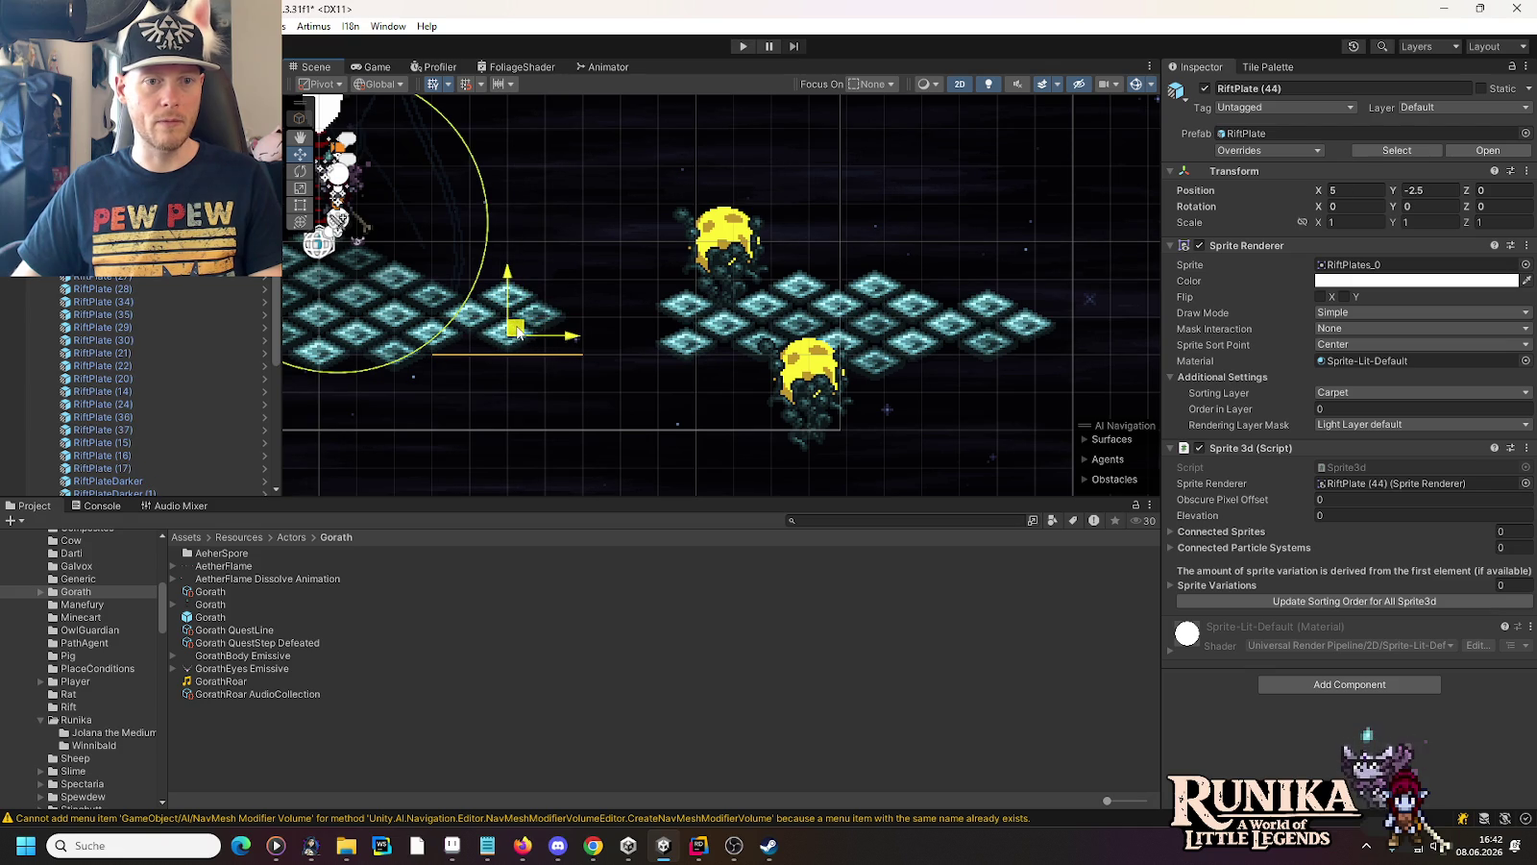
{"action": "left_click", "coordinate": [557, 321]}
{"action": "mouse_move", "coordinate": [576, 320]}
{"action": "left_mouse_down"}
{"action": "mouse_move", "coordinate": [600, 319]}
{"action": "mouse_move", "coordinate": [588, 320]}
{"action": "left_mouse_up"}
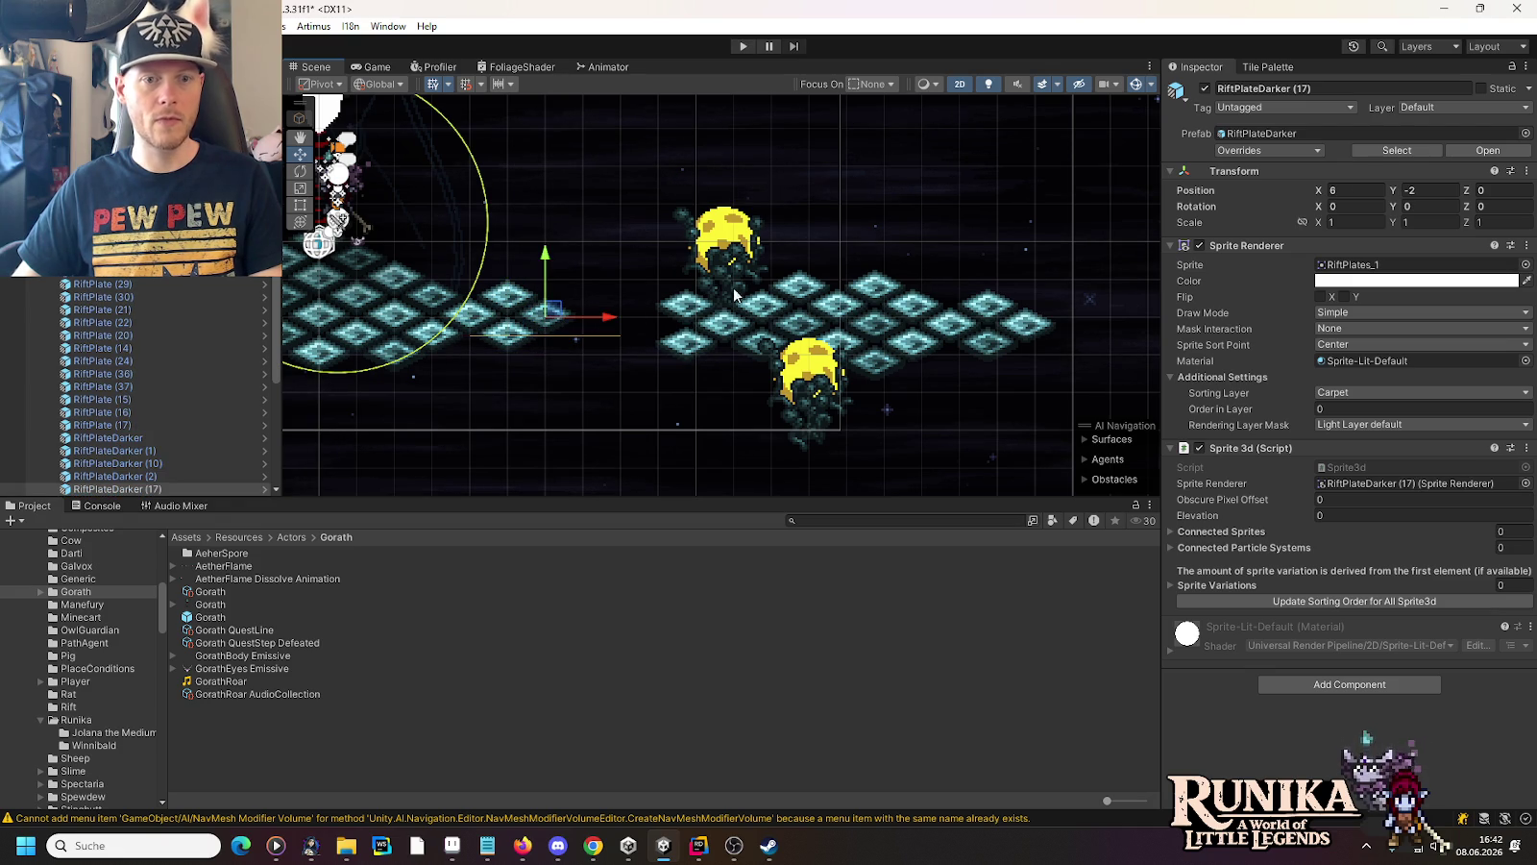
Pull the right-hand plates and both spores further left
{"action": "mouse_move", "coordinate": [1126, 146]}
{"action": "left_mouse_down"}
{"action": "mouse_move", "coordinate": [713, 439]}
{"action": "mouse_move", "coordinate": [594, 501]}
{"action": "left_mouse_up"}
{"action": "left_click_drag", "start_coordinate": [770, 305], "coordinate": [665, 296]}
{"action": "left_click_drag", "start_coordinate": [532, 391], "coordinate": [744, 369]}
{"action": "scroll", "coordinate": [744, 369], "scroll_direction": "down", "scroll_amount": 4}
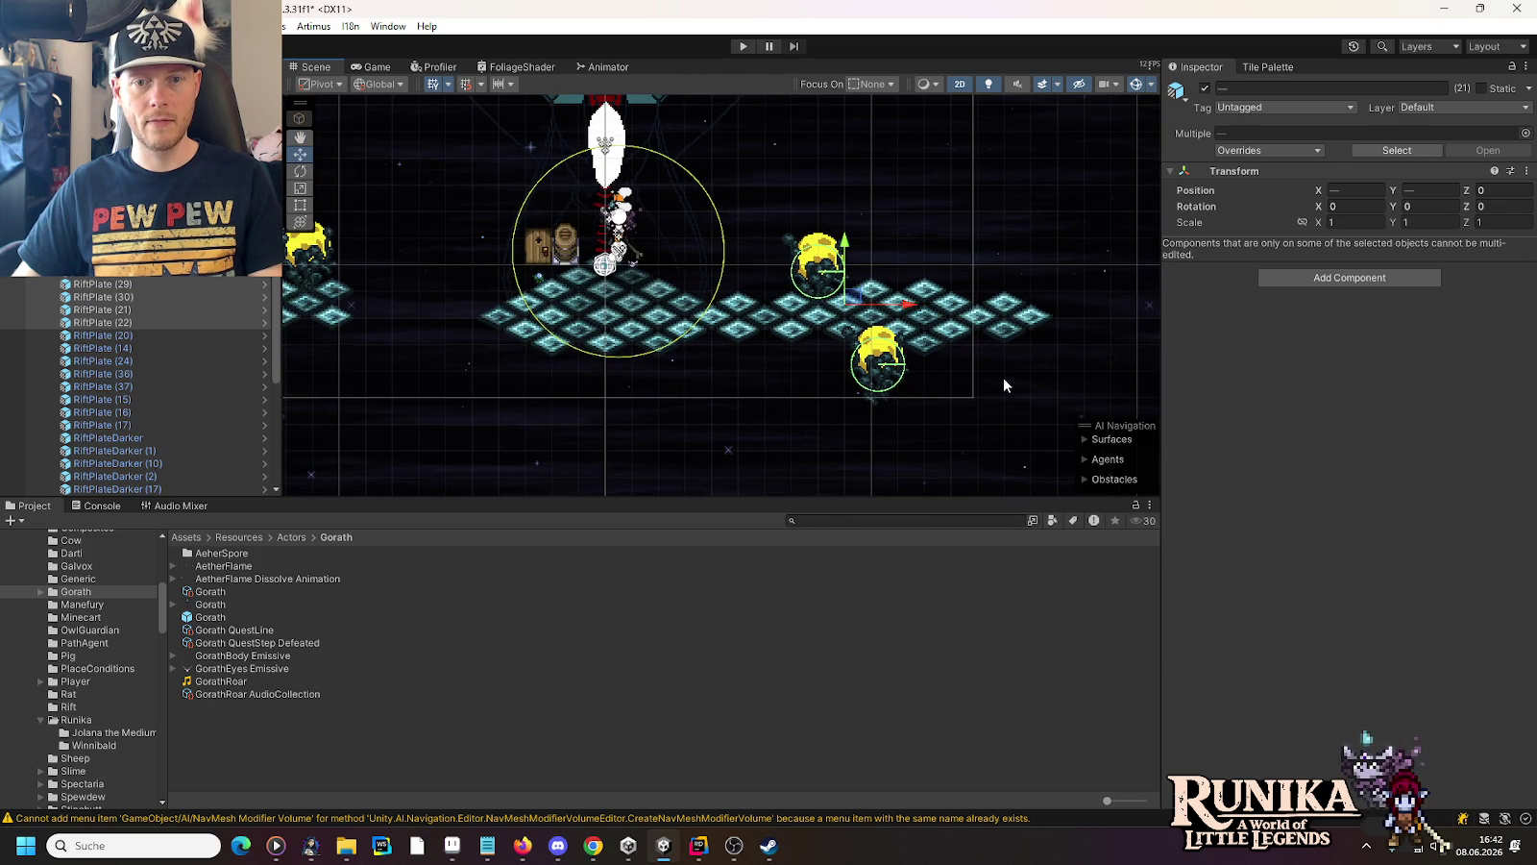
Drag AetherSpore (2) right to Position X 14 at the floor's lower-right edge
{"action": "left_click", "coordinate": [874, 351]}
{"action": "left_click", "coordinate": [892, 355]}
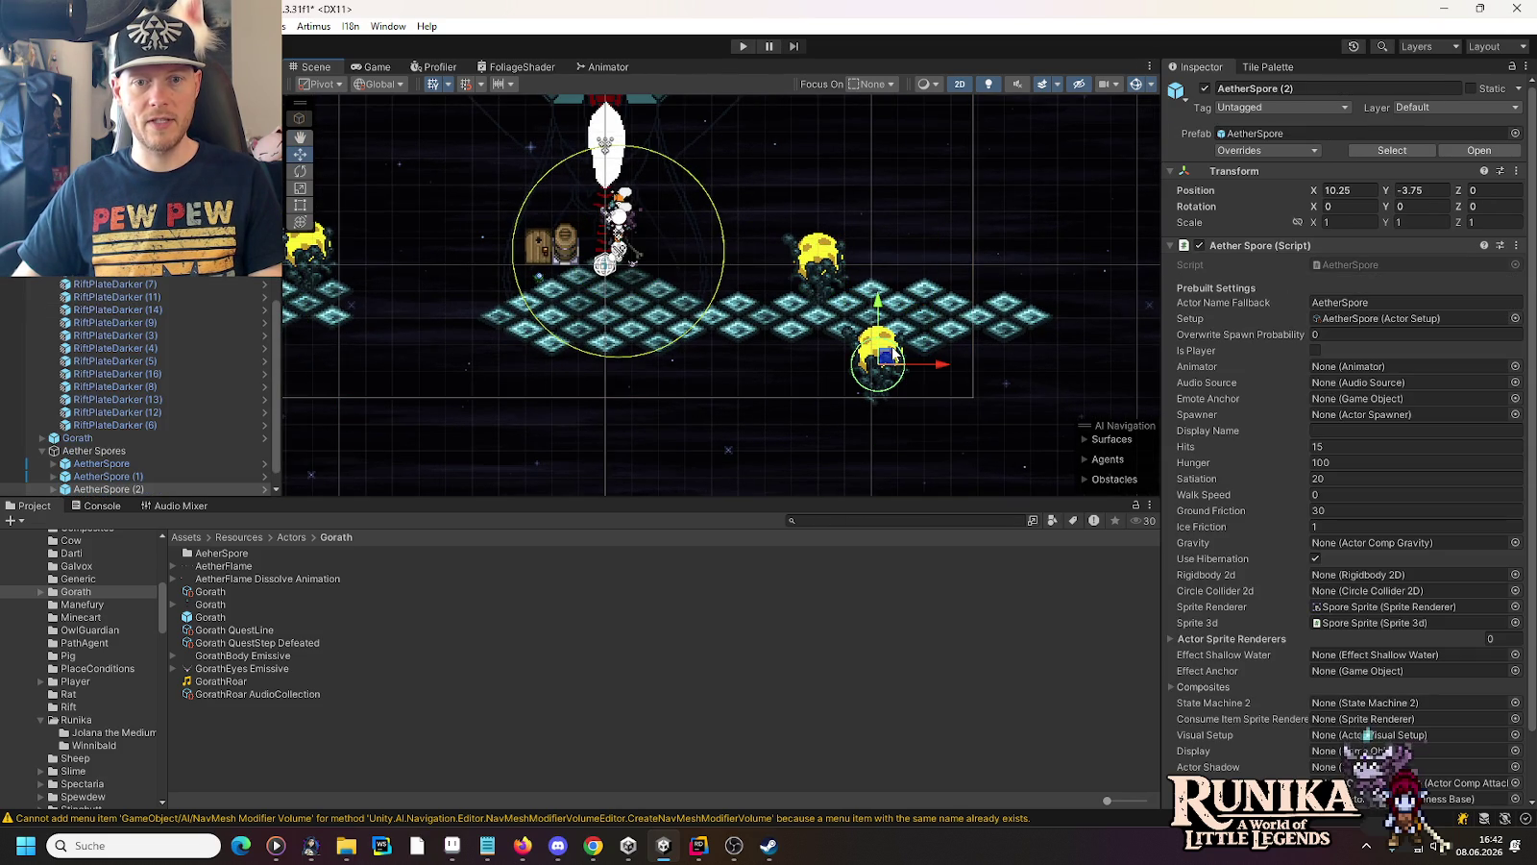
{"action": "left_click_drag", "start_coordinate": [887, 357], "coordinate": [1004, 357]}
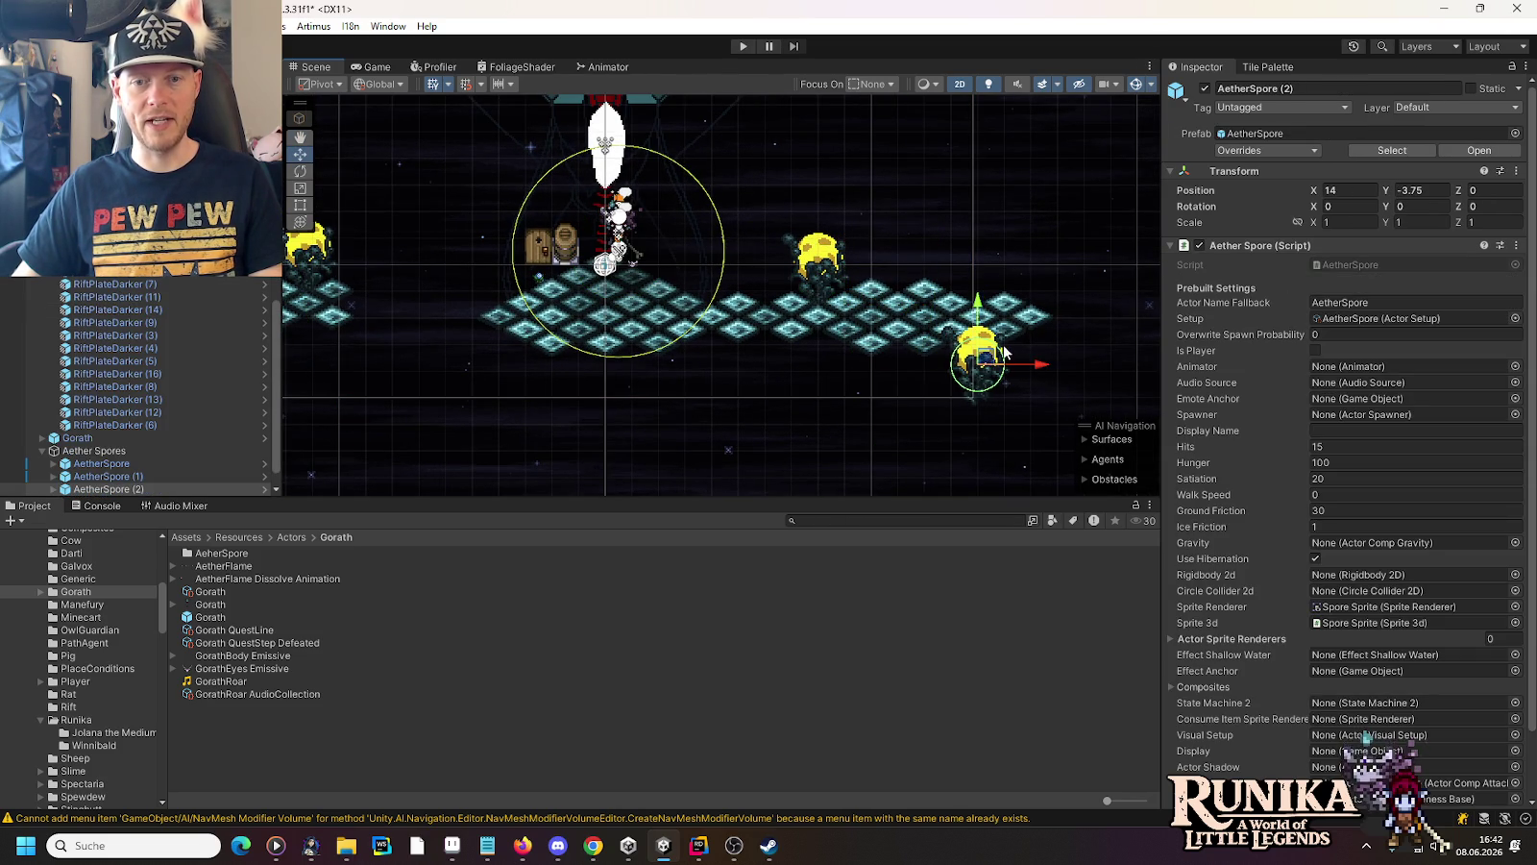
{"action": "scroll", "coordinate": [1018, 346], "scroll_direction": "up", "scroll_amount": 1}
{"action": "scroll", "coordinate": [1018, 346], "scroll_direction": "up", "scroll_amount": 5}
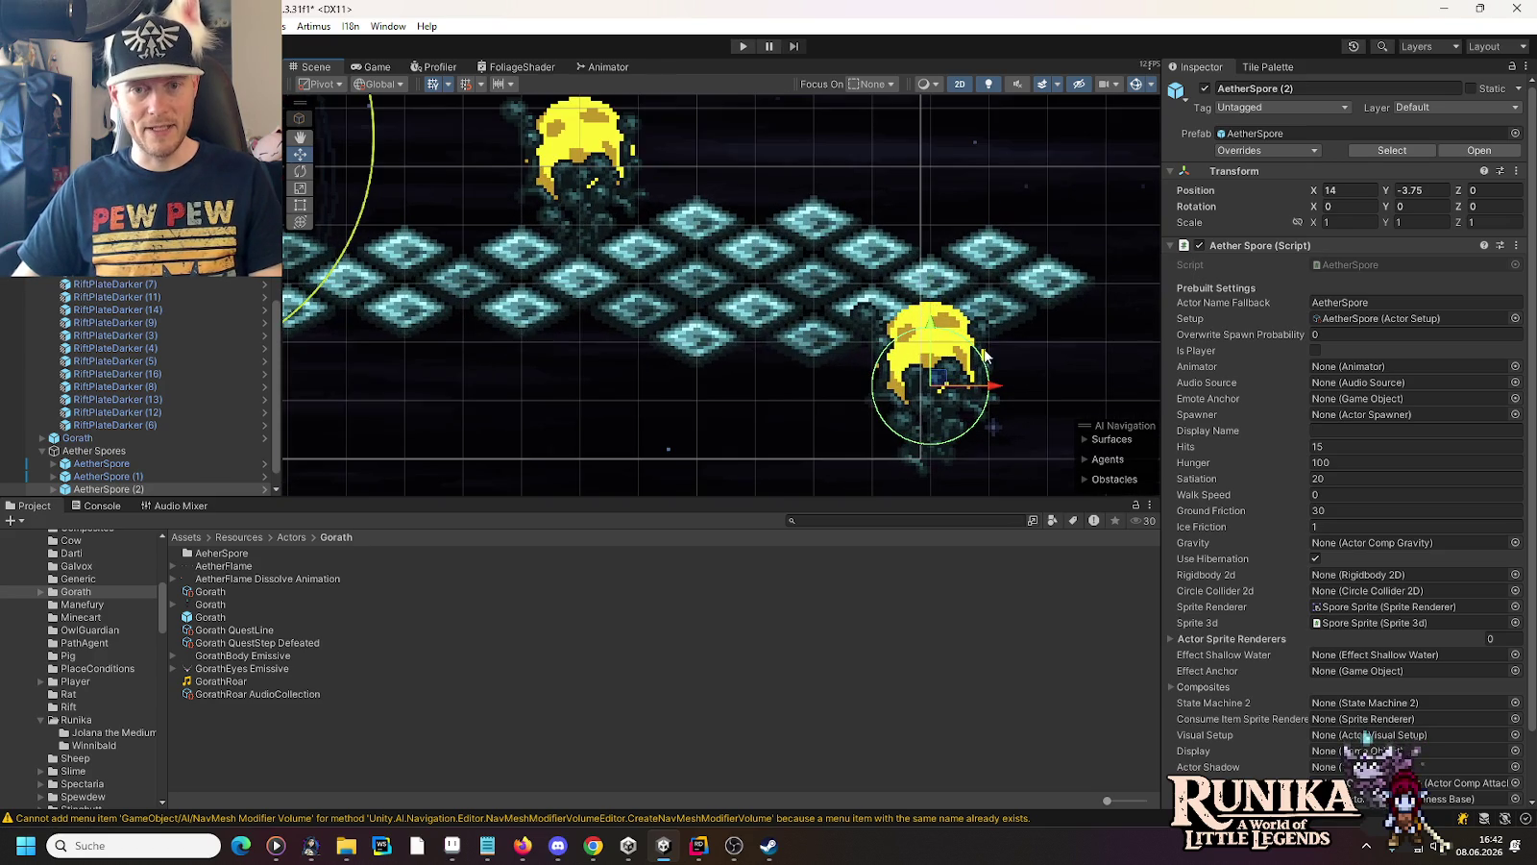
{"action": "mouse_move", "coordinate": [928, 320]}
{"action": "left_mouse_down"}
{"action": "mouse_move", "coordinate": [932, 381]}
{"action": "mouse_move", "coordinate": [939, 320]}
{"action": "left_mouse_up"}
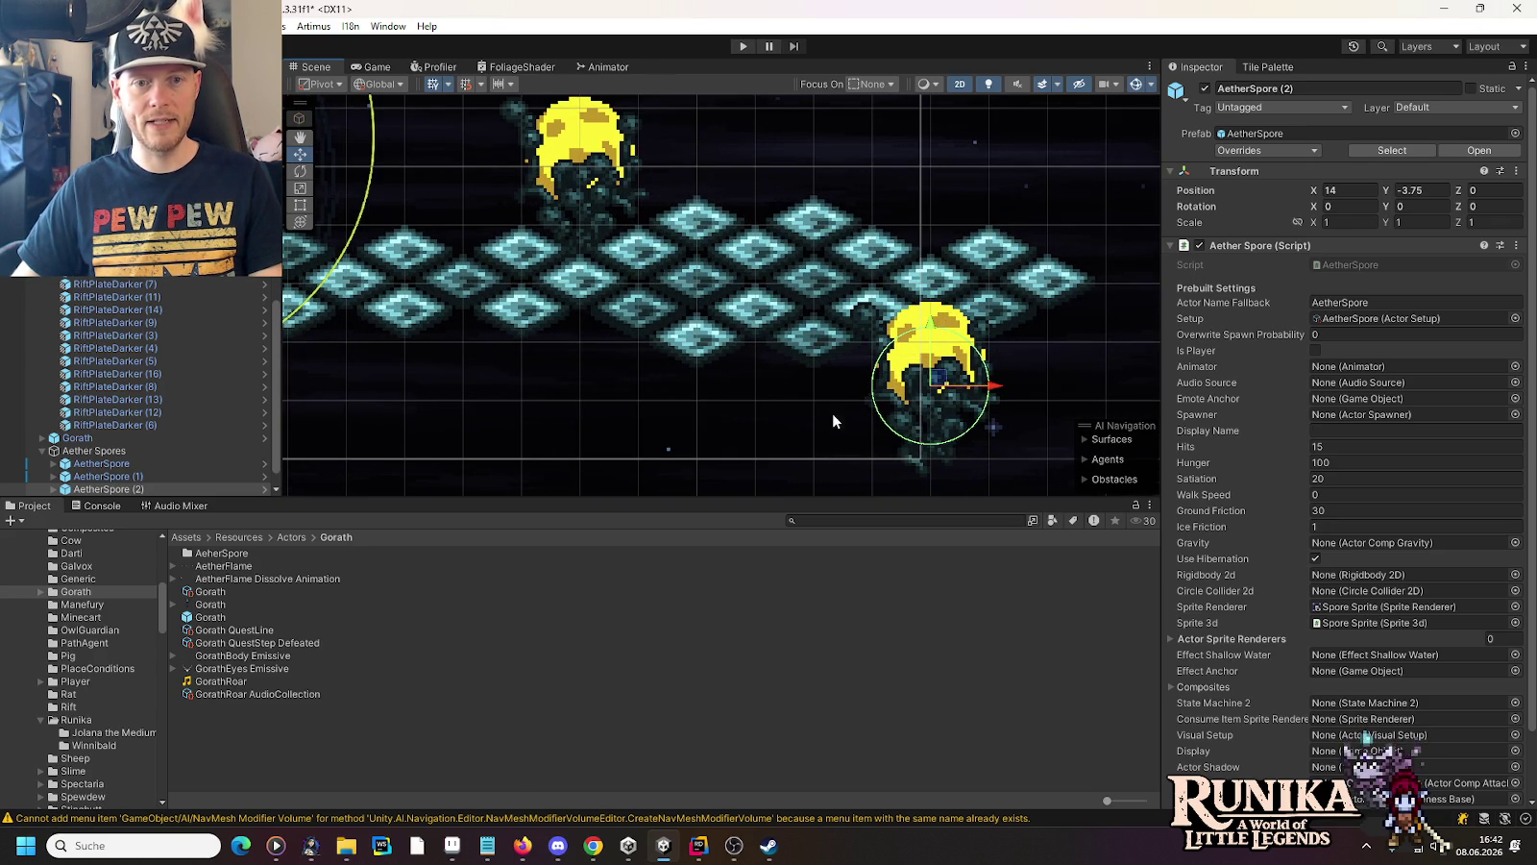
{"action": "scroll", "coordinate": [832, 420], "scroll_direction": "down", "scroll_amount": 6}
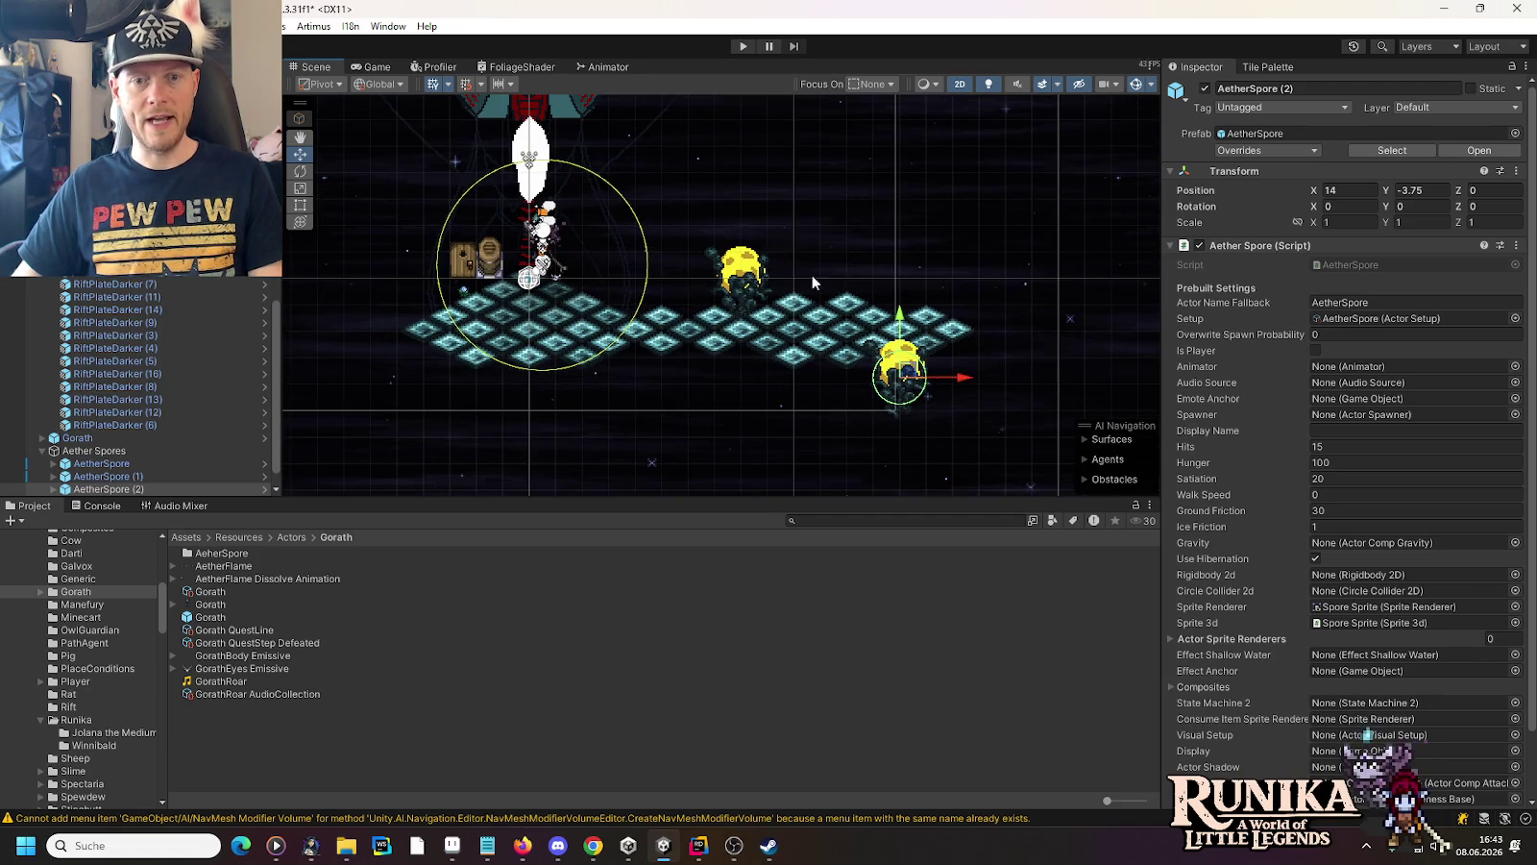
{"action": "left_click_drag", "start_coordinate": [452, 317], "coordinate": [845, 288]}
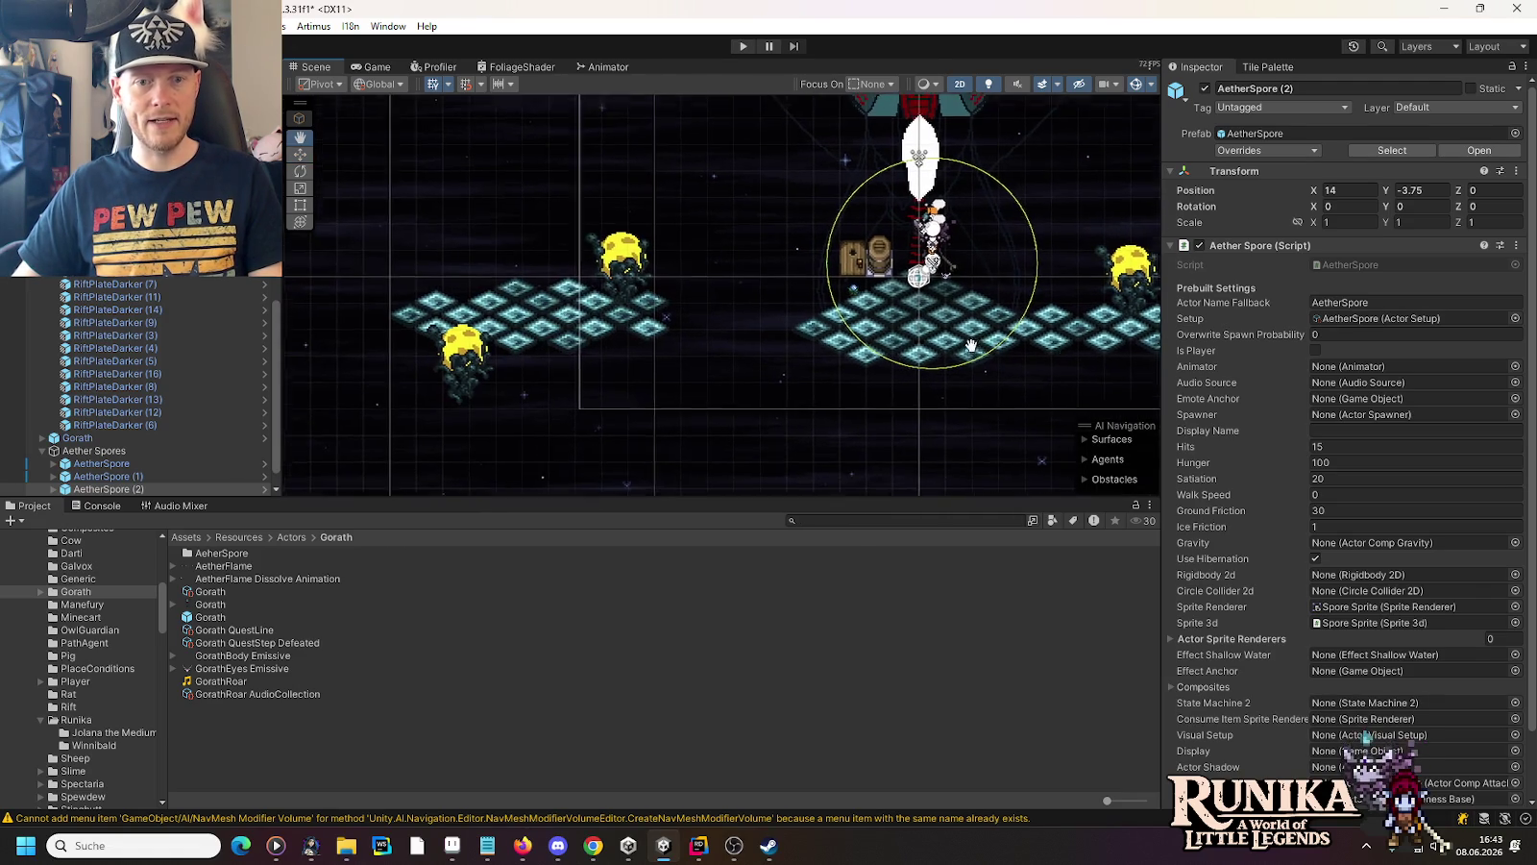
{"action": "left_click", "coordinate": [832, 340]}
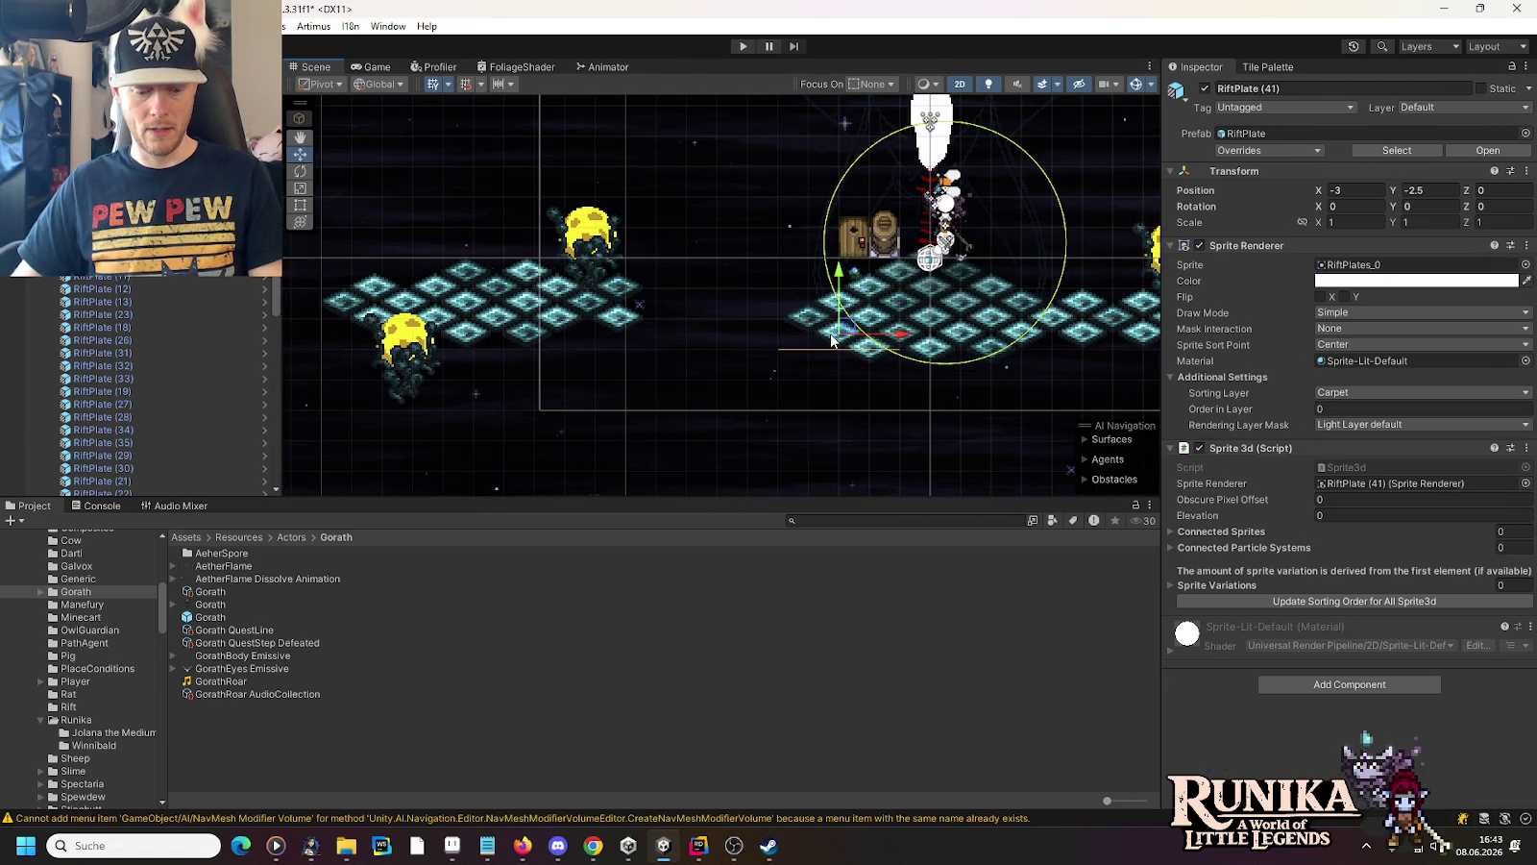
Duplicate a central plate and a darker edge plate, settling the darker copy at X -5
{"action": "mouse_move", "coordinate": [836, 339]}
{"action": "left_mouse_down"}
{"action": "mouse_move", "coordinate": [768, 315]}
{"action": "mouse_move", "coordinate": [780, 297]}
{"action": "left_mouse_up"}
{"action": "key", "text": "ctrl+d"}
{"action": "left_click", "coordinate": [1116, 324]}
{"action": "key", "text": "ctrl+d"}
{"action": "left_click_drag", "start_coordinate": [1117, 325], "coordinate": [788, 334]}
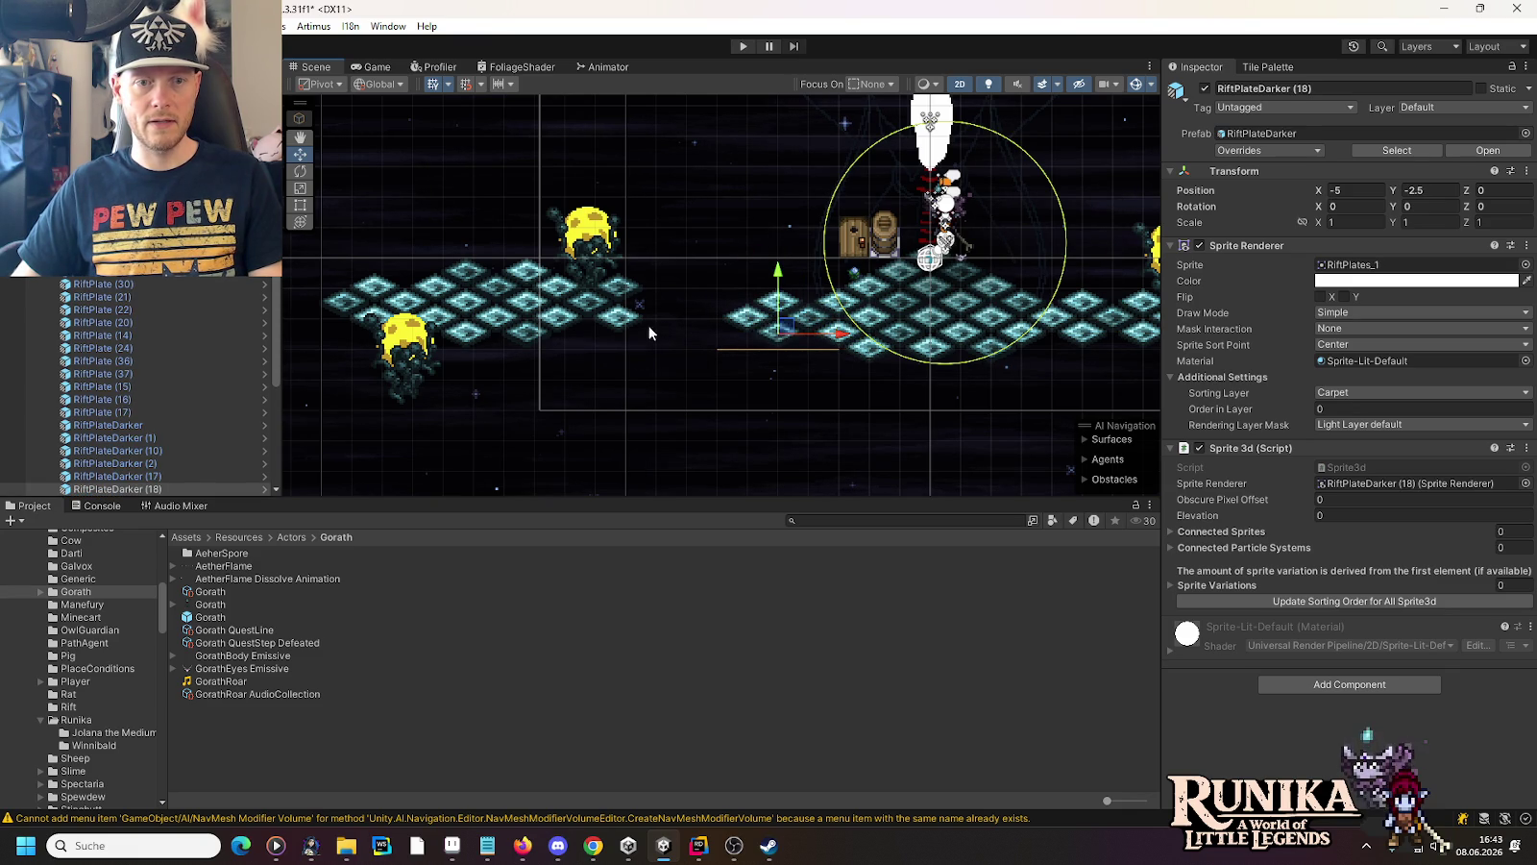
{"action": "left_click_drag", "start_coordinate": [646, 345], "coordinate": [777, 334]}
Move the left plates and spores right toward the arena centre
{"action": "left_click_drag", "start_coordinate": [382, 141], "coordinate": [842, 459]}
{"action": "left_click_drag", "start_coordinate": [474, 284], "coordinate": [574, 300]}
{"action": "scroll", "coordinate": [942, 387], "scroll_direction": "down", "scroll_amount": 2}
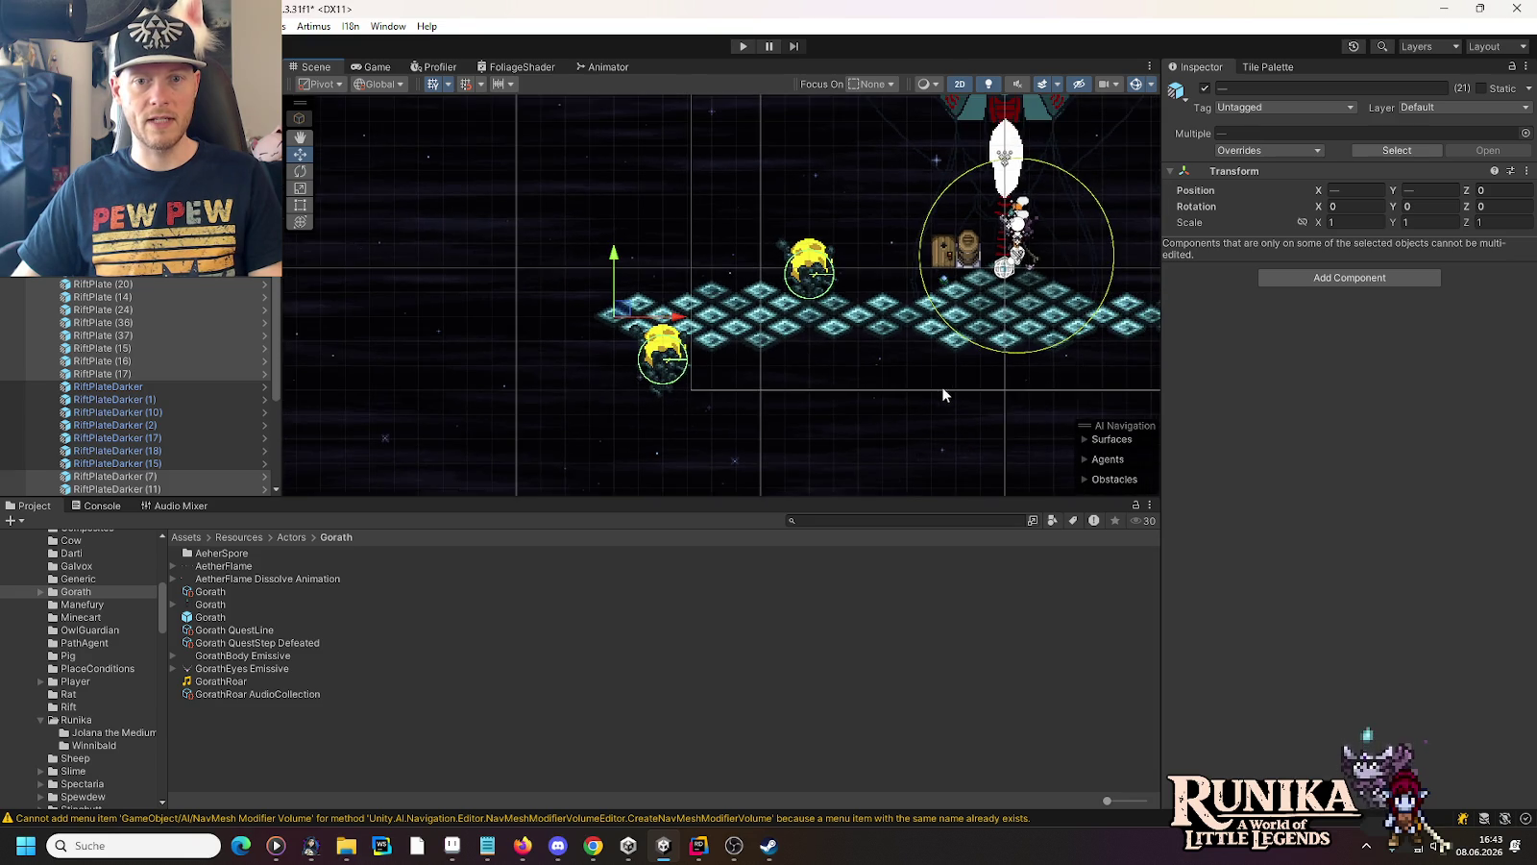
{"action": "left_click_drag", "start_coordinate": [942, 386], "coordinate": [687, 367]}
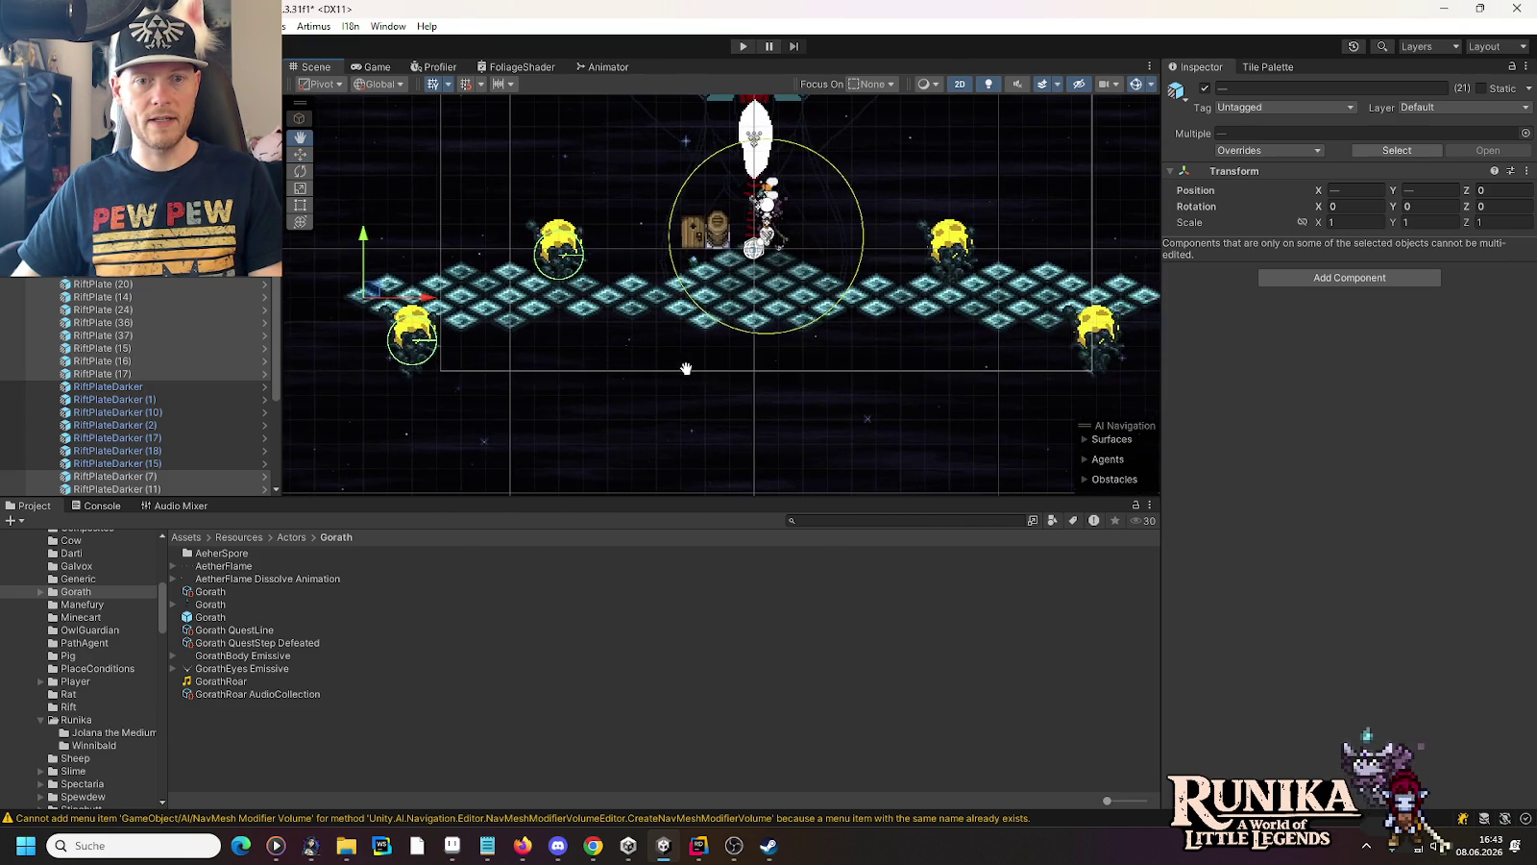
{"action": "left_click", "coordinate": [803, 358]}
{"action": "left_click", "coordinate": [1002, 448]}
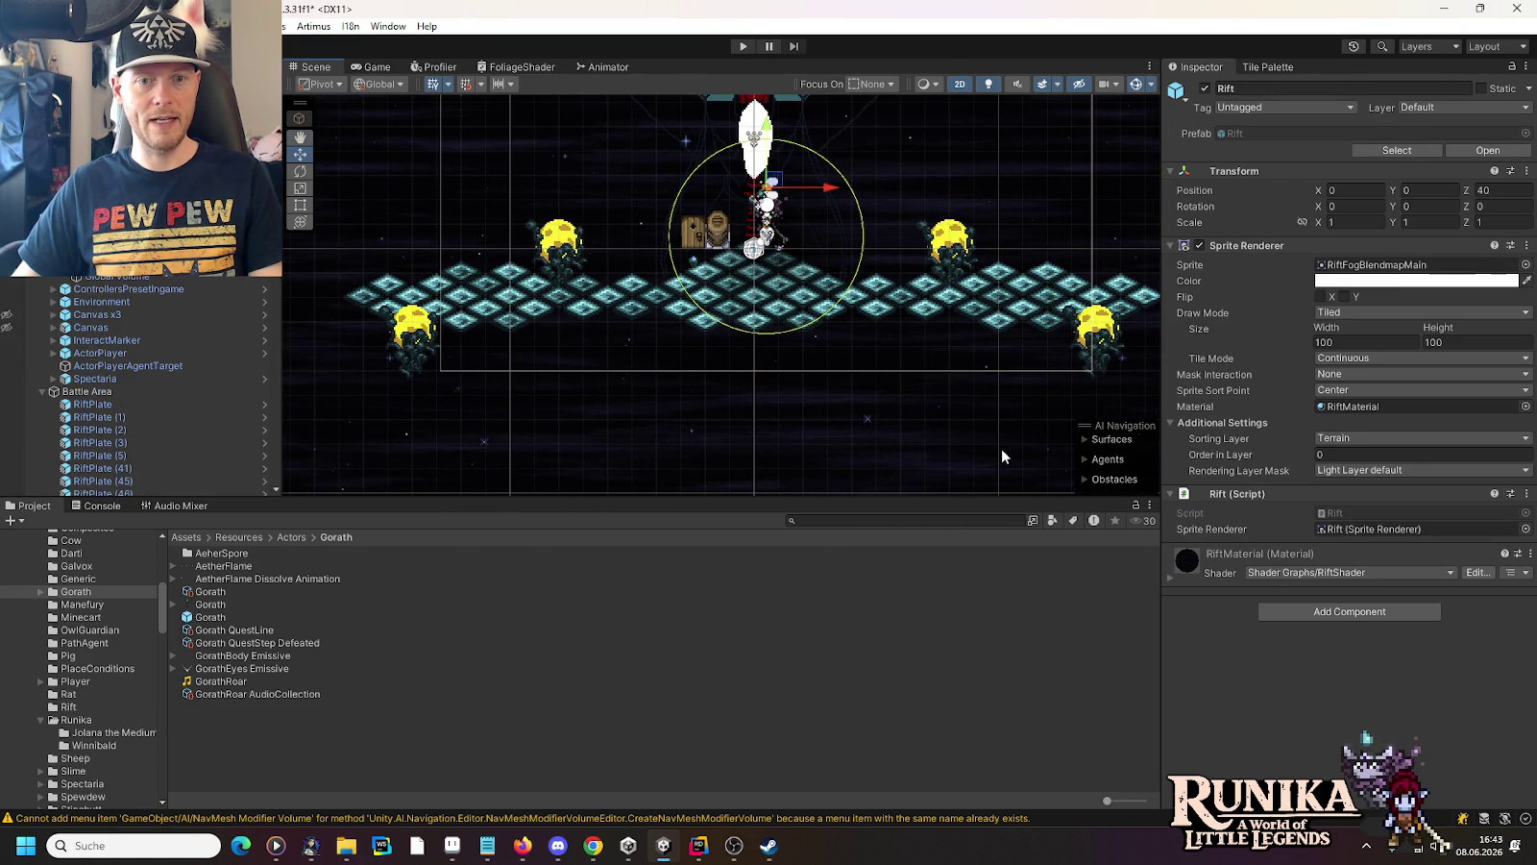
{"action": "scroll", "coordinate": [785, 308], "scroll_direction": "up", "scroll_amount": 2}
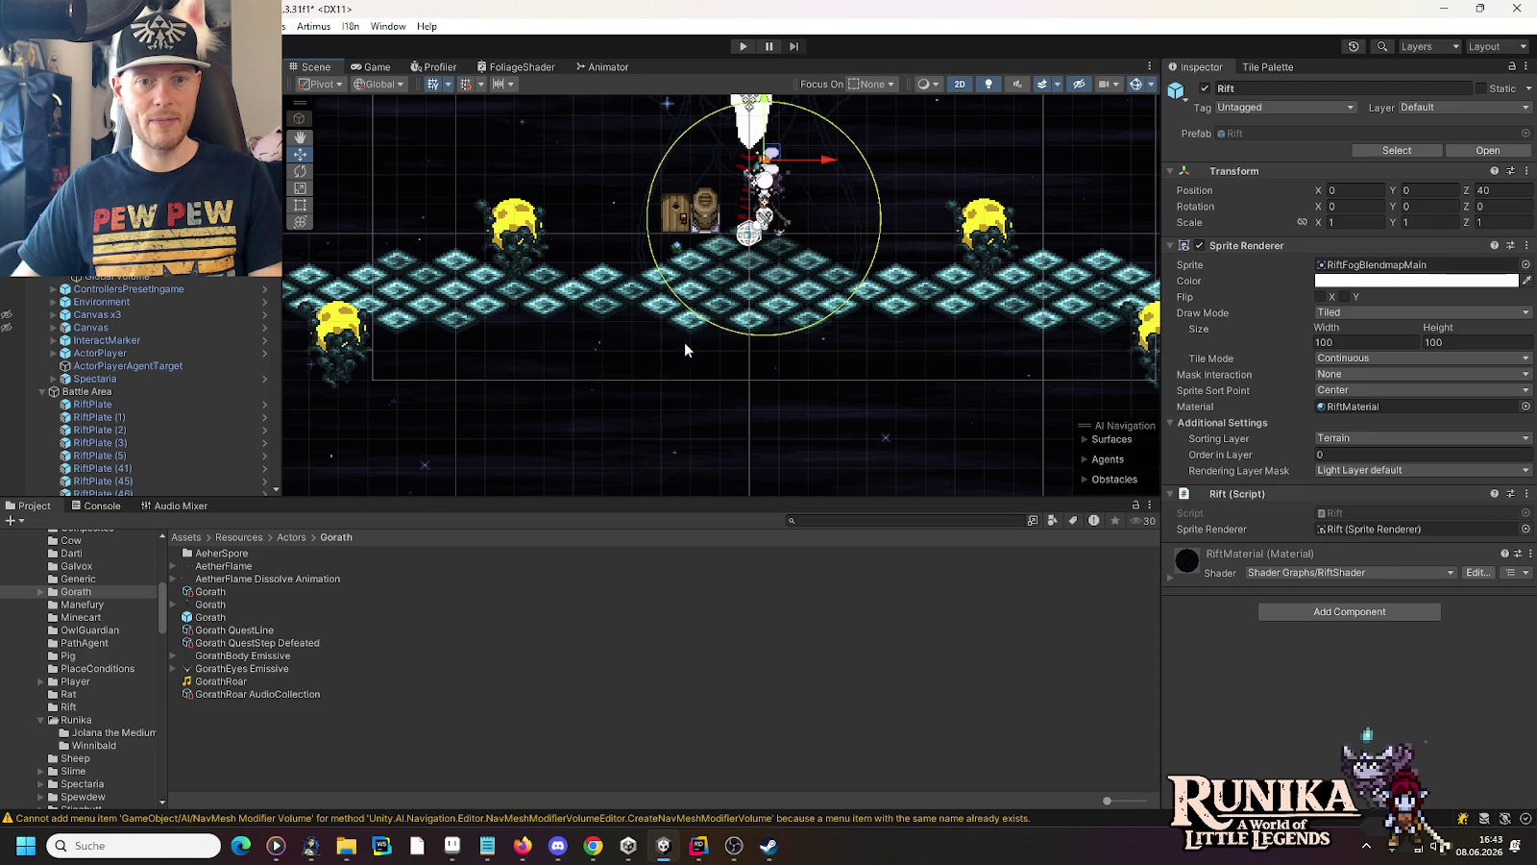
{"action": "scroll", "coordinate": [745, 334], "scroll_direction": "up", "scroll_amount": 2}
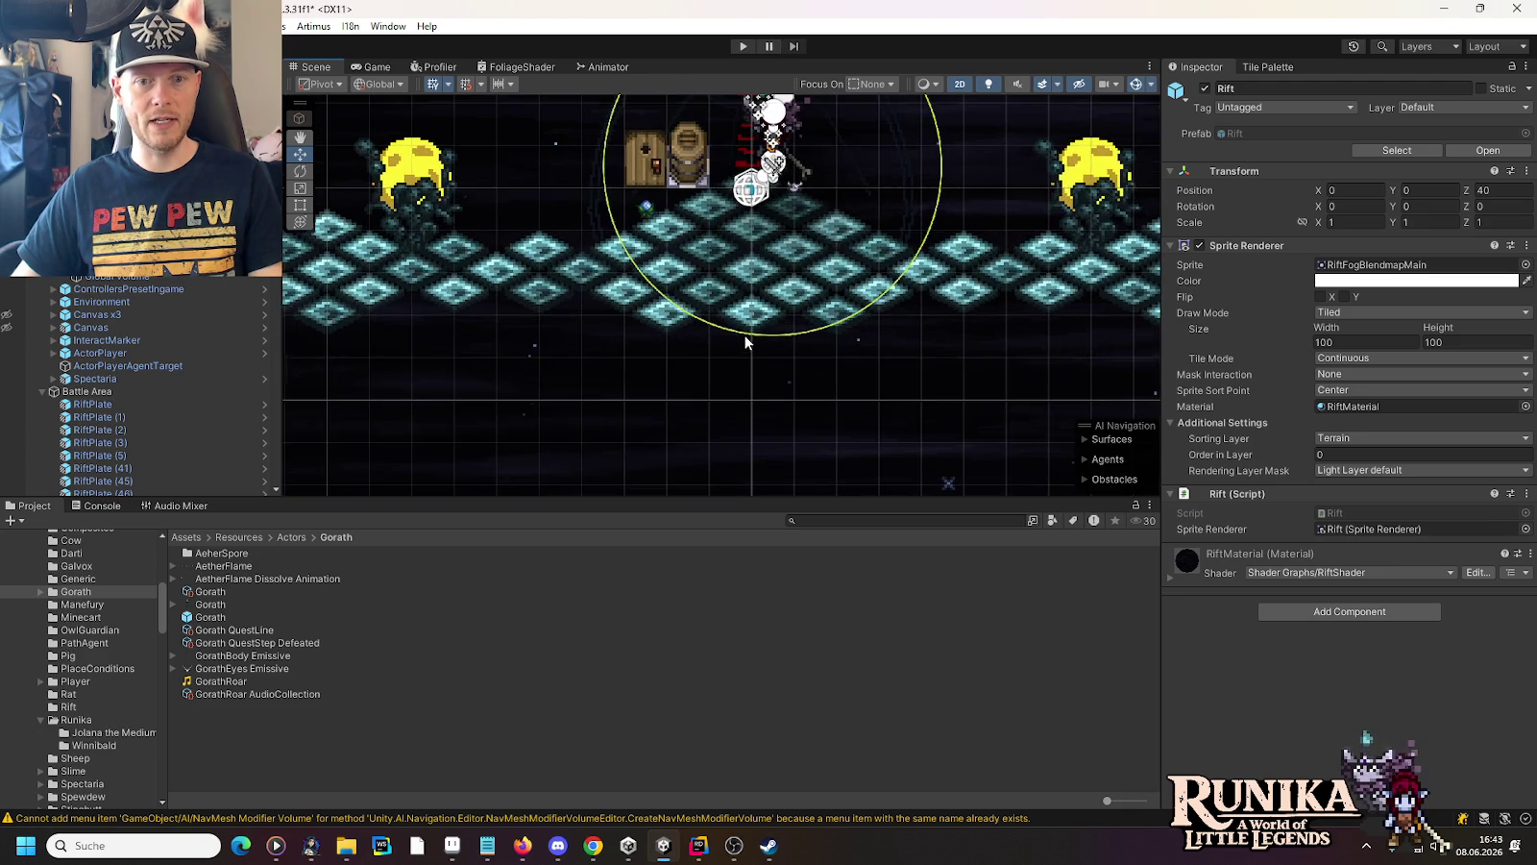
Duplicate an edge plate and place the copy further left at X -1
{"action": "left_click", "coordinate": [973, 294]}
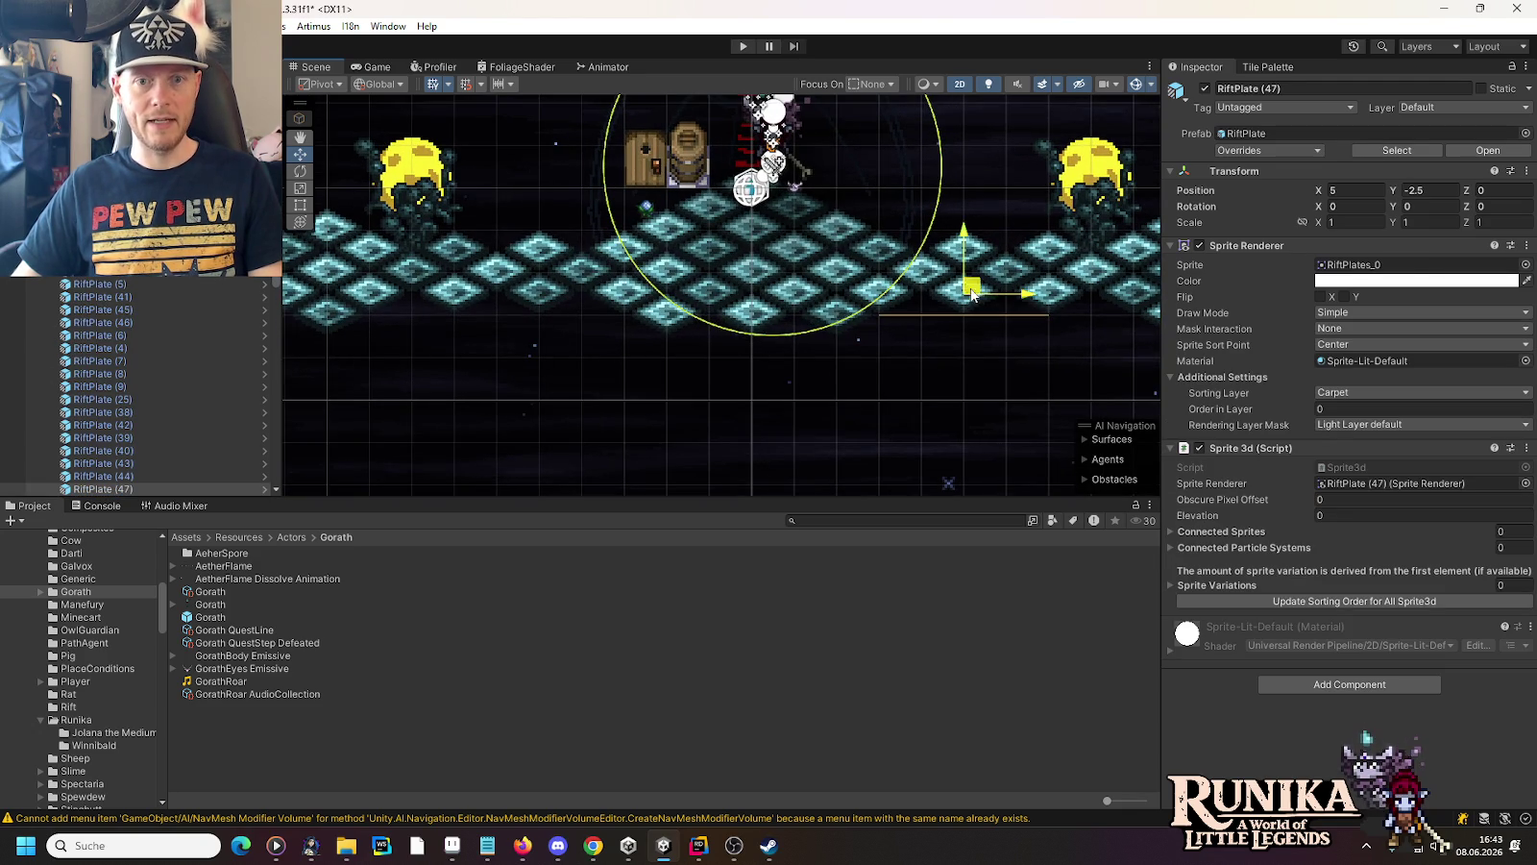
{"action": "key", "text": "ctrl+d"}
{"action": "mouse_move", "coordinate": [807, 337]}
{"action": "left_mouse_down"}
{"action": "mouse_move", "coordinate": [723, 339]}
{"action": "mouse_move", "coordinate": [749, 367]}
{"action": "left_mouse_up"}
{"action": "scroll", "coordinate": [818, 424], "scroll_direction": "down", "scroll_amount": 5}
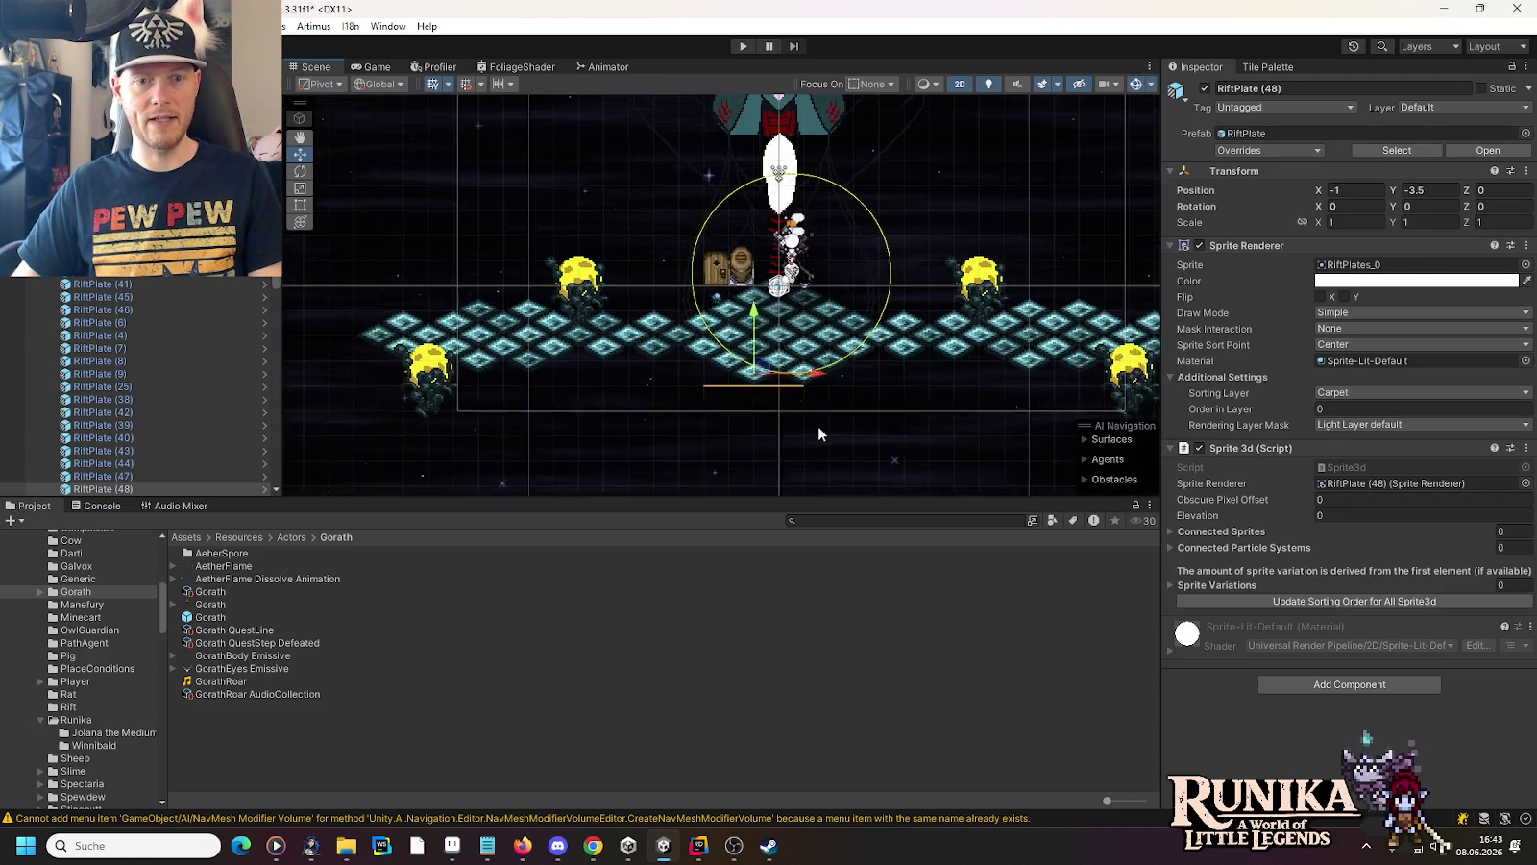
{"action": "left_click_drag", "start_coordinate": [834, 393], "coordinate": [823, 343]}
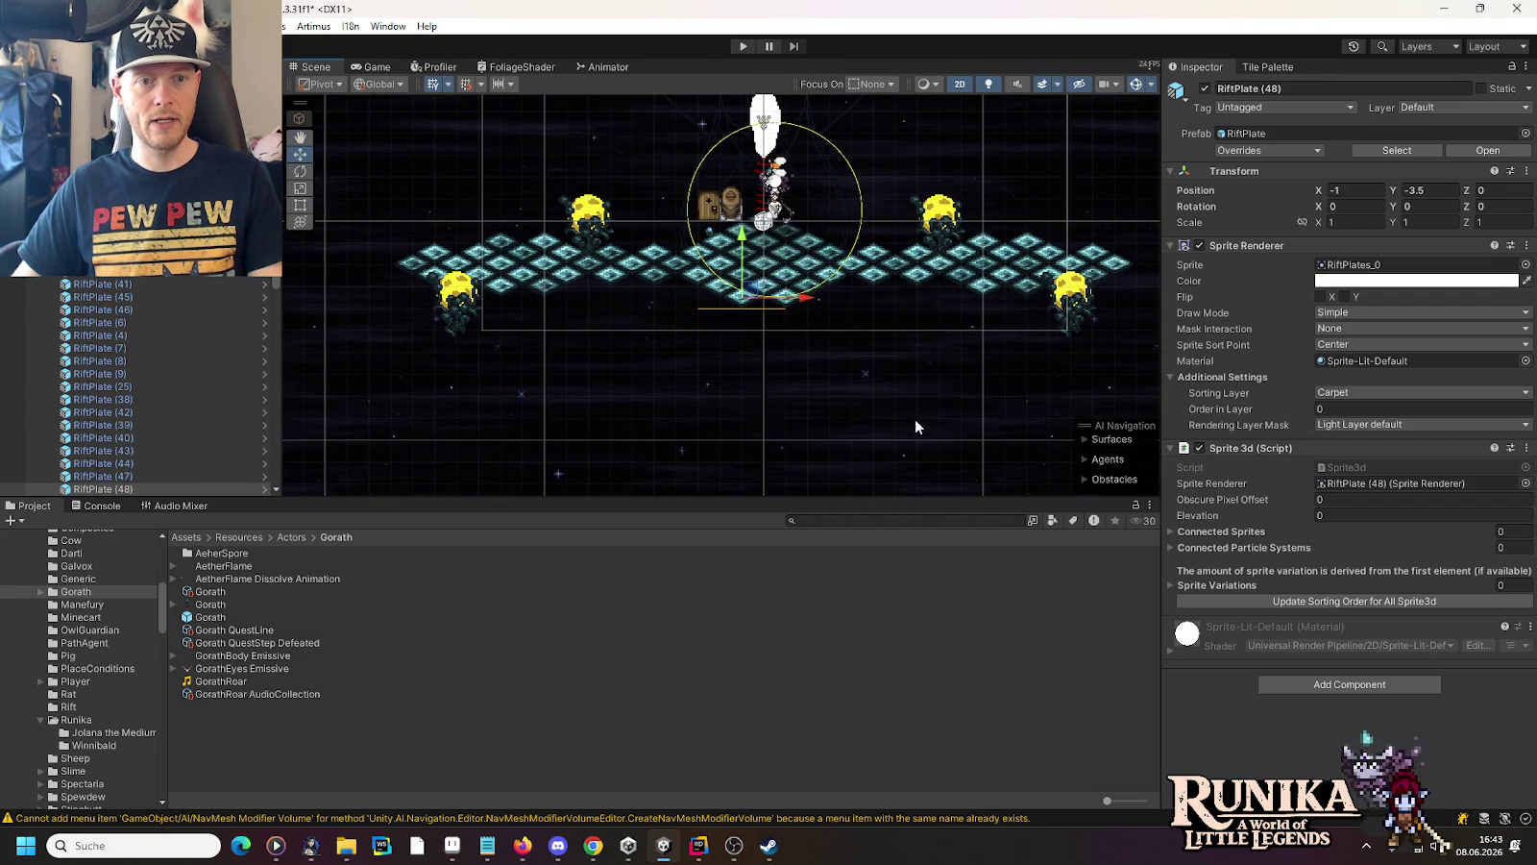
{"action": "left_click", "coordinate": [793, 419]}
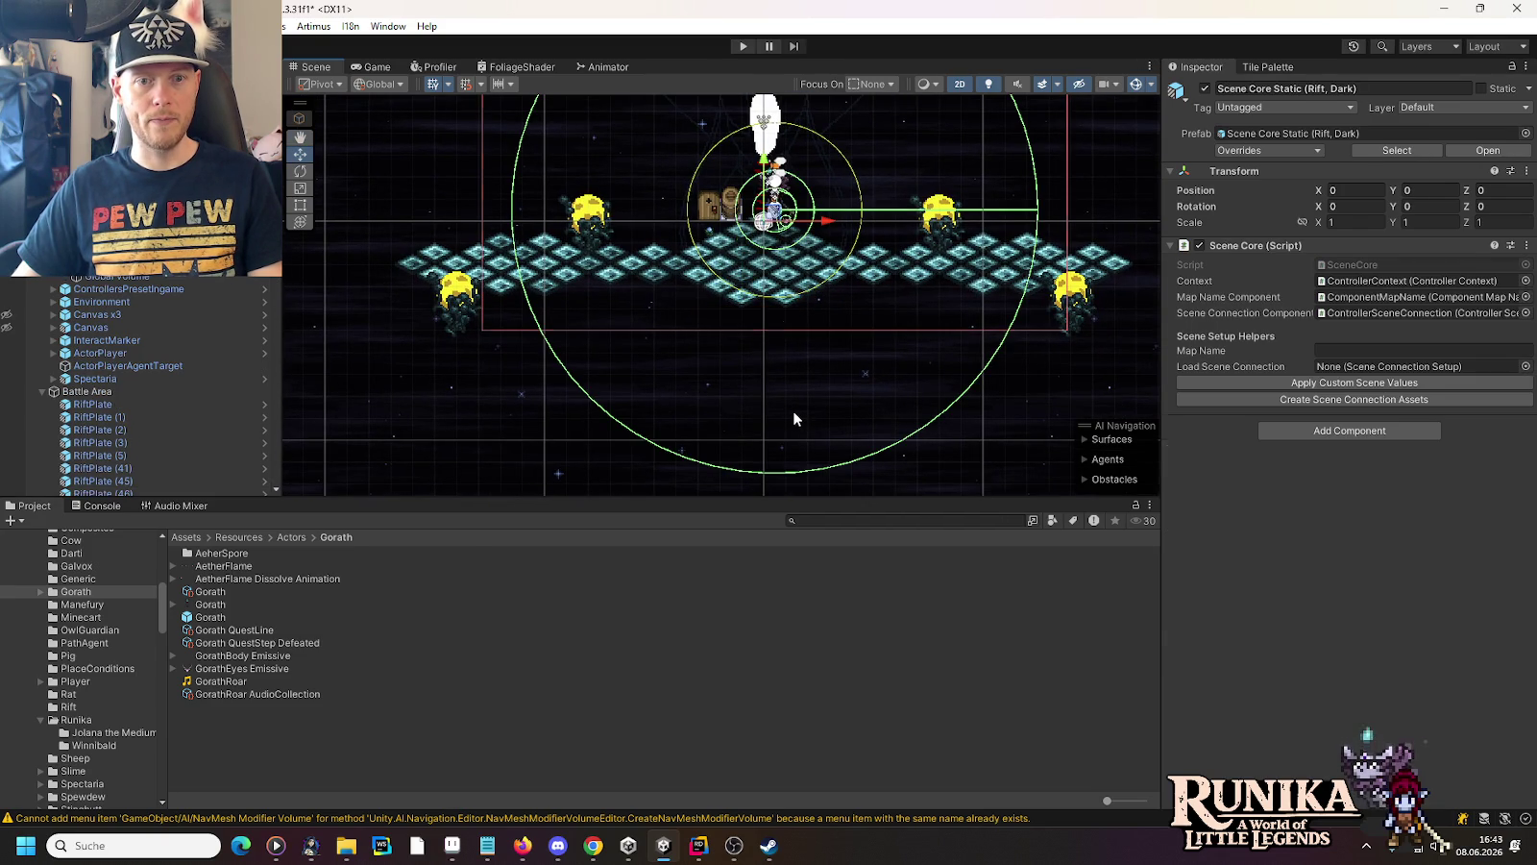
Duplicate the far-left plate and place the copy up-right of it
{"action": "left_click", "coordinate": [477, 248]}
{"action": "scroll", "coordinate": [457, 215], "scroll_direction": "up", "scroll_amount": 3}
{"action": "key", "text": "ctrl+d"}
{"action": "mouse_move", "coordinate": [499, 278]}
{"action": "left_mouse_down"}
{"action": "mouse_move", "coordinate": [584, 245]}
{"action": "mouse_move", "coordinate": [576, 371]}
{"action": "left_mouse_up"}
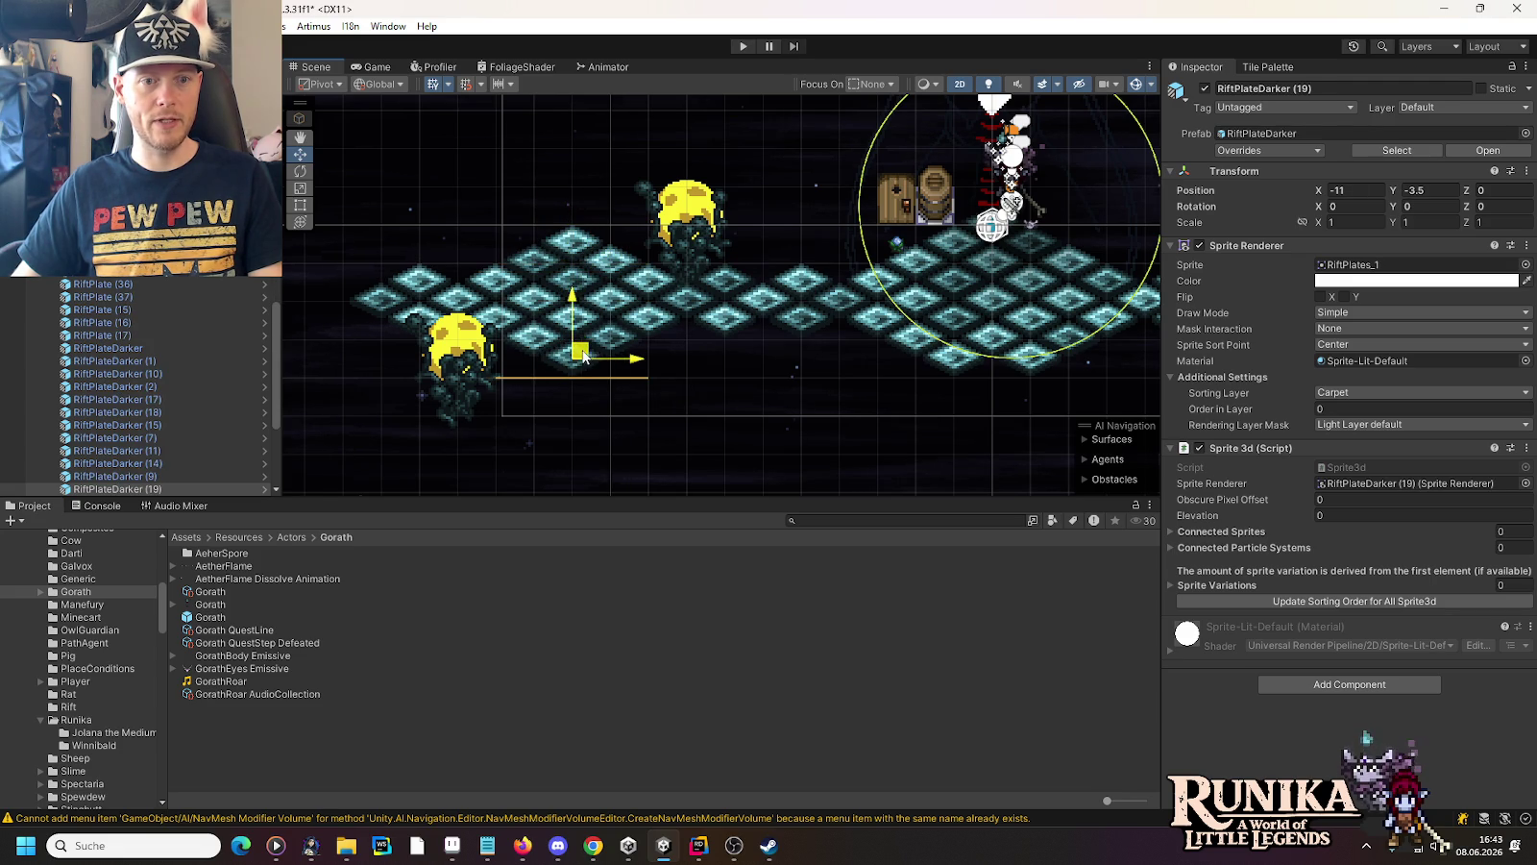
{"action": "scroll", "coordinate": [702, 400], "scroll_direction": "down", "scroll_amount": 2}
{"action": "key", "text": "Right"}
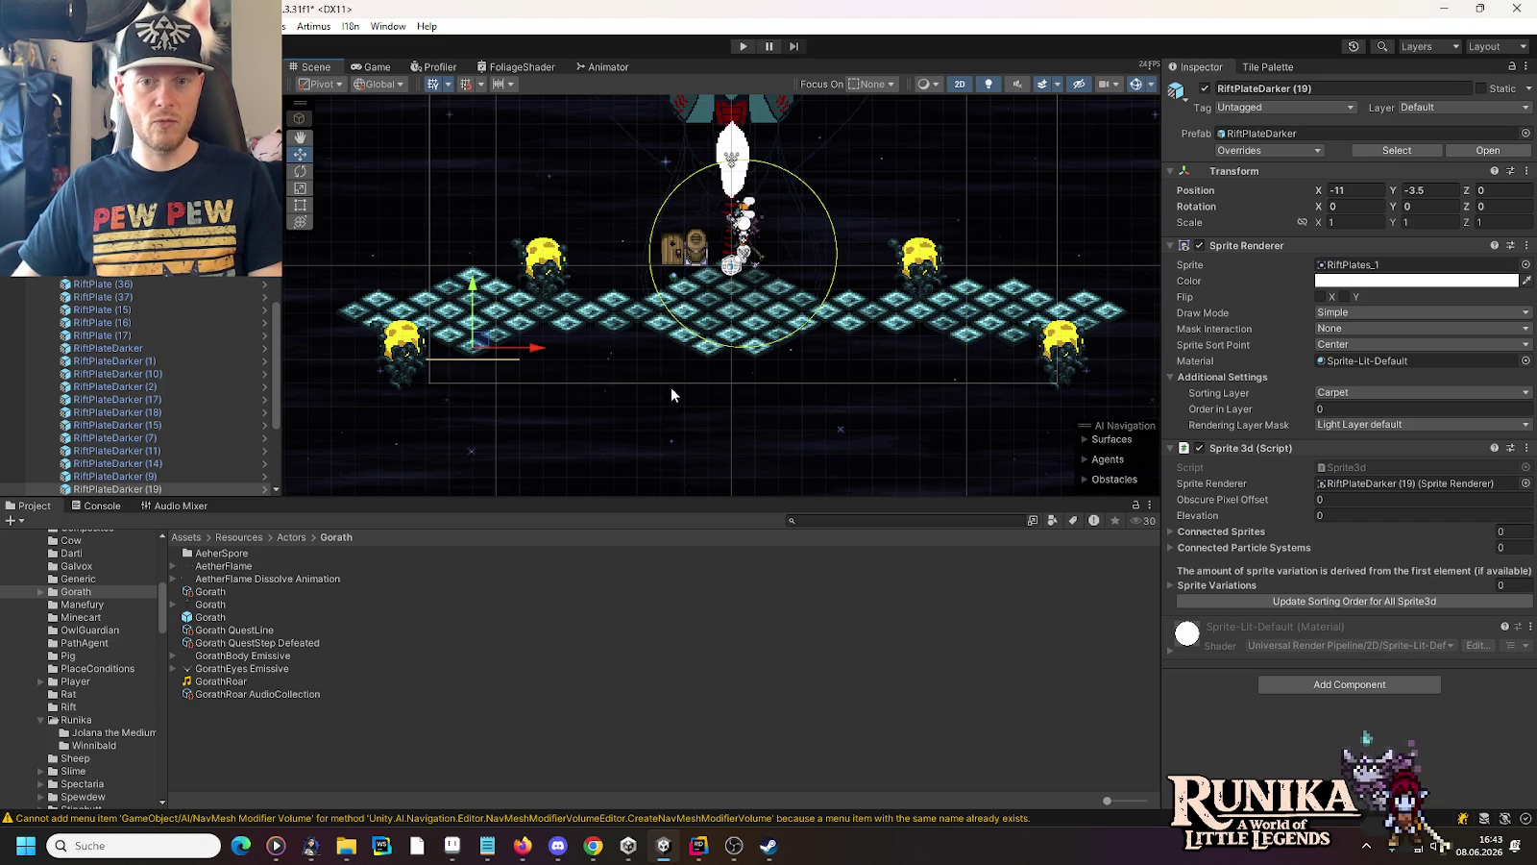
Check the new left-end plates, then enter Play mode to test the arena
{"action": "left_click", "coordinate": [614, 365]}
{"action": "left_click", "coordinate": [614, 363]}
{"action": "left_click", "coordinate": [614, 363]}
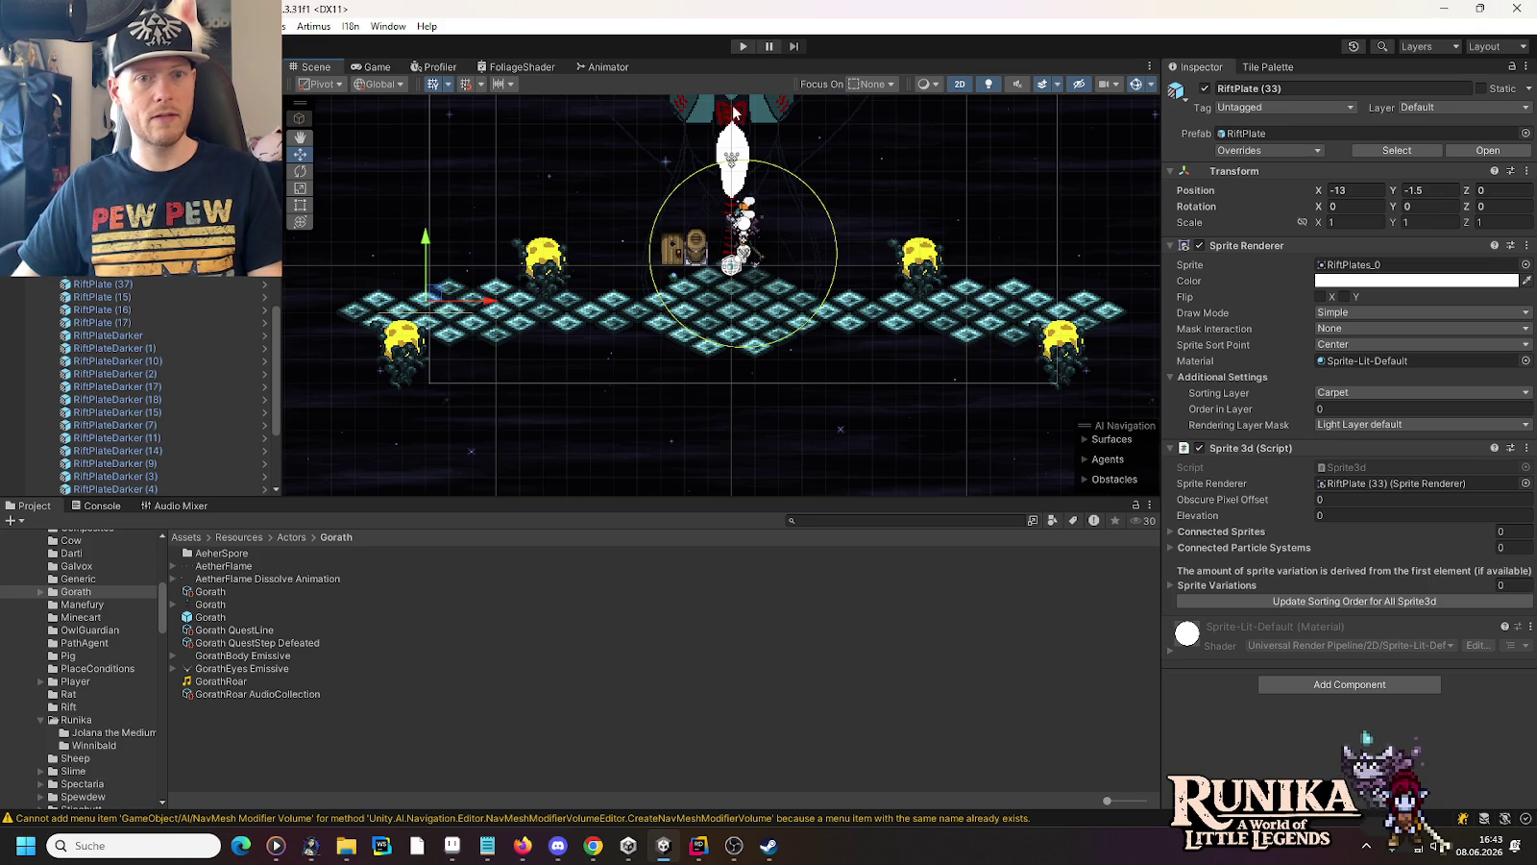
{"action": "left_click", "coordinate": [743, 46]}
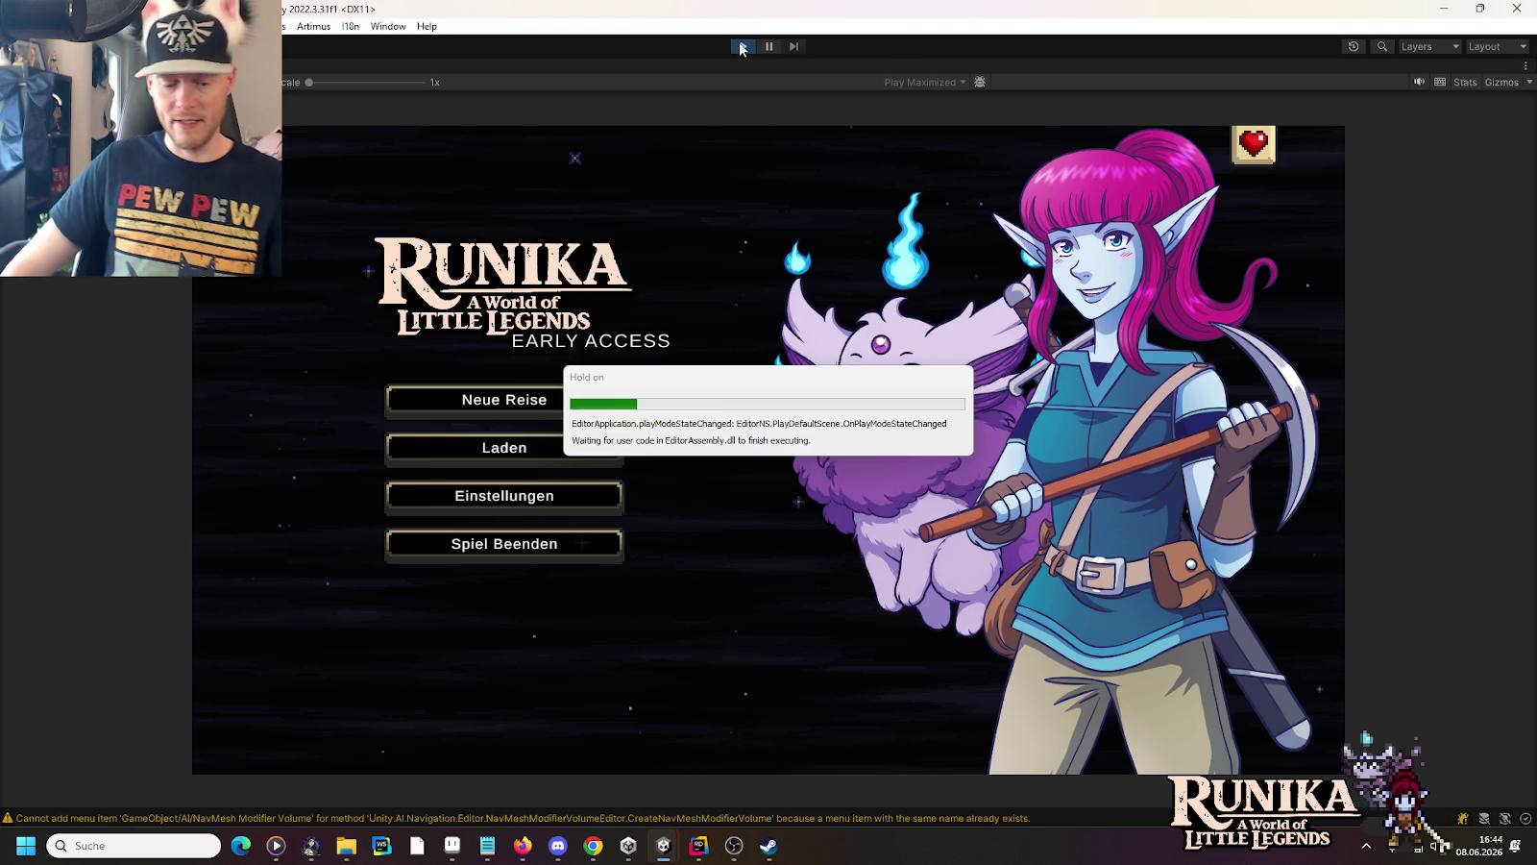
Load the first saved game from the title menu and attack the boss
{"action": "left_click", "coordinate": [610, 450]}
{"action": "left_click", "coordinate": [612, 392]}
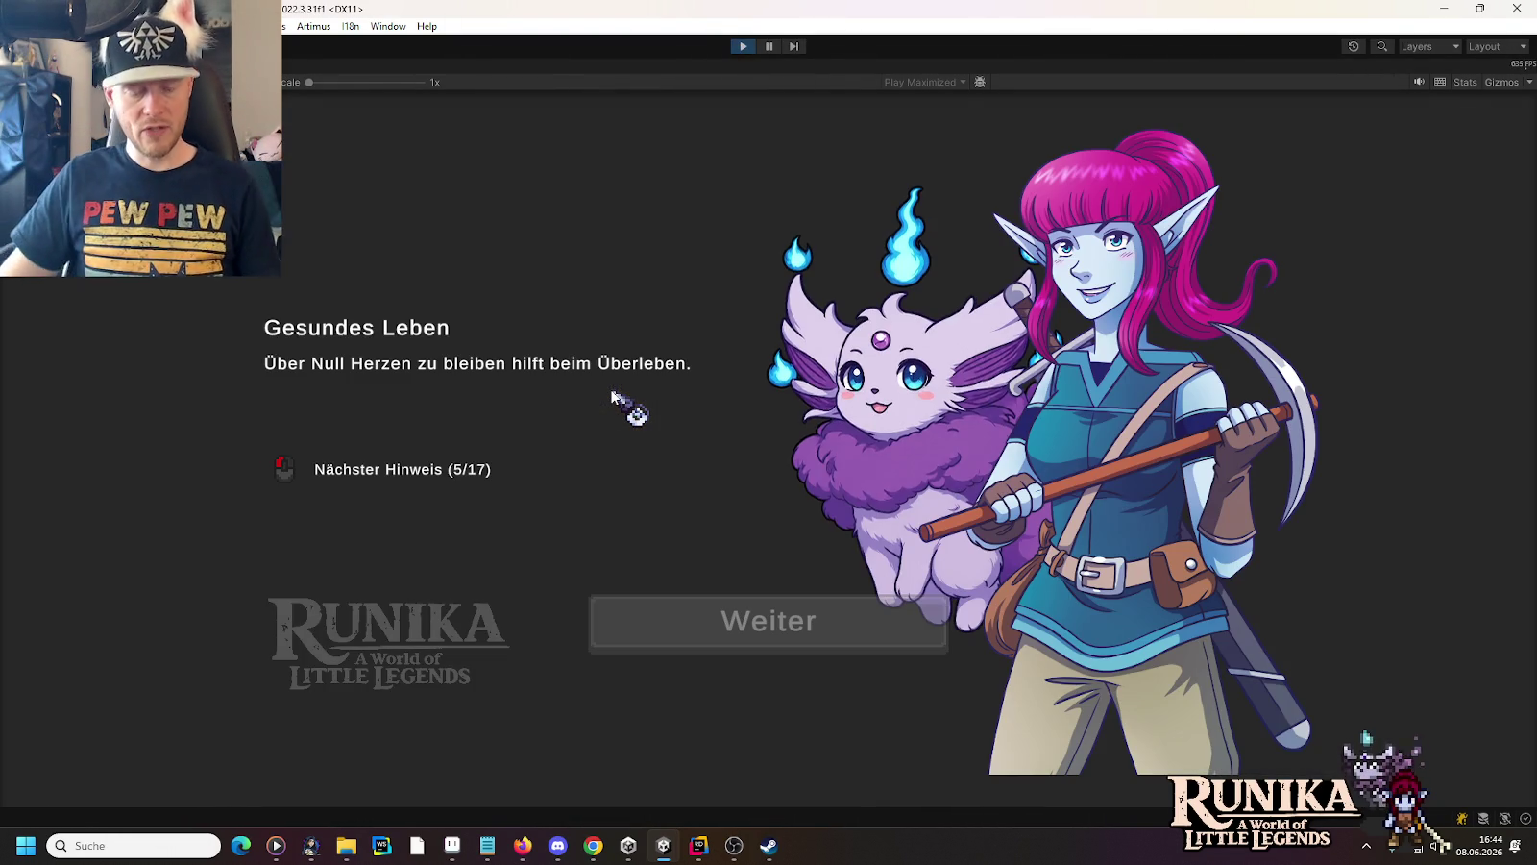
{"action": "left_click", "coordinate": [747, 632]}
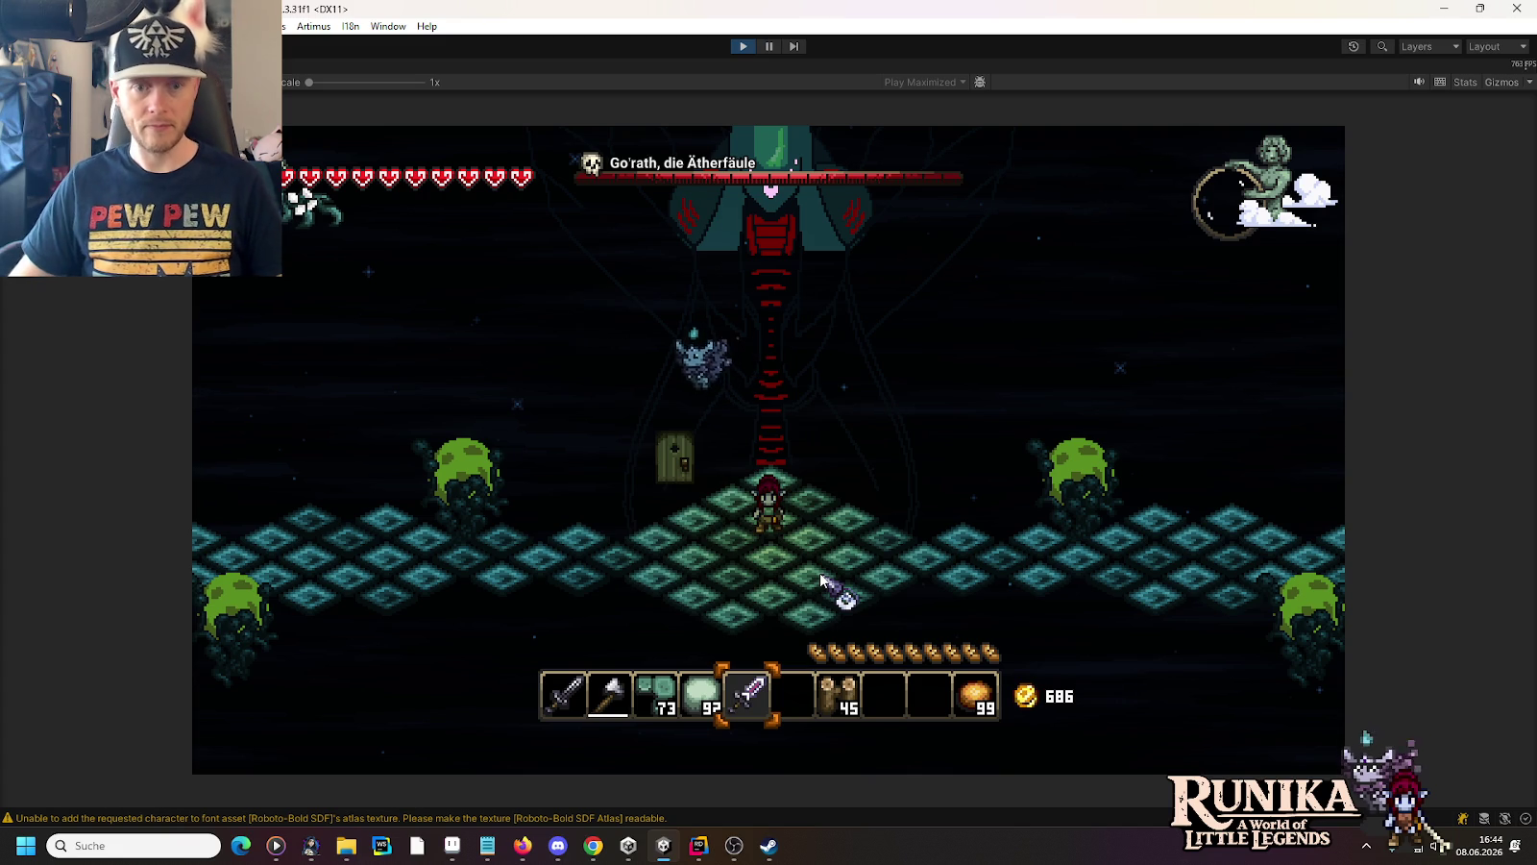
{"action": "left_click", "coordinate": [789, 422]}
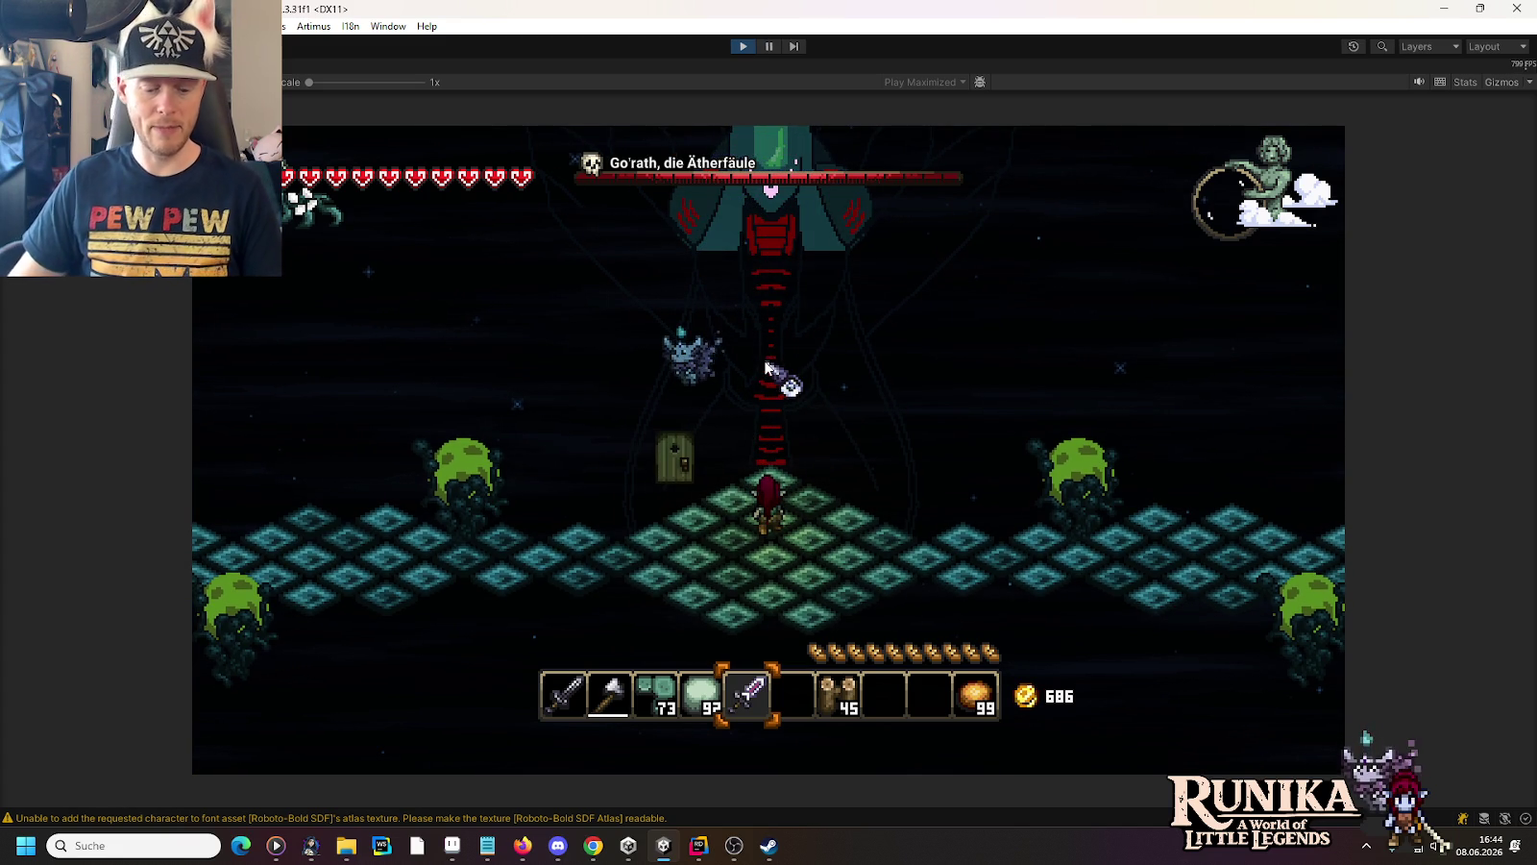
Equip the sword with 1, walk right and left across the floor, then stop Play mode
{"action": "key", "text": "1"}
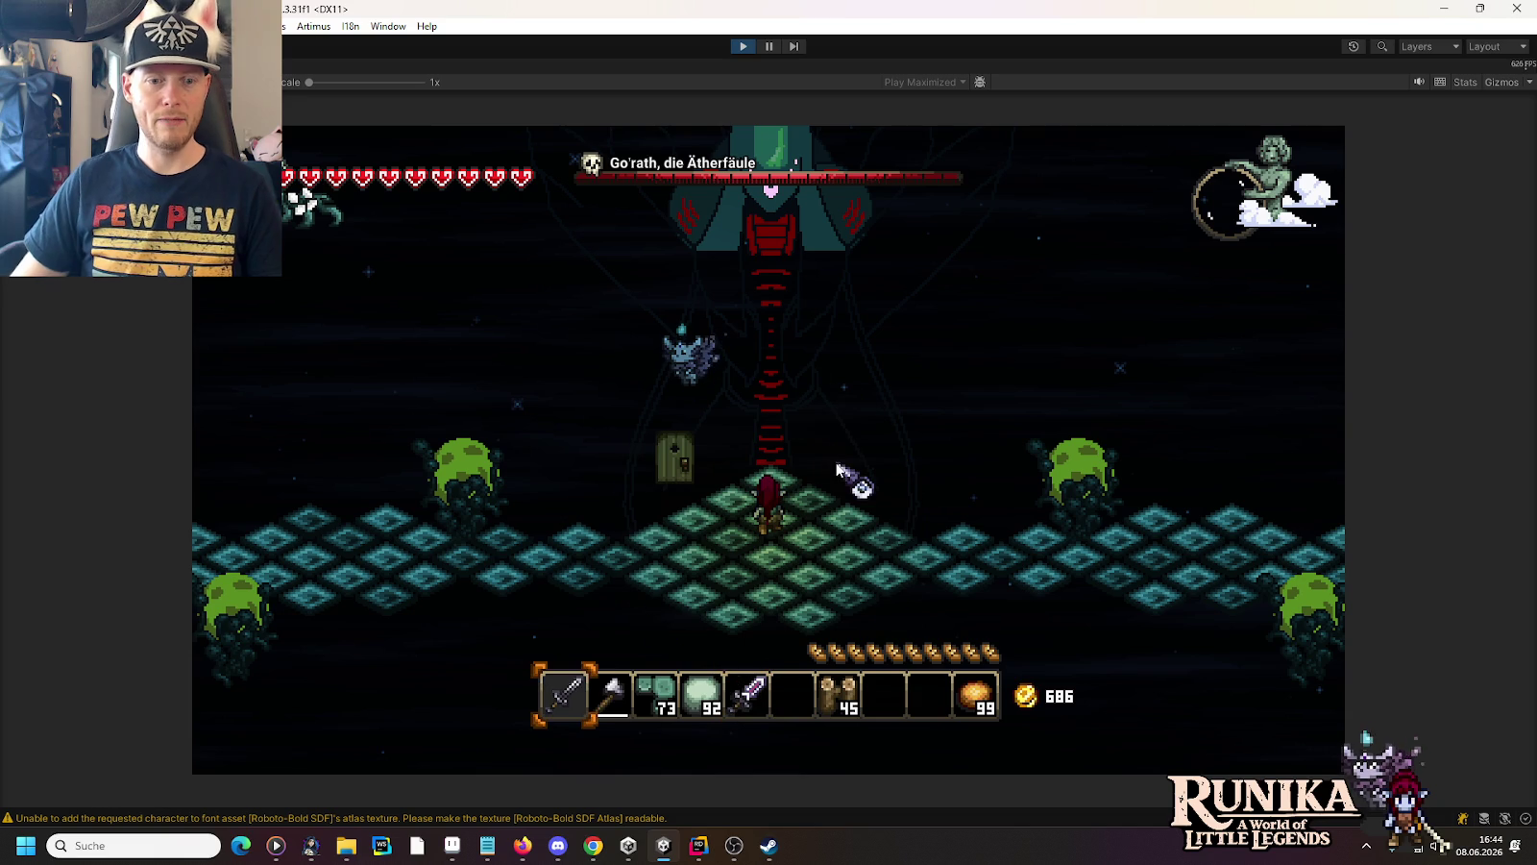
{"action": "key", "text": "d"}
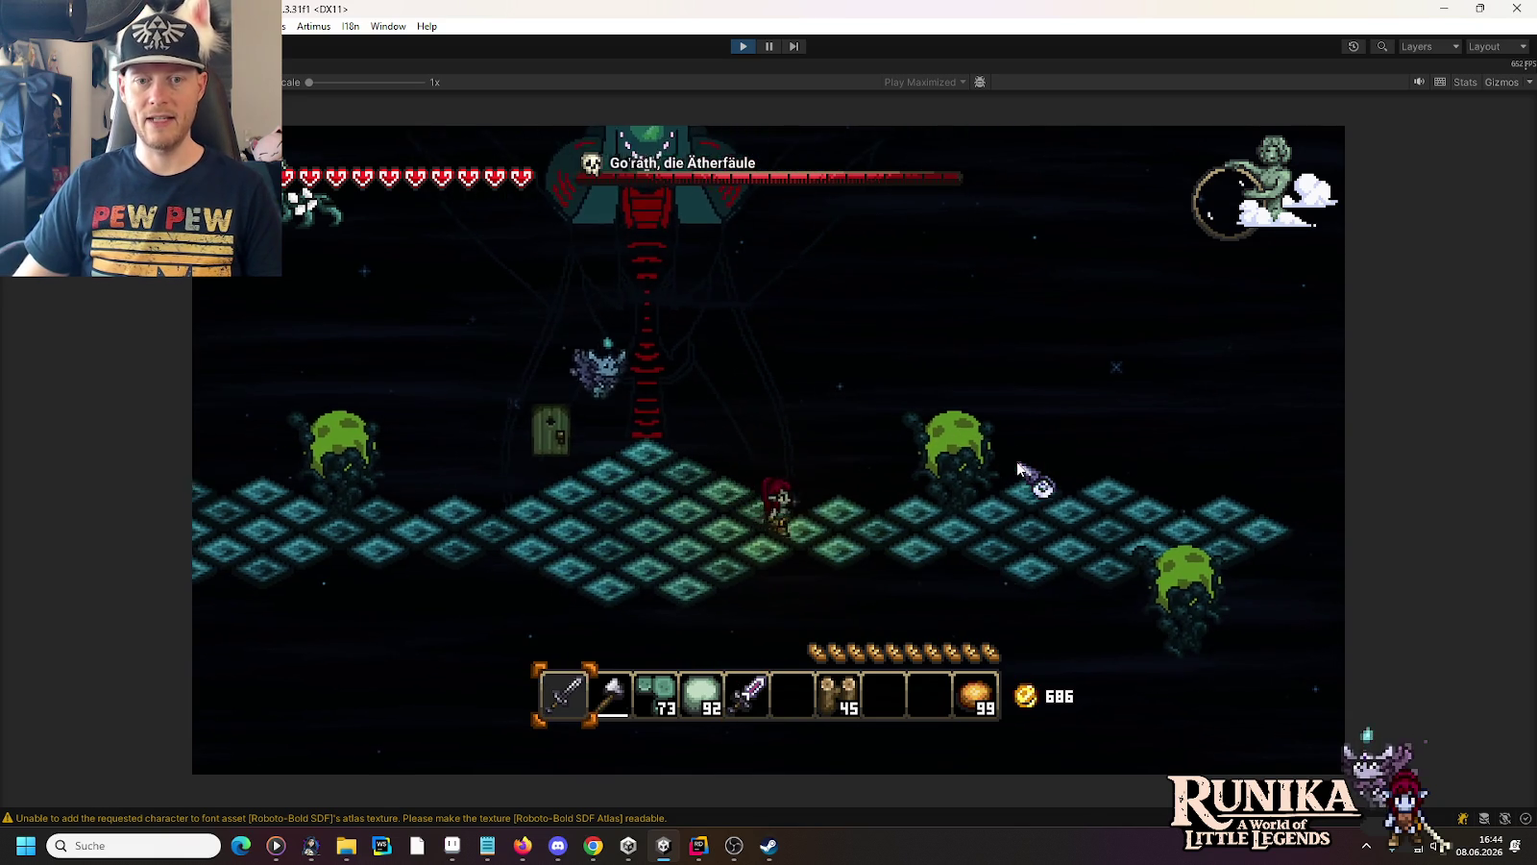
{"action": "key", "text": "d"}
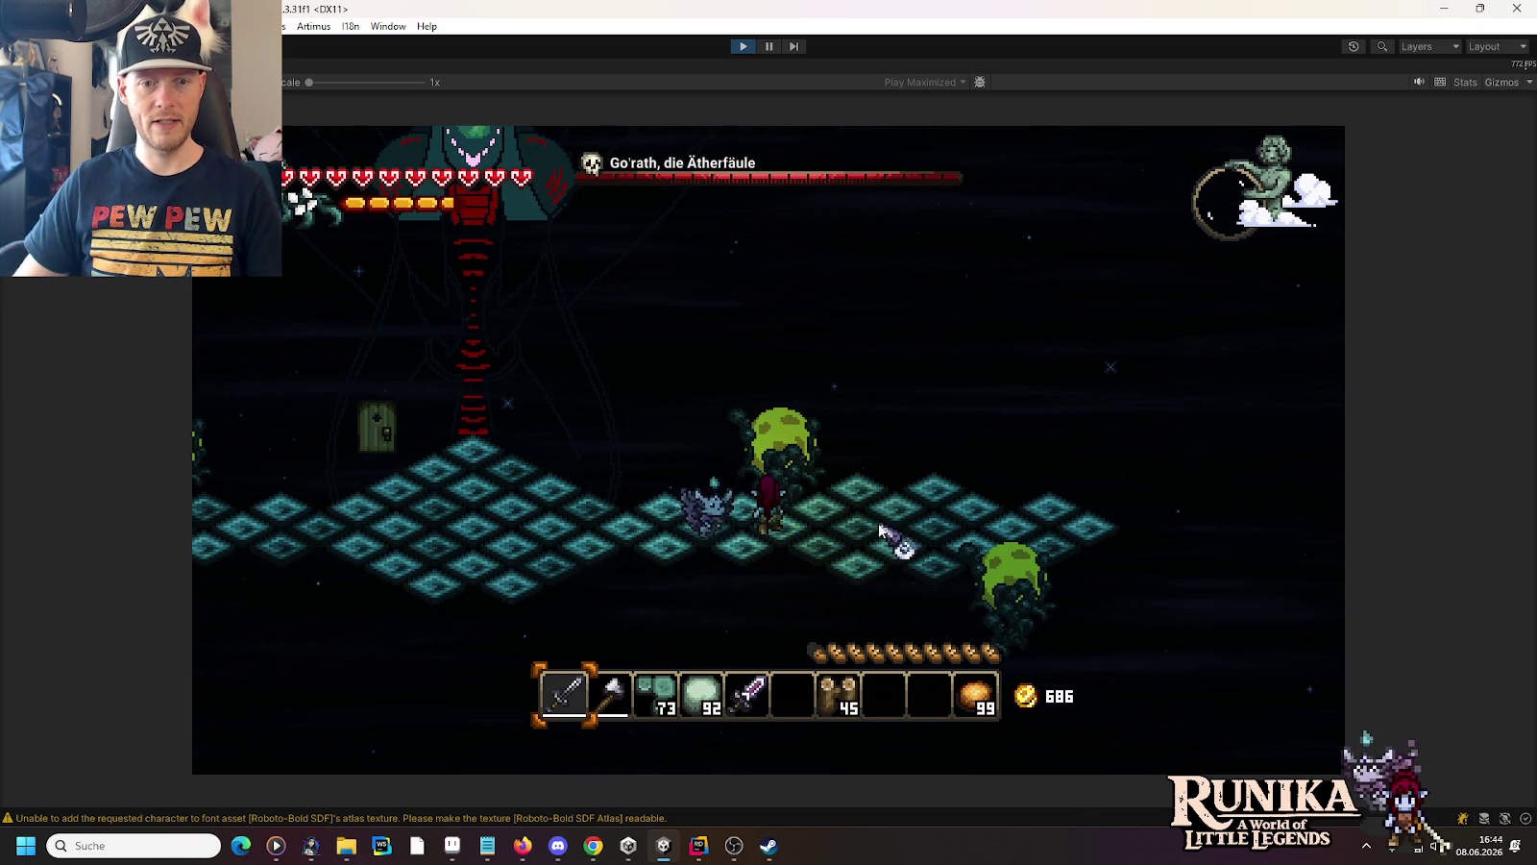
{"action": "key", "text": "d"}
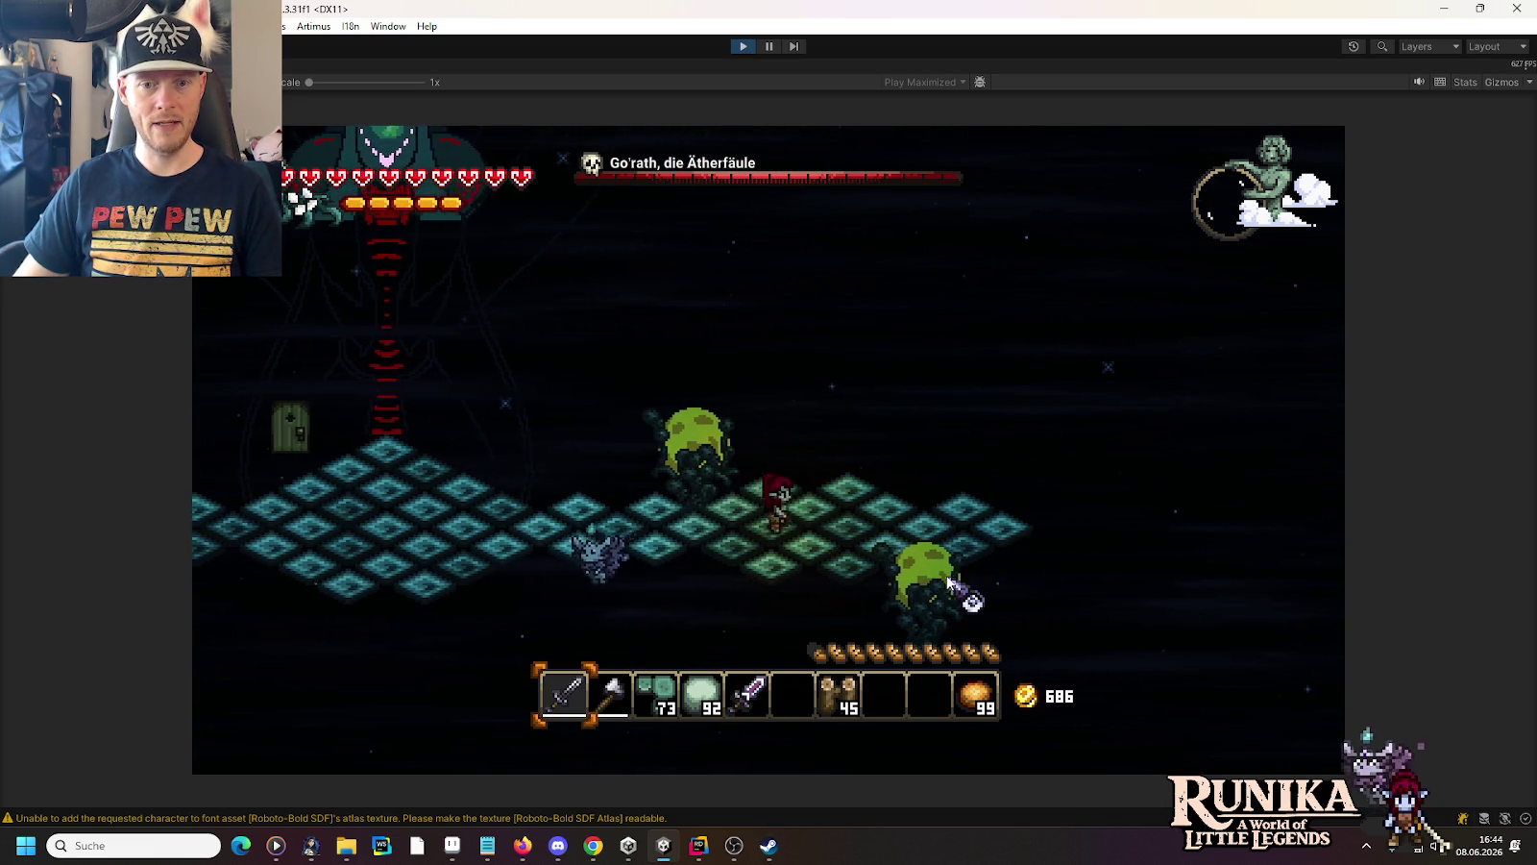
{"action": "key", "text": "d"}
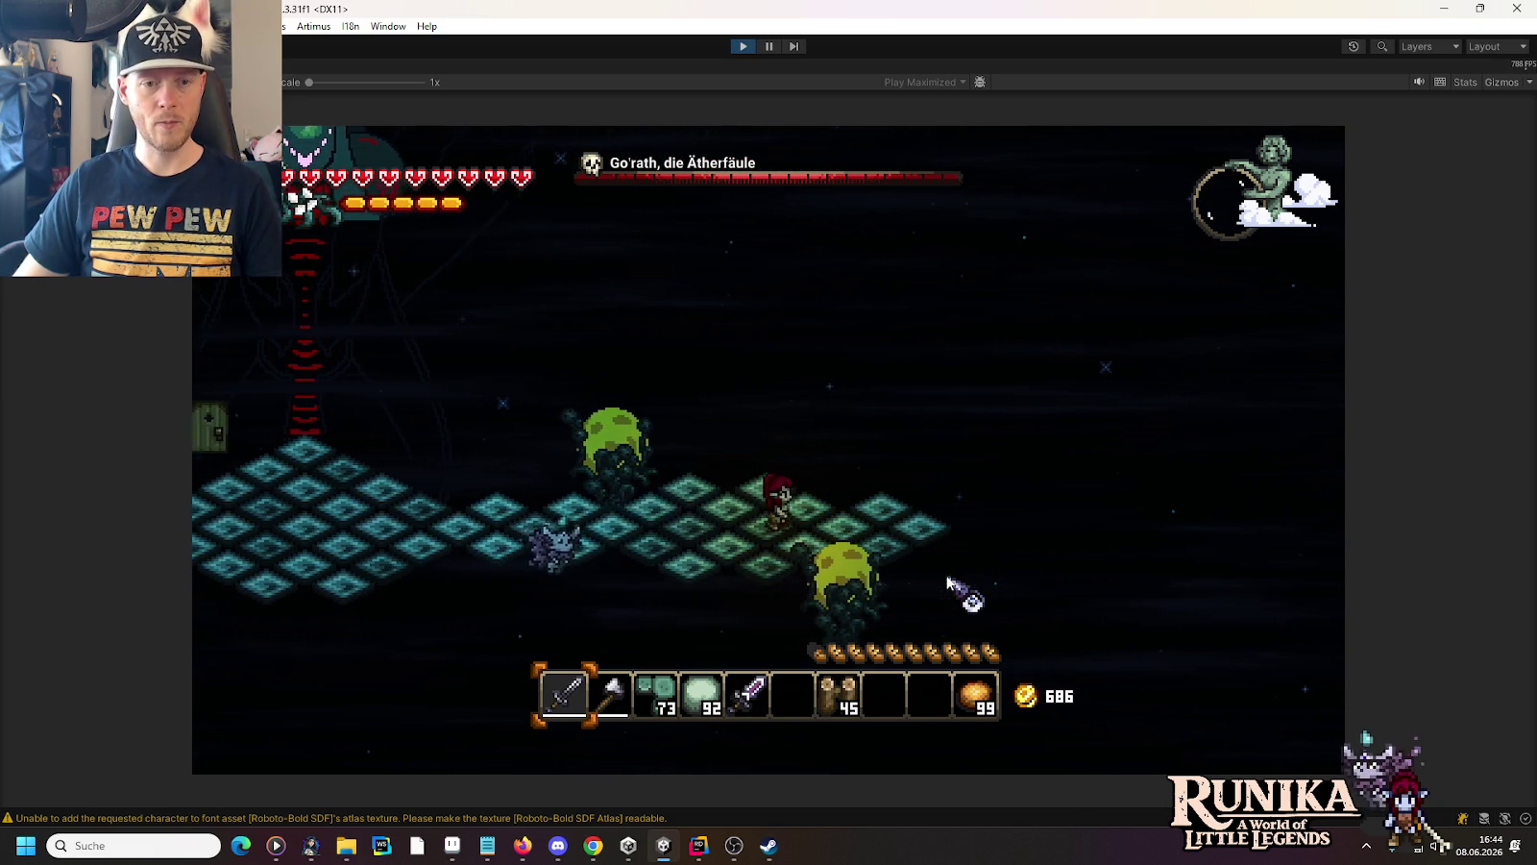
{"action": "key", "text": "a"}
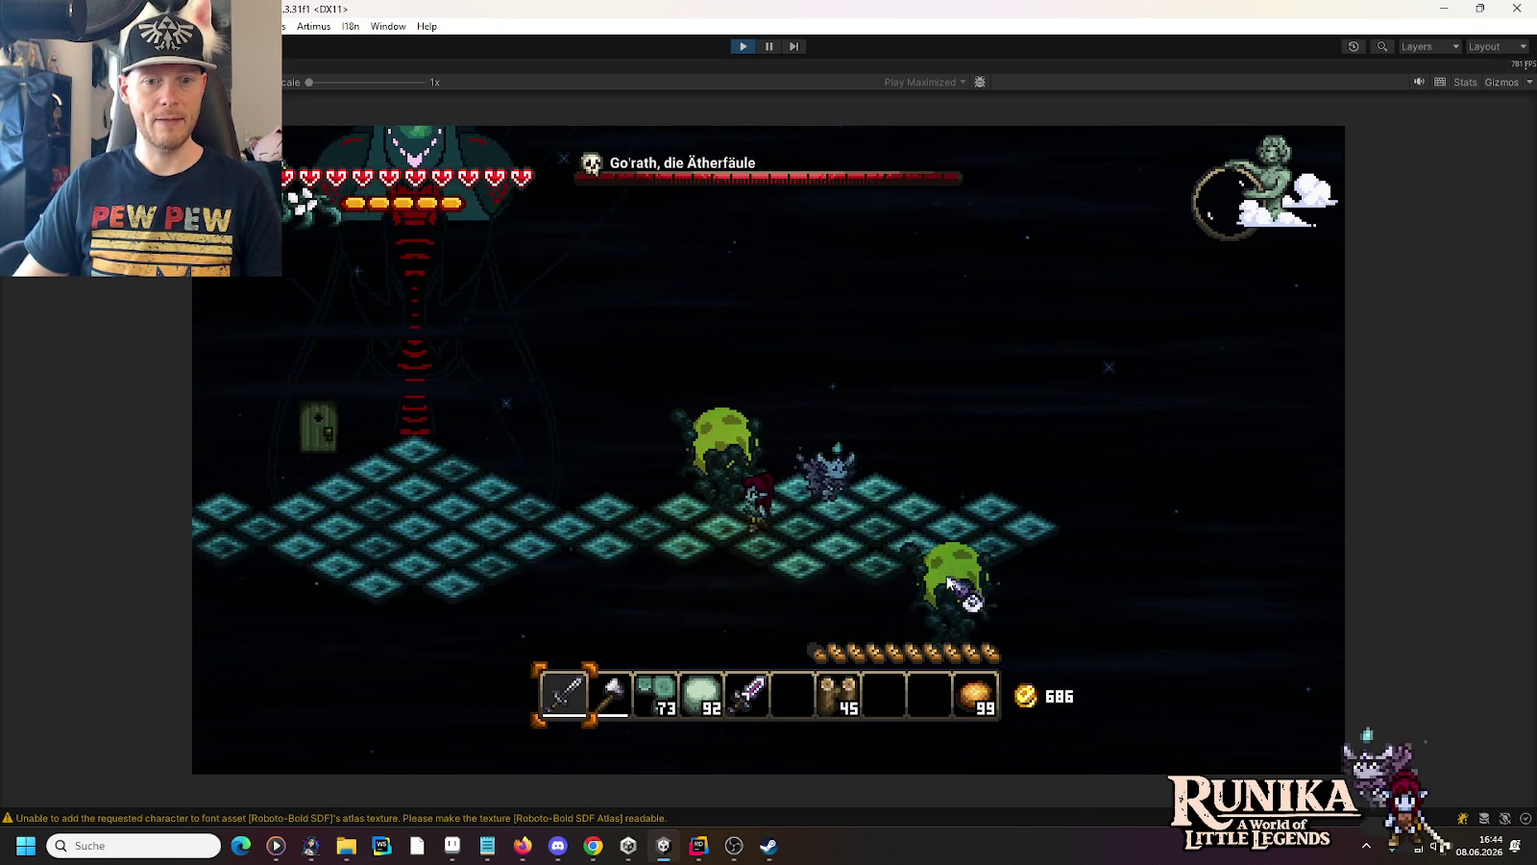
{"action": "key", "text": "a"}
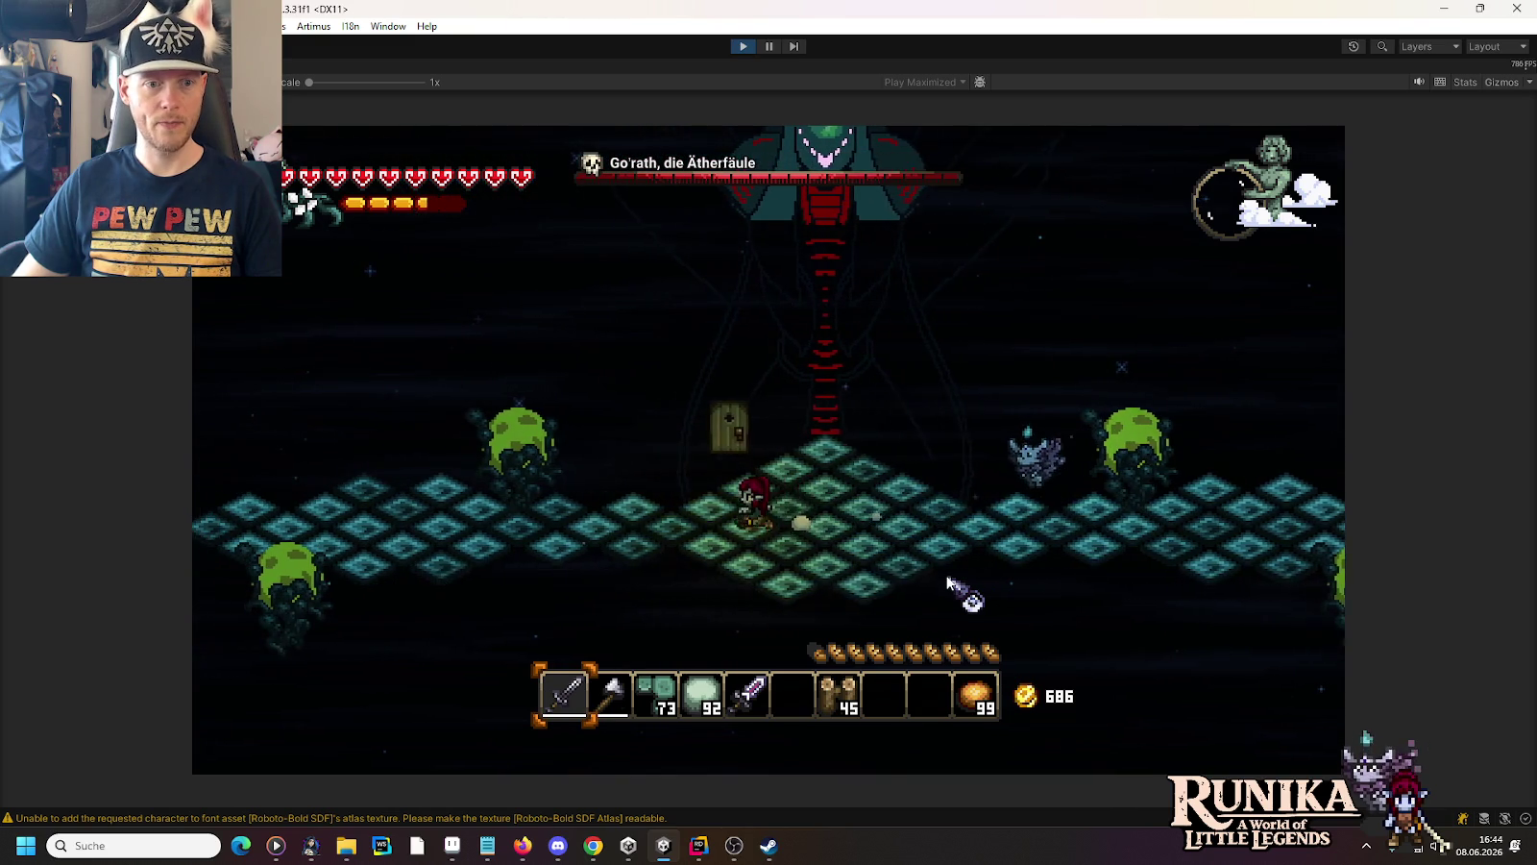
{"action": "key", "text": "a"}
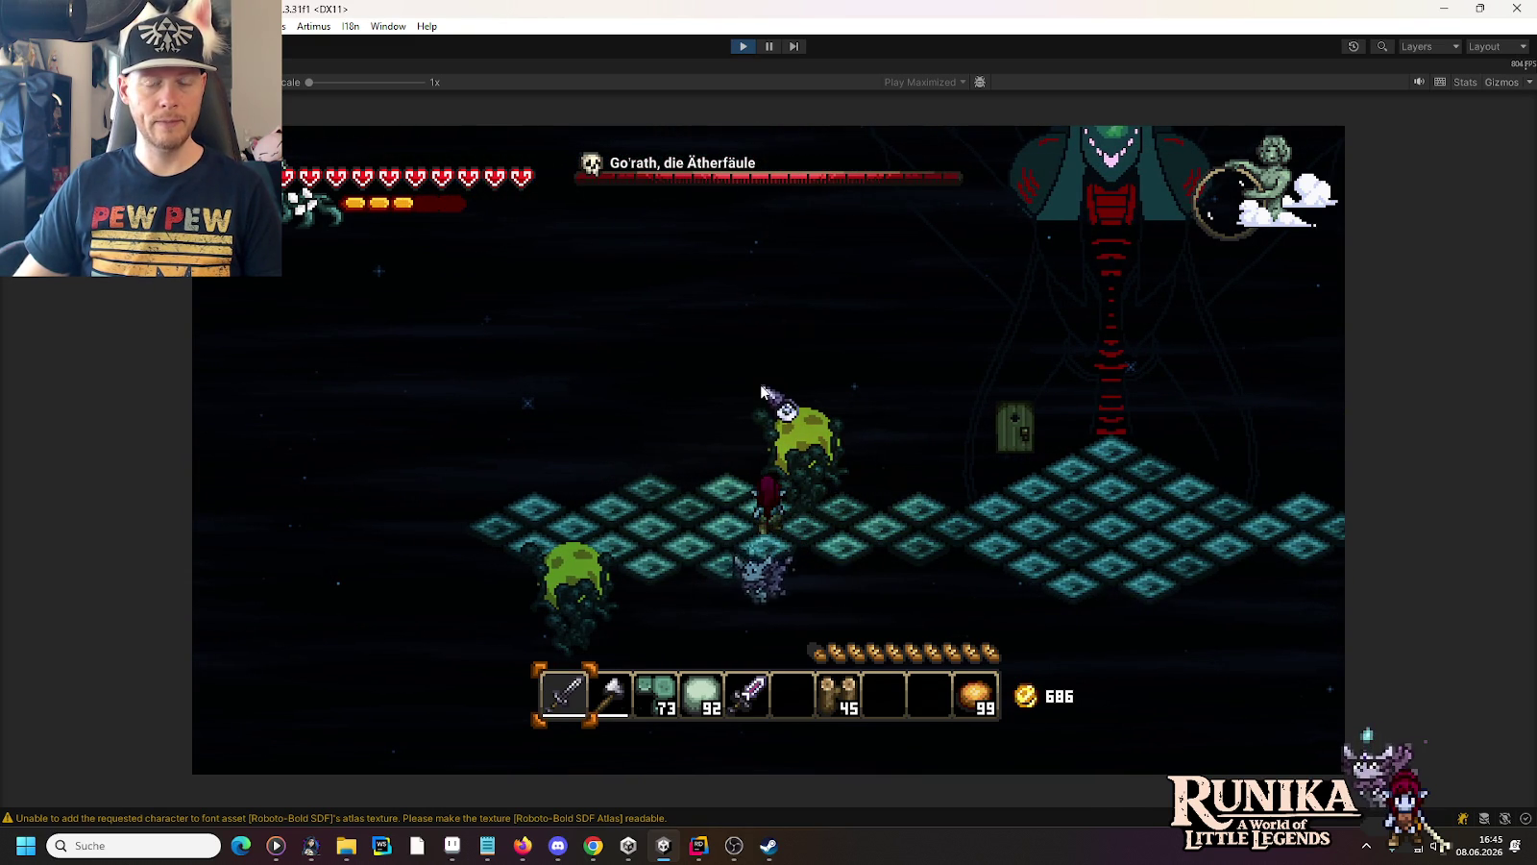
{"action": "left_click", "coordinate": [742, 48]}
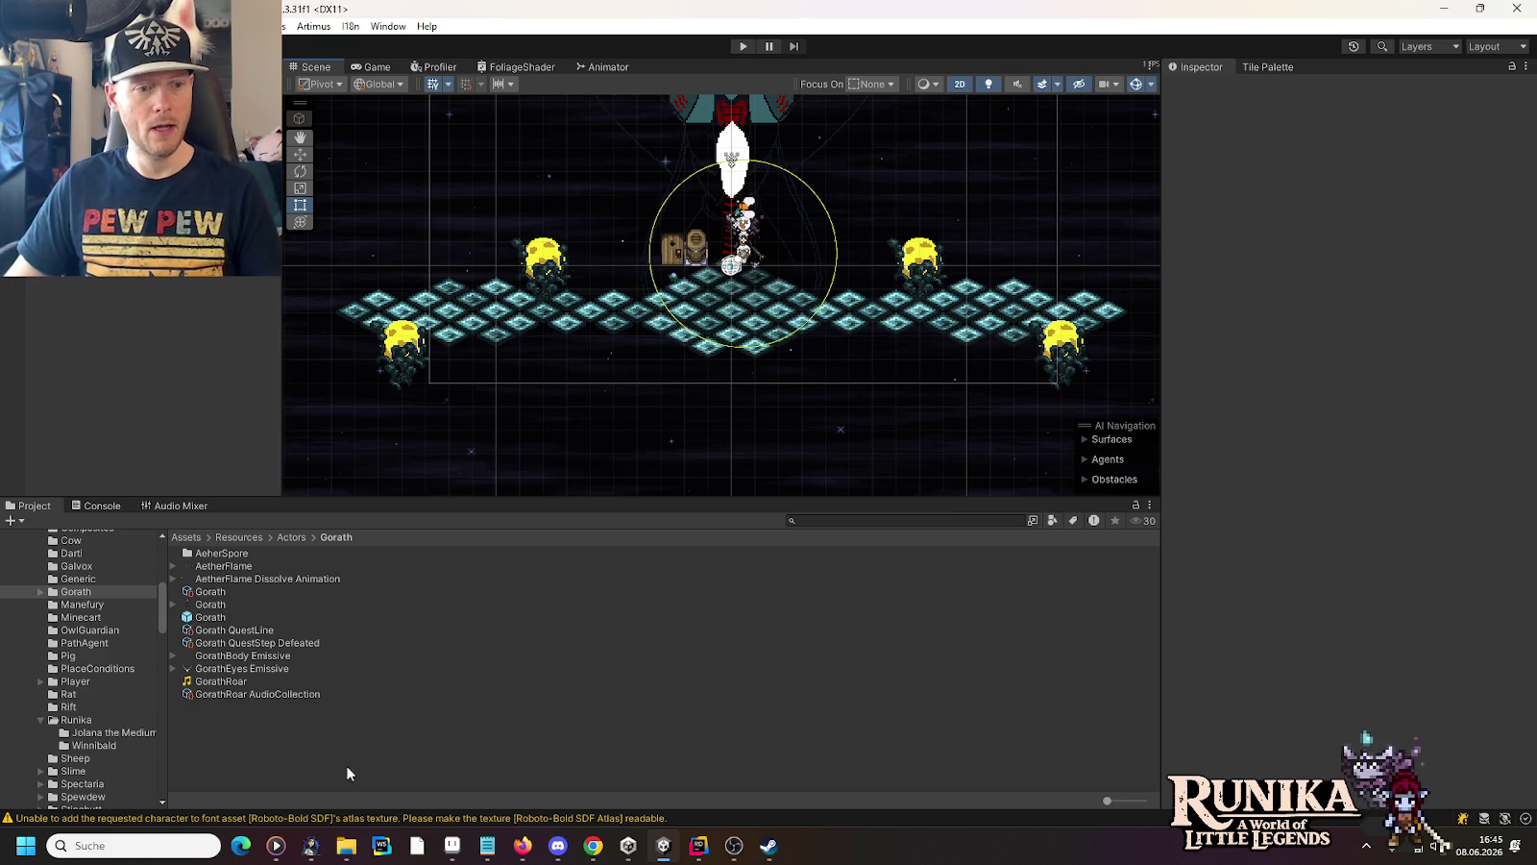
Expand Gorath > AeherSpore in the Project panel, then switch to AetherSpore.cs in Rider
{"action": "scroll", "coordinate": [96, 624], "scroll_direction": "up", "scroll_amount": 3}
{"action": "left_click", "coordinate": [41, 688]}
{"action": "left_click", "coordinate": [82, 712]}
{"action": "left_click", "coordinate": [90, 702]}
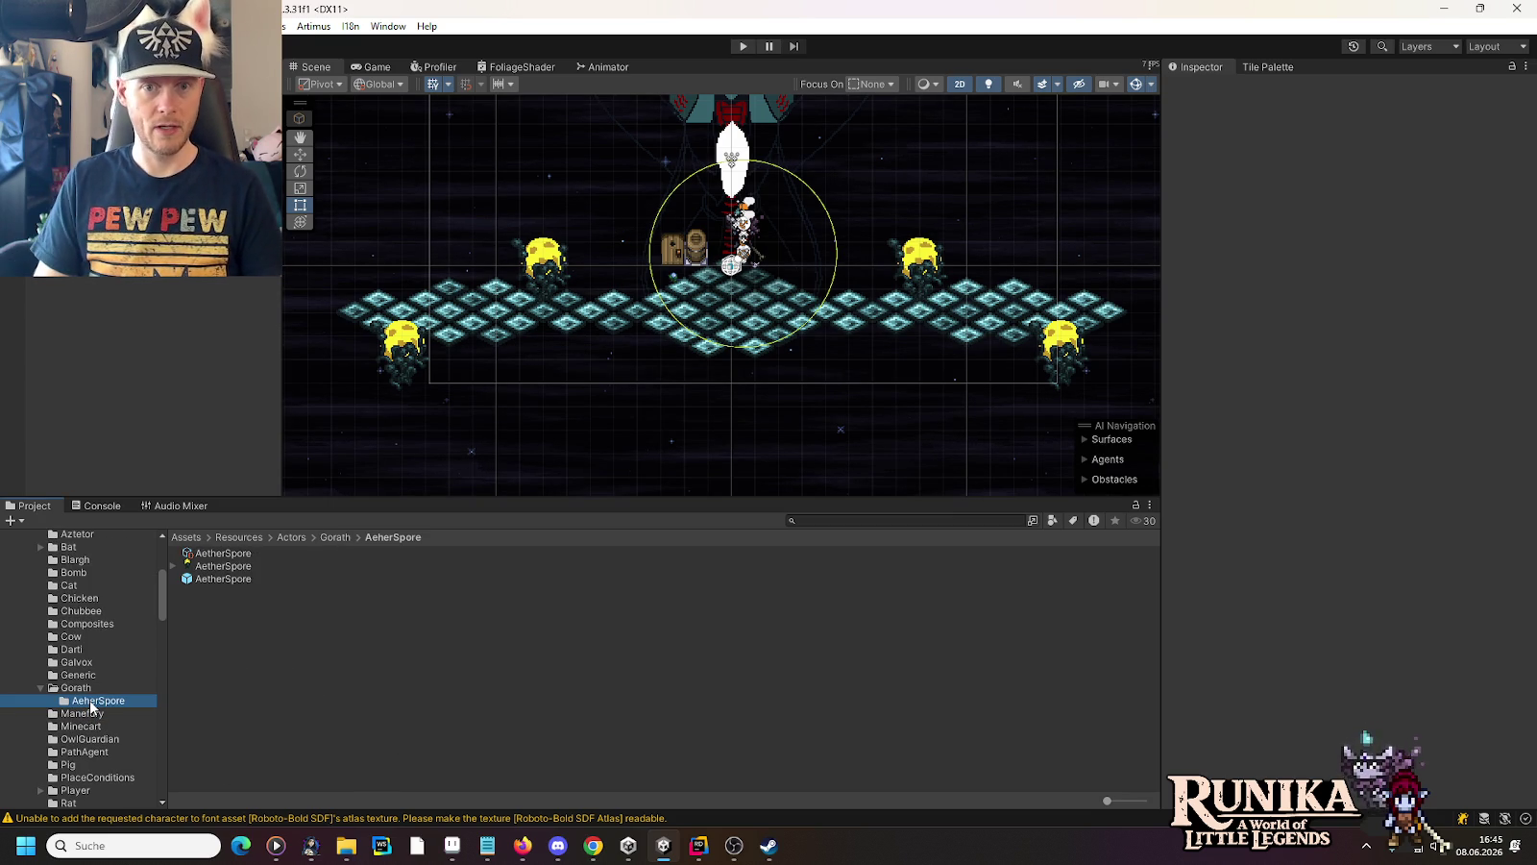
{"action": "left_click", "coordinate": [701, 846]}
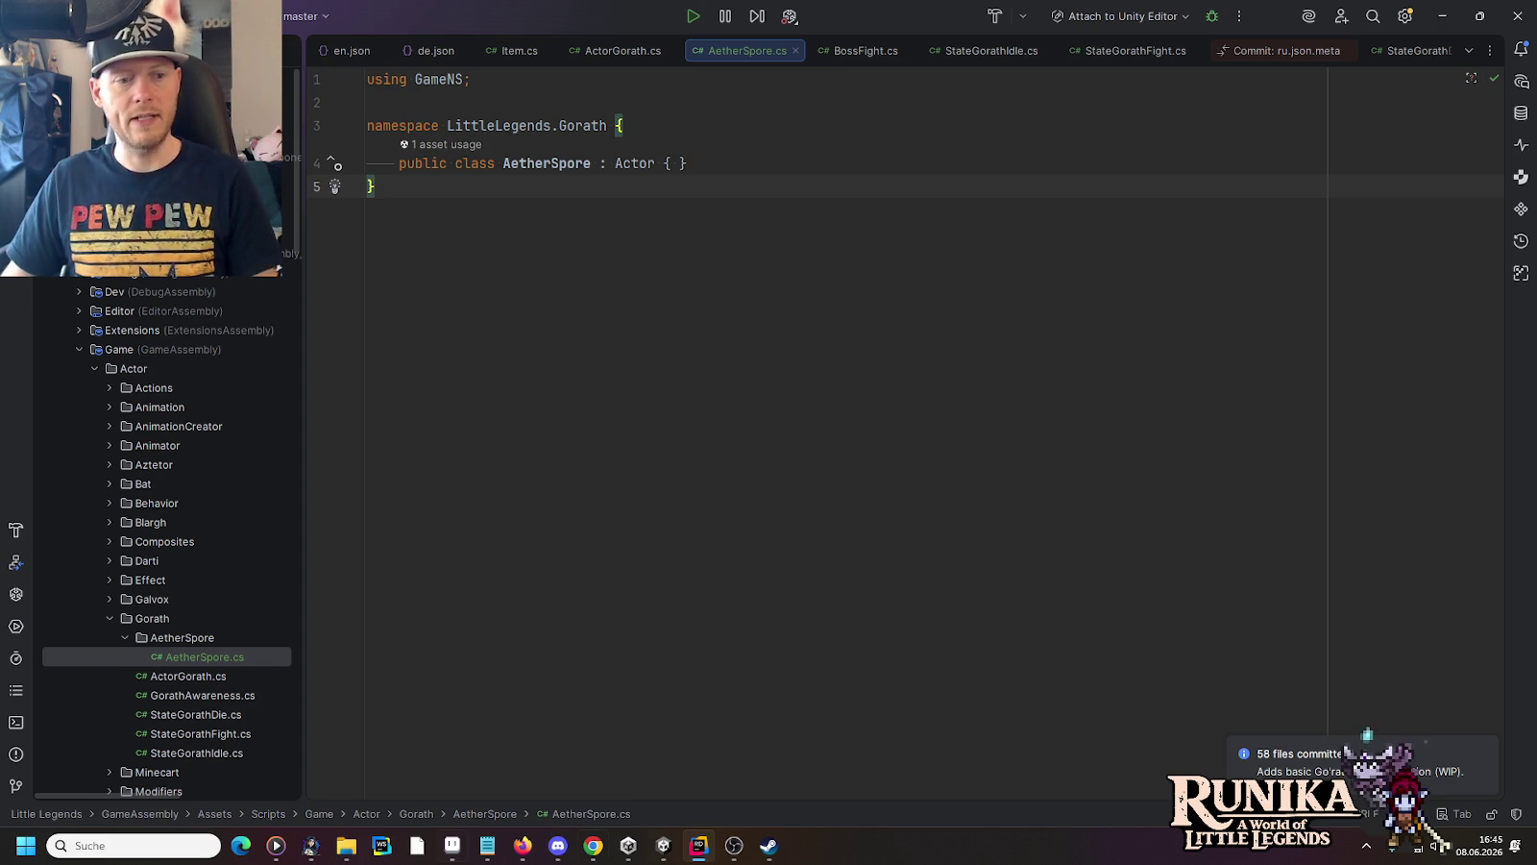
{"action": "scroll", "coordinate": [190, 467], "scroll_direction": "down", "scroll_amount": 3}
Create the StateAetherSporeIdle class in the AetherSpore folder and add it to Git
{"action": "right_click", "coordinate": [190, 467]}
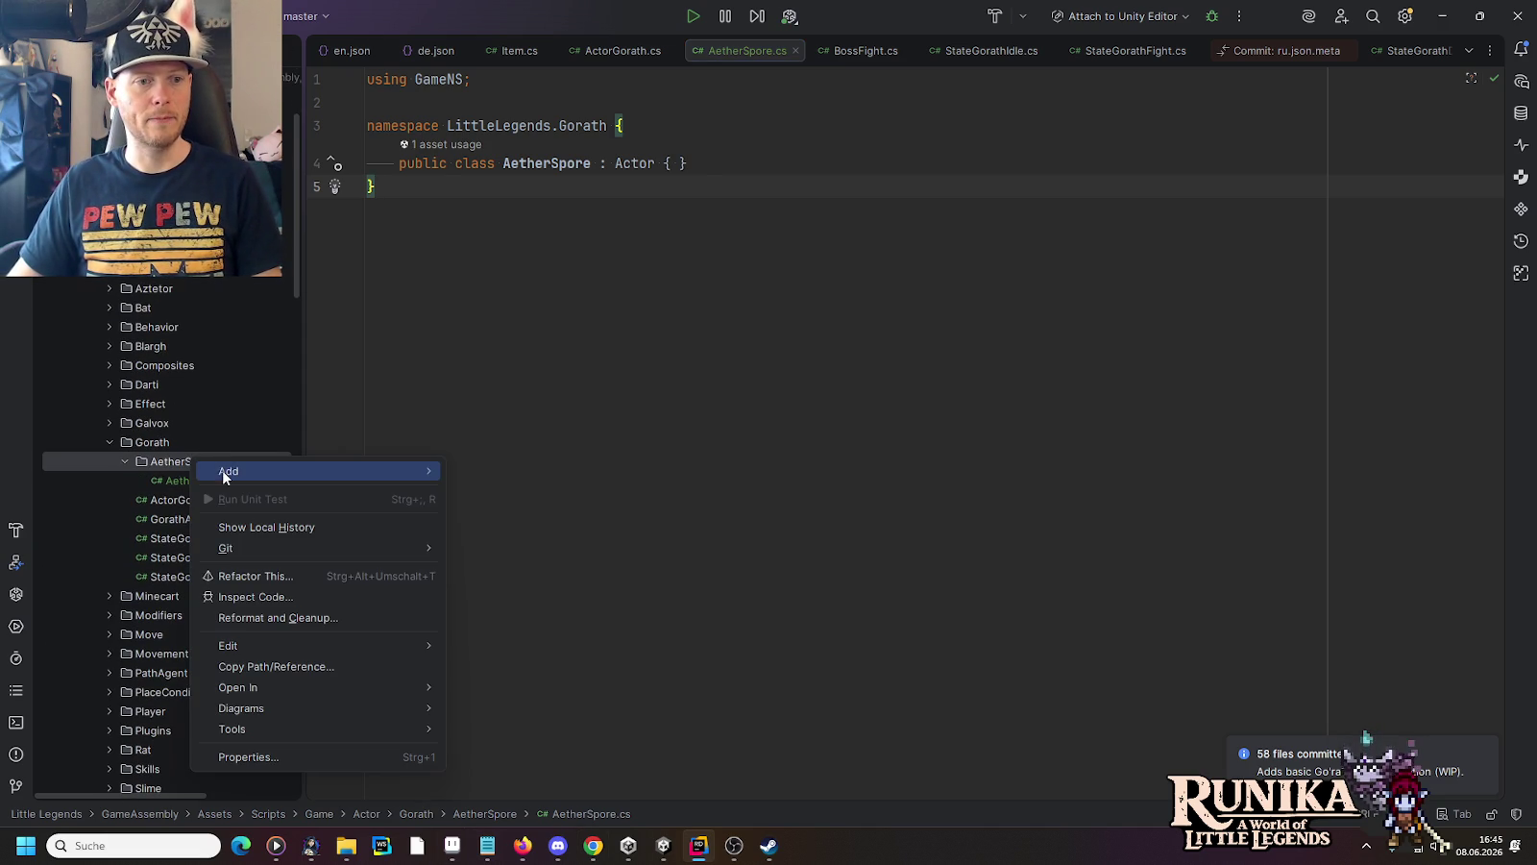
{"action": "mouse_move", "coordinate": [228, 473]}
{"action": "left_click", "coordinate": [577, 46]}
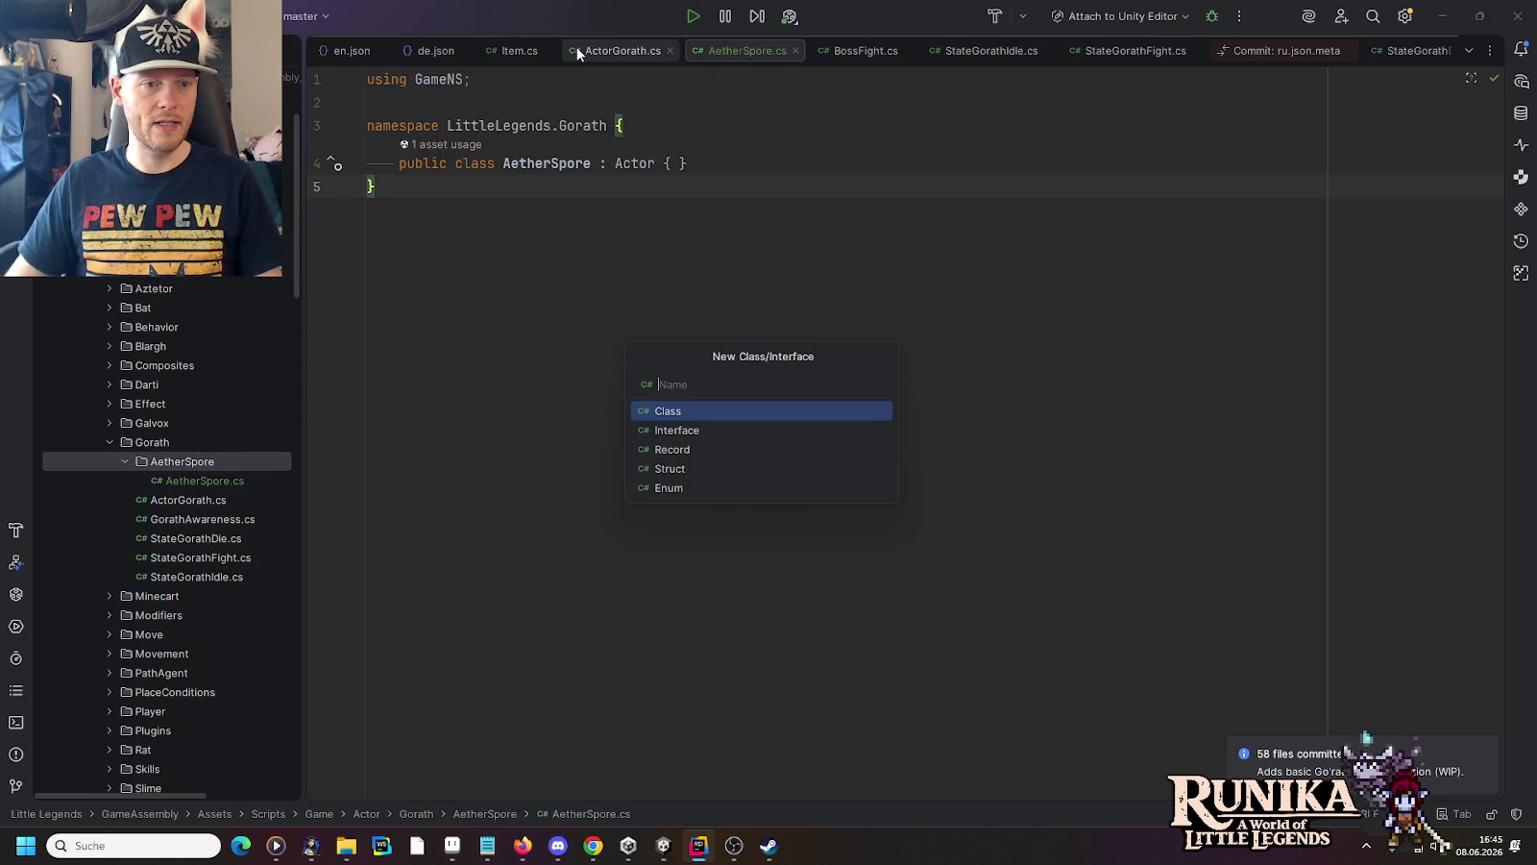
{"action": "type", "text": "State"}
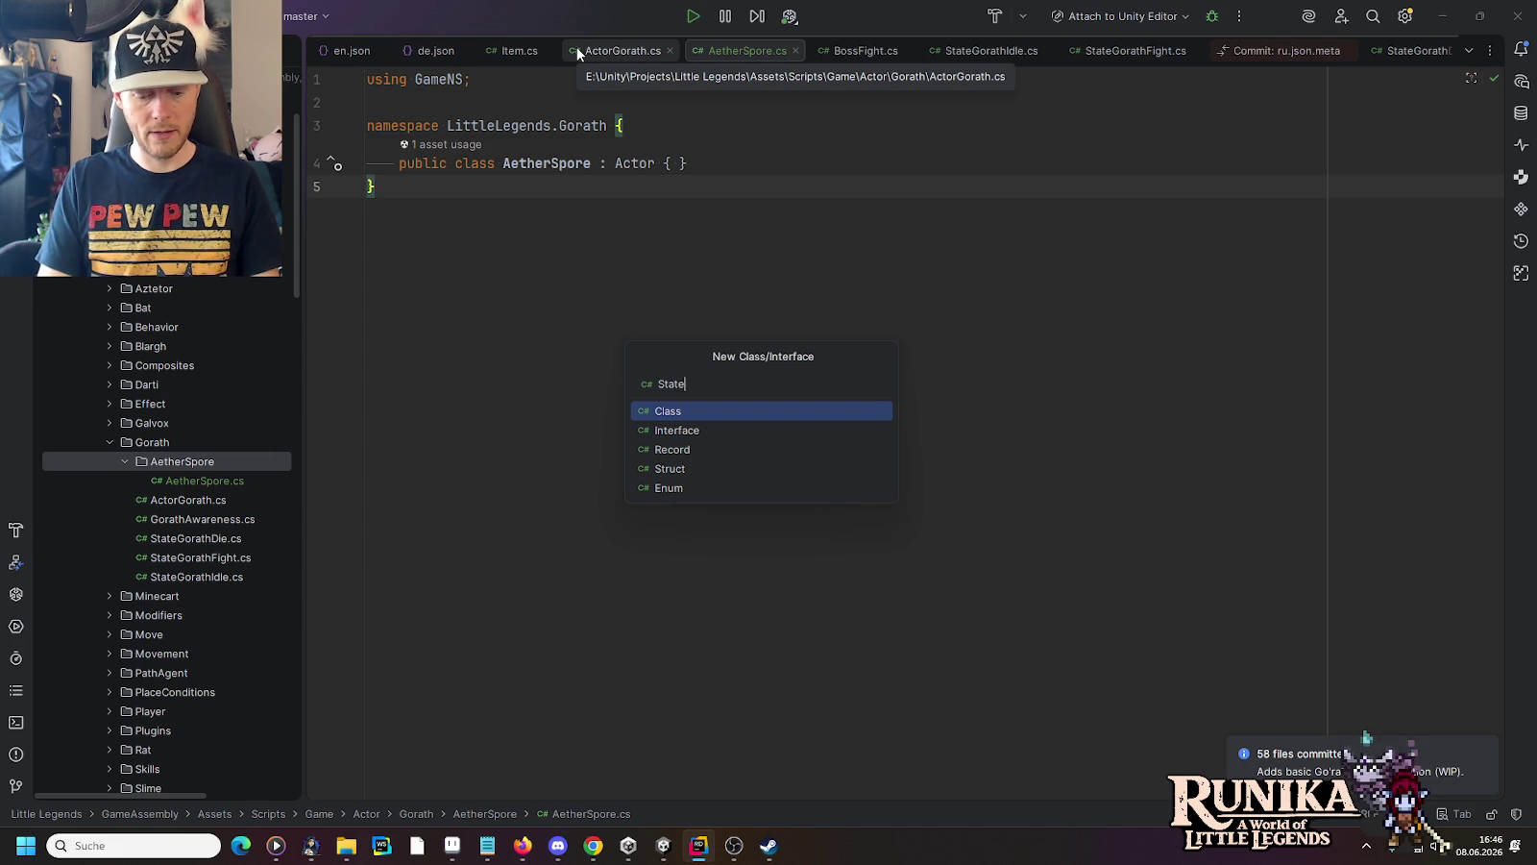
{"action": "type", "text": "AetherS"}
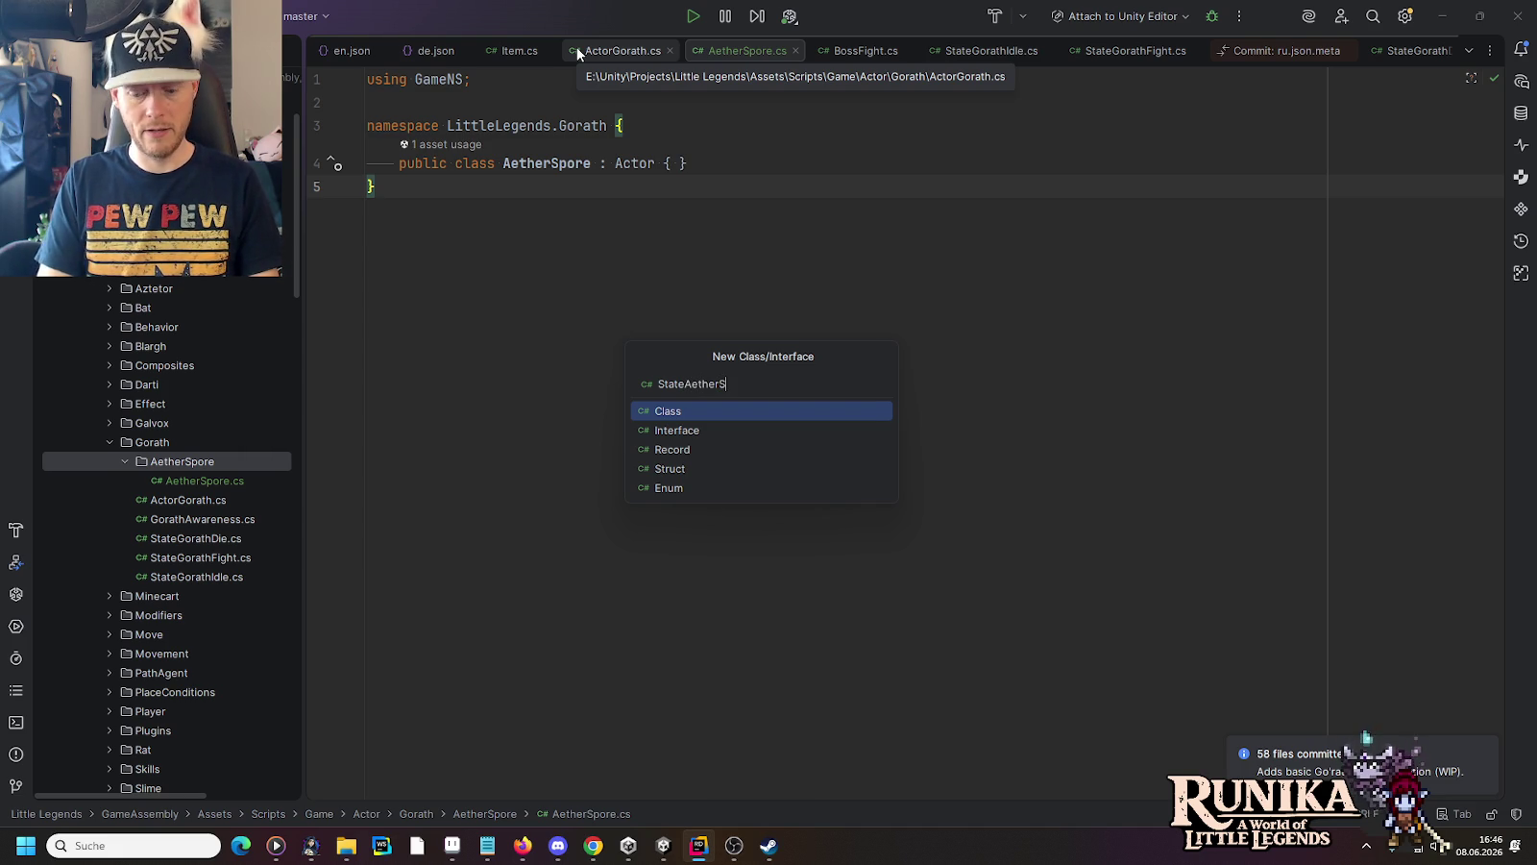
{"action": "type", "text": "pore"}
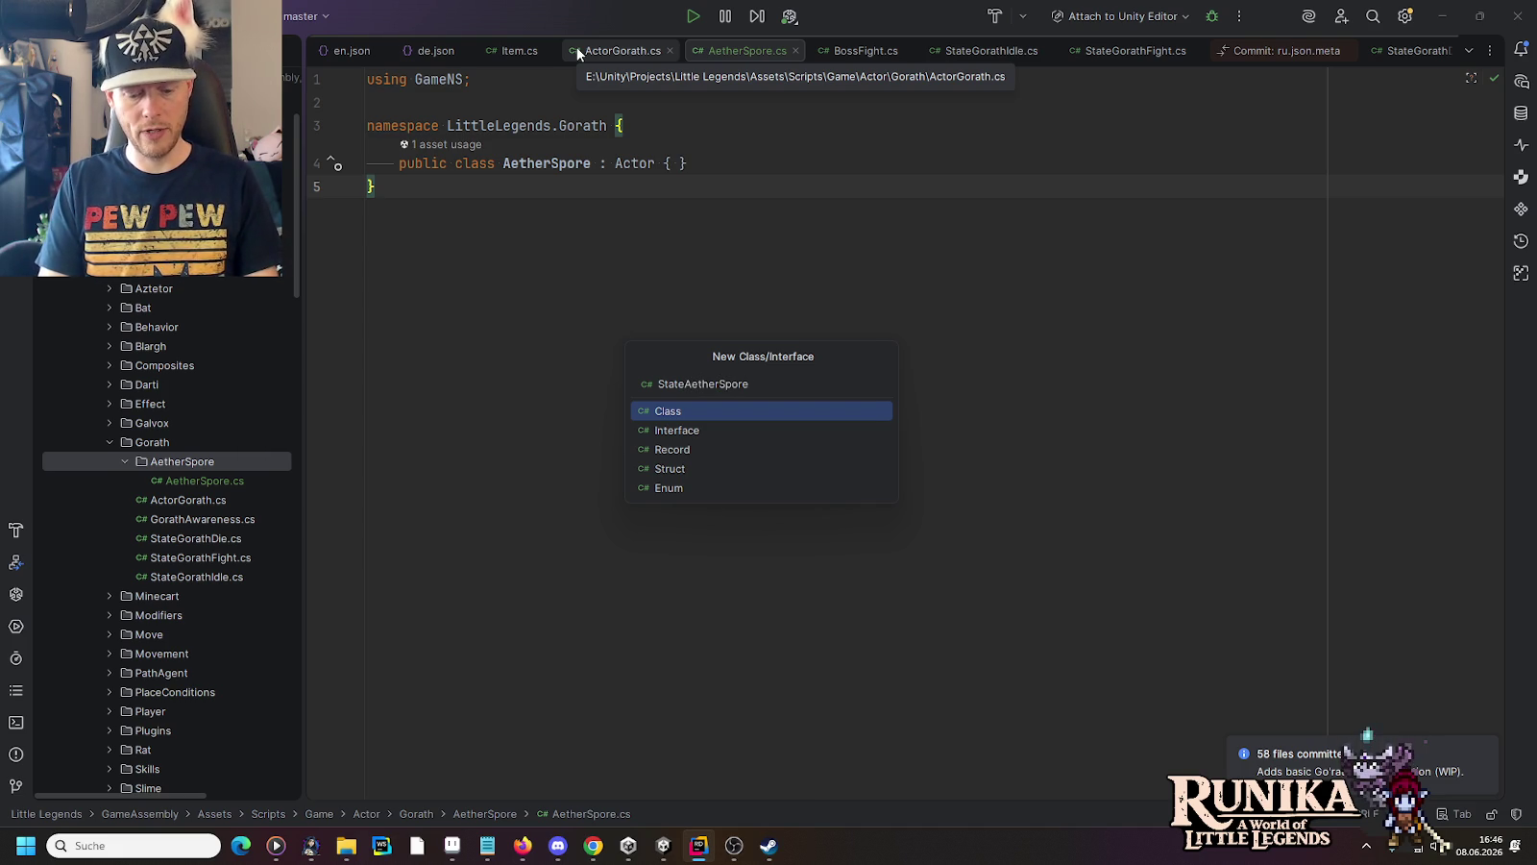
{"action": "type", "text": "Idle"}
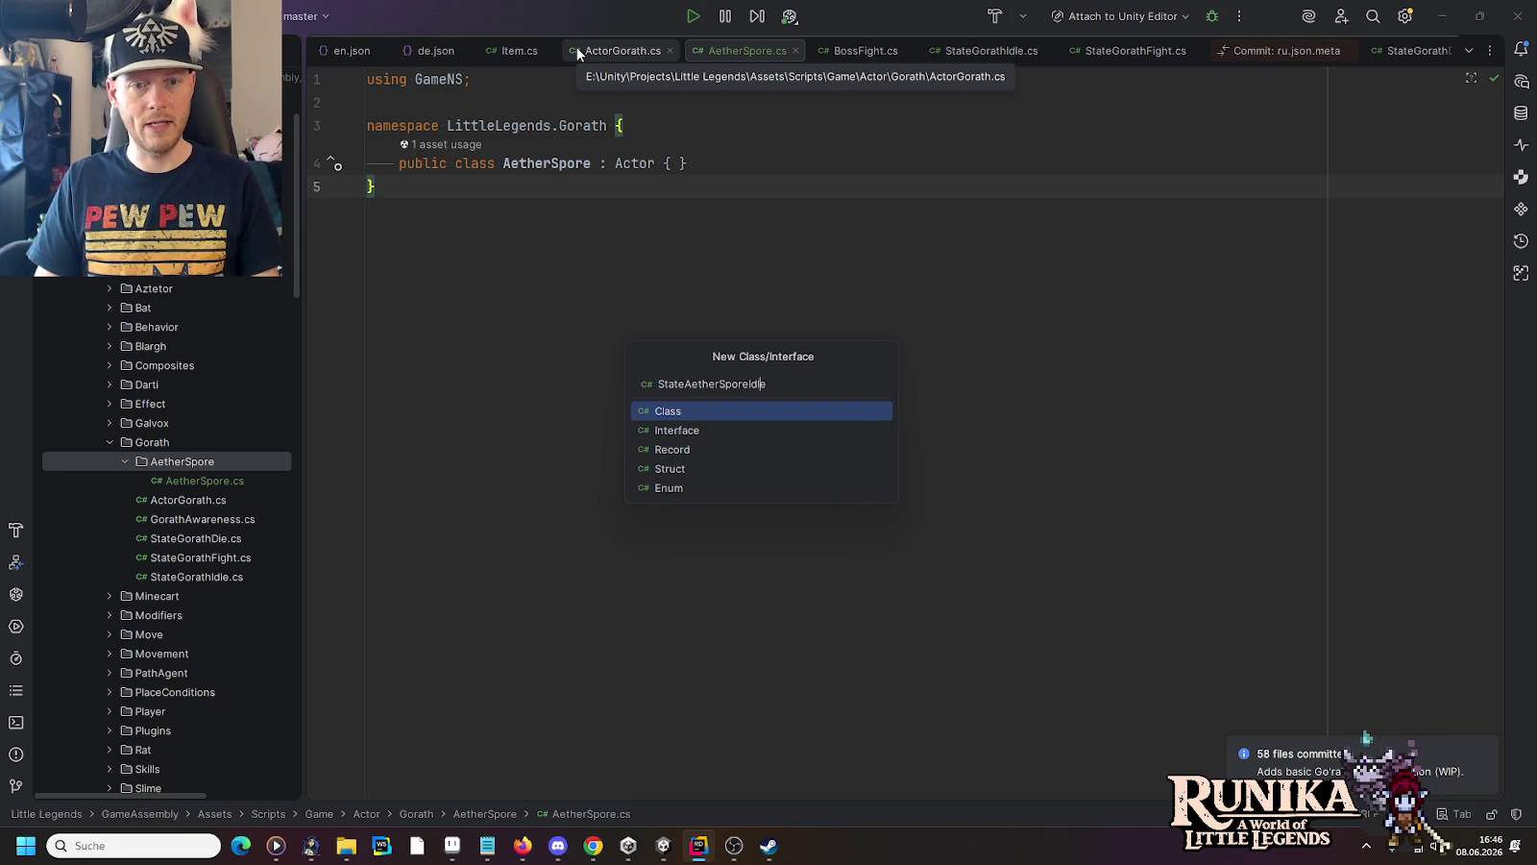
{"action": "key", "text": "ctrl+Left"}
{"action": "key", "text": "shift+Home"}
{"action": "key", "text": "ctrl+c"}
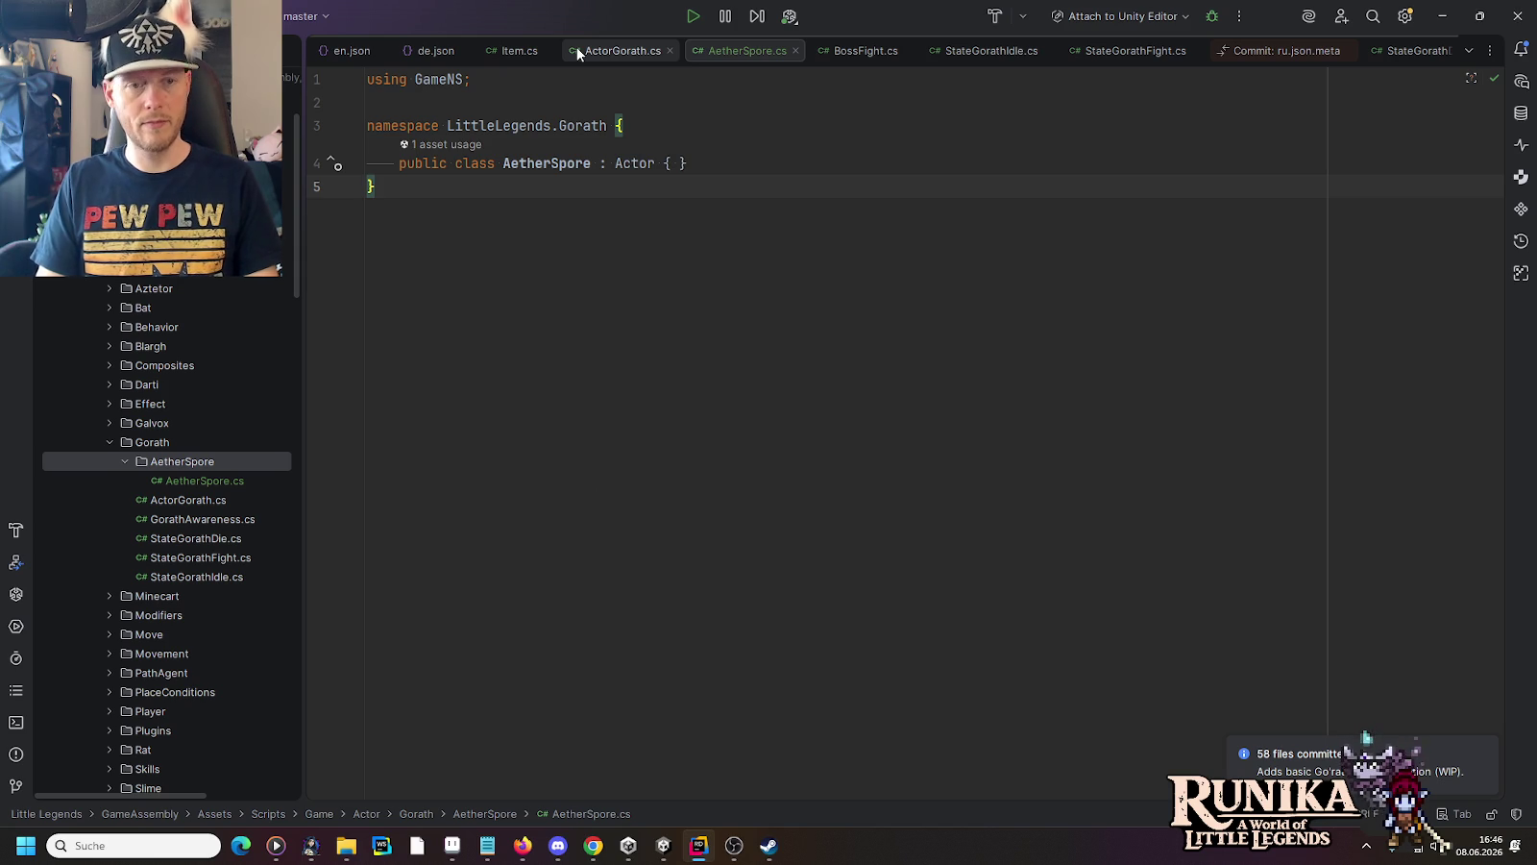
{"action": "key", "text": "Return"}
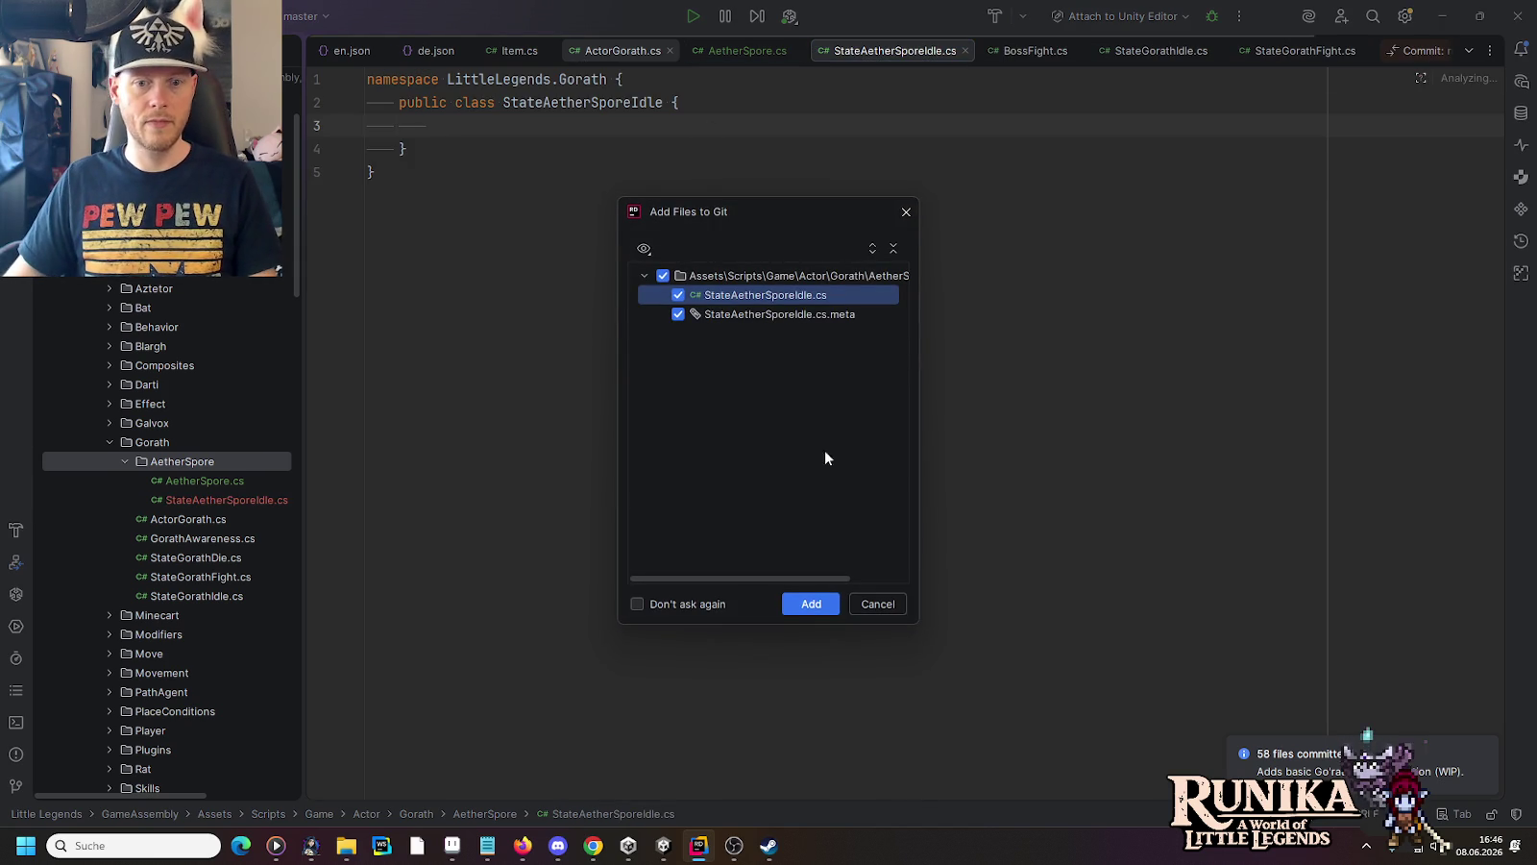
{"action": "left_click", "coordinate": [800, 609]}
Create the StateAetherSporeDie class in the same folder and add it to Git
{"action": "right_click", "coordinate": [208, 462]}
{"action": "mouse_move", "coordinate": [265, 476]}
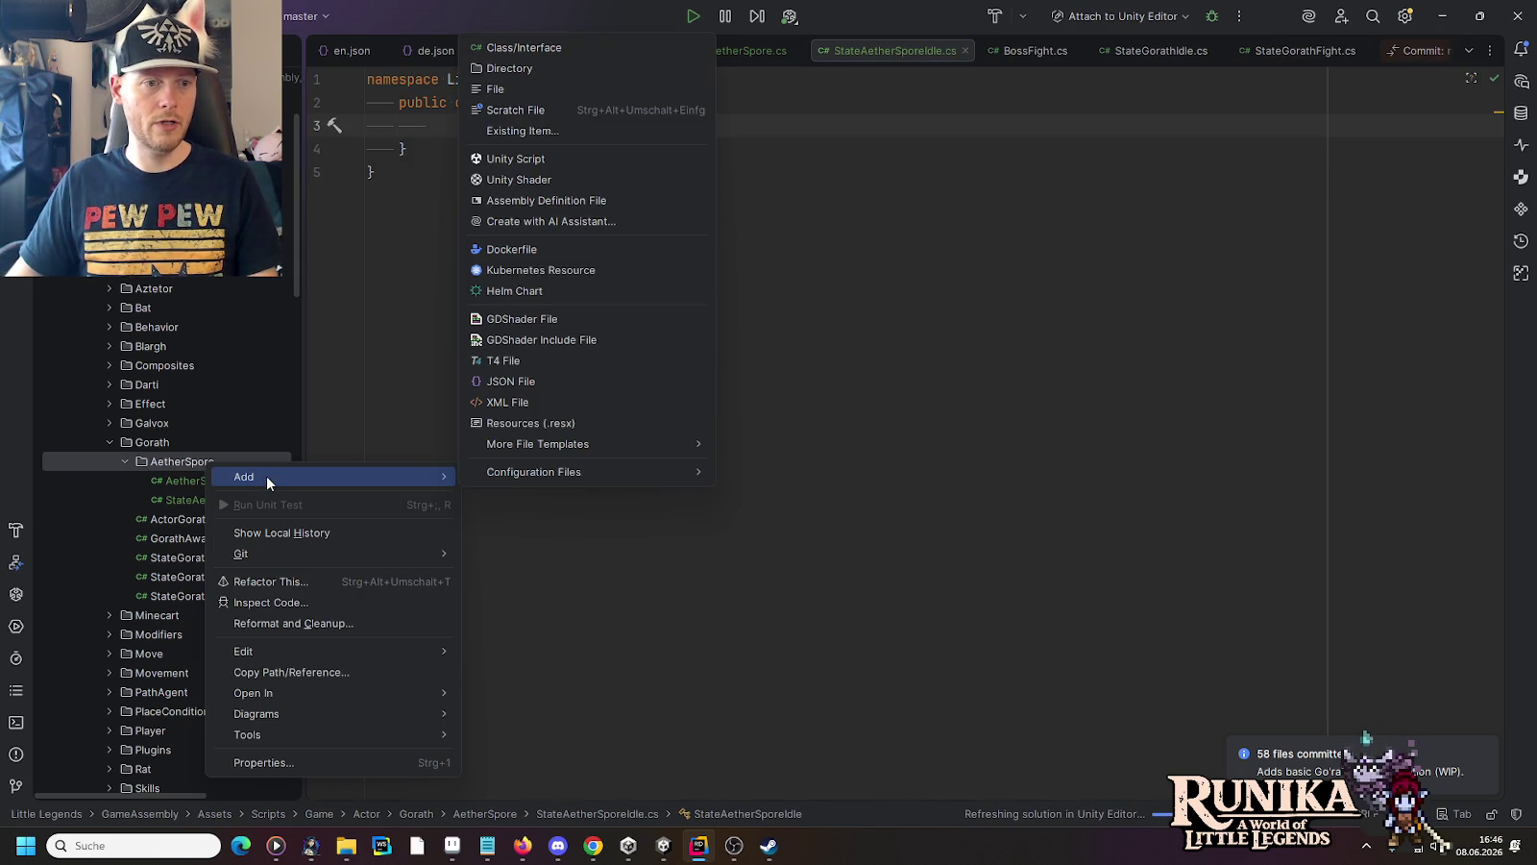
{"action": "left_click", "coordinate": [523, 47]}
{"action": "key", "text": "ctrl+v"}
{"action": "type", "text": "Die"}
{"action": "key", "text": "Return"}
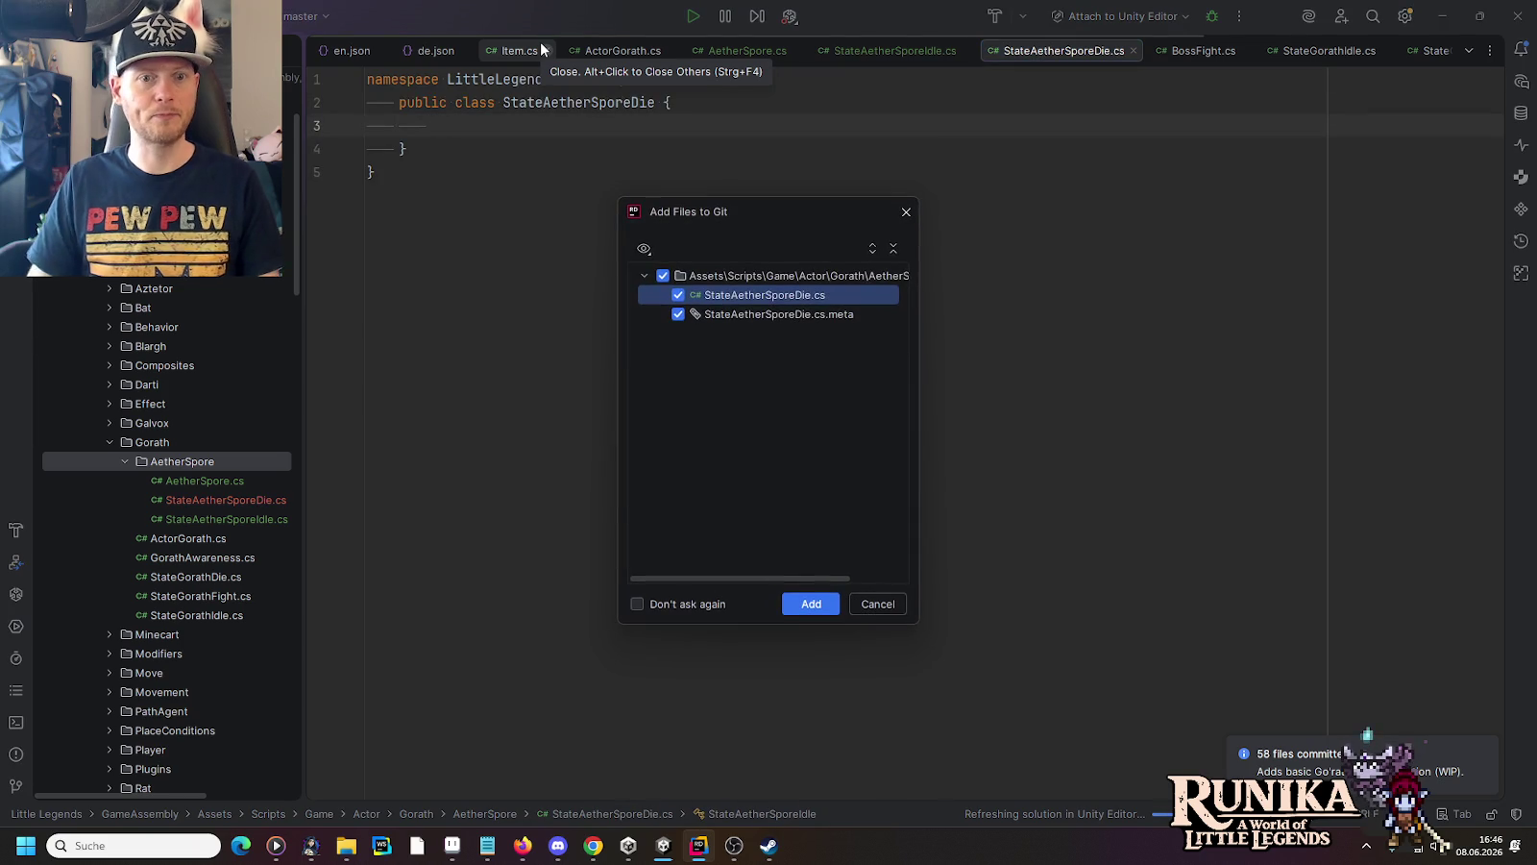
{"action": "left_click", "coordinate": [811, 604]}
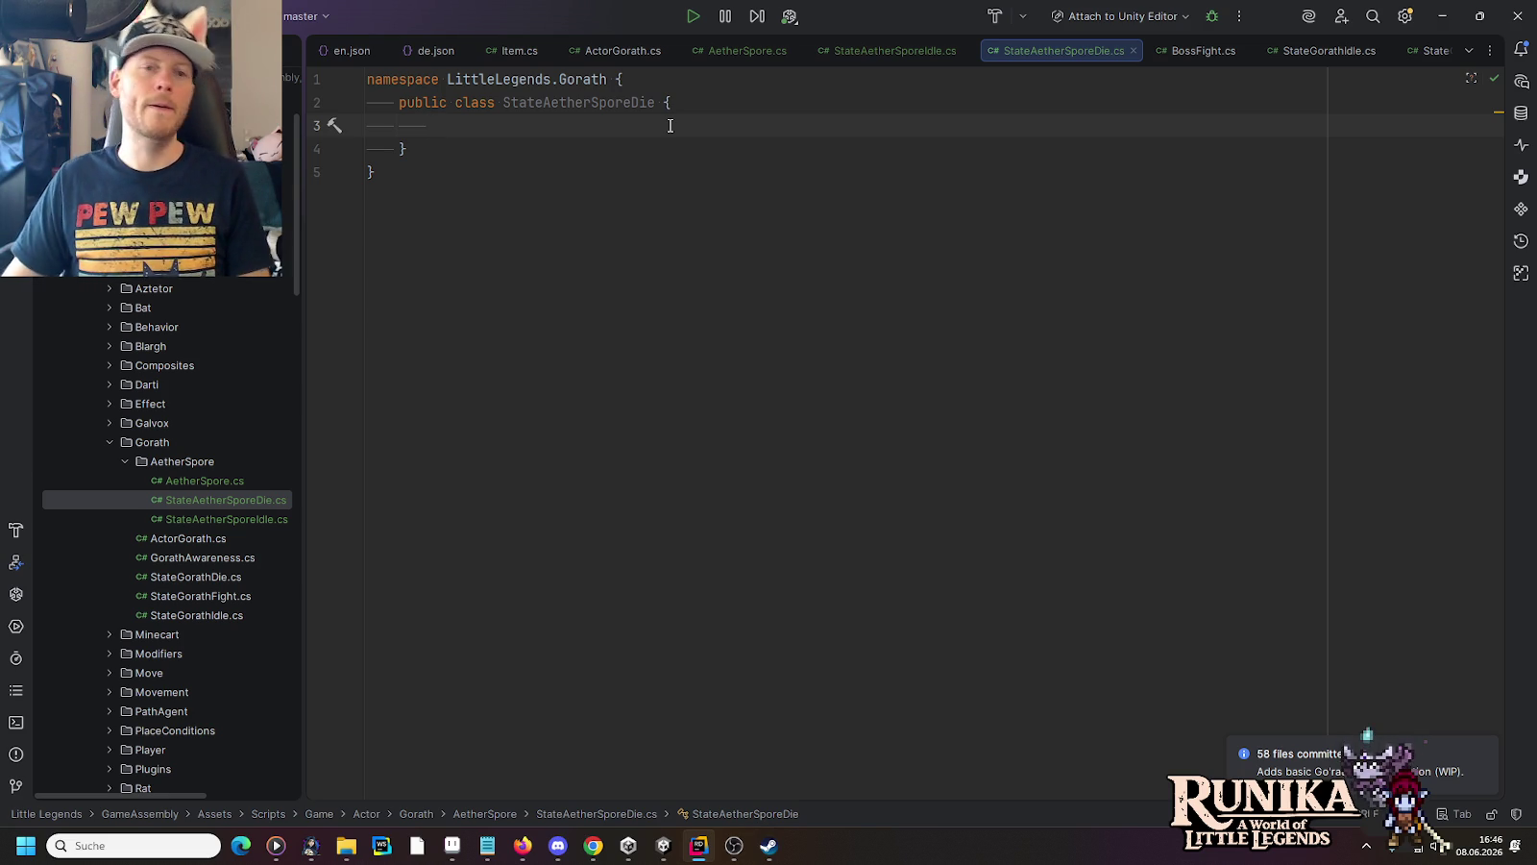
{"action": "left_click", "coordinate": [657, 102]}
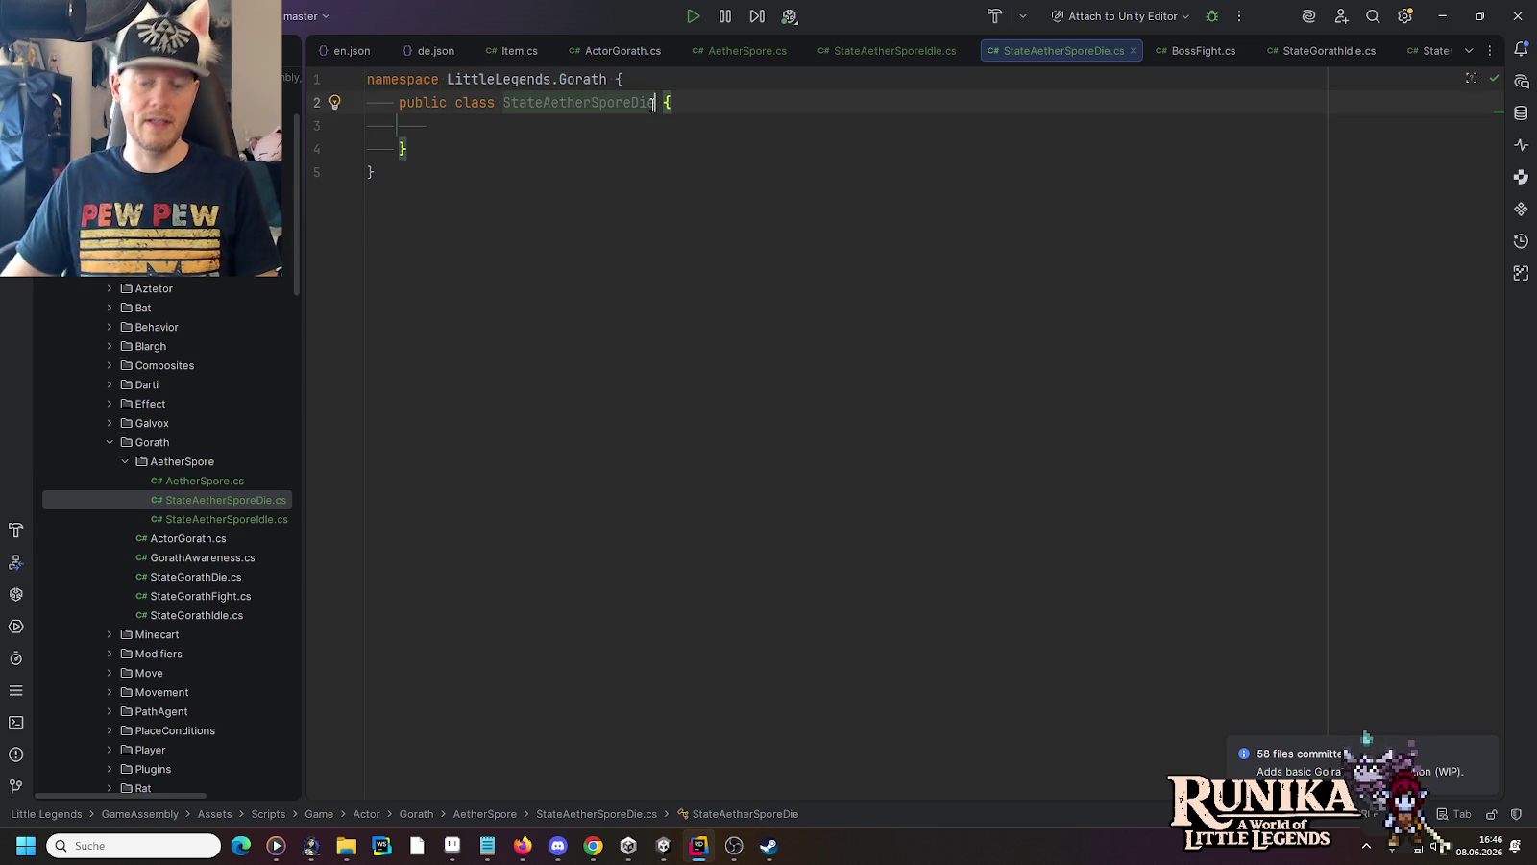
Make StateAetherSporeDie derive from StateBase, importing its namespace
{"action": "type", "text": ":State"}
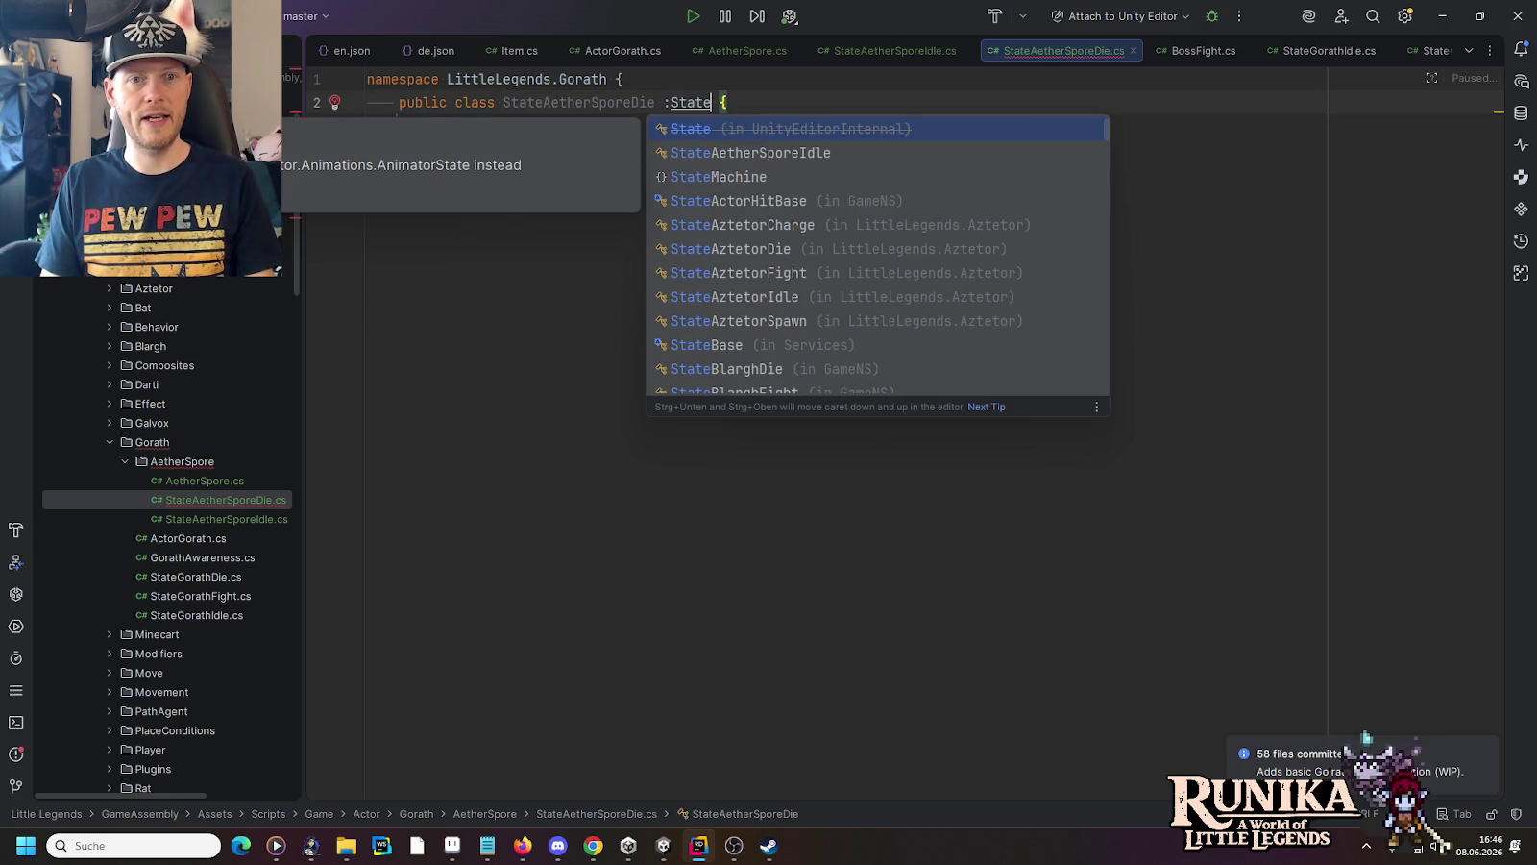
{"action": "key", "text": "Escape"}
{"action": "key", "text": "ctrl+space"}
{"action": "key", "text": "Escape"}
{"action": "key", "text": "ctrl+space"}
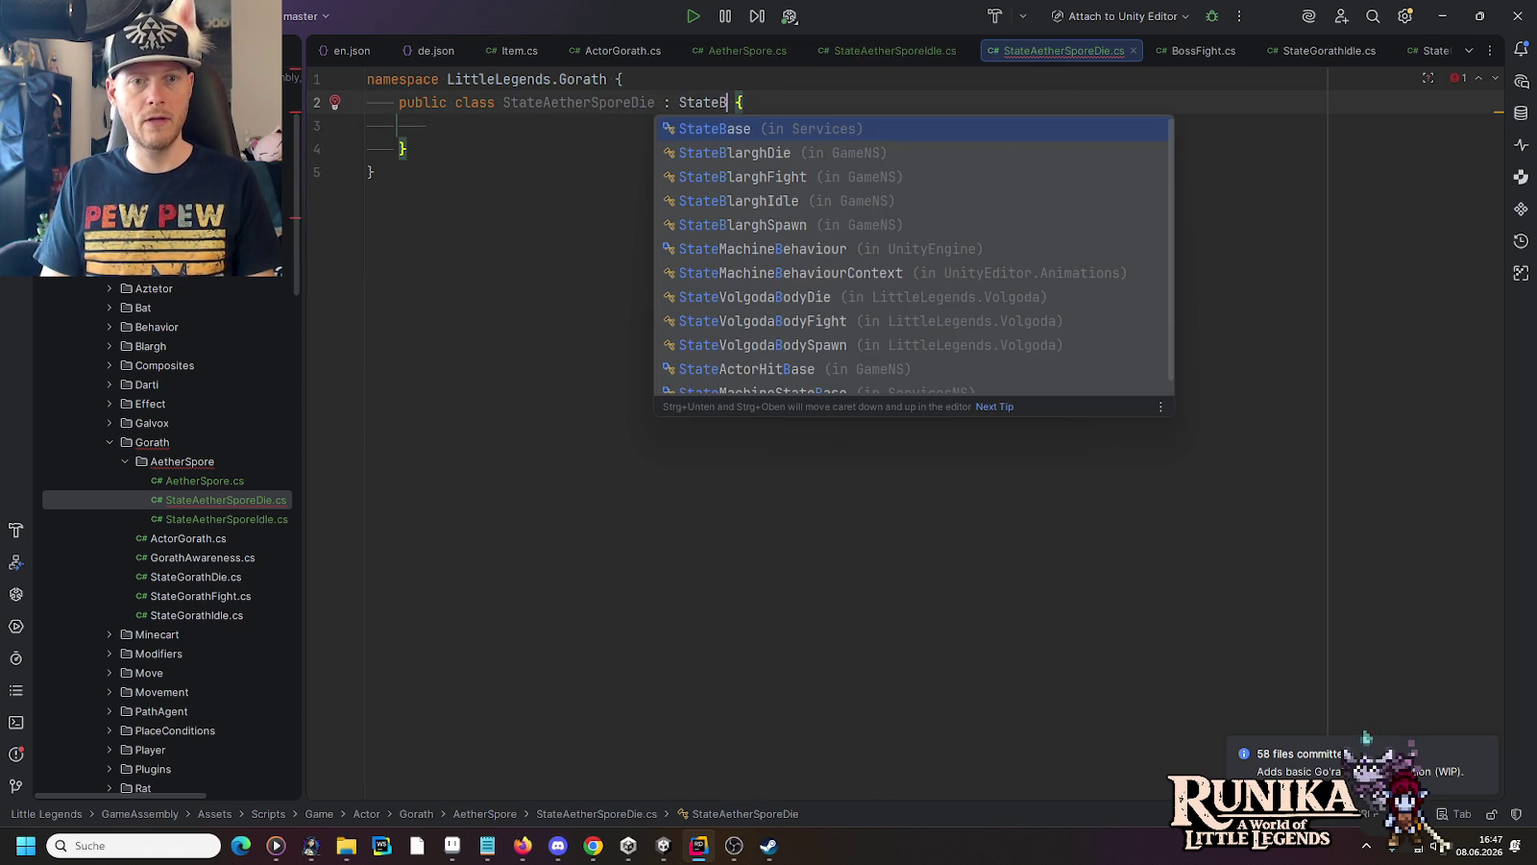
{"action": "key", "text": "Return"}
Implement its Name property as an expression body returning "Die"
{"action": "key", "text": "alt+Return"}
{"action": "key", "text": "Return"}
{"action": "key", "text": "shift+End"}
{"action": "key", "text": "BackSpace"}
{"action": "type", "text": "="}
{"action": "key", "text": "Tab"}
{"action": "key", "text": "Left"}
{"action": "key", "text": "Left"}
{"action": "key", "text": "Left"}
{"action": "key", "text": "ctrl+shift+Left"}
{"action": "key", "text": "BackSpace"}
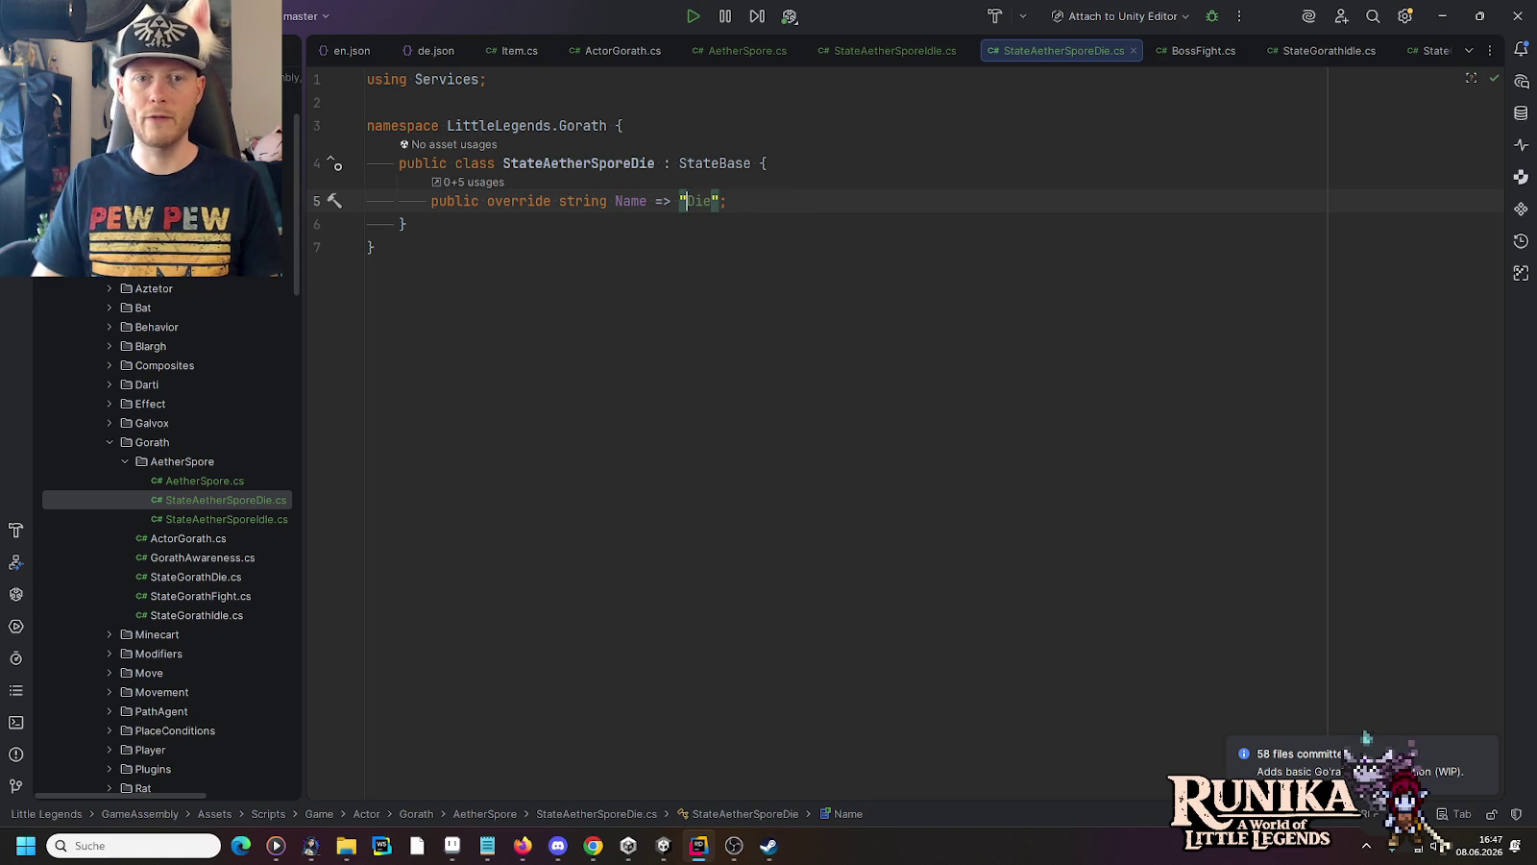
Make StateAetherSporeIdle derive from StateBase and start its Name => "Idle" override
{"action": "left_click", "coordinate": [863, 56]}
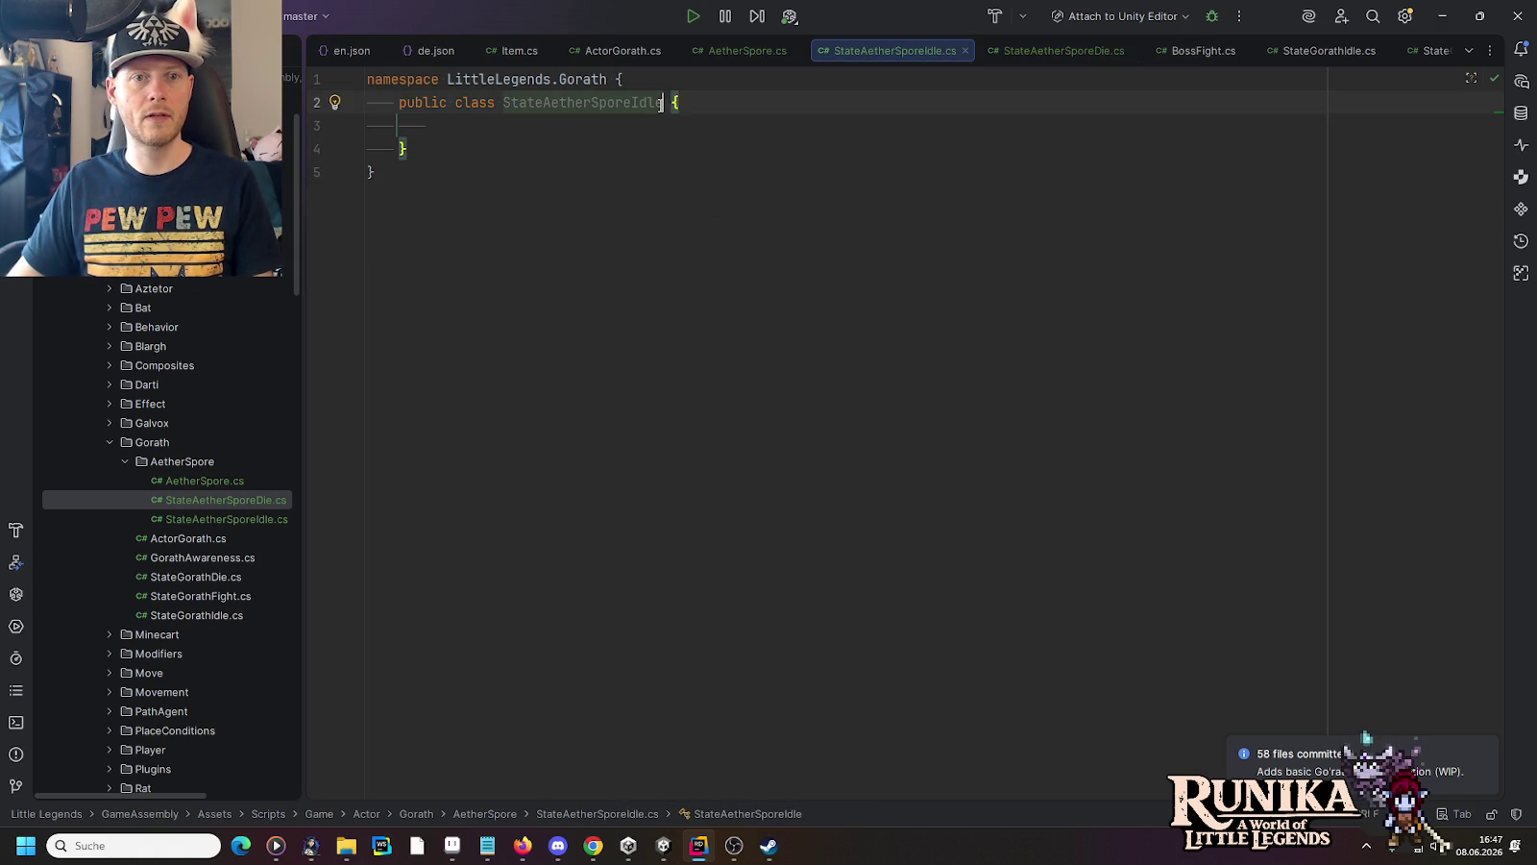
{"action": "key", "text": "Tab"}
{"action": "key", "text": "alt+Return"}
{"action": "key", "text": "Return"}
{"action": "key", "text": "BackSpace"}
{"action": "type", "text": "=> \"Idle\";"}
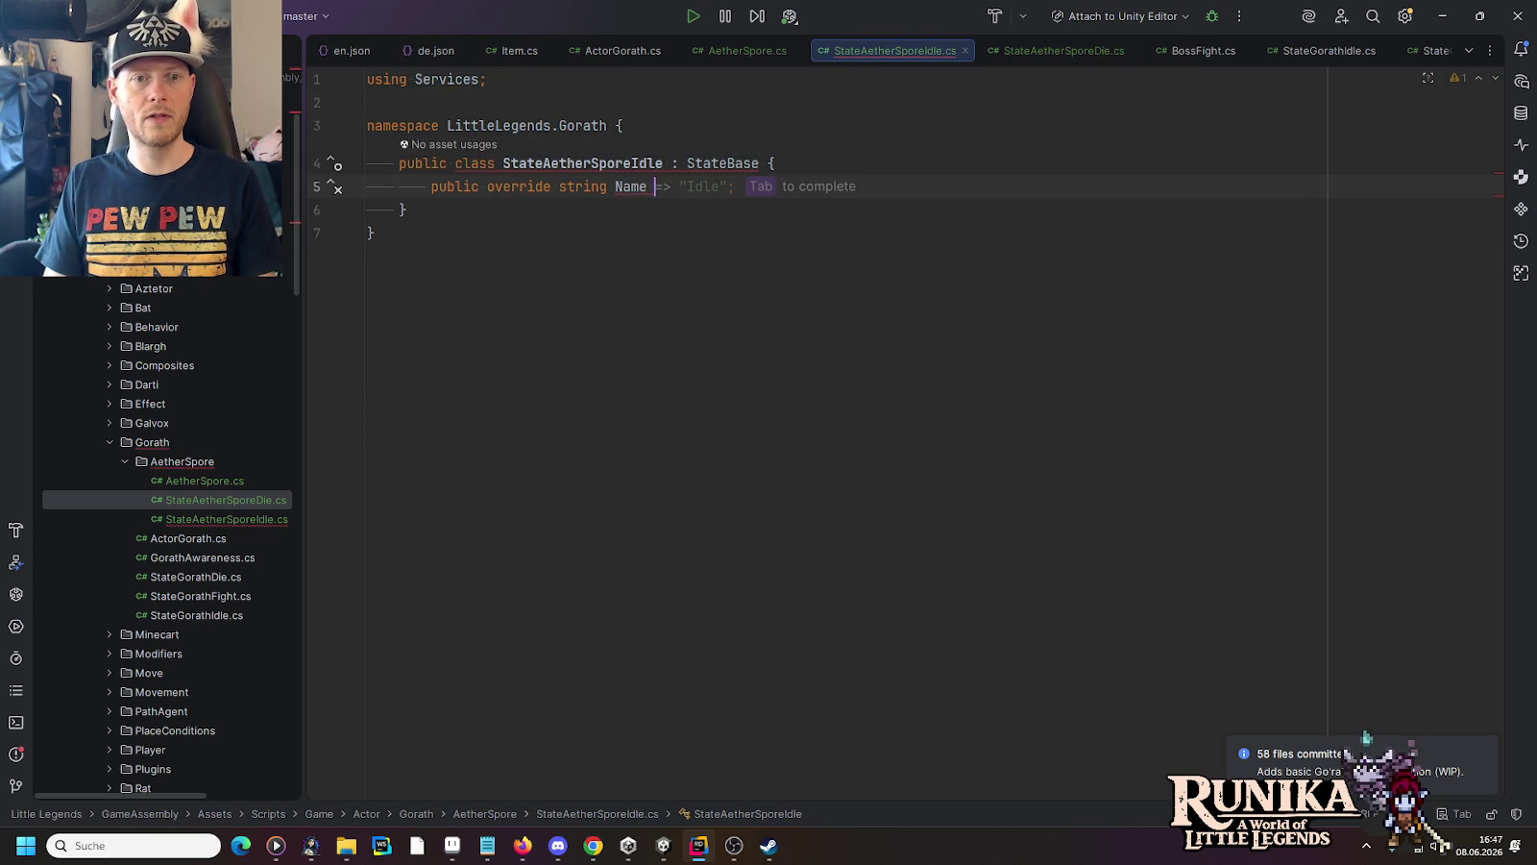
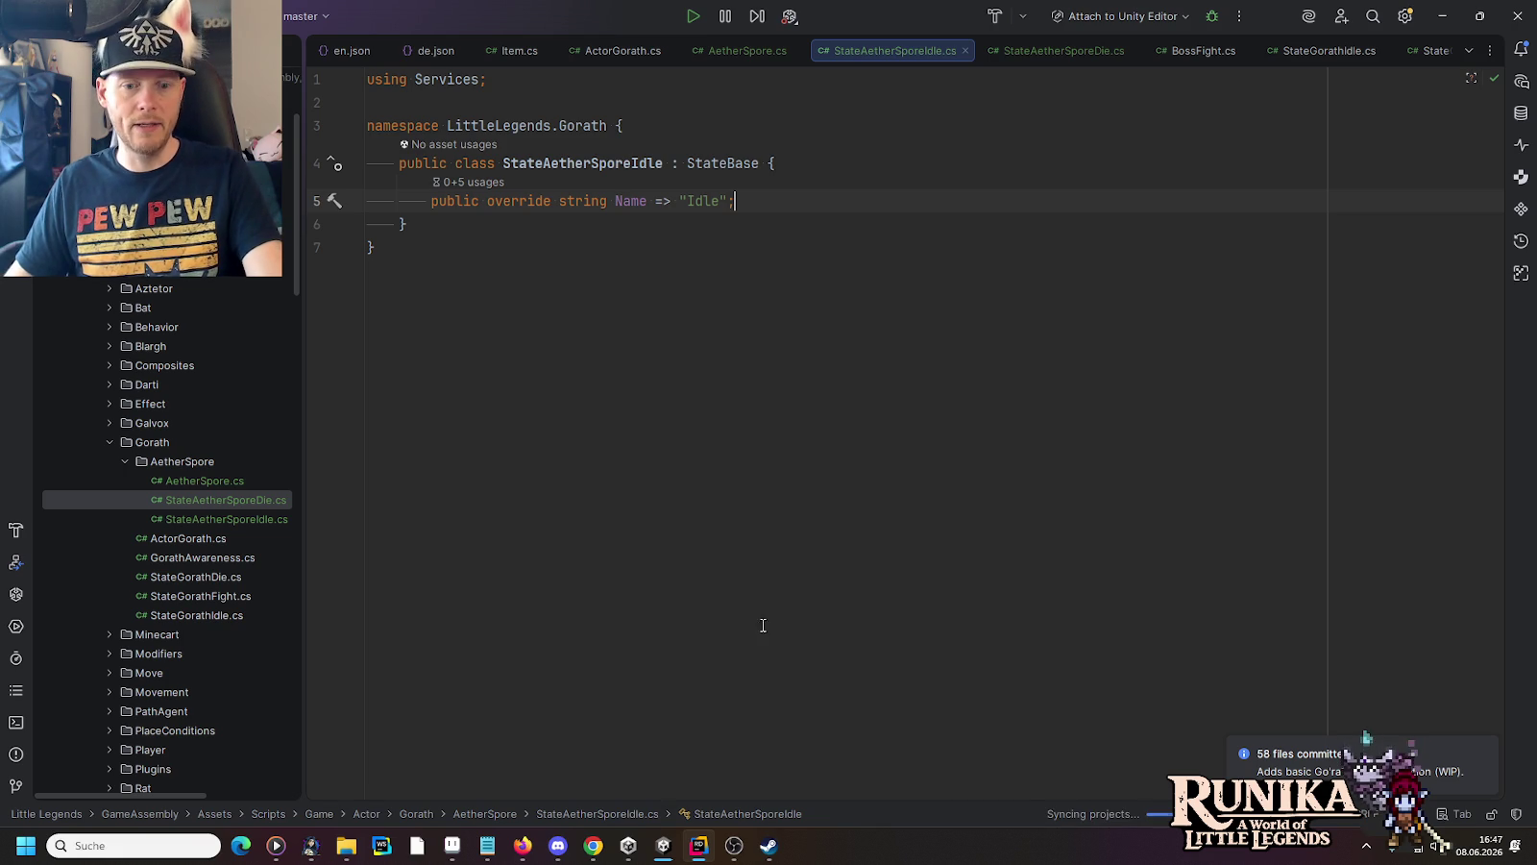
Bring the Unity Editor to the front and select the Gorath boss in the arena
{"action": "left_click", "coordinate": [664, 845]}
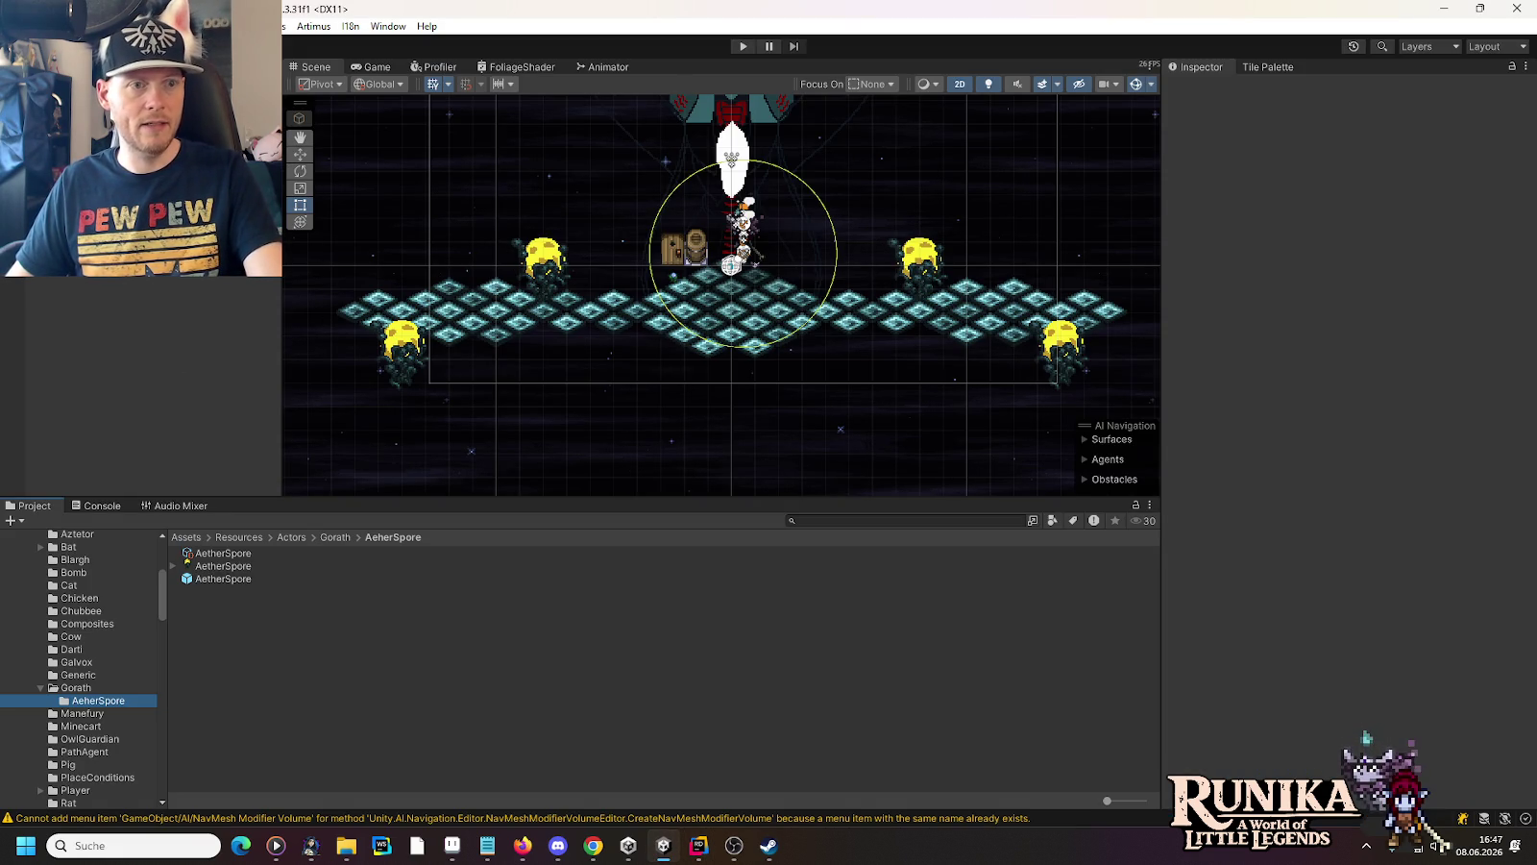
{"action": "left_click", "coordinate": [915, 259]}
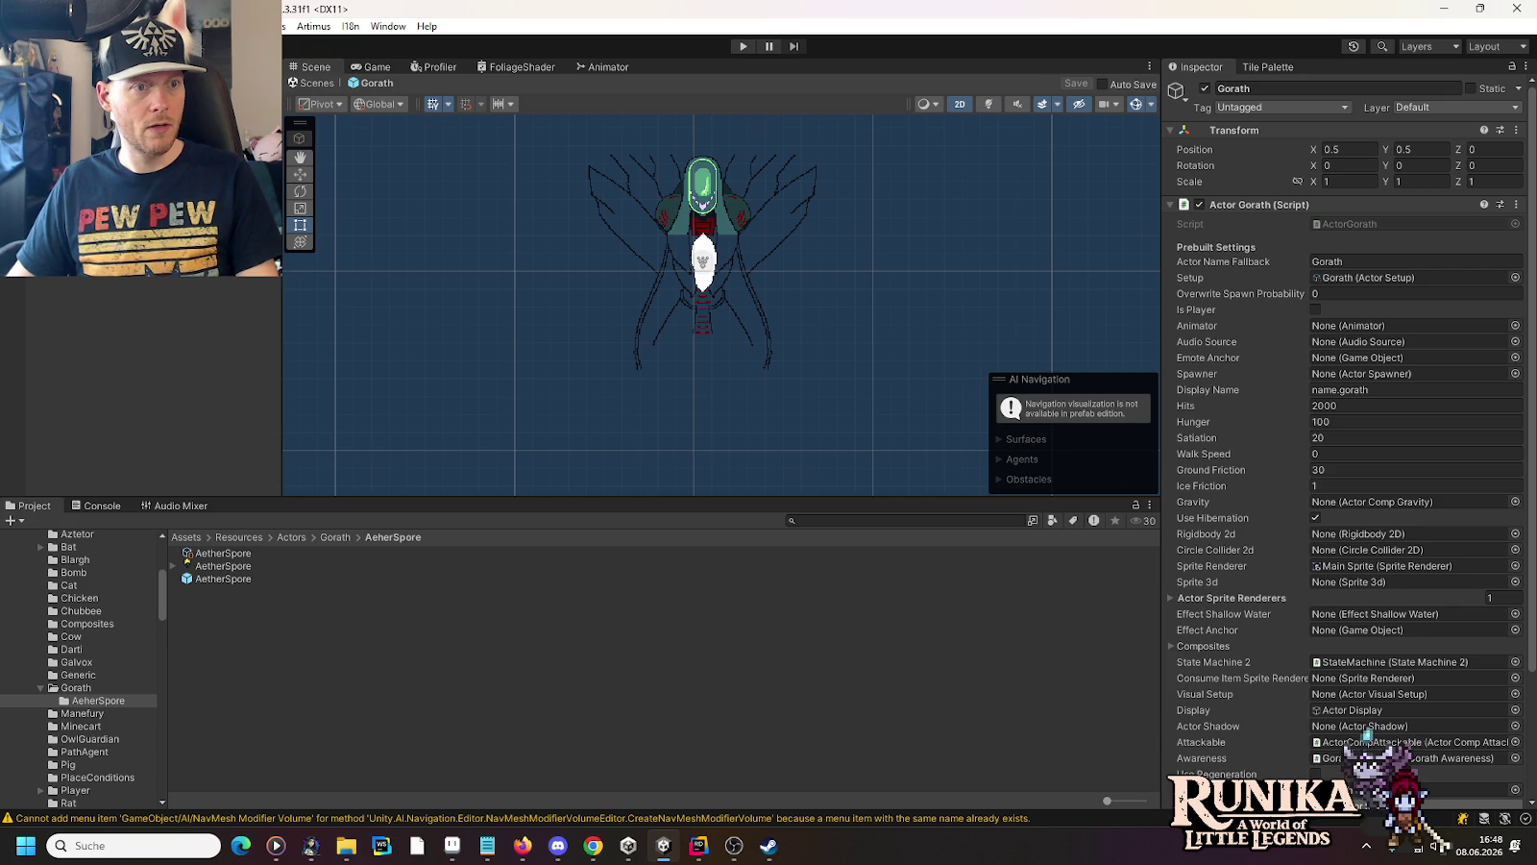
Set the GorathAwareness Box Collider 2D Size X to 40, then return to the arena scene
{"action": "double_click", "coordinate": [1359, 758]}
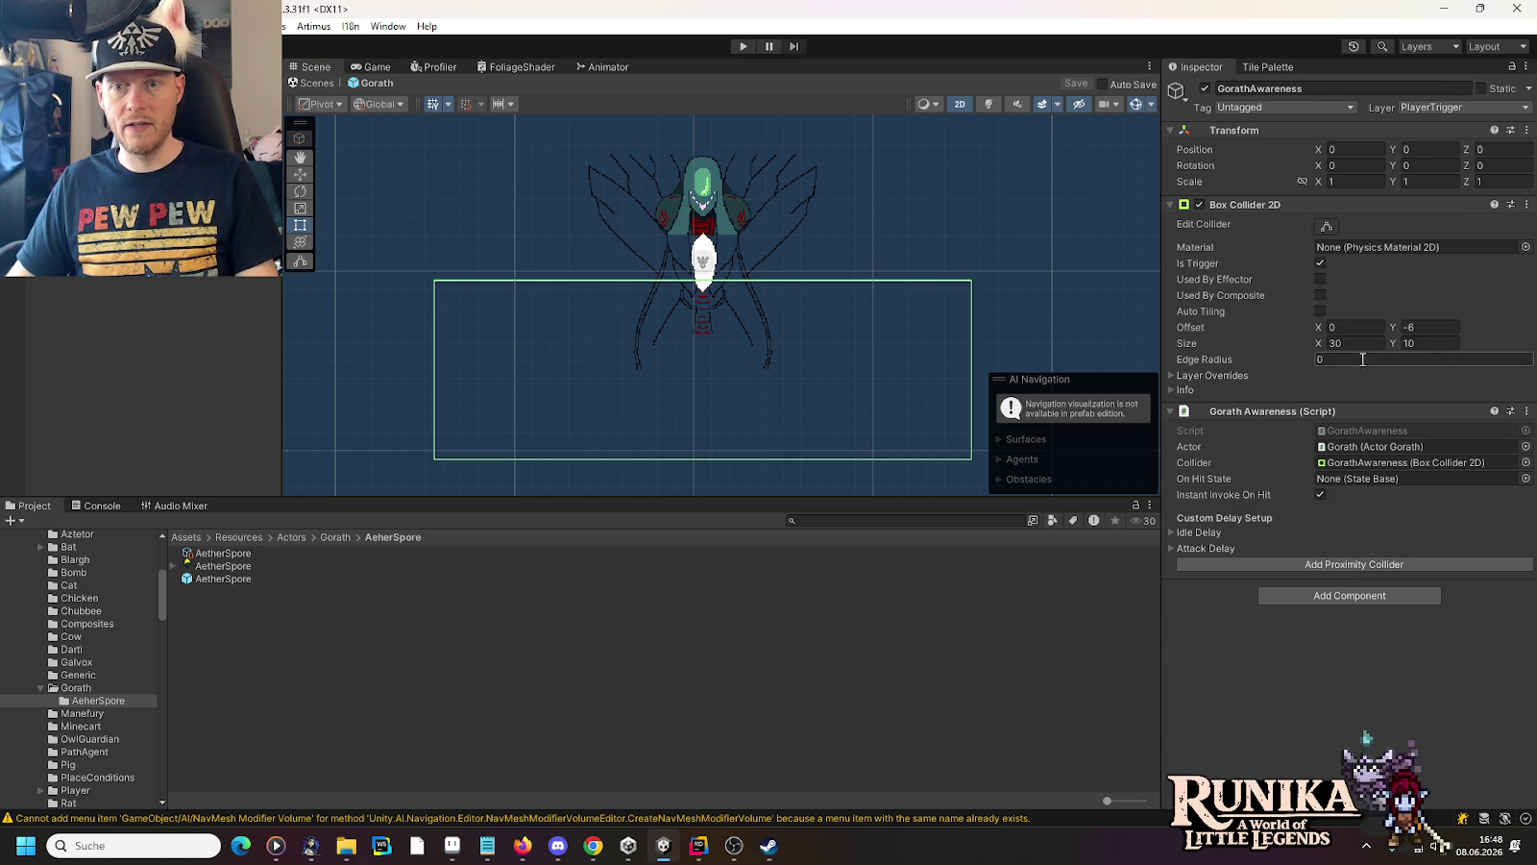
{"action": "left_click", "coordinate": [1318, 343]}
{"action": "type", "text": "40"}
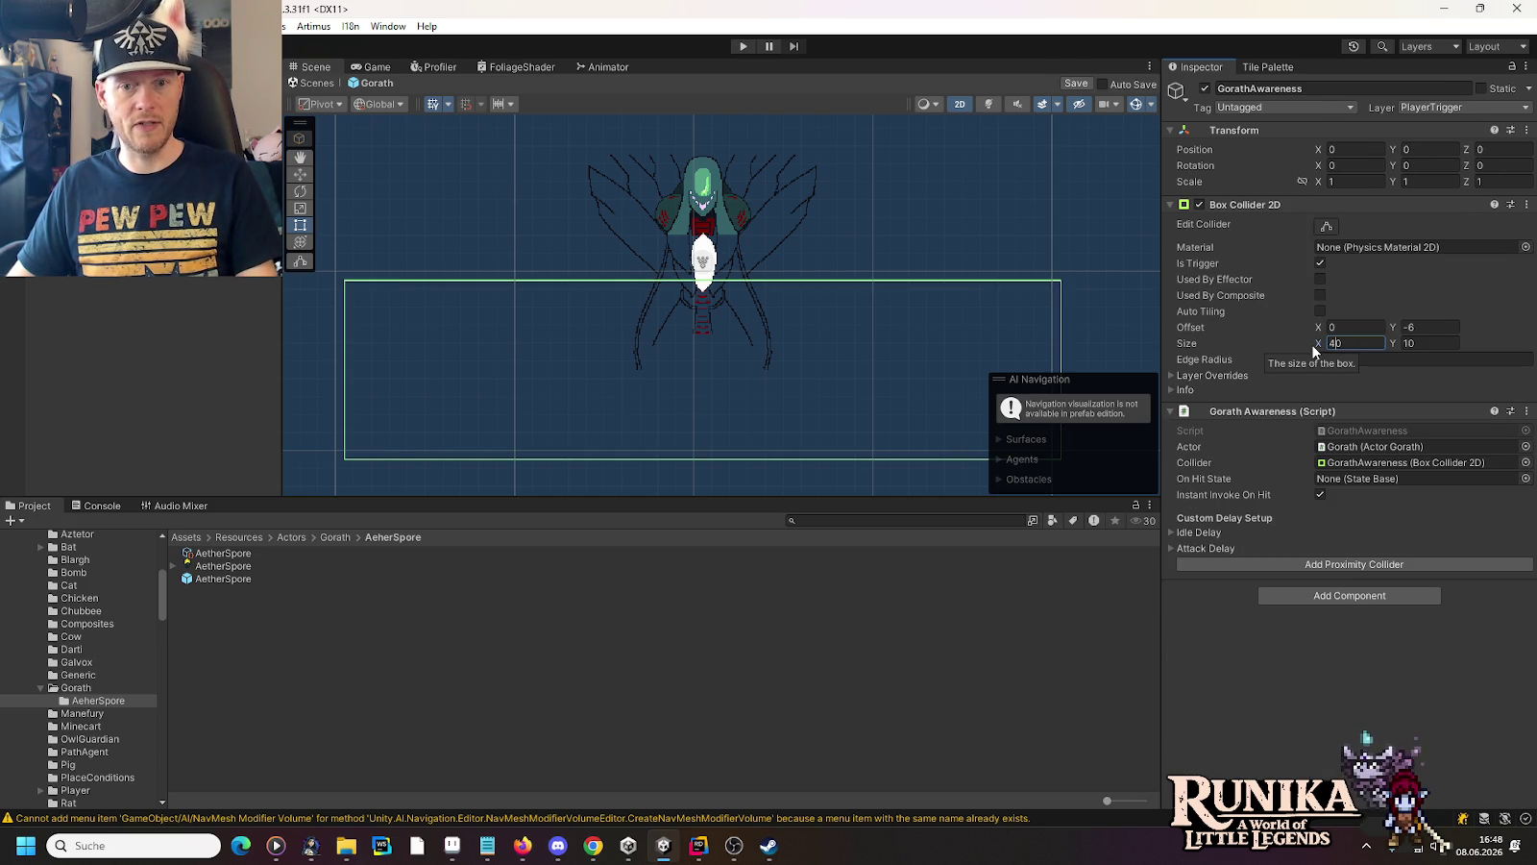
{"action": "key", "text": "Return"}
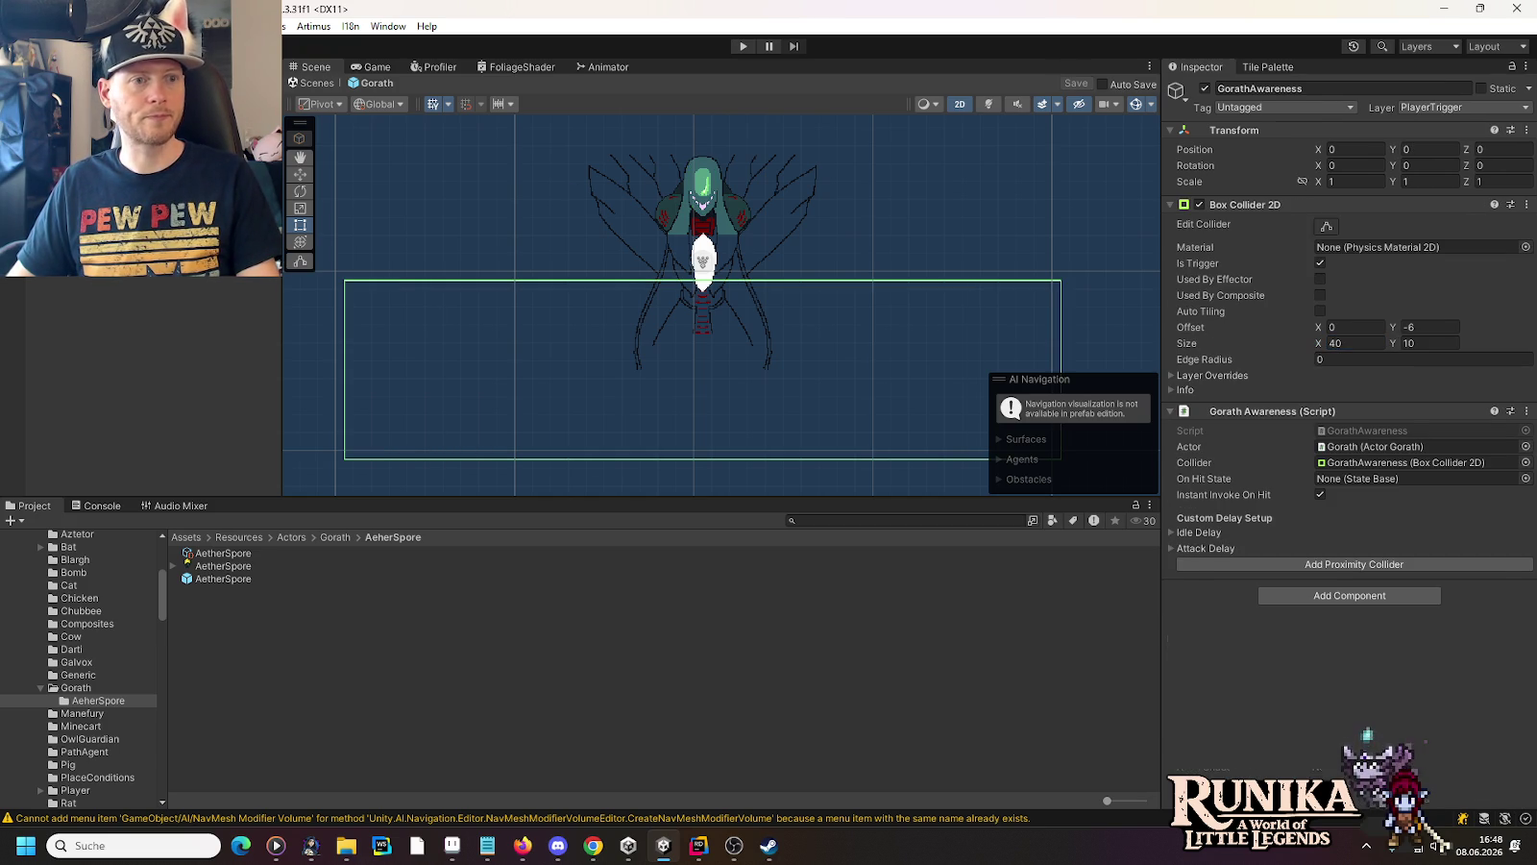
{"action": "left_click", "coordinate": [311, 83]}
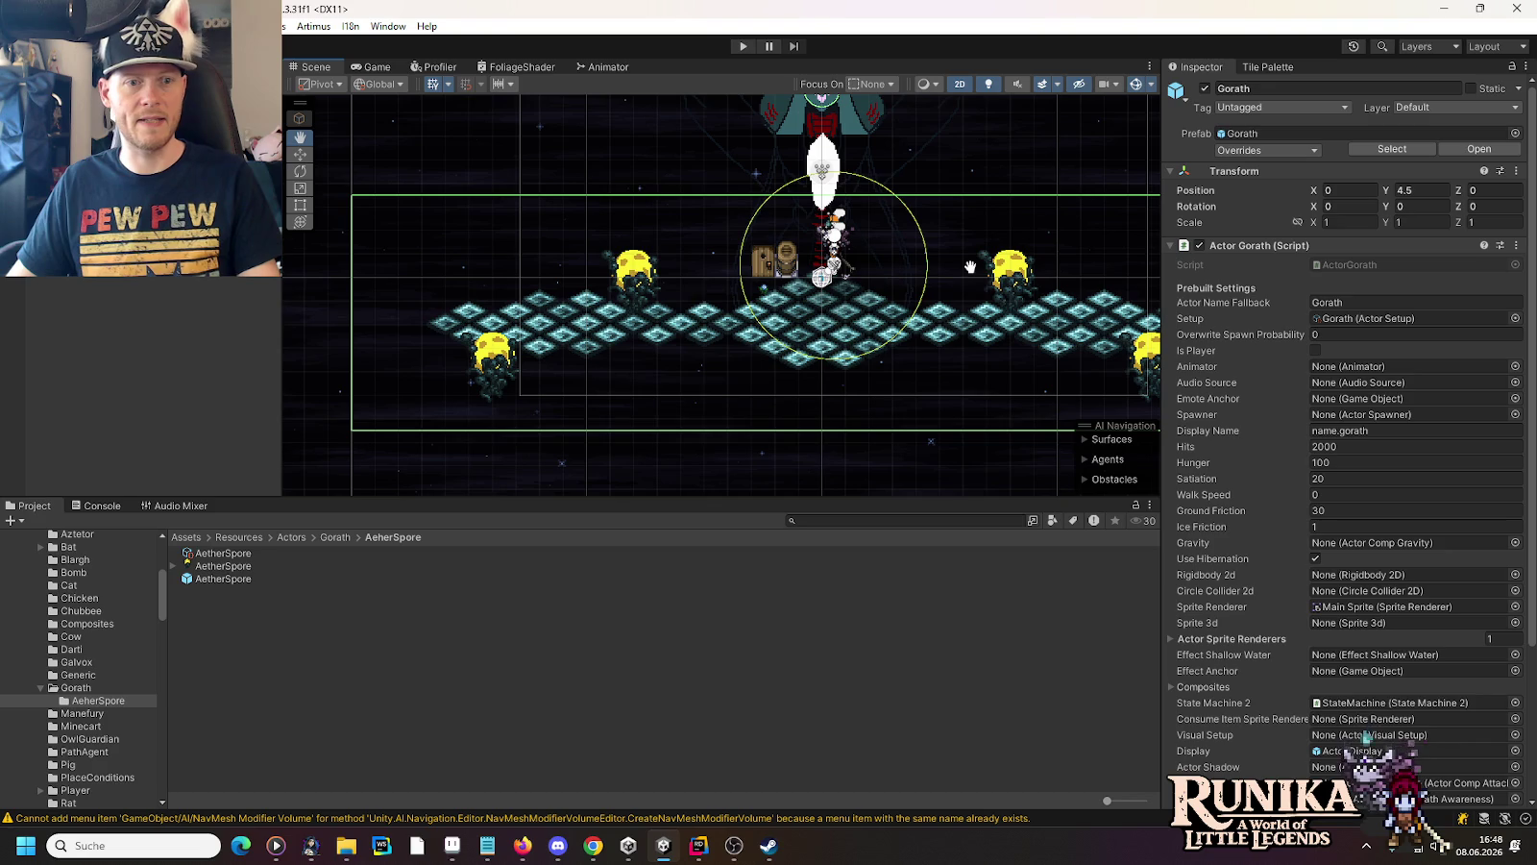
Open the AetherSpore prefab, set Actor Sprite Renderers to 1, save, and select Spore Sprite
{"action": "left_click", "coordinate": [497, 365]}
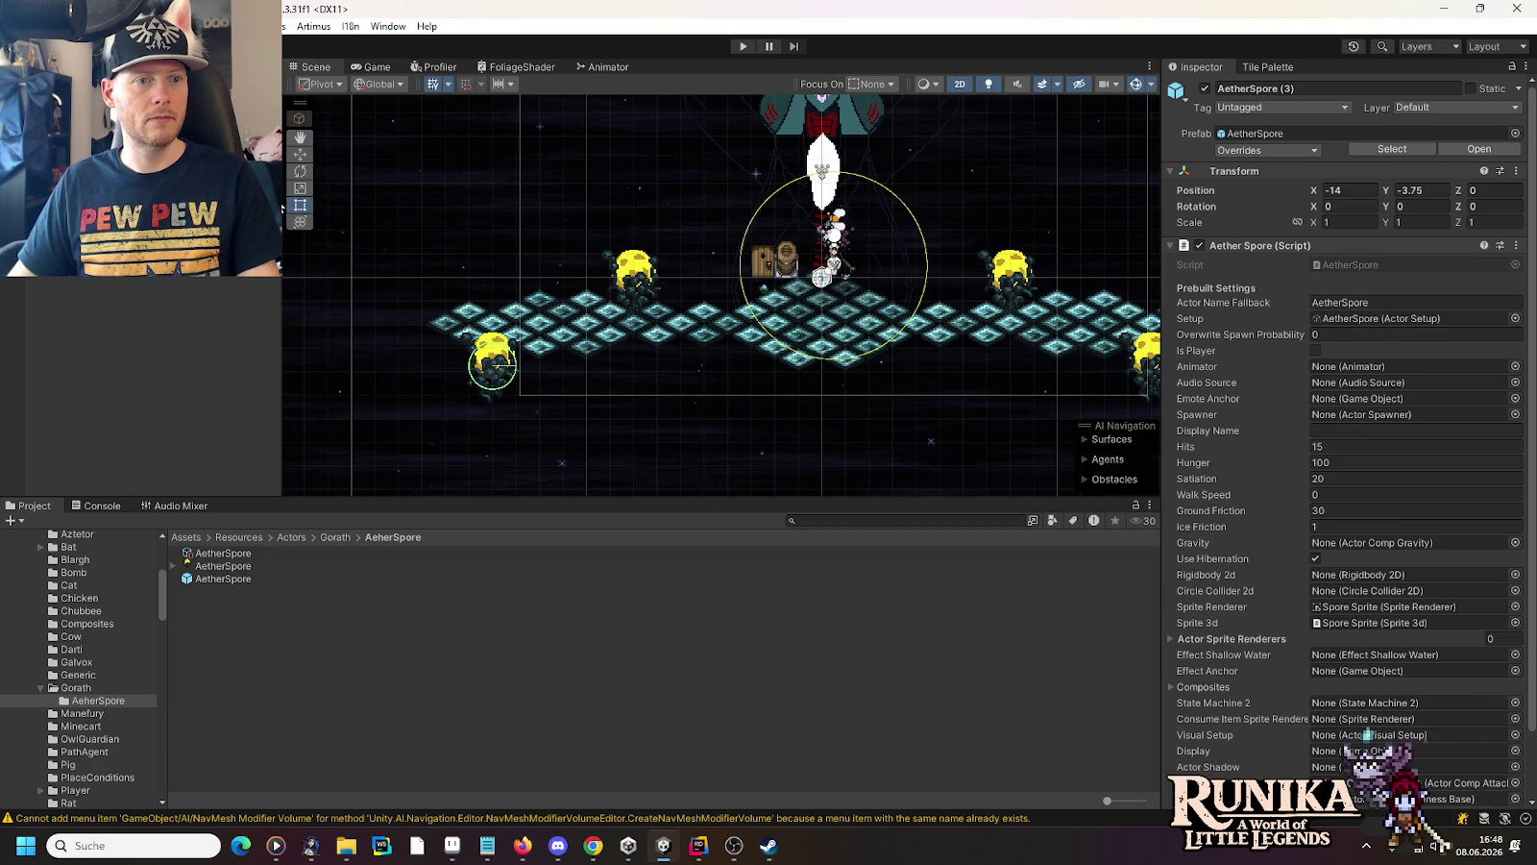
{"action": "left_click", "coordinate": [1480, 149]}
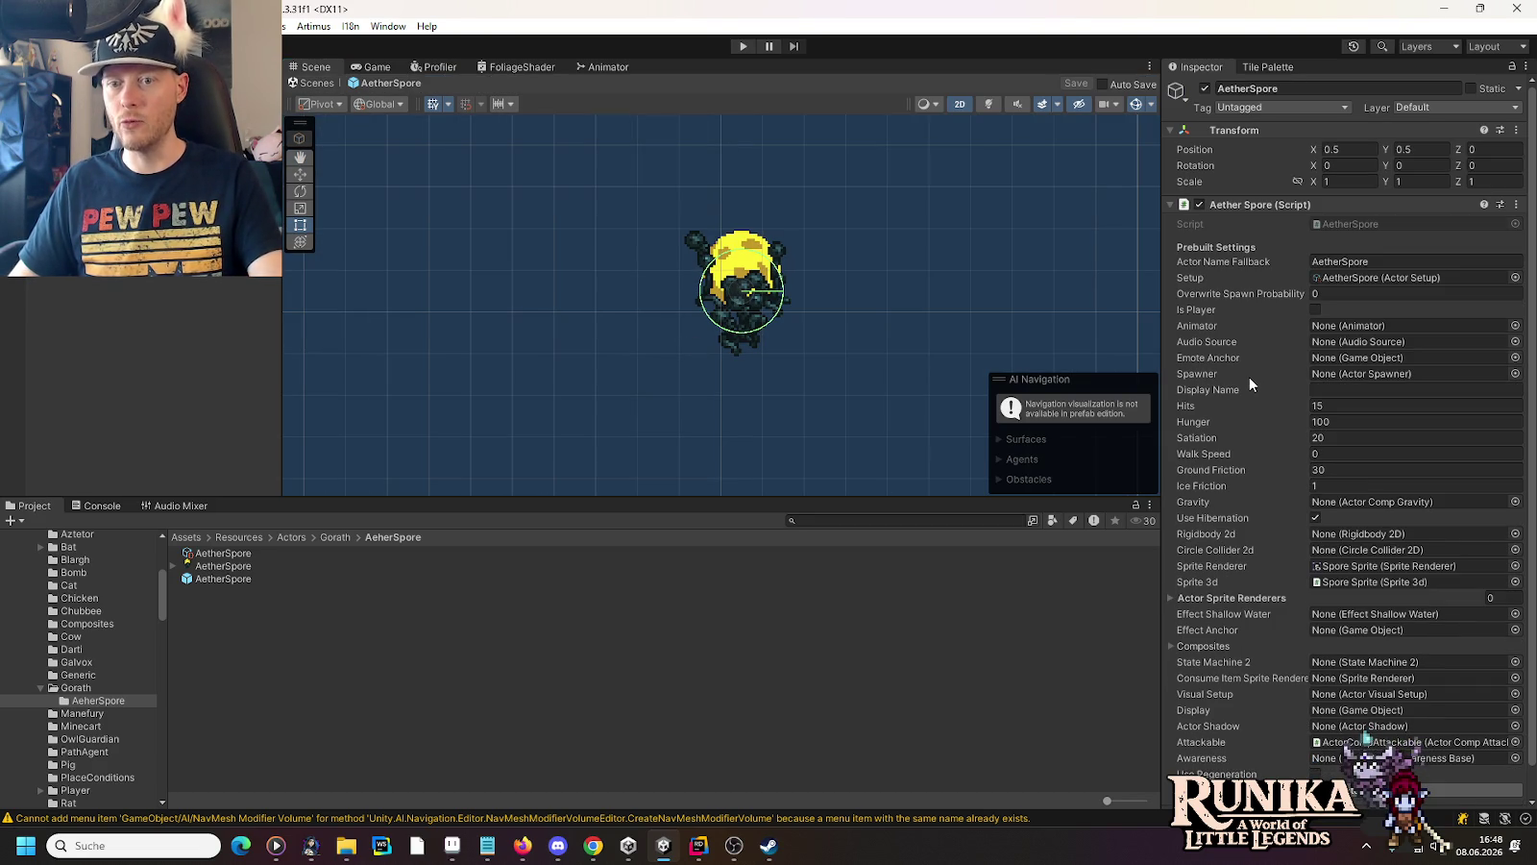
{"action": "scroll", "coordinate": [1249, 377], "scroll_direction": "down", "scroll_amount": 1}
{"action": "left_click", "coordinate": [1490, 566]}
{"action": "type", "text": "1"}
{"action": "key", "text": "Return"}
{"action": "key", "text": "ctrl+s"}
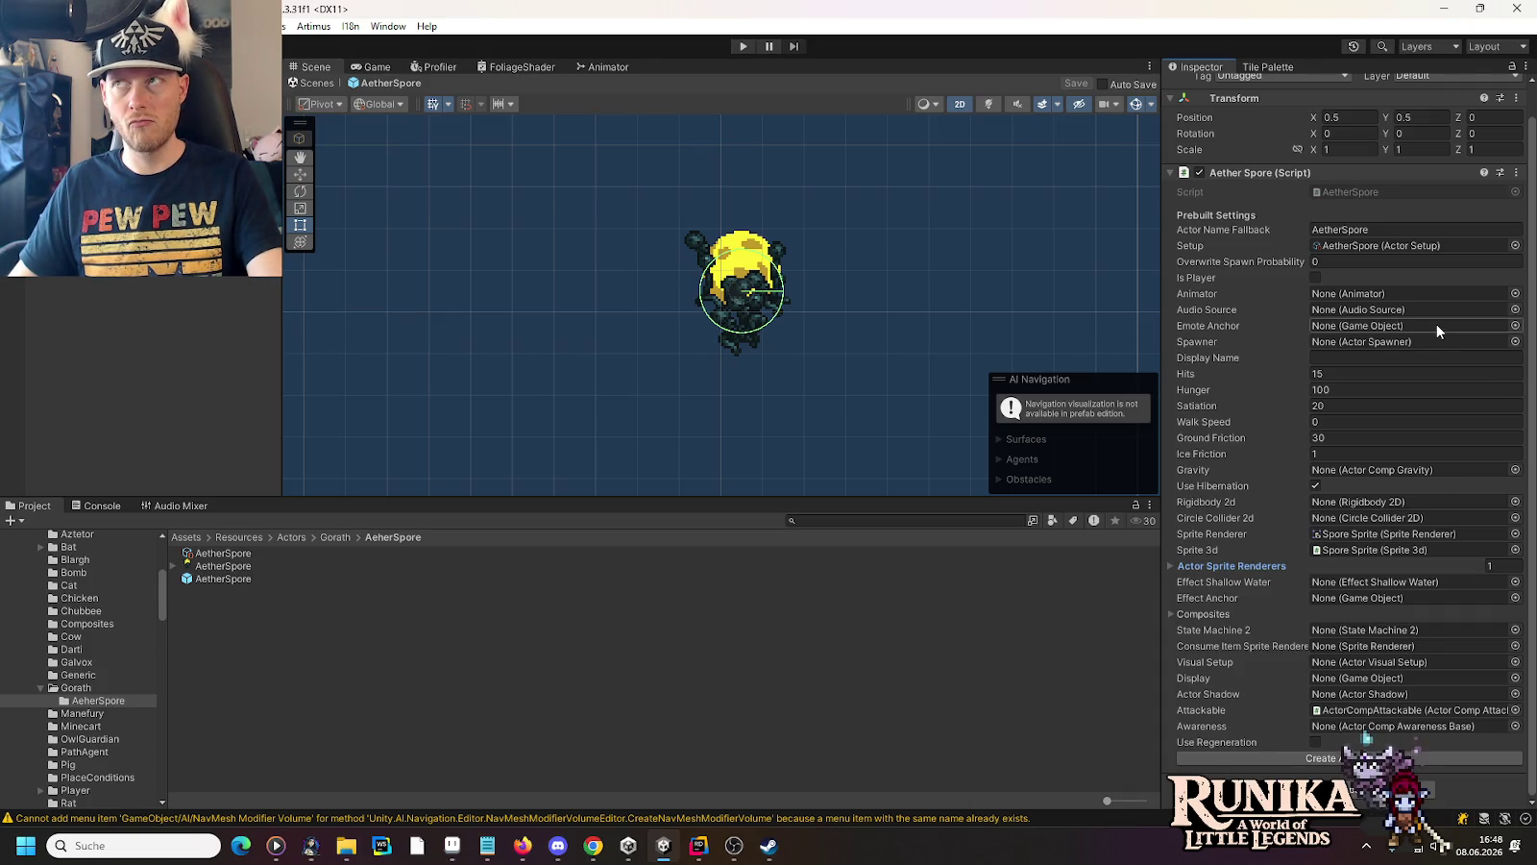
{"action": "left_click", "coordinate": [739, 288]}
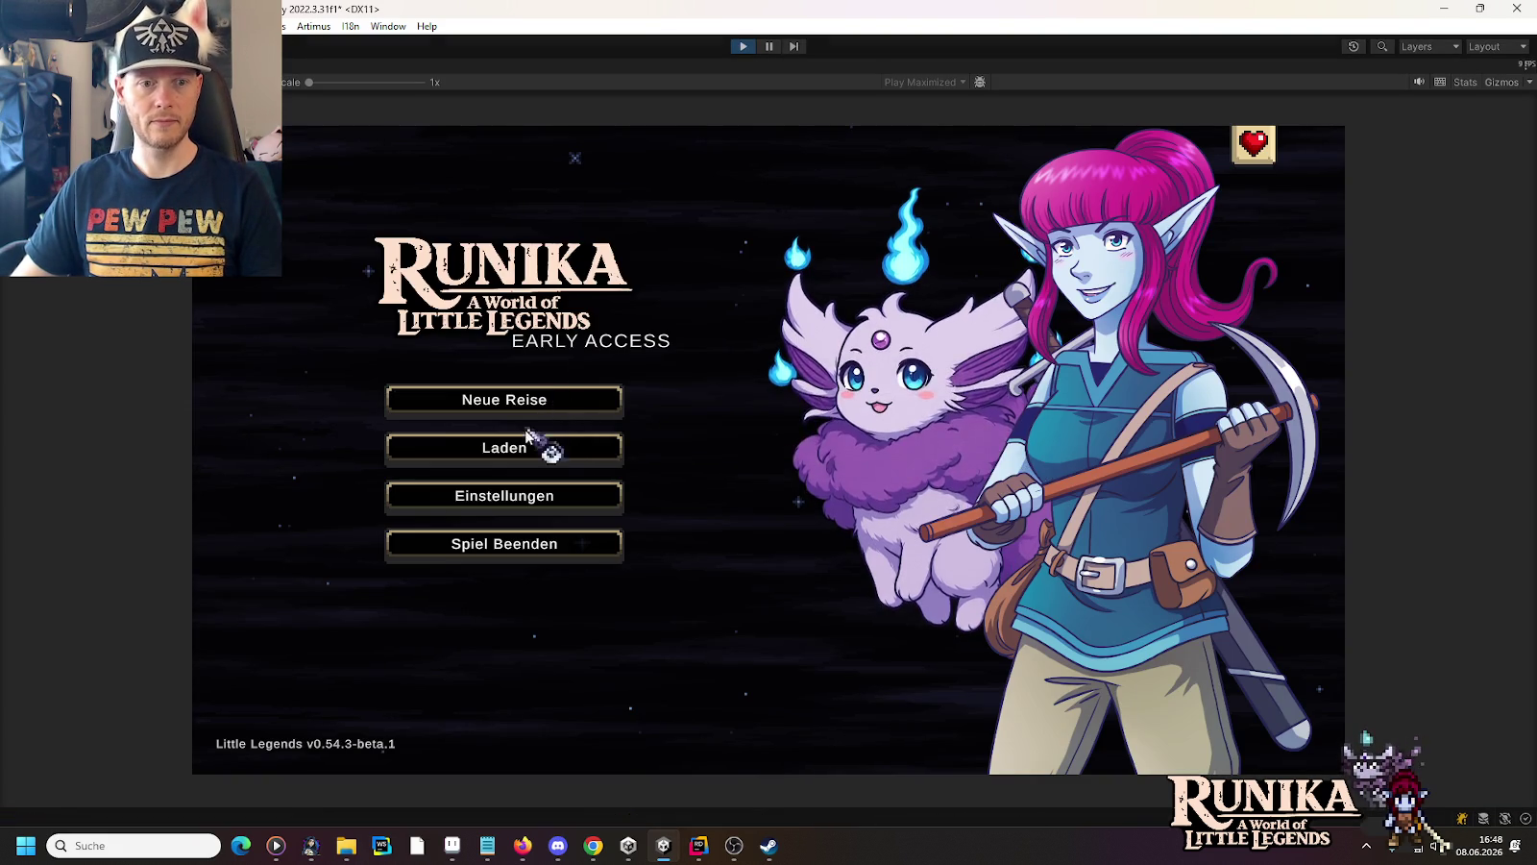
Load a saved game from the Laden menu and continue into the game
{"action": "left_click", "coordinate": [528, 448]}
{"action": "left_click", "coordinate": [670, 395]}
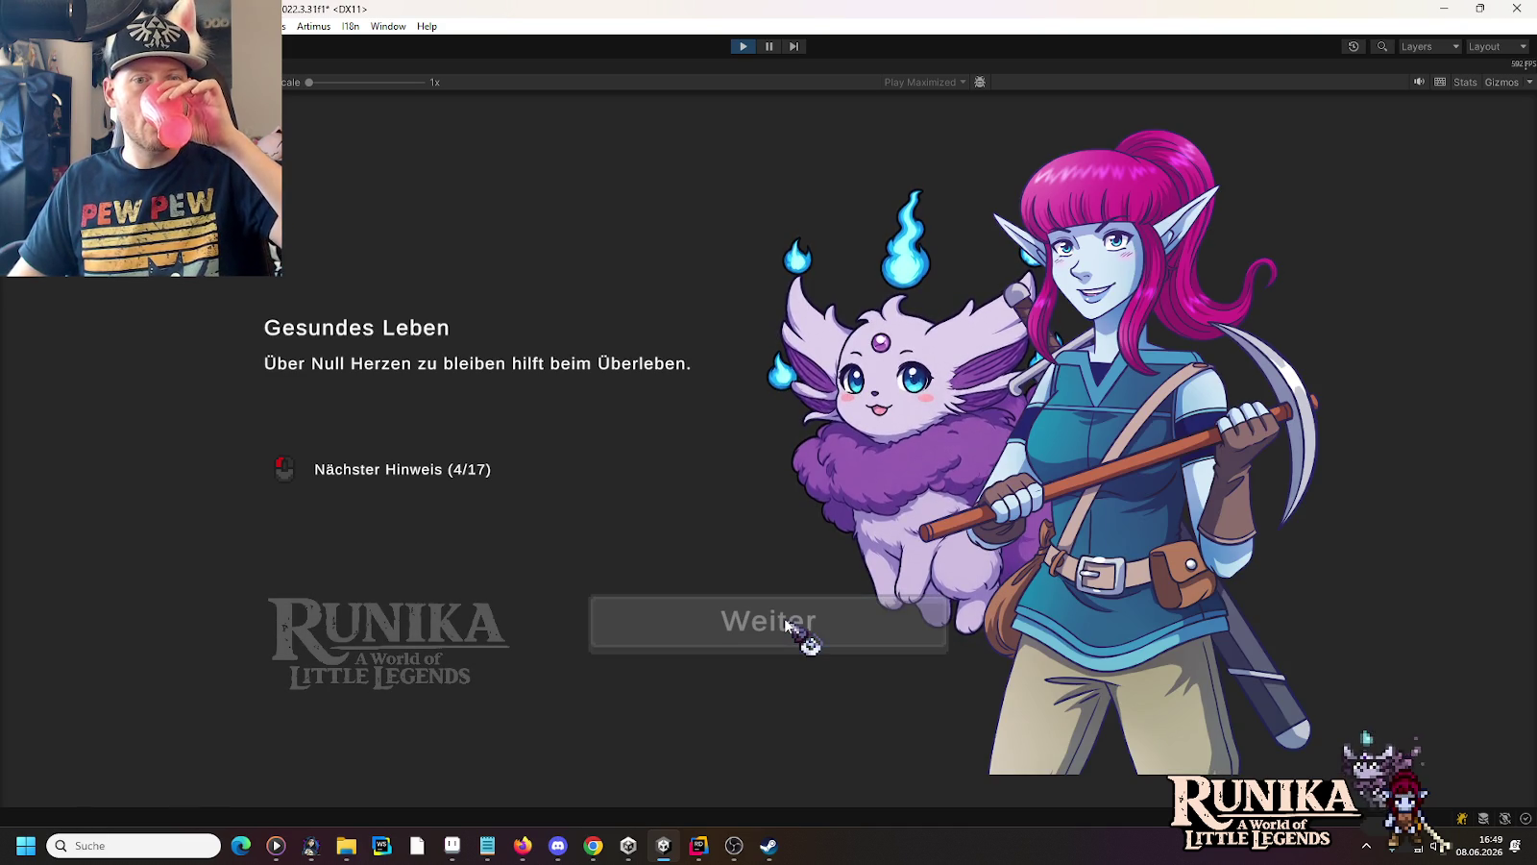
{"action": "left_click", "coordinate": [786, 621]}
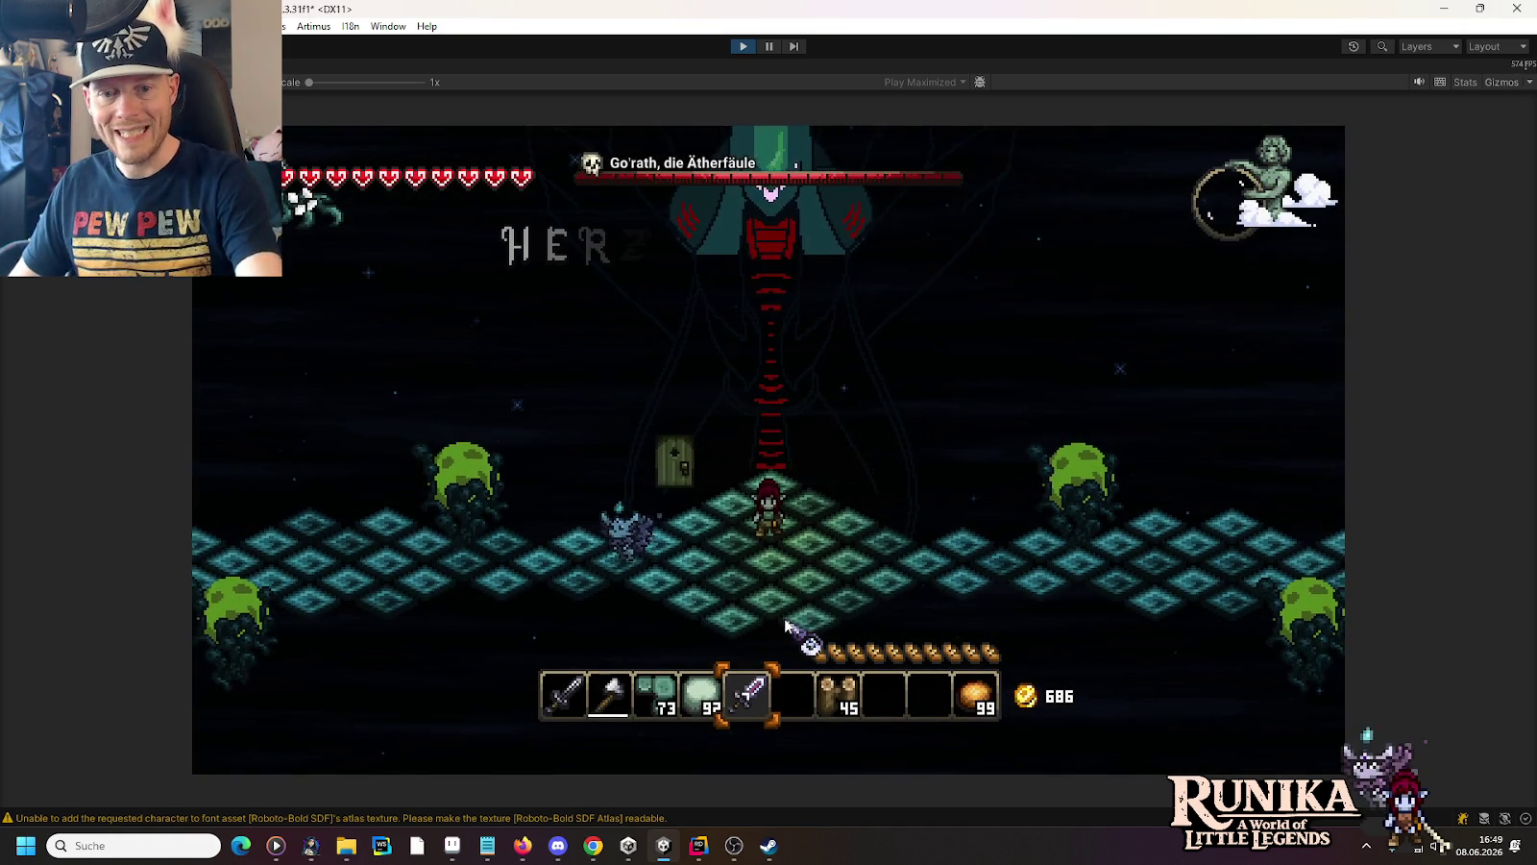
Fire several shots at the spore enemy, then stop Play mode
{"action": "left_click", "coordinate": [1201, 543]}
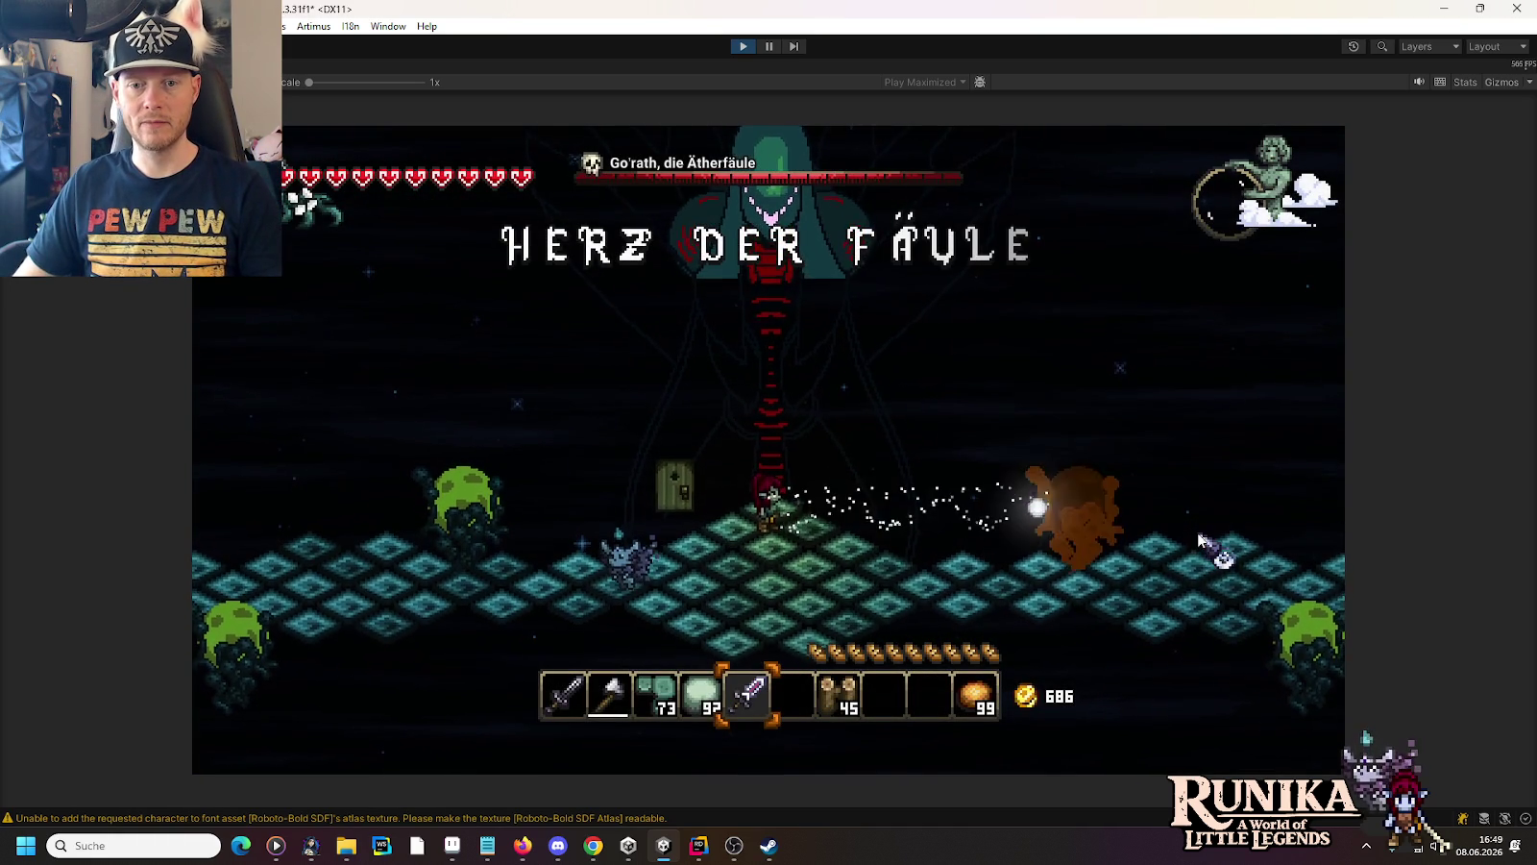
{"action": "left_click", "coordinate": [1201, 543]}
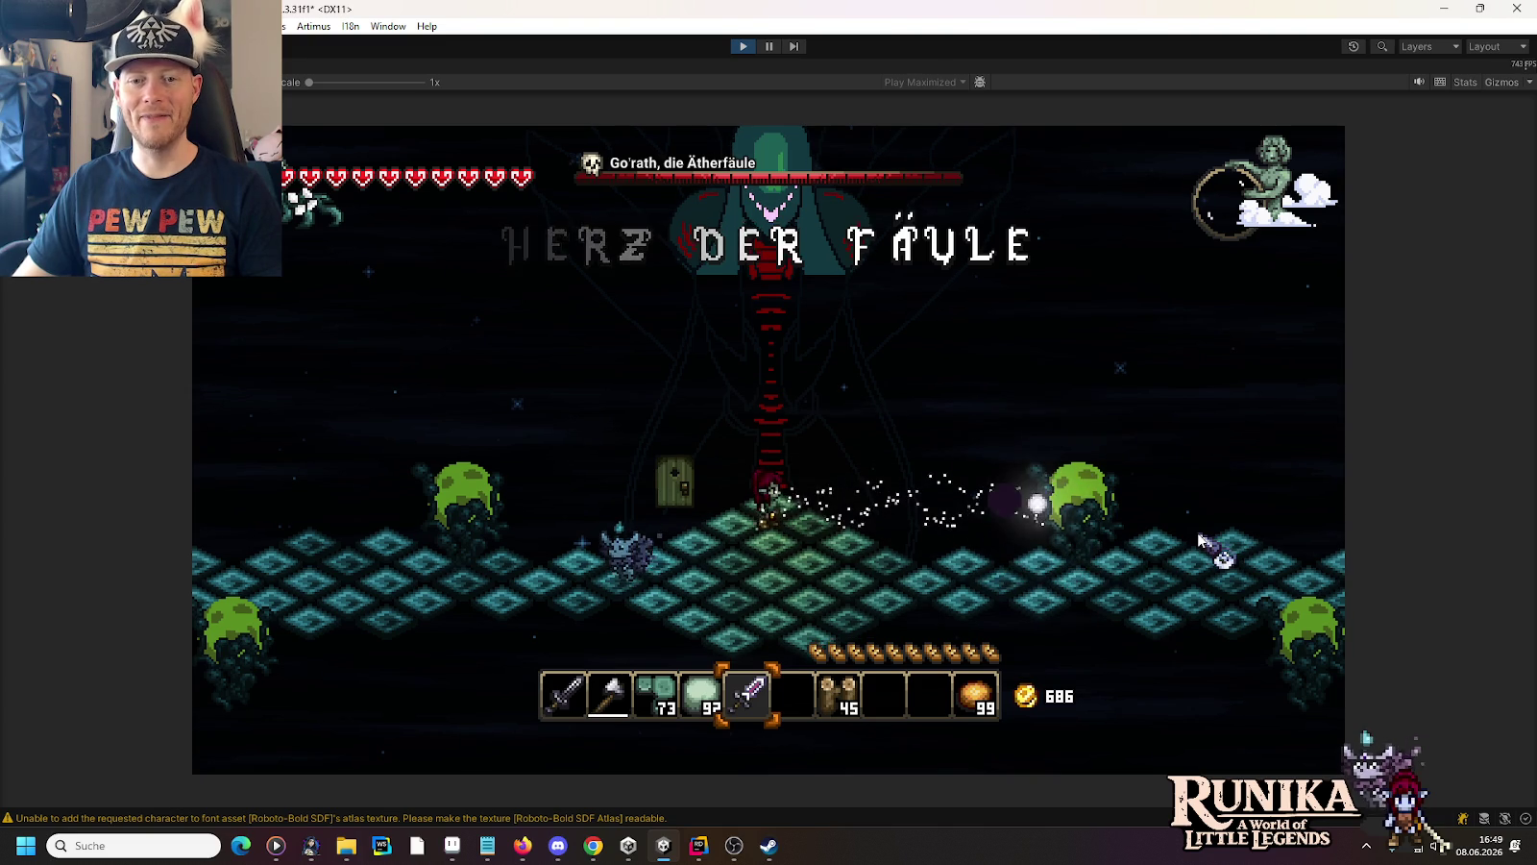
{"action": "left_click", "coordinate": [1201, 543]}
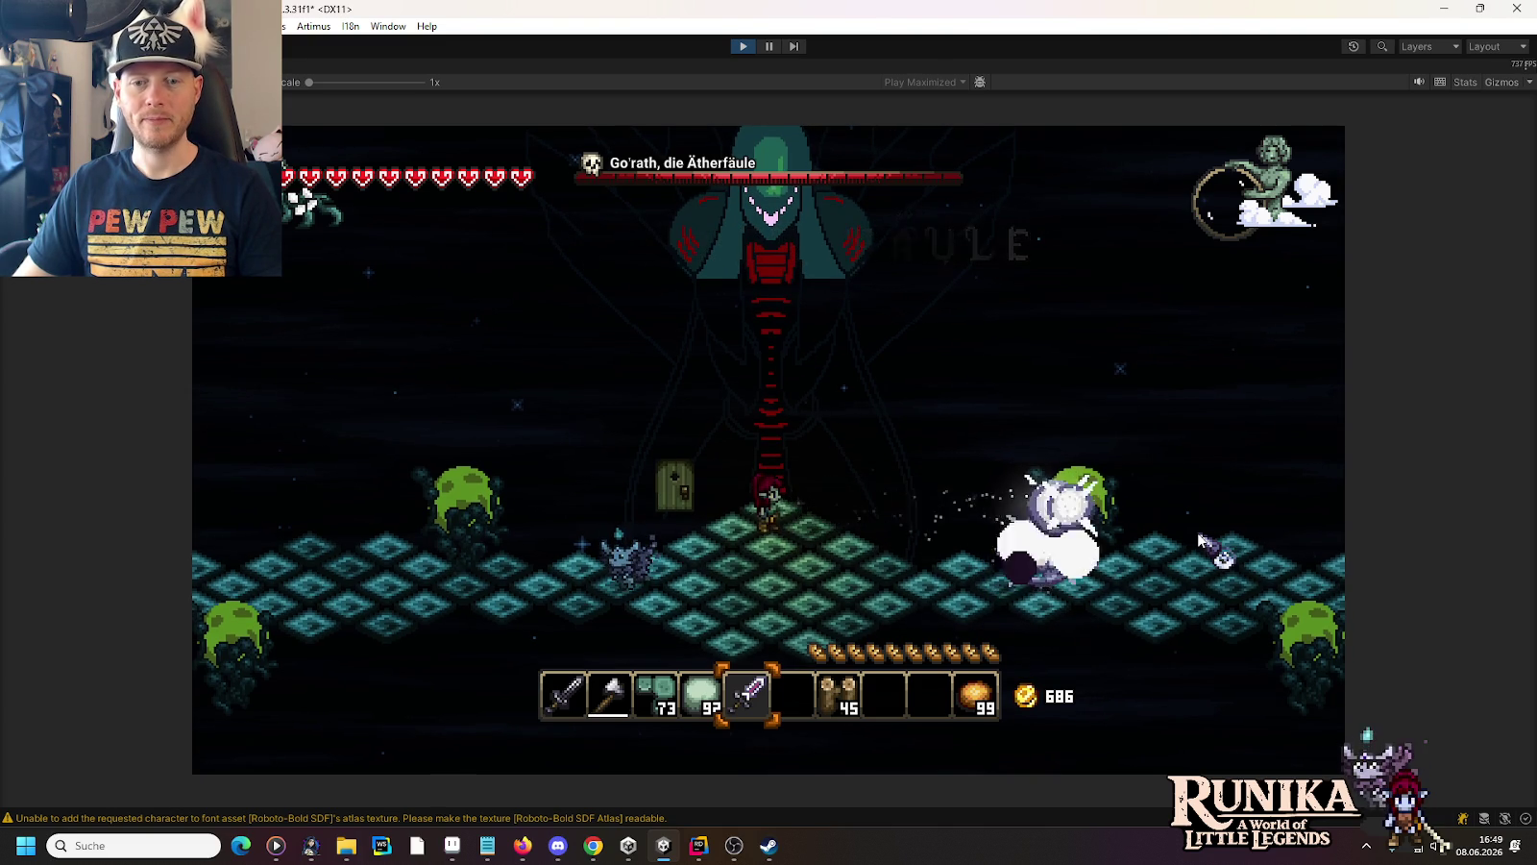
{"action": "key", "text": "s"}
{"action": "left_click", "coordinate": [1156, 532]}
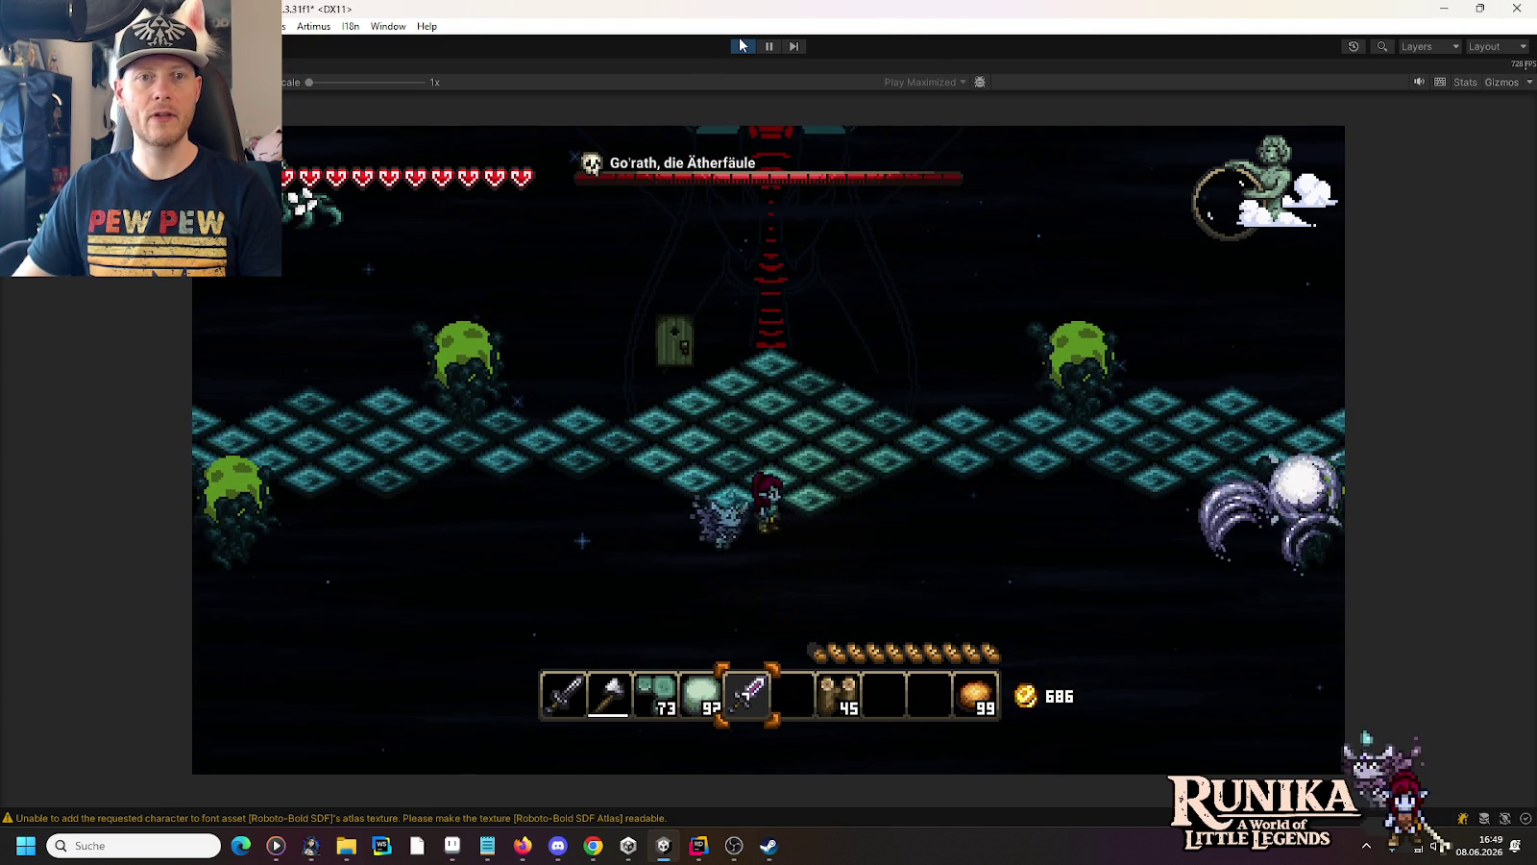
{"action": "left_click", "coordinate": [741, 45]}
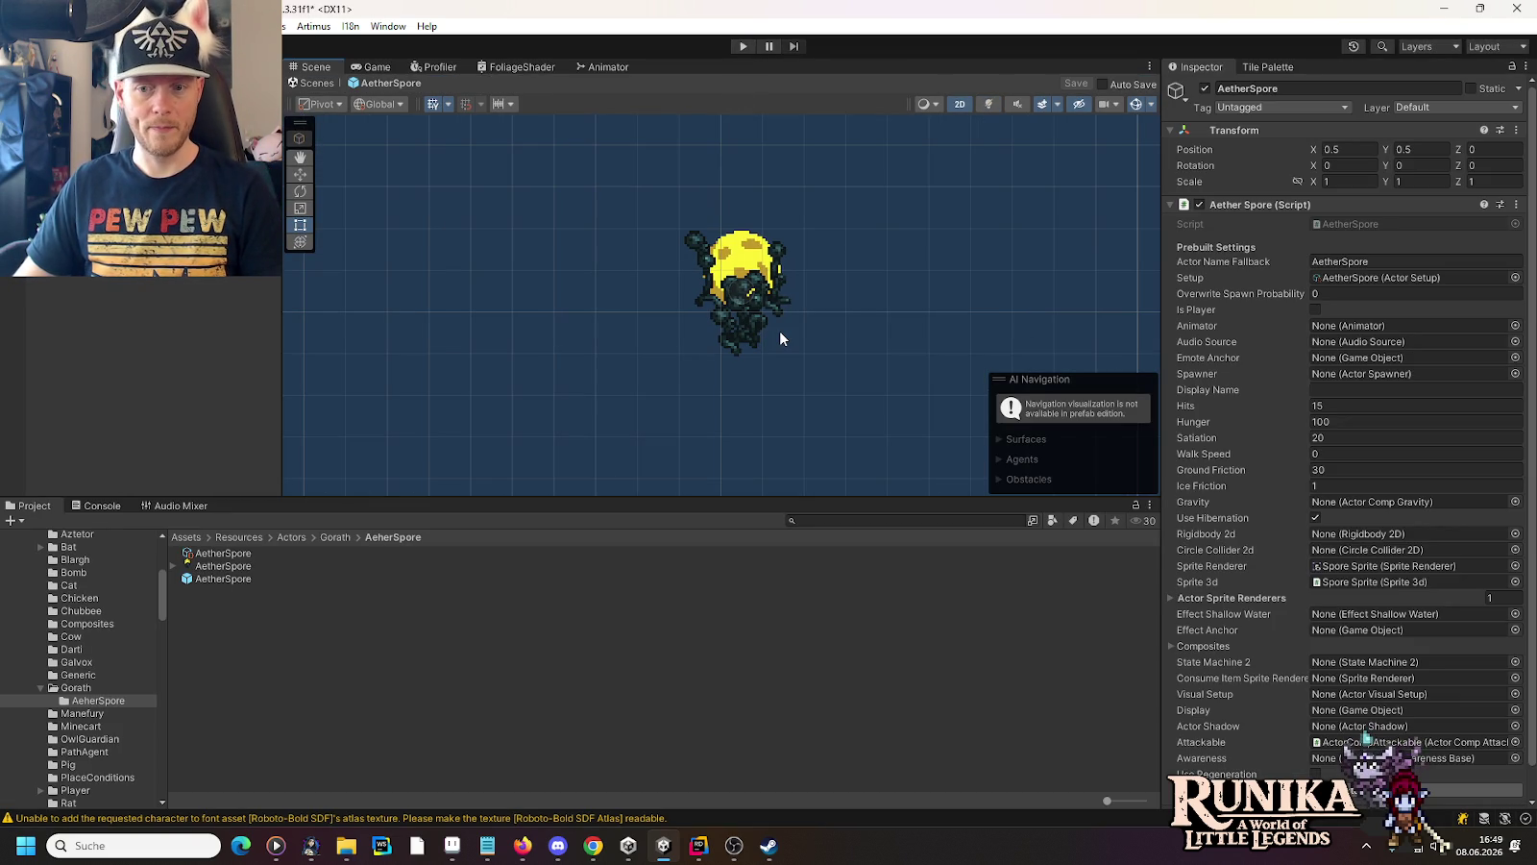
Switch to JetBrains Rider and open the AetherSpore script
{"action": "left_click", "coordinate": [701, 845]}
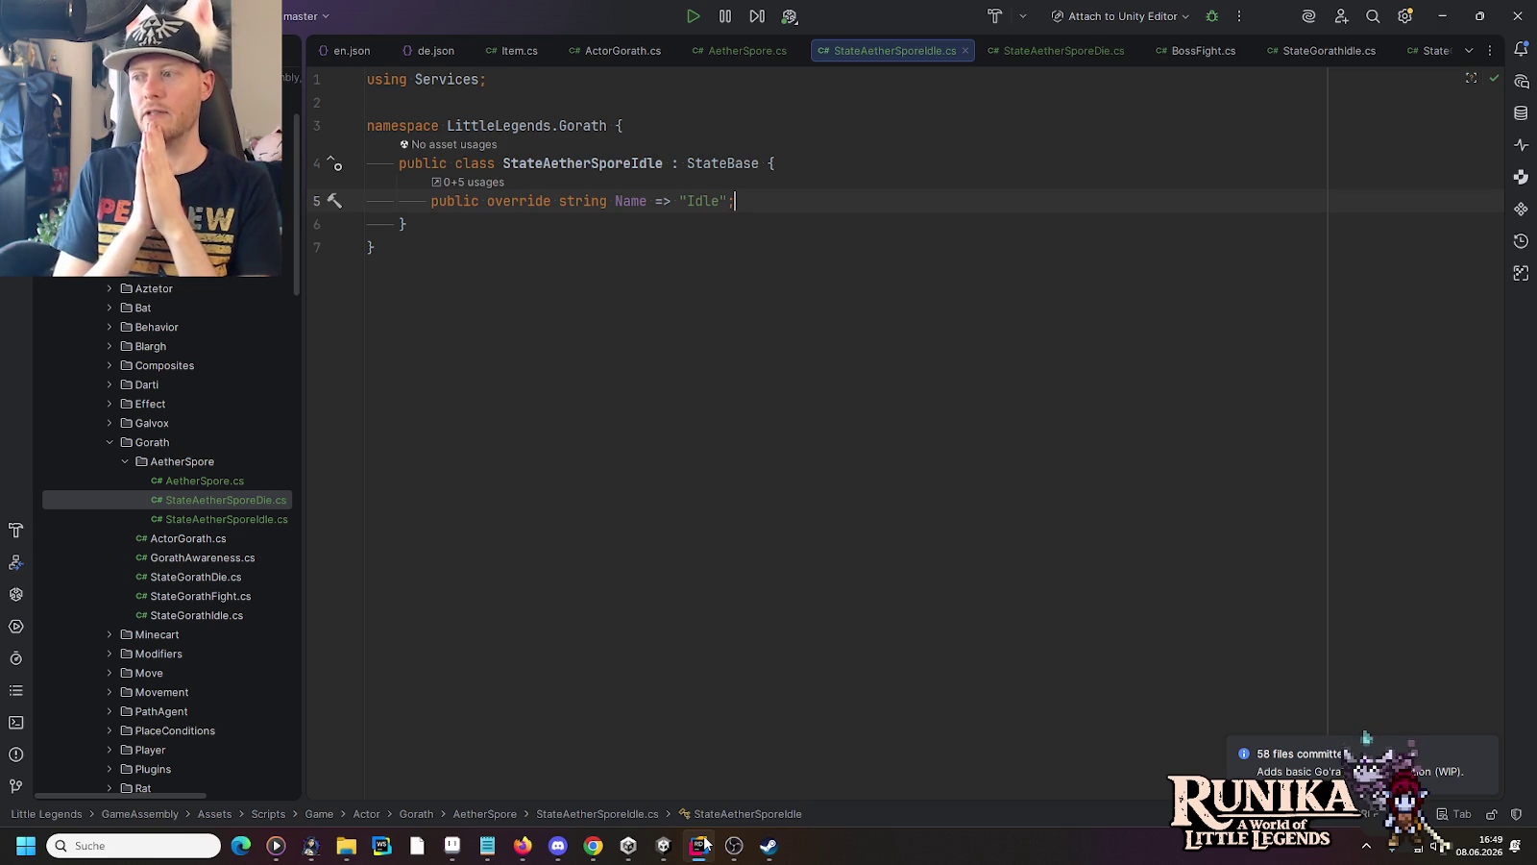
{"action": "double_click", "coordinate": [167, 478]}
Draft an OnAwake override in AetherSpore referencing attackable.OnHit
{"action": "left_click", "coordinate": [673, 164]}
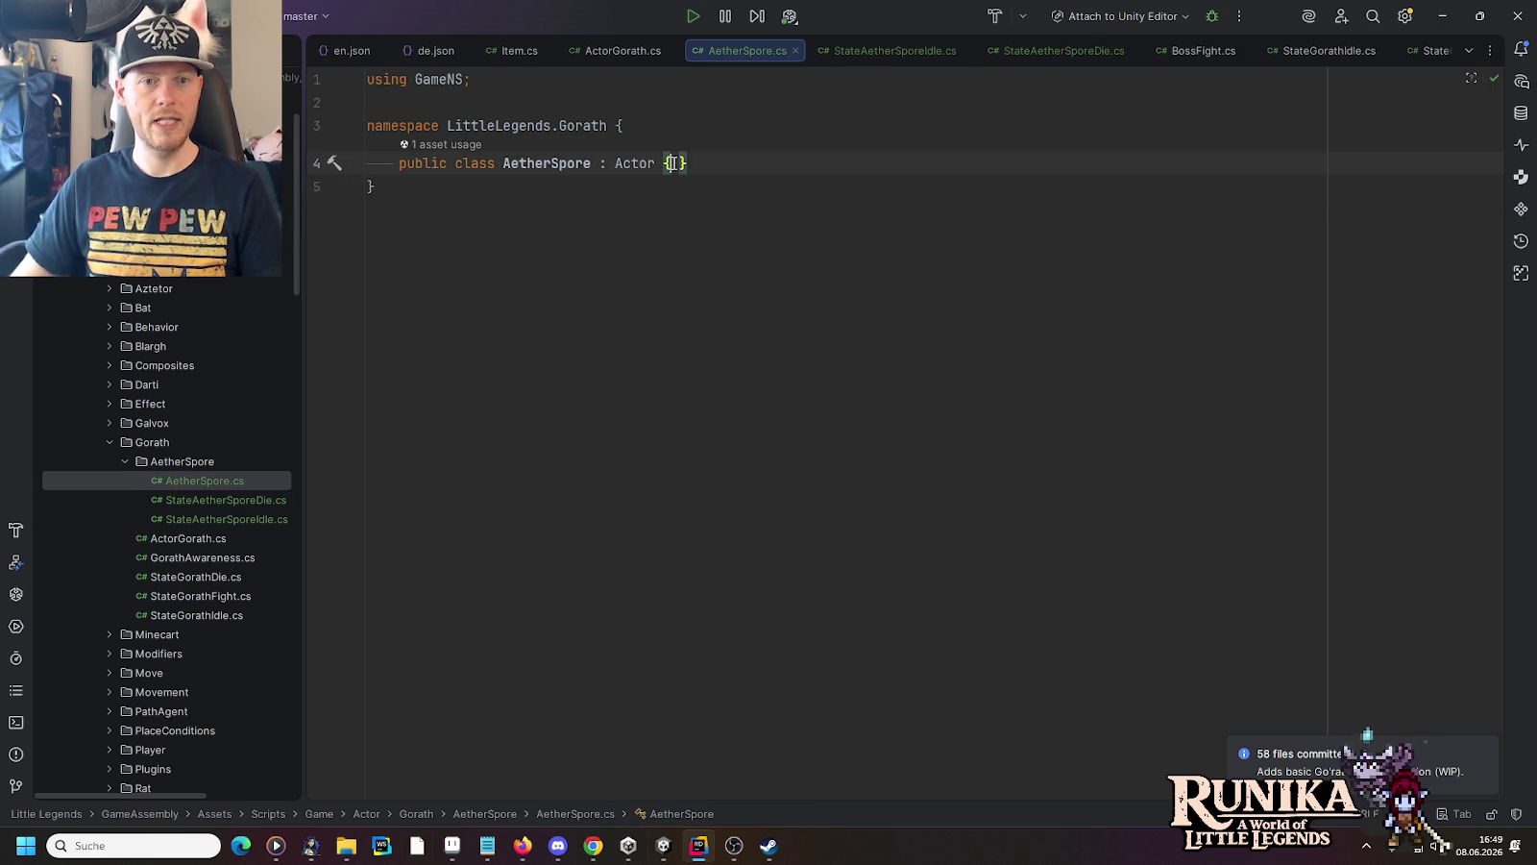
{"action": "key", "text": "Return"}
{"action": "type", "text": "O"}
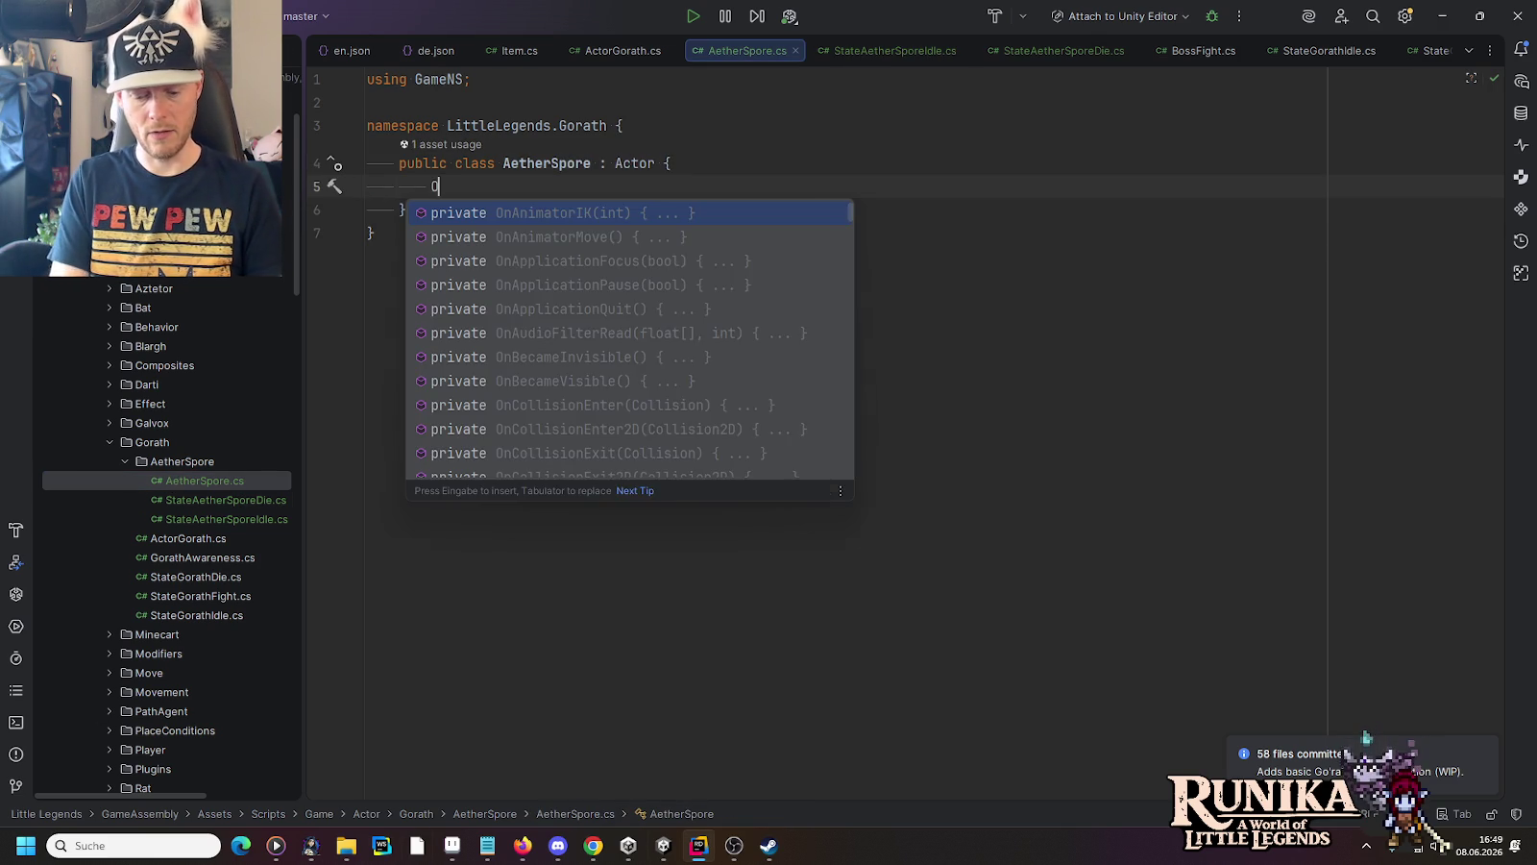
{"action": "type", "text": "nAwa"}
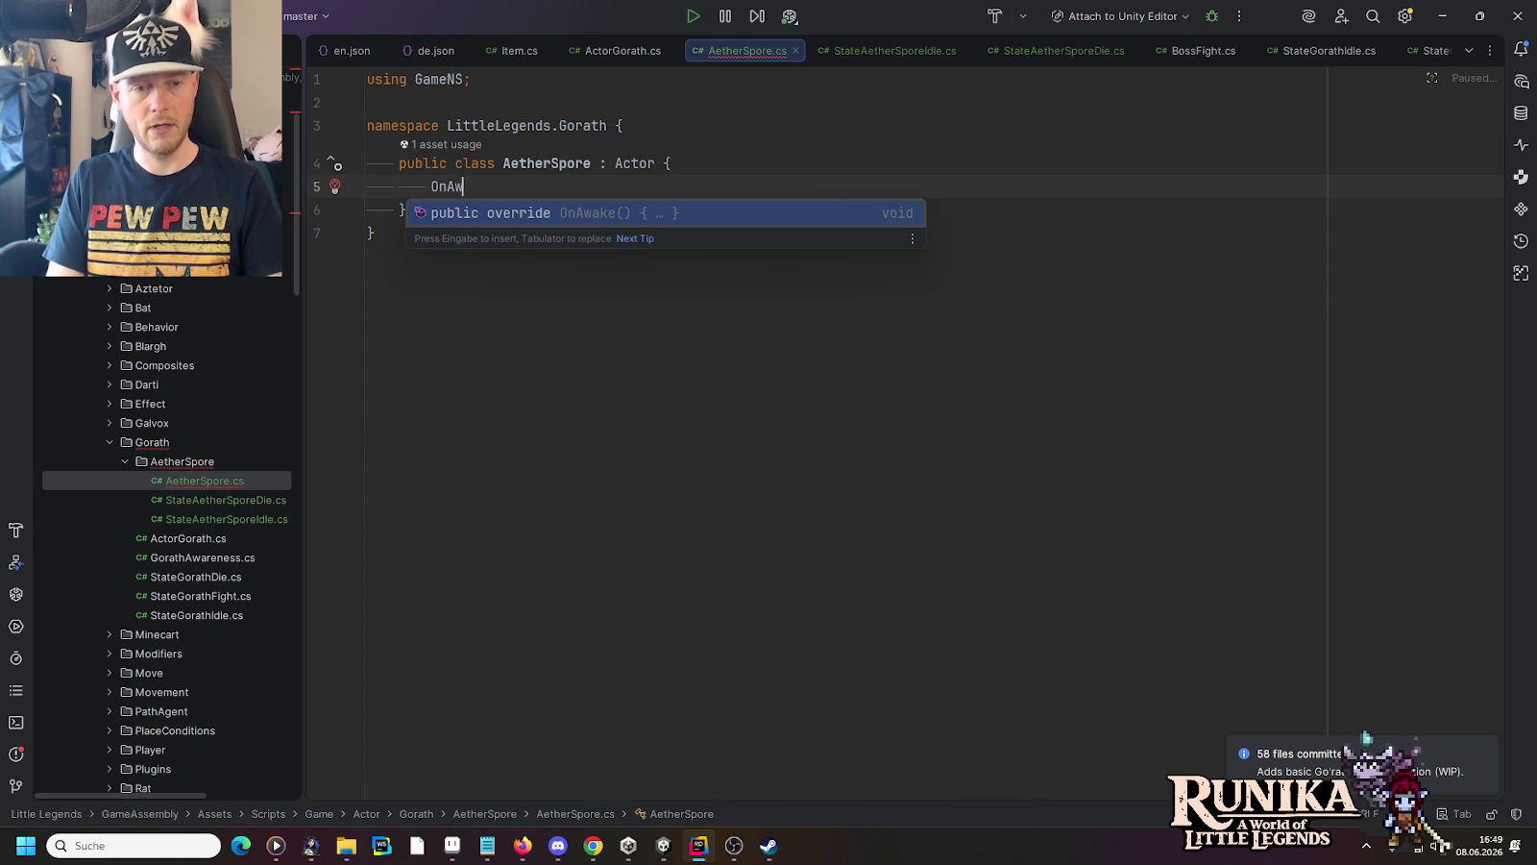
{"action": "key", "text": "Return"}
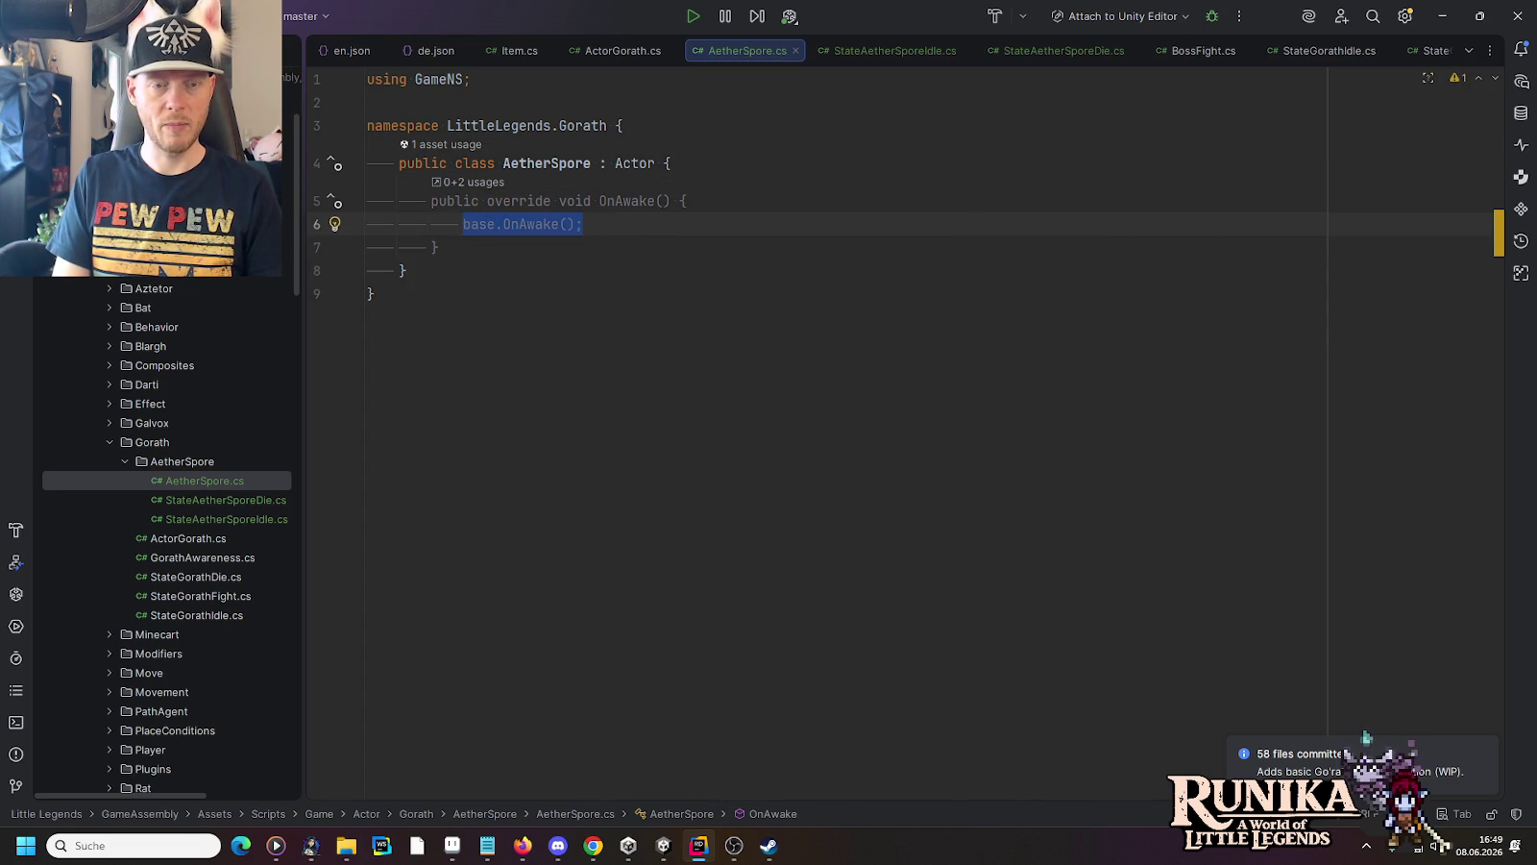
{"action": "type", "text": "attac"}
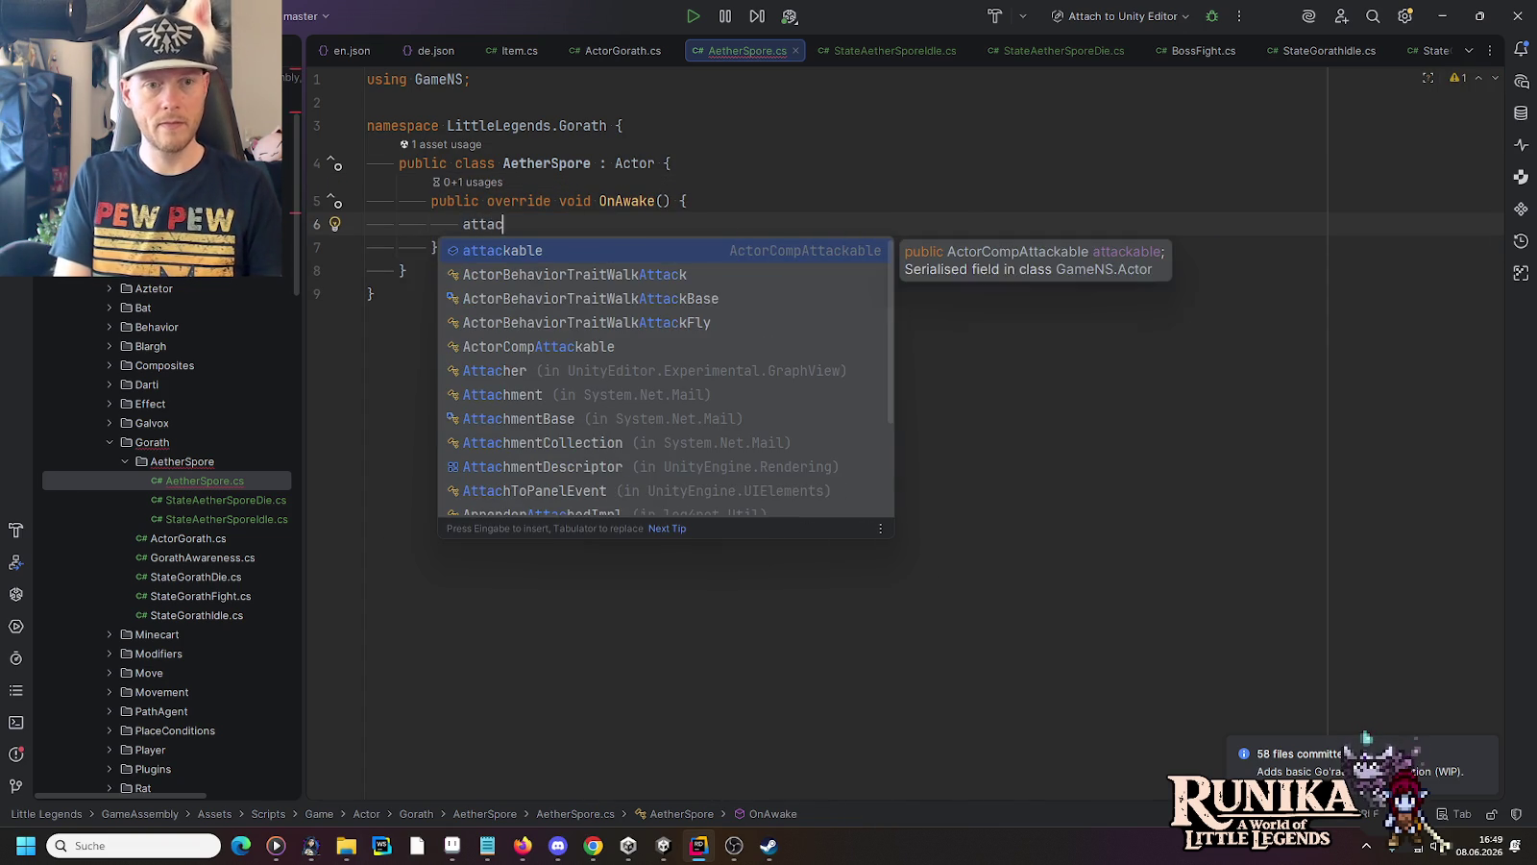
{"action": "key", "text": "Return"}
{"action": "type", "text": ".On"}
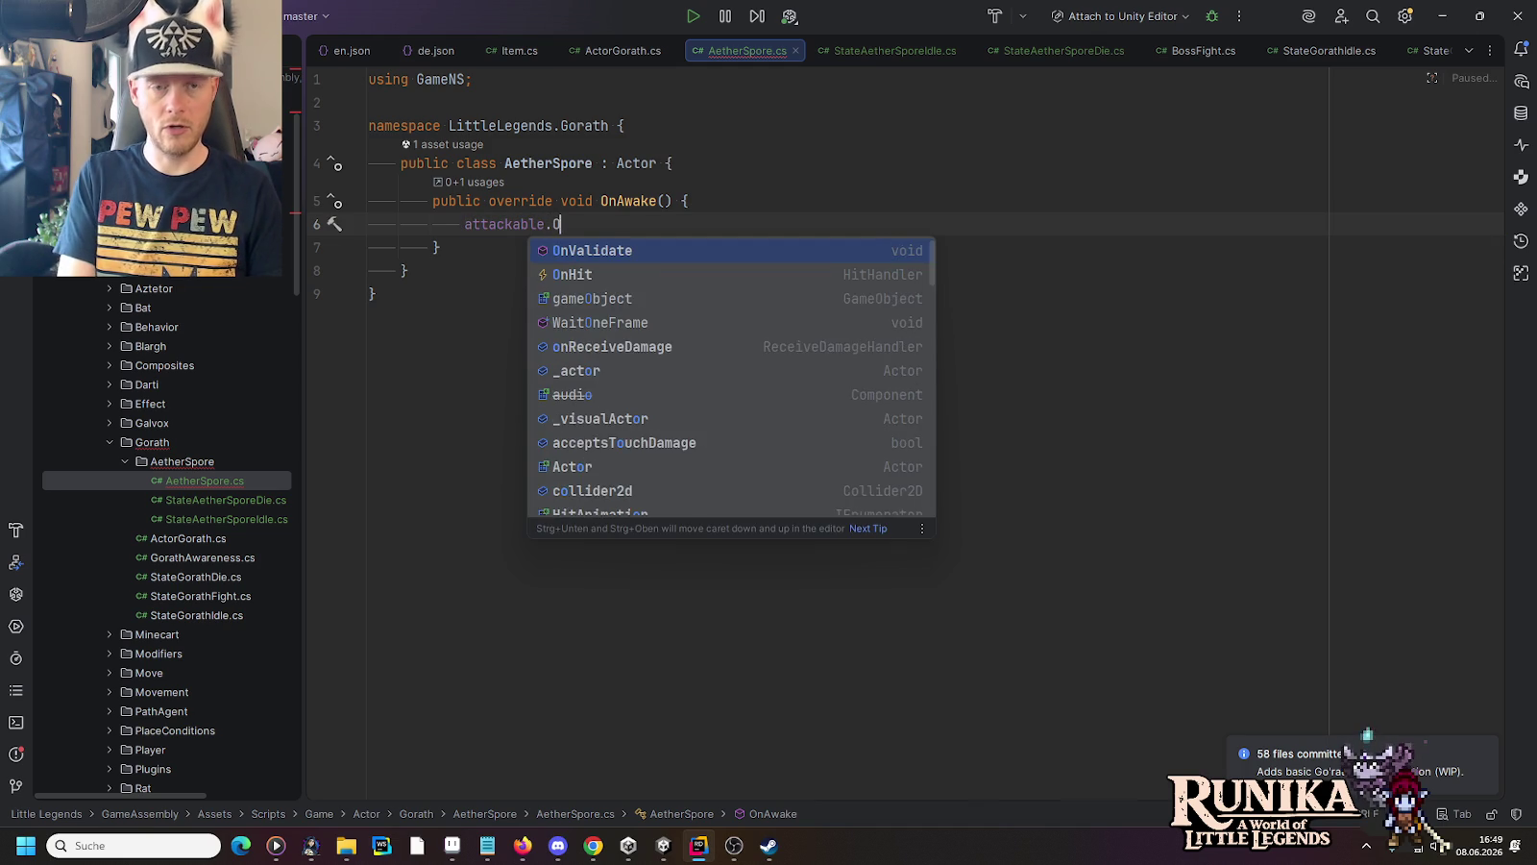
{"action": "left_click", "coordinate": [572, 274]}
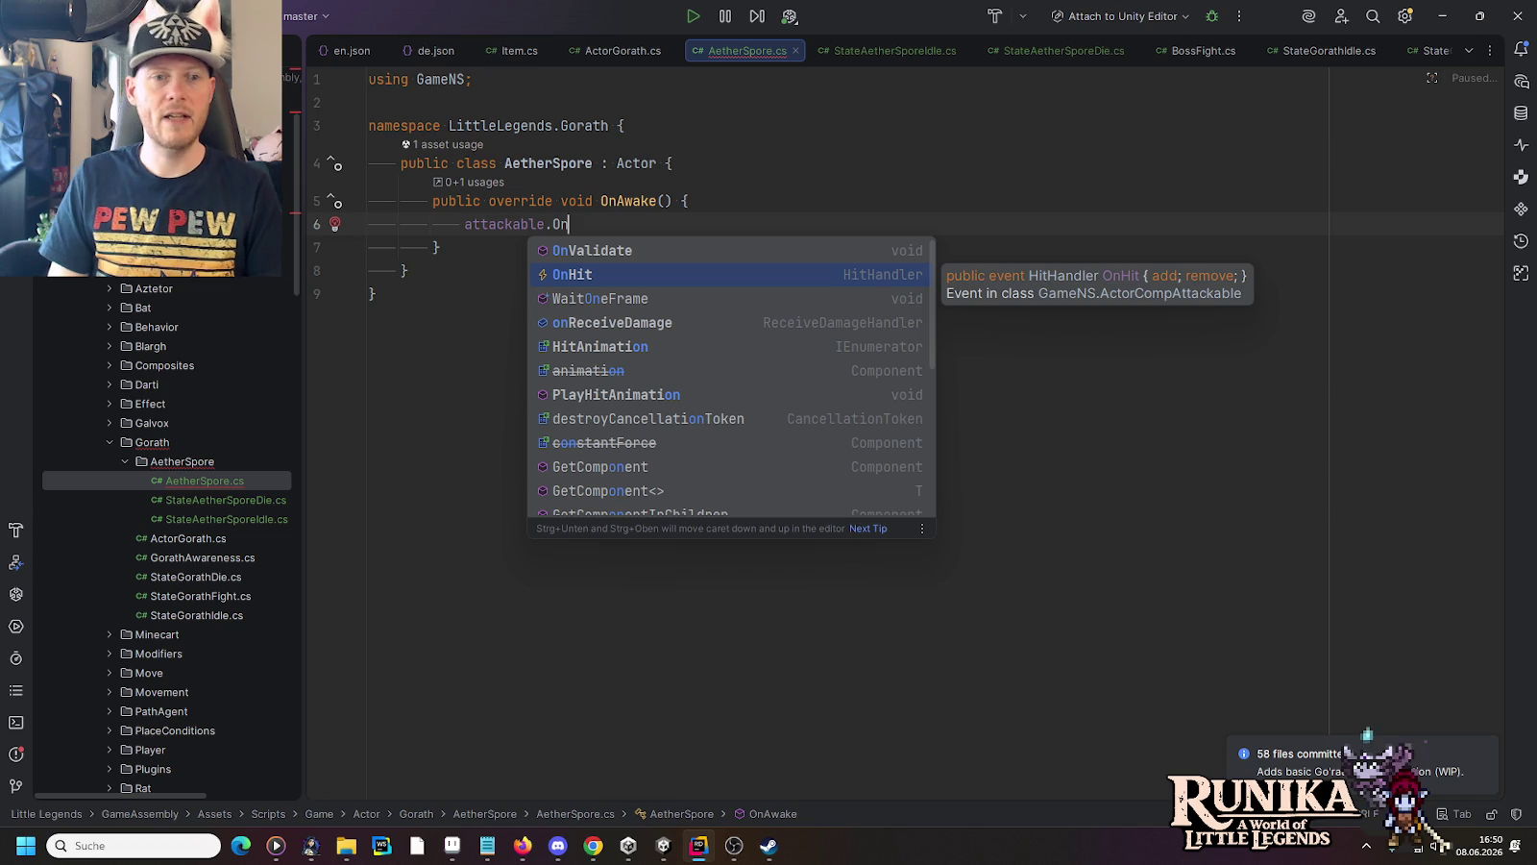
Delete the drafted OnAwake method and open StateAetherSporeDie.cs
{"action": "key", "text": "Escape"}
{"action": "mouse_move", "coordinate": [567, 224]}
{"action": "left_mouse_down"}
{"action": "mouse_move", "coordinate": [440, 247]}
{"action": "mouse_move", "coordinate": [566, 163]}
{"action": "left_mouse_up"}
{"action": "key", "text": "BackSpace"}
{"action": "key", "text": "BackSpace"}
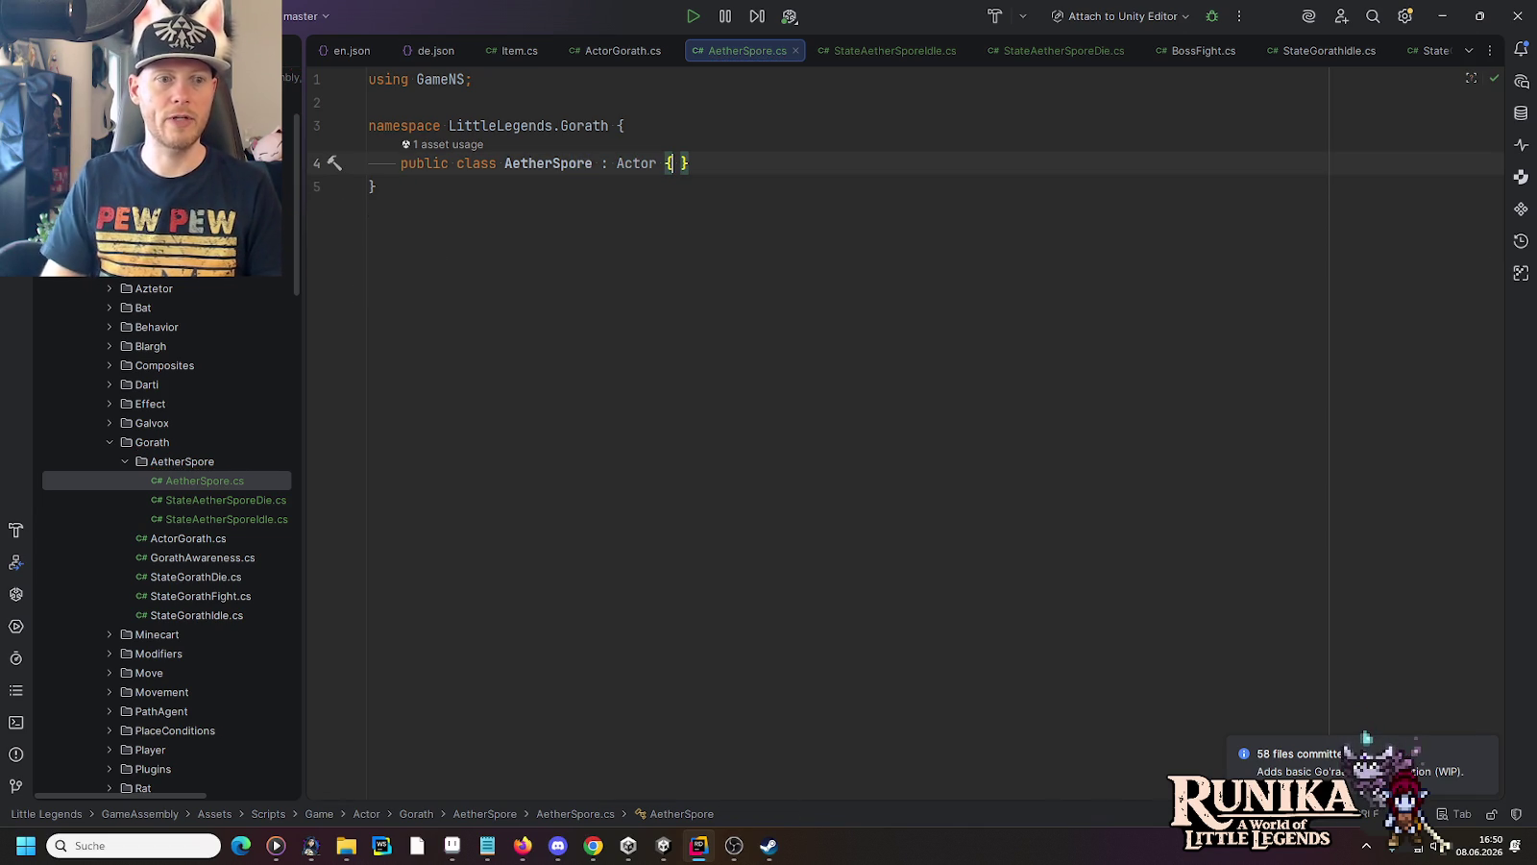
{"action": "double_click", "coordinate": [256, 500]}
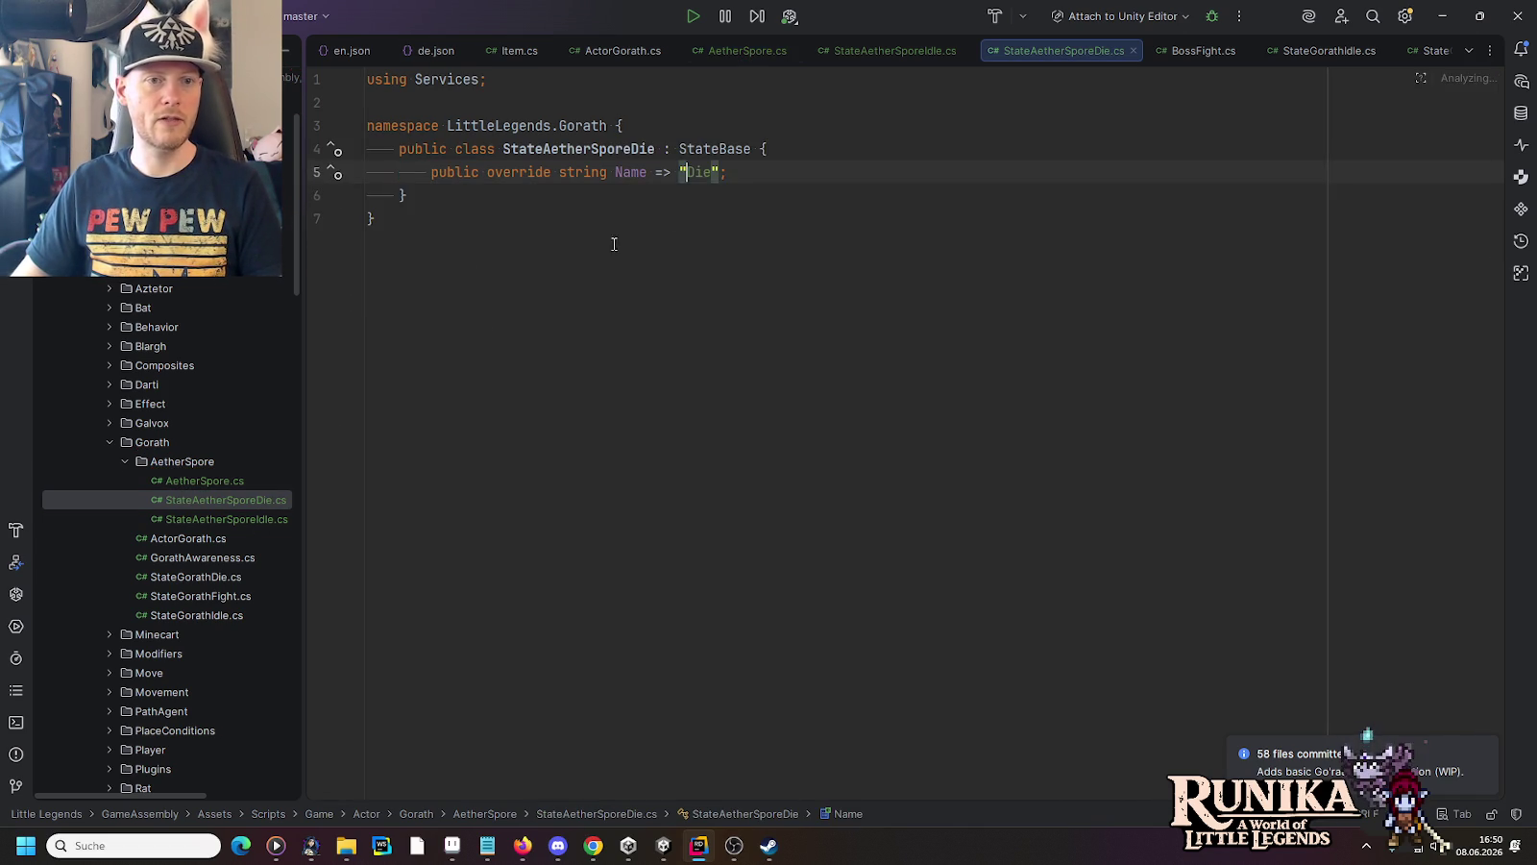
Add an OnEnter override below the Name property, with blank lines above it
{"action": "left_click", "coordinate": [815, 203]}
{"action": "key", "text": "Return"}
{"action": "key", "text": "Return"}
{"action": "type", "text": "On"}
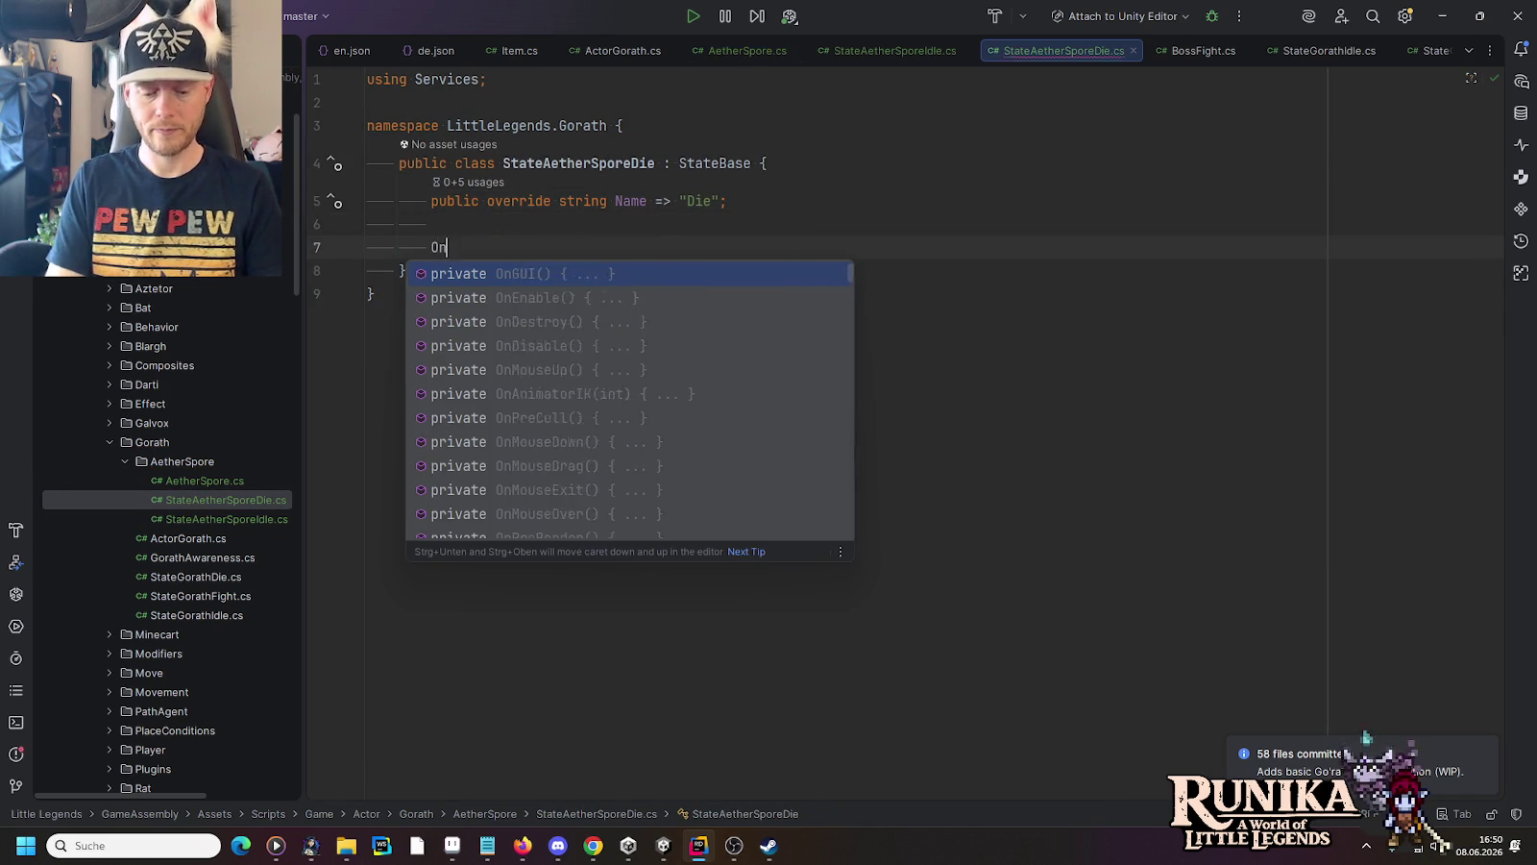
{"action": "type", "text": "Enter"}
{"action": "key", "text": "Down"}
{"action": "key", "text": "Down"}
{"action": "key", "text": "Down"}
{"action": "key", "text": "Return"}
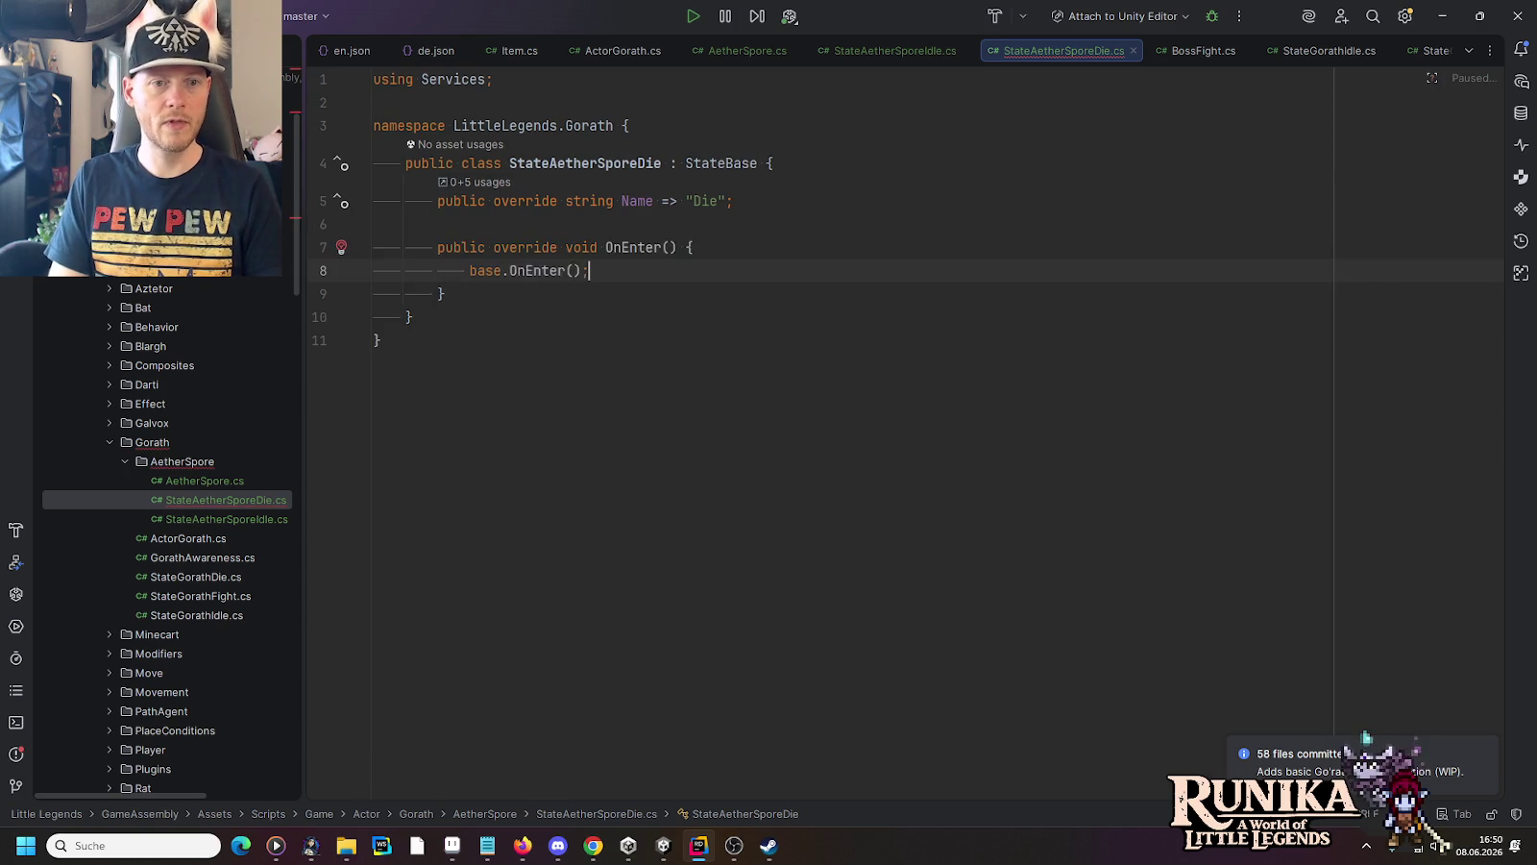
{"action": "key", "text": "Up"}
{"action": "key", "text": "Up"}
{"action": "key", "text": "Up"}
{"action": "key", "text": "End"}
{"action": "key", "text": "Return"}
{"action": "key", "text": "Return"}
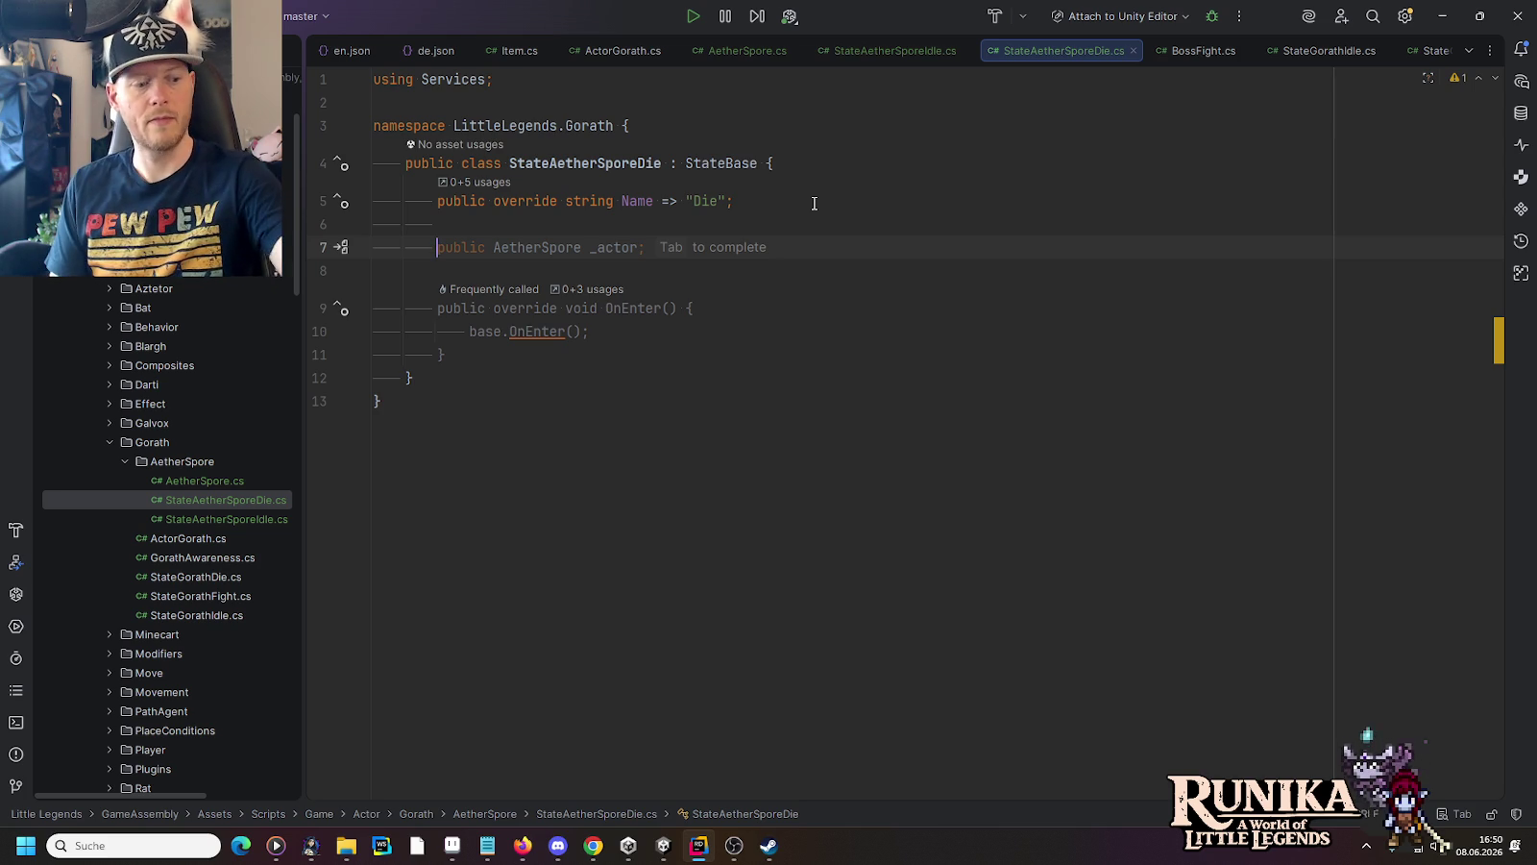
Declare a public ParticleSystem field named _aetherParticleSystem
{"action": "type", "text": "public PSy"}
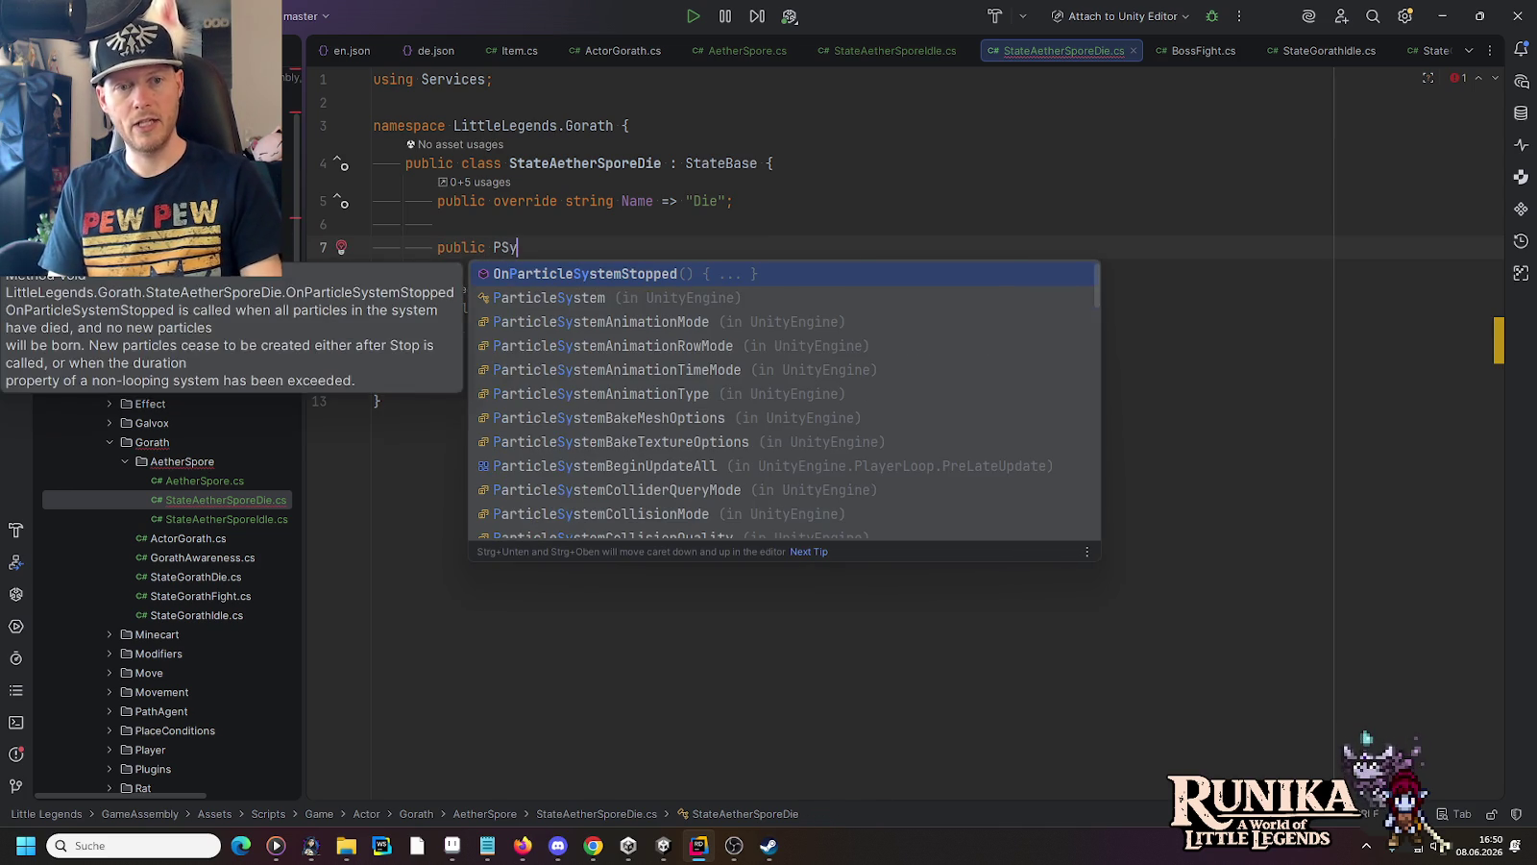
{"action": "key", "text": "Down"}
{"action": "key", "text": "Return"}
{"action": "type", "text": "a"}
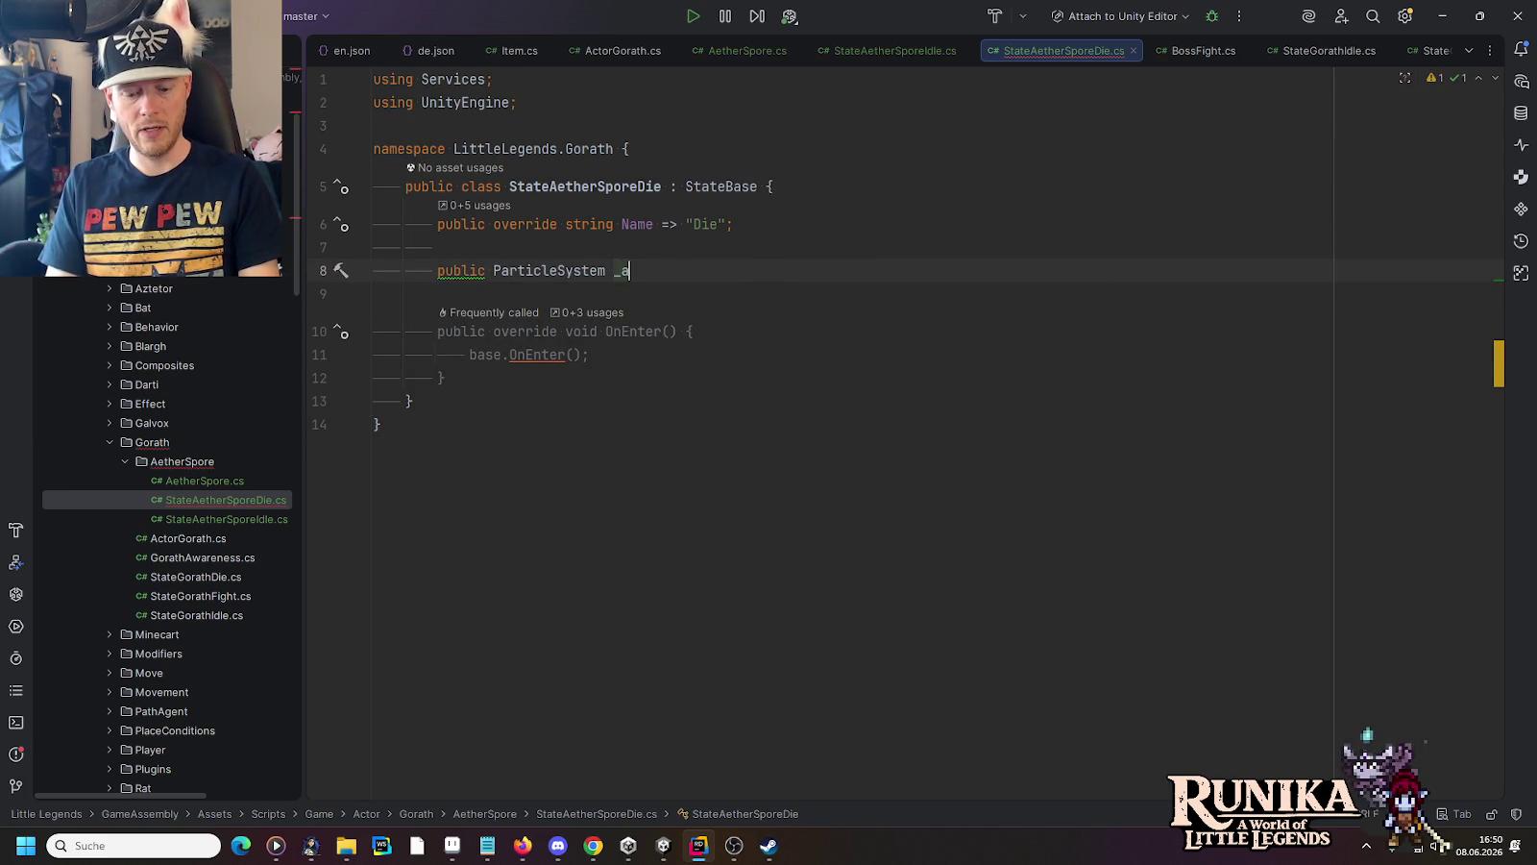
{"action": "type", "text": "etherPart"}
{"action": "key", "text": "Tab"}
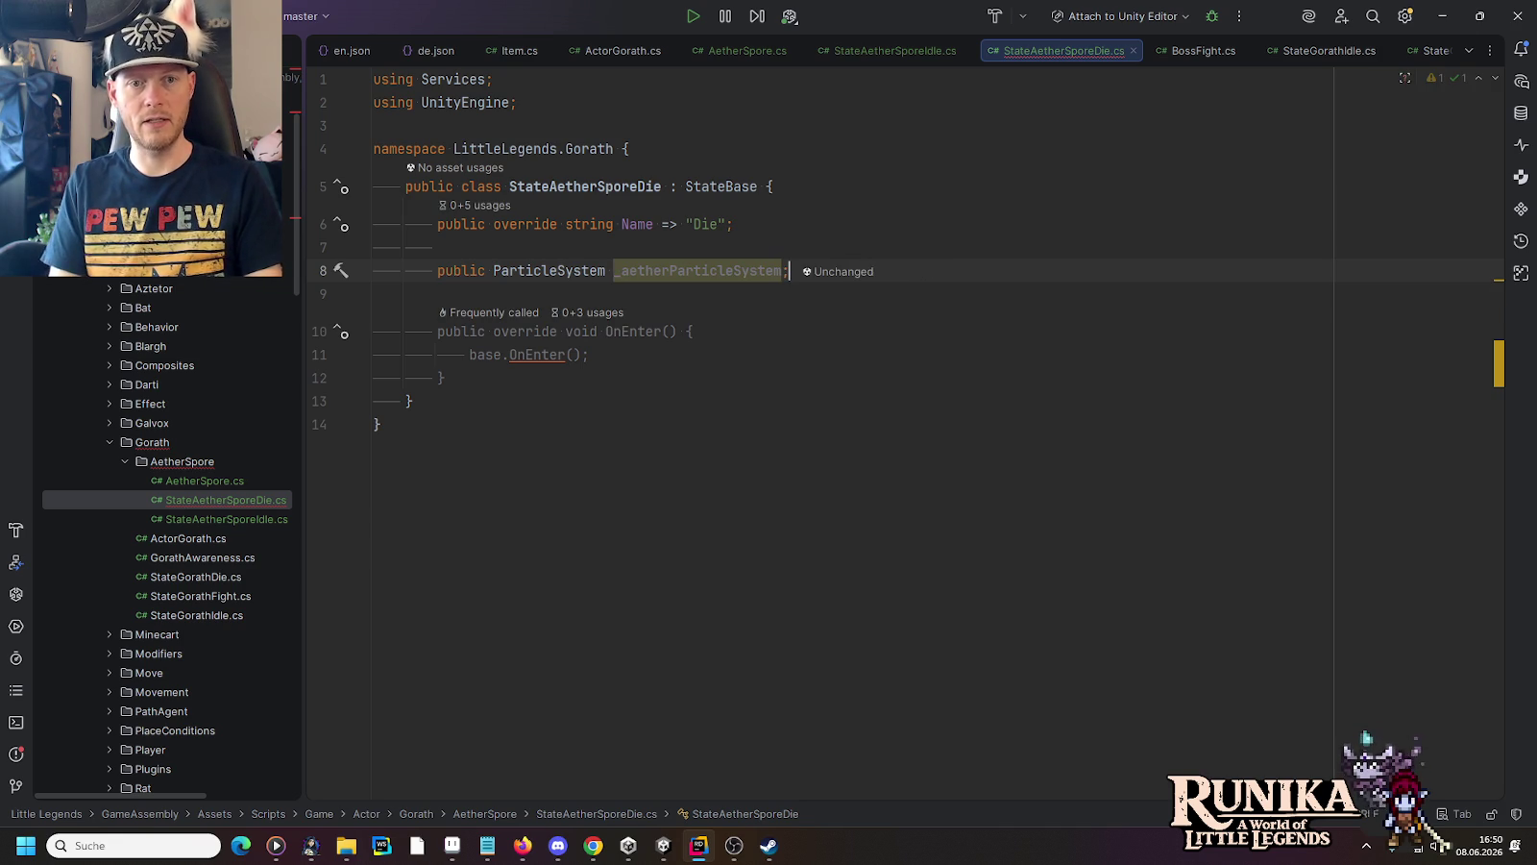
Replace base.OnEnter() with _aetherParticleSystem.Play(), save the script, and return to Unity
{"action": "key", "text": "Tab"}
{"action": "key", "text": "shift+Home"}
{"action": "type", "text": "_"}
{"action": "key", "text": "Return"}
{"action": "type", "text": "."}
{"action": "key", "text": "Tab"}
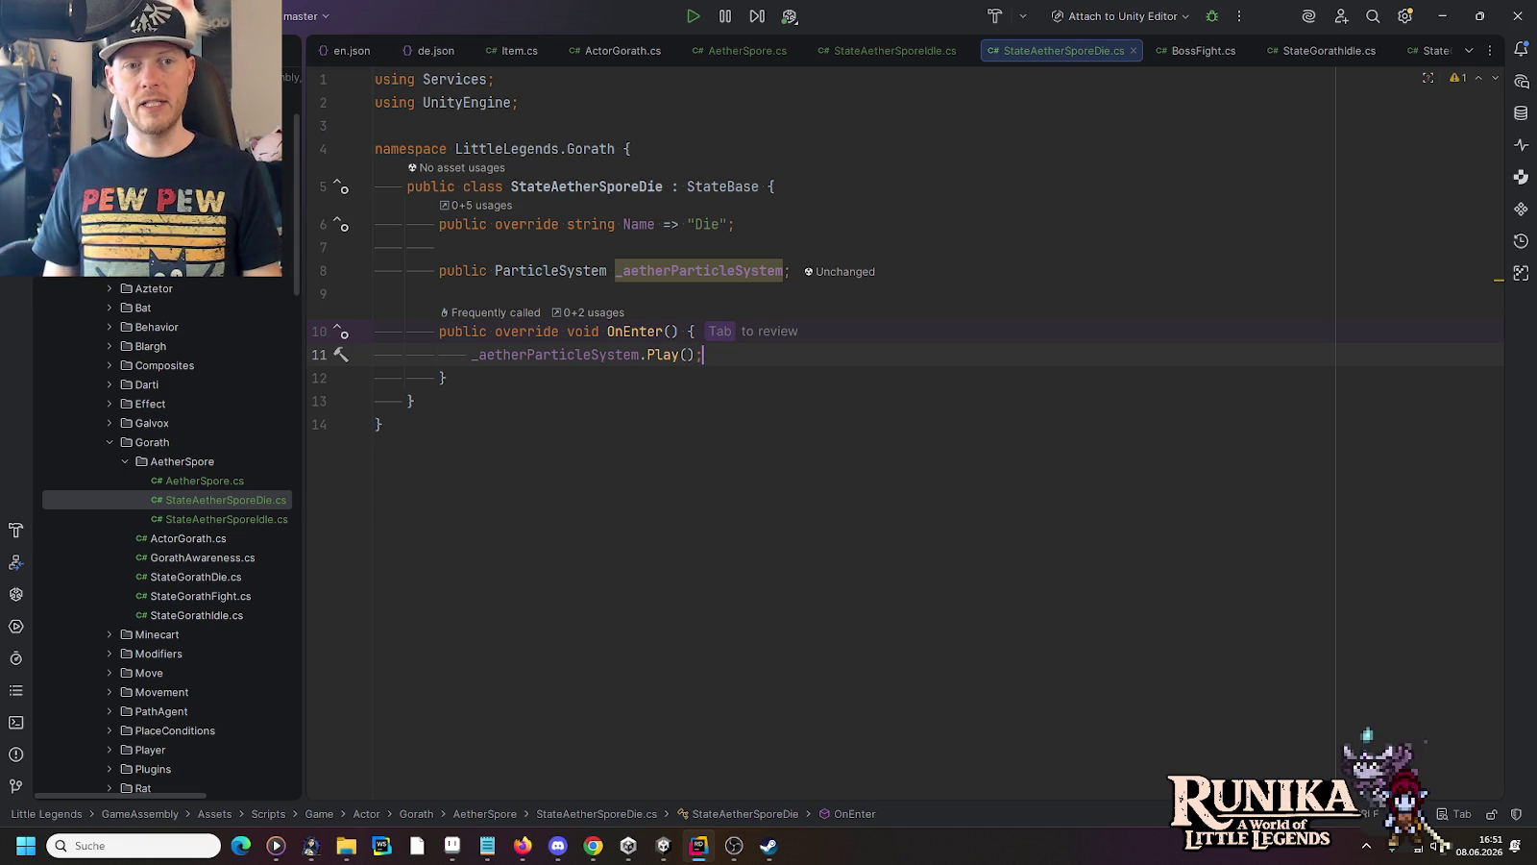
{"action": "key", "text": "ctrl+s"}
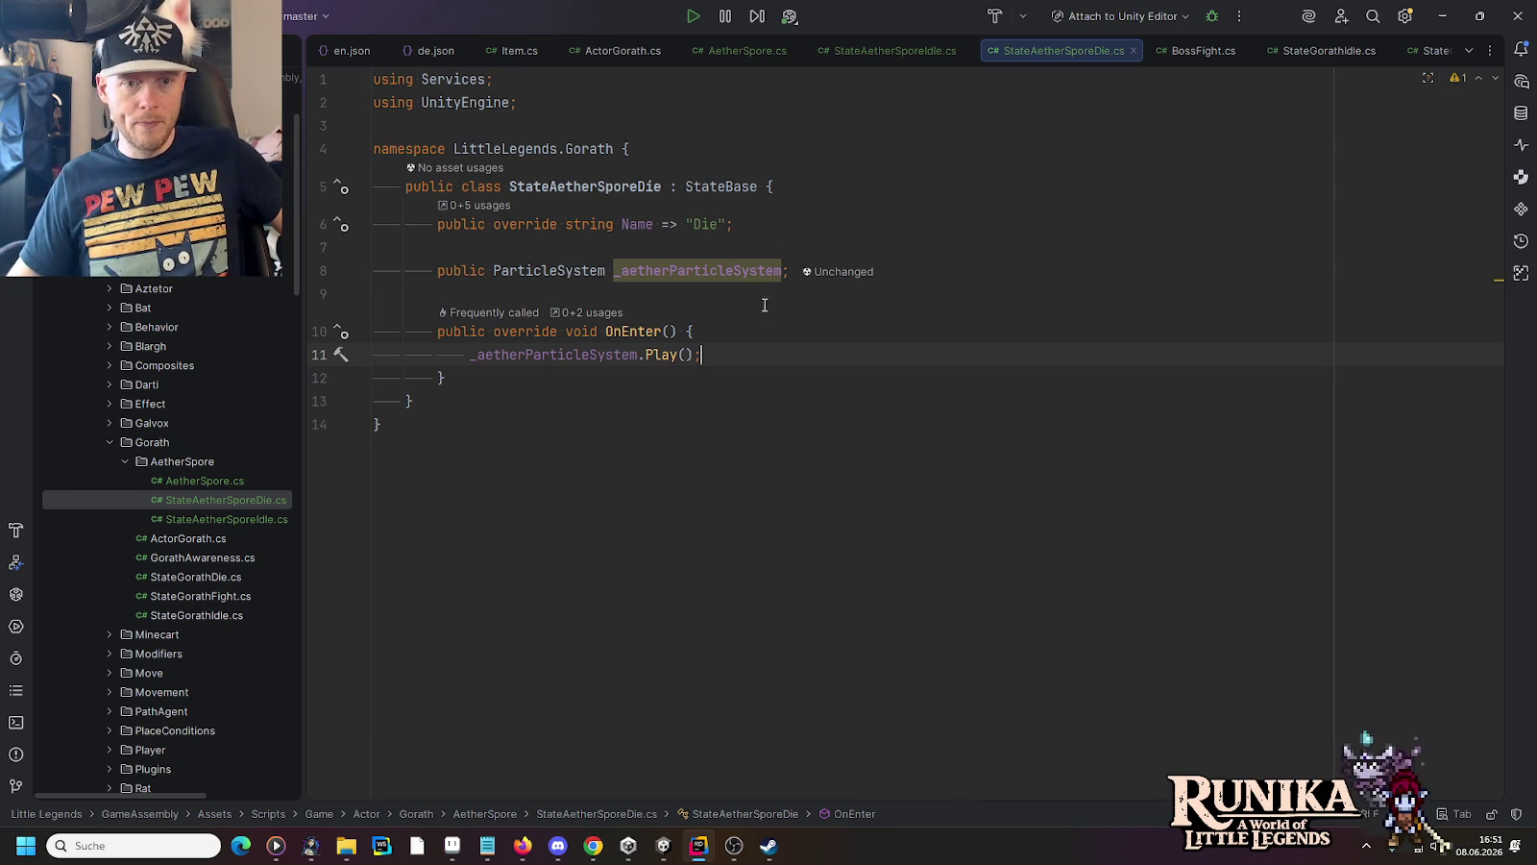
{"action": "left_click", "coordinate": [663, 845]}
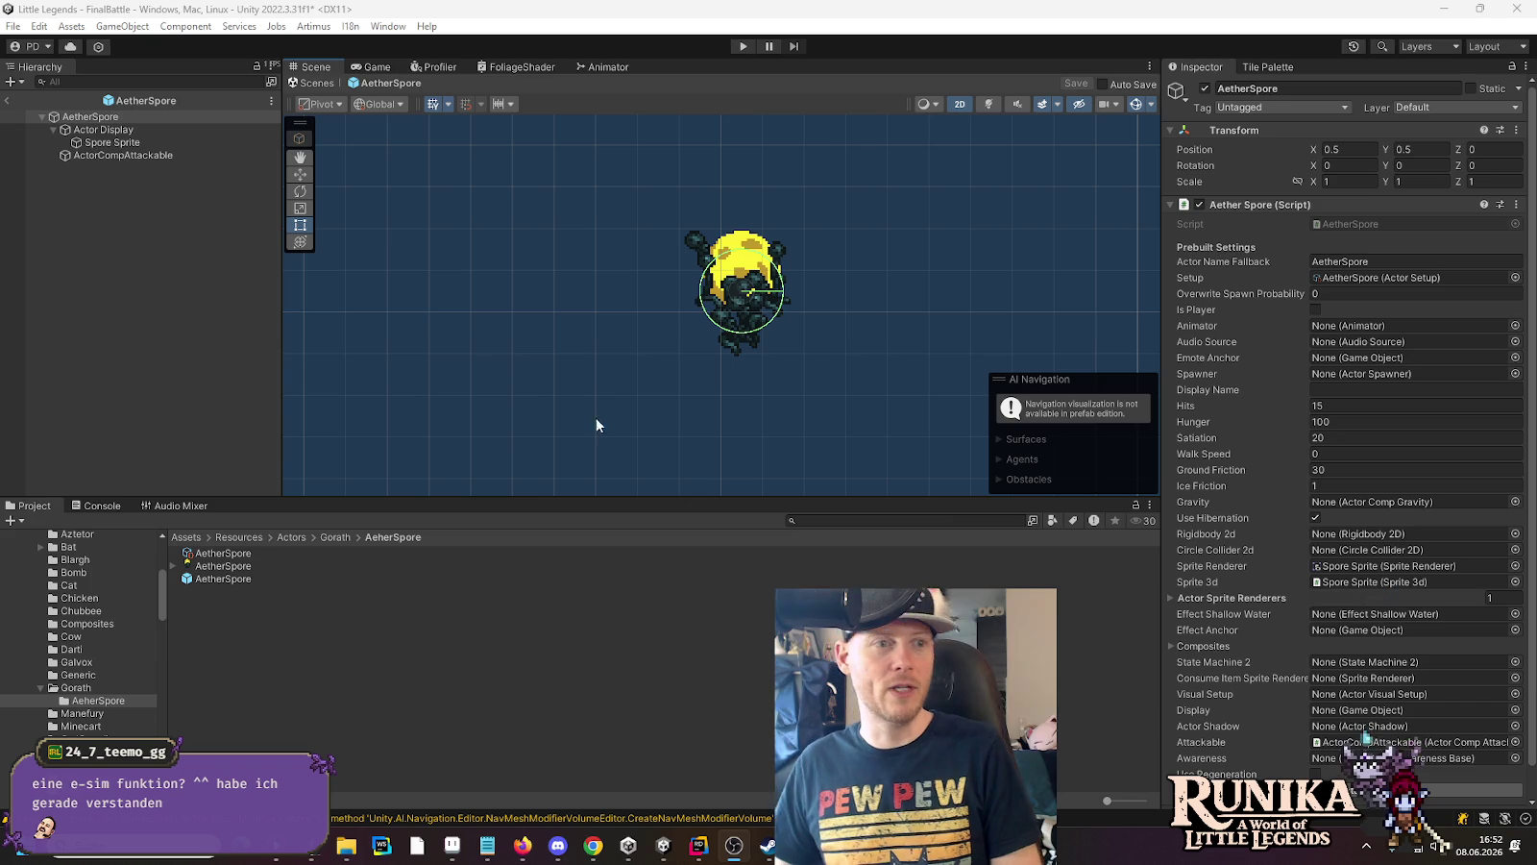
{"action": "left_click", "coordinate": [143, 156]}
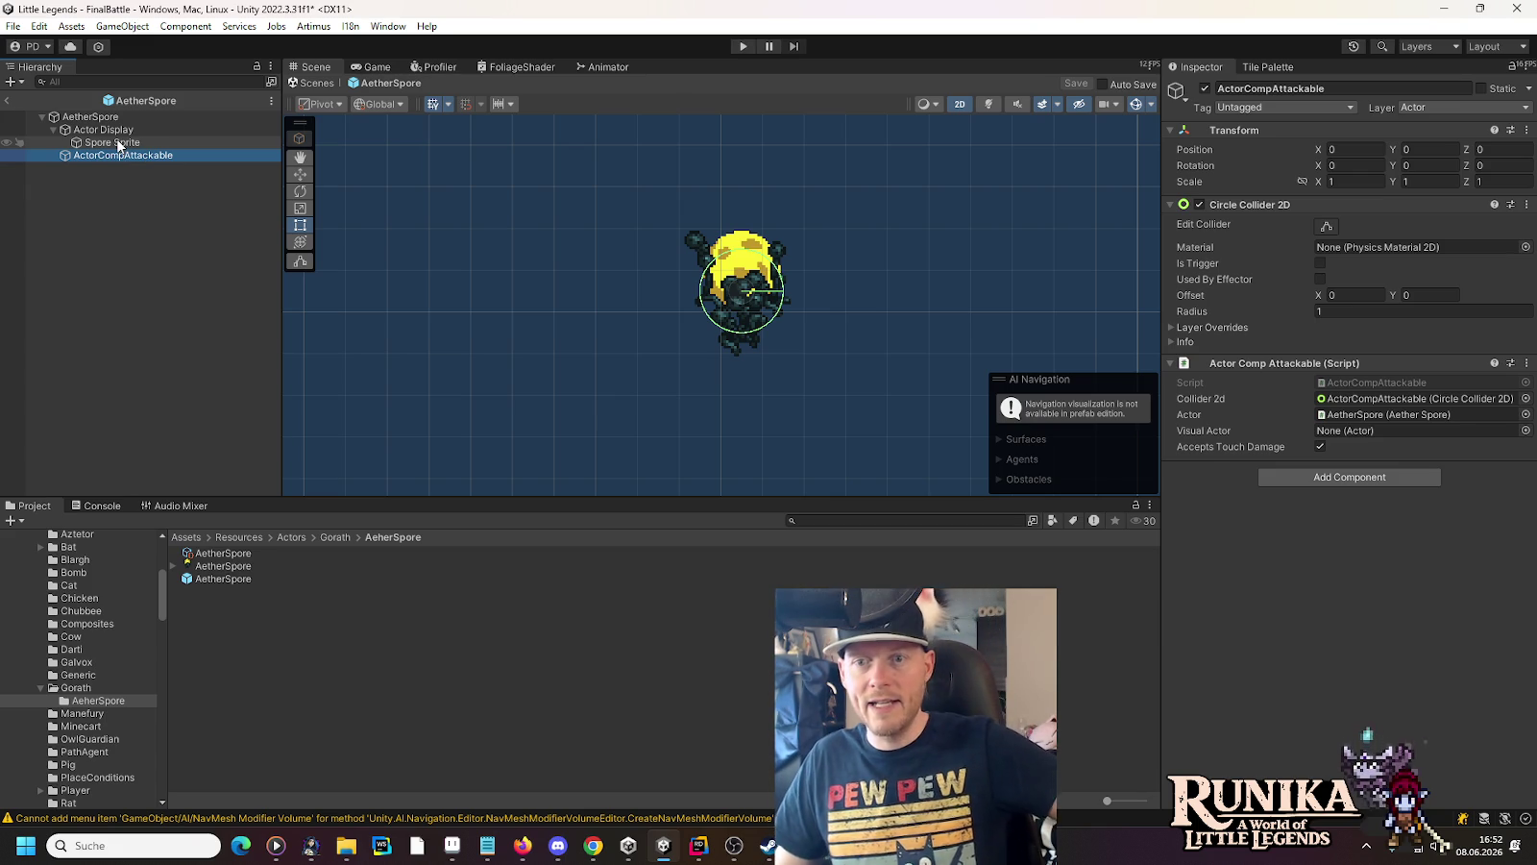
{"action": "left_click", "coordinate": [119, 145]}
{"action": "left_click", "coordinate": [100, 132]}
{"action": "left_click", "coordinate": [91, 117]}
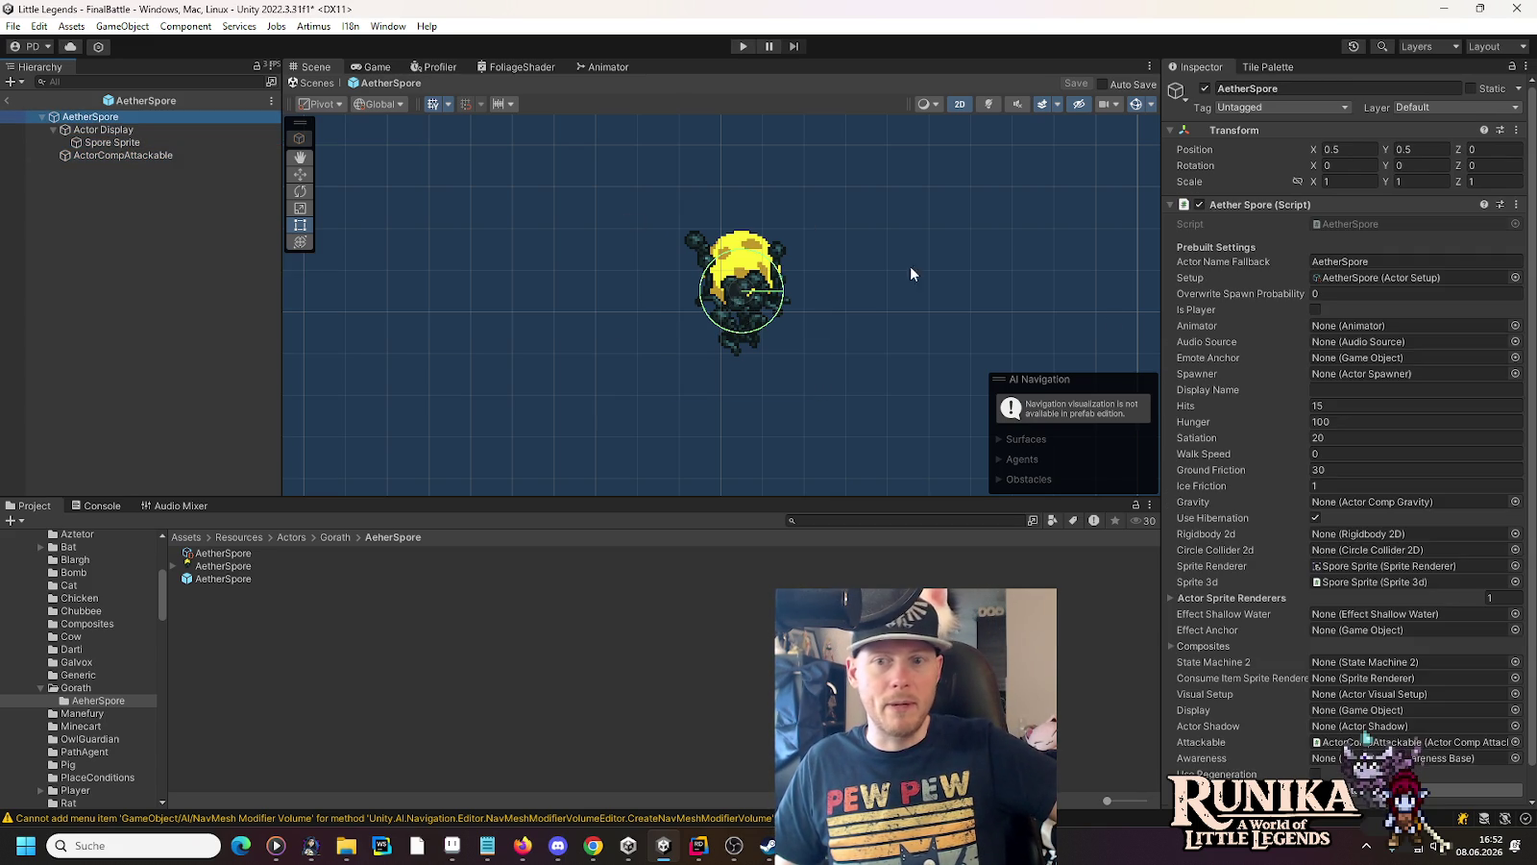
{"action": "scroll", "coordinate": [1223, 282], "scroll_direction": "down", "scroll_amount": 1}
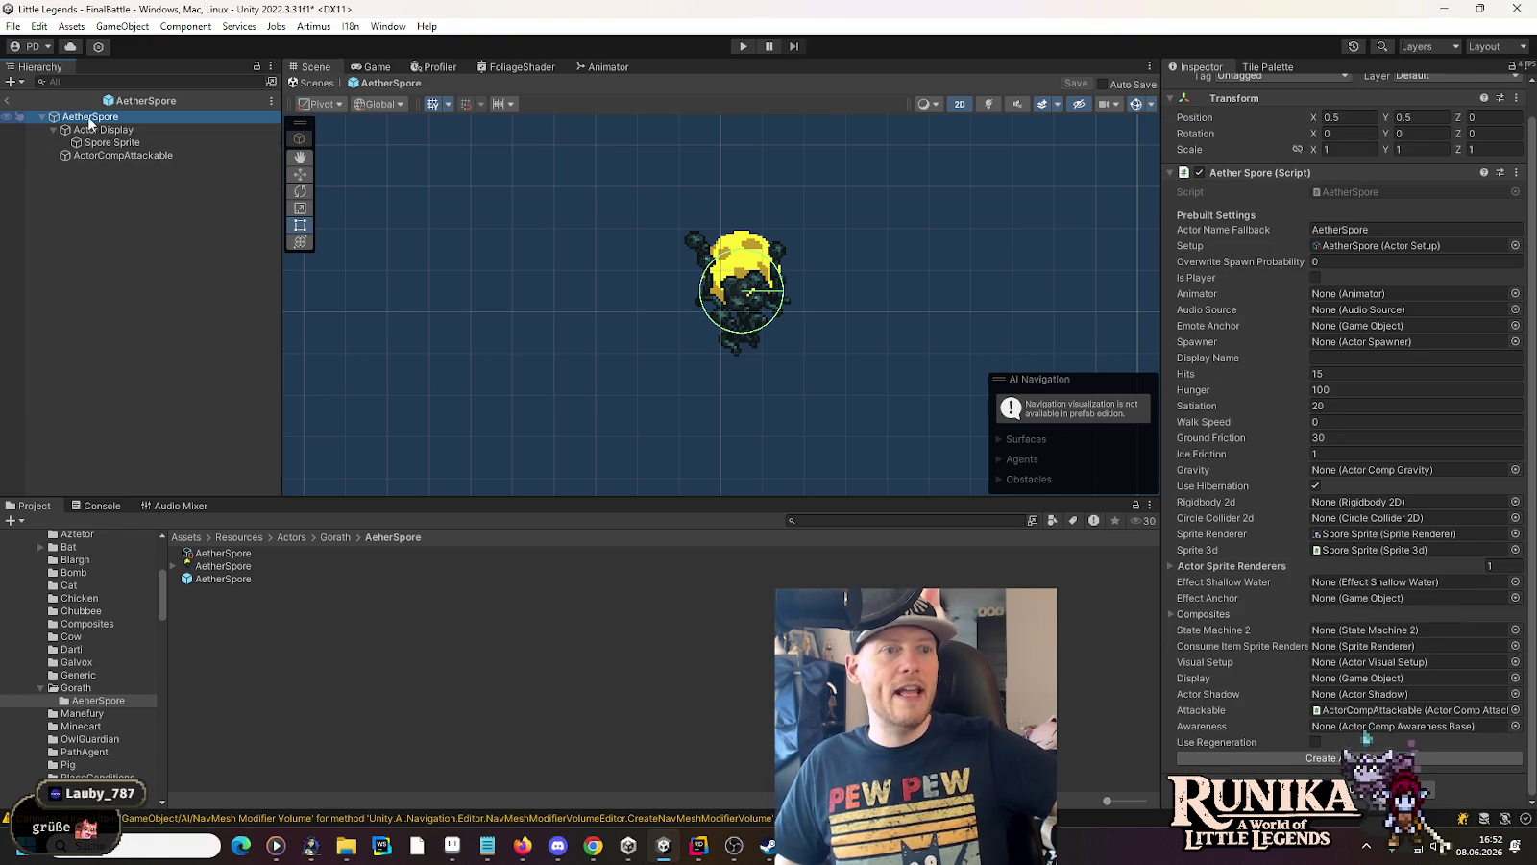
{"action": "right_click", "coordinate": [86, 116]}
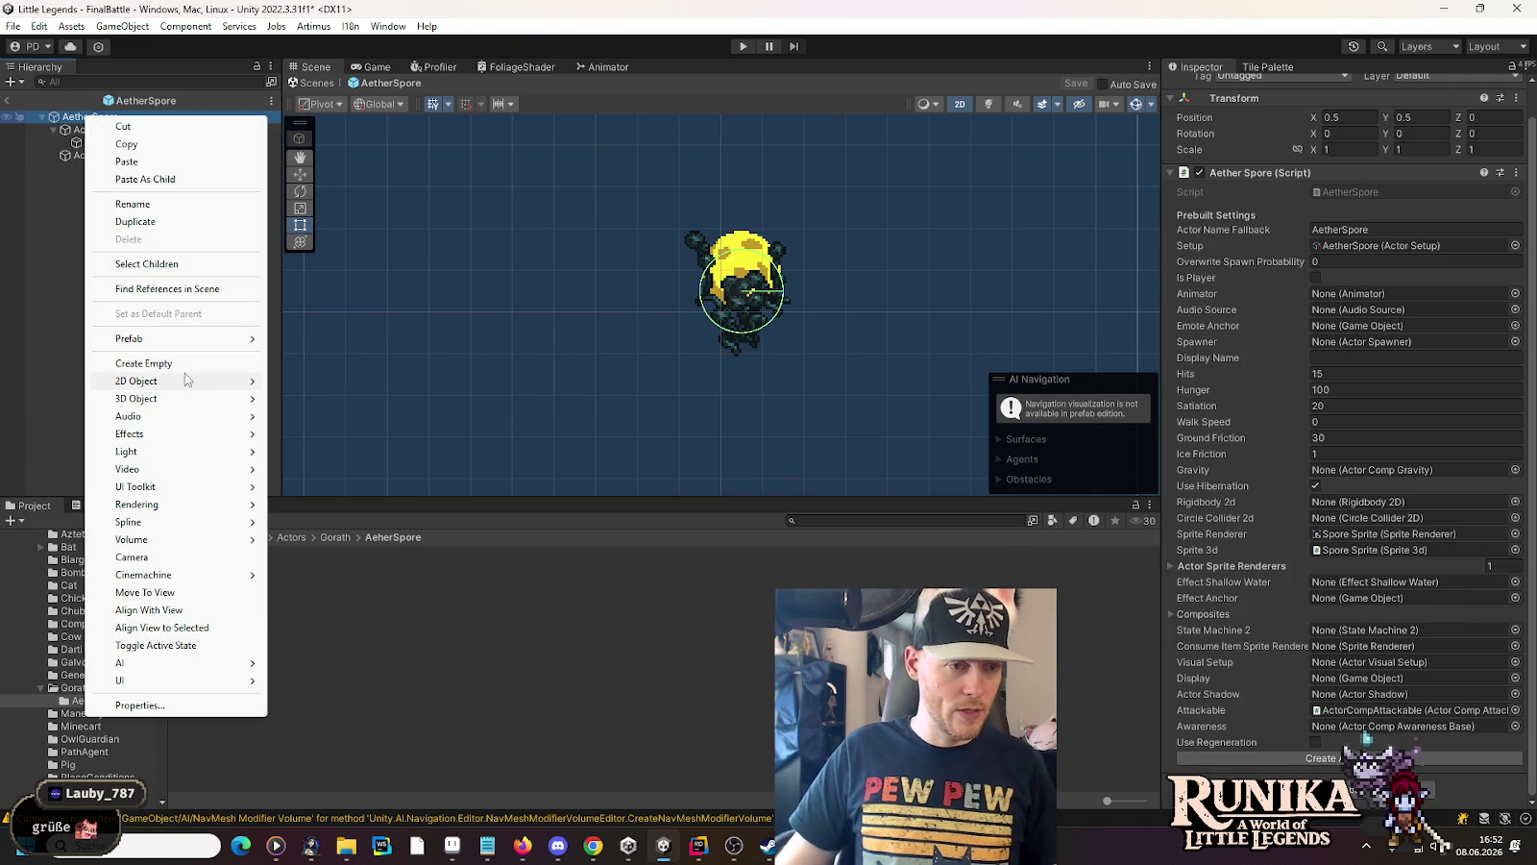
Create an empty child named StateMachine under AetherSpore and add State Machine 2
{"action": "left_click", "coordinate": [185, 362]}
{"action": "type", "text": "StateMachine"}
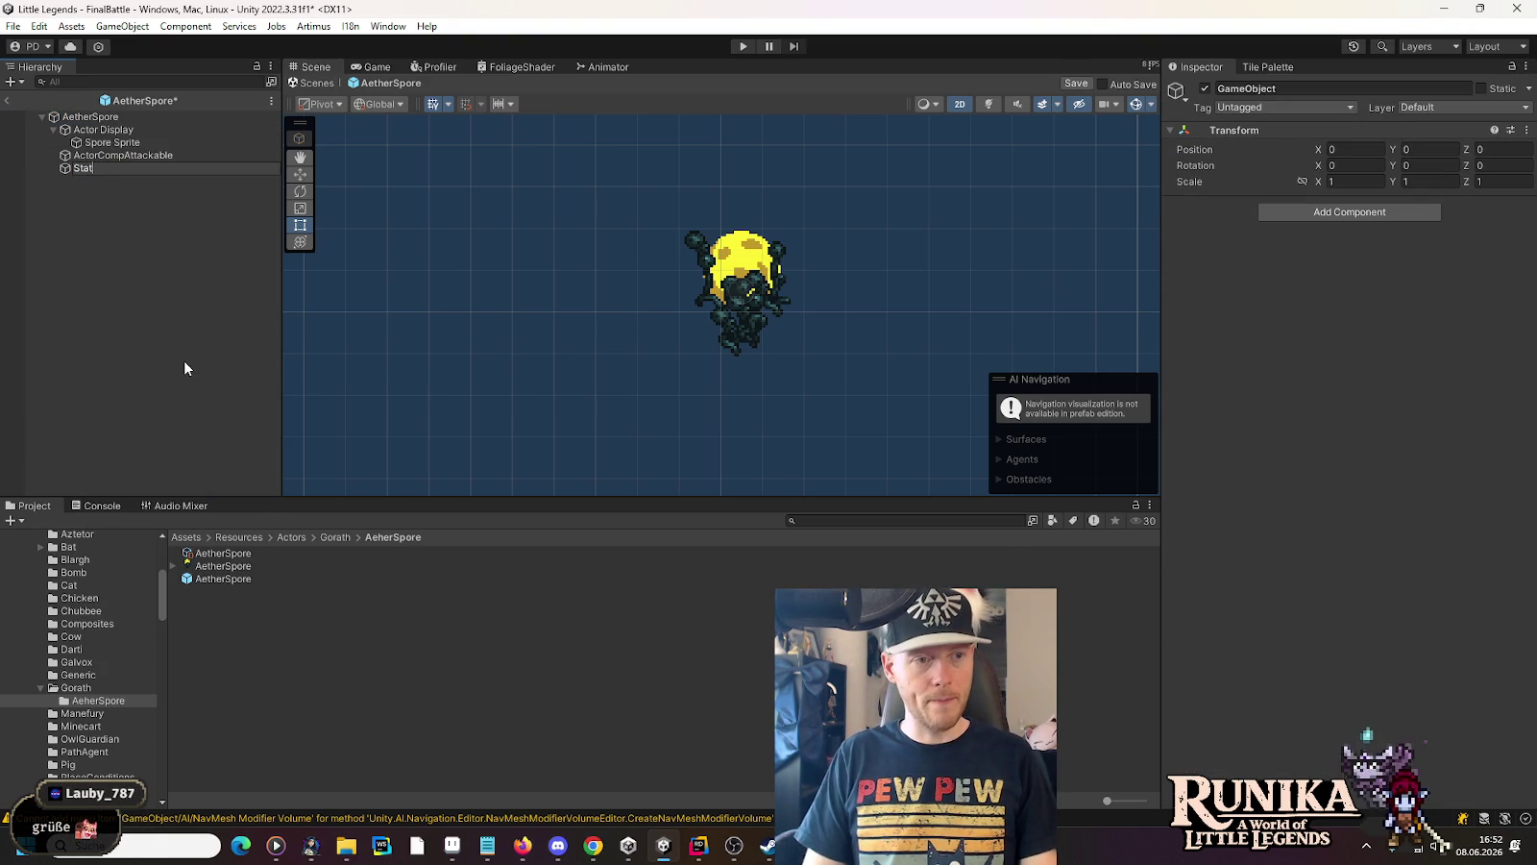
{"action": "key", "text": "Return"}
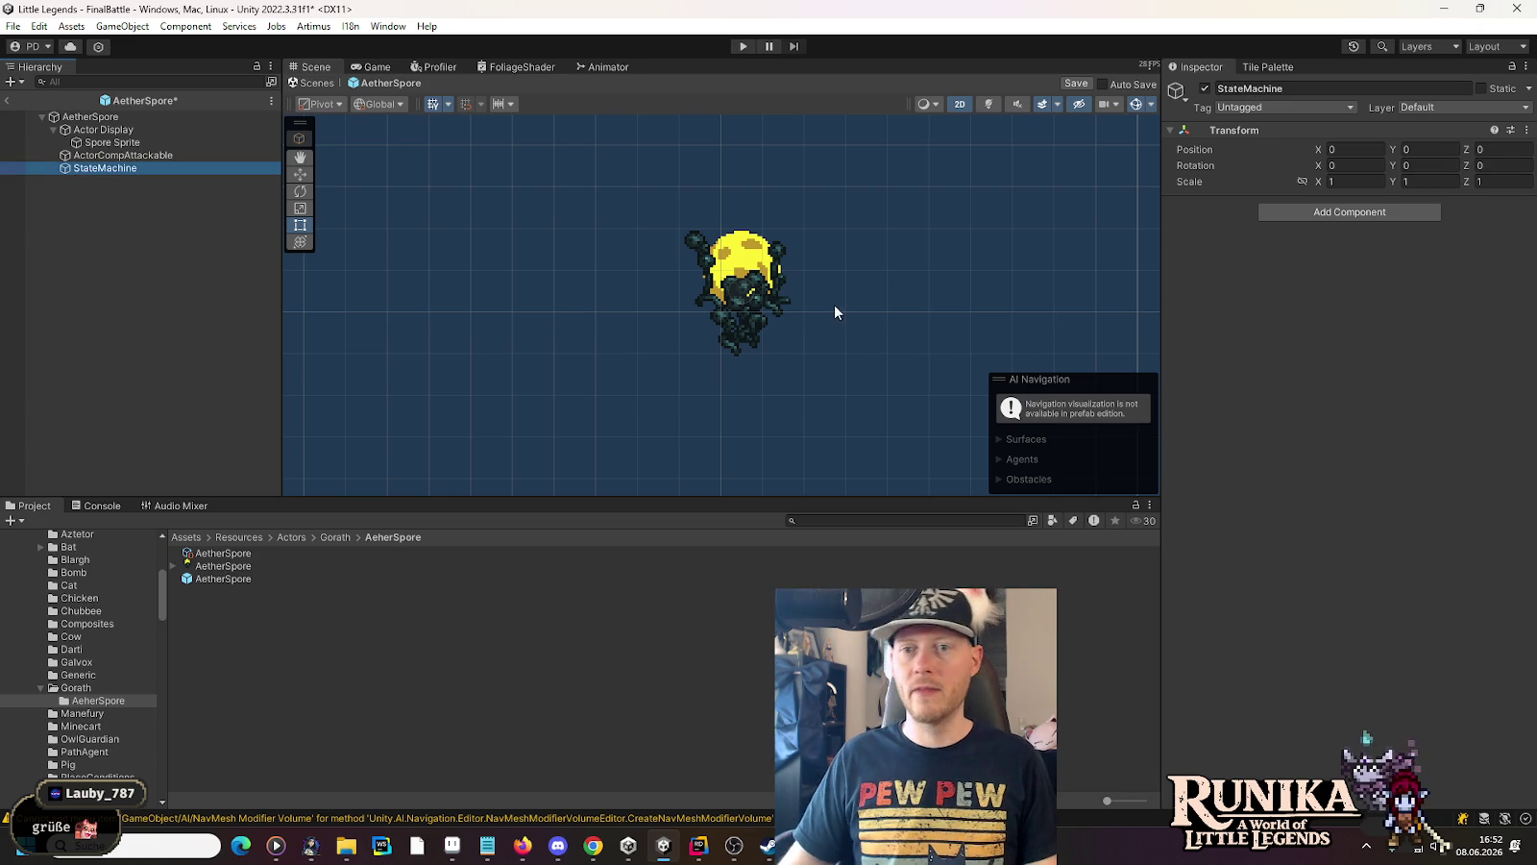
{"action": "left_click", "coordinate": [1281, 212]}
{"action": "type", "text": "statem"}
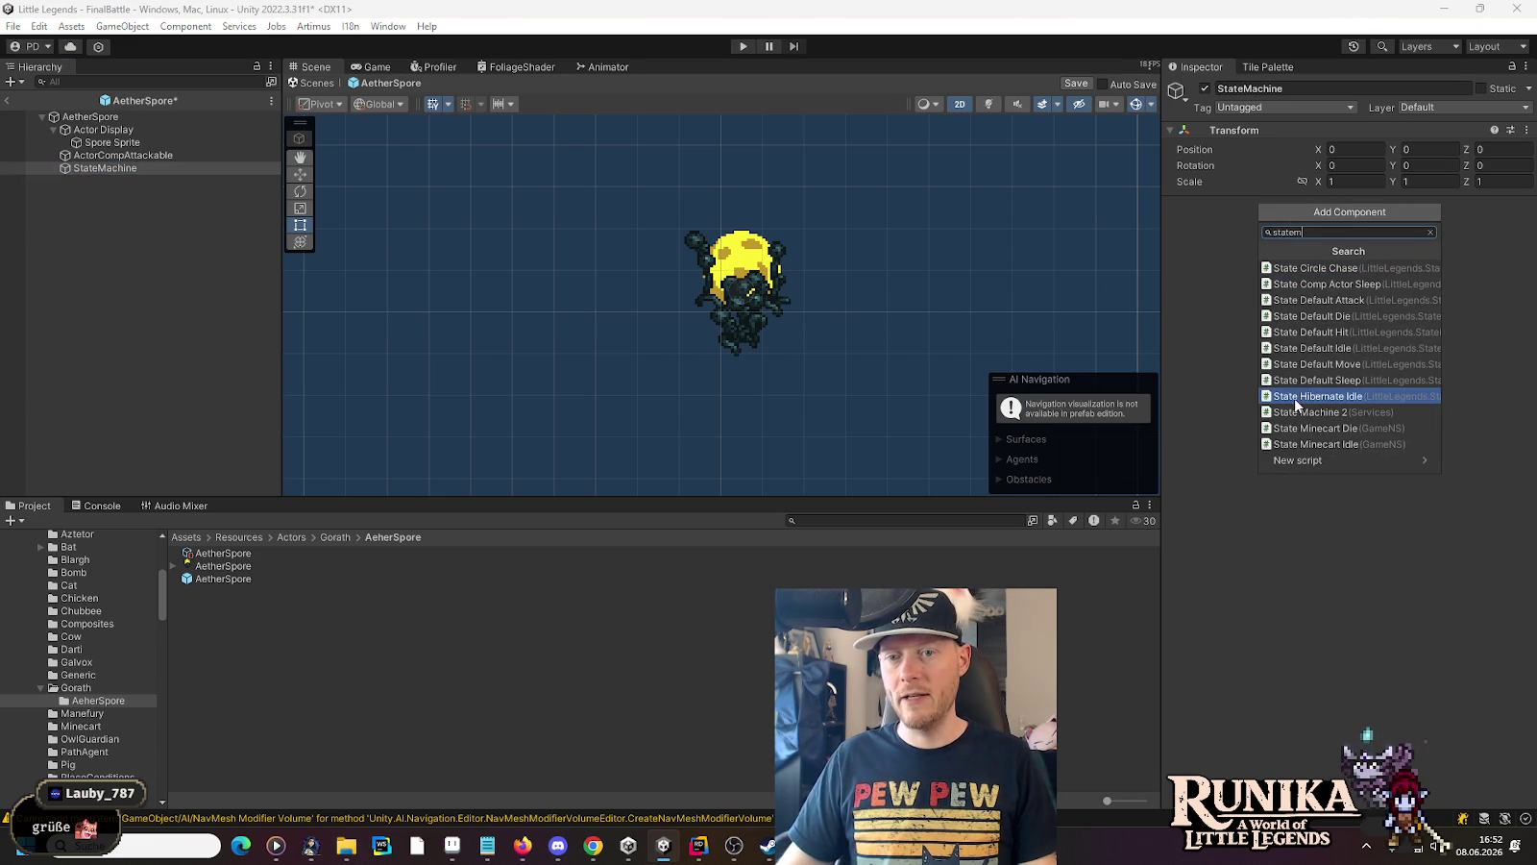
{"action": "left_click", "coordinate": [1297, 411]}
Add the State Aether Spore Idle and State Aether Spore Die scripts to StateMachine
{"action": "left_click", "coordinate": [1276, 230]}
{"action": "type", "text": "aether"}
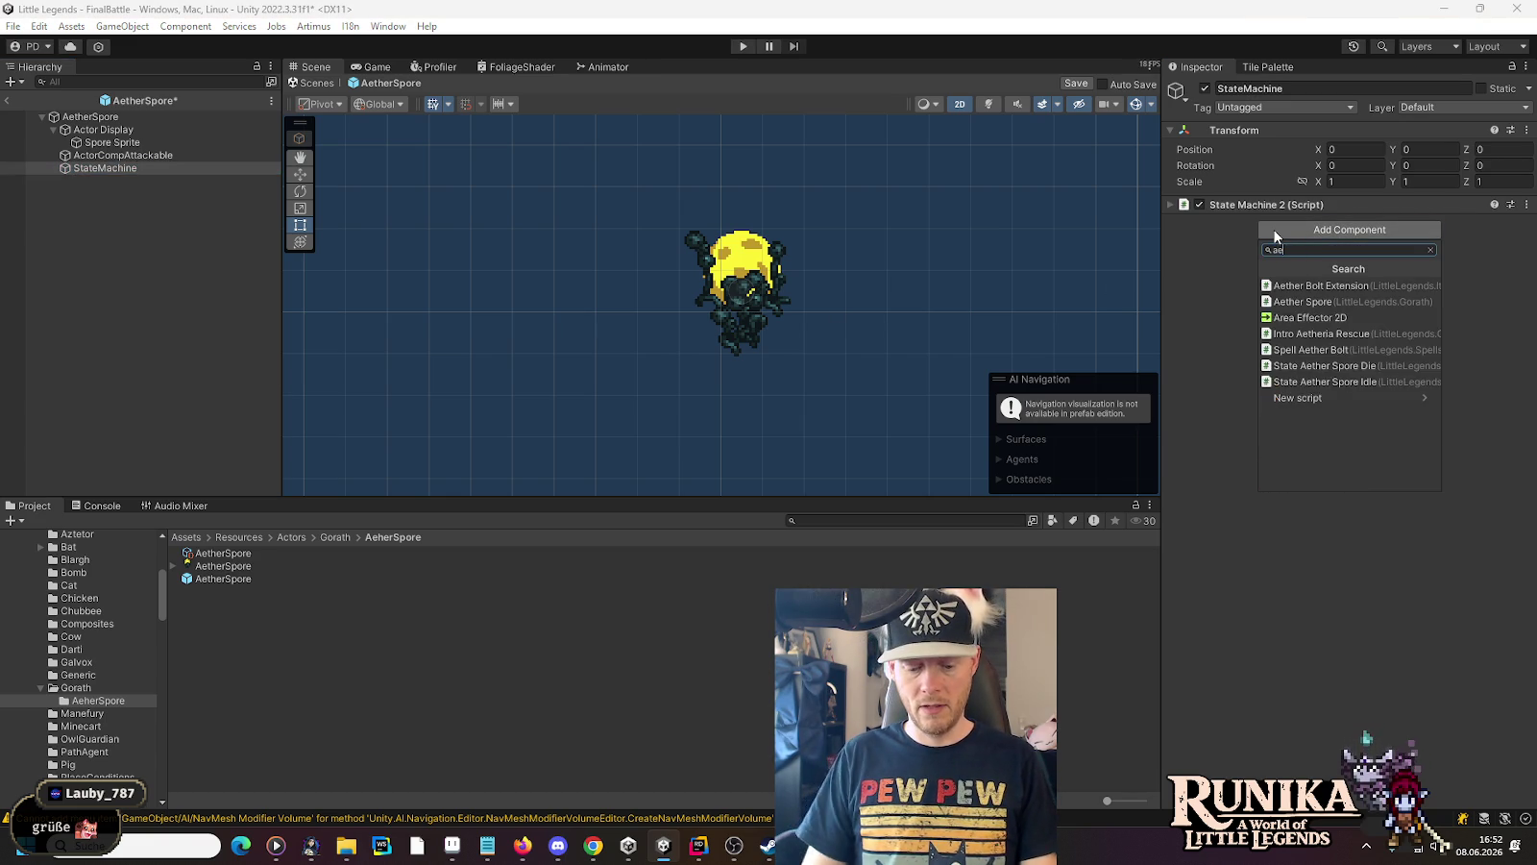
{"action": "left_click", "coordinate": [1290, 366]}
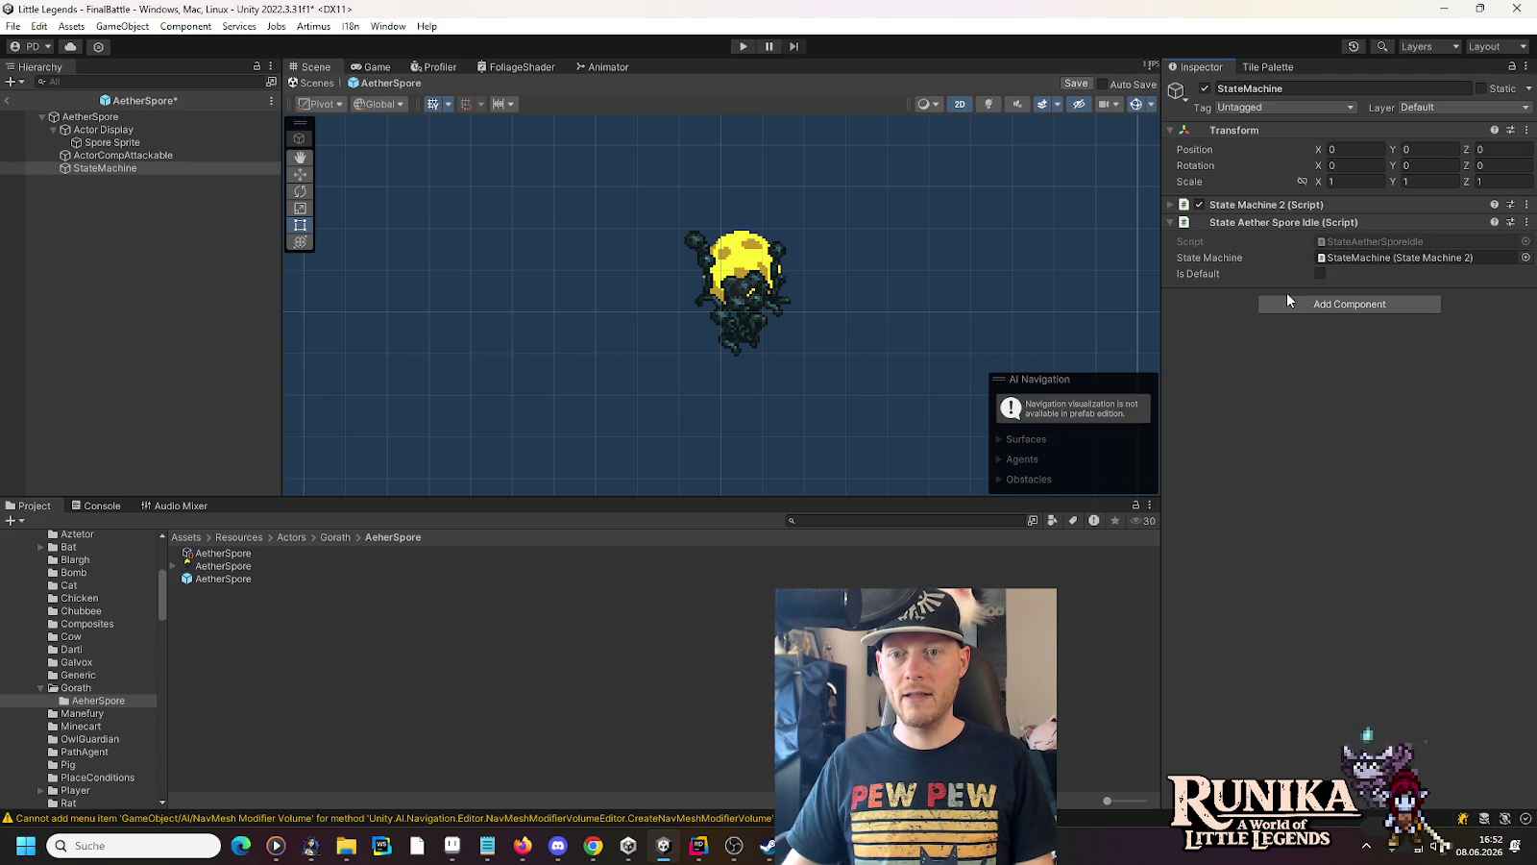
{"action": "left_click", "coordinate": [1291, 305]}
{"action": "left_click", "coordinate": [1332, 424]}
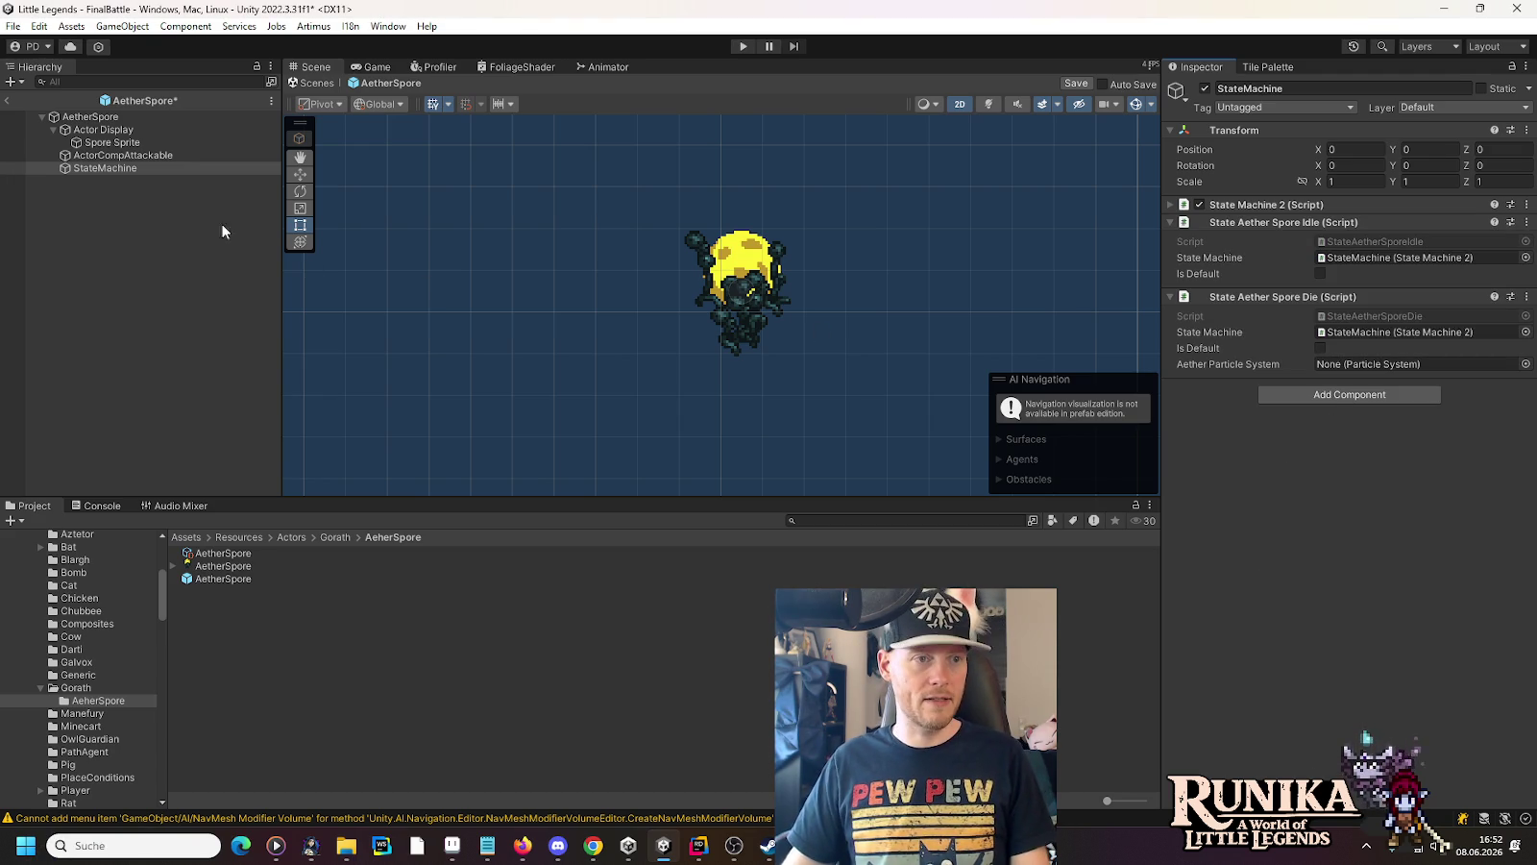
{"action": "right_click", "coordinate": [103, 132]}
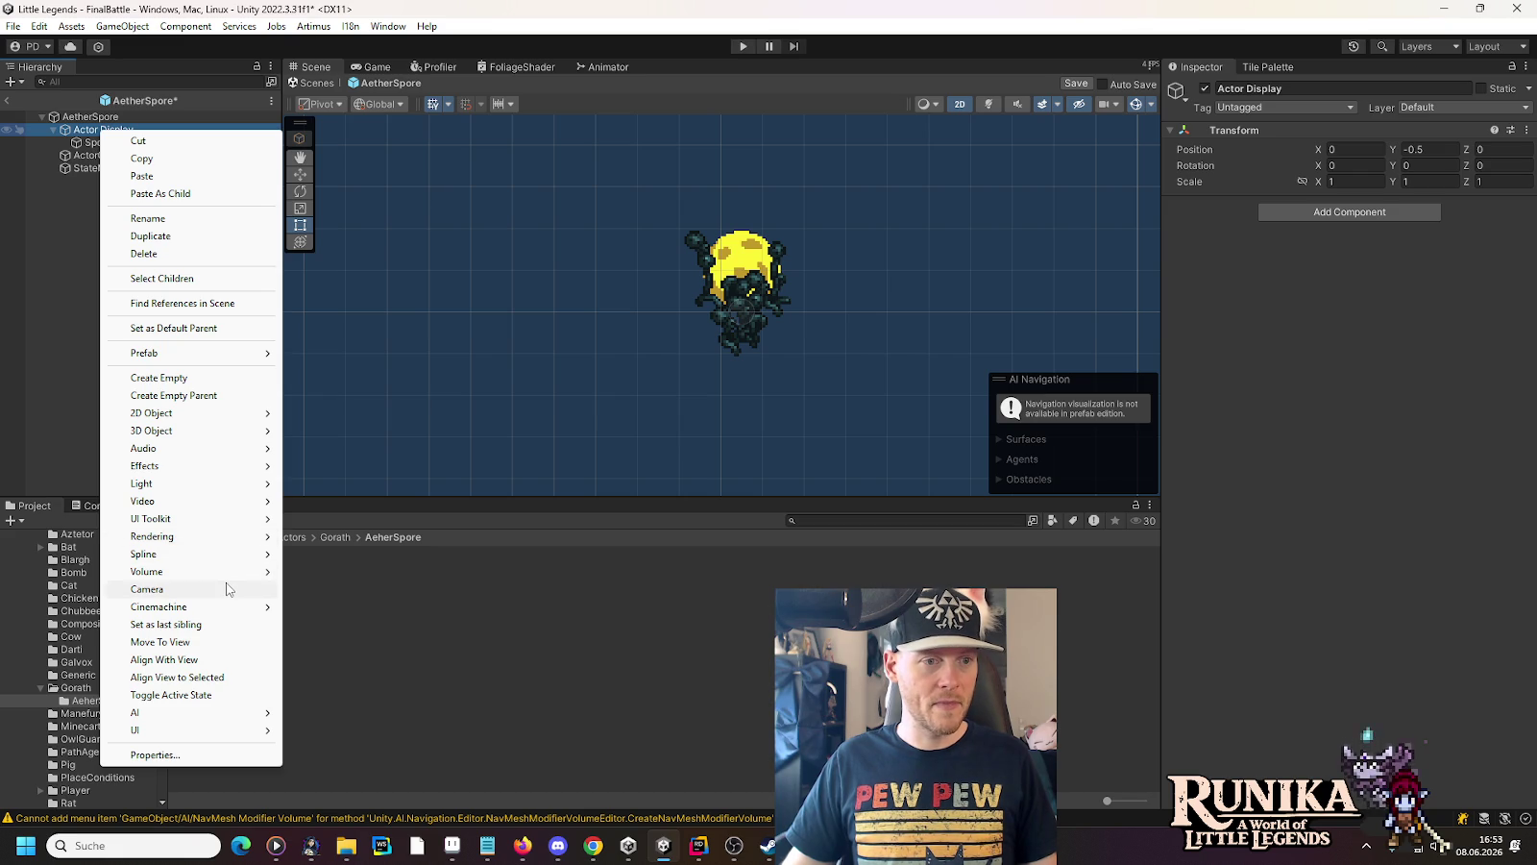
Create a particle system under Actor Display named Aether Particle System
{"action": "mouse_move", "coordinate": [230, 469]}
{"action": "left_click", "coordinate": [306, 469]}
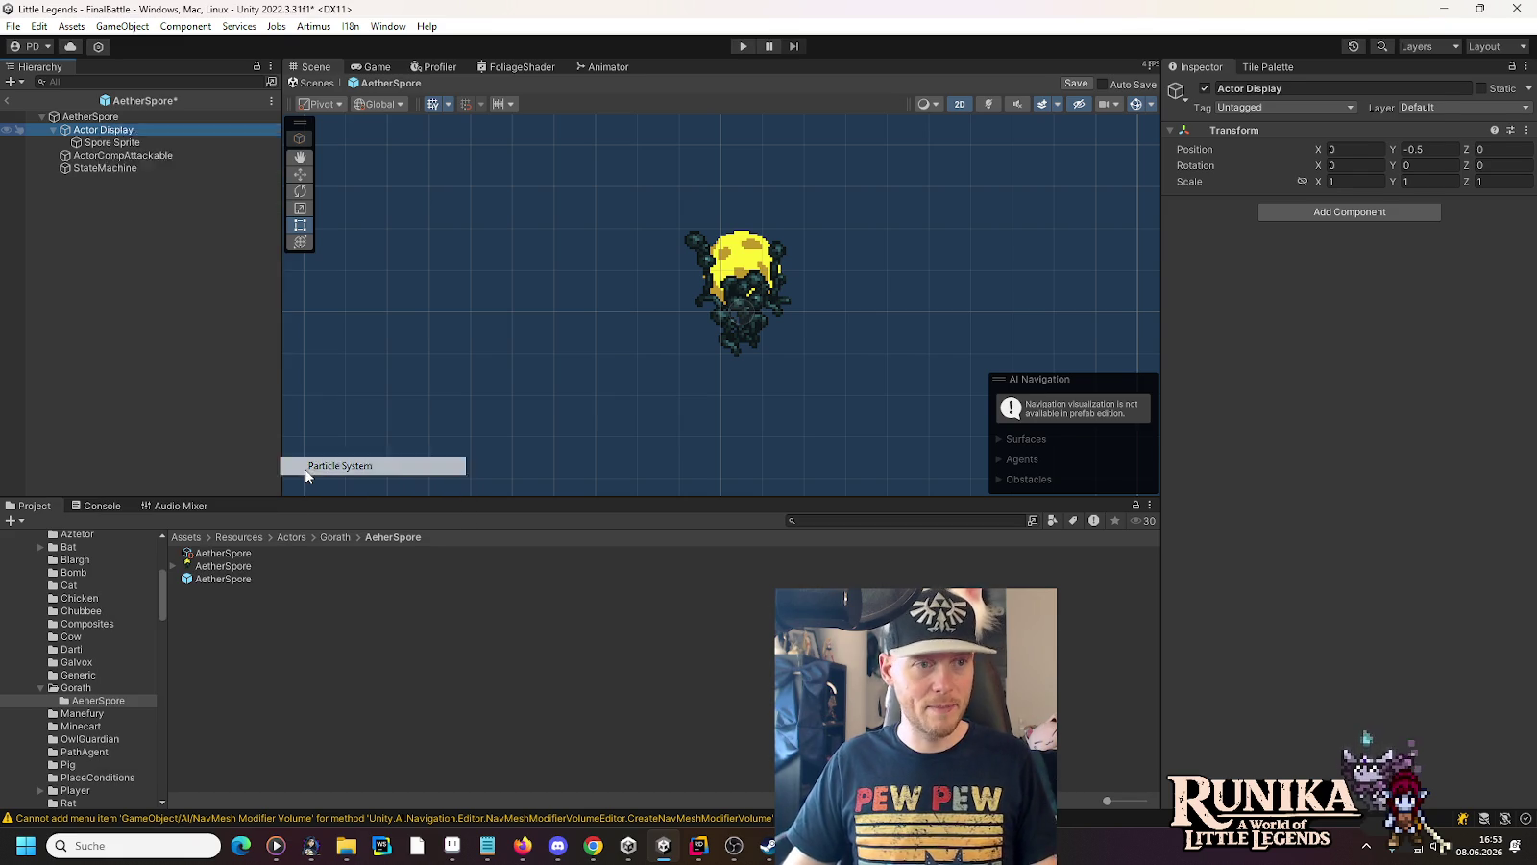
{"action": "key", "text": "Home"}
{"action": "type", "text": "Aether"}
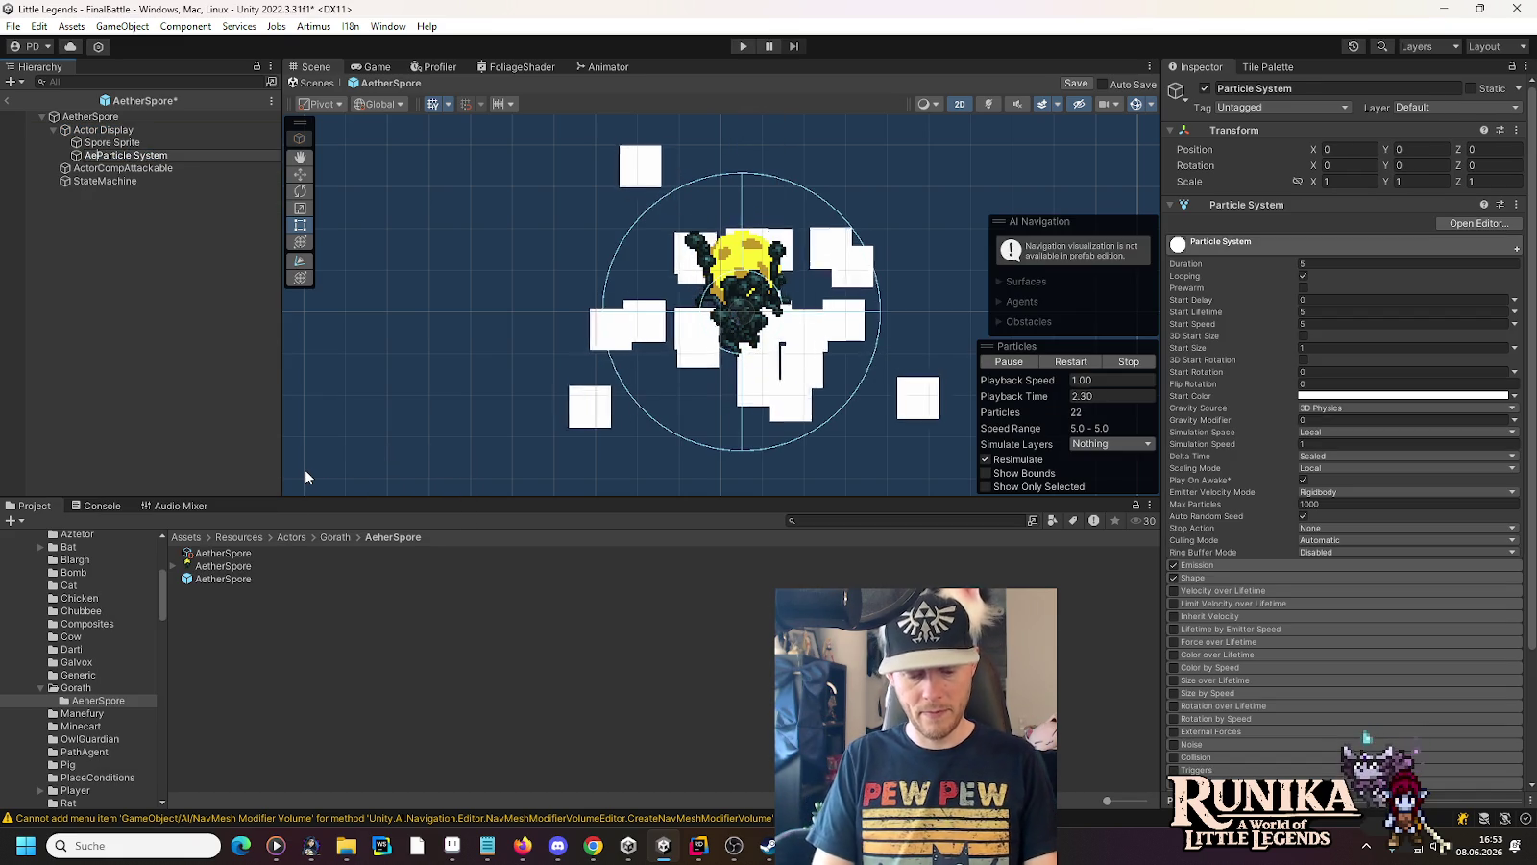
{"action": "key", "text": "Return"}
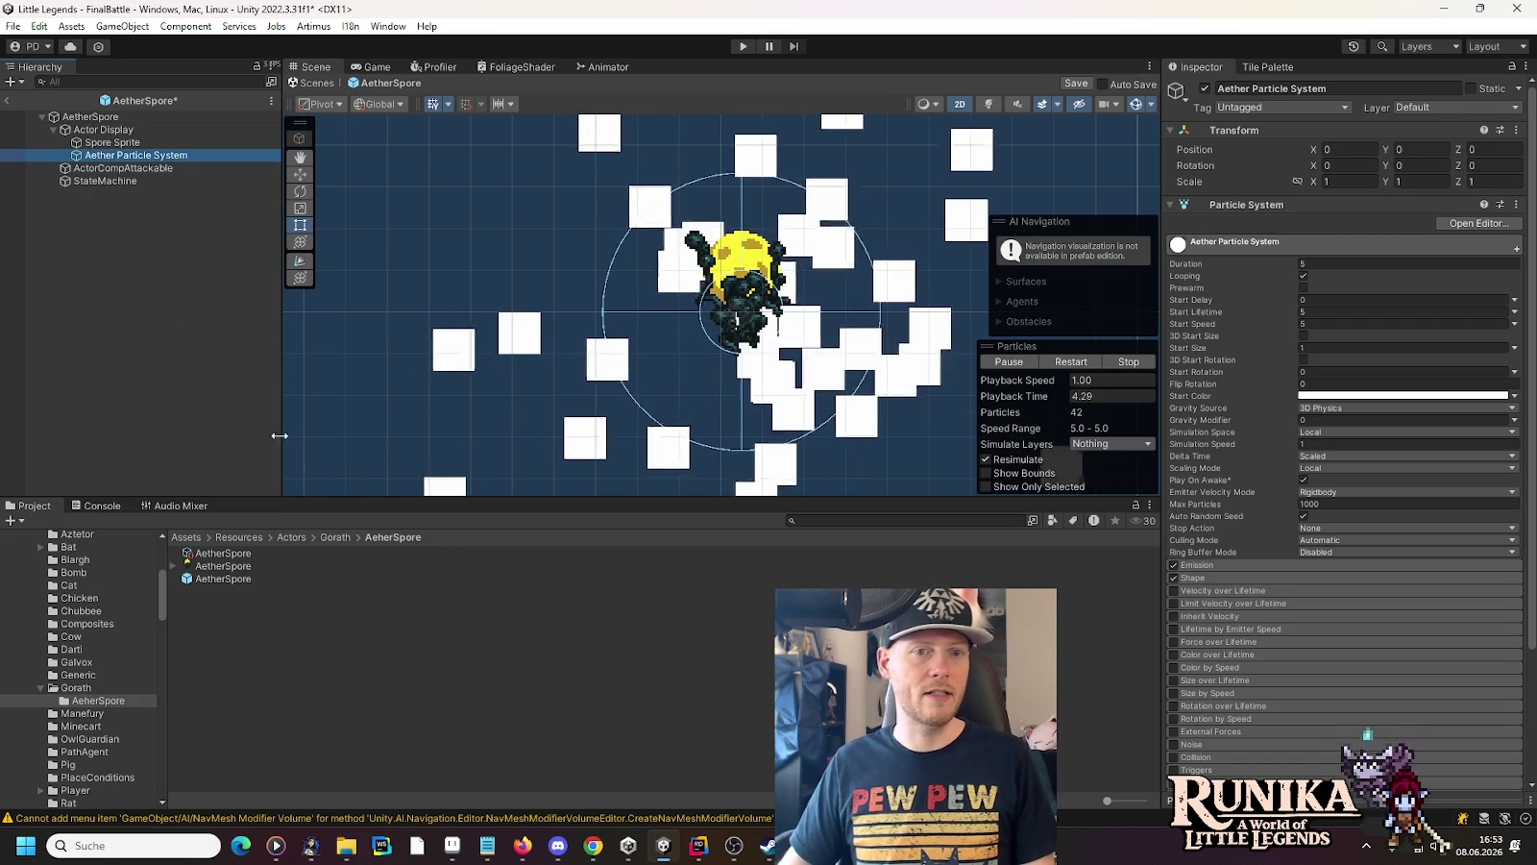
Assign Aether Particle System to the State Aether Spore Die script's particle field
{"action": "left_click", "coordinate": [101, 181]}
{"action": "left_click_drag", "start_coordinate": [134, 155], "coordinate": [1384, 364]}
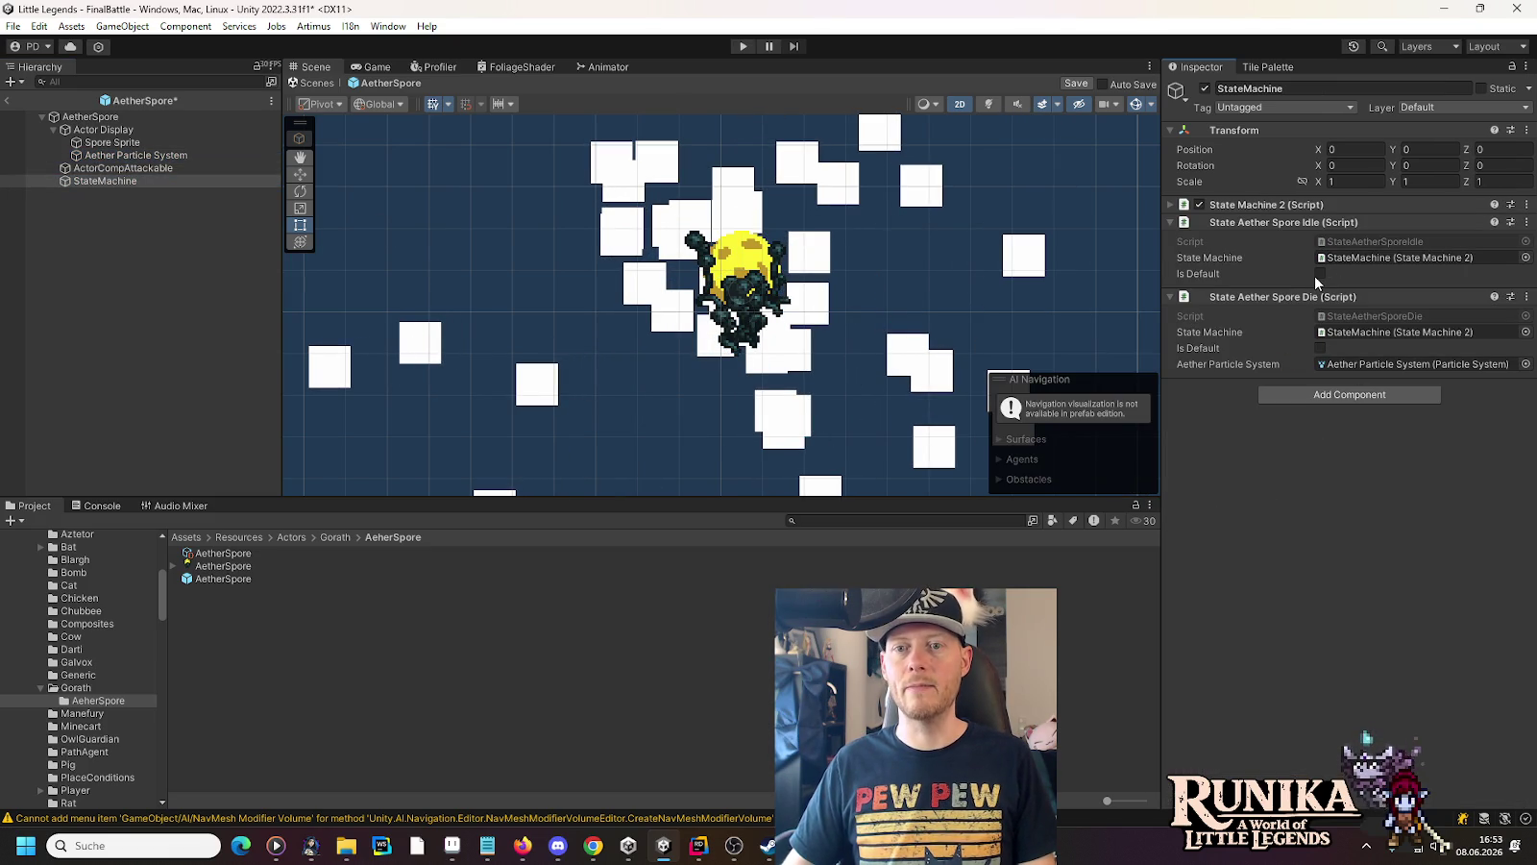
{"action": "left_click", "coordinate": [1268, 222]}
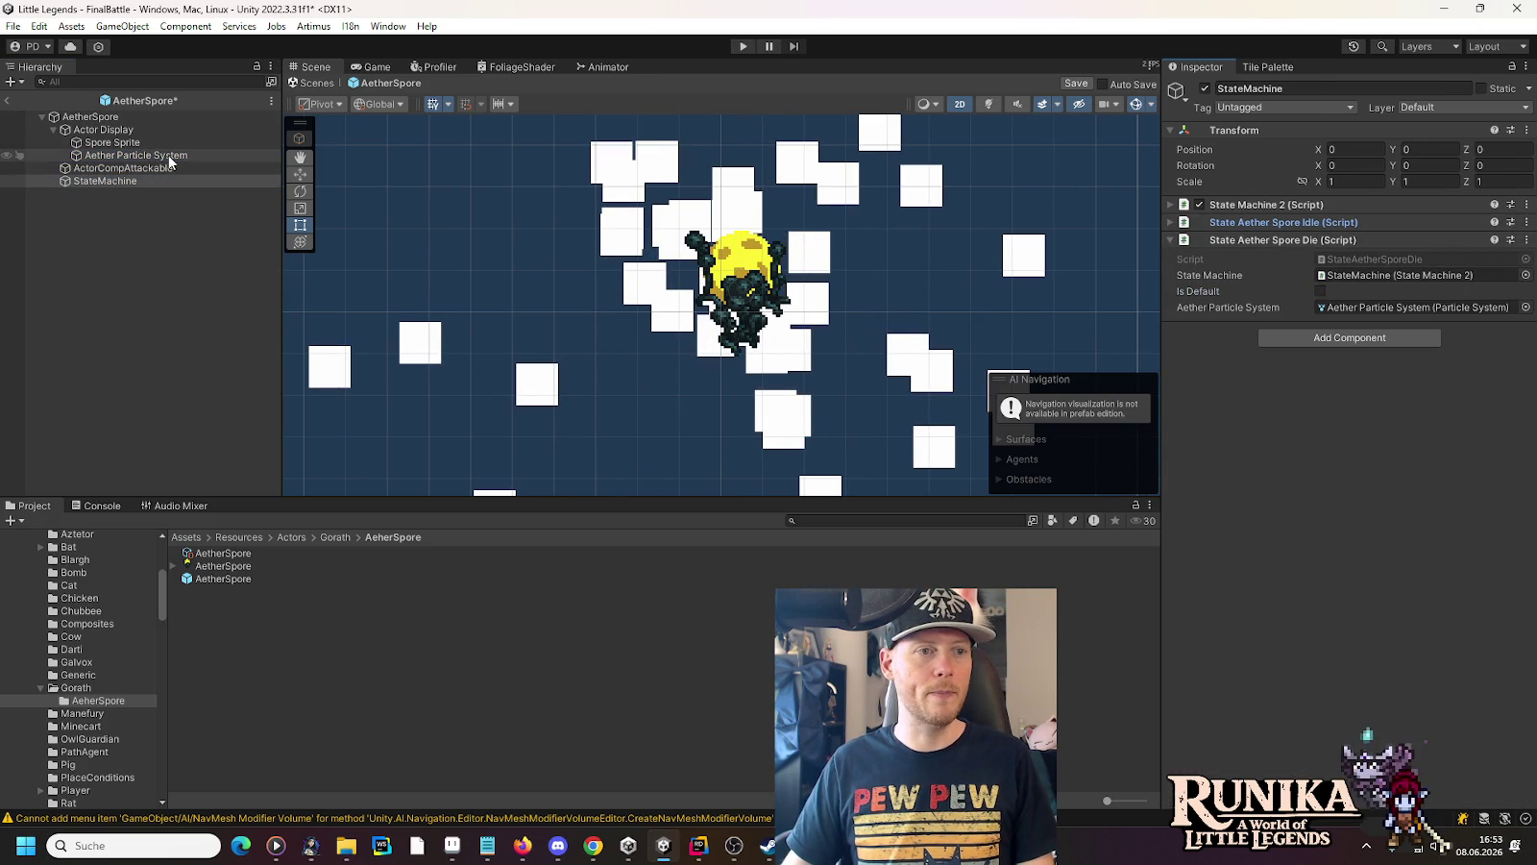
{"action": "left_click", "coordinate": [168, 155]}
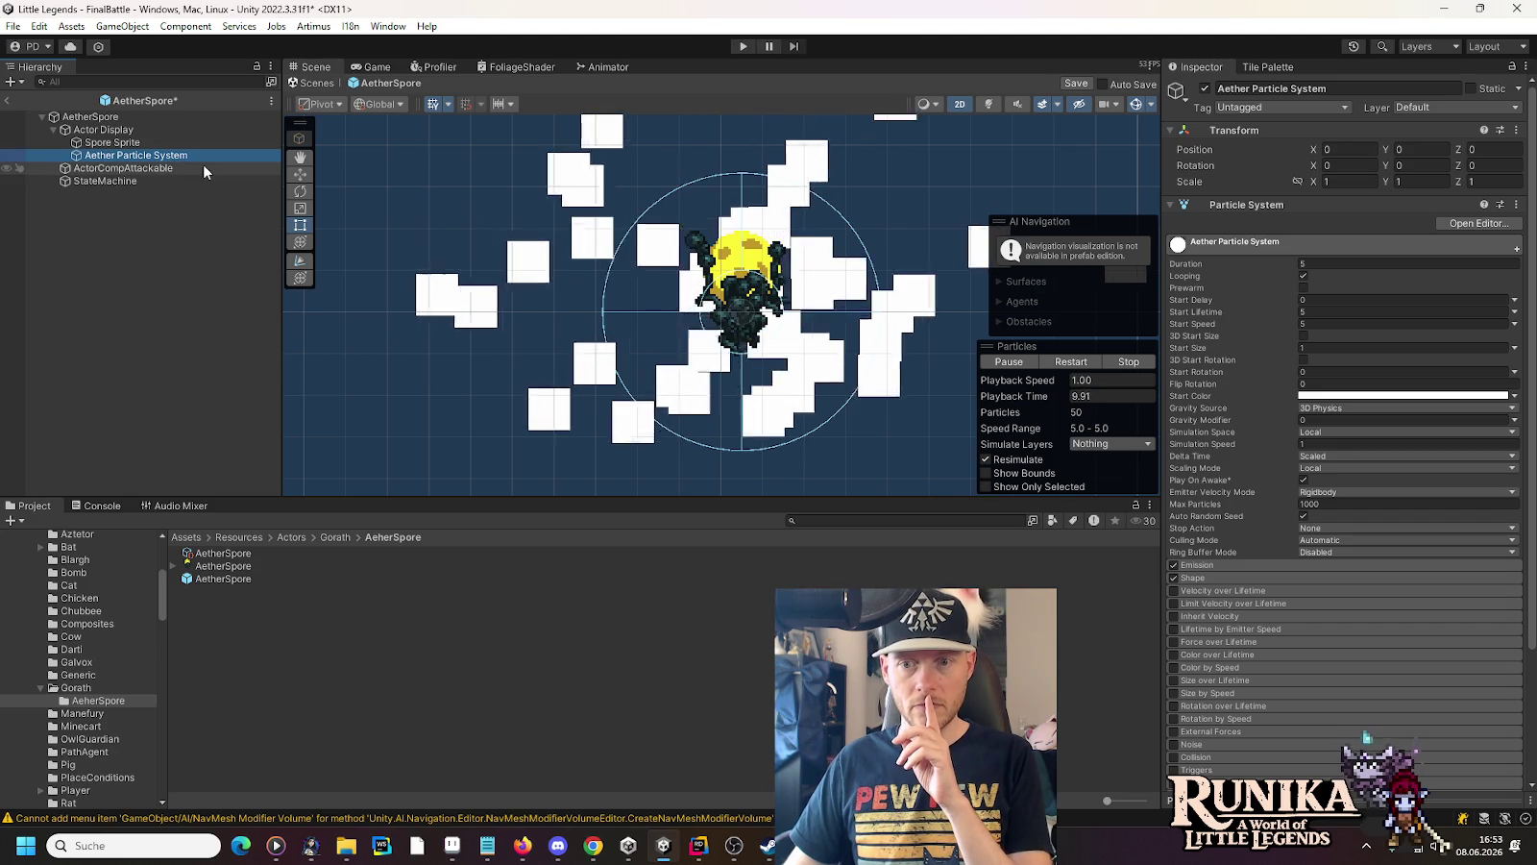
Give the particle system Start Size 1/16, no looping and Duration 0.35
{"action": "scroll", "coordinate": [1252, 595], "scroll_direction": "down", "scroll_amount": 3}
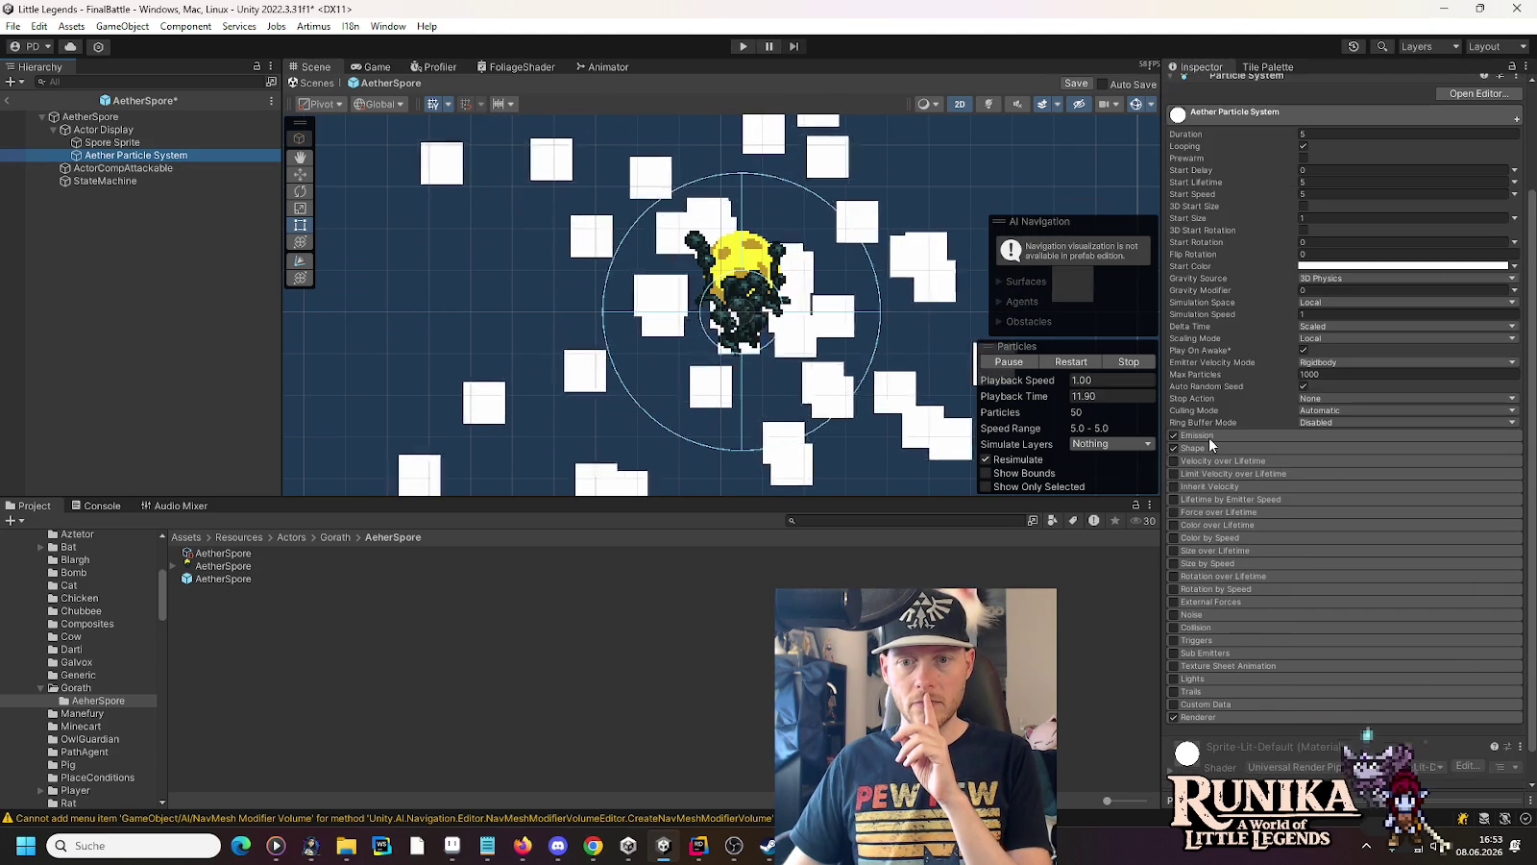
{"action": "scroll", "coordinate": [1209, 437], "scroll_direction": "up", "scroll_amount": 3}
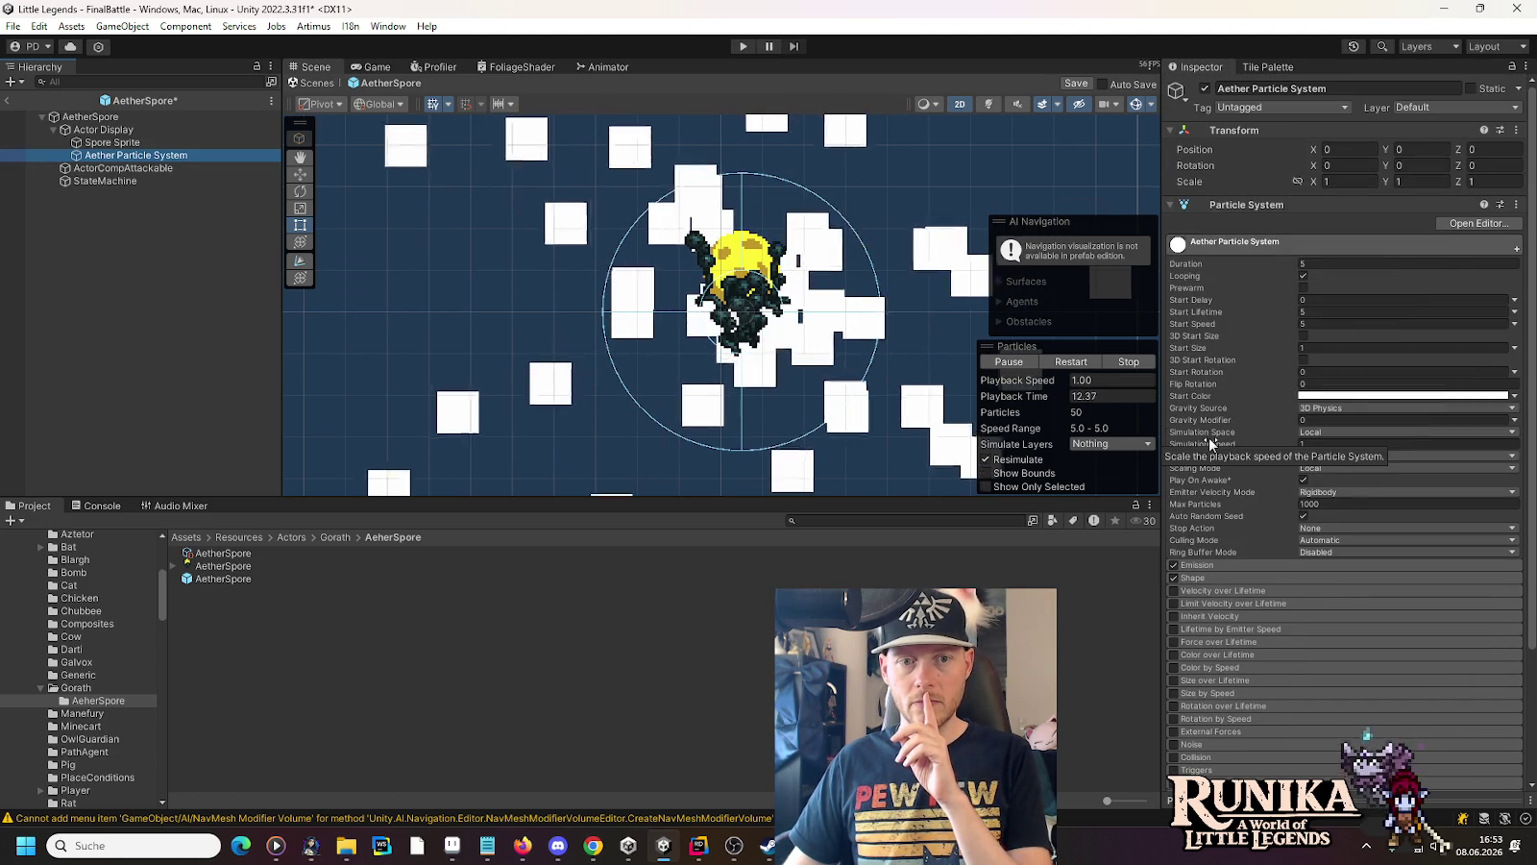
{"action": "left_click", "coordinate": [1341, 348]}
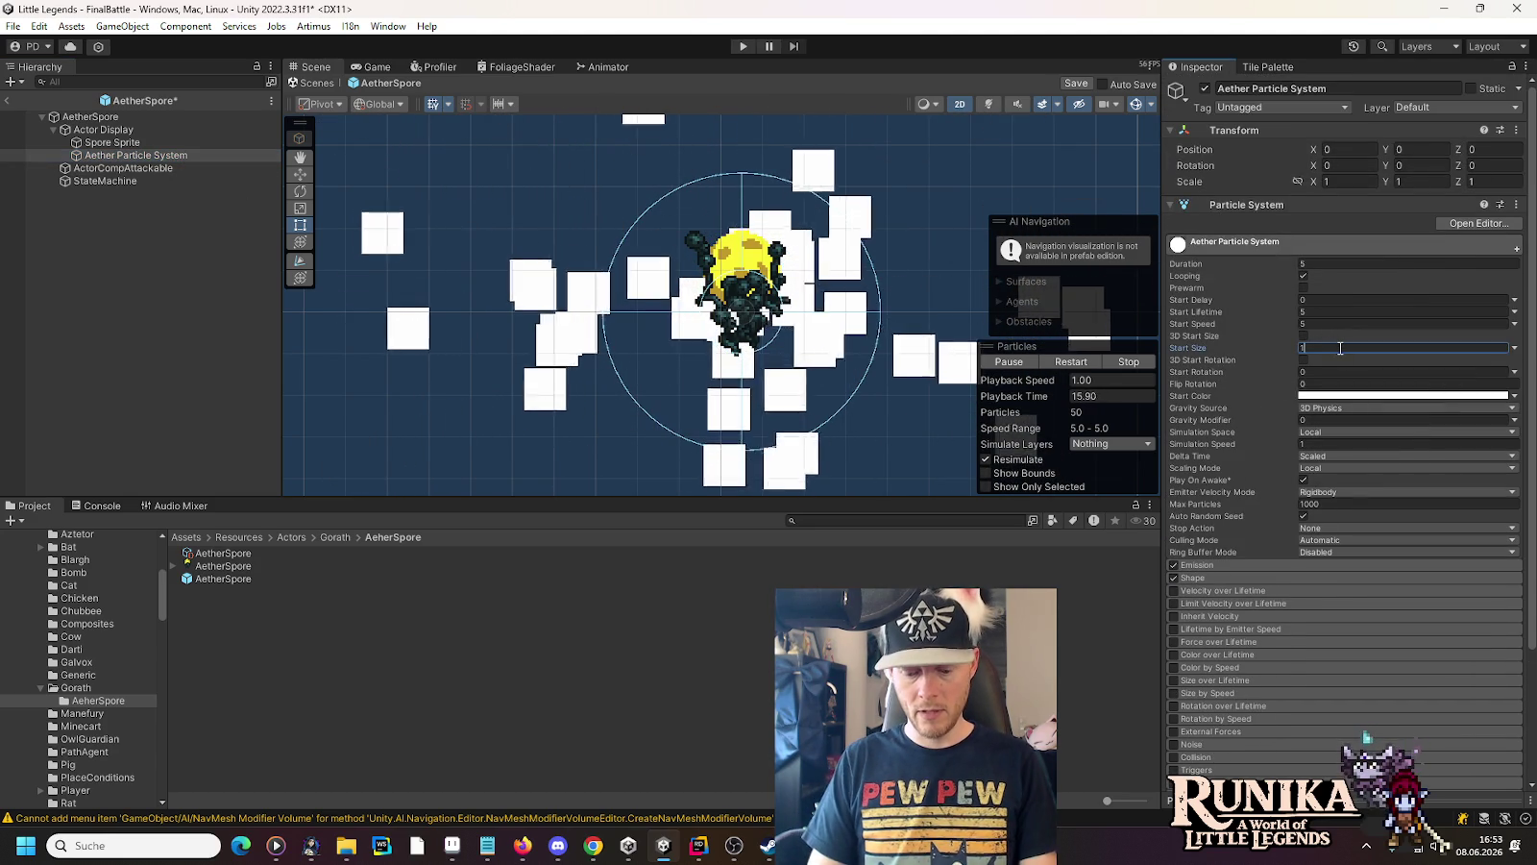
{"action": "type", "text": "1/16"}
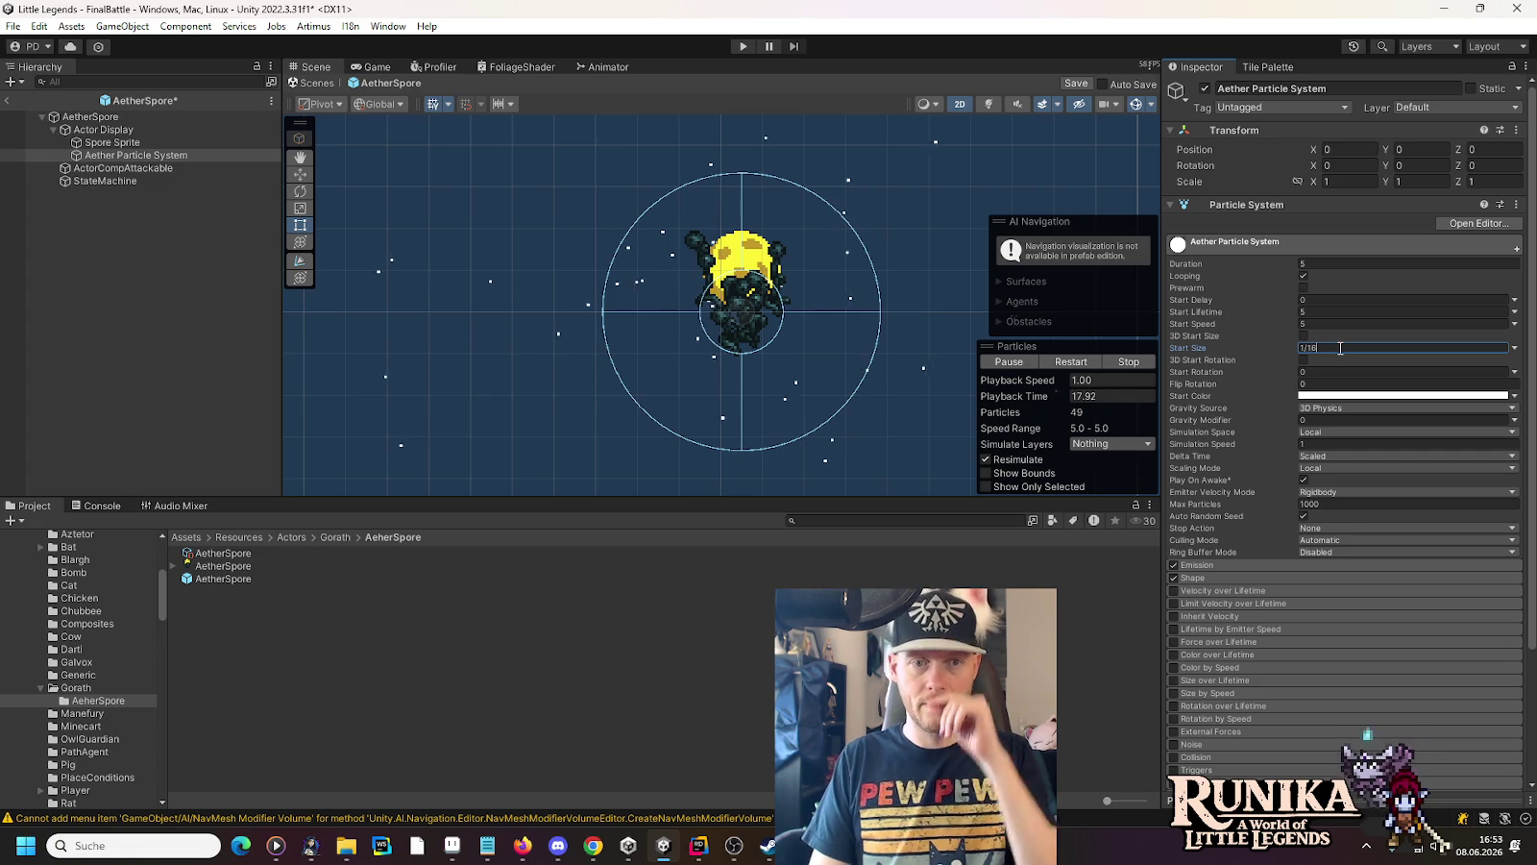
{"action": "key", "text": "Return"}
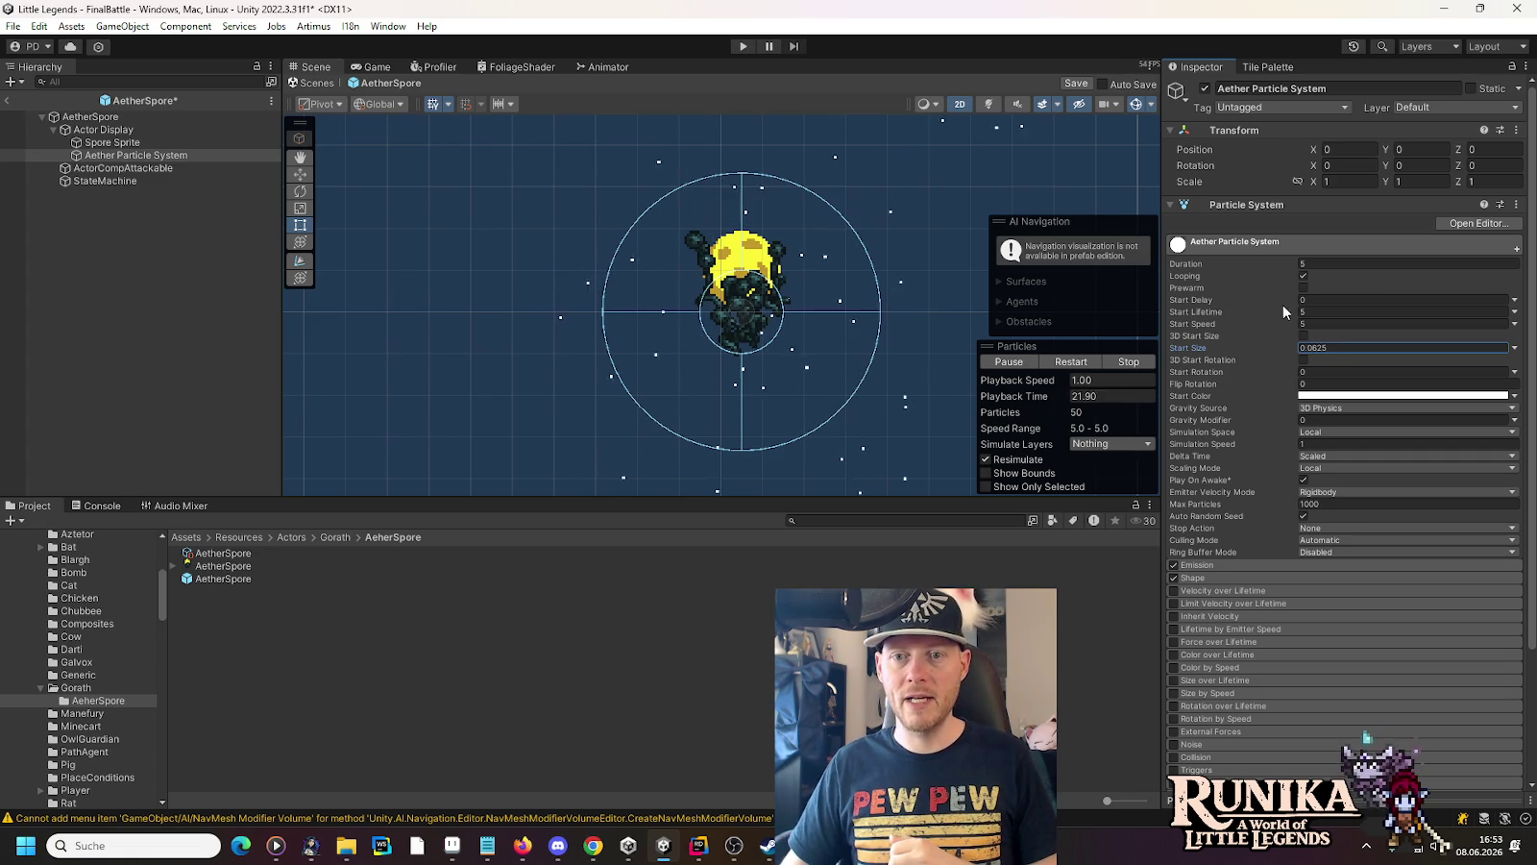
{"action": "left_click", "coordinate": [1303, 276]}
{"action": "left_click", "coordinate": [1326, 264]}
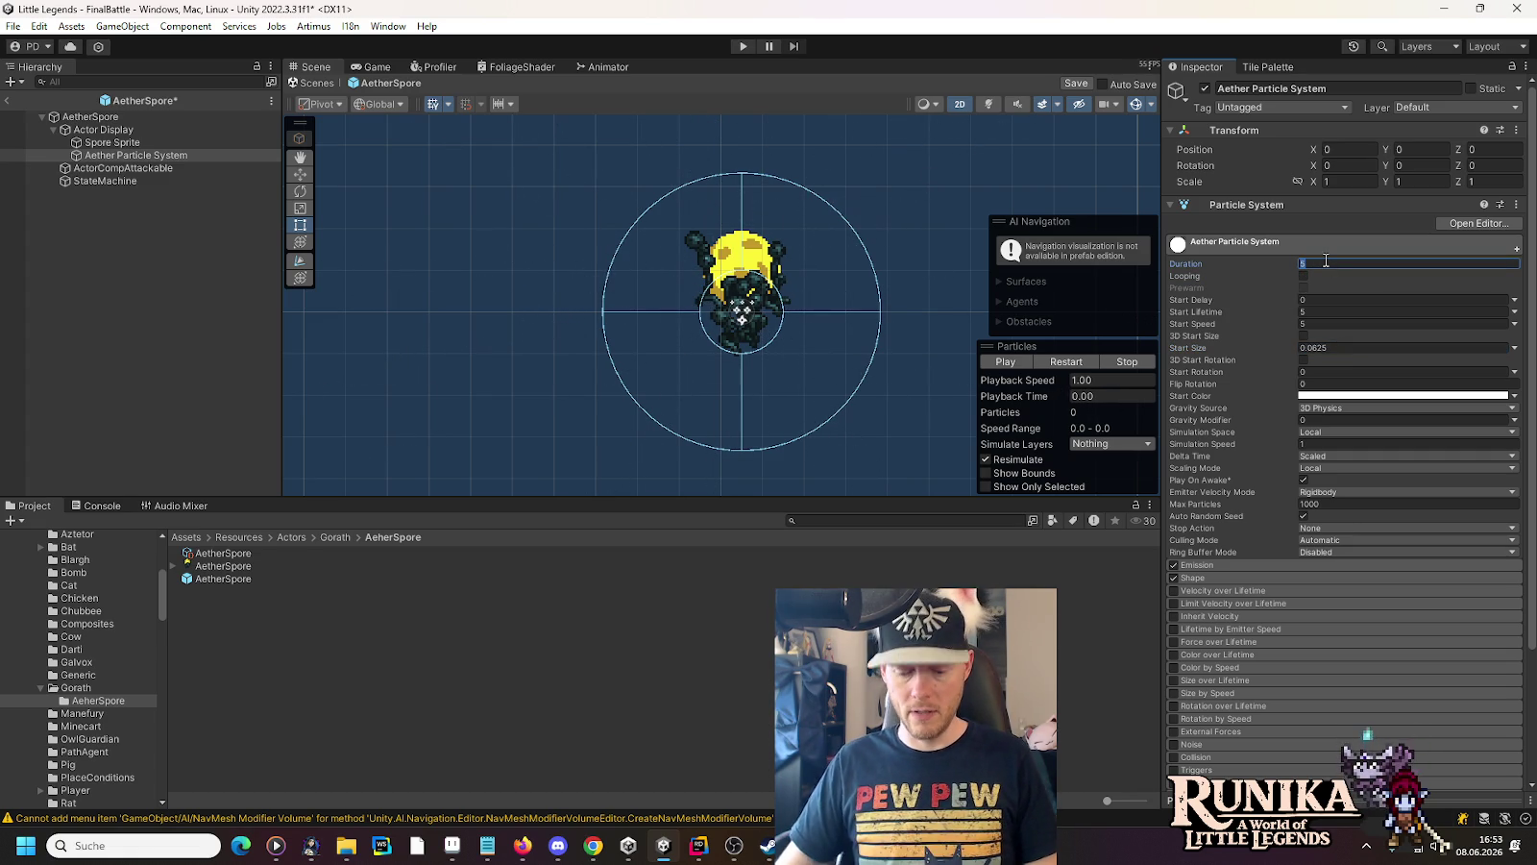
{"action": "type", "text": "0.35"}
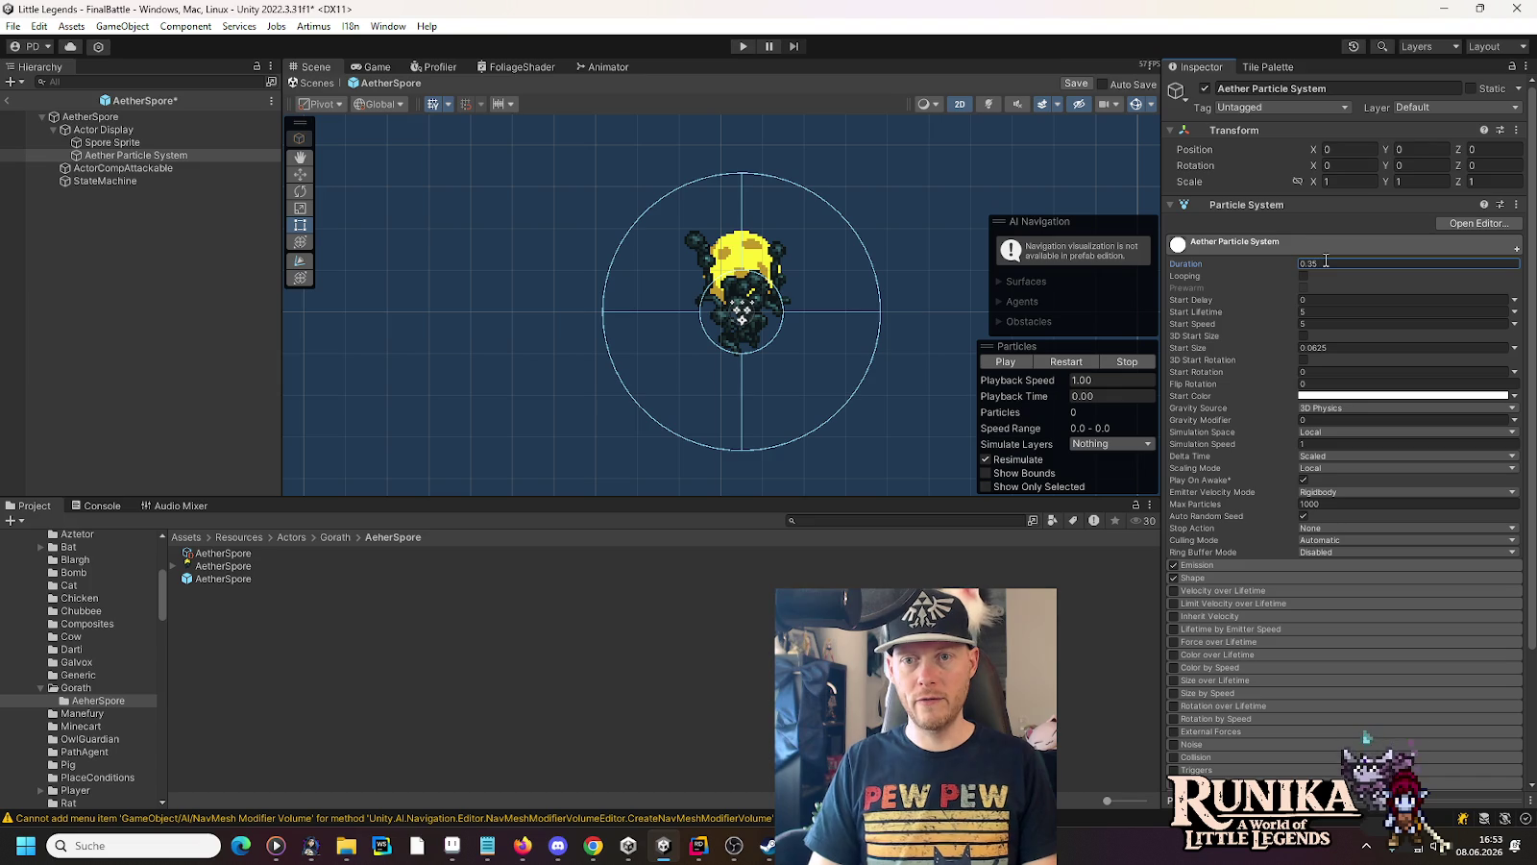
{"action": "left_click", "coordinate": [1016, 362]}
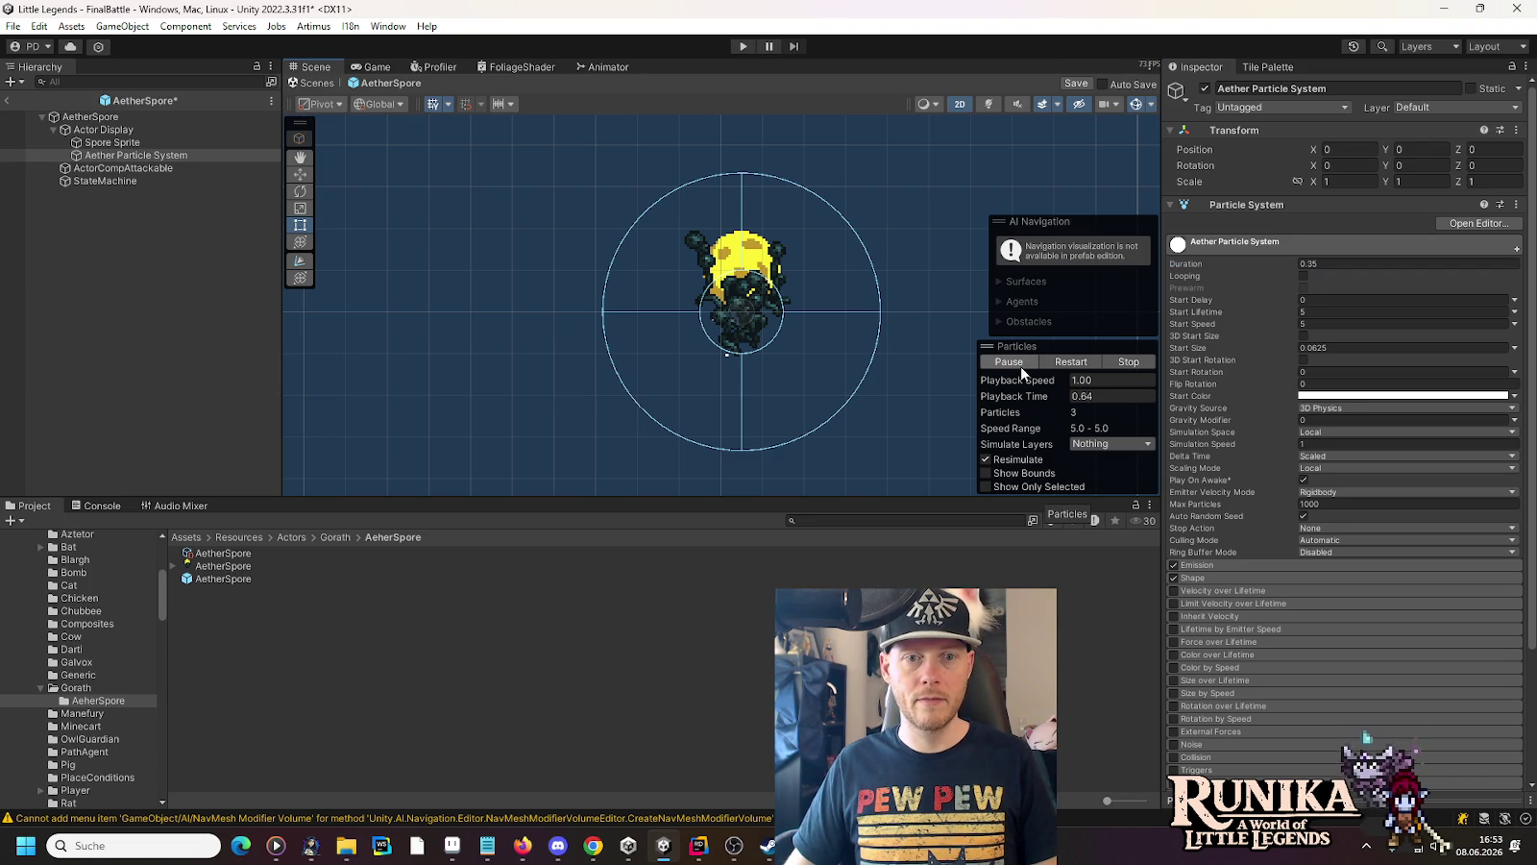
Set the Emission Rate over Time to 100, replaying the burst to preview it
{"action": "left_click", "coordinate": [1197, 565]}
{"action": "left_click", "coordinate": [1351, 581]}
{"action": "type", "text": "50"}
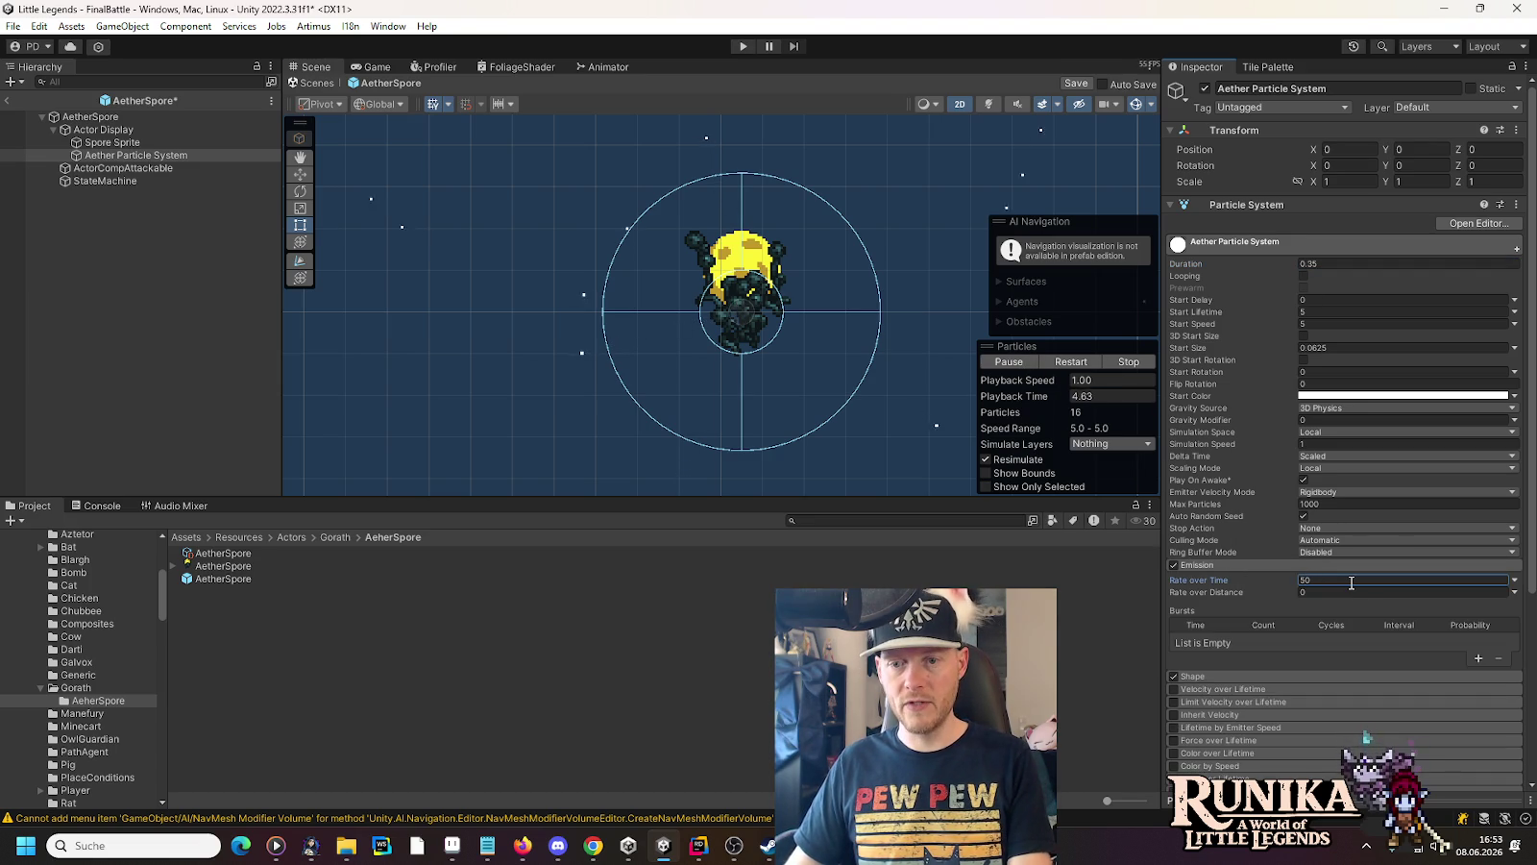
{"action": "left_click", "coordinate": [1016, 364]}
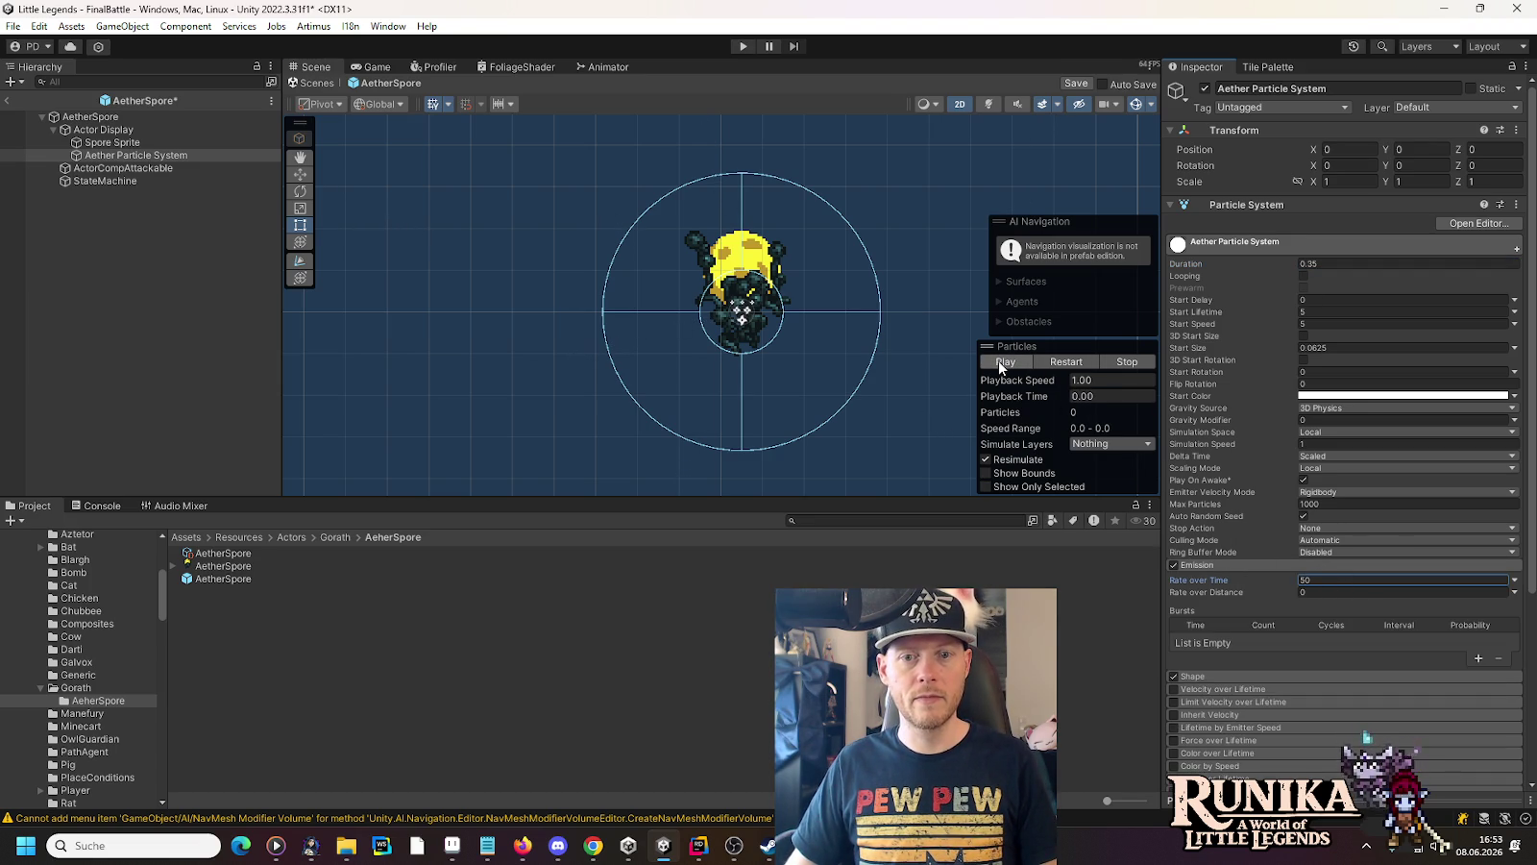
{"action": "left_click", "coordinate": [998, 361]}
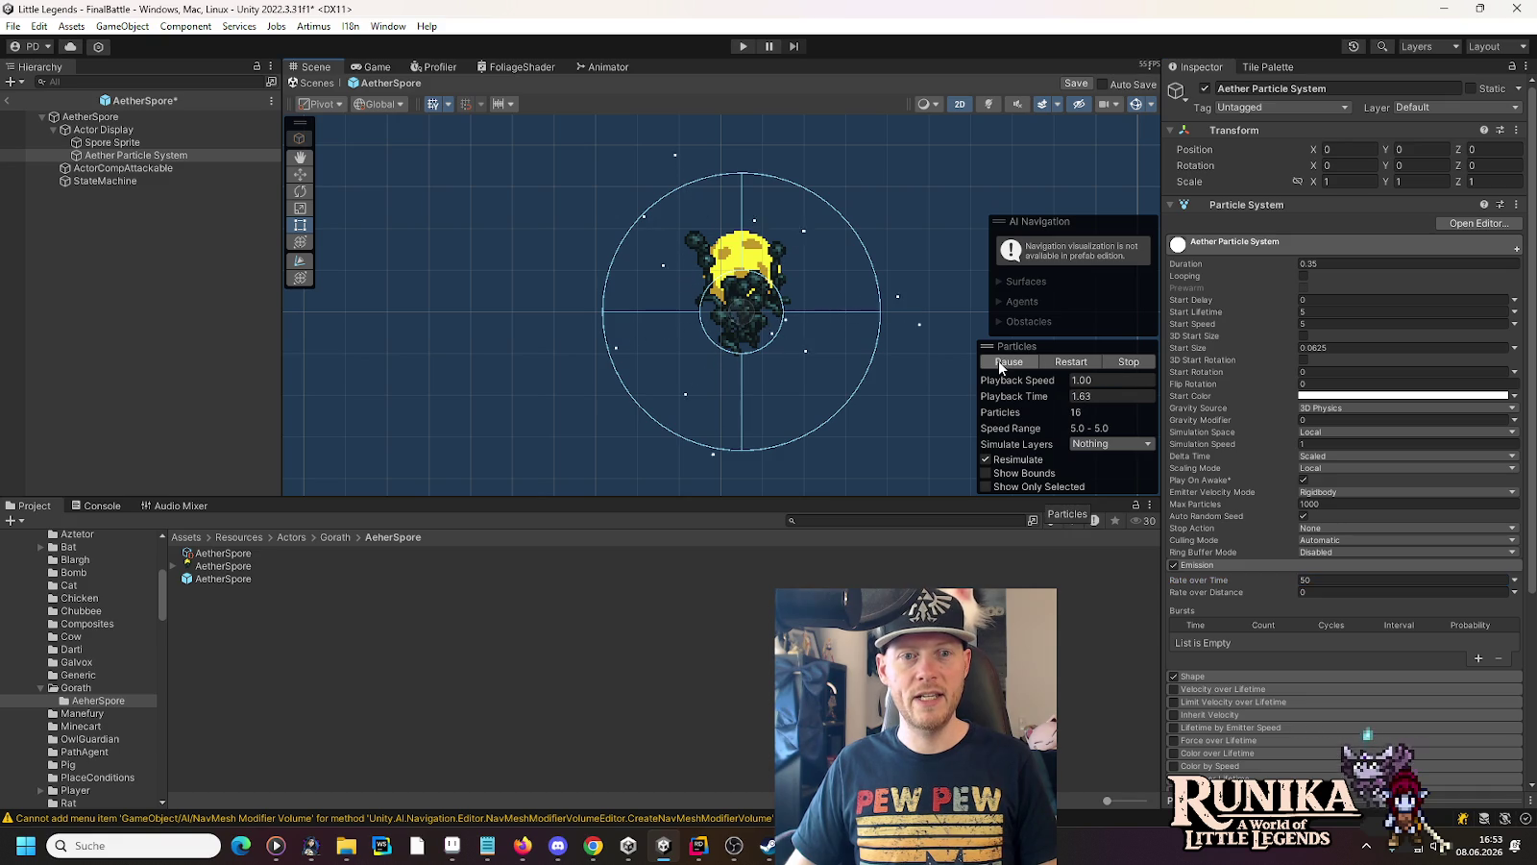
{"action": "left_click", "coordinate": [1342, 581]}
{"action": "type", "text": "100"}
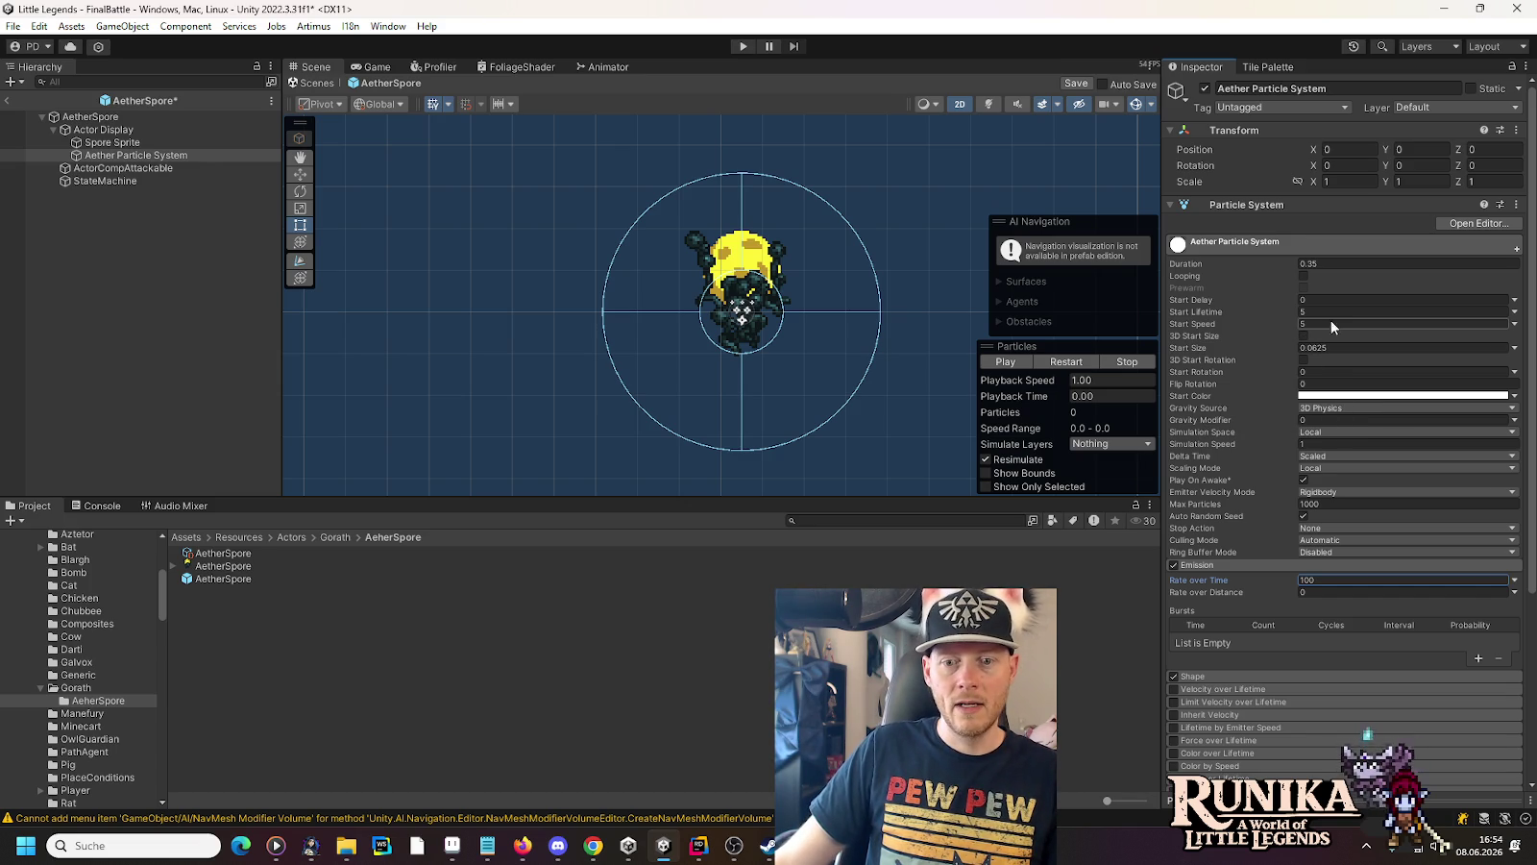
Move the particle emitter up onto the spore's body and select Spore Sprite
{"action": "scroll", "coordinate": [1335, 320], "scroll_direction": "down", "scroll_amount": 3}
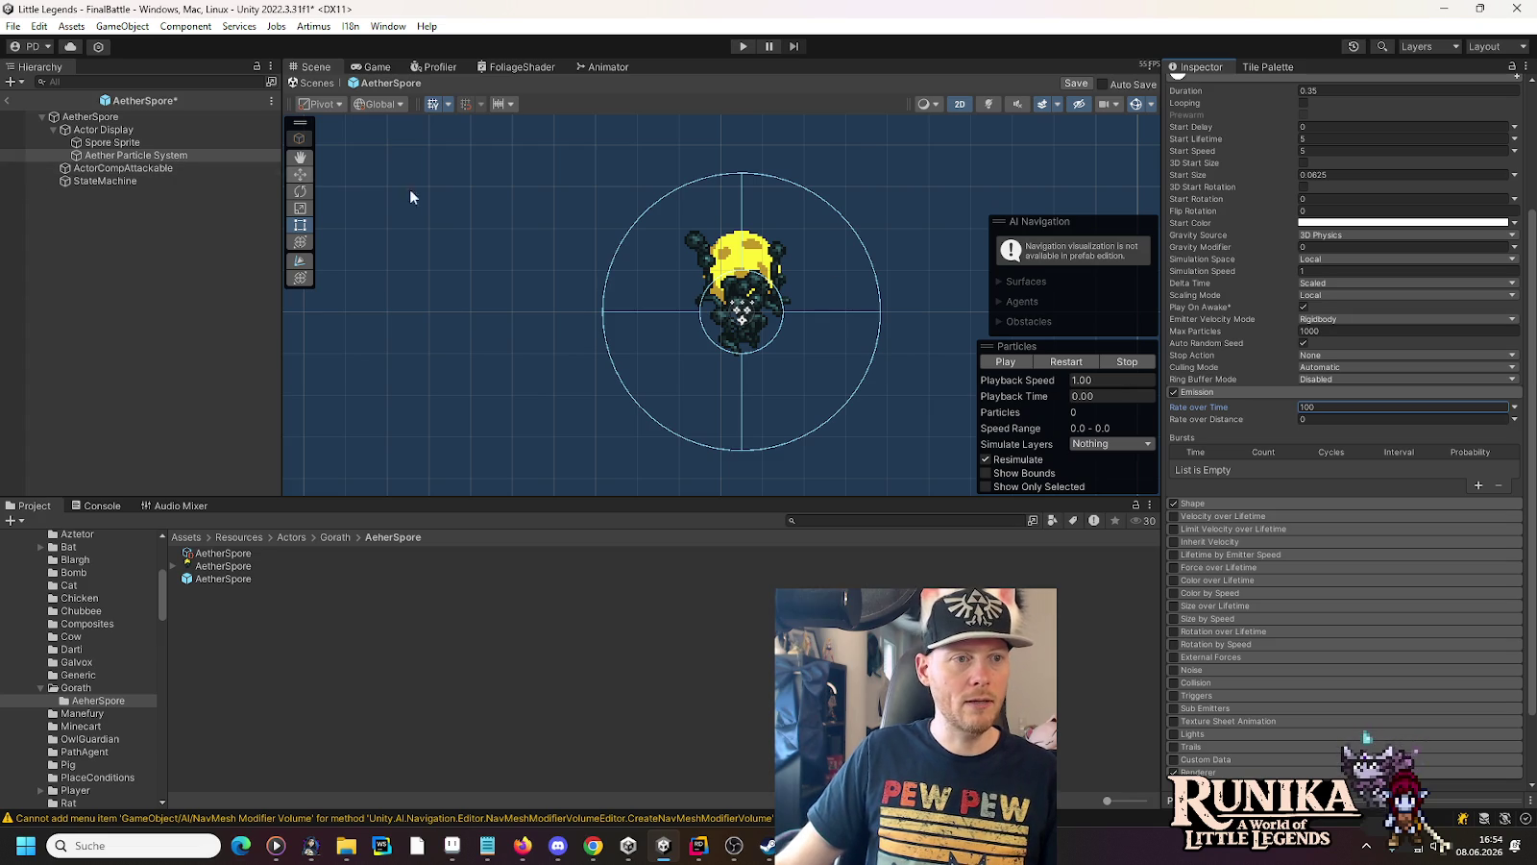
{"action": "left_click", "coordinate": [299, 174]}
{"action": "left_click_drag", "start_coordinate": [735, 267], "coordinate": [748, 221]}
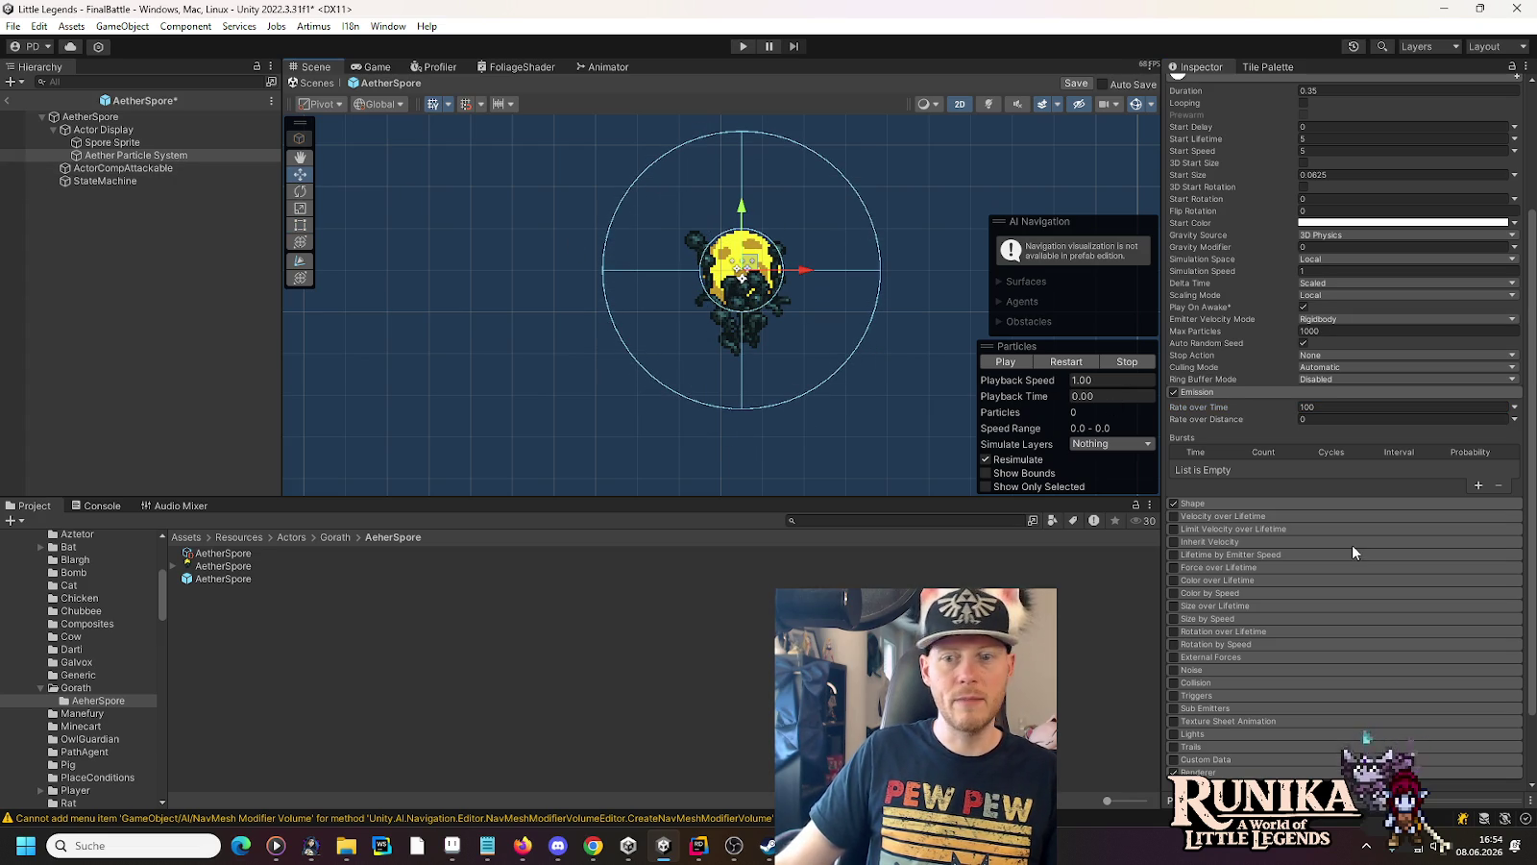
{"action": "scroll", "coordinate": [1353, 546], "scroll_direction": "down", "scroll_amount": 2}
{"action": "scroll", "coordinate": [1209, 686], "scroll_direction": "down", "scroll_amount": 2}
{"action": "scroll", "coordinate": [1282, 643], "scroll_direction": "down", "scroll_amount": 4}
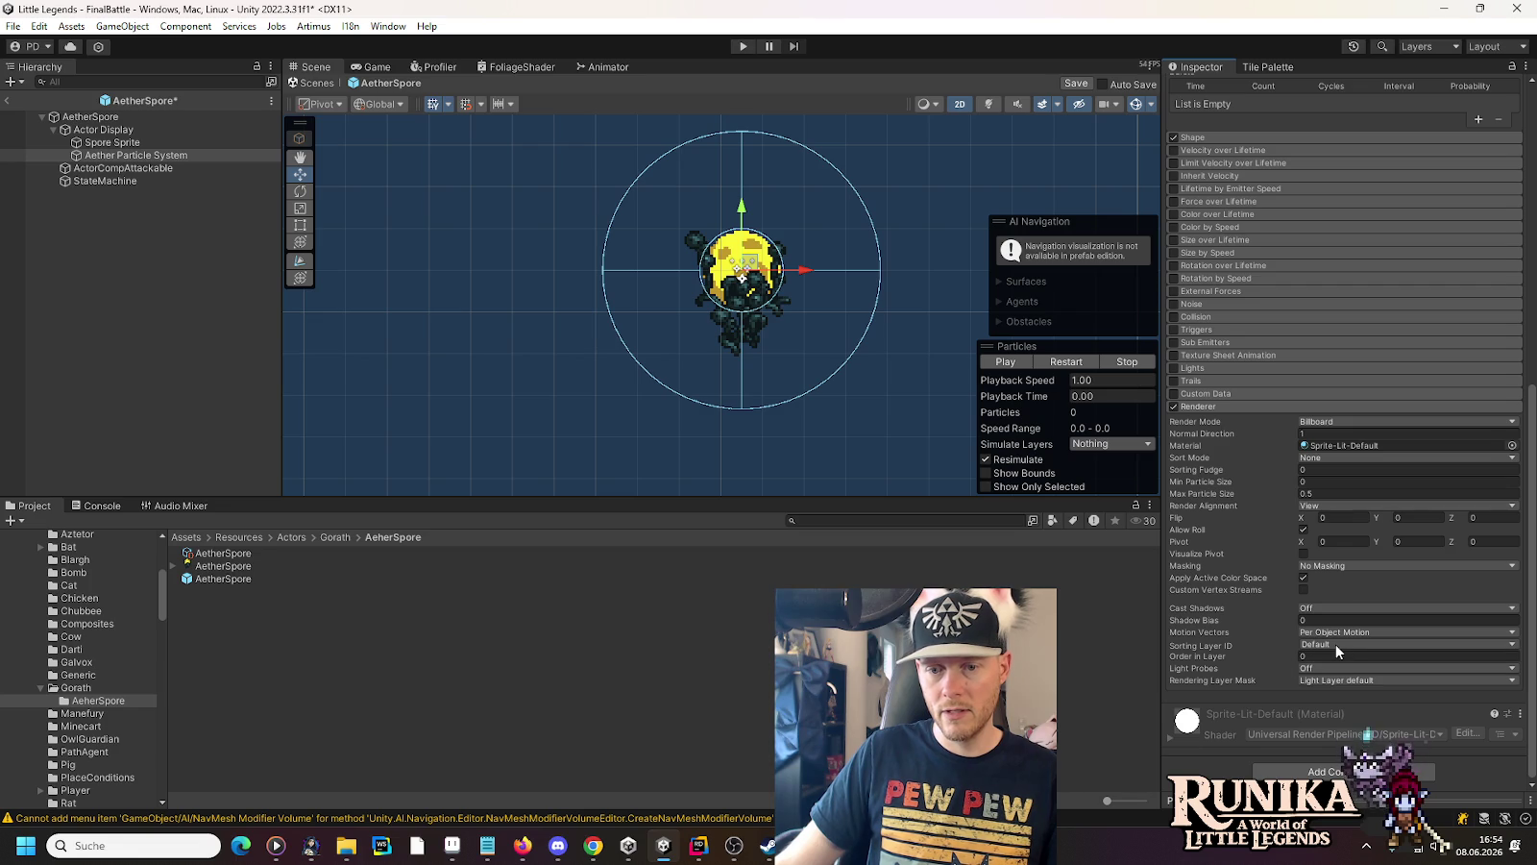
{"action": "left_click", "coordinate": [105, 144]}
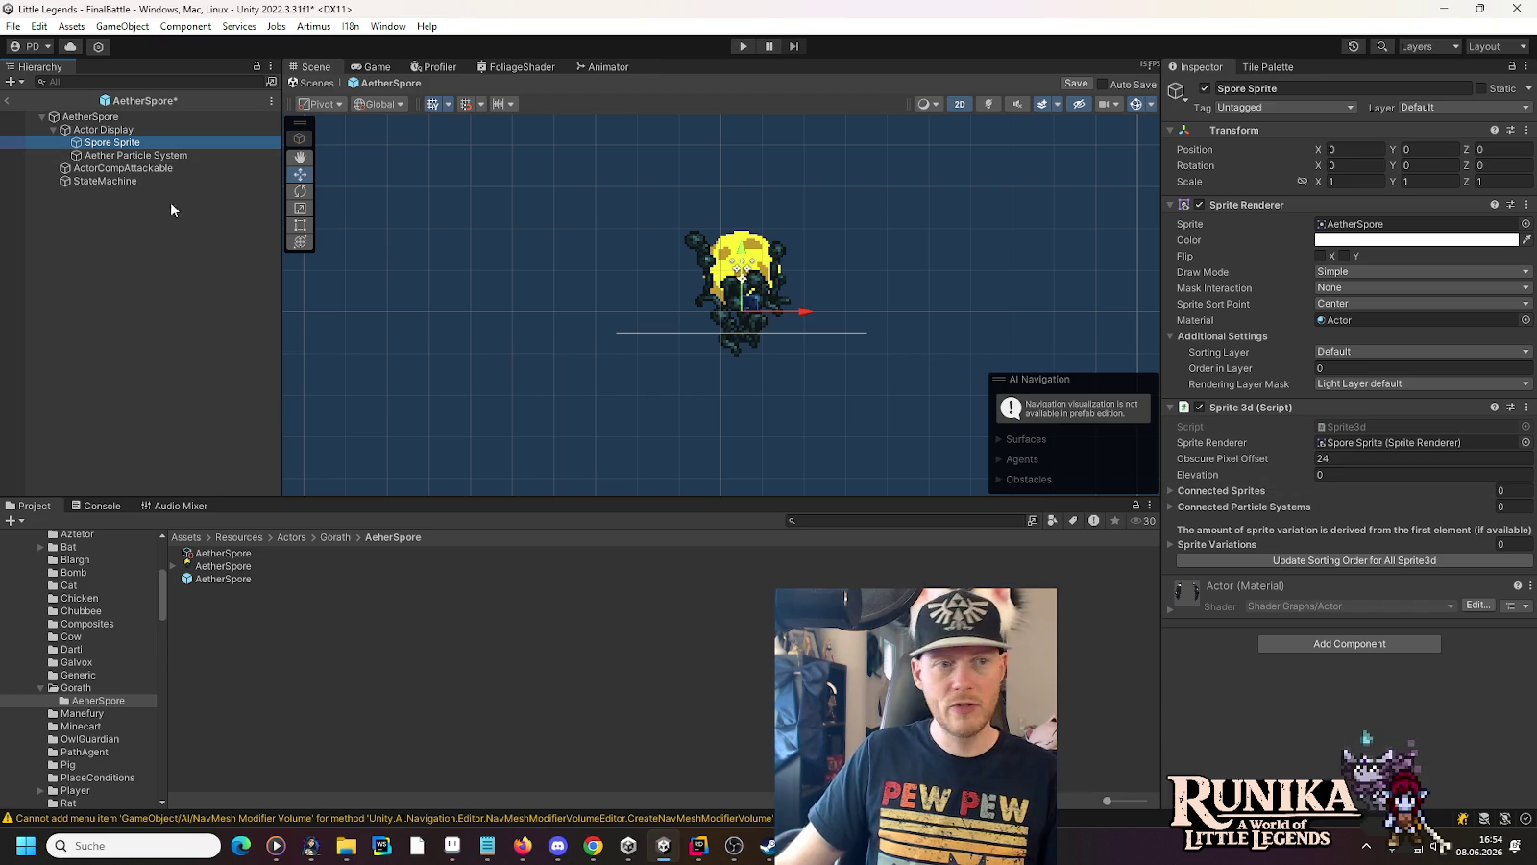
Add Aether Particle System to Sprite3d's Connected Particle Systems, save, and update the sorting order
{"action": "left_click", "coordinate": [1170, 506]}
{"action": "left_click", "coordinate": [1493, 544]}
{"action": "mouse_move", "coordinate": [139, 154]}
{"action": "left_mouse_down"}
{"action": "mouse_move", "coordinate": [192, 159]}
{"action": "mouse_move", "coordinate": [1346, 601]}
{"action": "mouse_move", "coordinate": [1260, 520]}
{"action": "mouse_move", "coordinate": [1183, 527]}
{"action": "mouse_move", "coordinate": [1389, 544]}
{"action": "left_mouse_up"}
{"action": "left_click", "coordinate": [1382, 553]}
{"action": "type", "text": "1"}
{"action": "key", "text": "ctrl+s"}
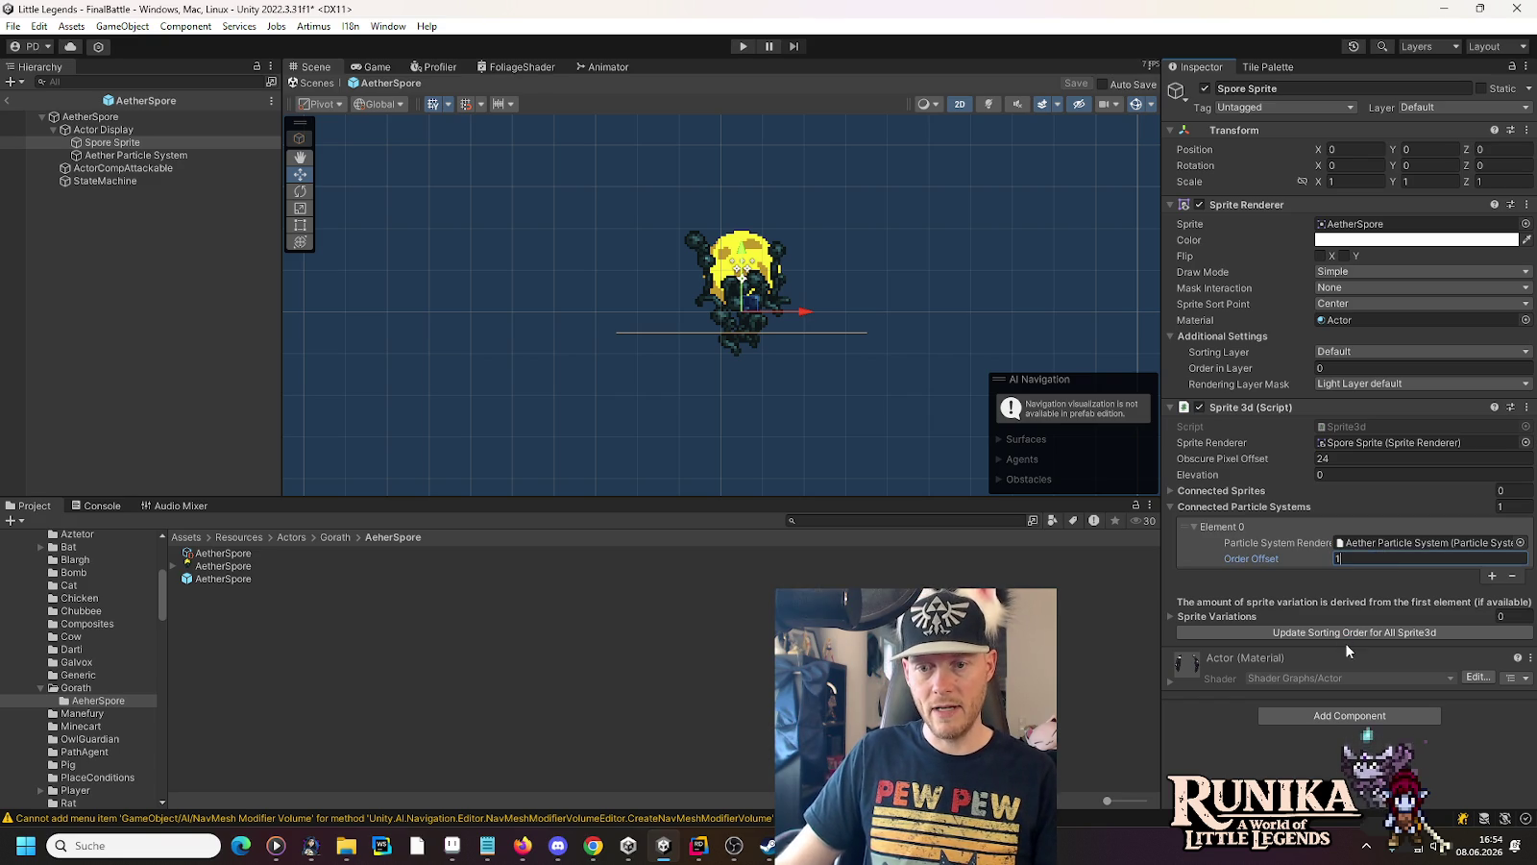
{"action": "left_click", "coordinate": [1347, 630]}
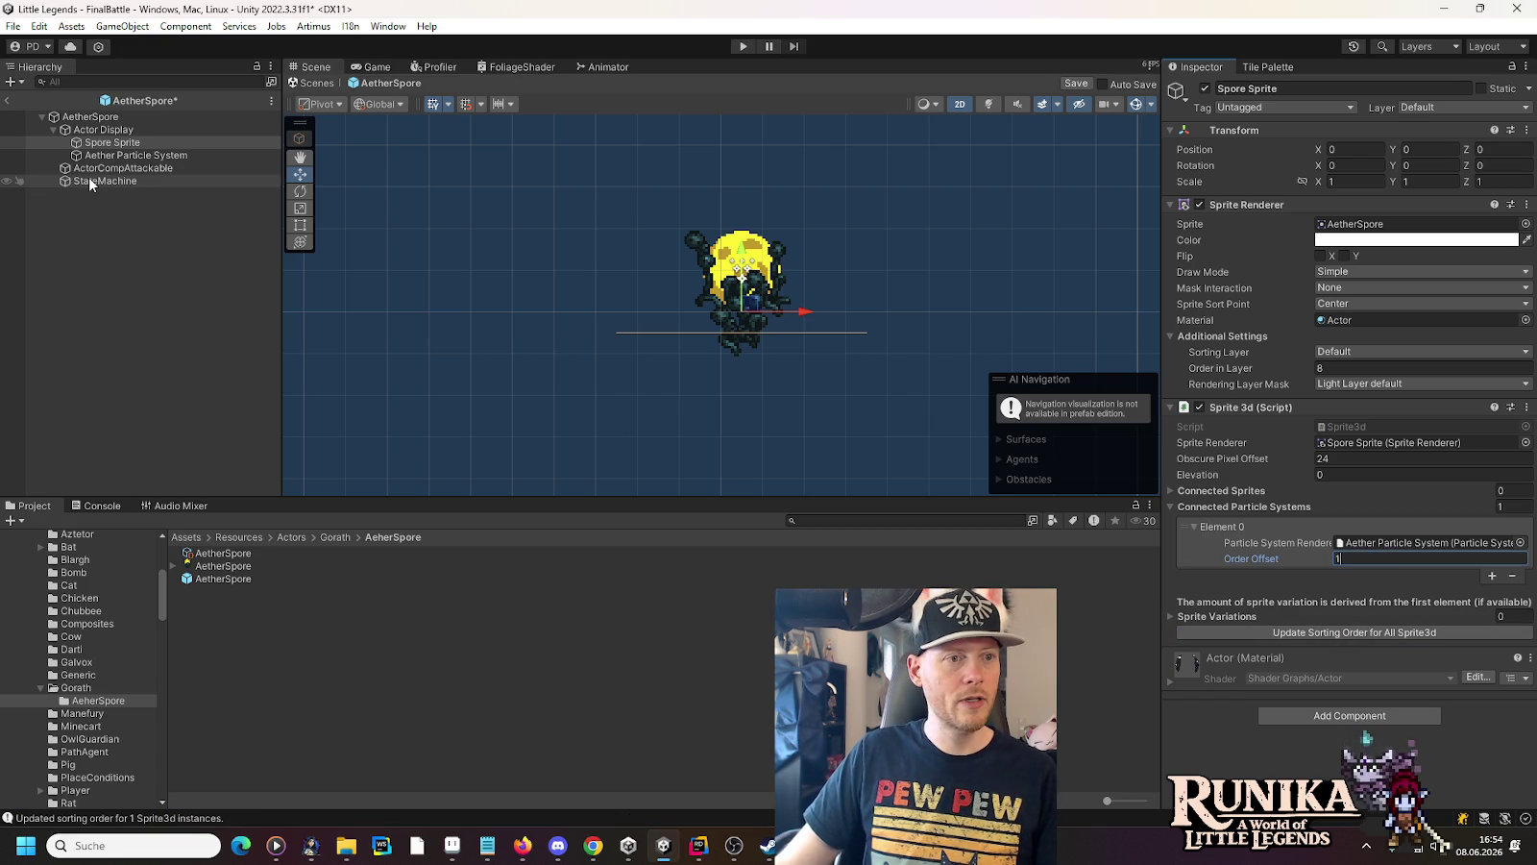
{"action": "left_click", "coordinate": [118, 155]}
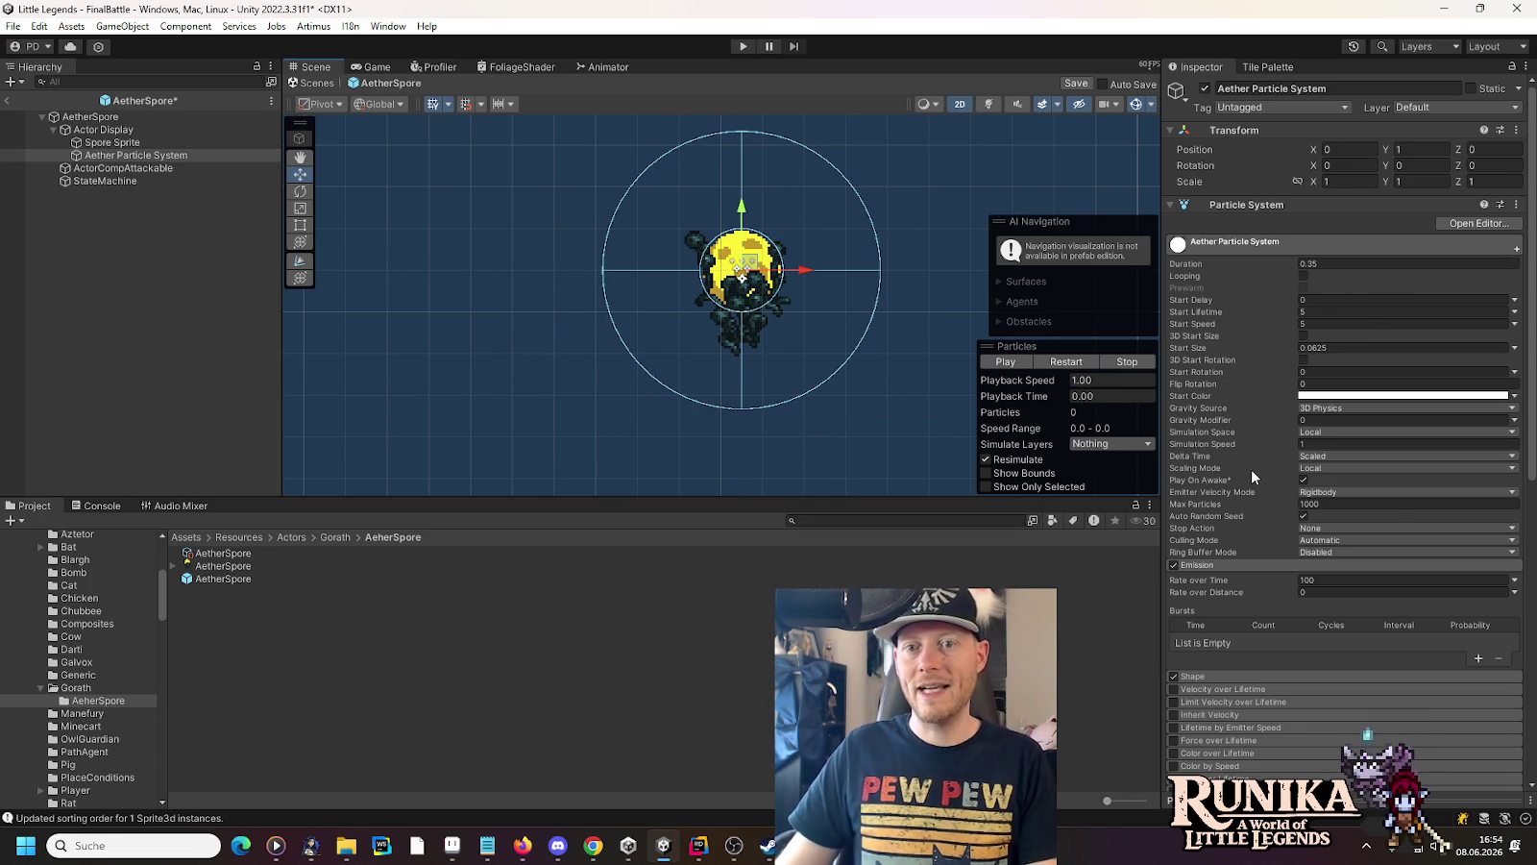
Enable the External Forces module on the Aether Particle System
{"action": "scroll", "coordinate": [1251, 469], "scroll_direction": "down", "scroll_amount": 10}
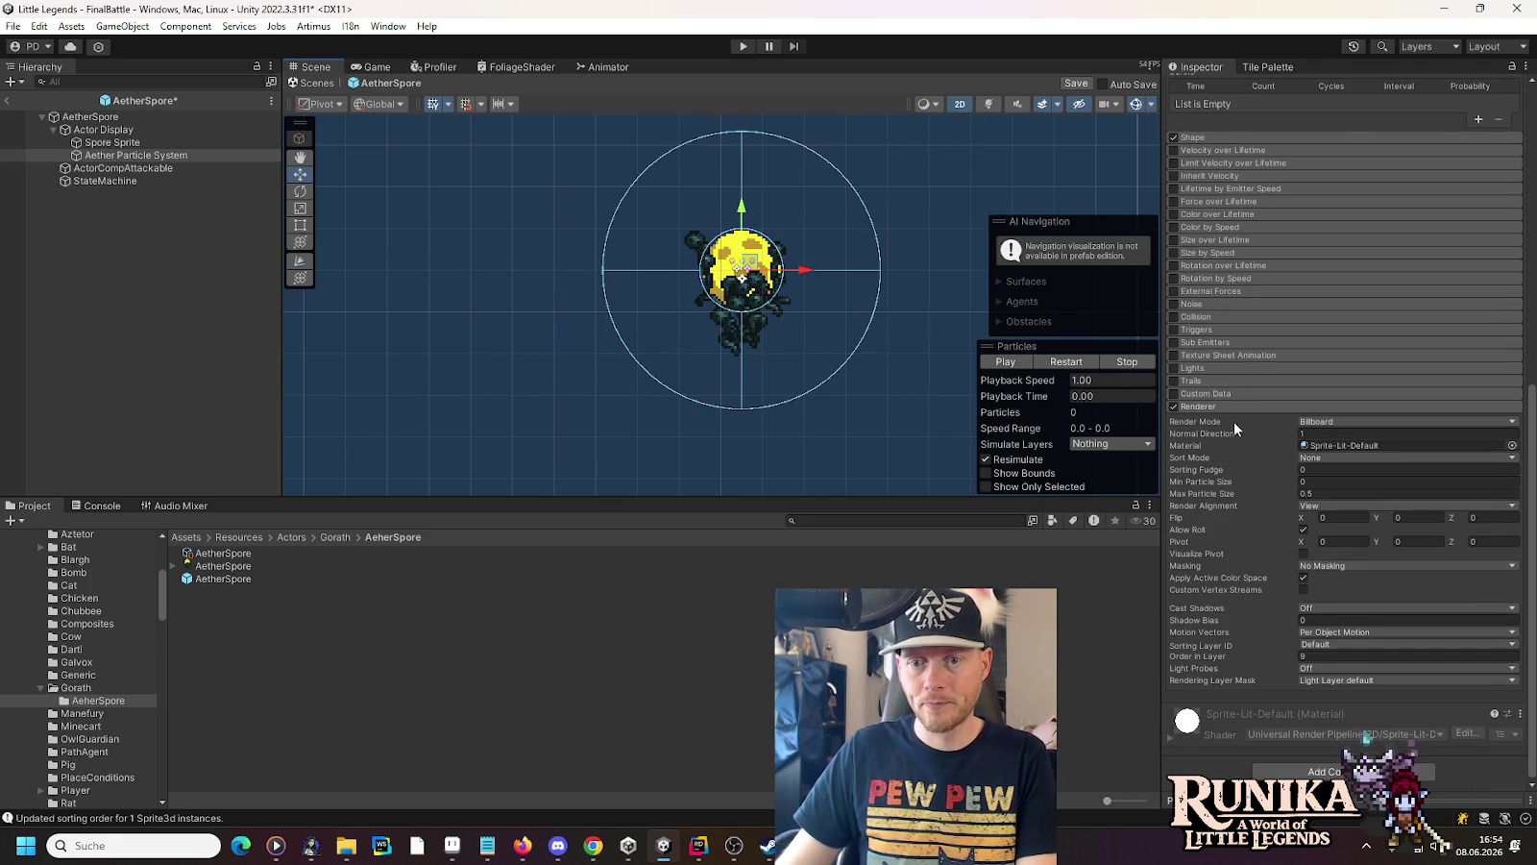
{"action": "left_click", "coordinate": [1226, 405]}
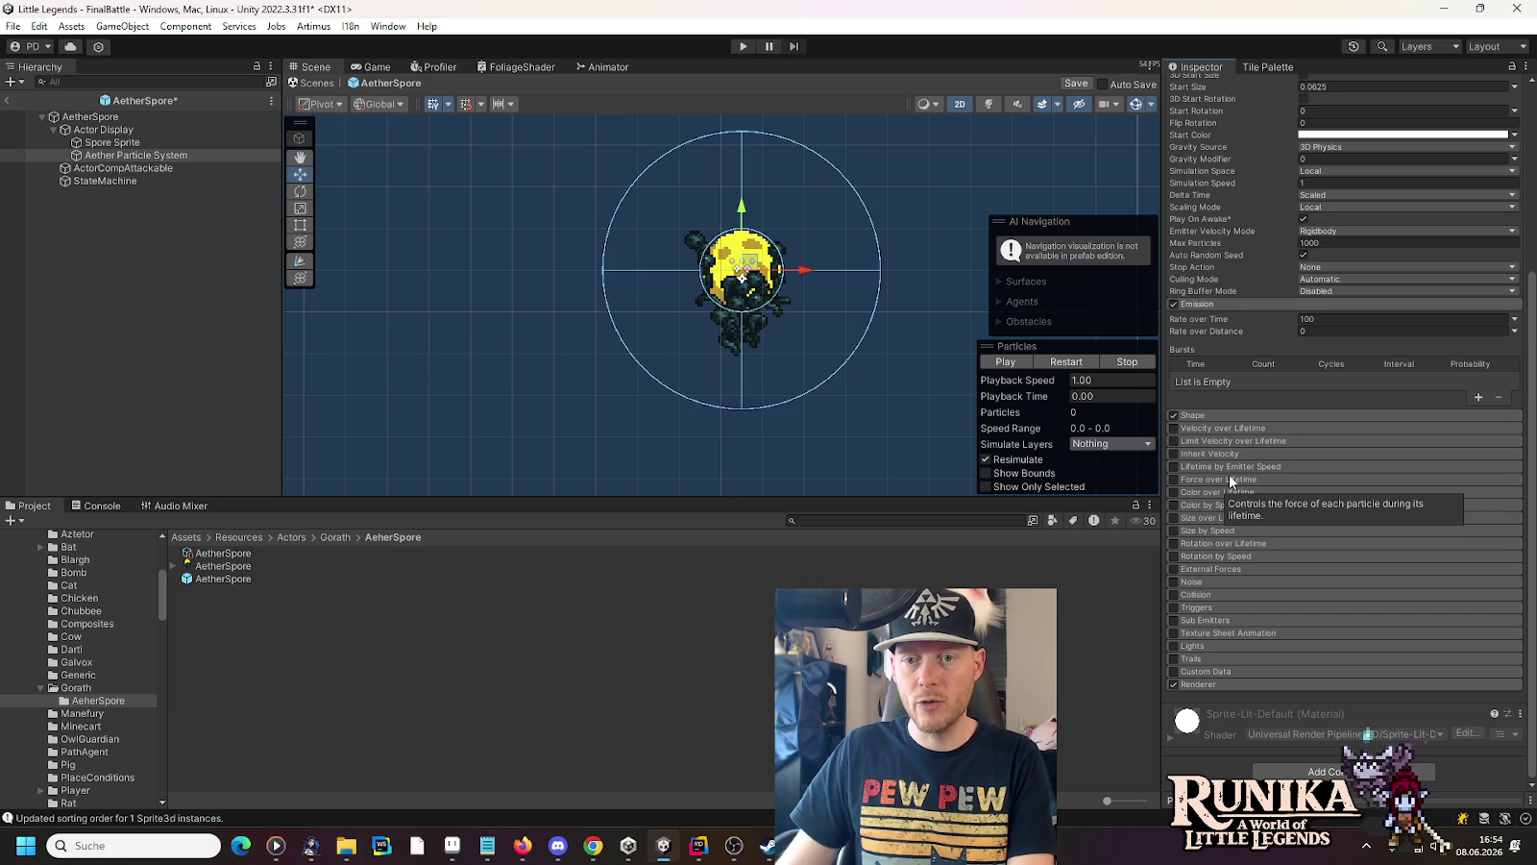
{"action": "left_click", "coordinate": [1226, 428]}
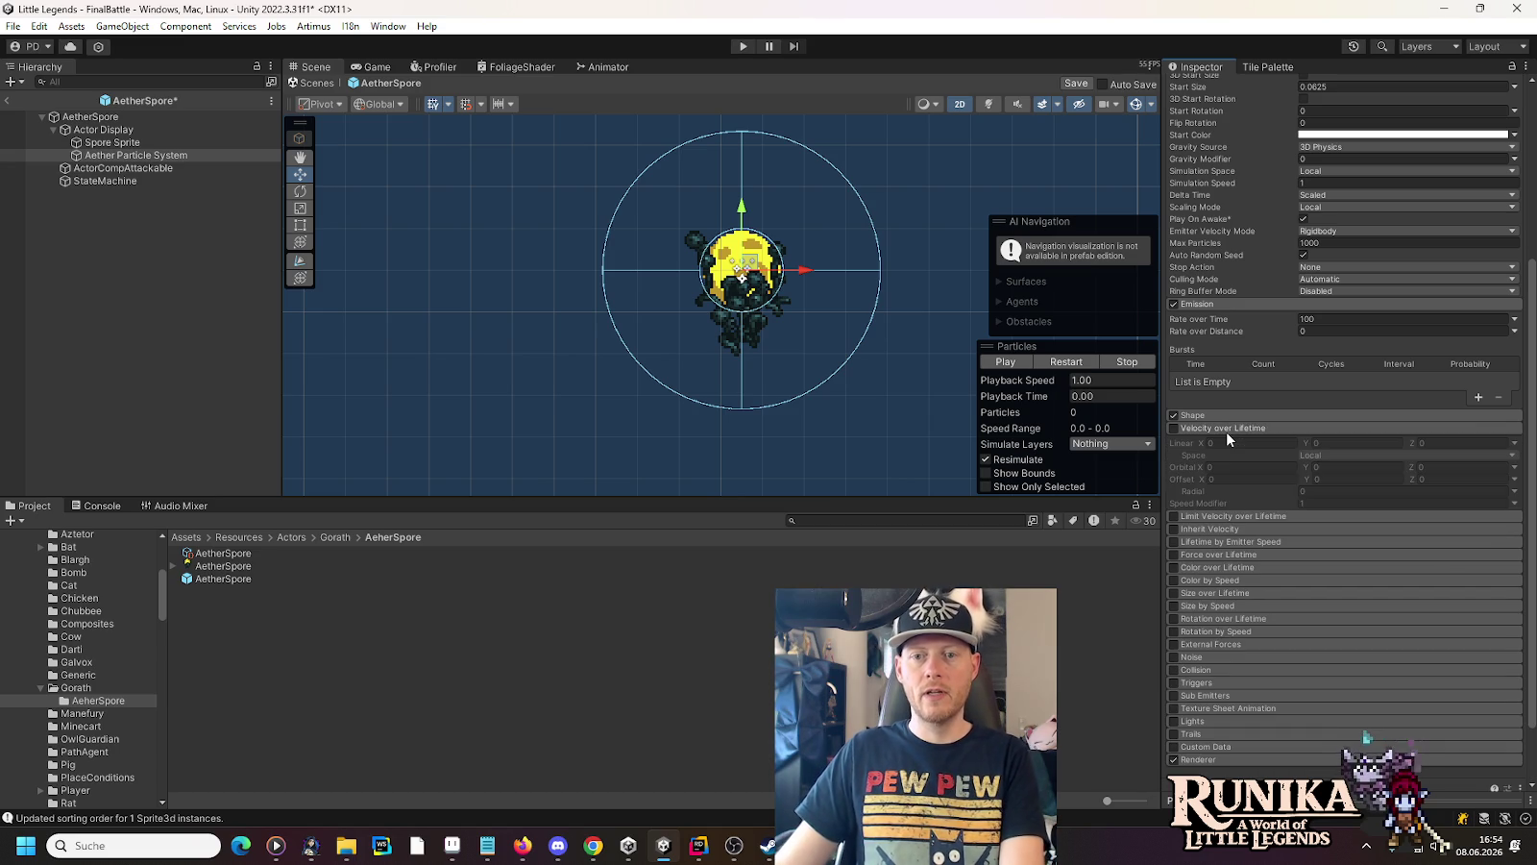
{"action": "left_click", "coordinate": [1232, 430]}
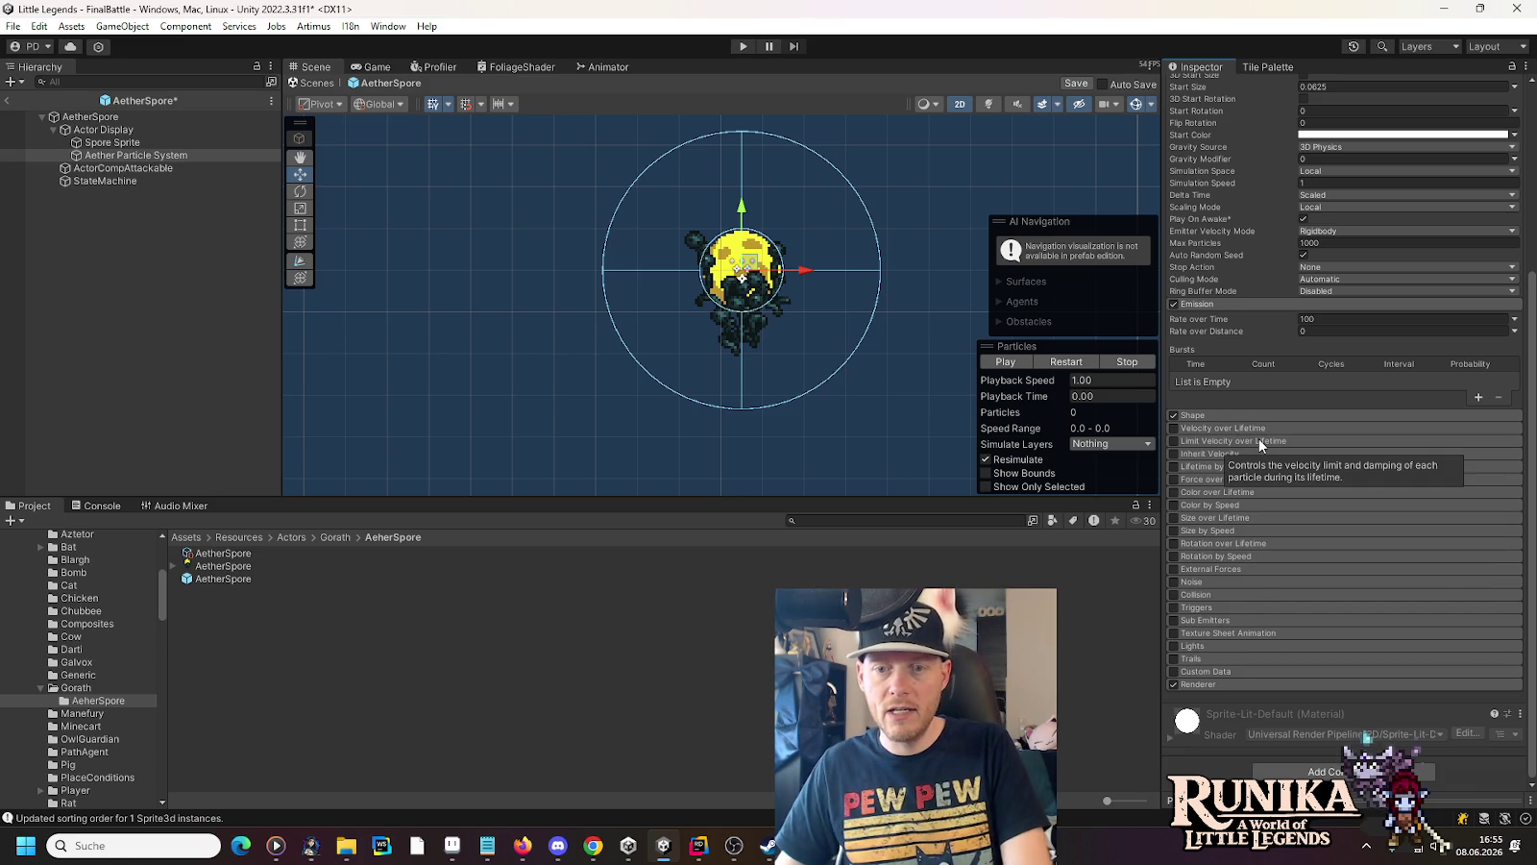
{"action": "mouse_move", "coordinate": [1247, 462]}
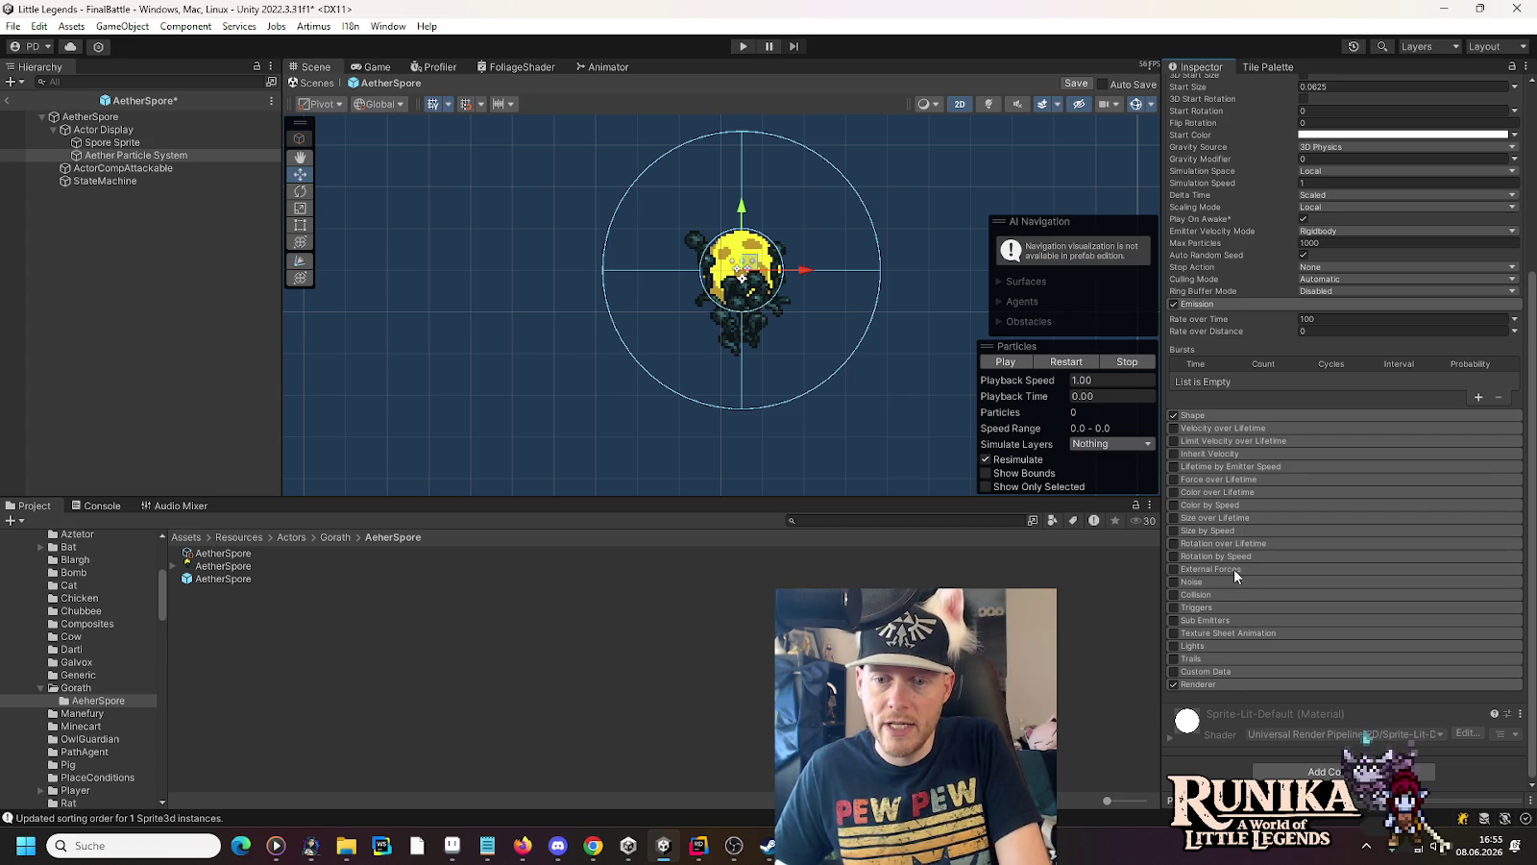
{"action": "left_click", "coordinate": [1219, 568]}
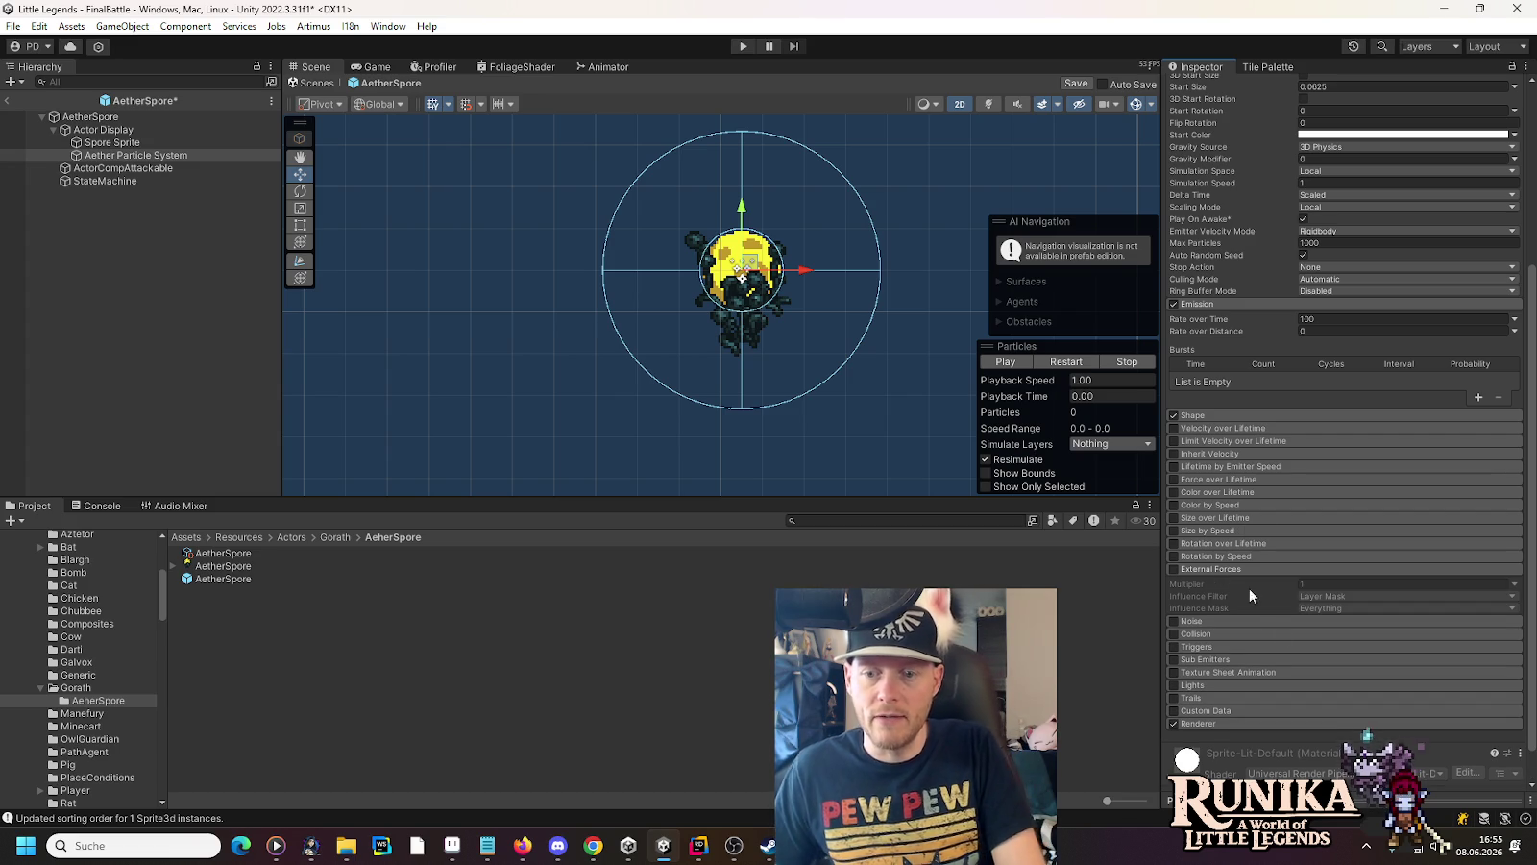
{"action": "left_click", "coordinate": [1173, 568]}
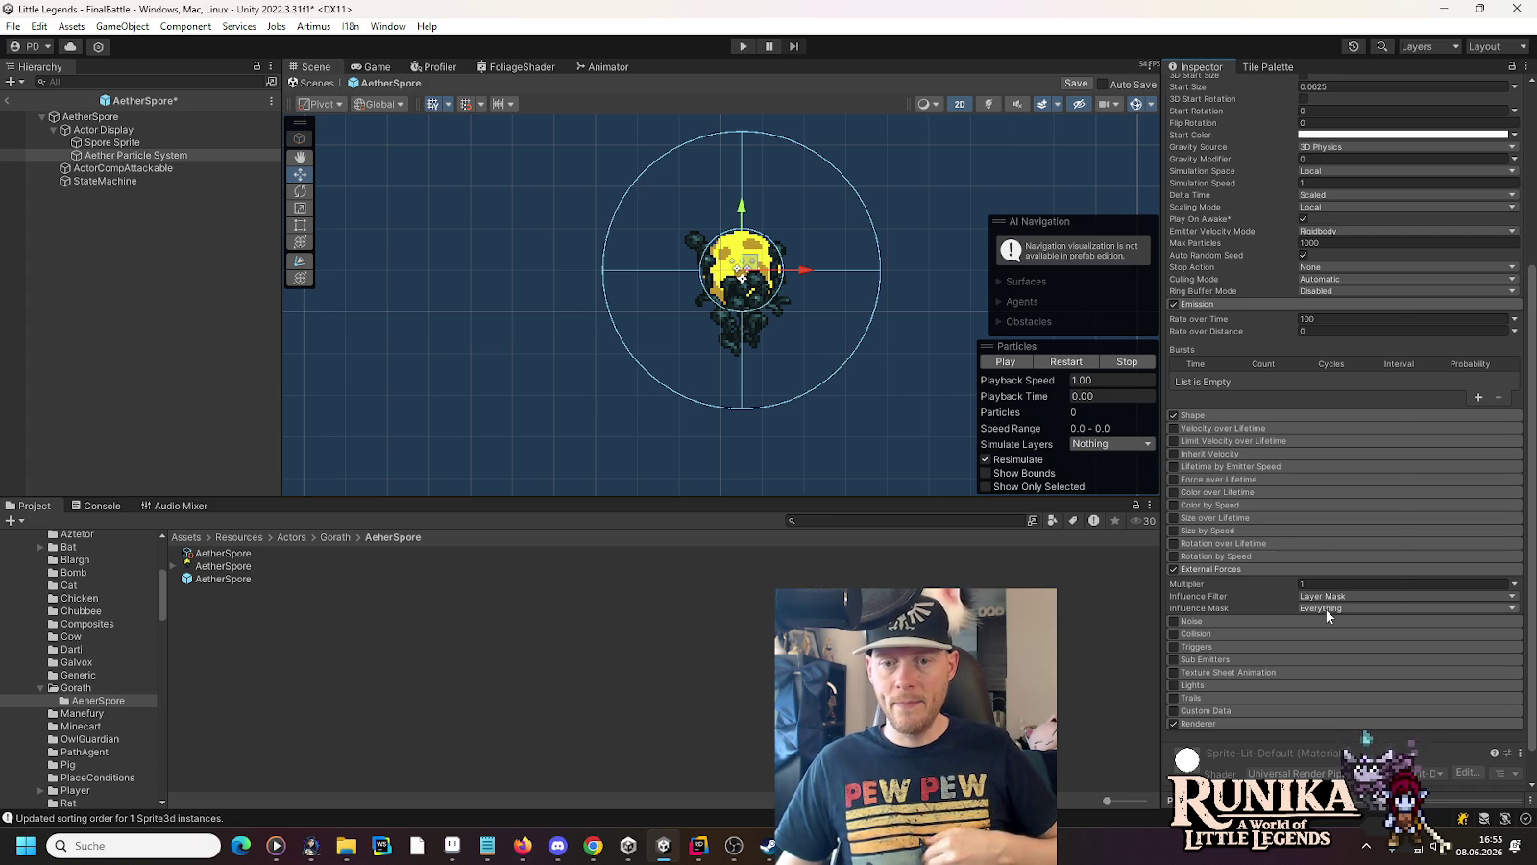
Confirm the Influence Mask includes Everything, then go back to Rider
{"action": "left_click", "coordinate": [1326, 607]}
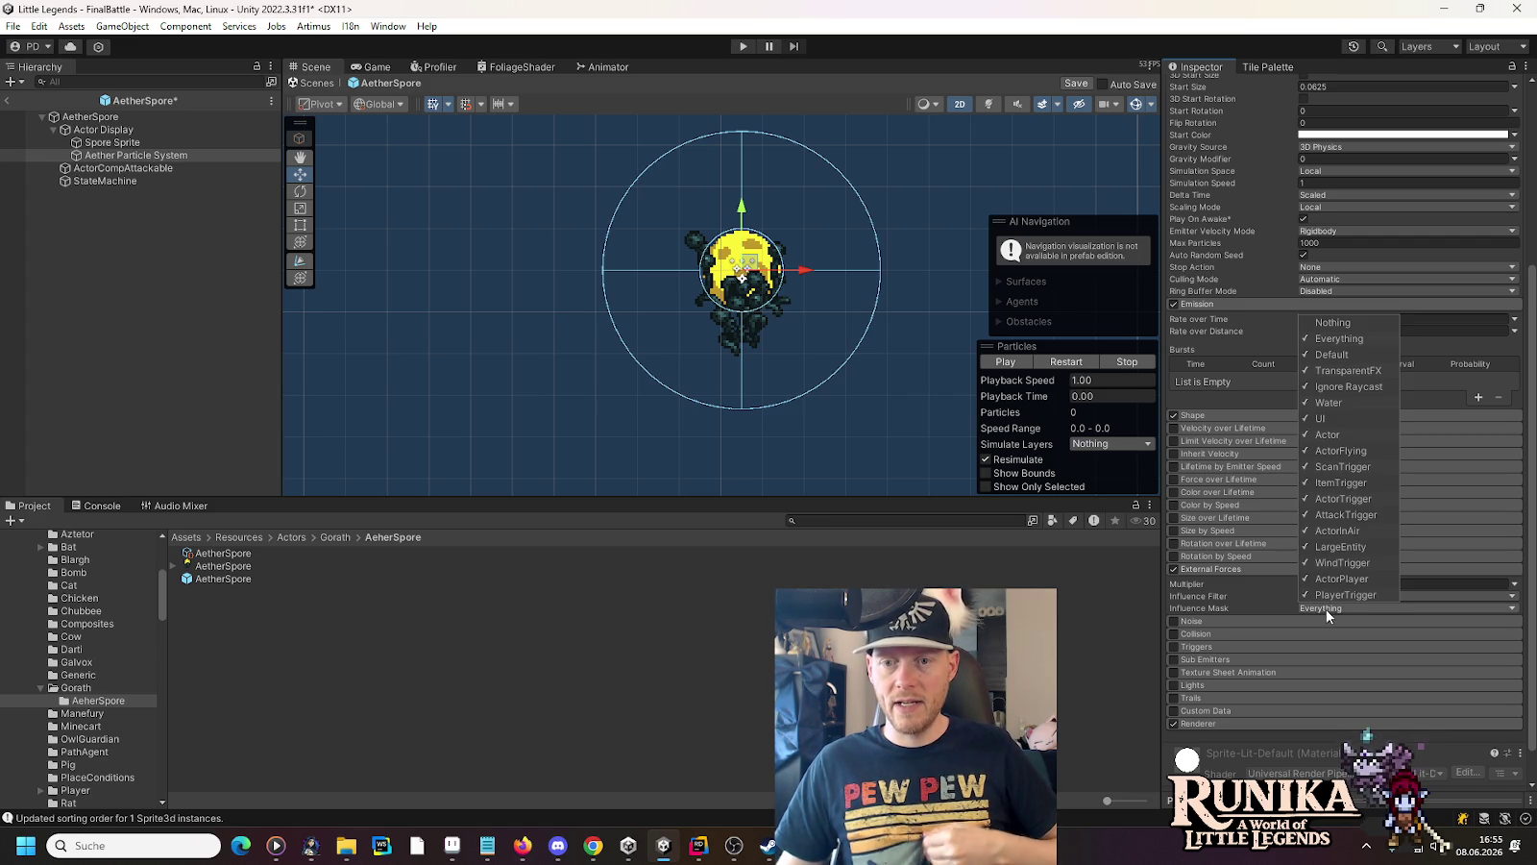
{"action": "left_click", "coordinate": [1215, 595]}
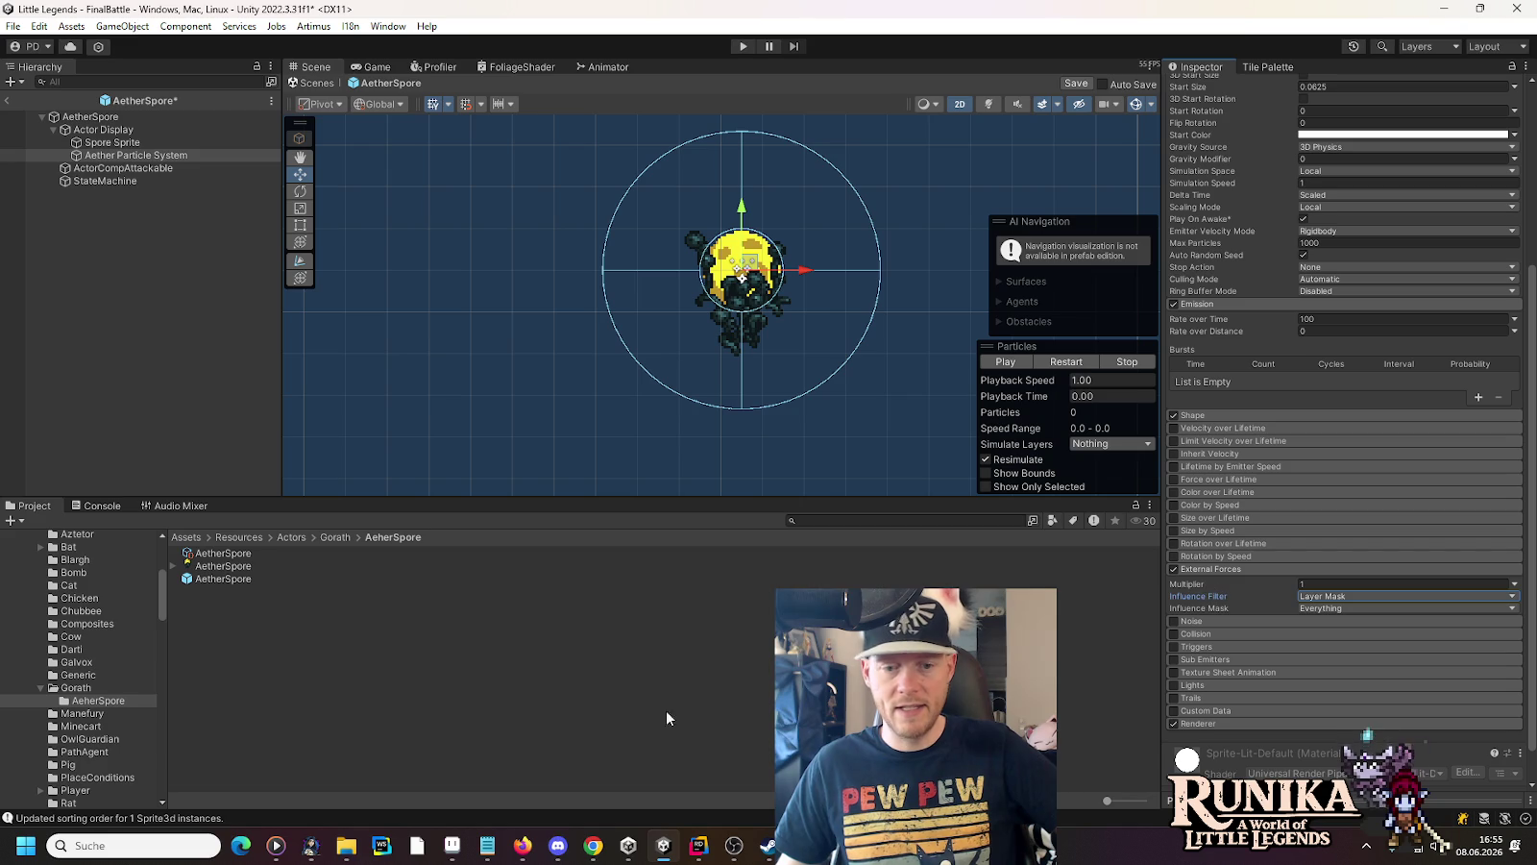
{"action": "left_click", "coordinate": [697, 846]}
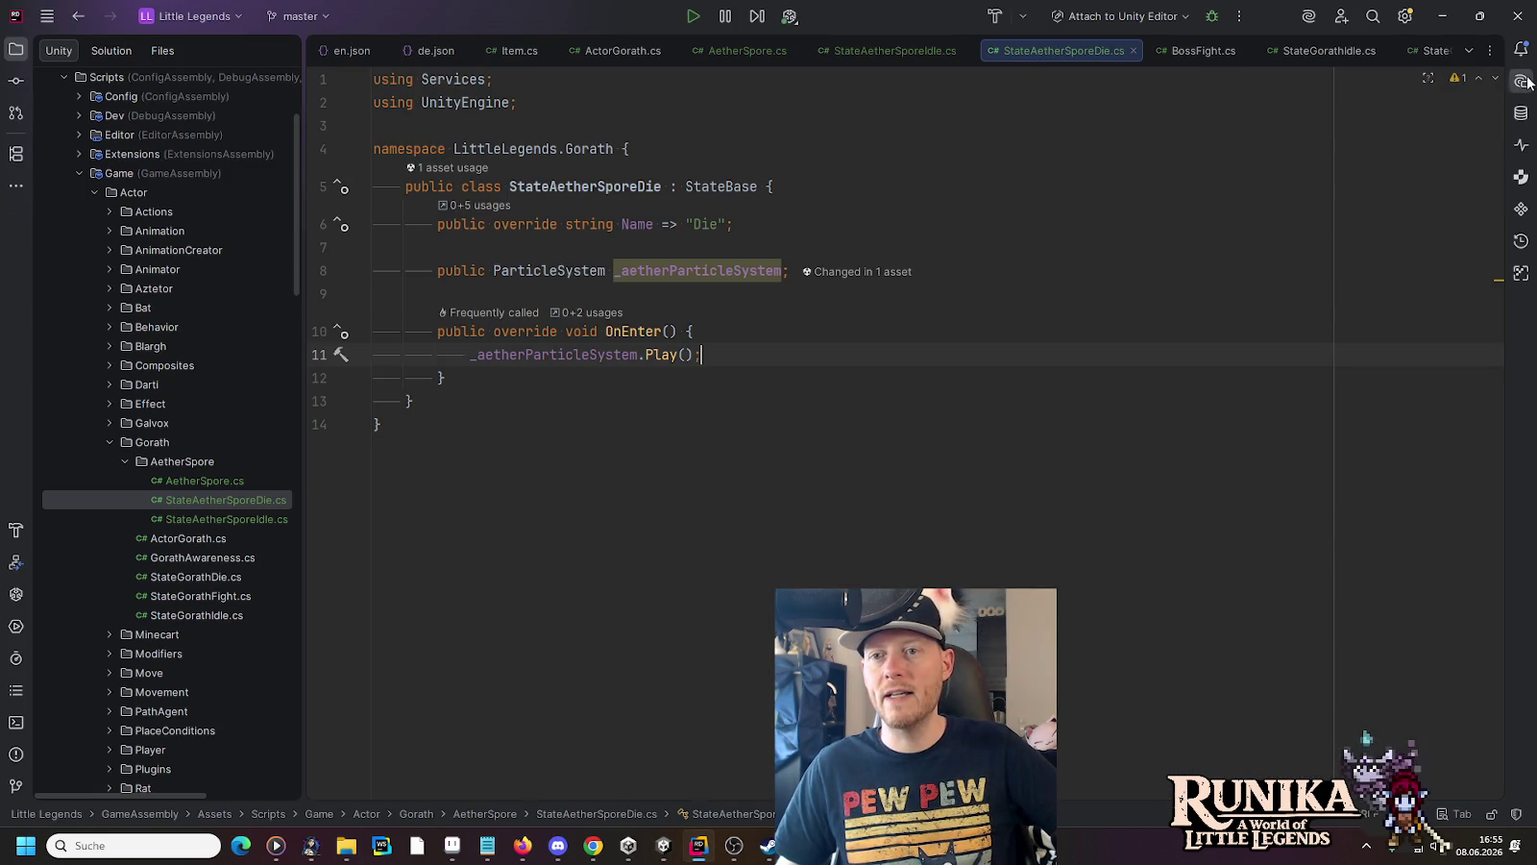
Start a fresh Rider AI chat with the attached context removed
{"action": "left_click", "coordinate": [1521, 82]}
{"action": "left_click", "coordinate": [1420, 53]}
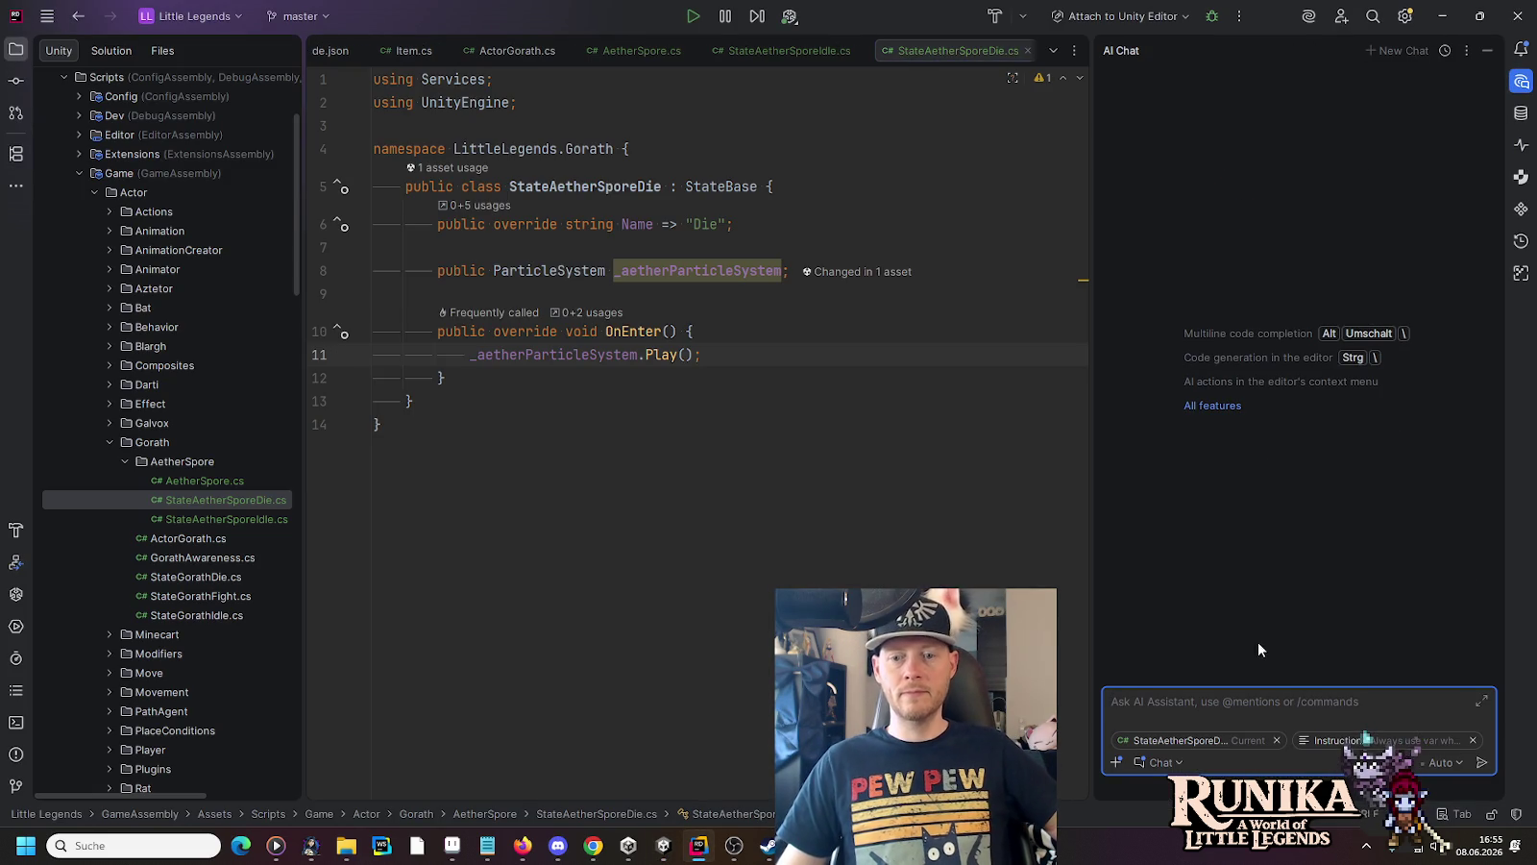
{"action": "left_click", "coordinate": [1278, 740]}
{"action": "left_click", "coordinate": [1290, 740]}
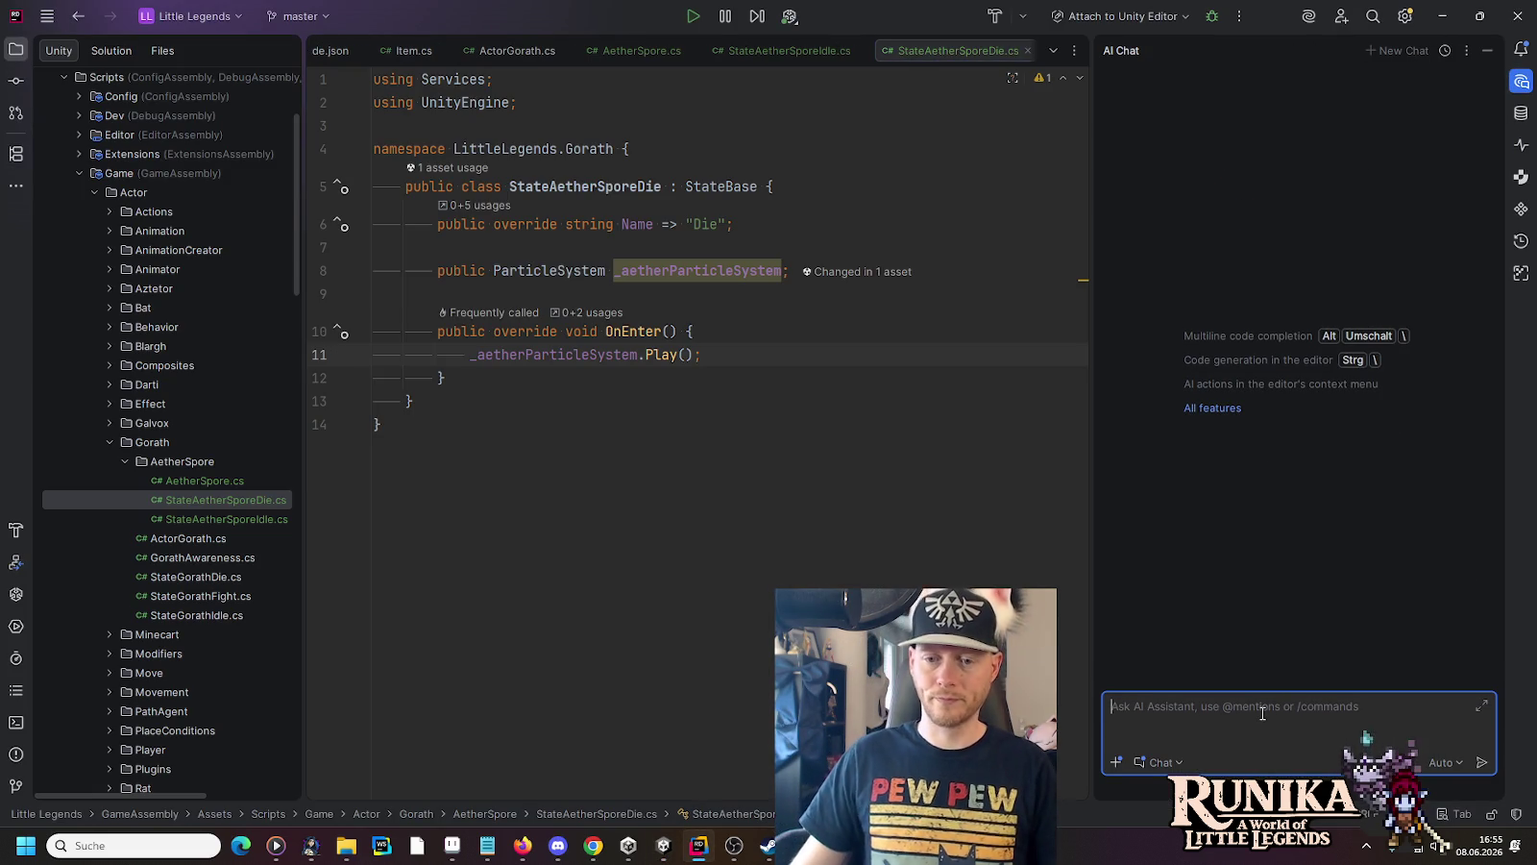
Ask the AI whether a particle system can use a game object as an attractor for the particles
{"action": "type", "text": "Can I "}
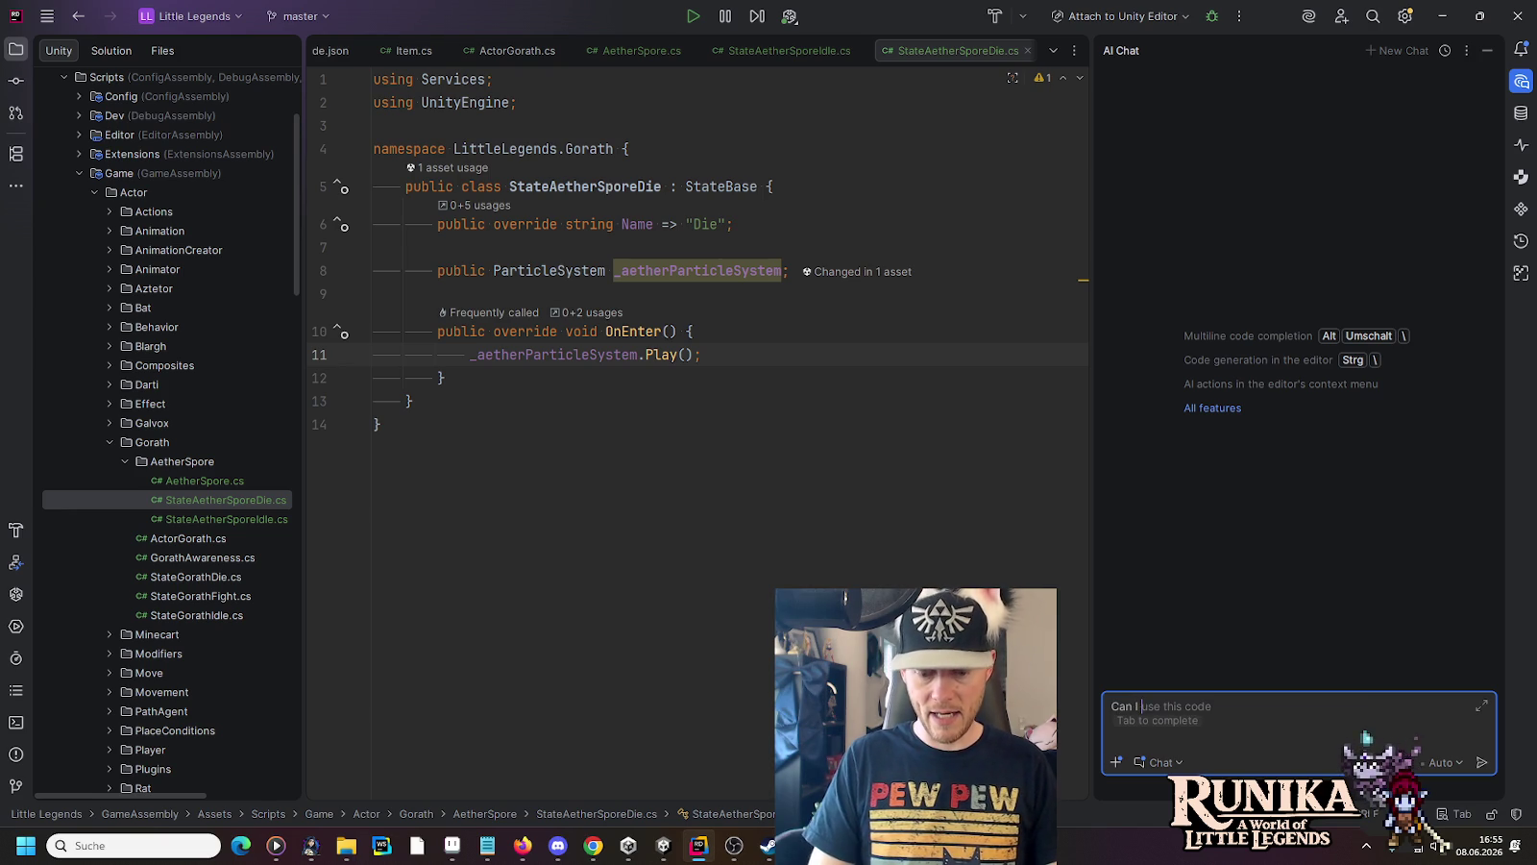
{"action": "type", "text": "configure a "}
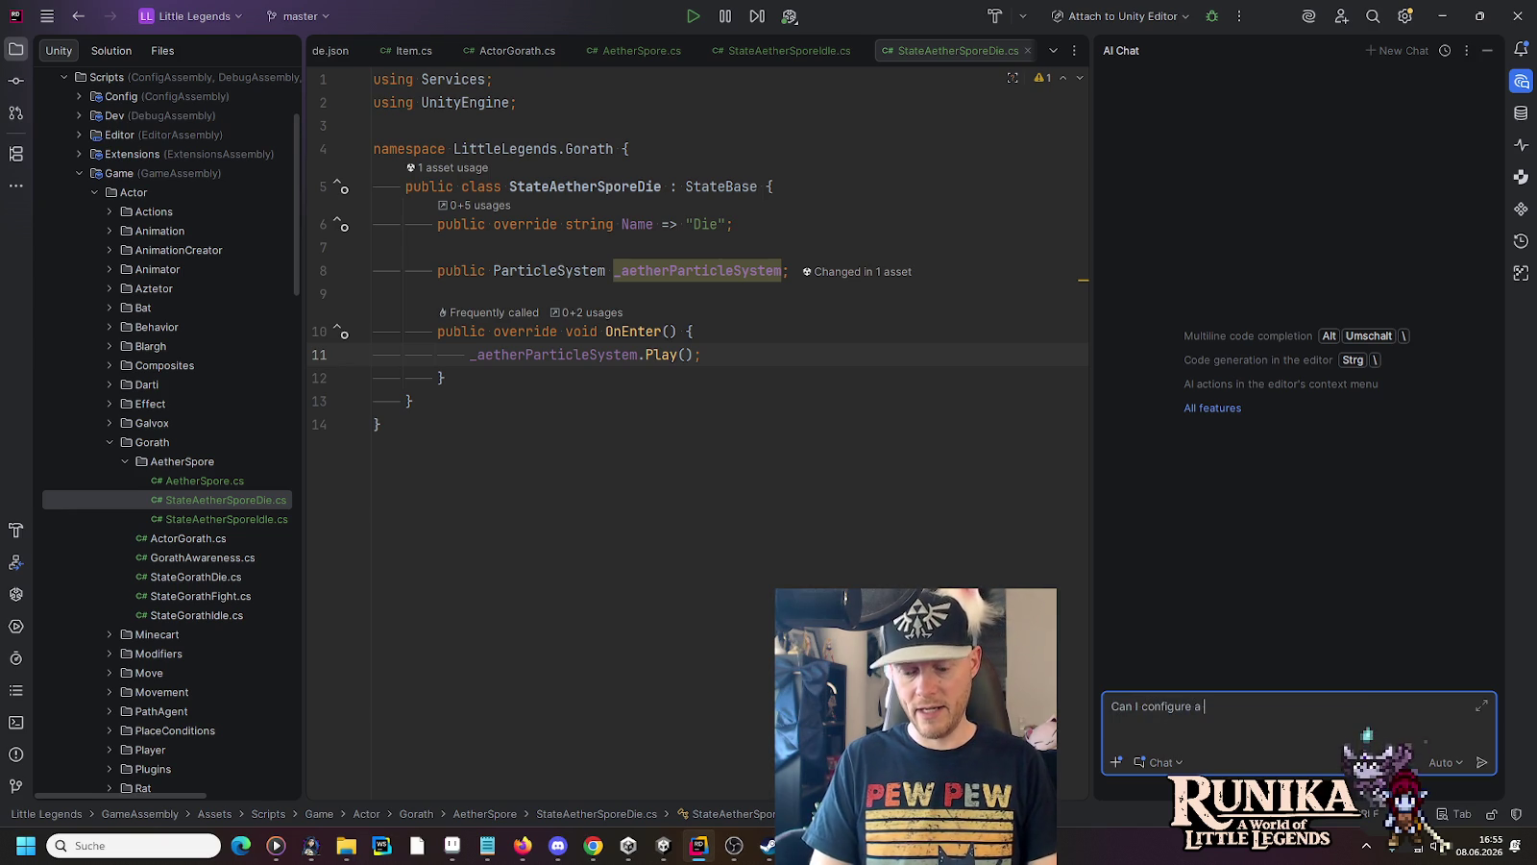
{"action": "type", "text": "particle syste"}
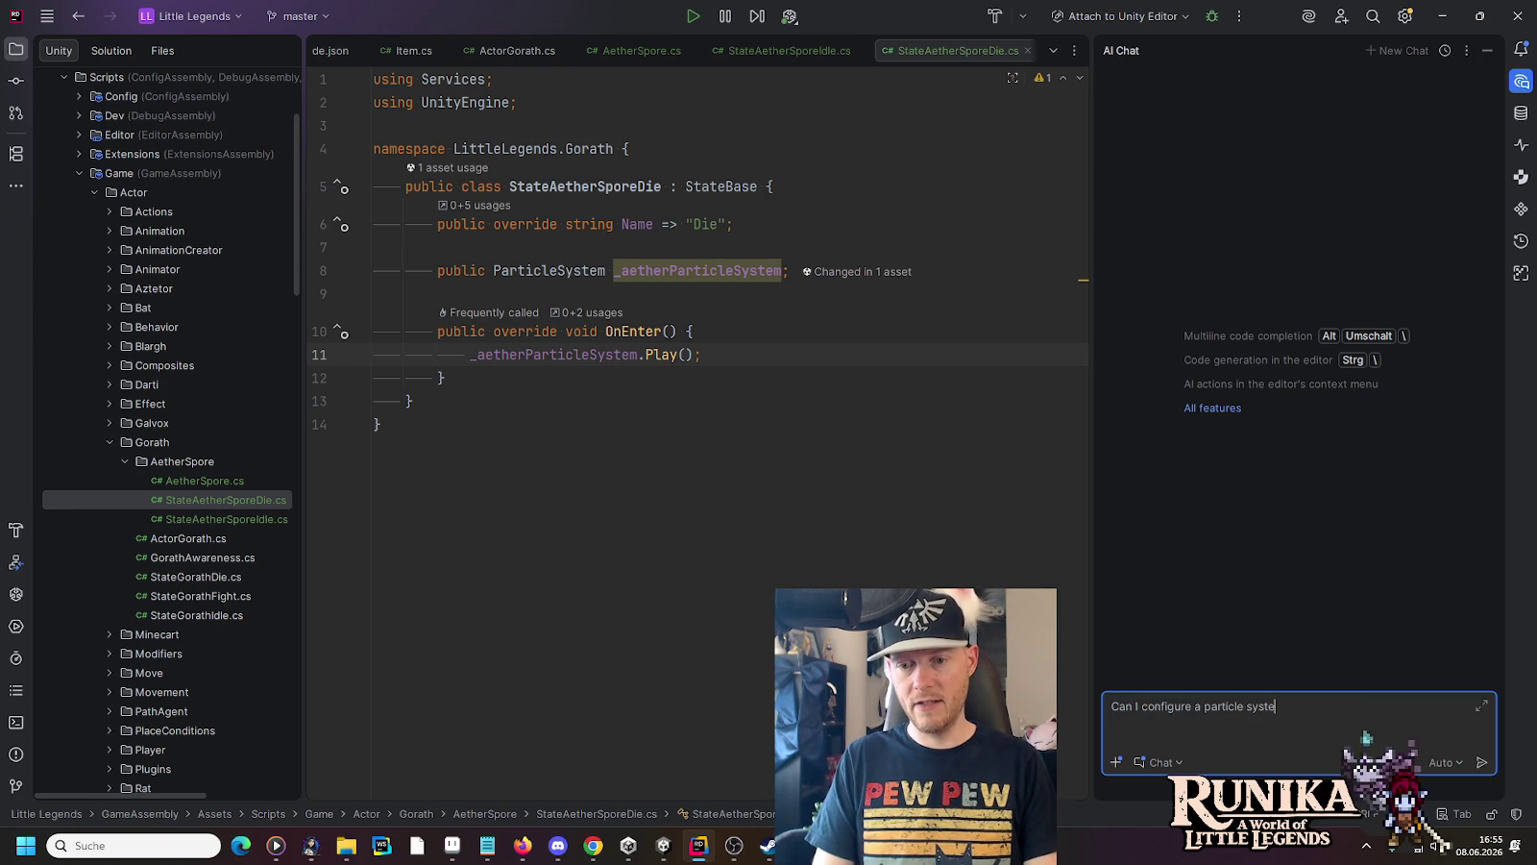
{"action": "type", "text": "m t"}
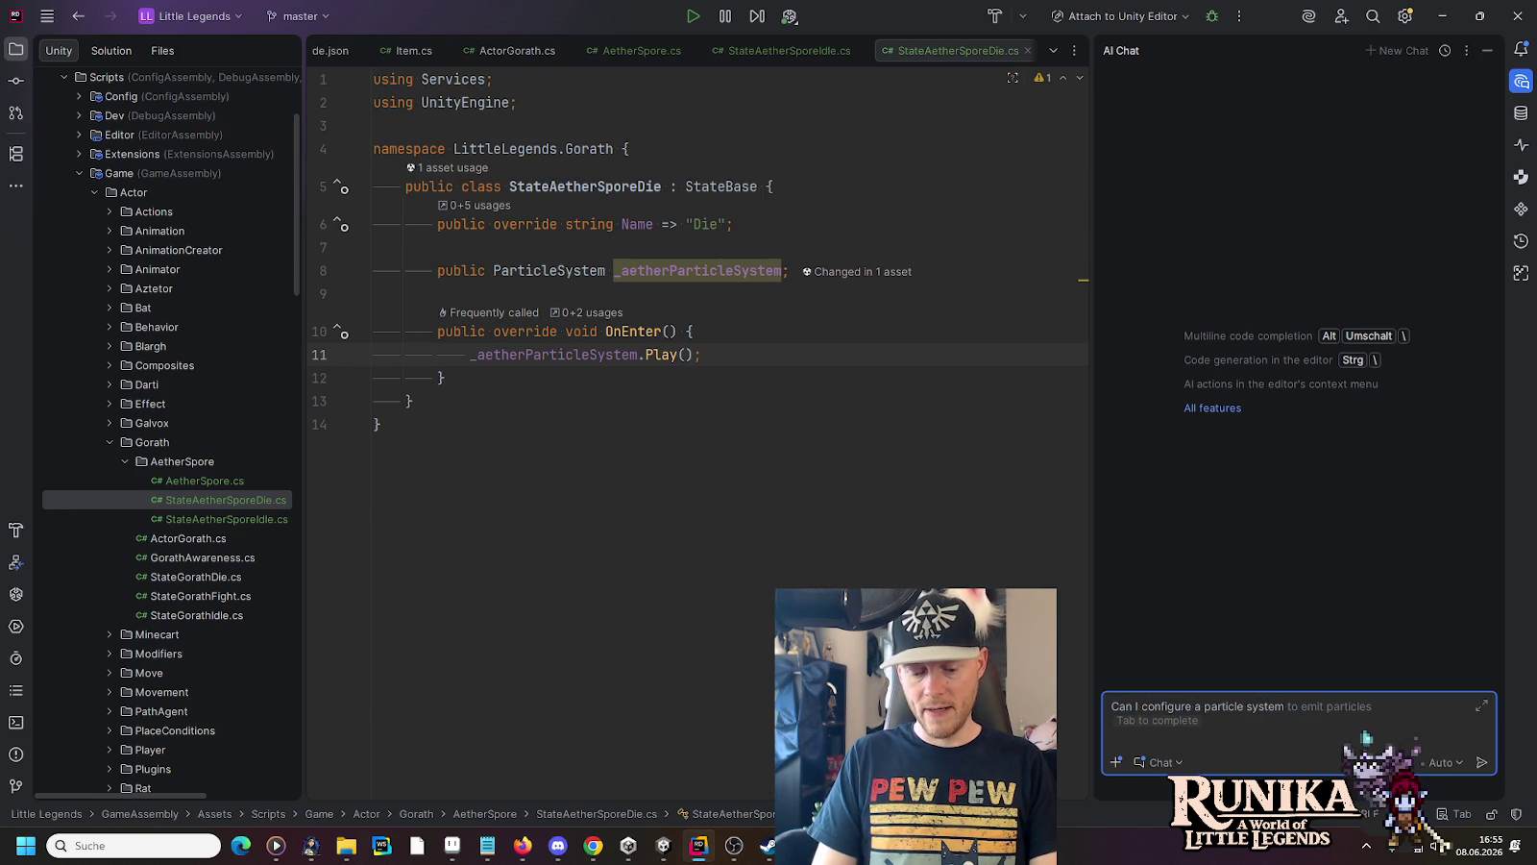
{"action": "type", "text": "o use "}
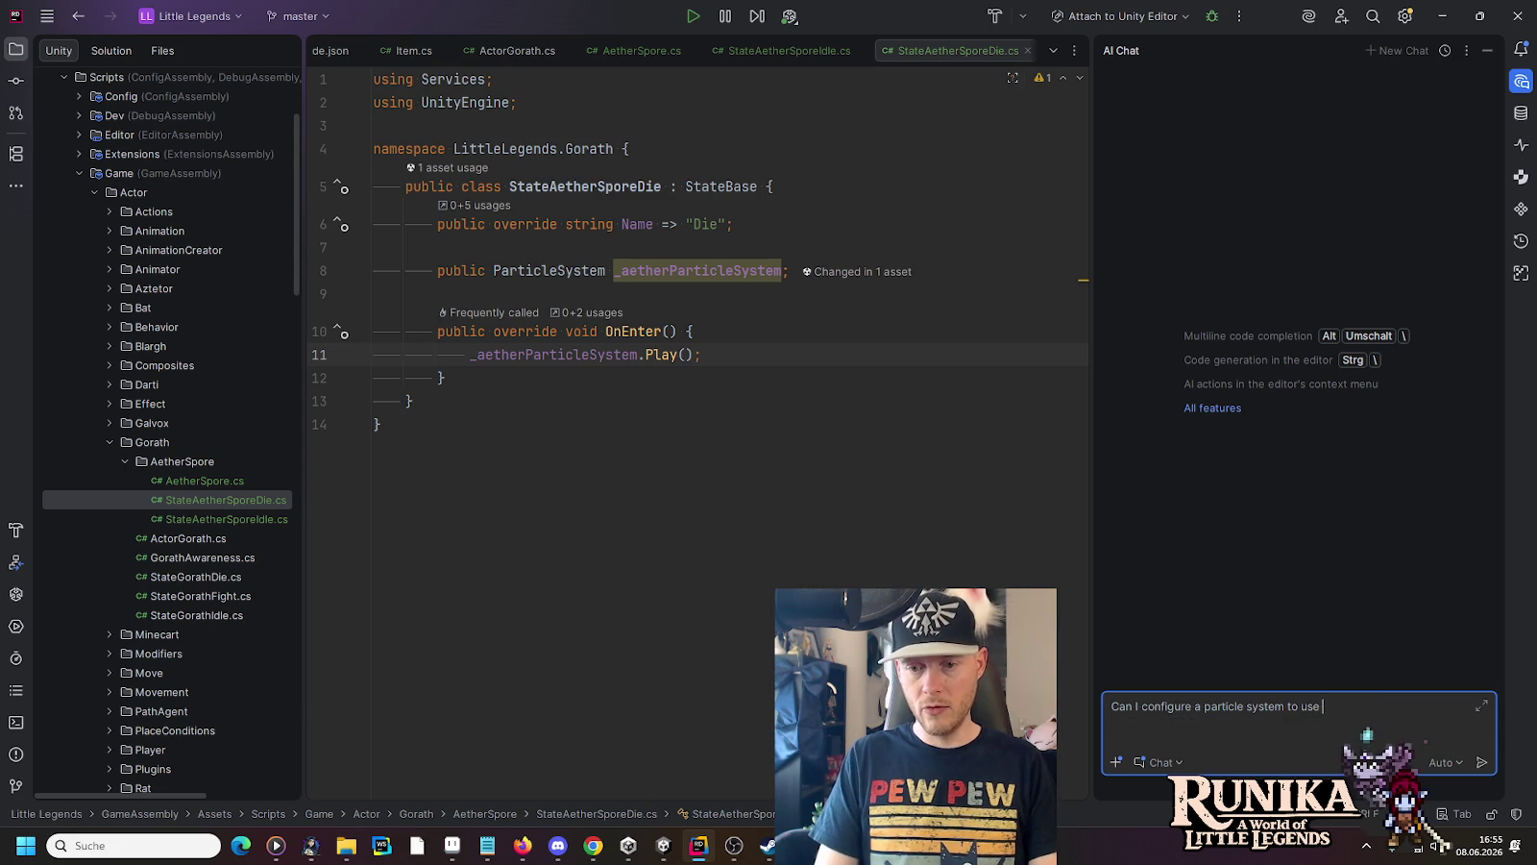
{"action": "type", "text": "a game objec"}
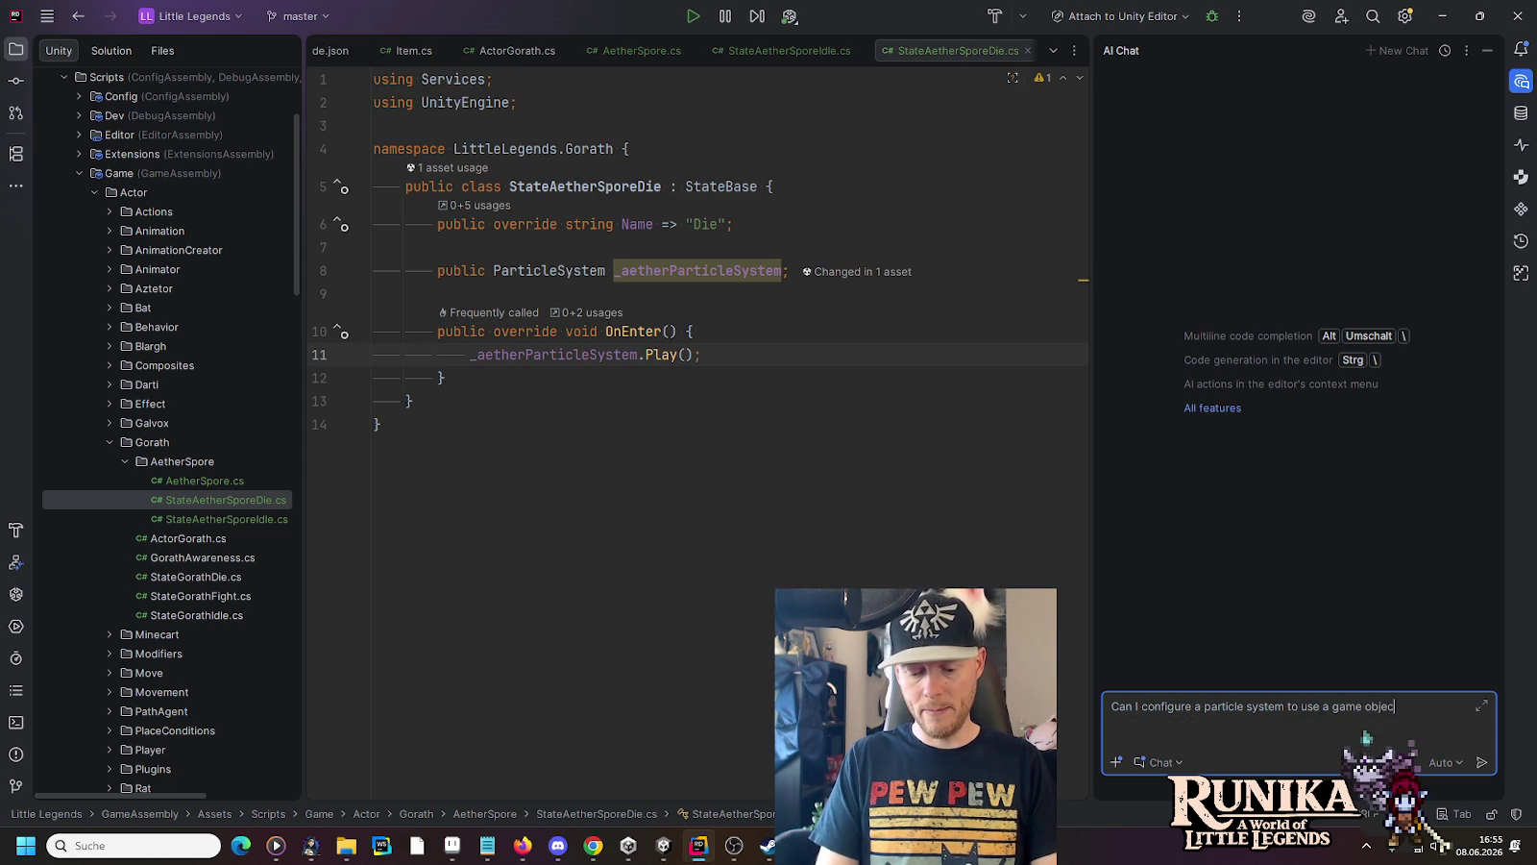
{"action": "type", "text": "t as a \"at"}
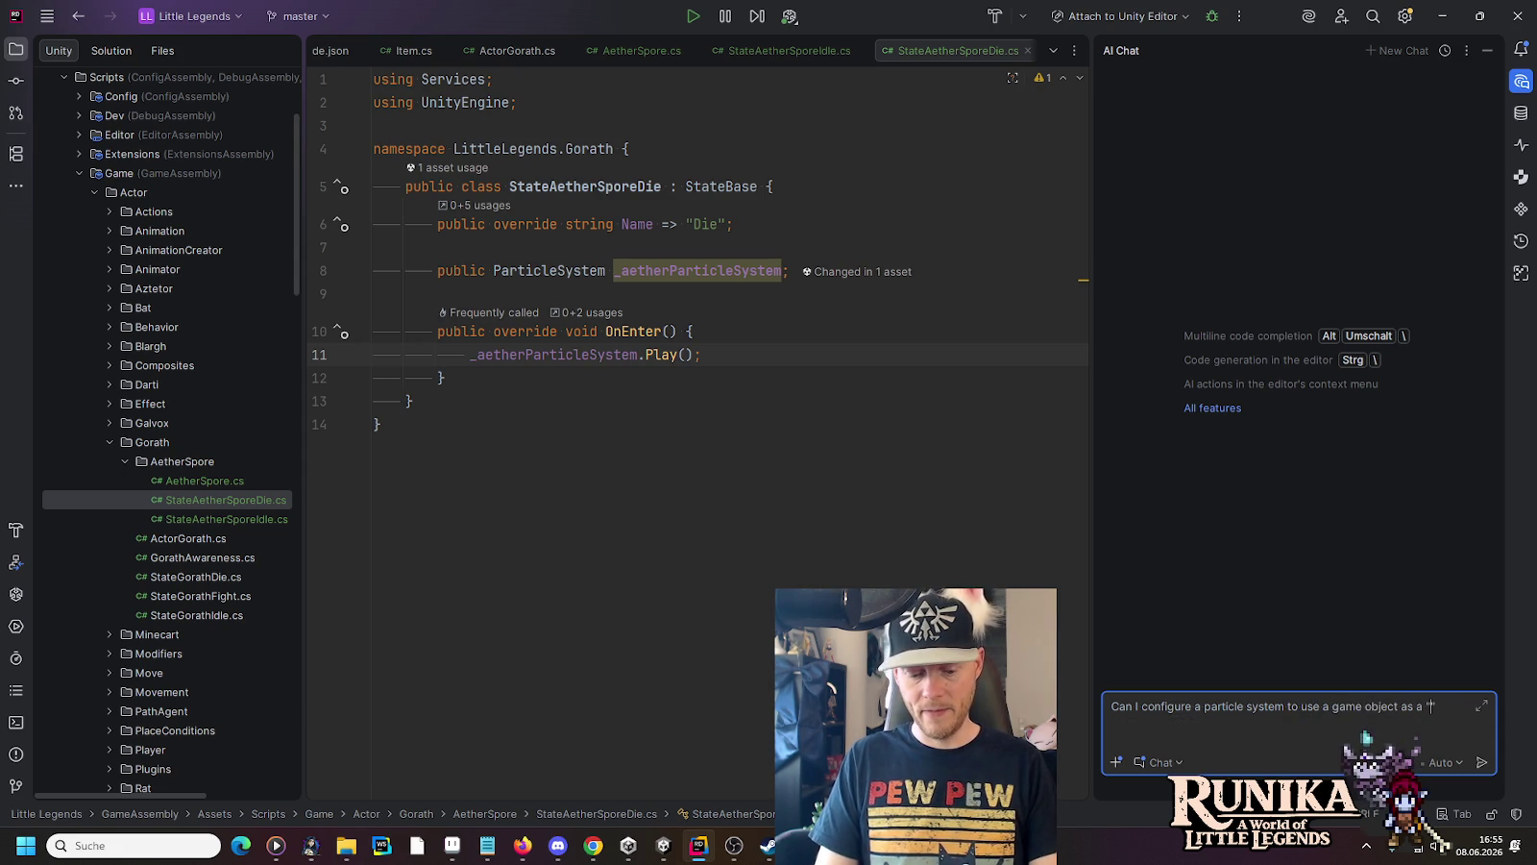
{"action": "type", "text": "tractors\""}
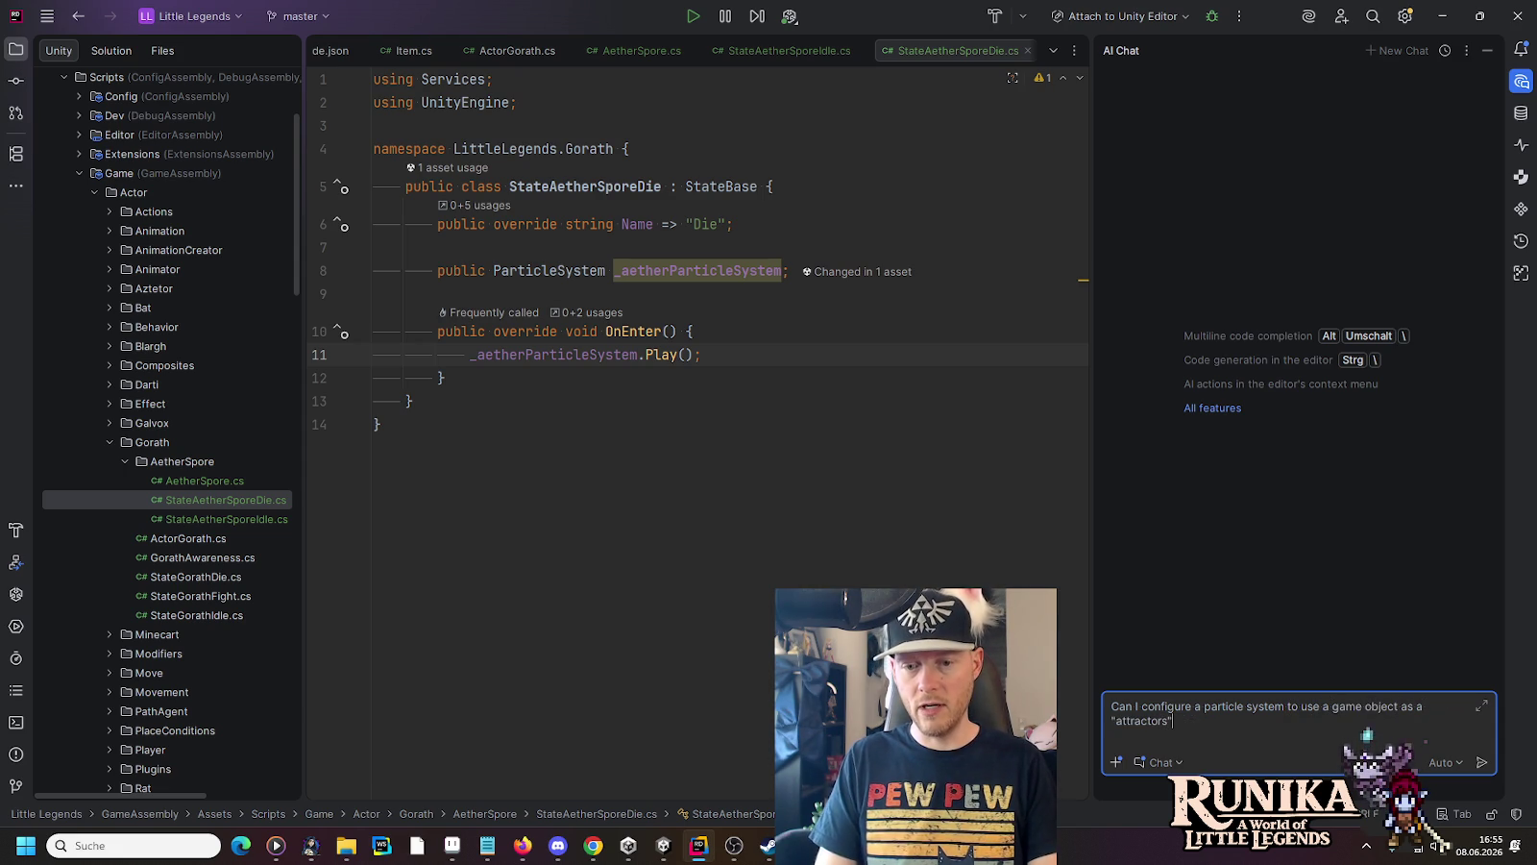
{"action": "key", "text": "BackSpace"}
{"action": "key", "text": "BackSpace"}
{"action": "type", "text": "\" fo"}
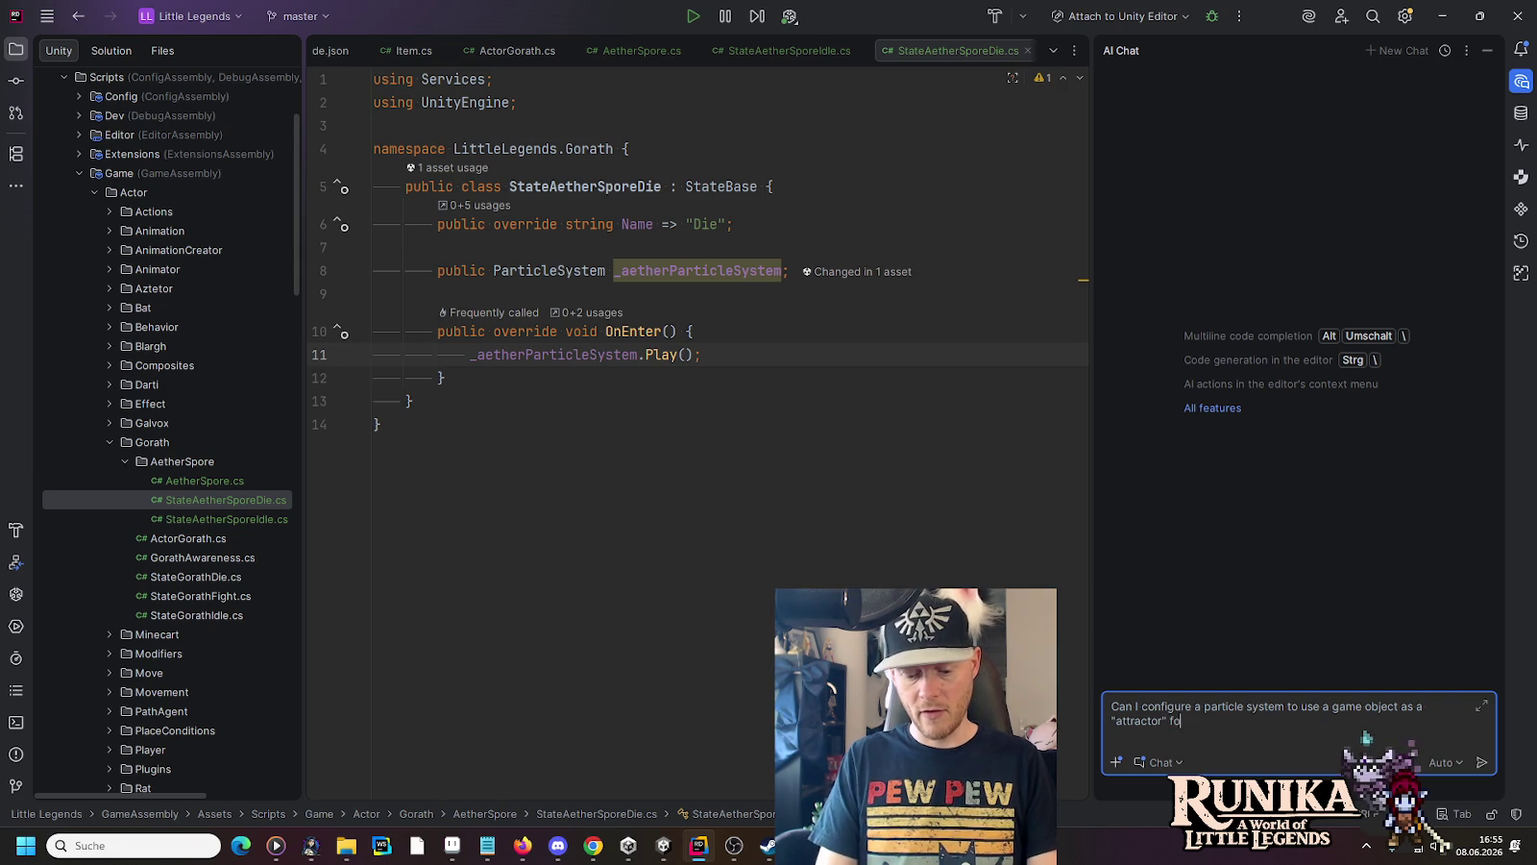
{"action": "type", "text": "r the aprticles?"}
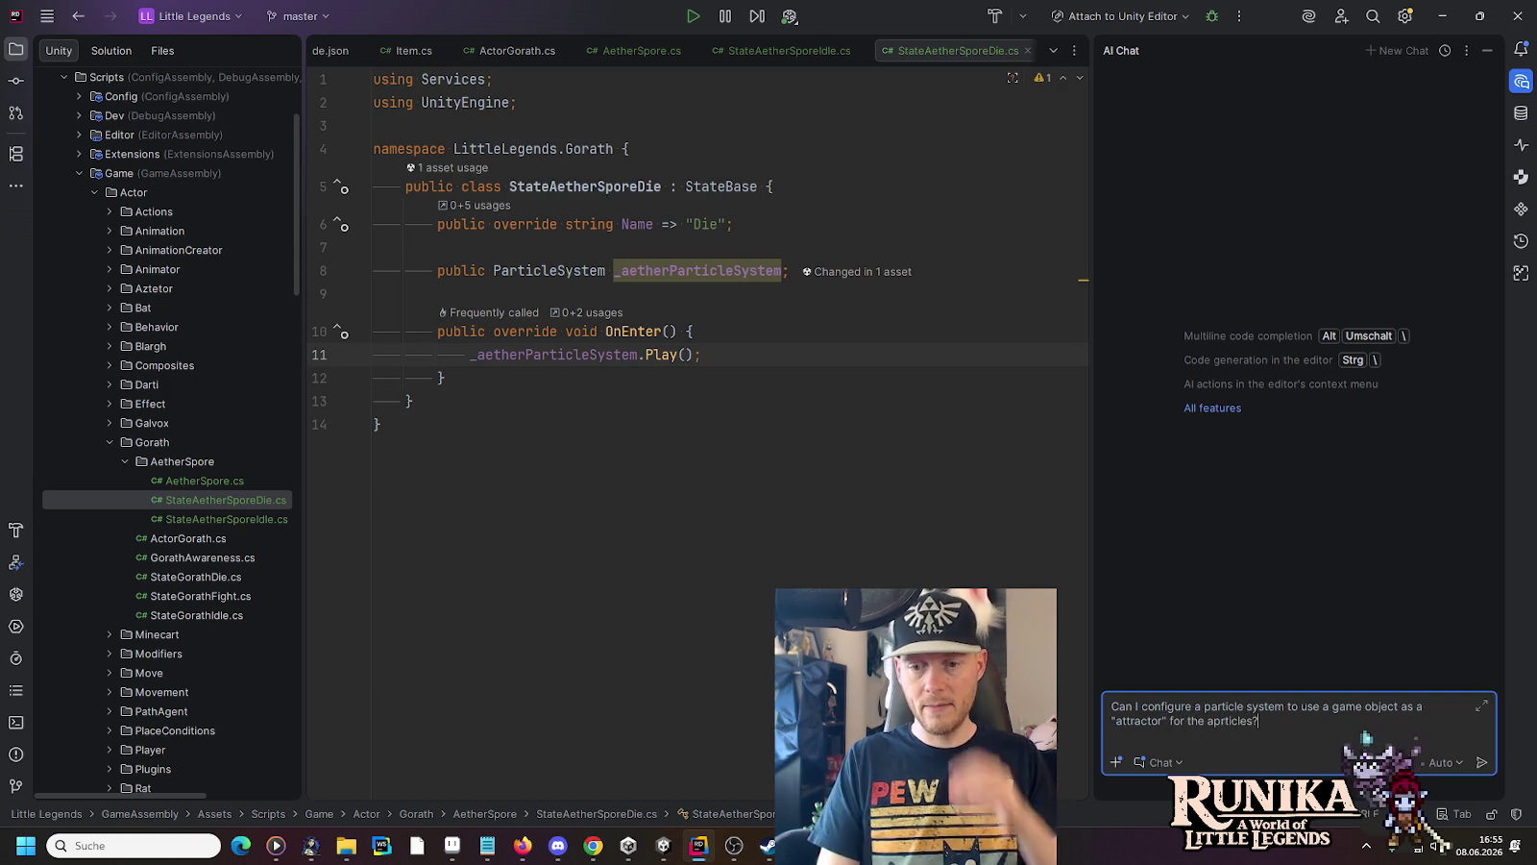
{"action": "key", "text": "Return"}
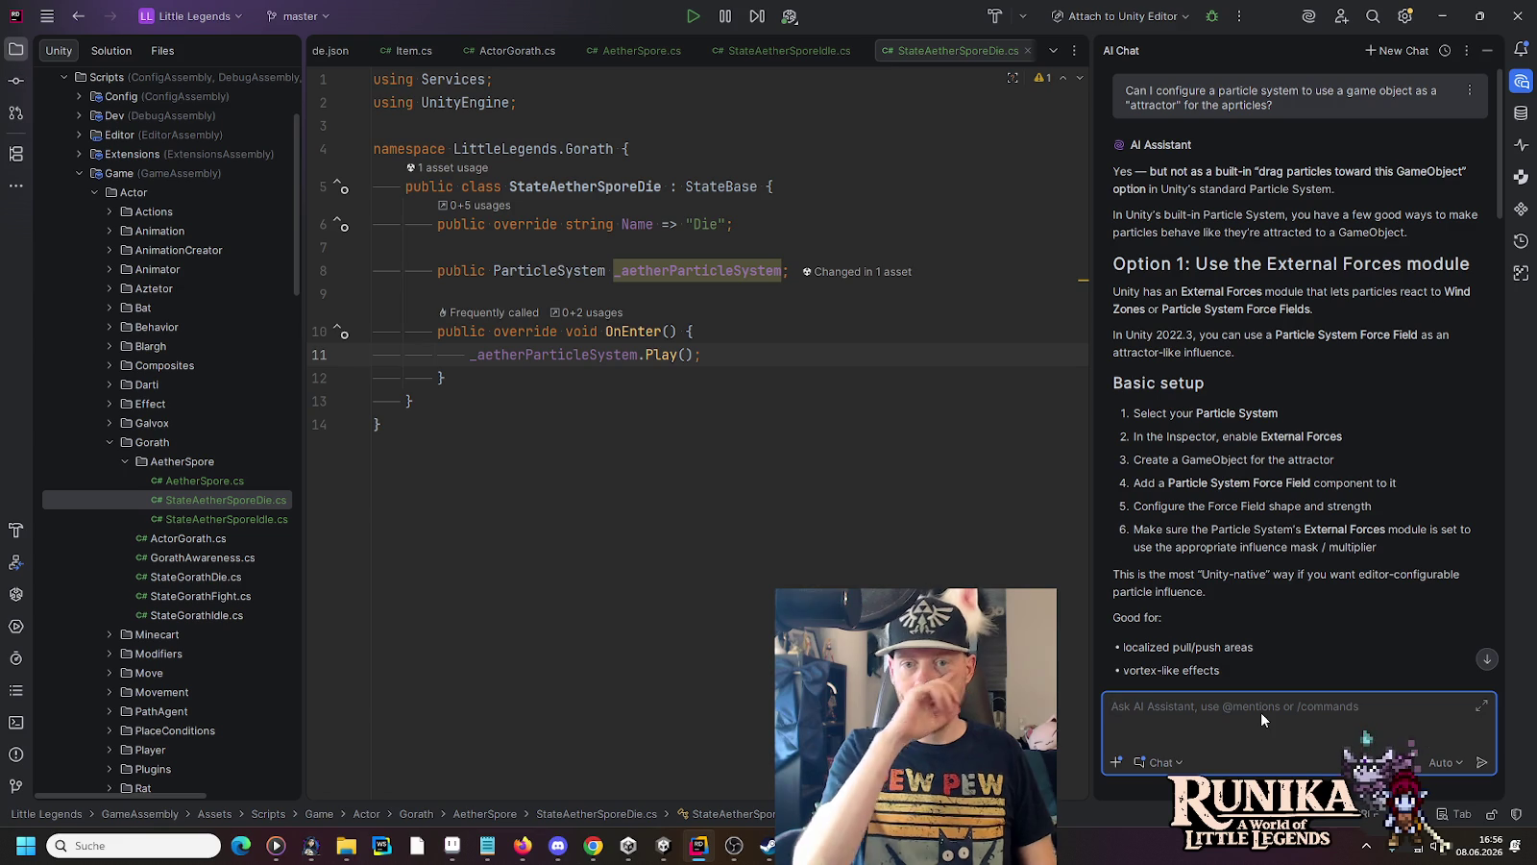
Read the assistant's answer and return to the Unity Editor
{"action": "key", "text": "alt+Tab"}
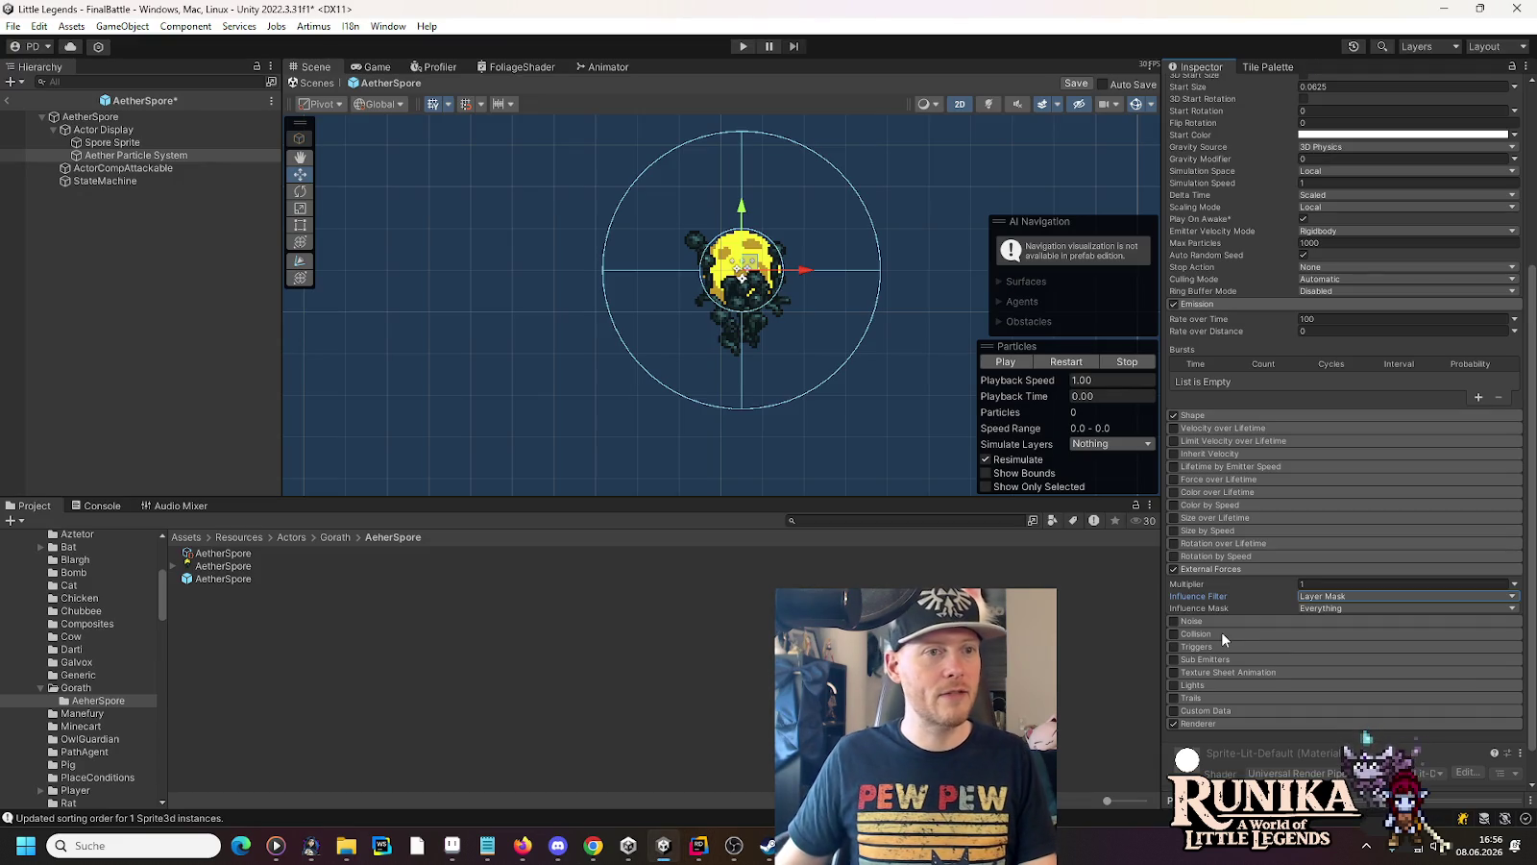
{"action": "key", "text": "alt+Tab"}
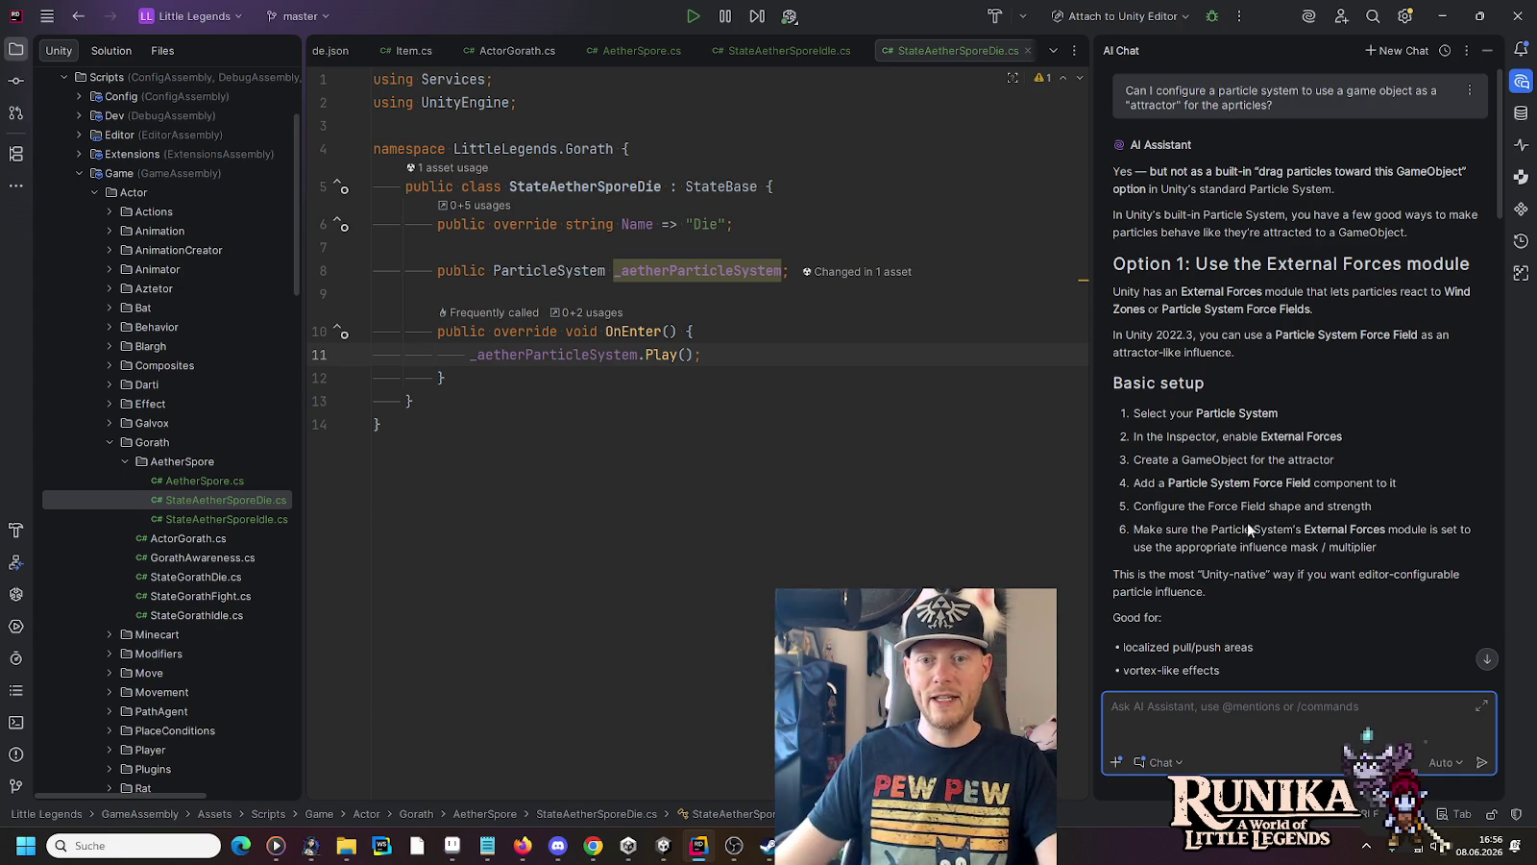
{"action": "left_click", "coordinate": [679, 852]}
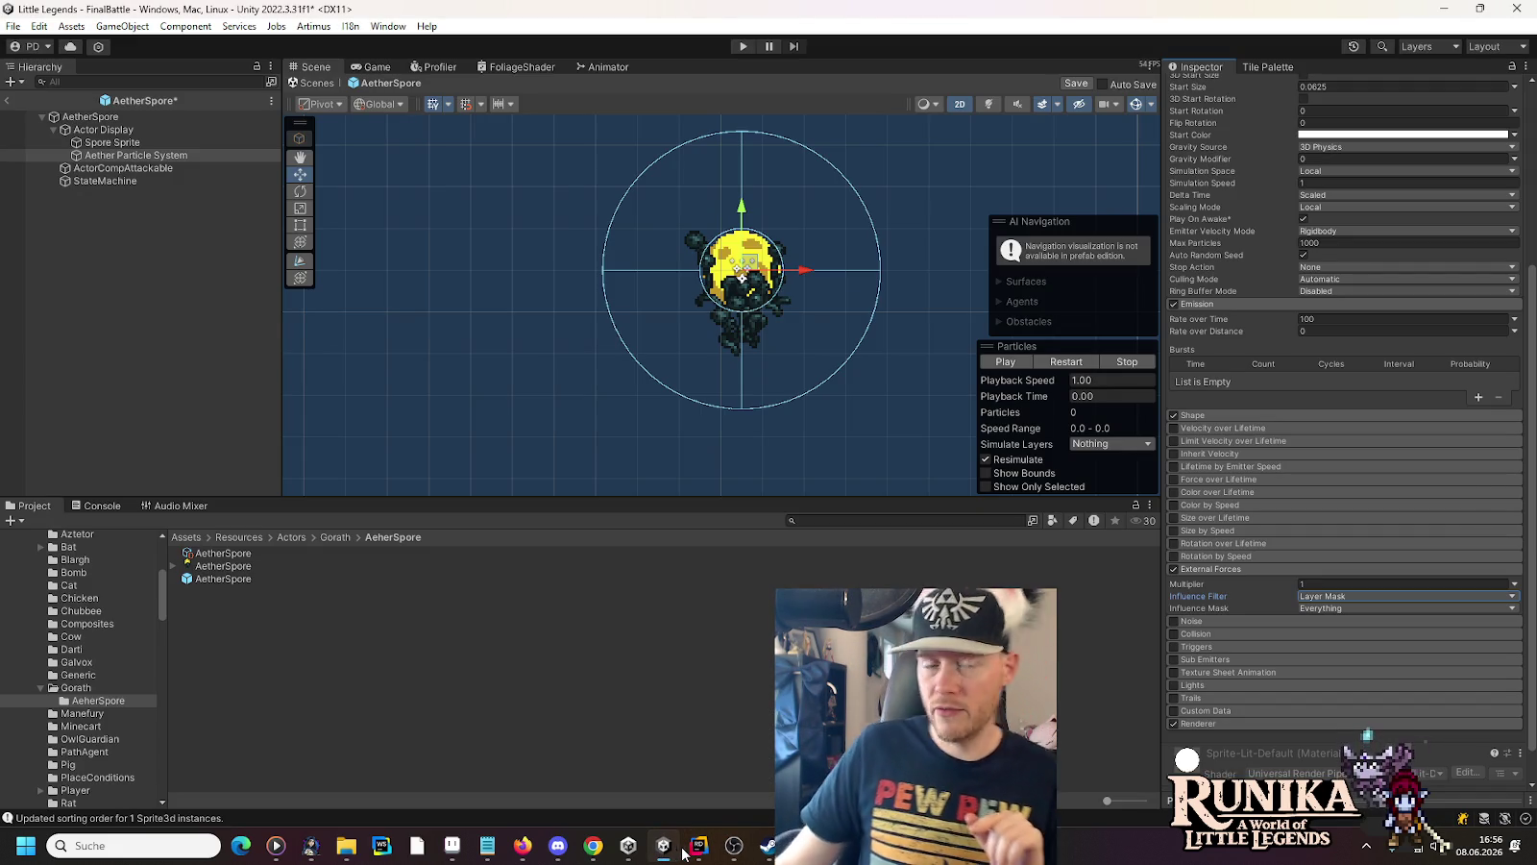
Create an empty child under AetherSpore and add a Particle System Force Field component to it
{"action": "right_click", "coordinate": [104, 117]}
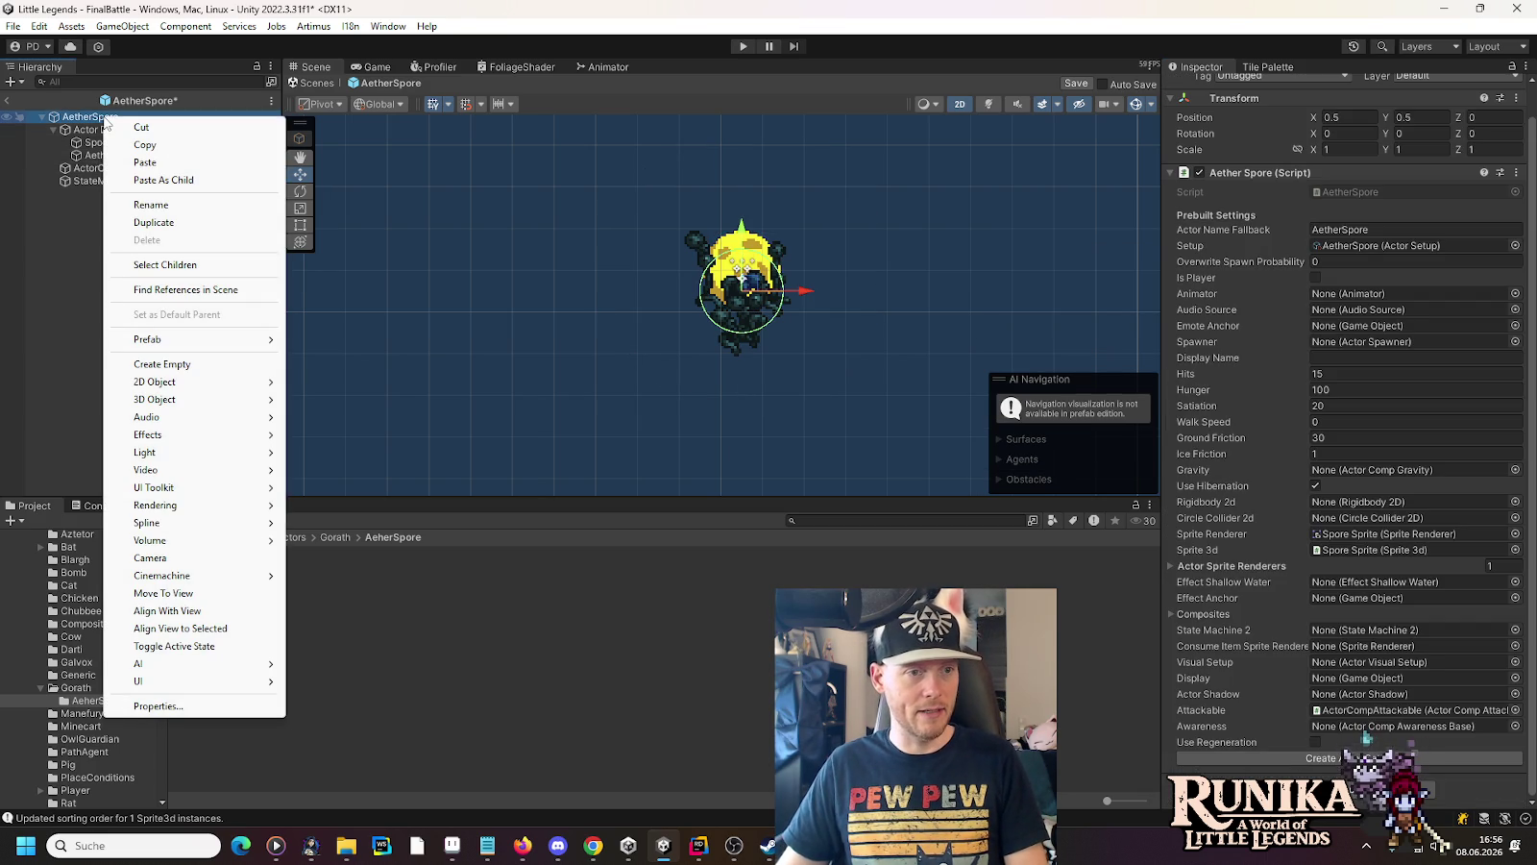
{"action": "left_click", "coordinate": [156, 364]}
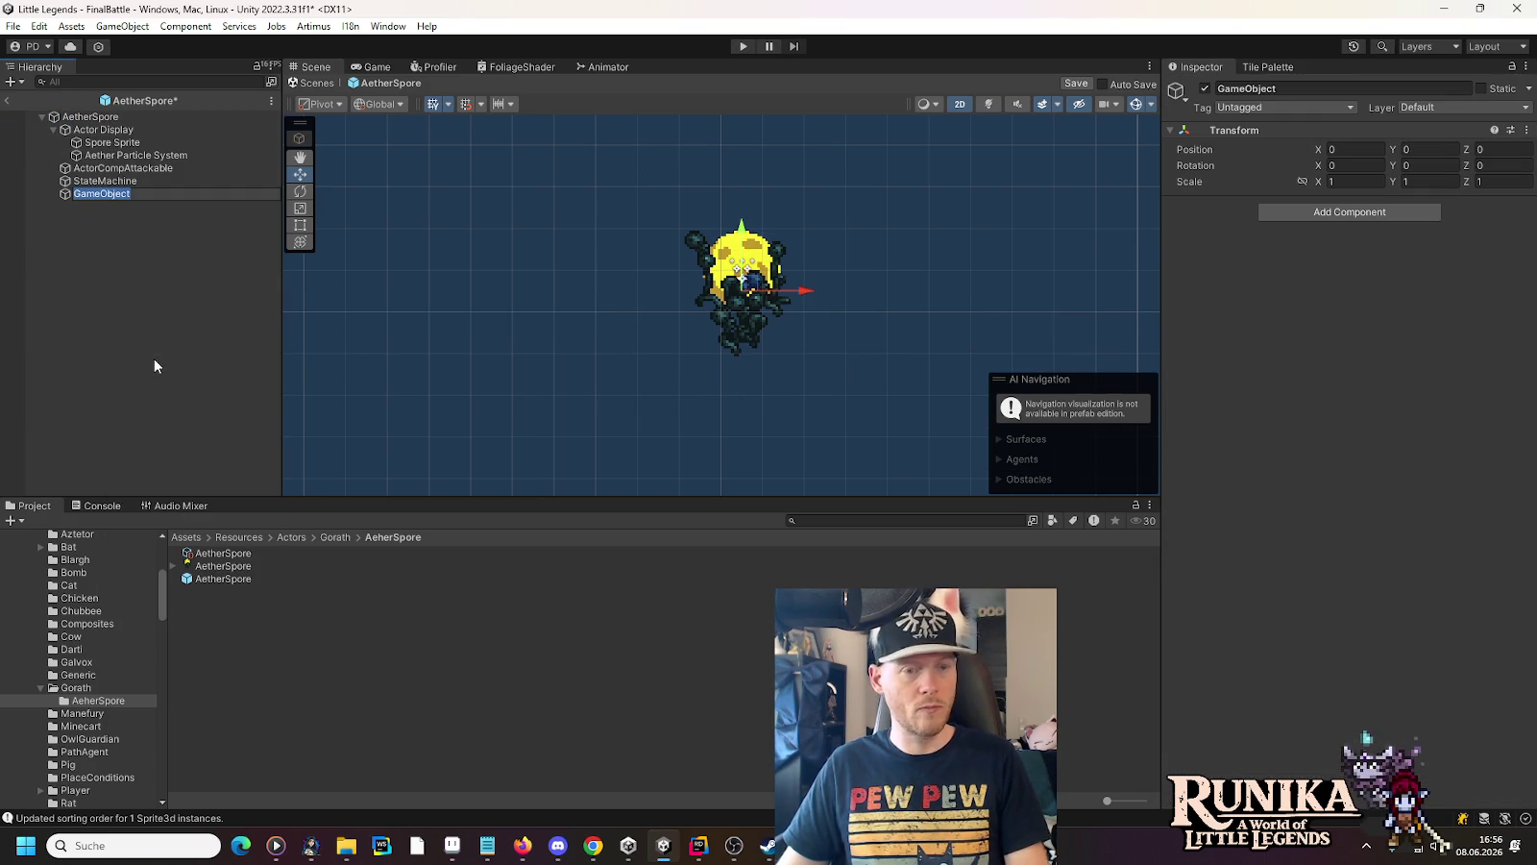
{"action": "left_click", "coordinate": [1363, 213]}
{"action": "type", "text": "force"}
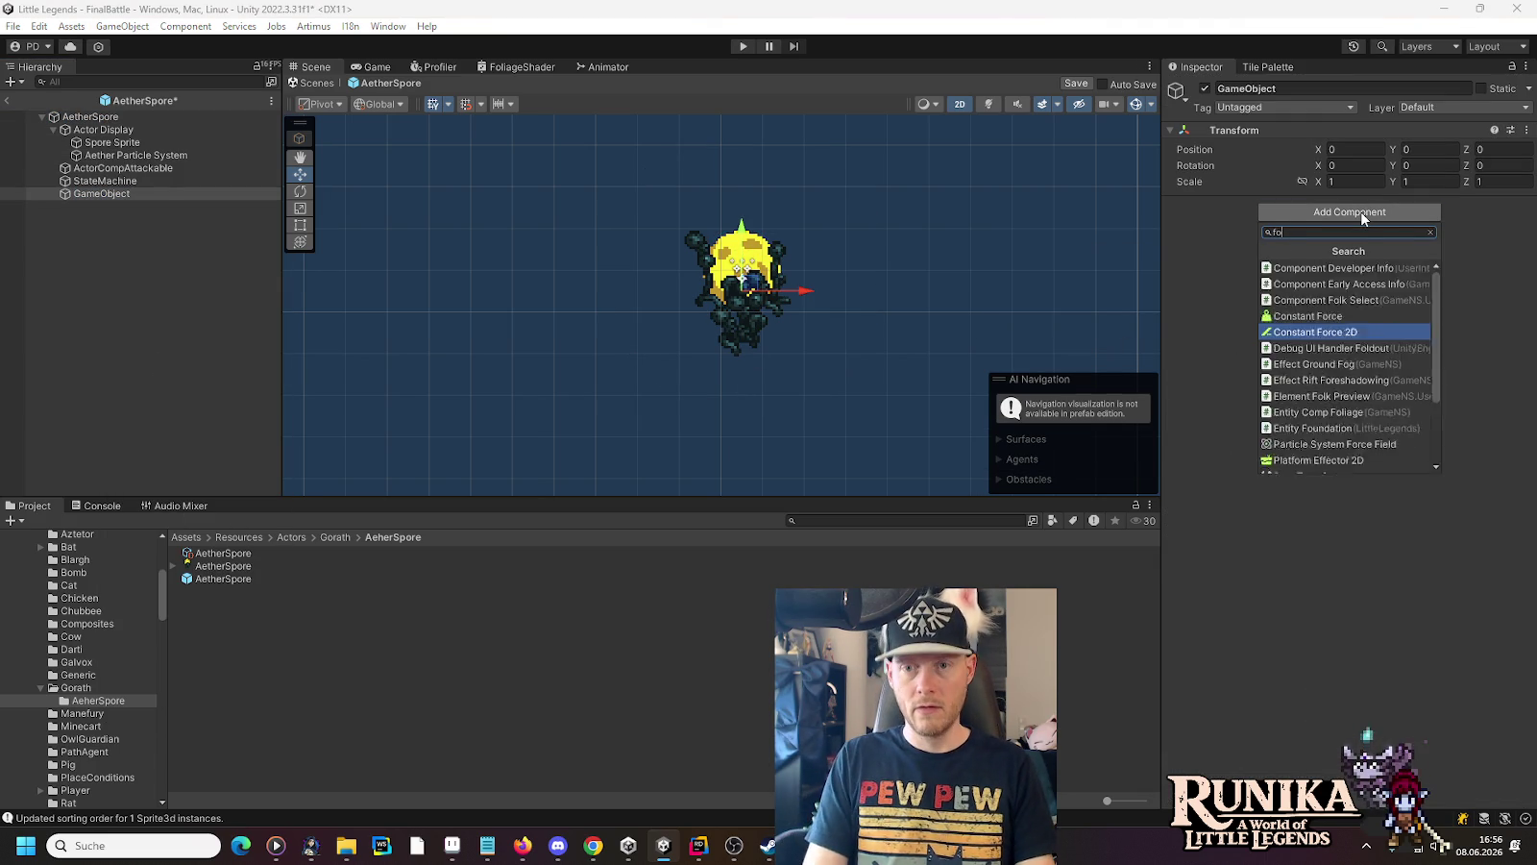
{"action": "key", "text": "Up"}
{"action": "key", "text": "Up"}
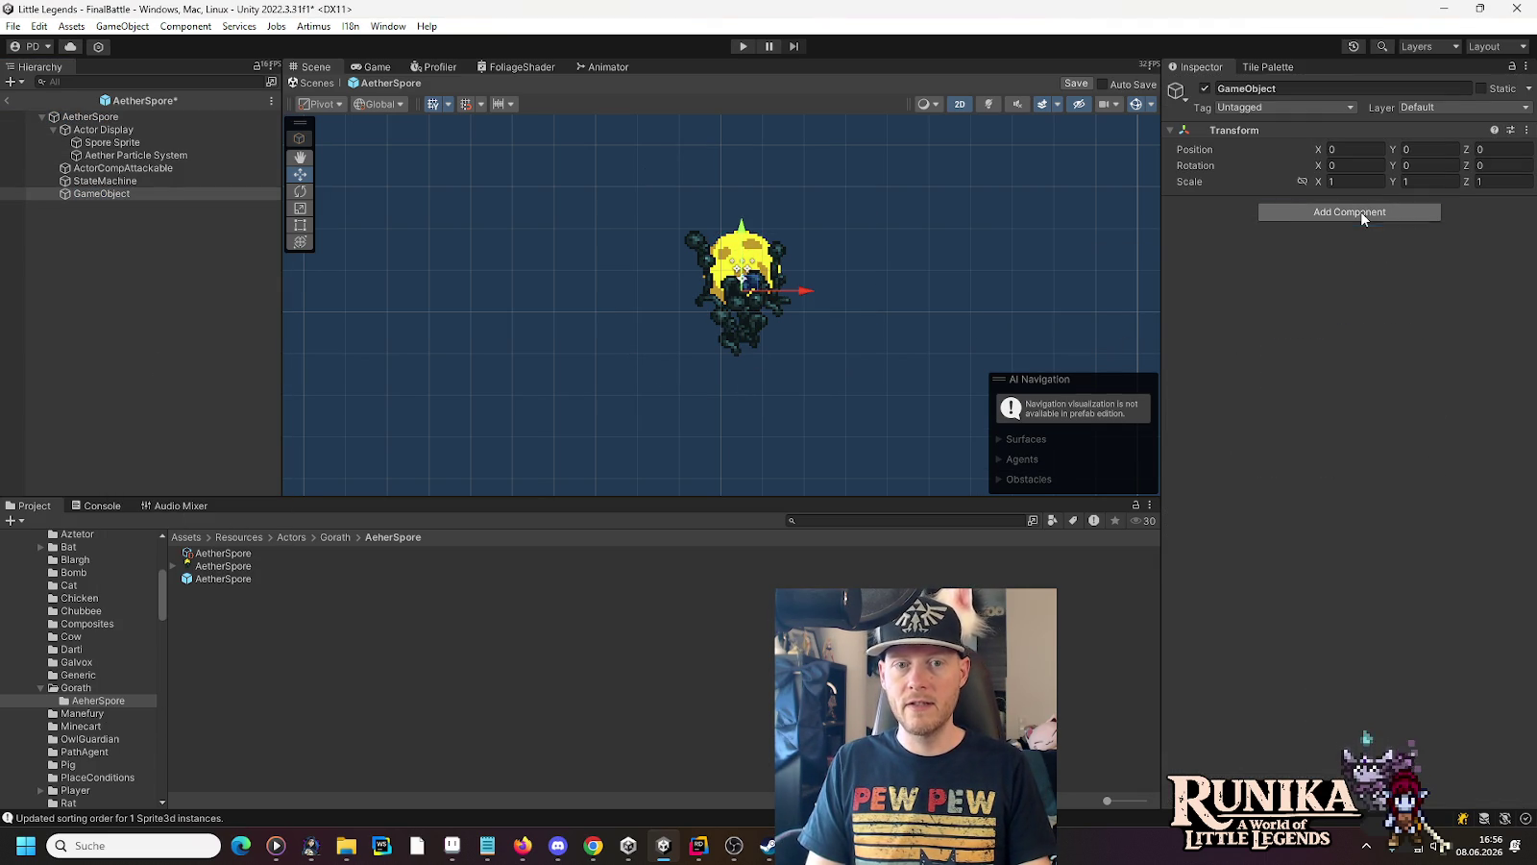
{"action": "key", "text": "Return"}
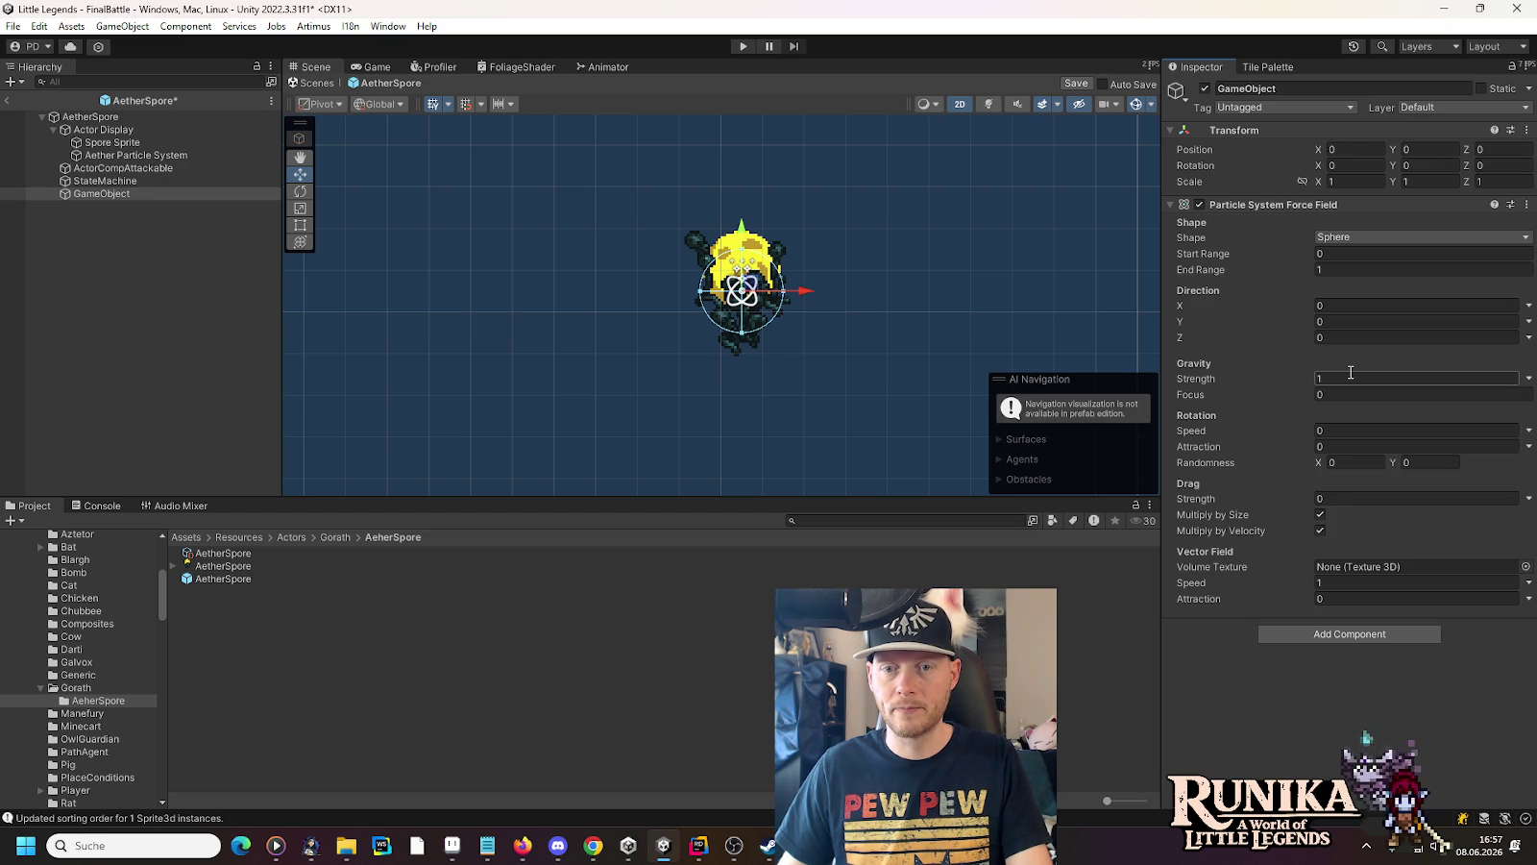
{"action": "mouse_move", "coordinate": [1196, 394]}
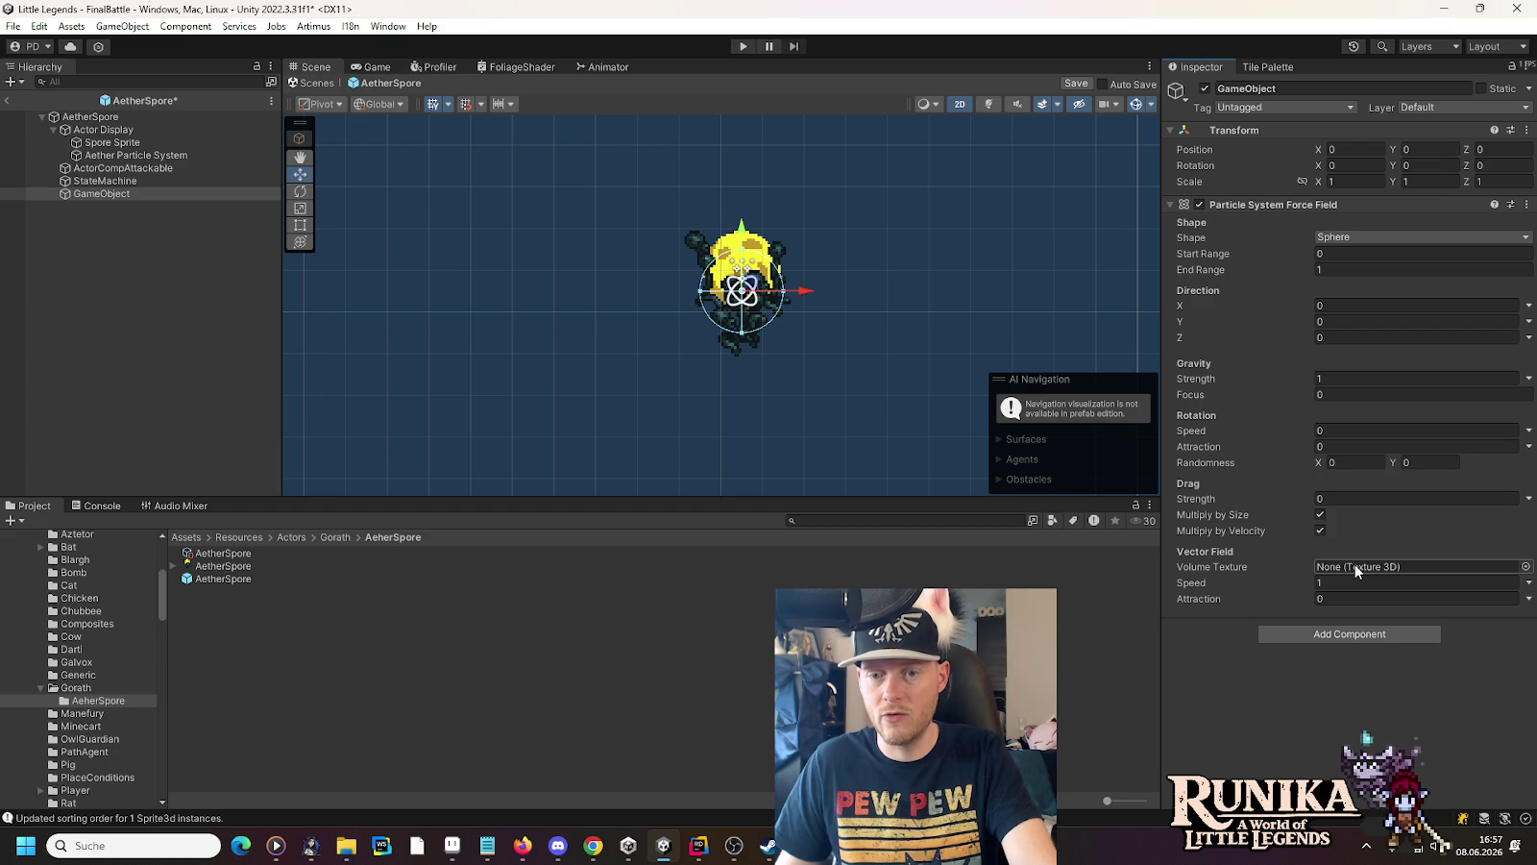
Keep the force field's shape as Sphere and set its End Range to 5
{"action": "left_click", "coordinate": [1349, 237]}
{"action": "left_click", "coordinate": [1234, 251]}
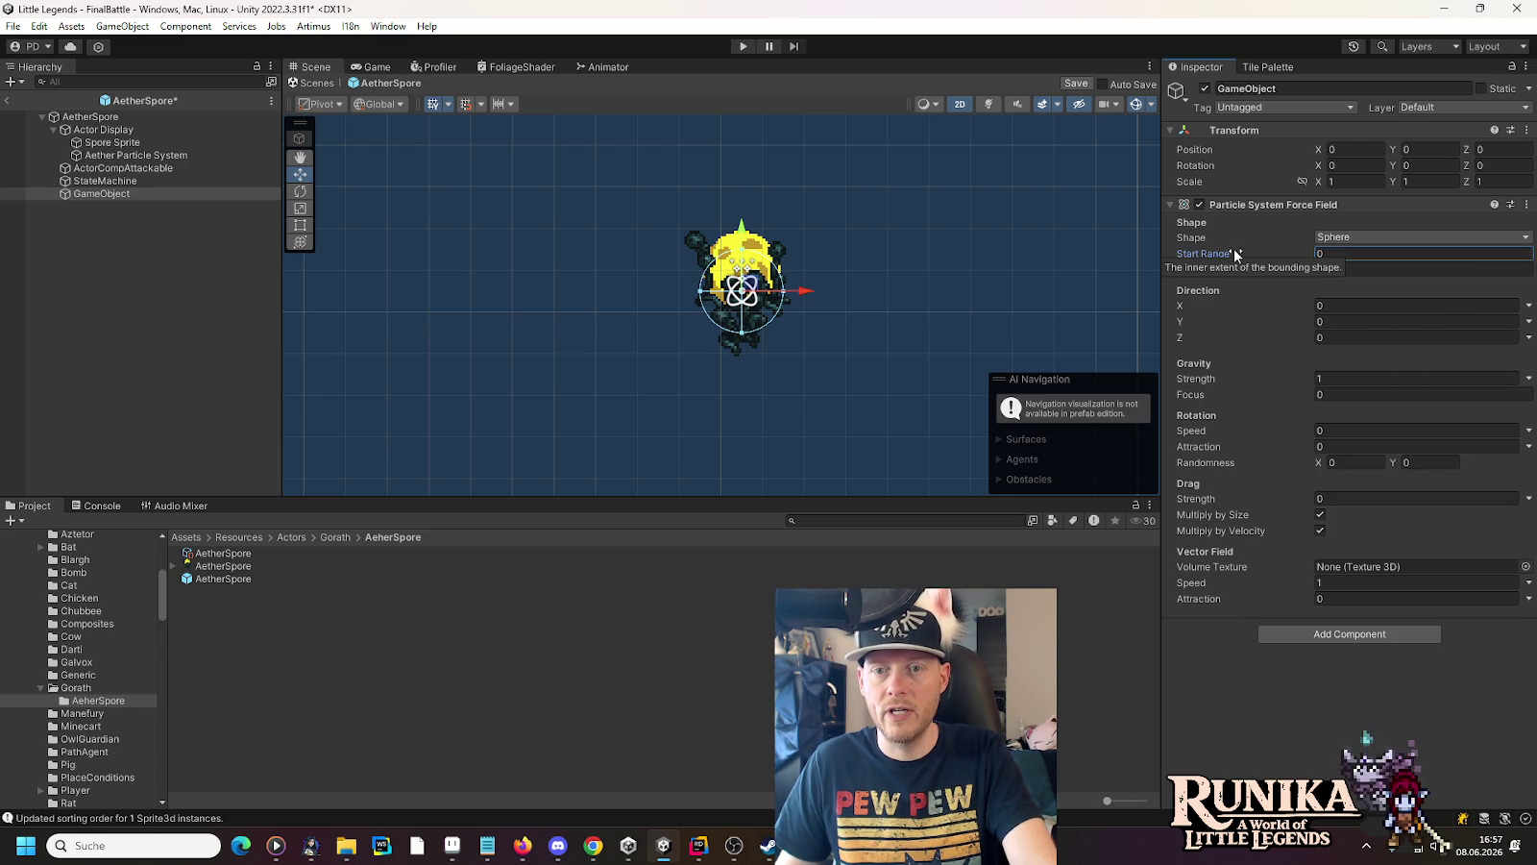
{"action": "left_click", "coordinate": [1377, 272]}
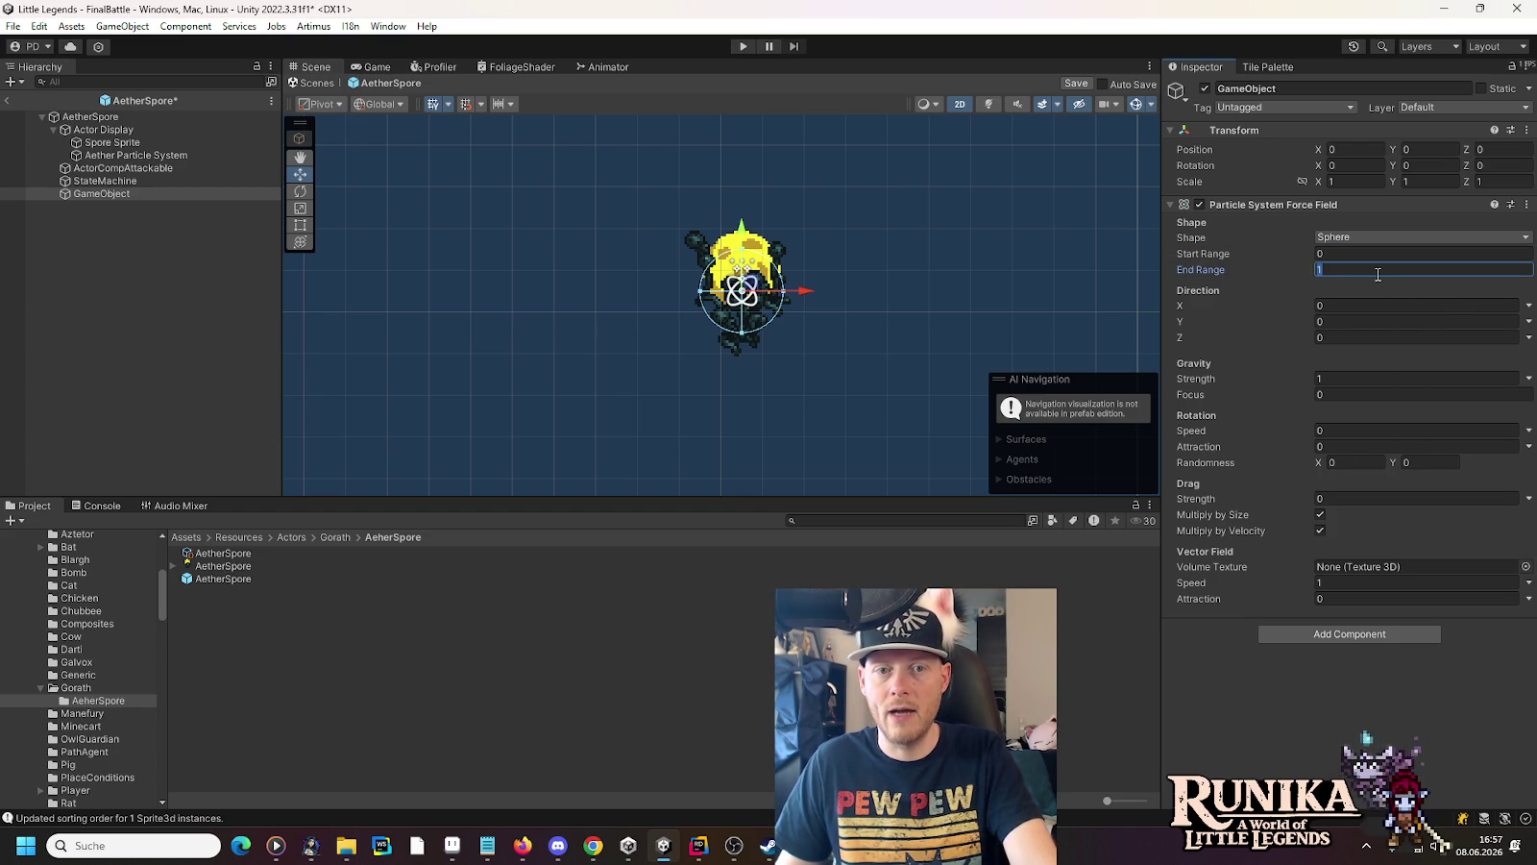
{"action": "type", "text": "5"}
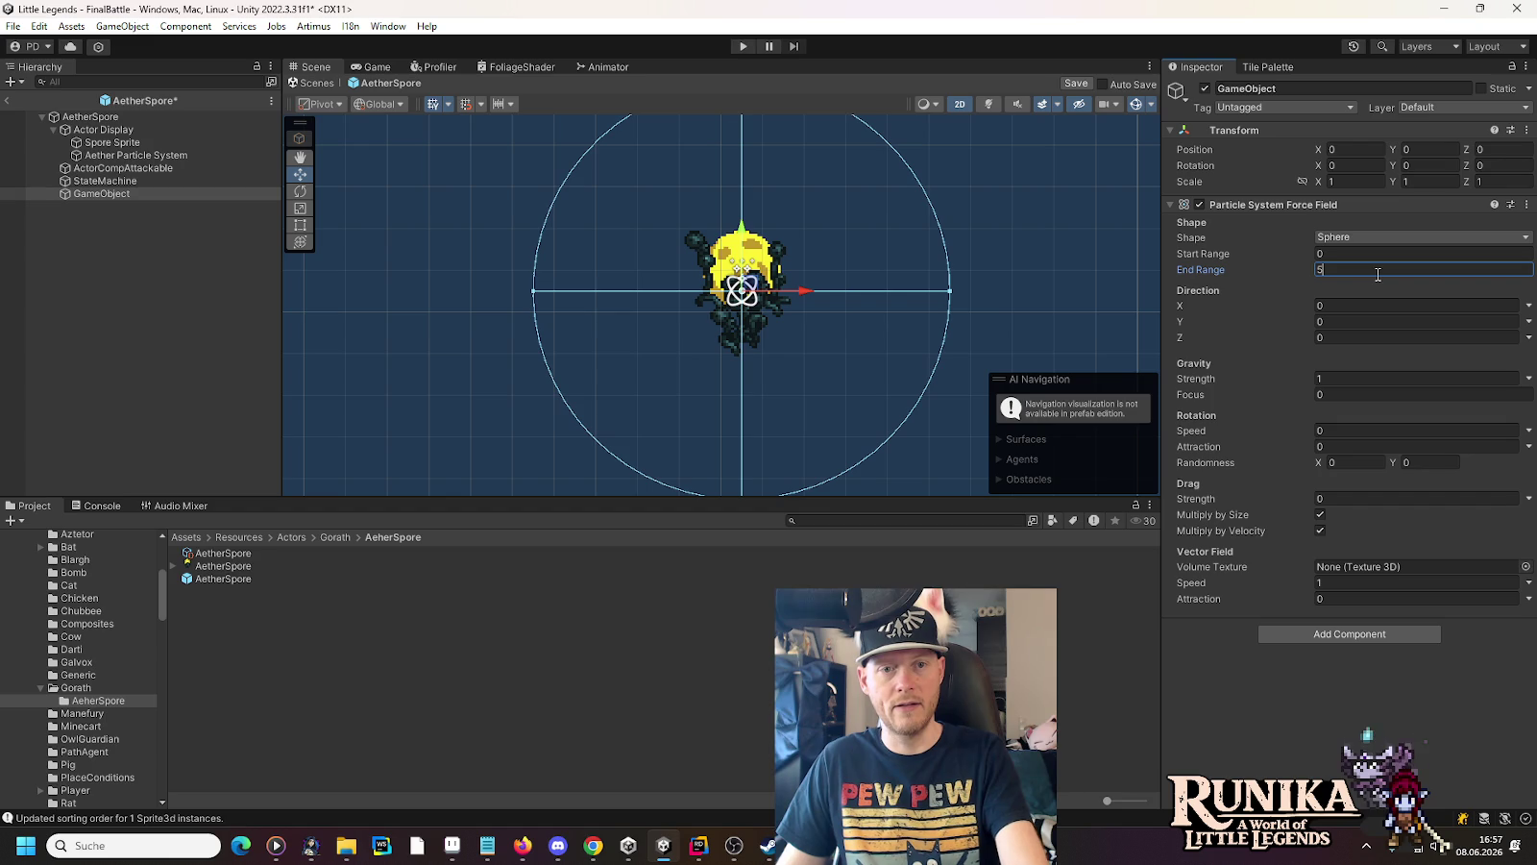
{"action": "scroll", "coordinate": [912, 268], "scroll_direction": "down", "scroll_amount": 5}
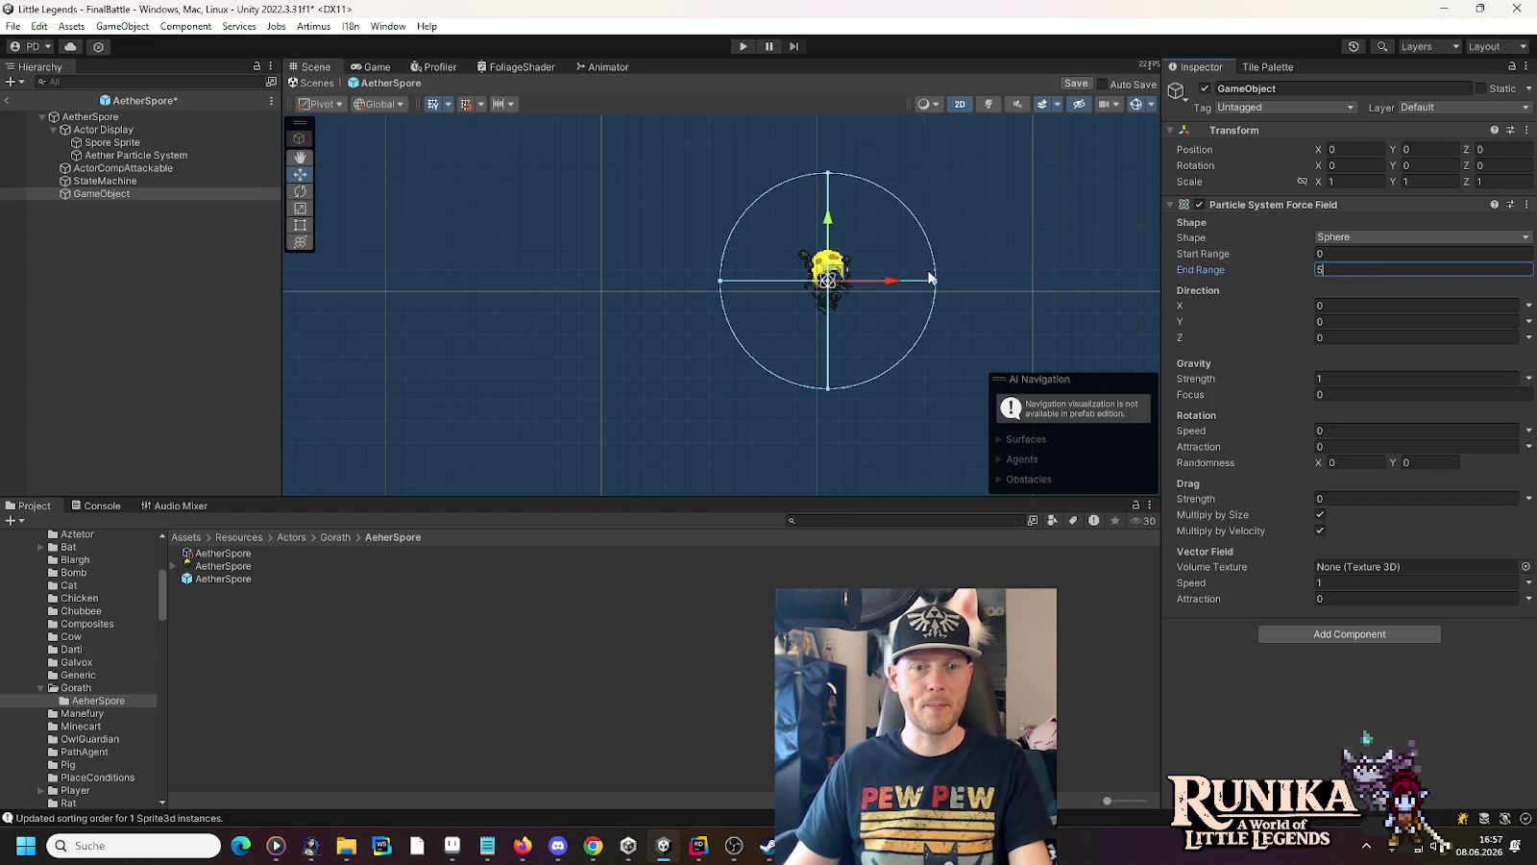
Move the force field to -2, -1.5, below-left of the spore, with End Range 20
{"action": "mouse_move", "coordinate": [835, 277]}
{"action": "left_mouse_down"}
{"action": "mouse_move", "coordinate": [787, 320]}
{"action": "mouse_move", "coordinate": [796, 309]}
{"action": "left_mouse_up"}
{"action": "left_click", "coordinate": [1383, 270]}
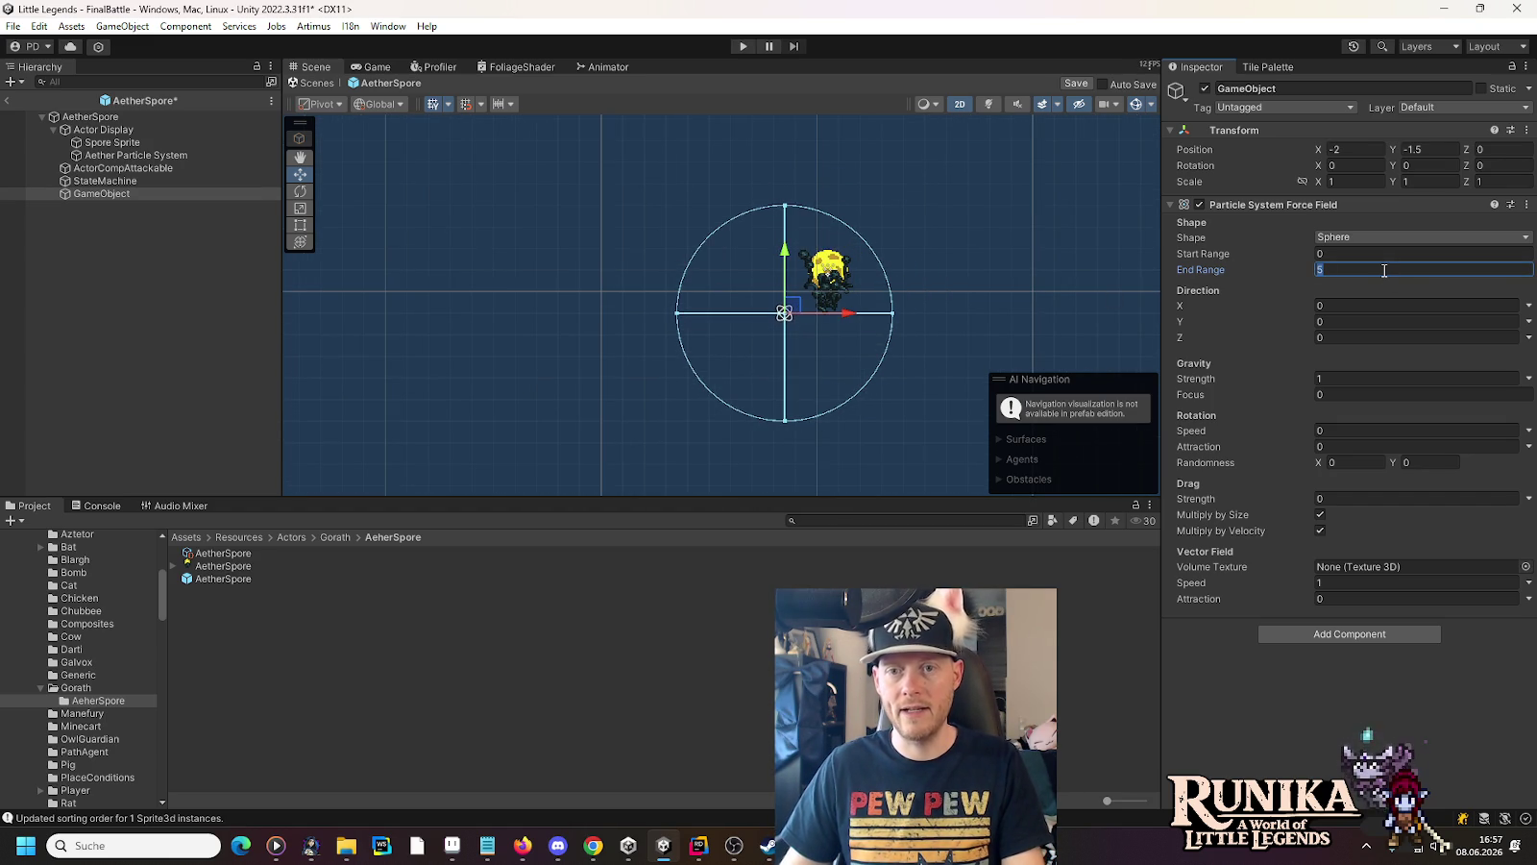
{"action": "type", "text": "20"}
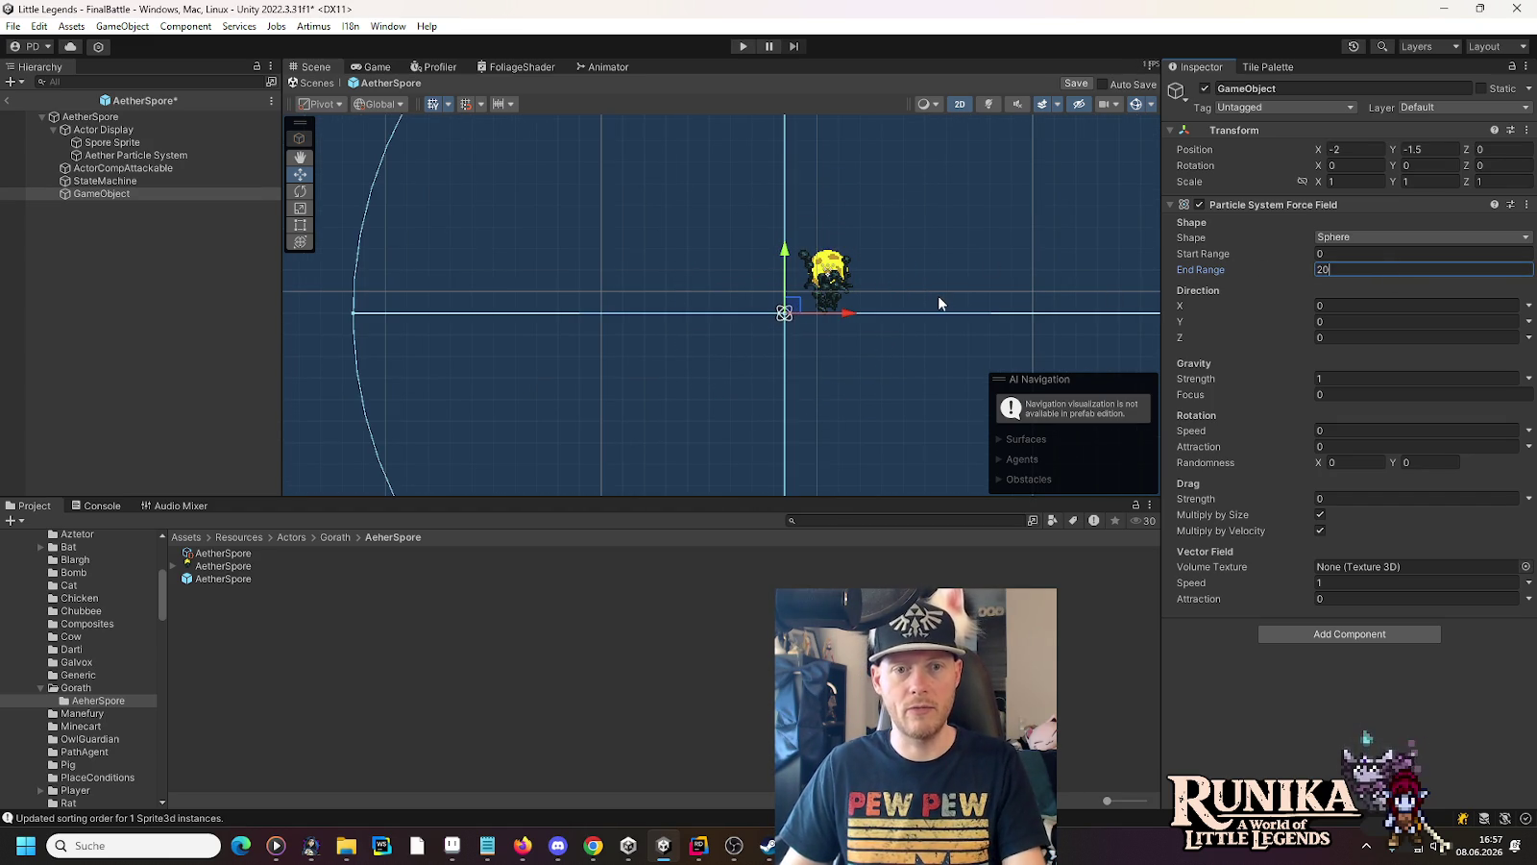
{"action": "left_click", "coordinate": [149, 155]}
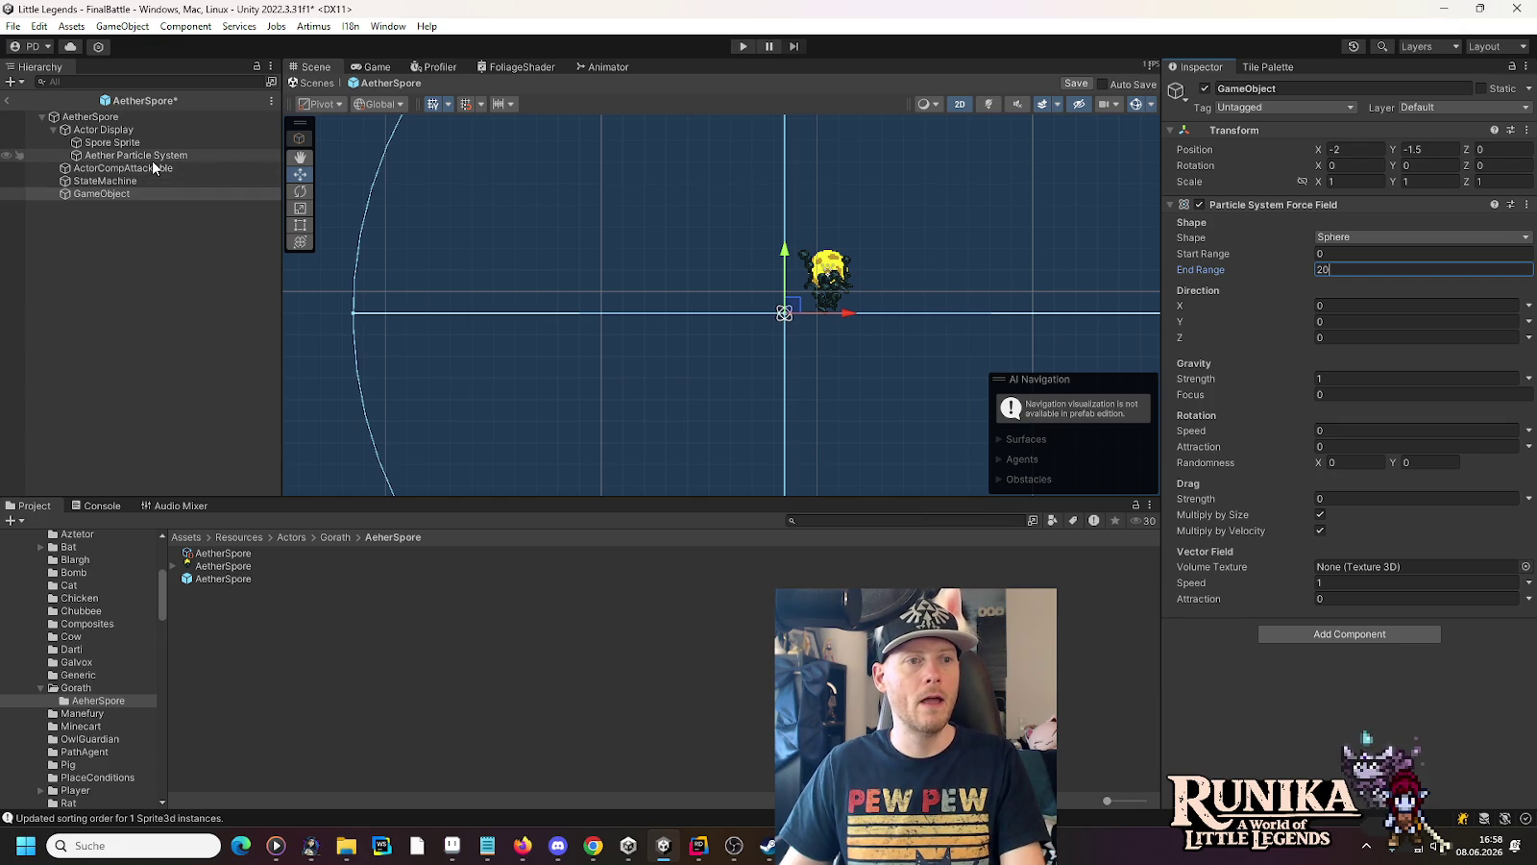
{"action": "scroll", "coordinate": [889, 294], "scroll_direction": "up", "scroll_amount": 3}
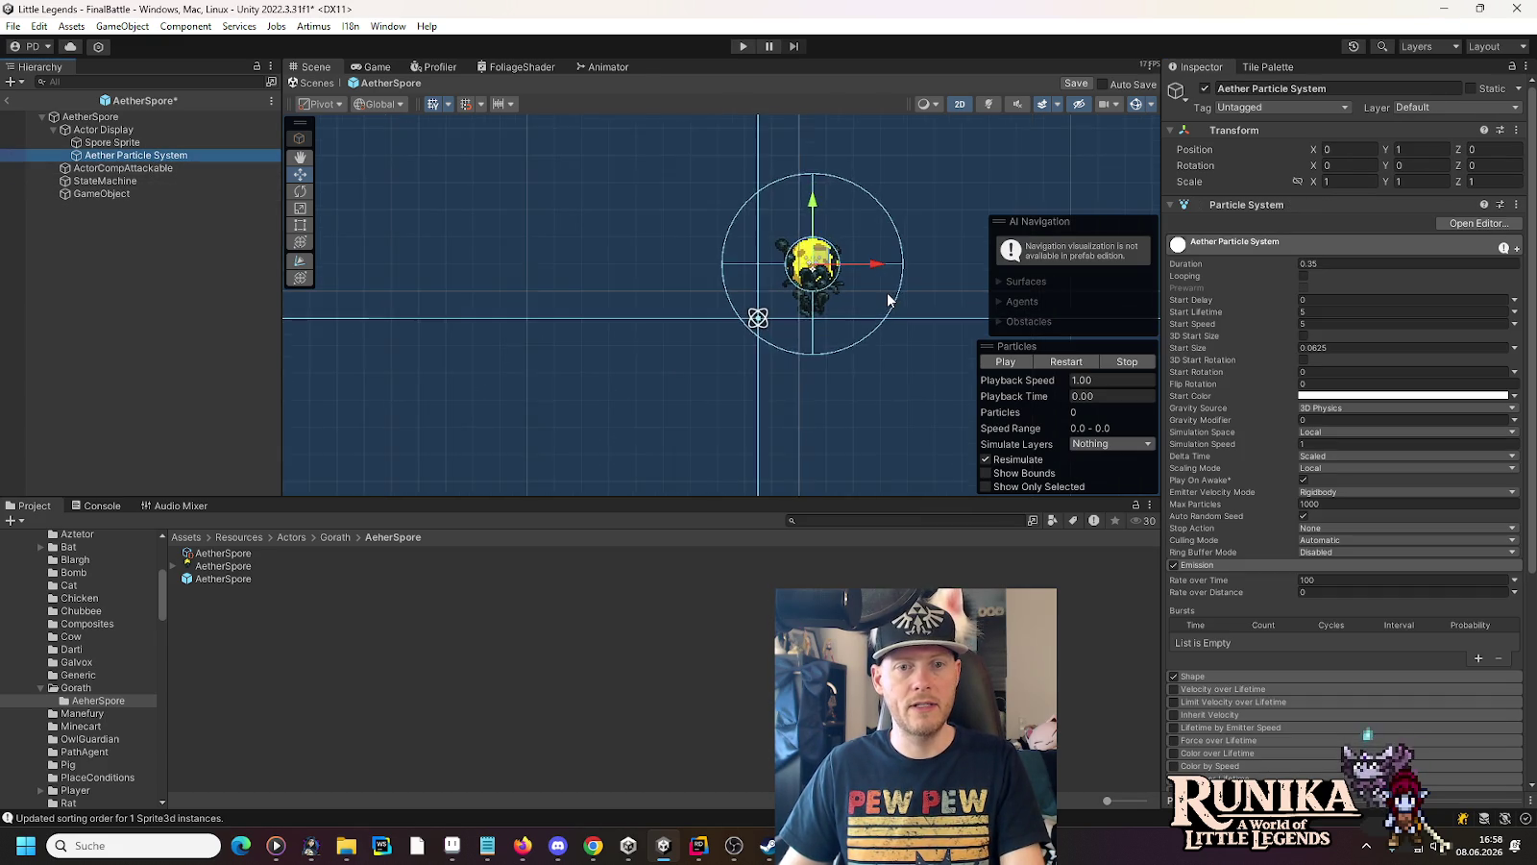
Preview the spore burst with its current 3-second start lifetime
{"action": "left_click", "coordinate": [1006, 363]}
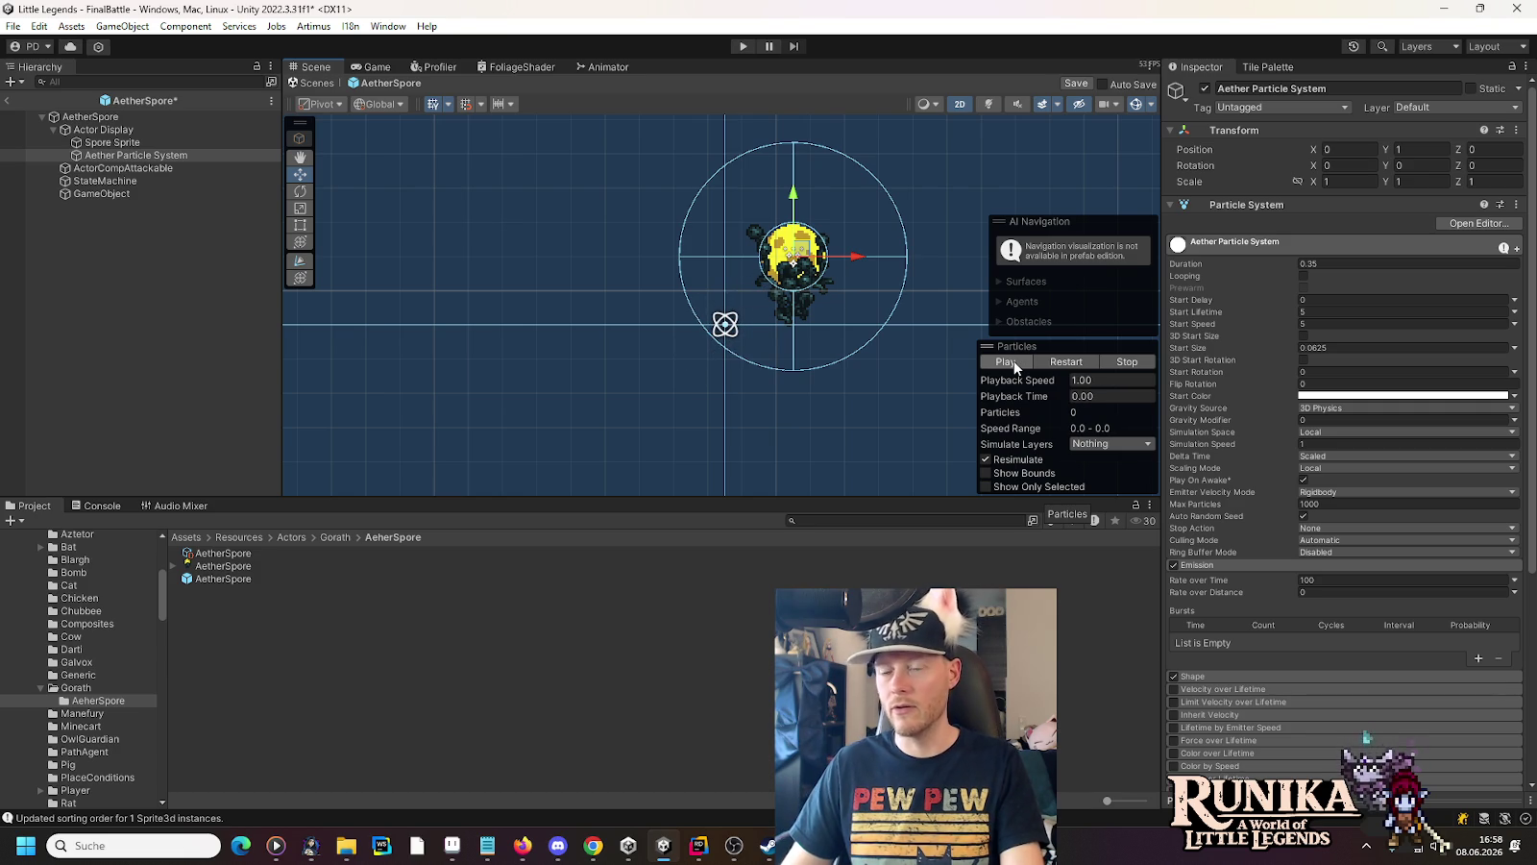
{"action": "left_click", "coordinate": [1015, 363]}
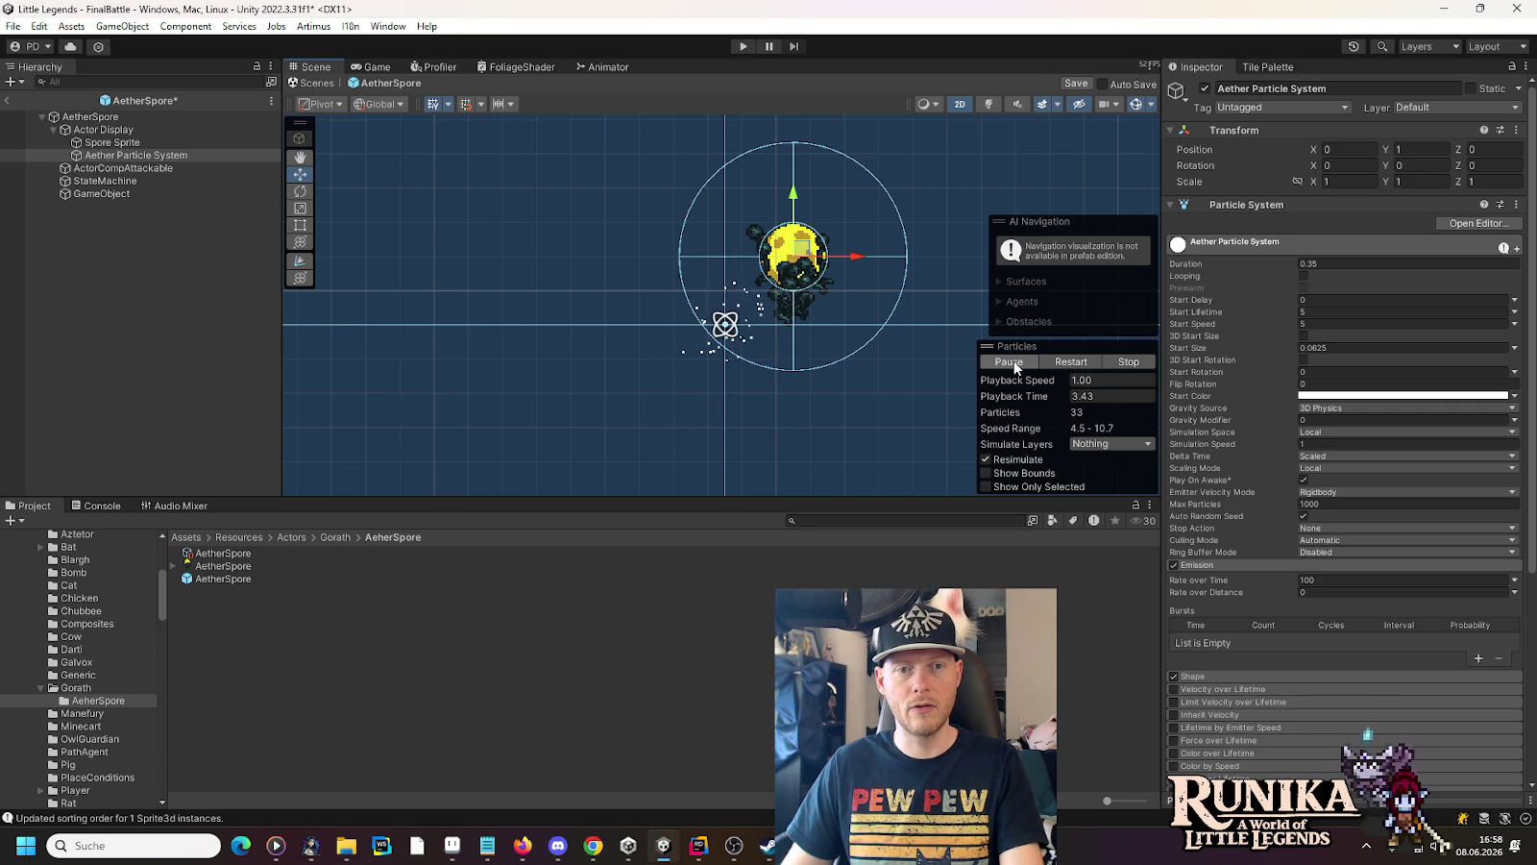
{"action": "left_click", "coordinate": [1121, 358]}
{"action": "left_click", "coordinate": [1330, 313]}
{"action": "type", "text": "3"}
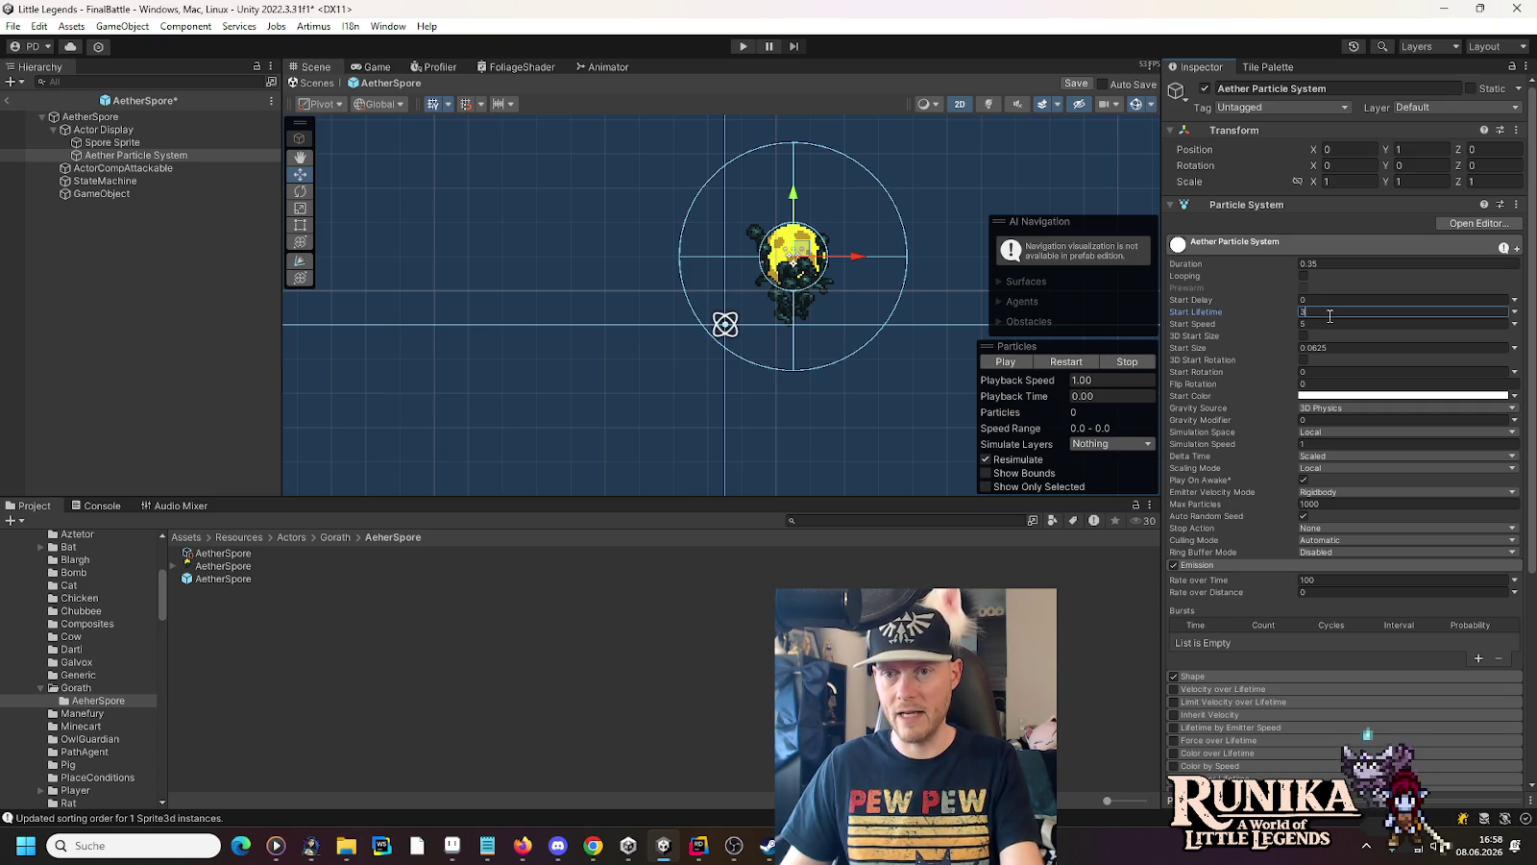
{"action": "left_click", "coordinate": [1005, 362]}
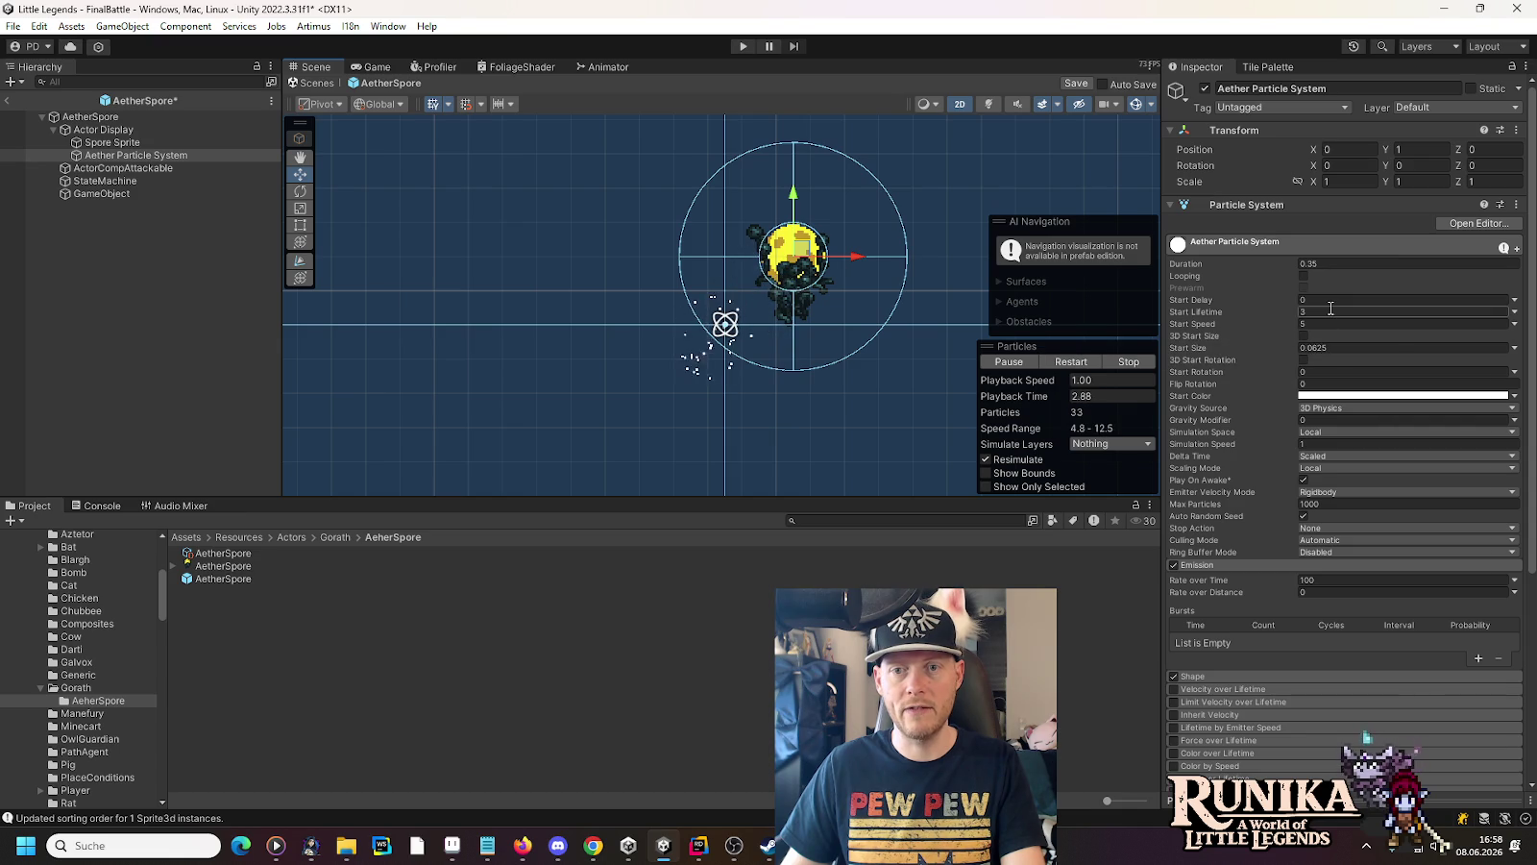
Set Start Lifetime to Random Between Two Constants 1 and 2, then preview the burst
{"action": "left_click", "coordinate": [1514, 313]}
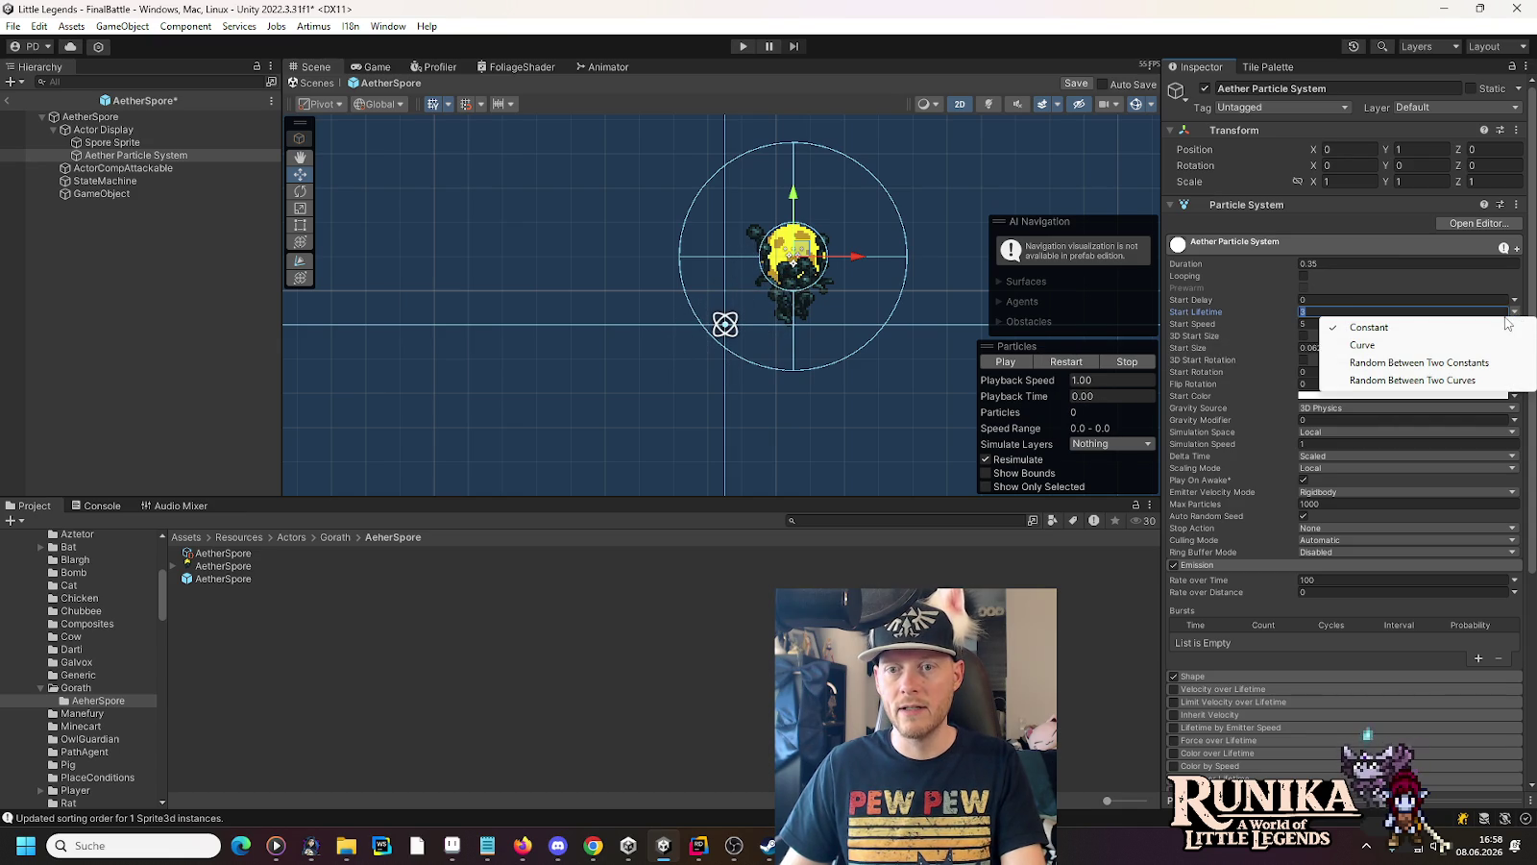
{"action": "left_click", "coordinate": [1489, 371]}
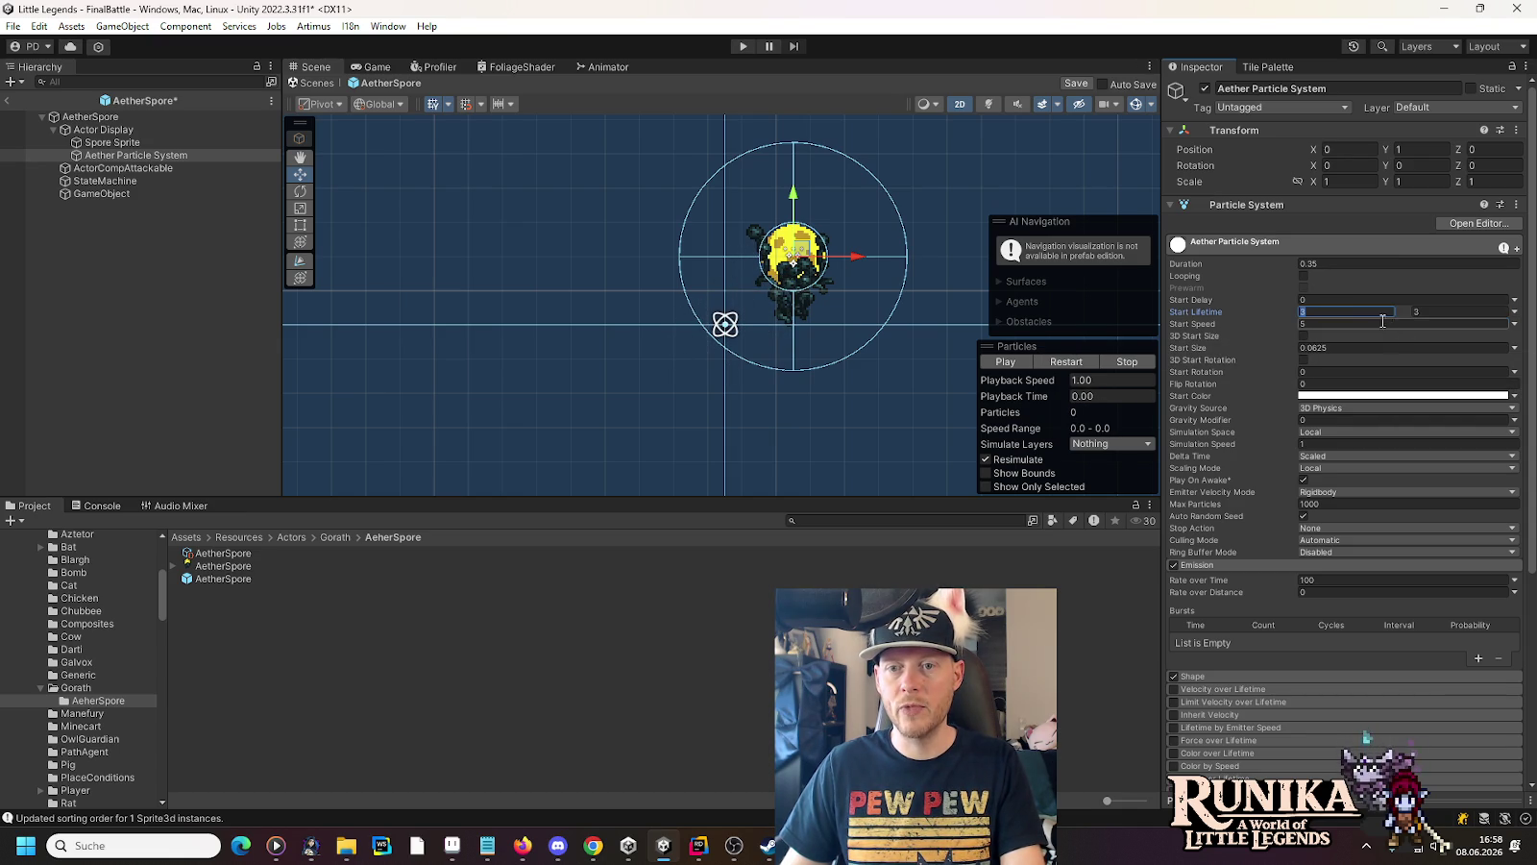
{"action": "type", "text": "1"}
{"action": "key", "text": "Tab"}
{"action": "type", "text": "2"}
{"action": "left_click", "coordinate": [1021, 362]}
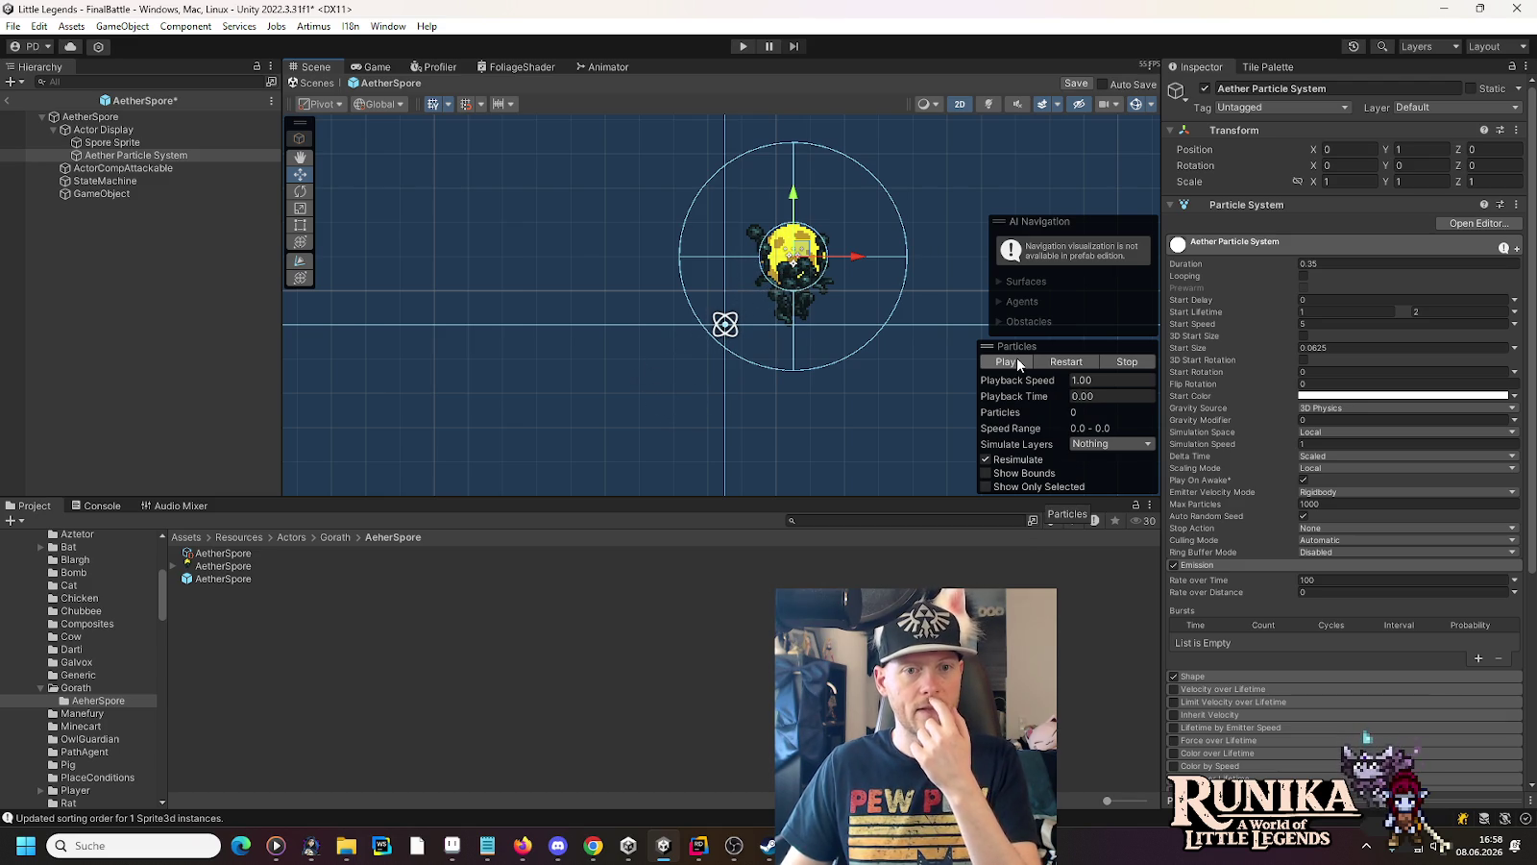
{"action": "left_click", "coordinate": [125, 194]}
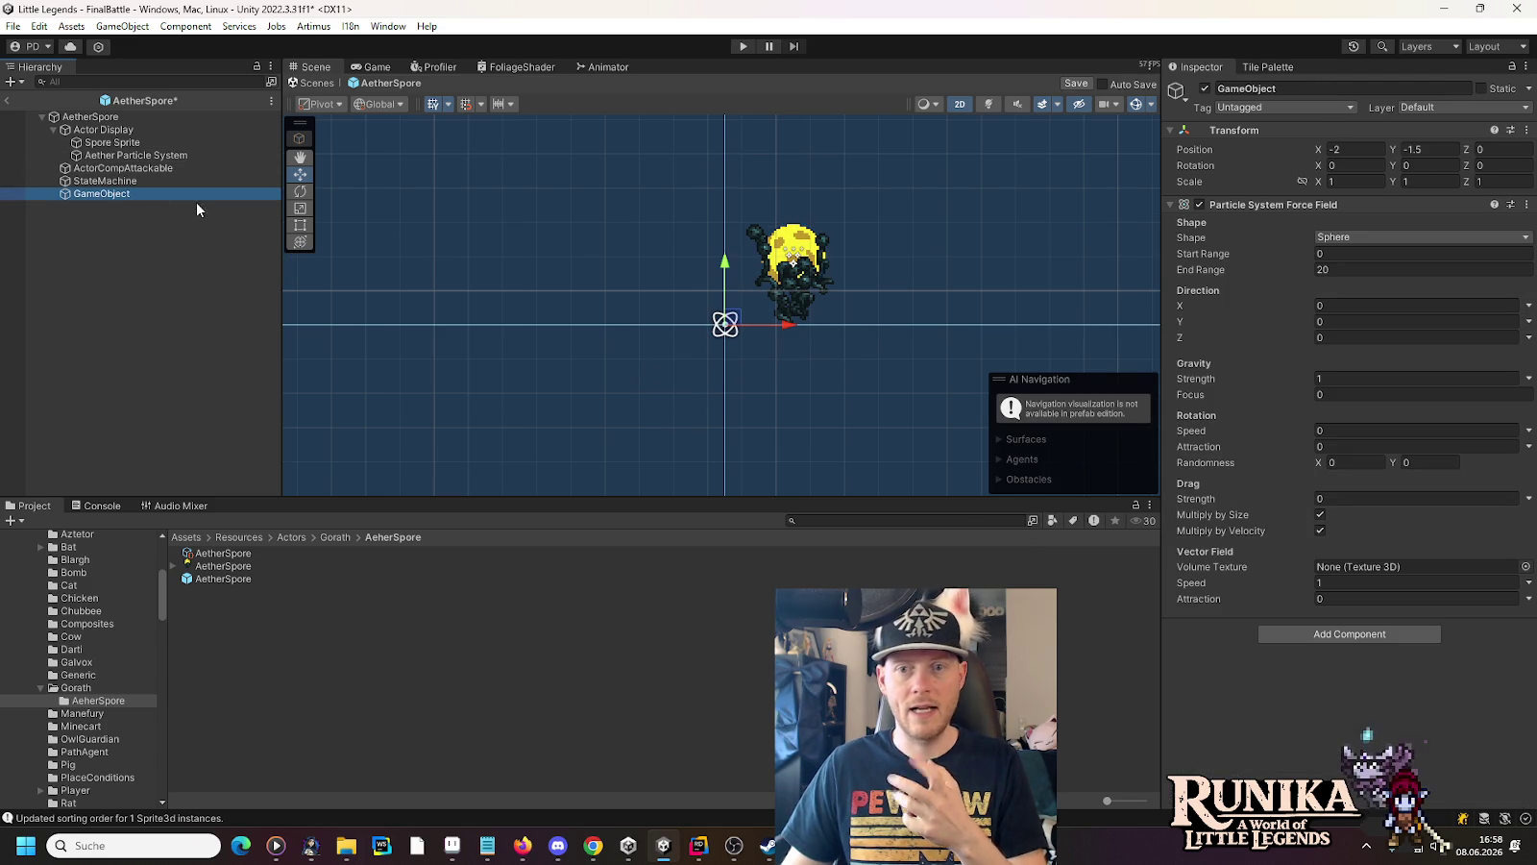
Lower the force field's Gravity Strength from 1 to 0.65
{"action": "left_click", "coordinate": [1380, 377]}
{"action": "type", "text": "0.65"}
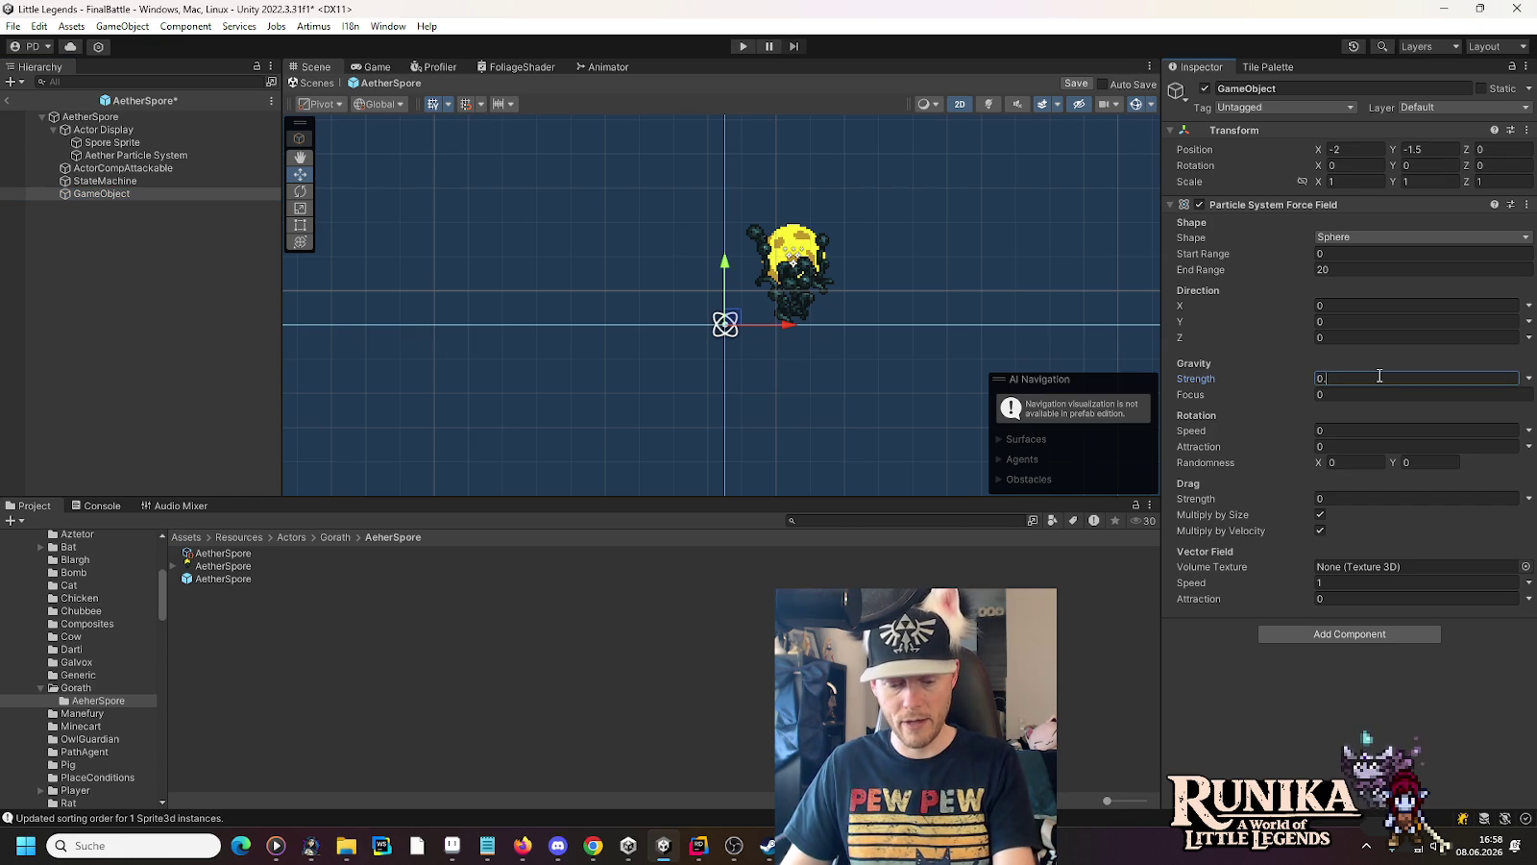
{"action": "left_click", "coordinate": [131, 156]}
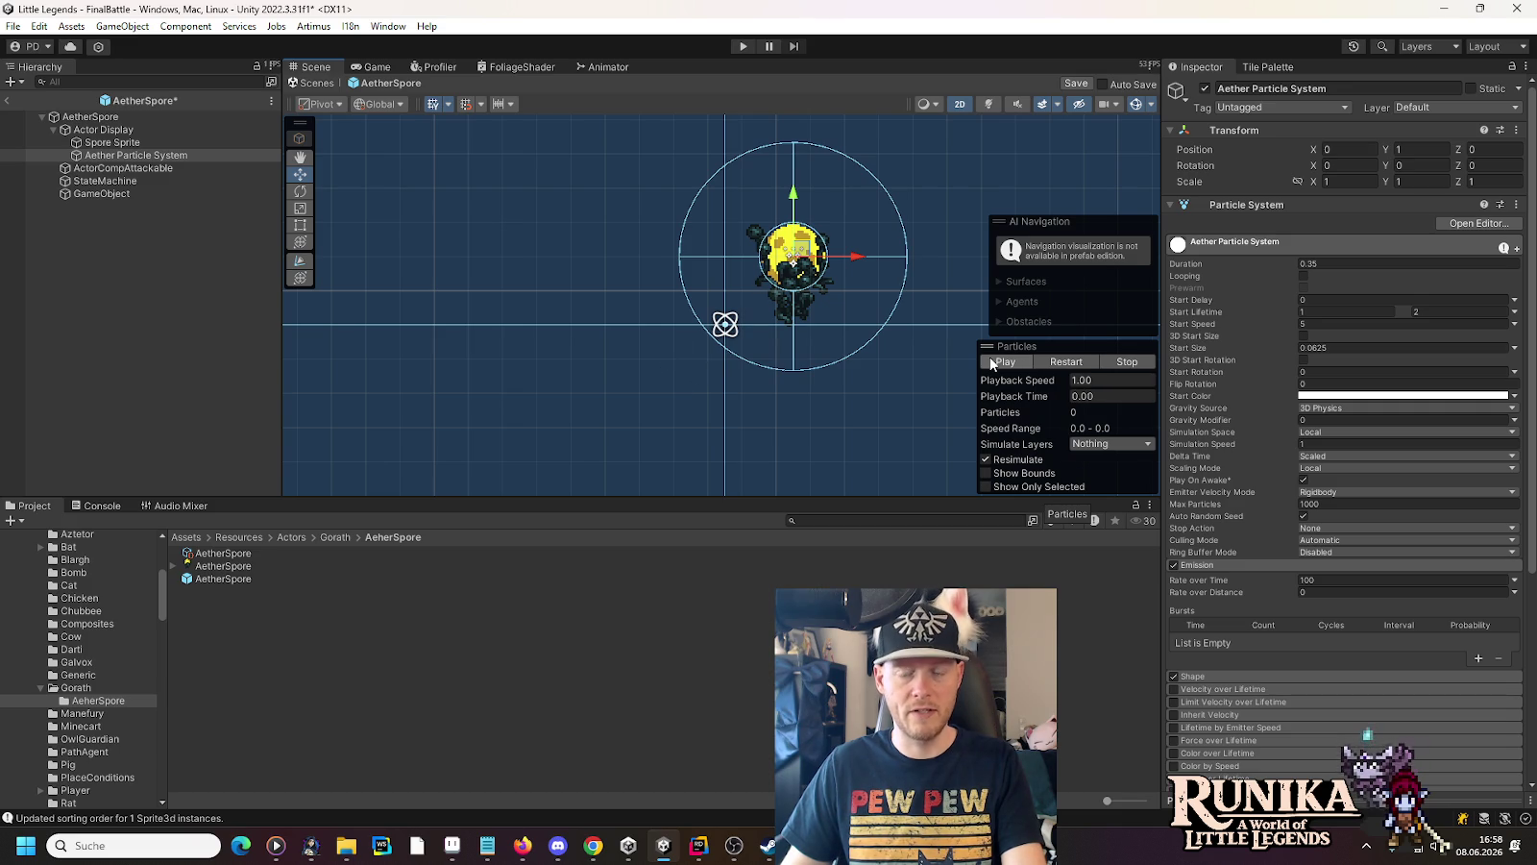
{"action": "left_click", "coordinate": [117, 194]}
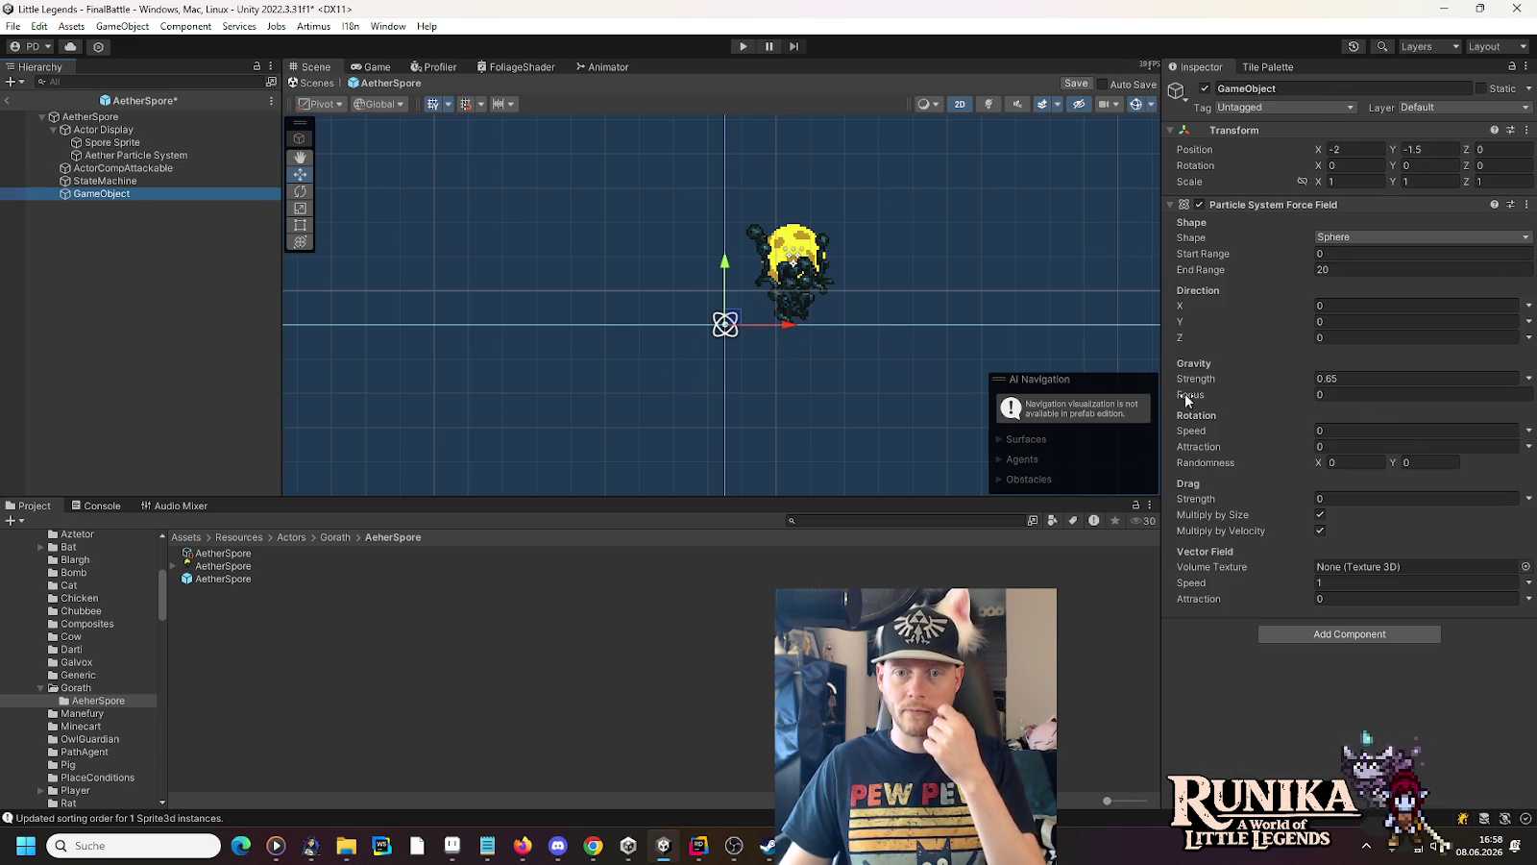
{"action": "mouse_move", "coordinate": [1189, 399]}
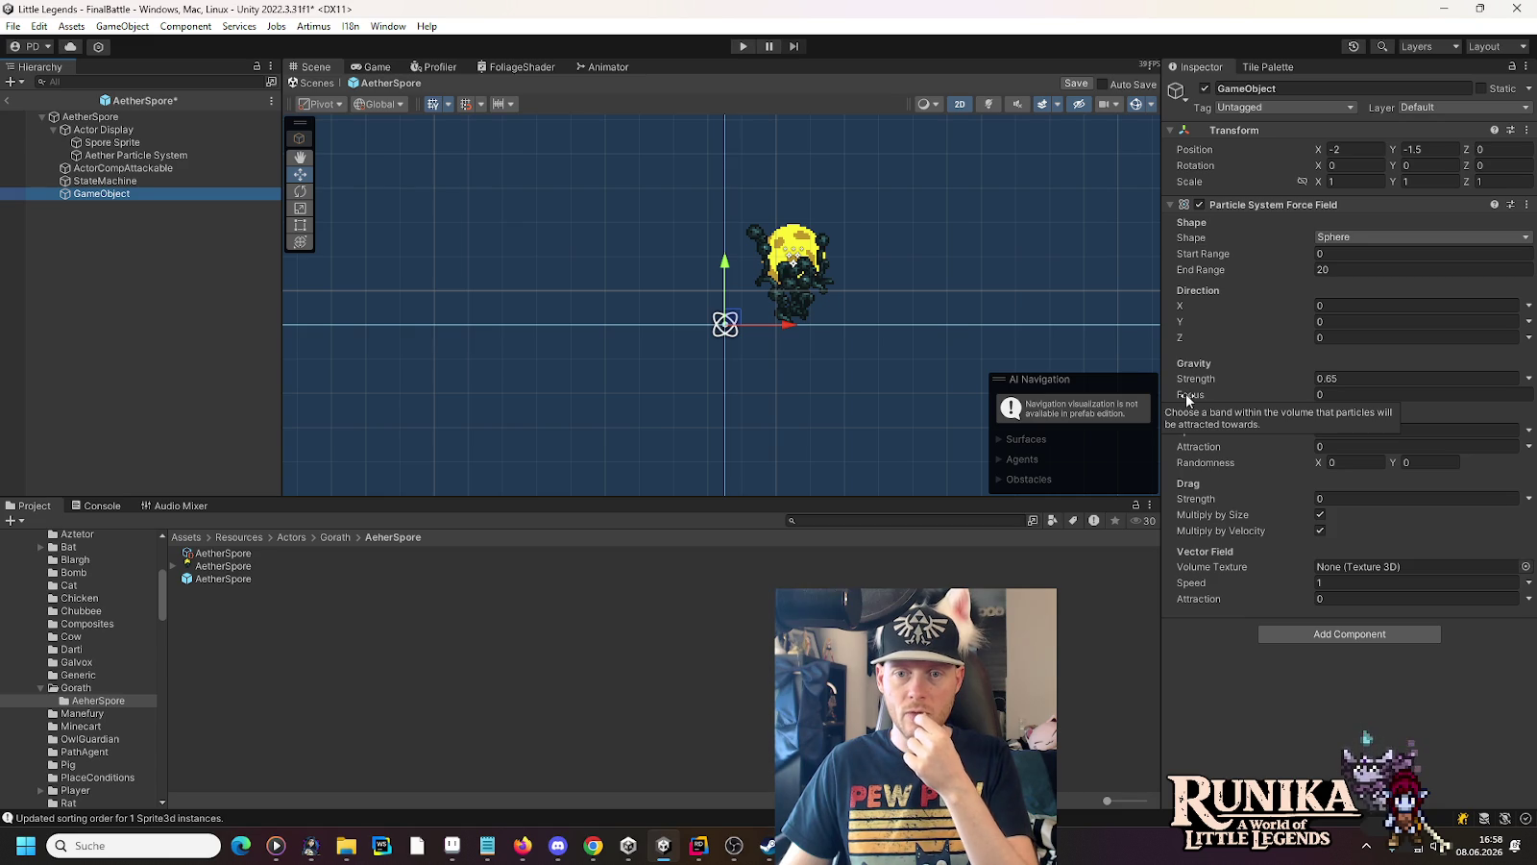
Start editing the force field's Gravity Focus, entering 1
{"action": "left_click", "coordinate": [1344, 394]}
{"action": "type", "text": "1"}
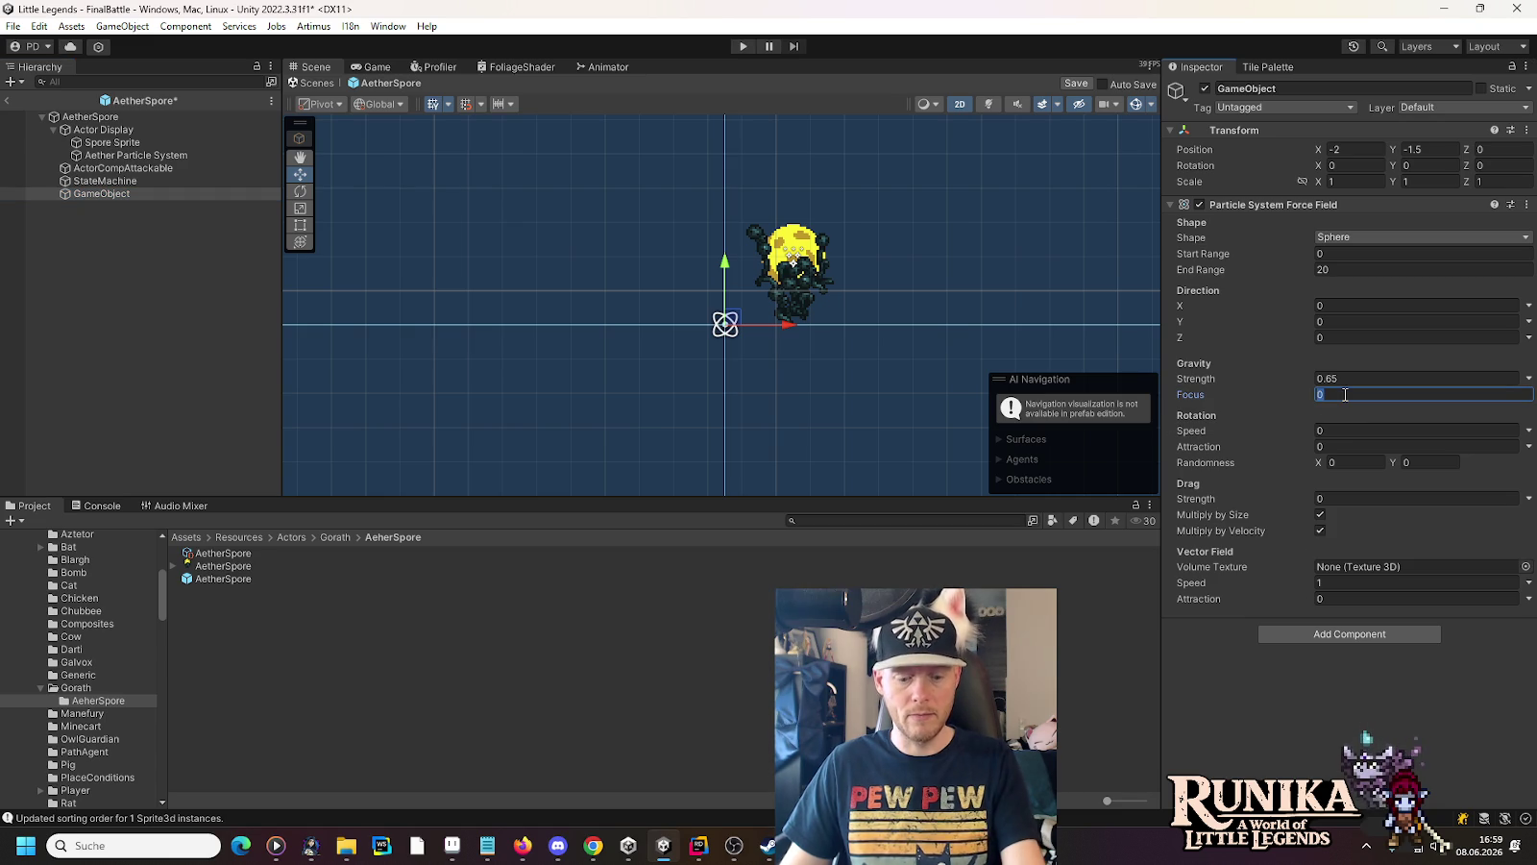
{"action": "scroll", "coordinate": [752, 354], "scroll_direction": "up", "scroll_amount": 10}
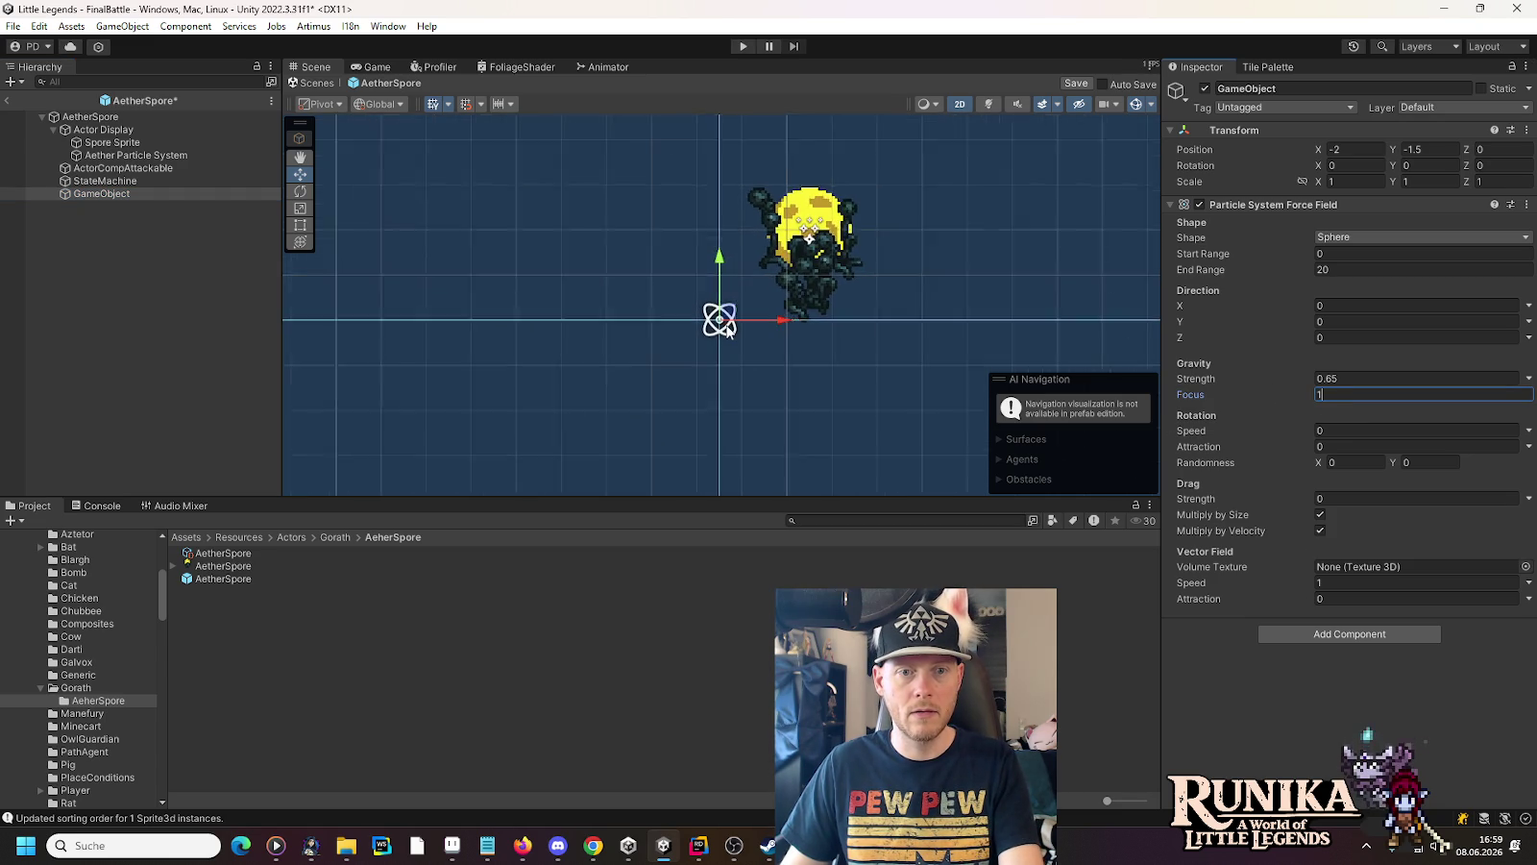
{"action": "scroll", "coordinate": [728, 332], "scroll_direction": "up", "scroll_amount": 5}
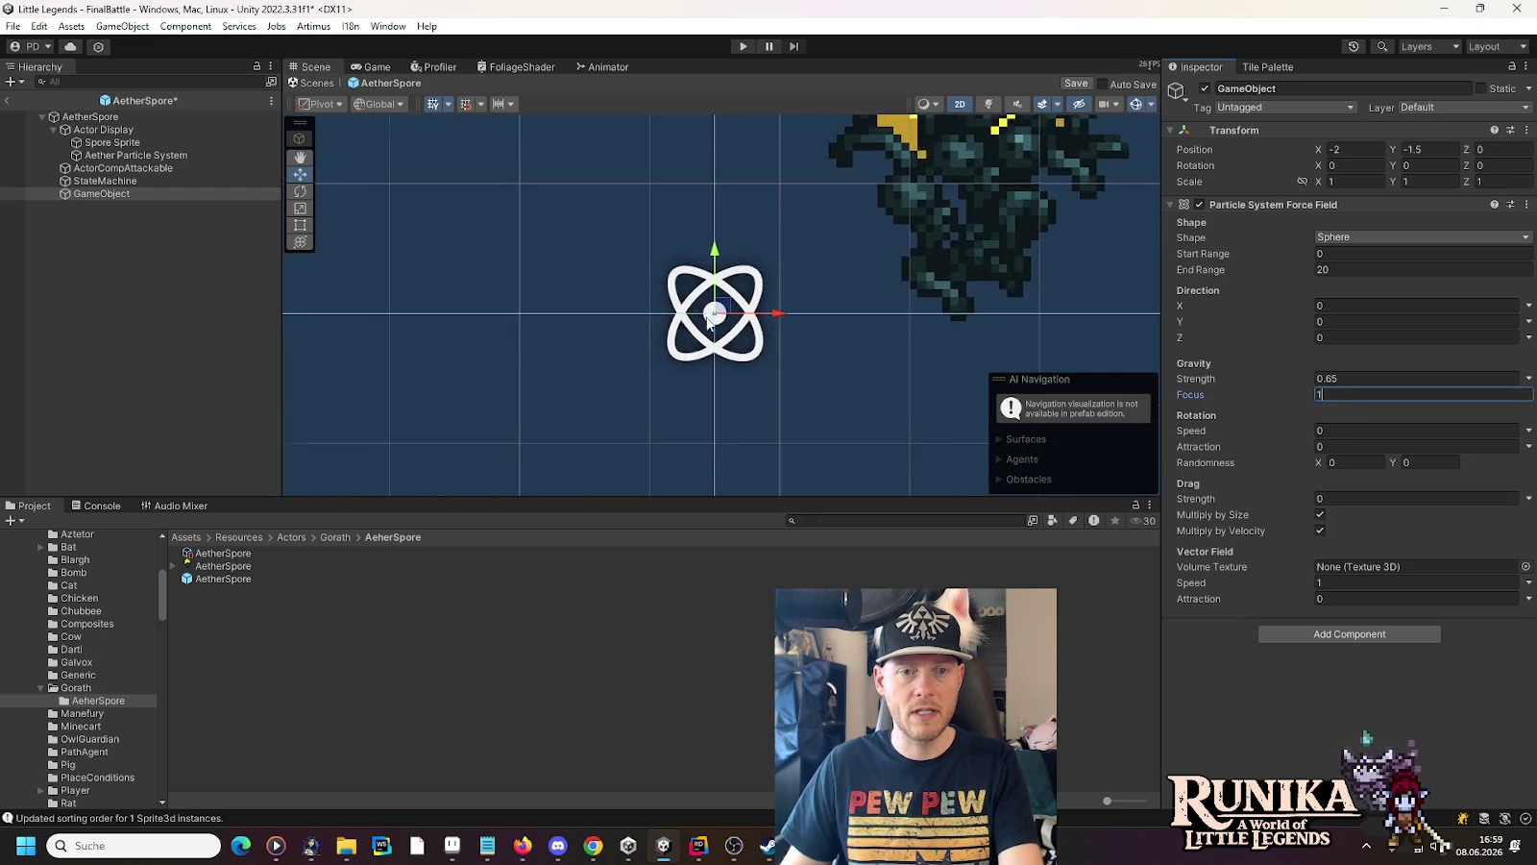
{"action": "scroll", "coordinate": [697, 318], "scroll_direction": "up", "scroll_amount": 1}
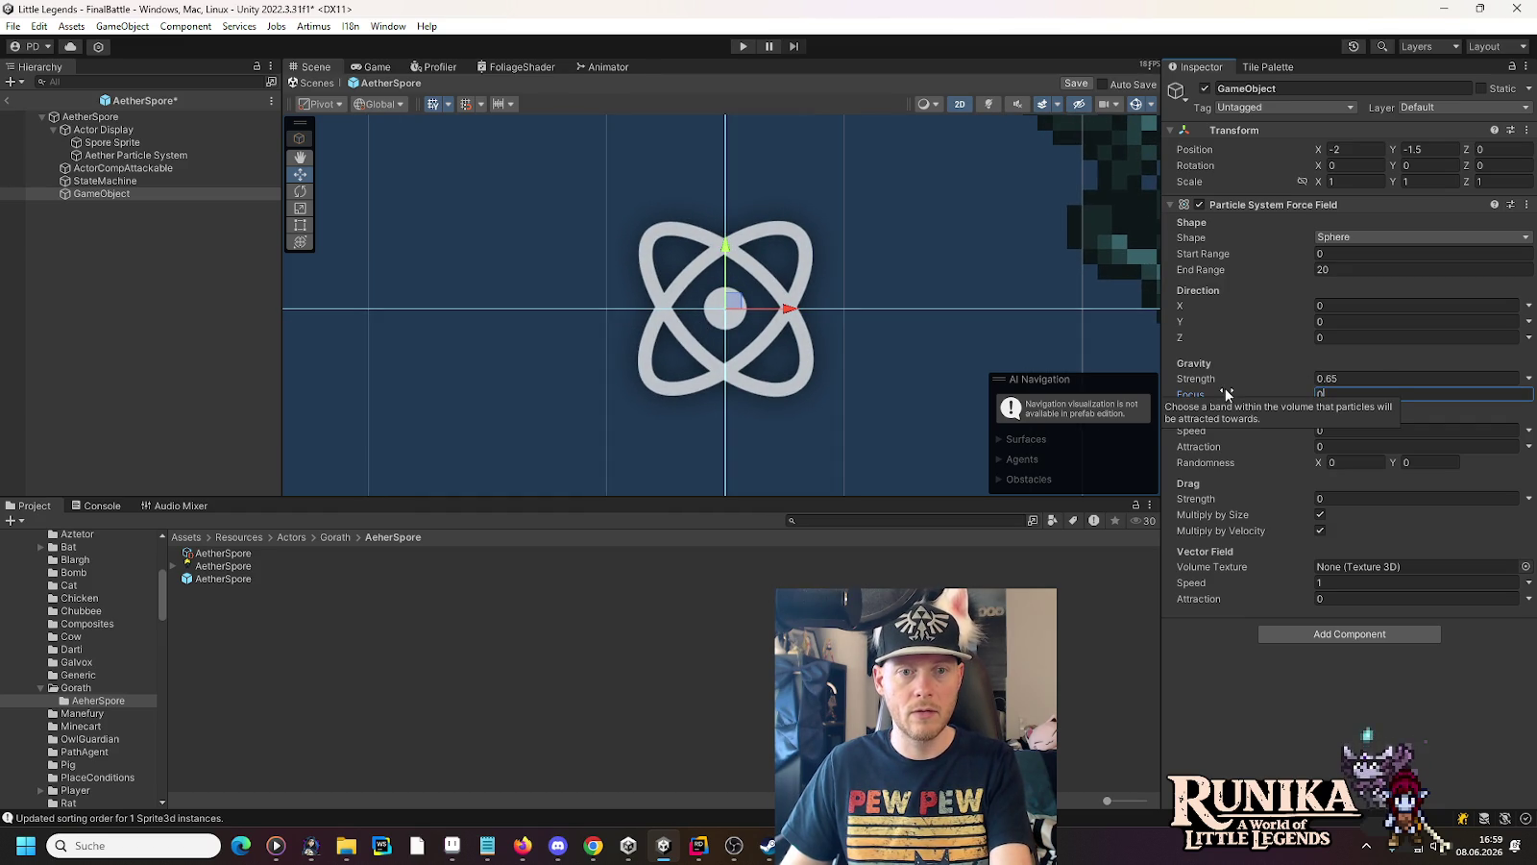
{"action": "scroll", "coordinate": [796, 357], "scroll_direction": "down", "scroll_amount": 5}
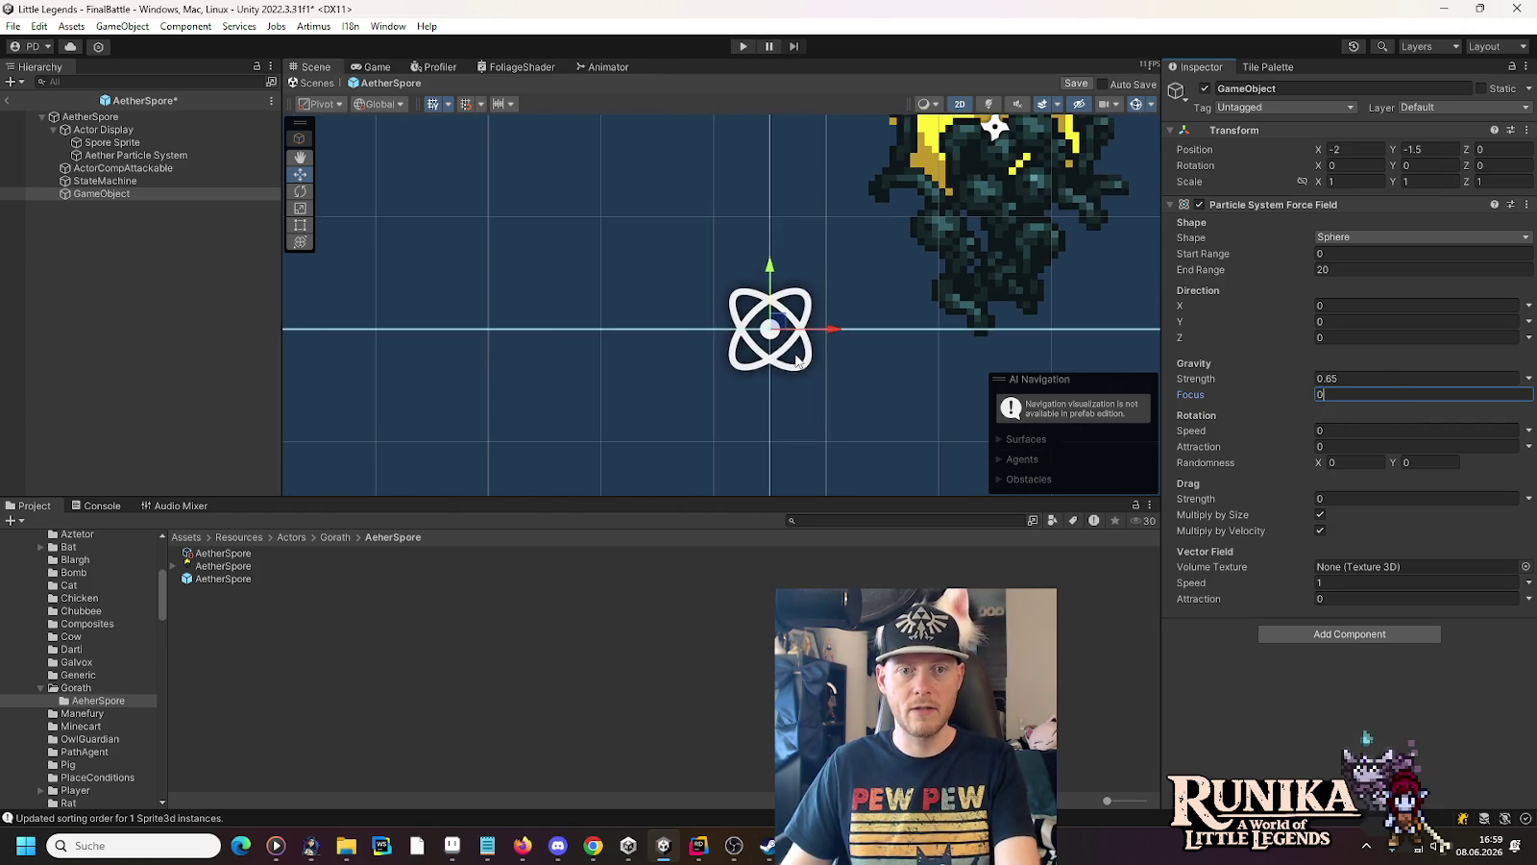
{"action": "scroll", "coordinate": [796, 358], "scroll_direction": "down", "scroll_amount": 4}
{"action": "scroll", "coordinate": [795, 359], "scroll_direction": "down", "scroll_amount": 4}
{"action": "scroll", "coordinate": [807, 365], "scroll_direction": "down", "scroll_amount": 5}
{"action": "type", "text": "2"}
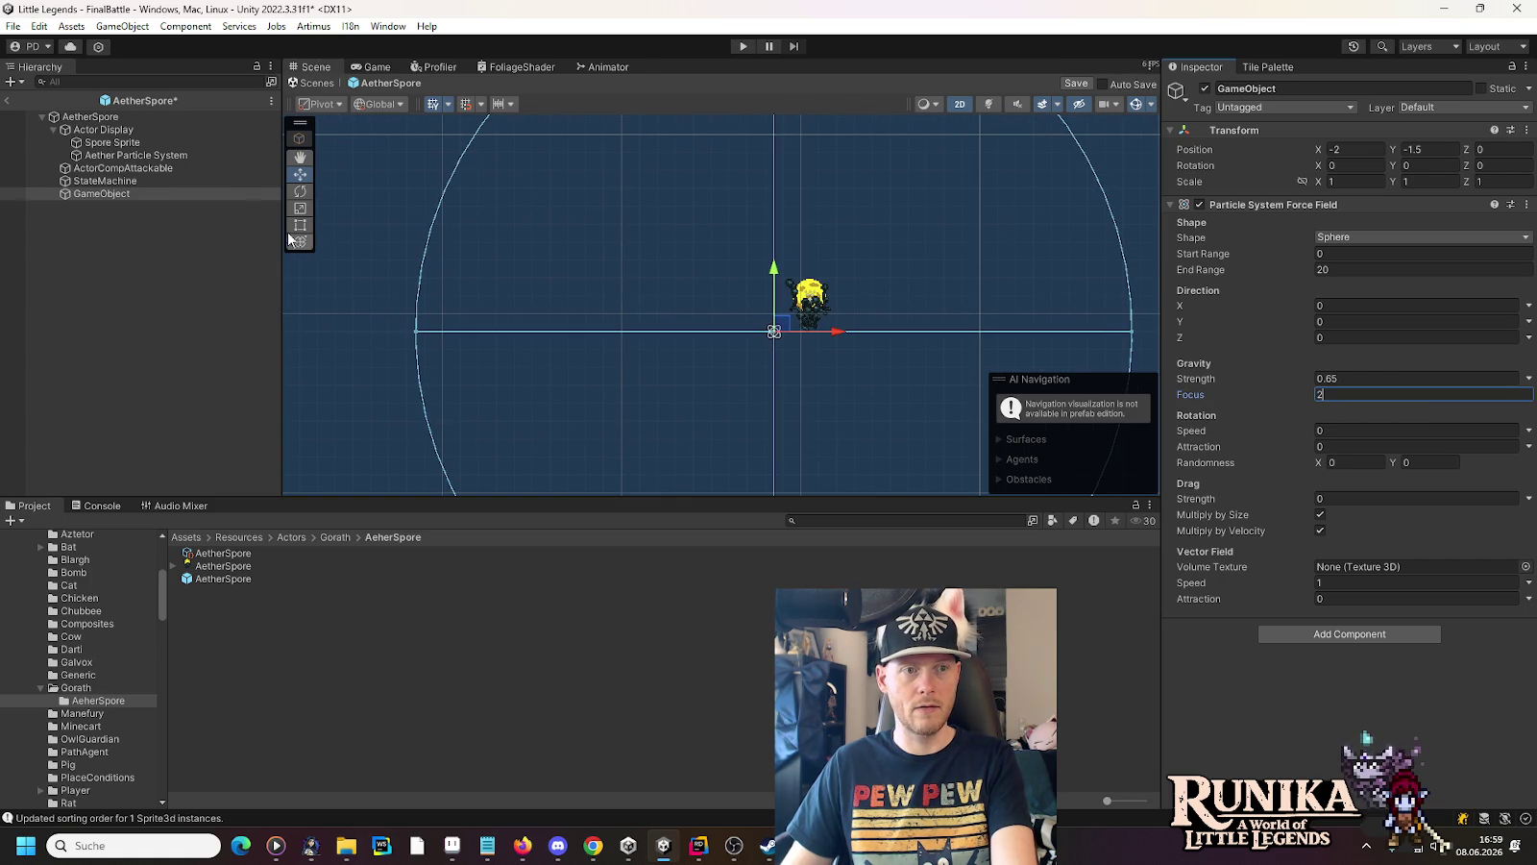
Preview the burst, then set Gravity Focus to 0 and replay it
{"action": "left_click", "coordinate": [148, 156]}
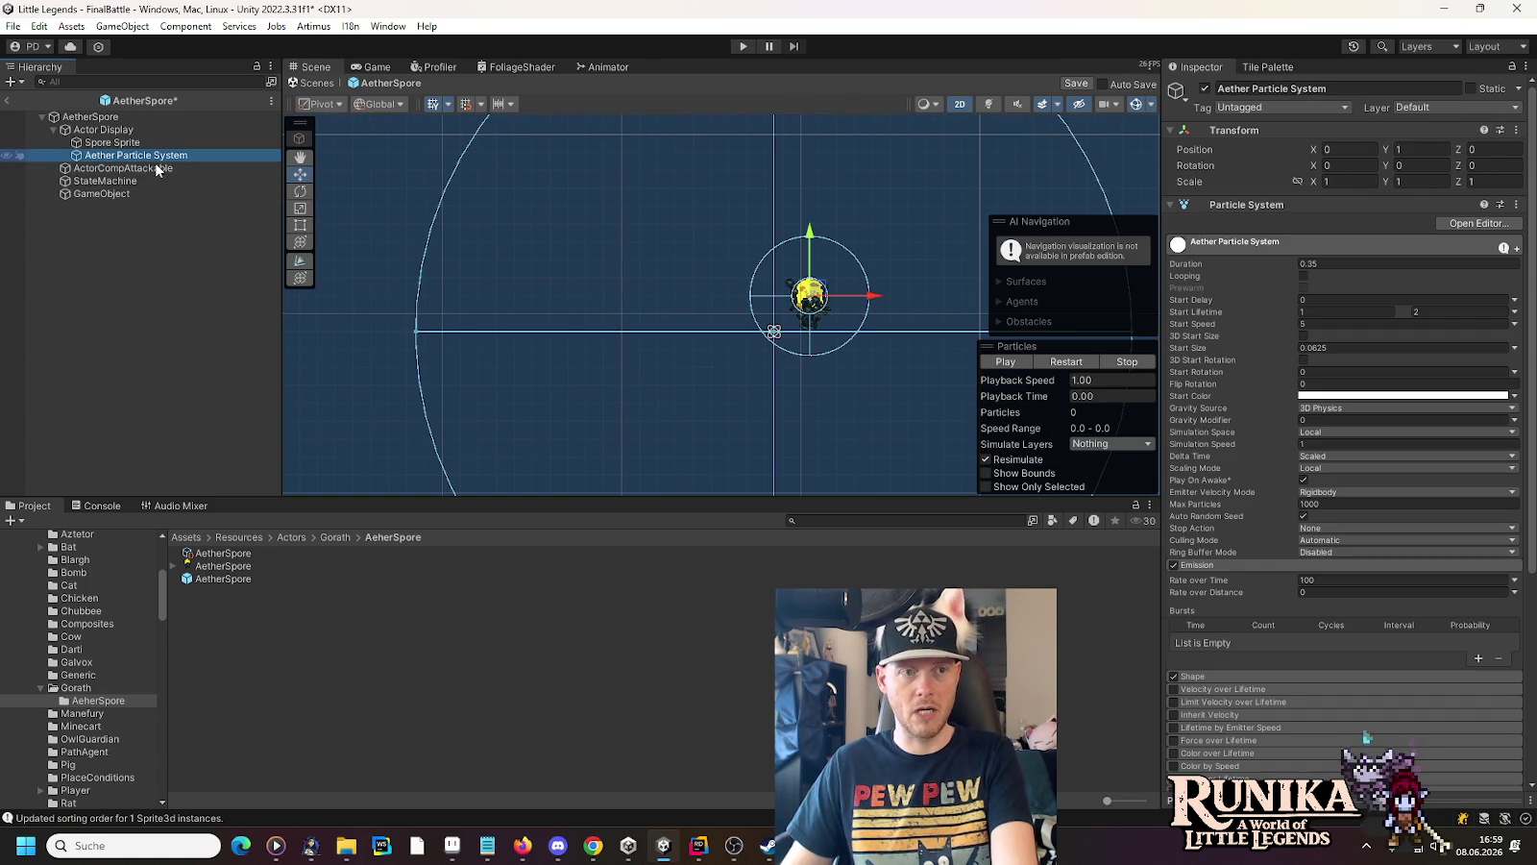
{"action": "left_click", "coordinate": [992, 361]}
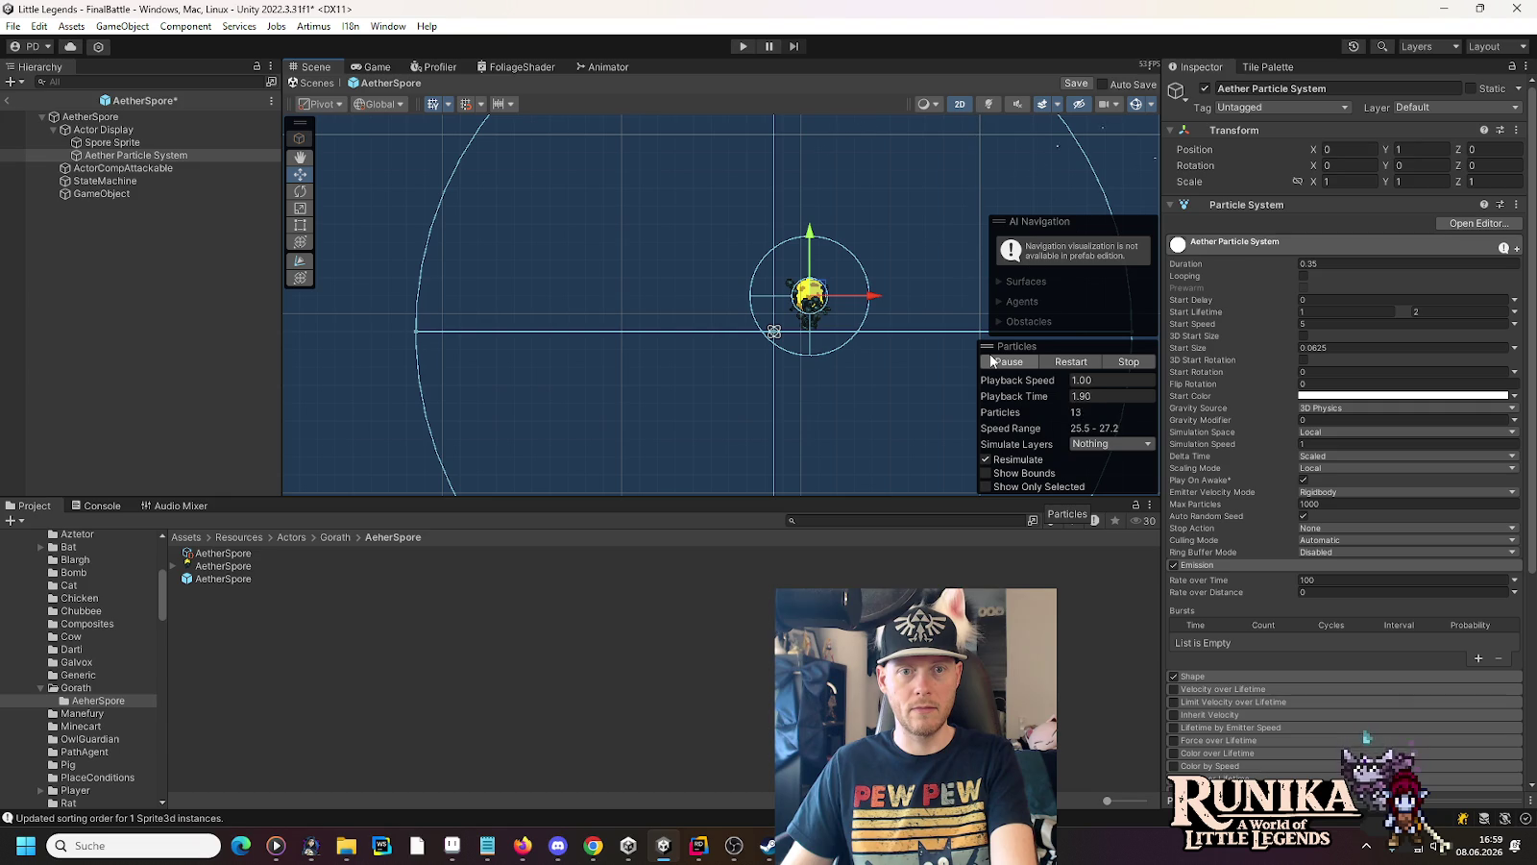
{"action": "left_click", "coordinate": [108, 192]}
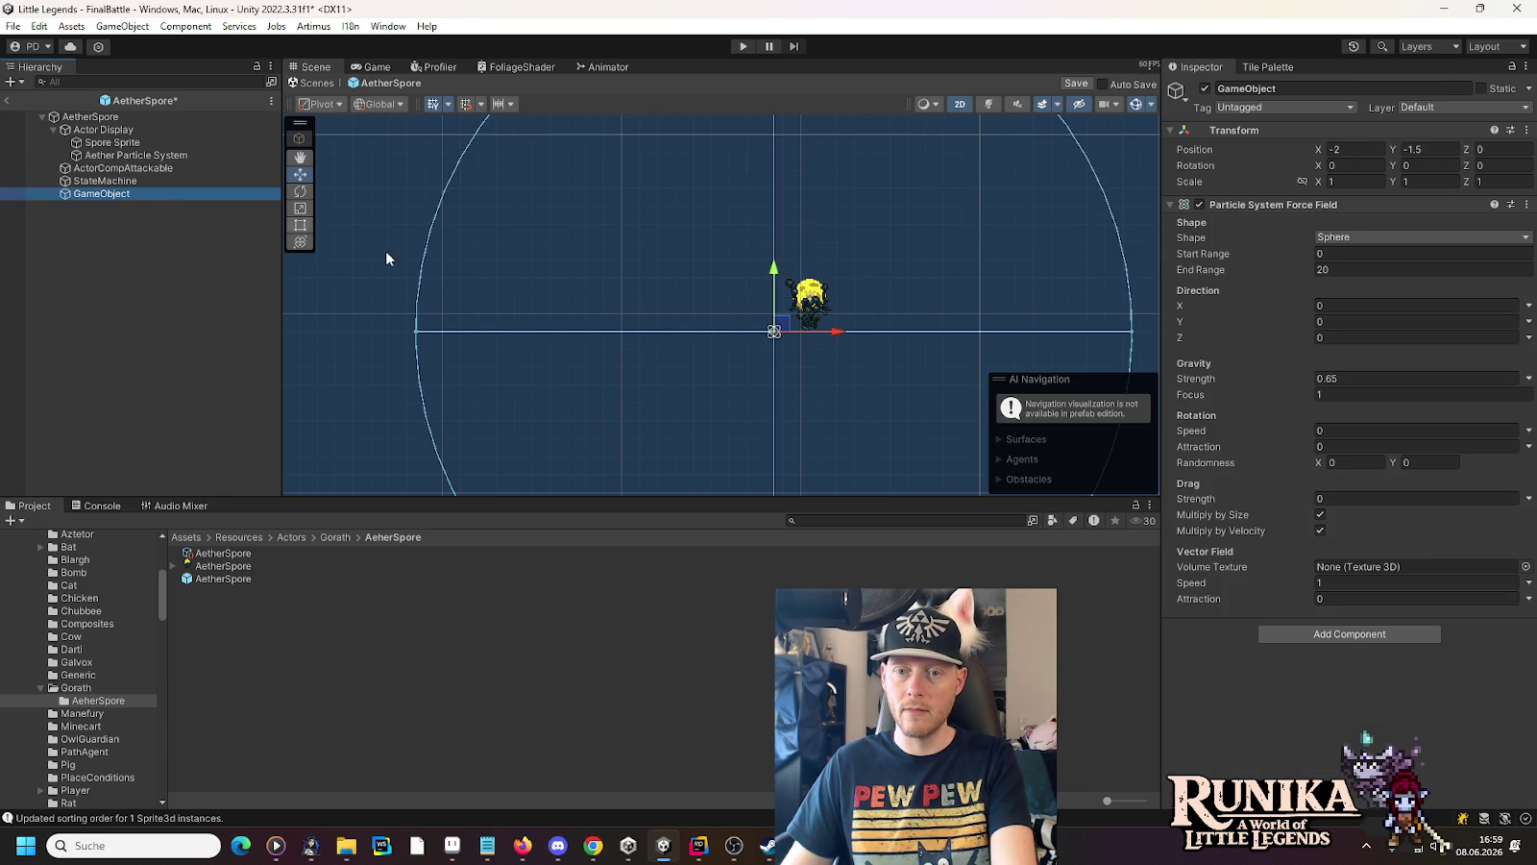
{"action": "left_click", "coordinate": [1328, 396]}
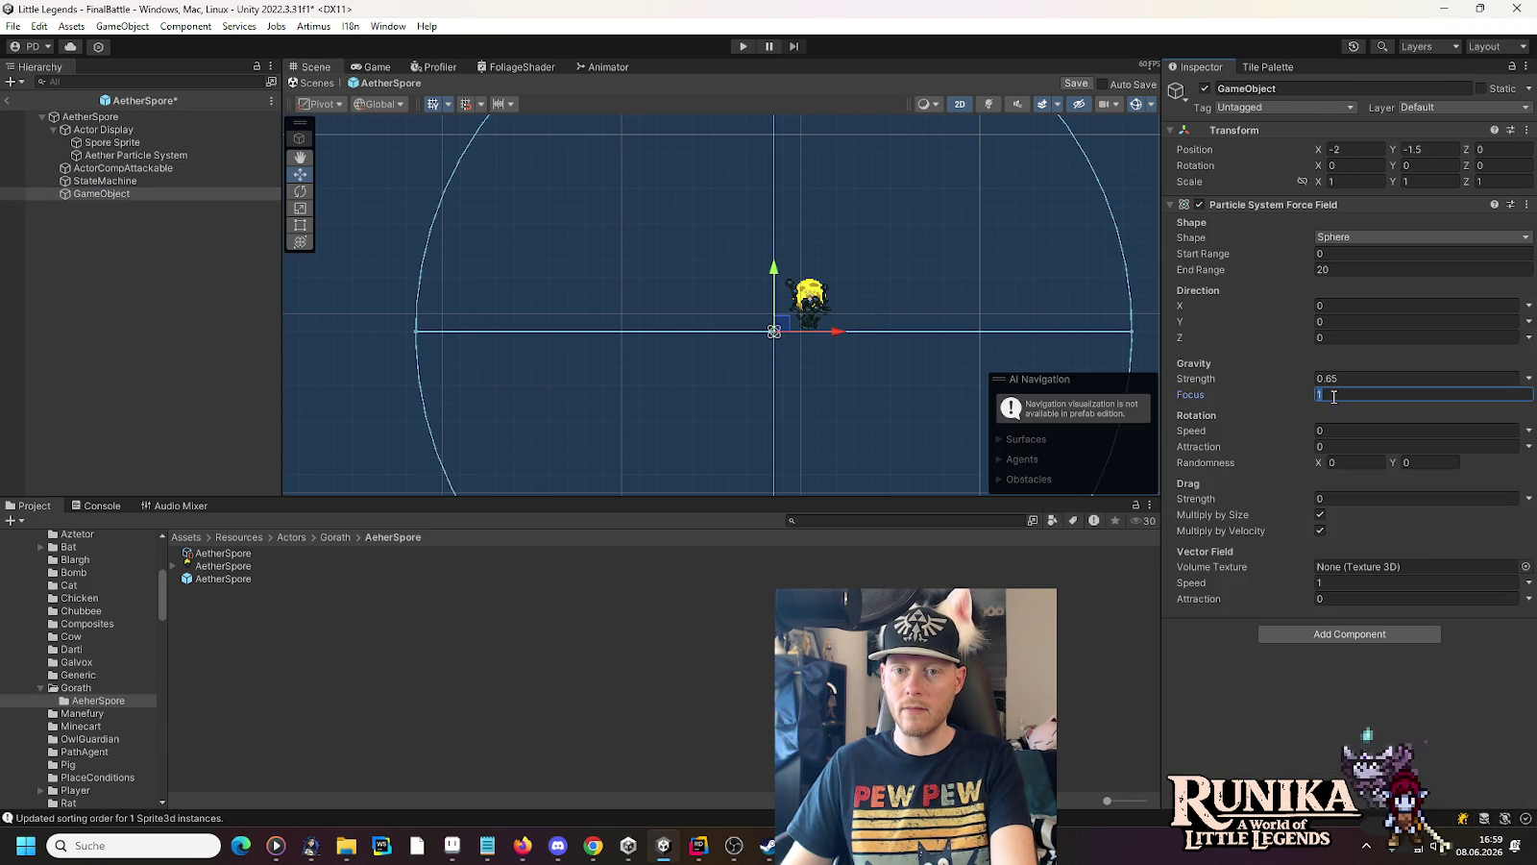
{"action": "type", "text": "0"}
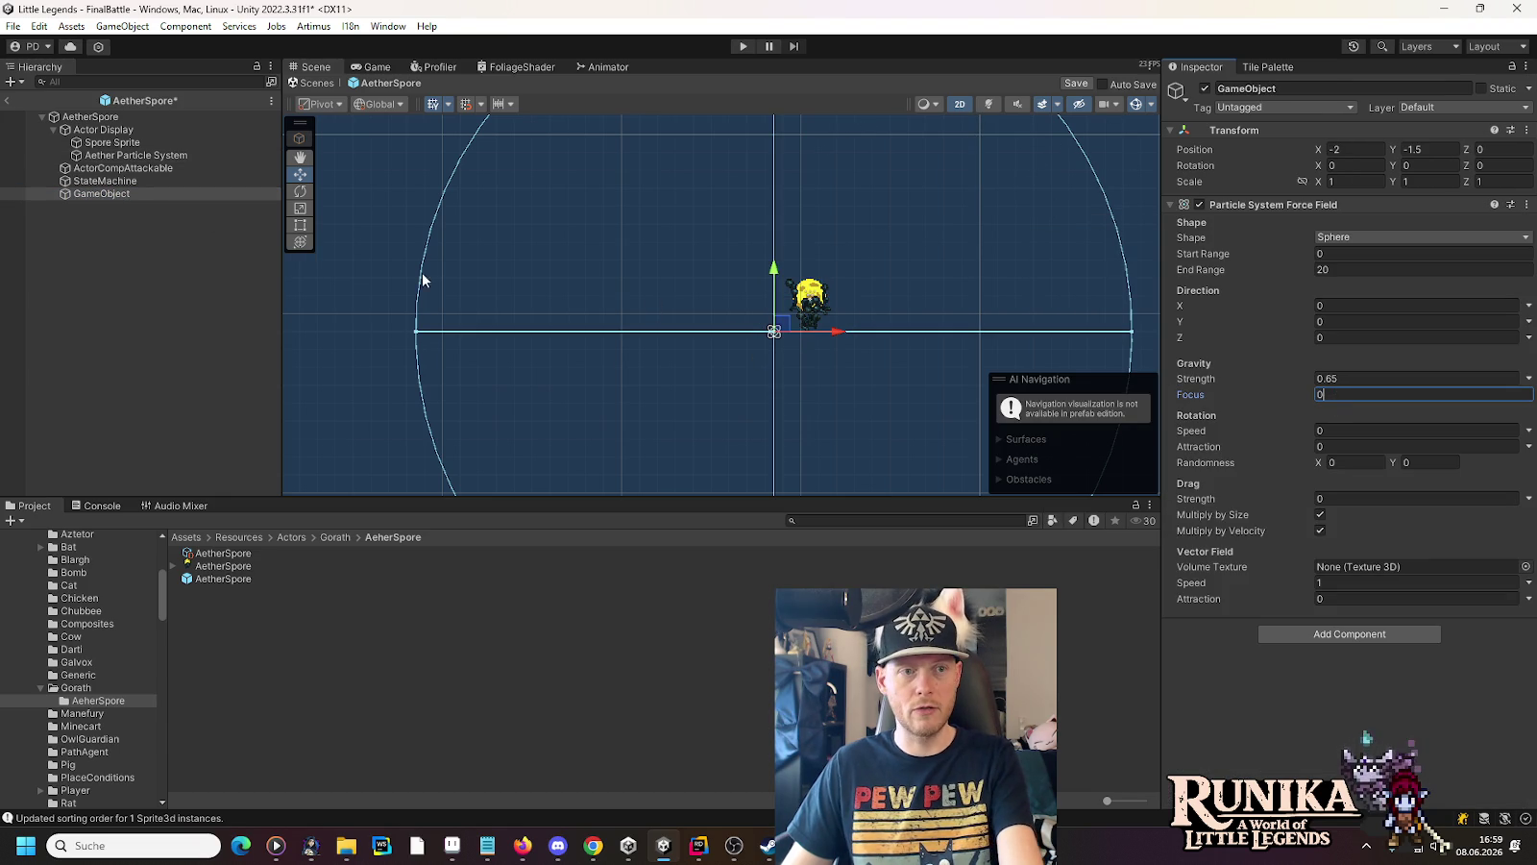
{"action": "left_click", "coordinate": [113, 154]}
{"action": "left_click", "coordinate": [993, 362]}
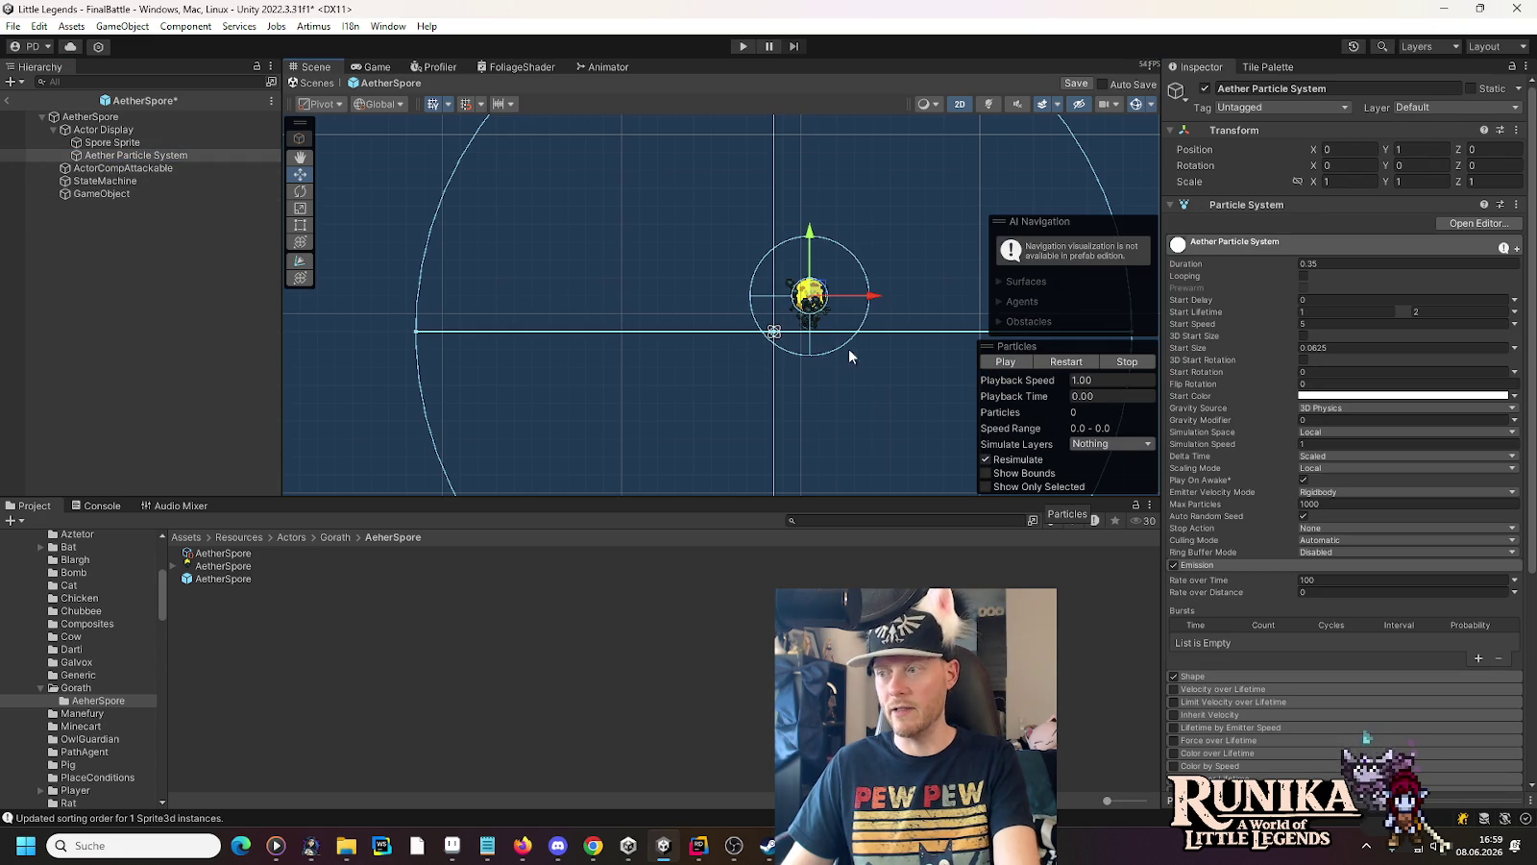
Set Gravity Focus to 0.5 and replay the burst to check the pull
{"action": "left_click", "coordinate": [104, 194]}
{"action": "left_click", "coordinate": [1368, 394]}
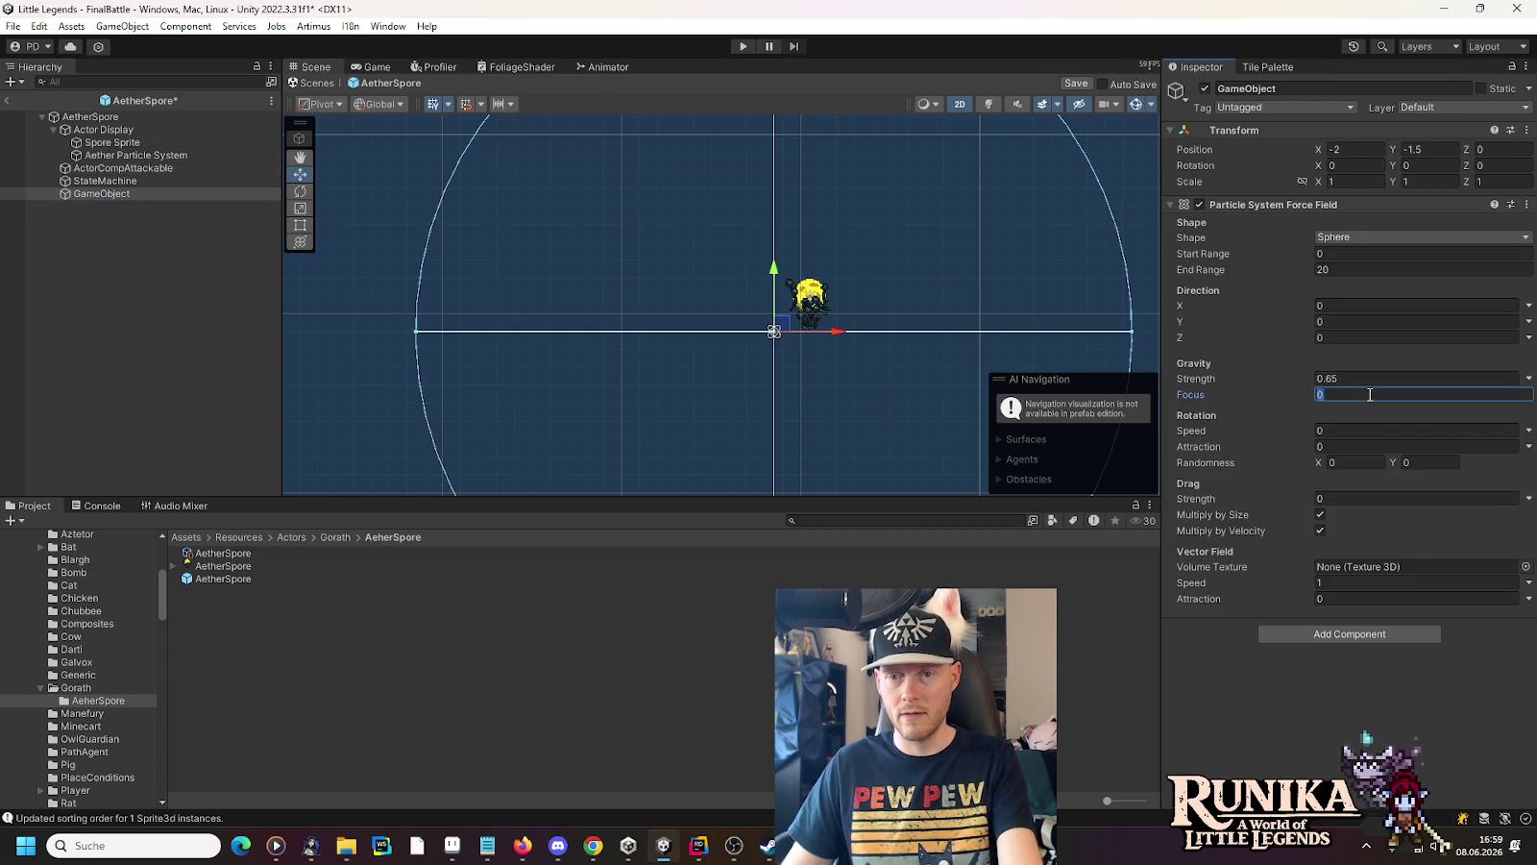
{"action": "type", "text": "0.5"}
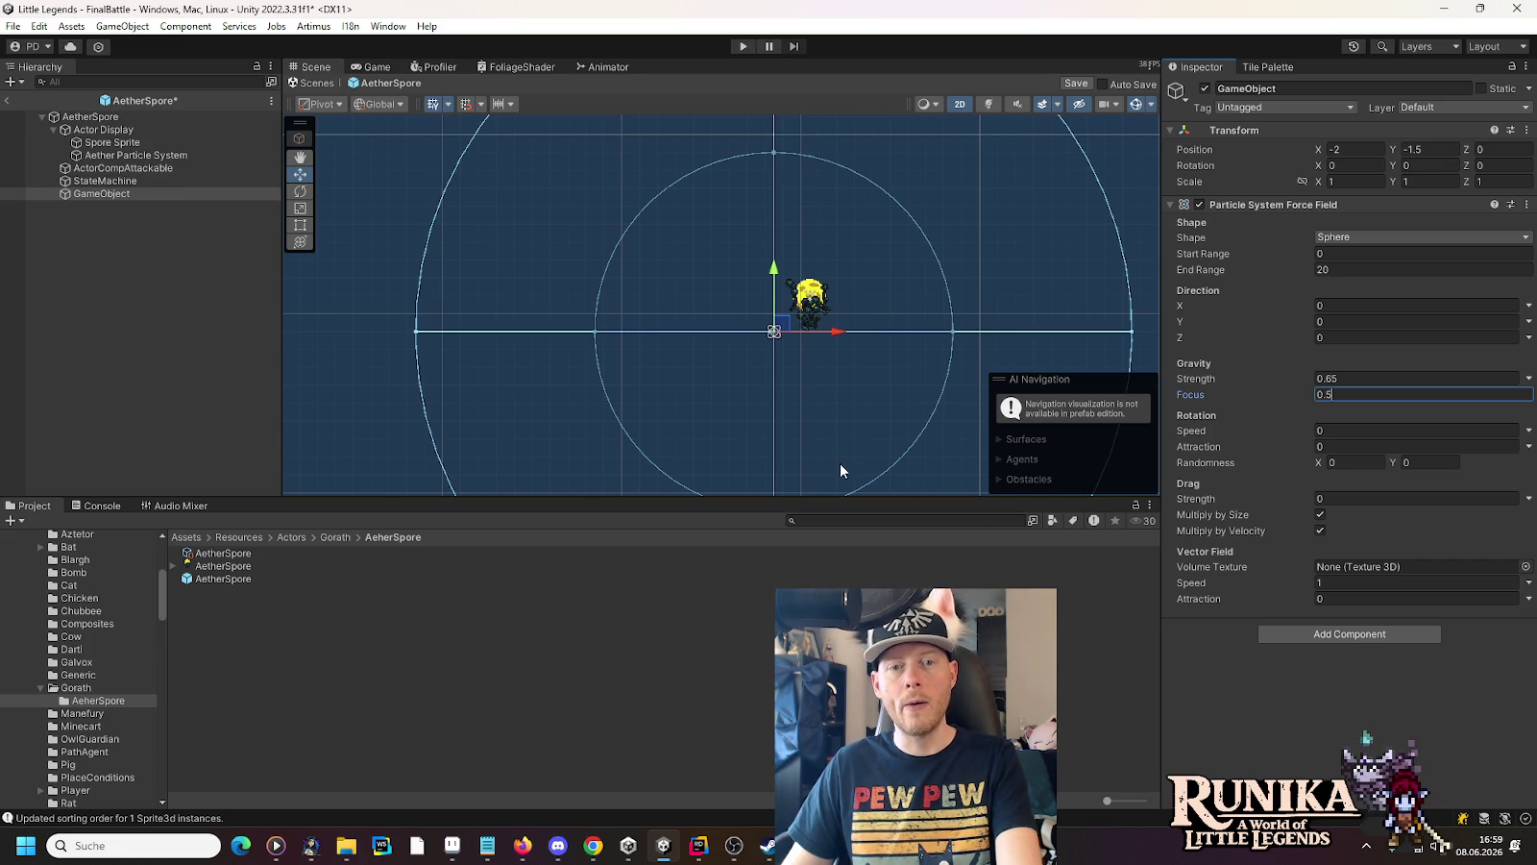
{"action": "left_click", "coordinate": [102, 155]}
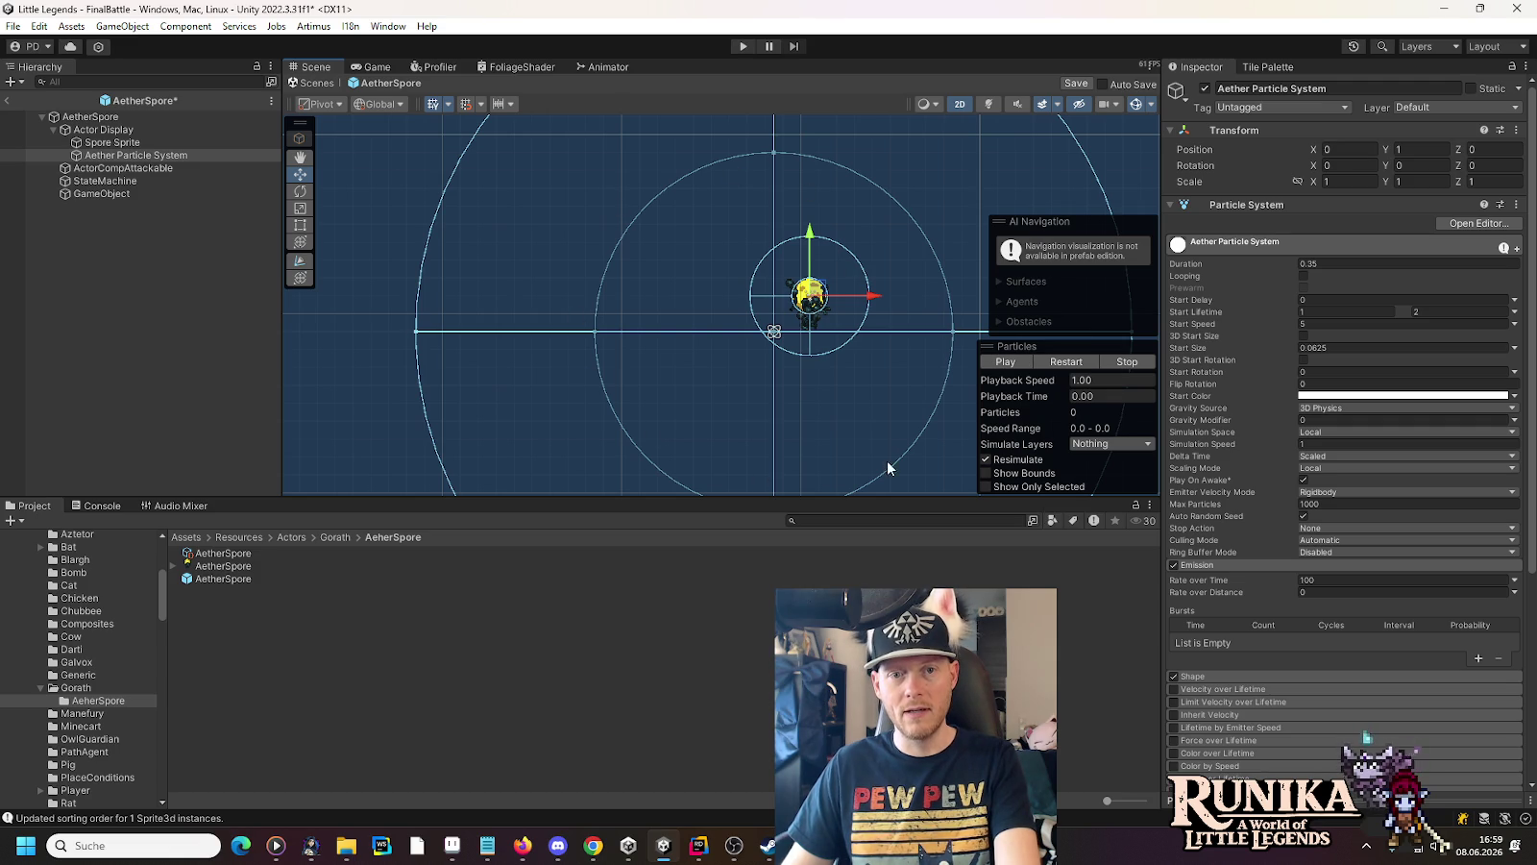
{"action": "left_click", "coordinate": [1023, 361]}
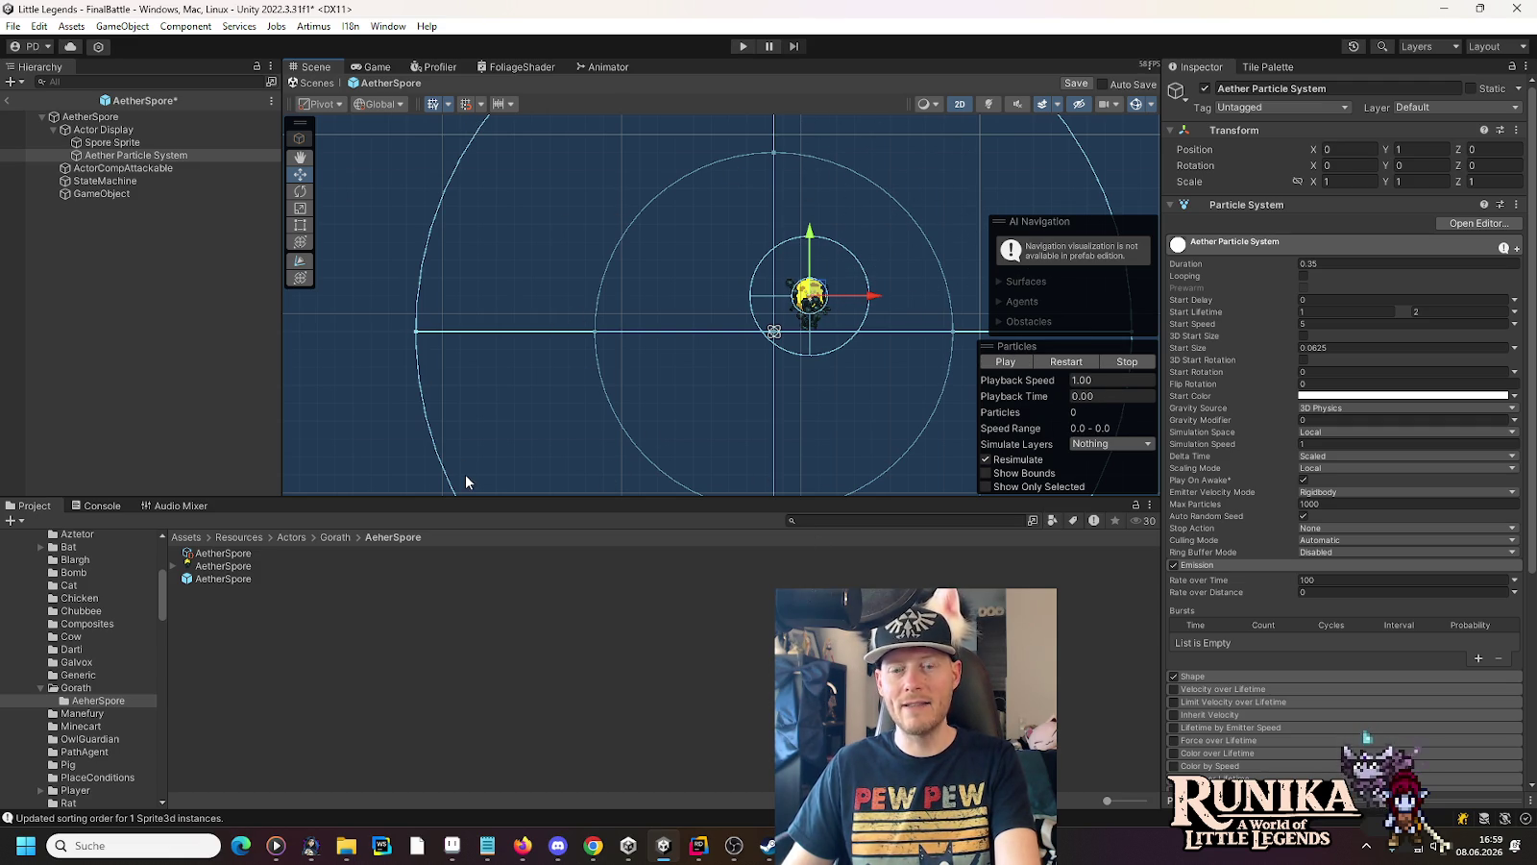
{"action": "left_click", "coordinate": [144, 193]}
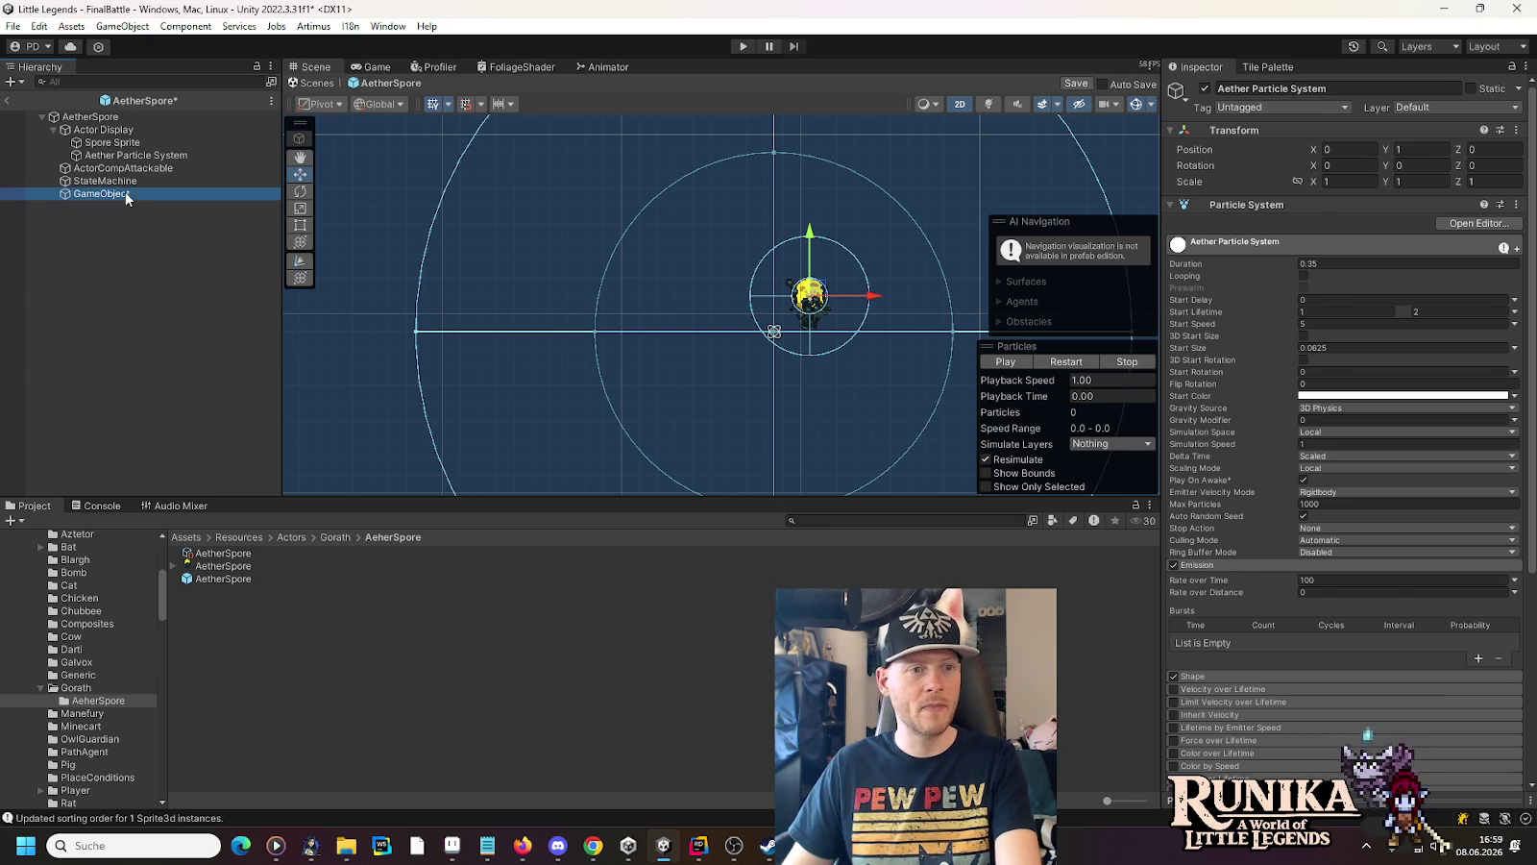
Reset Gravity Focus to 0 and set the force field's Drag Strength to 0.5
{"action": "left_click", "coordinate": [1349, 394]}
{"action": "type", "text": "0"}
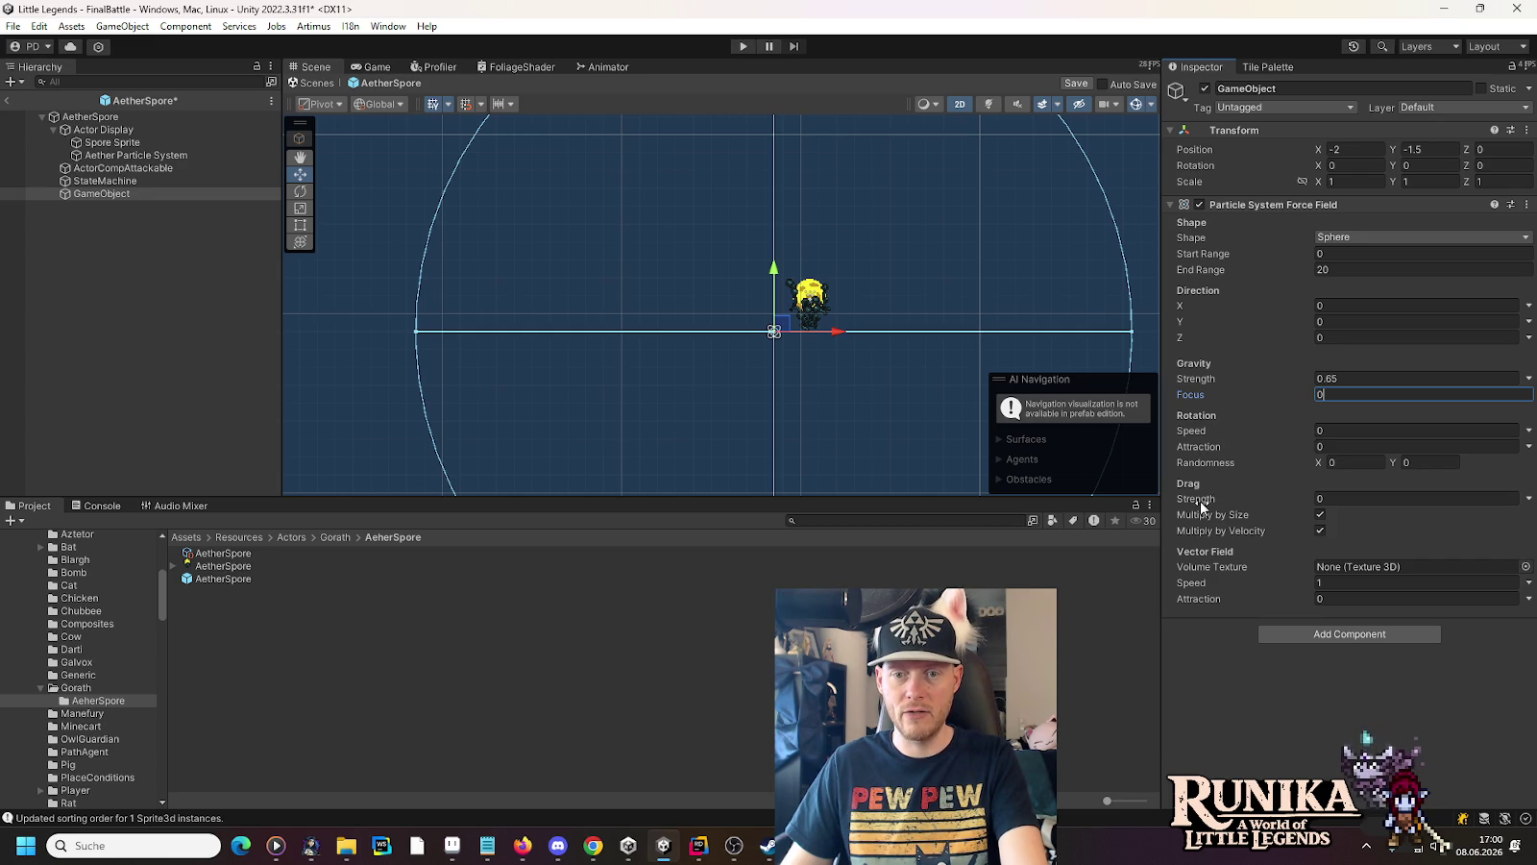
{"action": "left_click", "coordinate": [1375, 499]}
{"action": "type", "text": "0.5"}
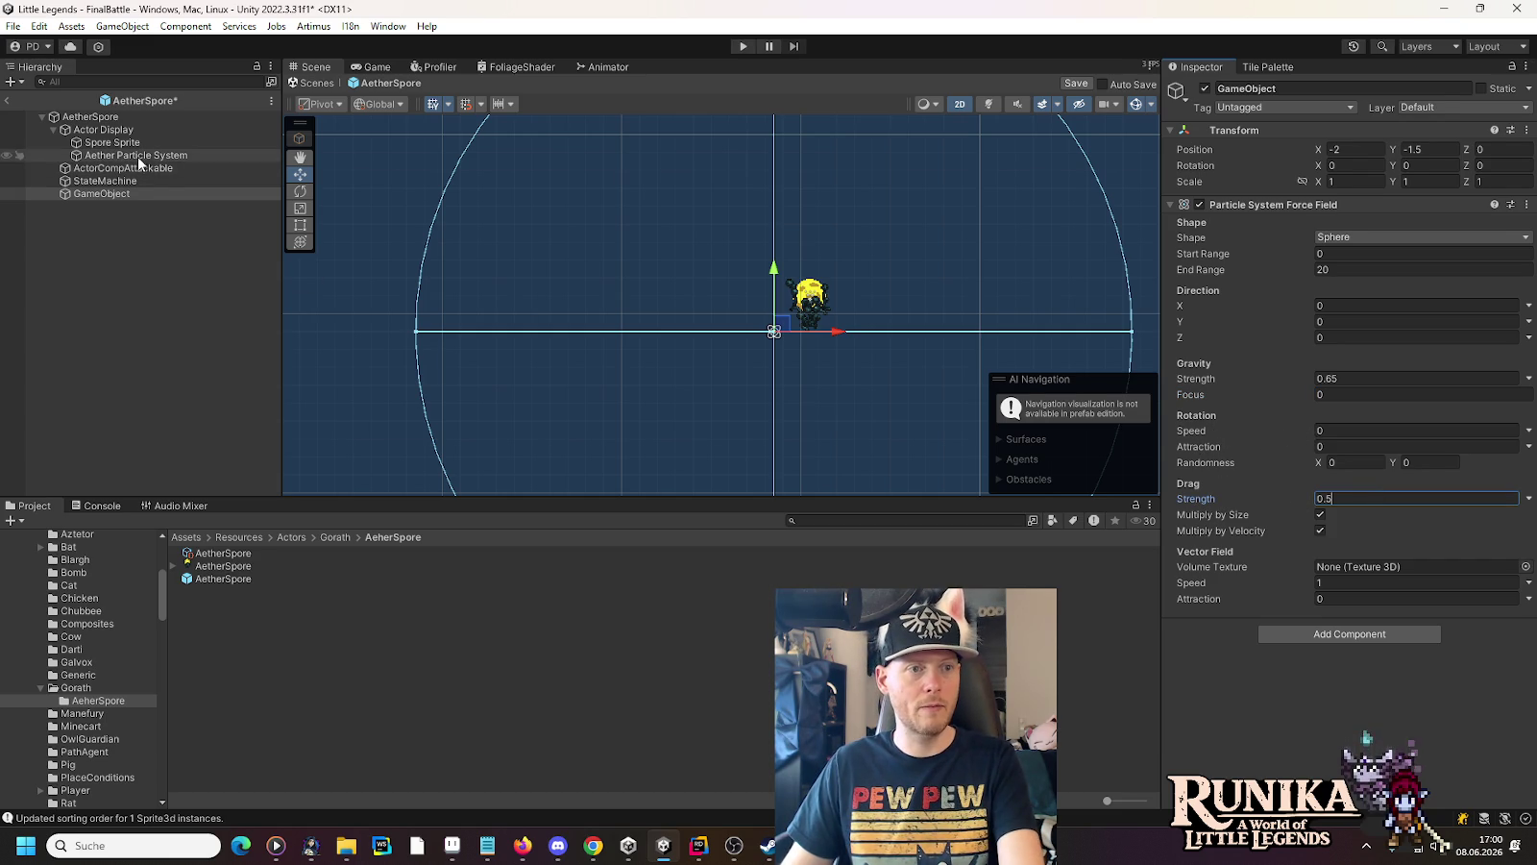
{"action": "left_click", "coordinate": [144, 155]}
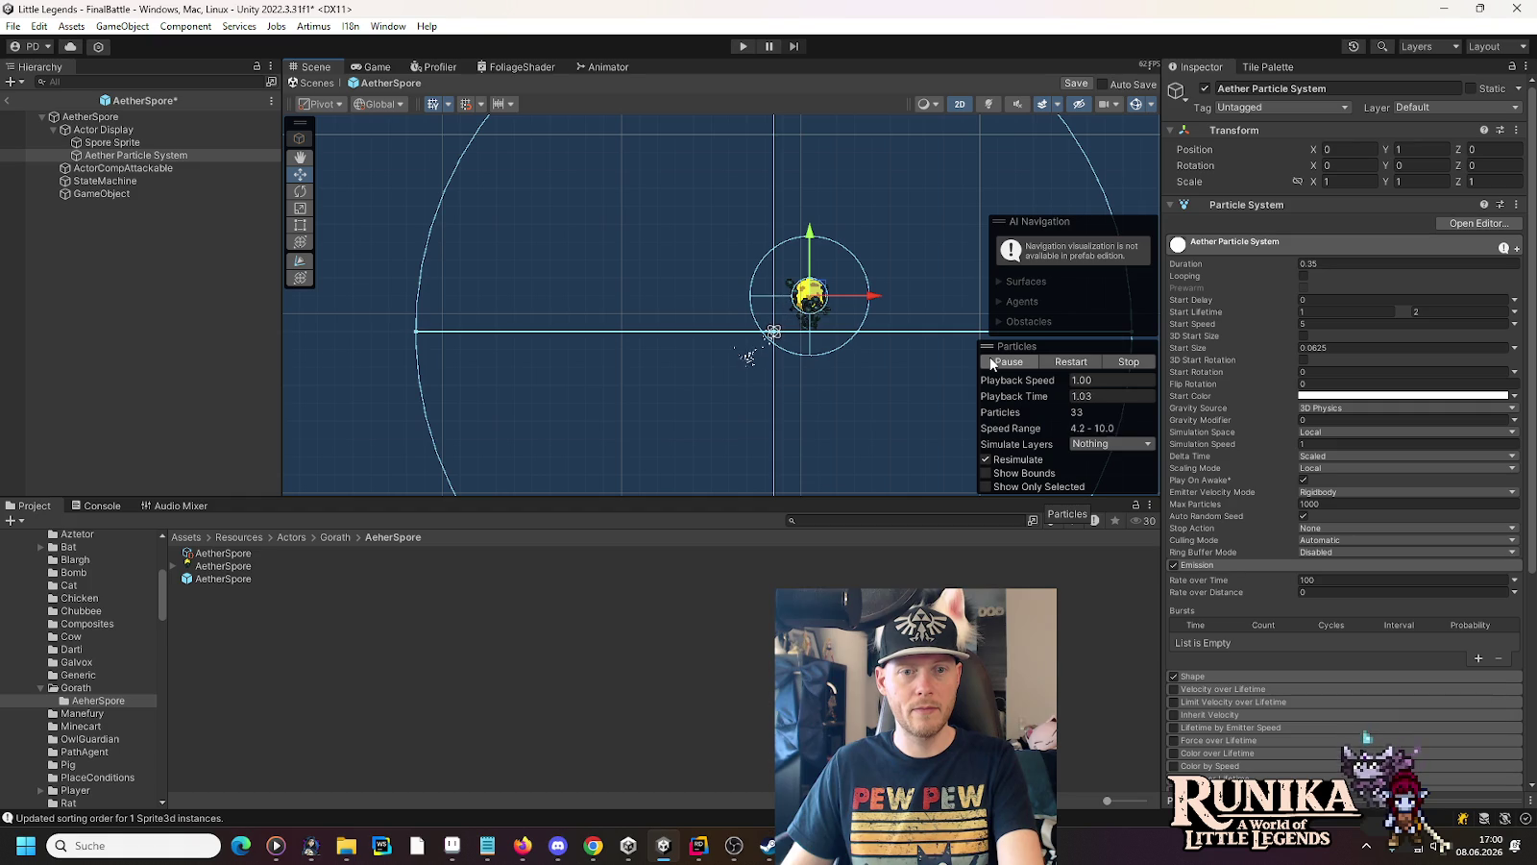
Preview the burst with 0.5 drag, then return Drag Strength to 0
{"action": "left_click", "coordinate": [107, 192]}
{"action": "left_click", "coordinate": [1358, 497]}
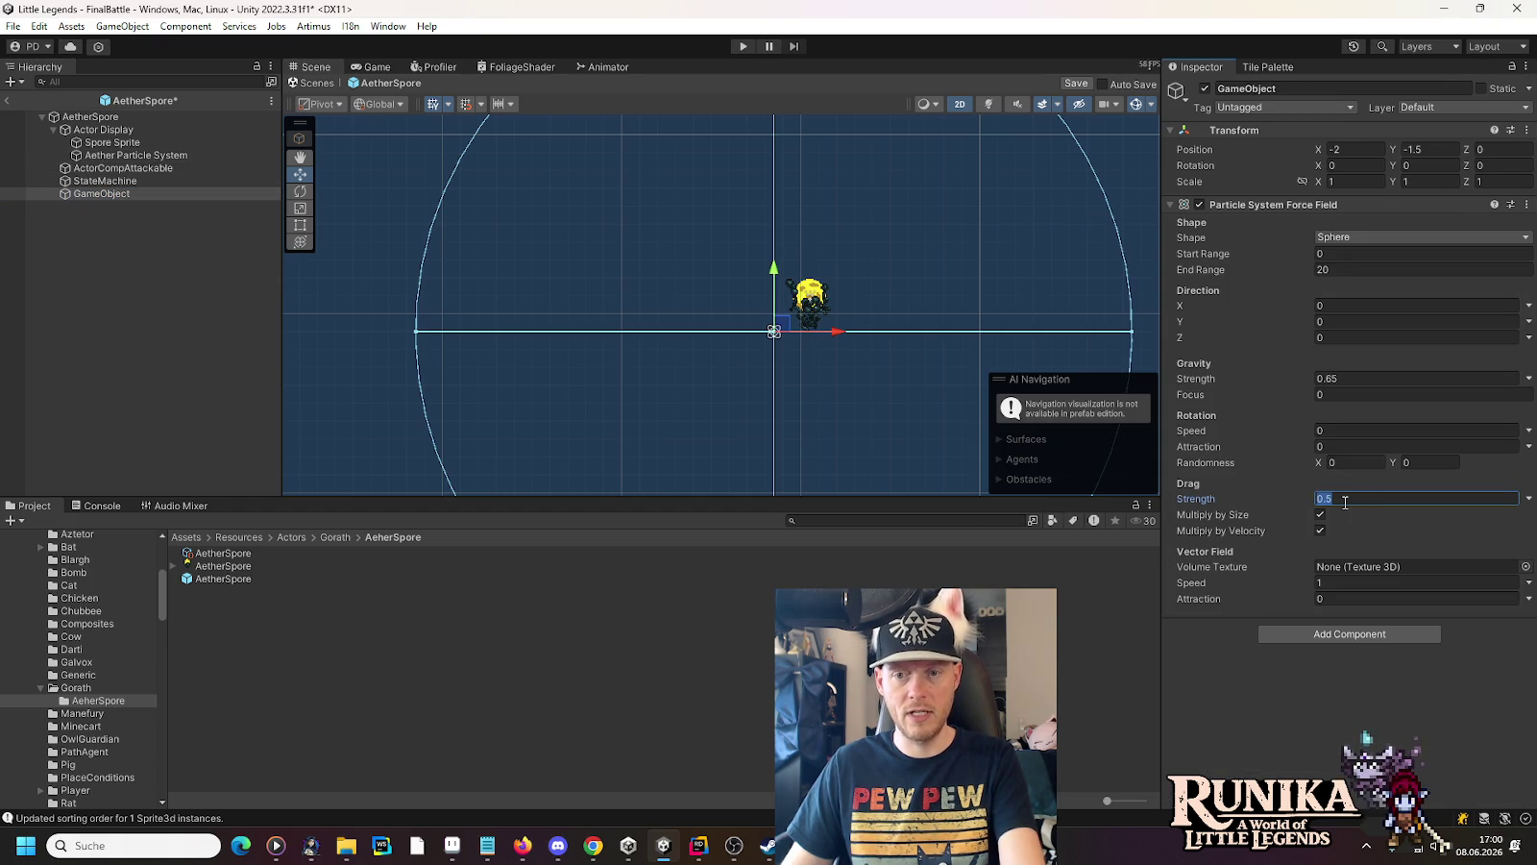
{"action": "left_click", "coordinate": [135, 155]}
{"action": "left_click", "coordinate": [997, 363]}
{"action": "left_click", "coordinate": [996, 363]}
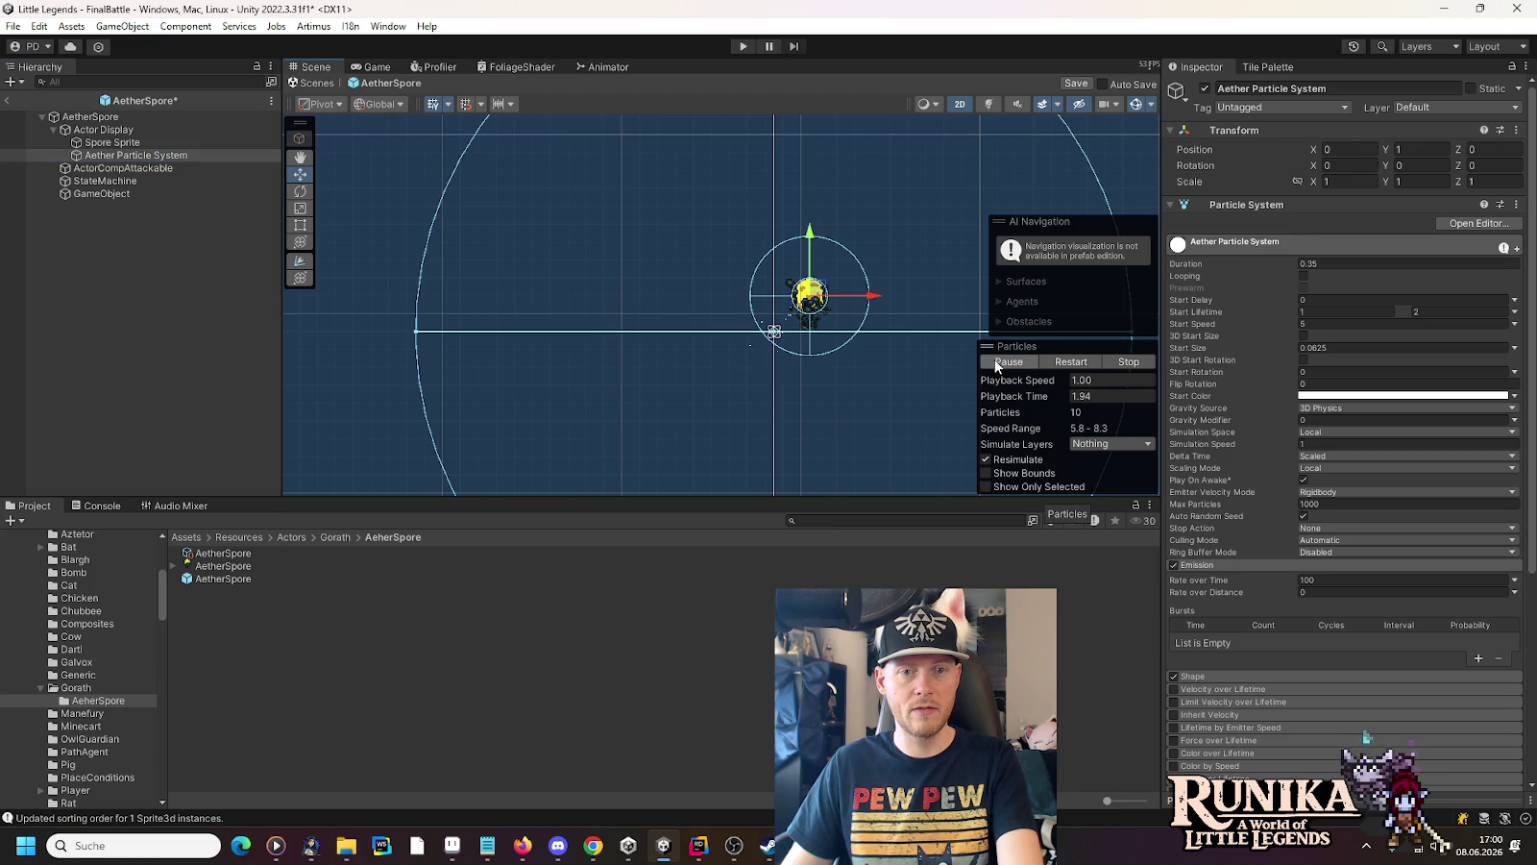
{"action": "left_click", "coordinate": [96, 193]}
{"action": "left_click", "coordinate": [1360, 496]}
{"action": "left_click", "coordinate": [98, 156]}
{"action": "left_click", "coordinate": [1016, 364]}
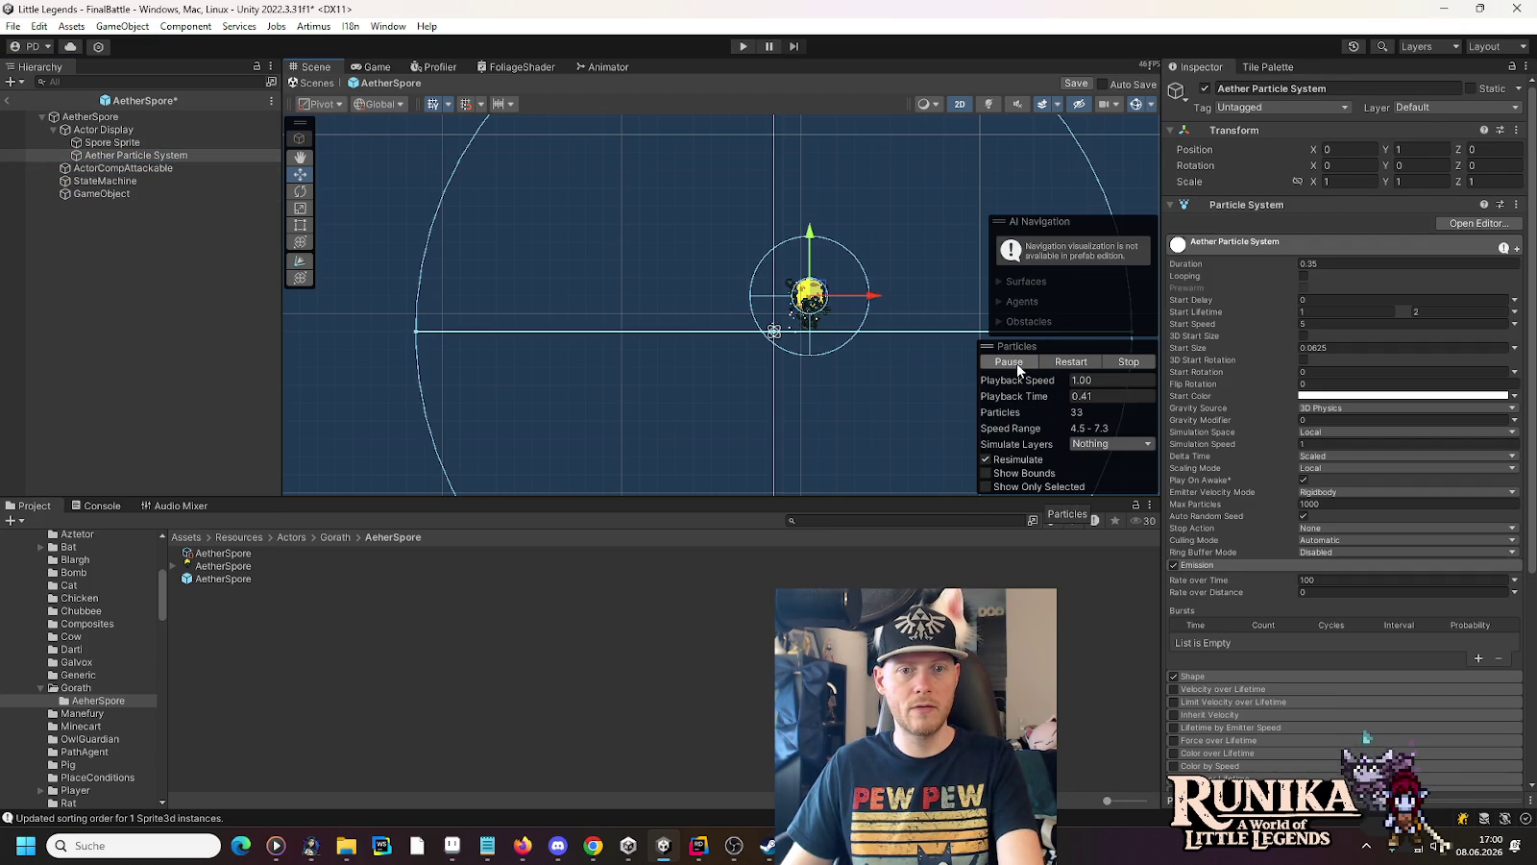
{"action": "left_click", "coordinate": [82, 194]}
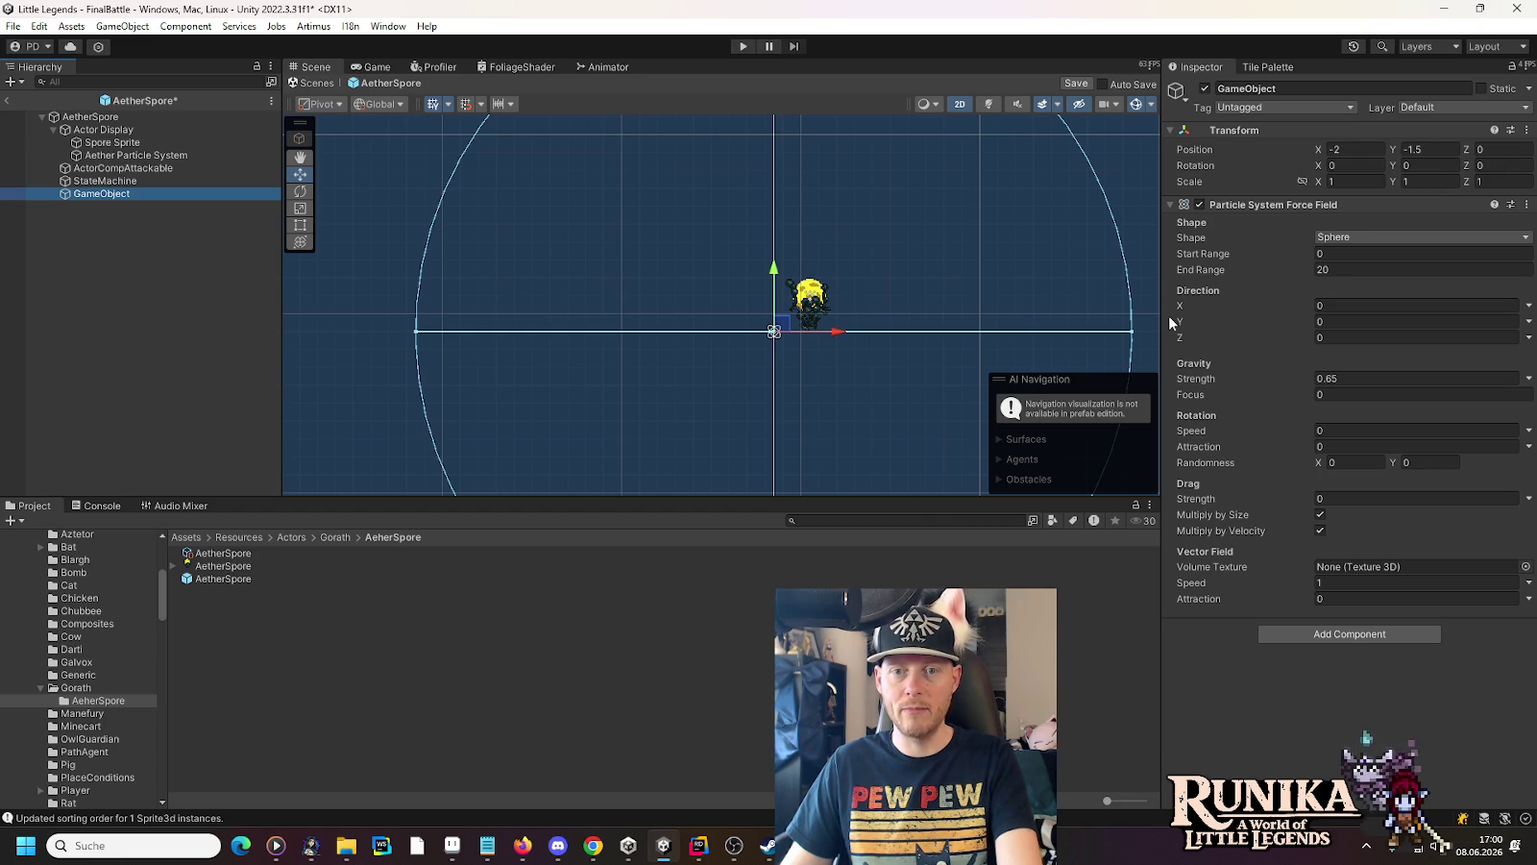
Preview the burst with the force field's Direction X at 3, then reset X to 0
{"action": "mouse_move", "coordinate": [1179, 313]}
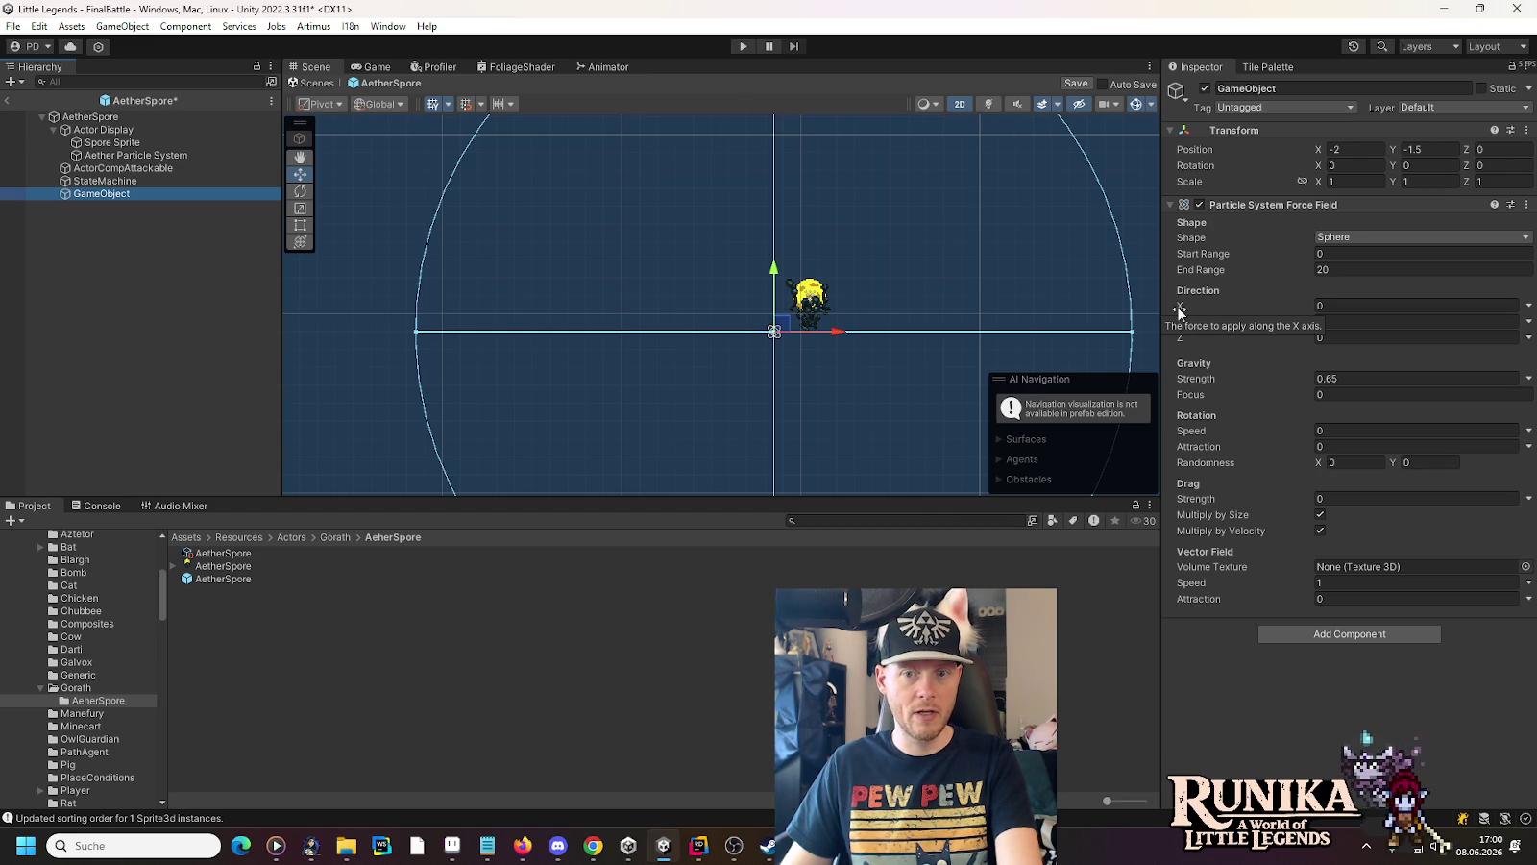
{"action": "left_click", "coordinate": [1362, 306]}
{"action": "type", "text": "3"}
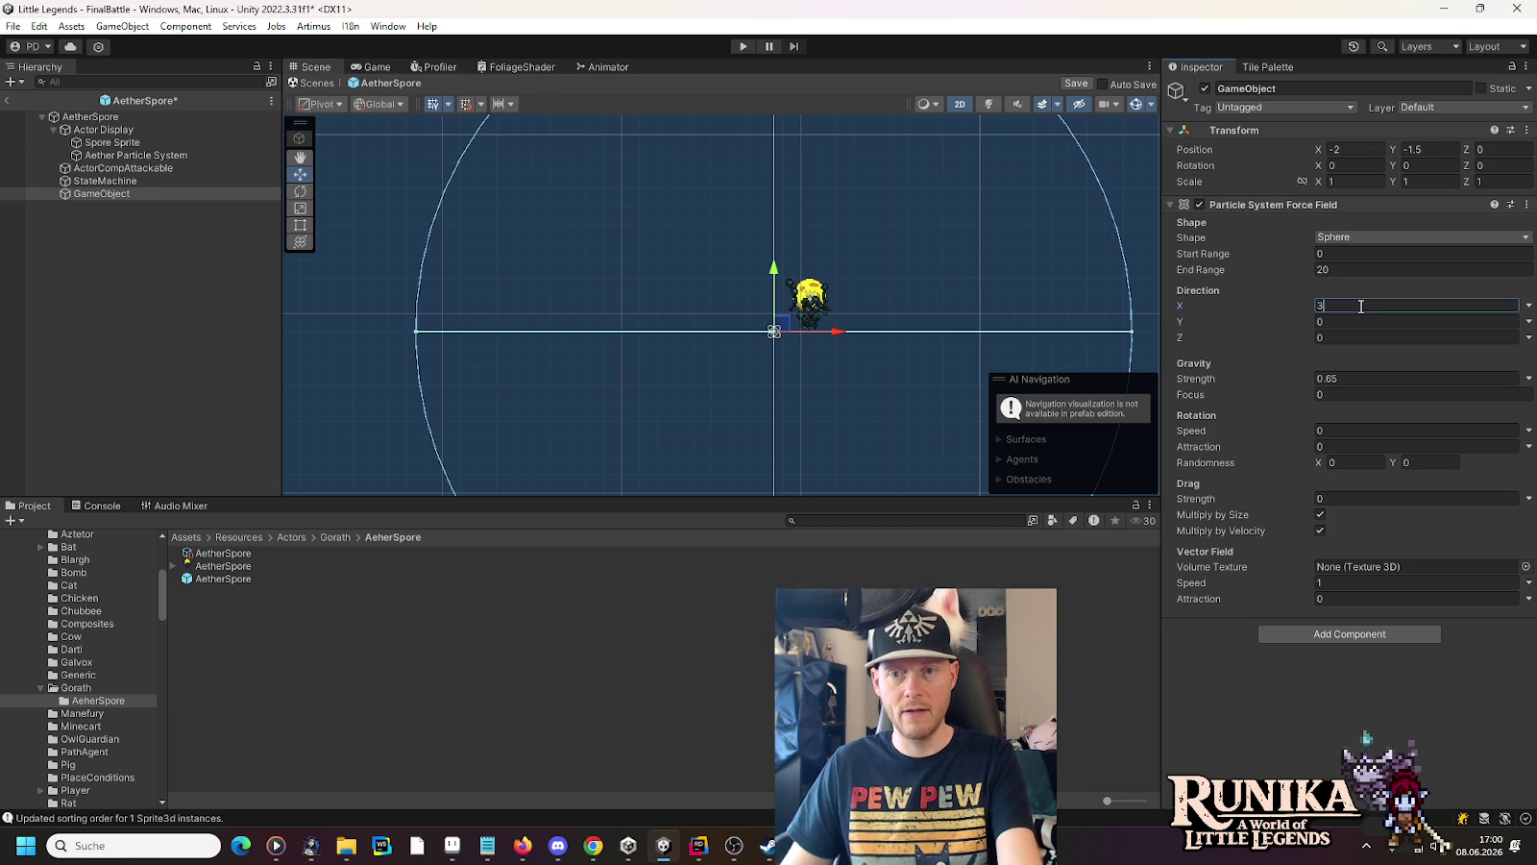
{"action": "left_click", "coordinate": [135, 156]}
{"action": "left_click", "coordinate": [1019, 363]}
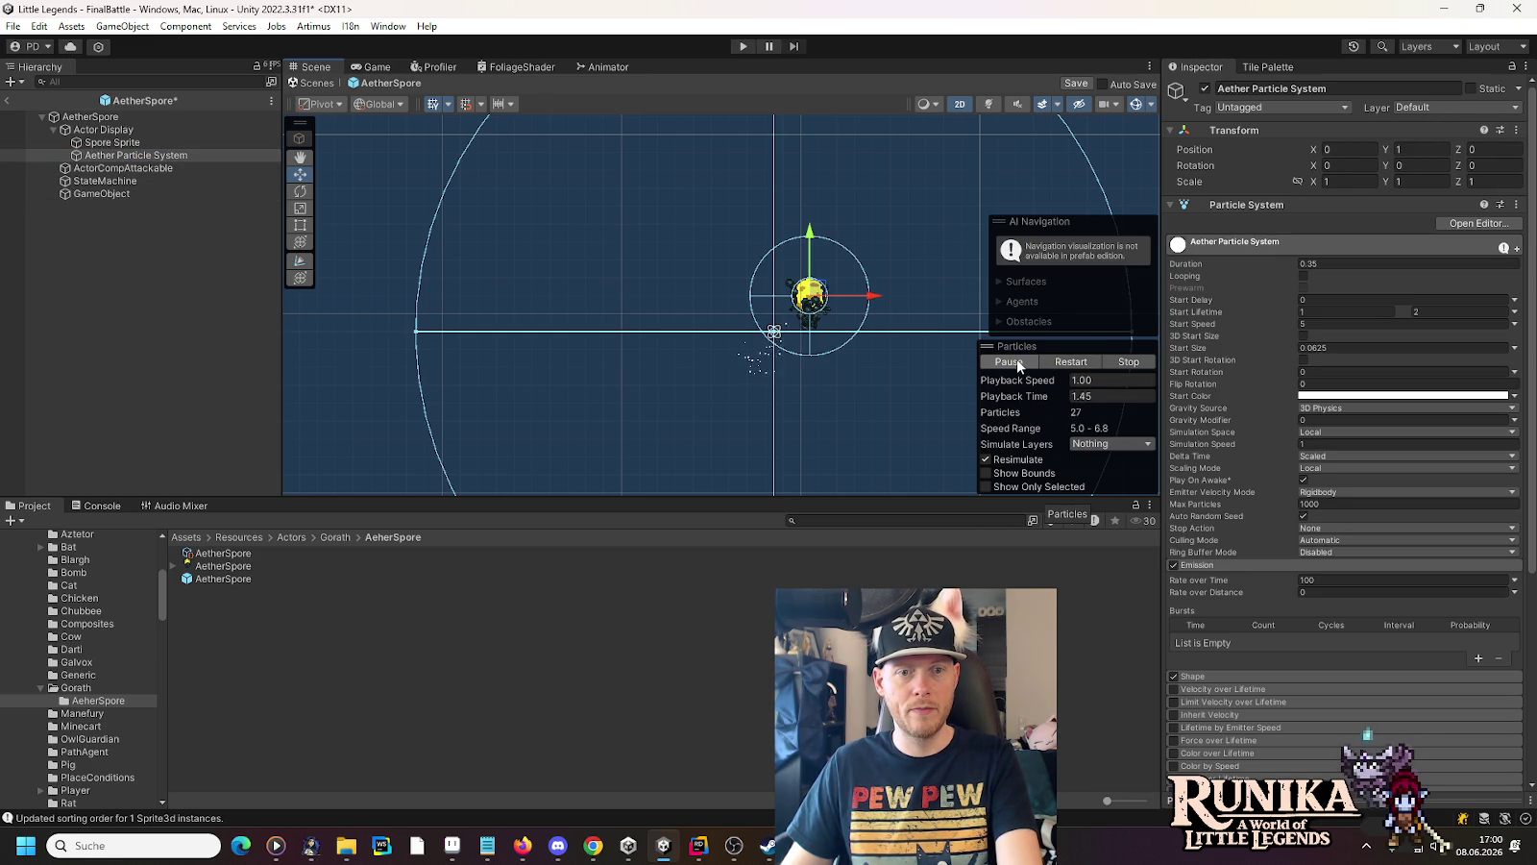
{"action": "left_click", "coordinate": [124, 194]}
{"action": "left_click", "coordinate": [1354, 305]}
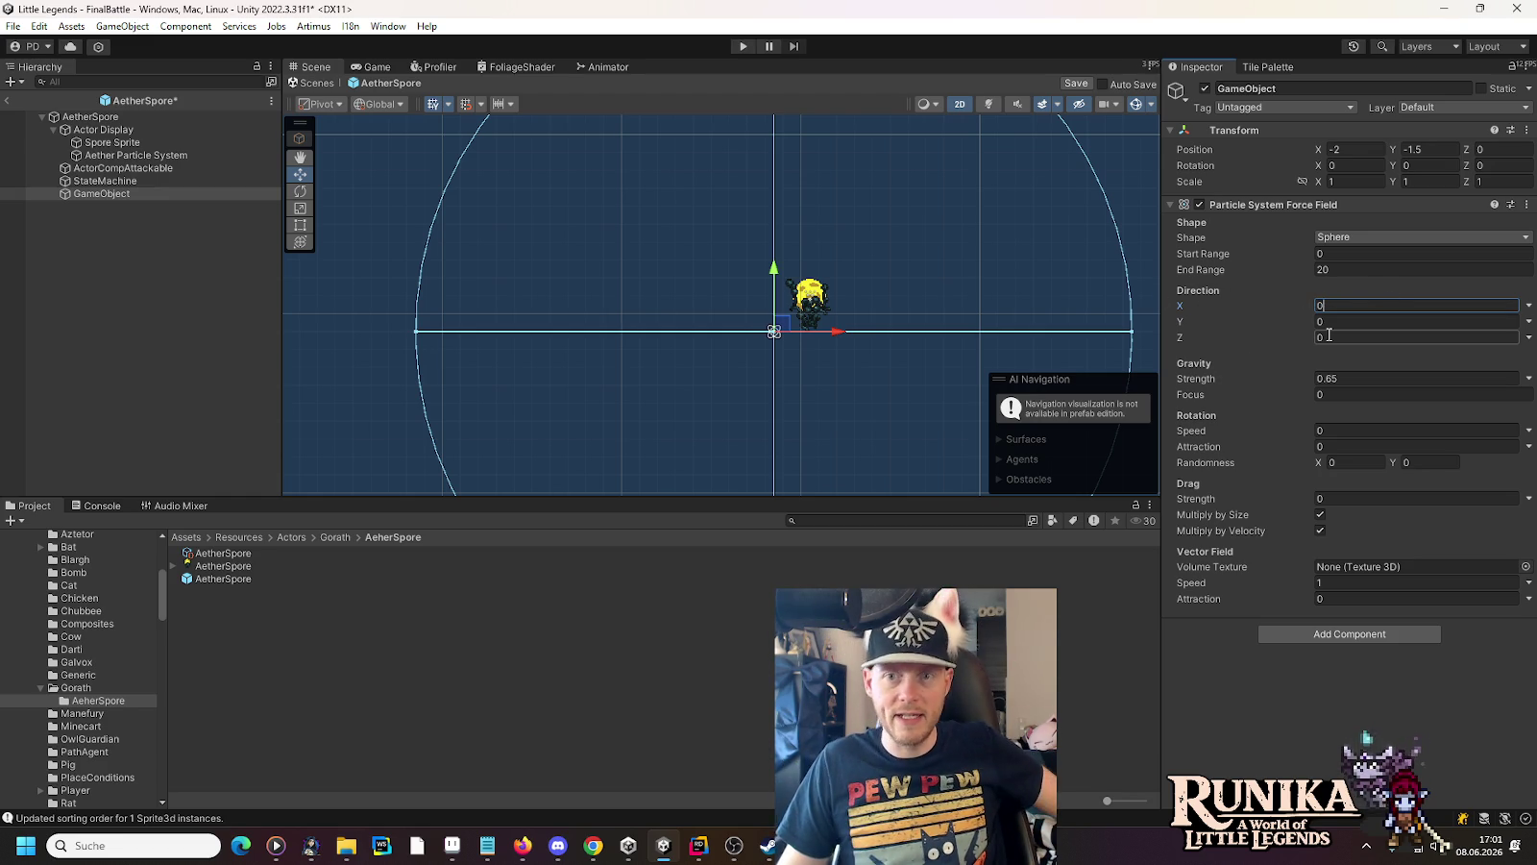
Change the Aether Particle System's Start Lifetime to 0.35–1 and preview the burst
{"action": "left_click", "coordinate": [114, 155]}
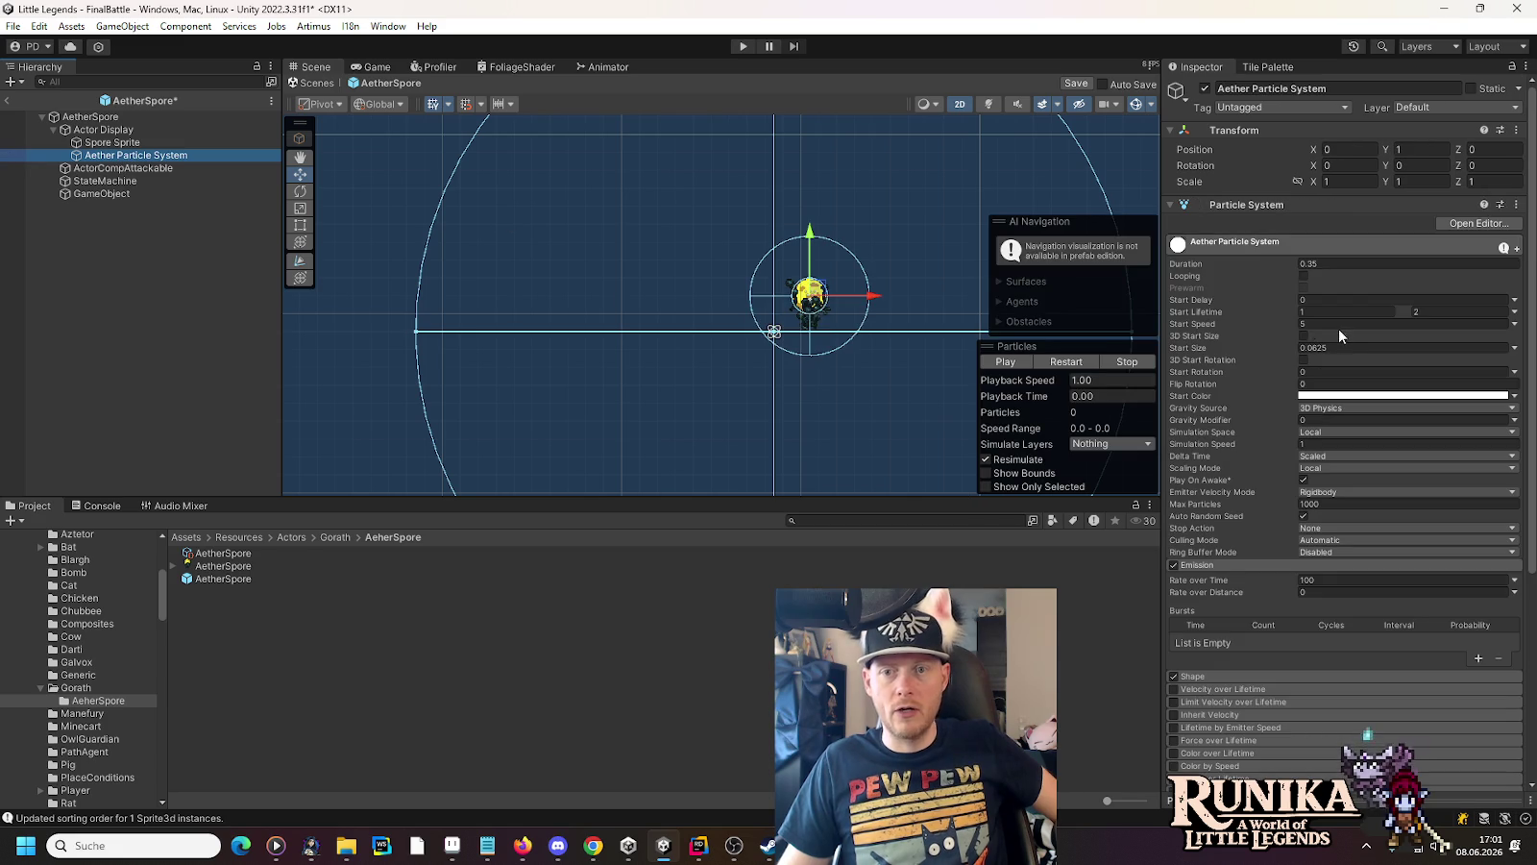
{"action": "left_click", "coordinate": [1425, 311]}
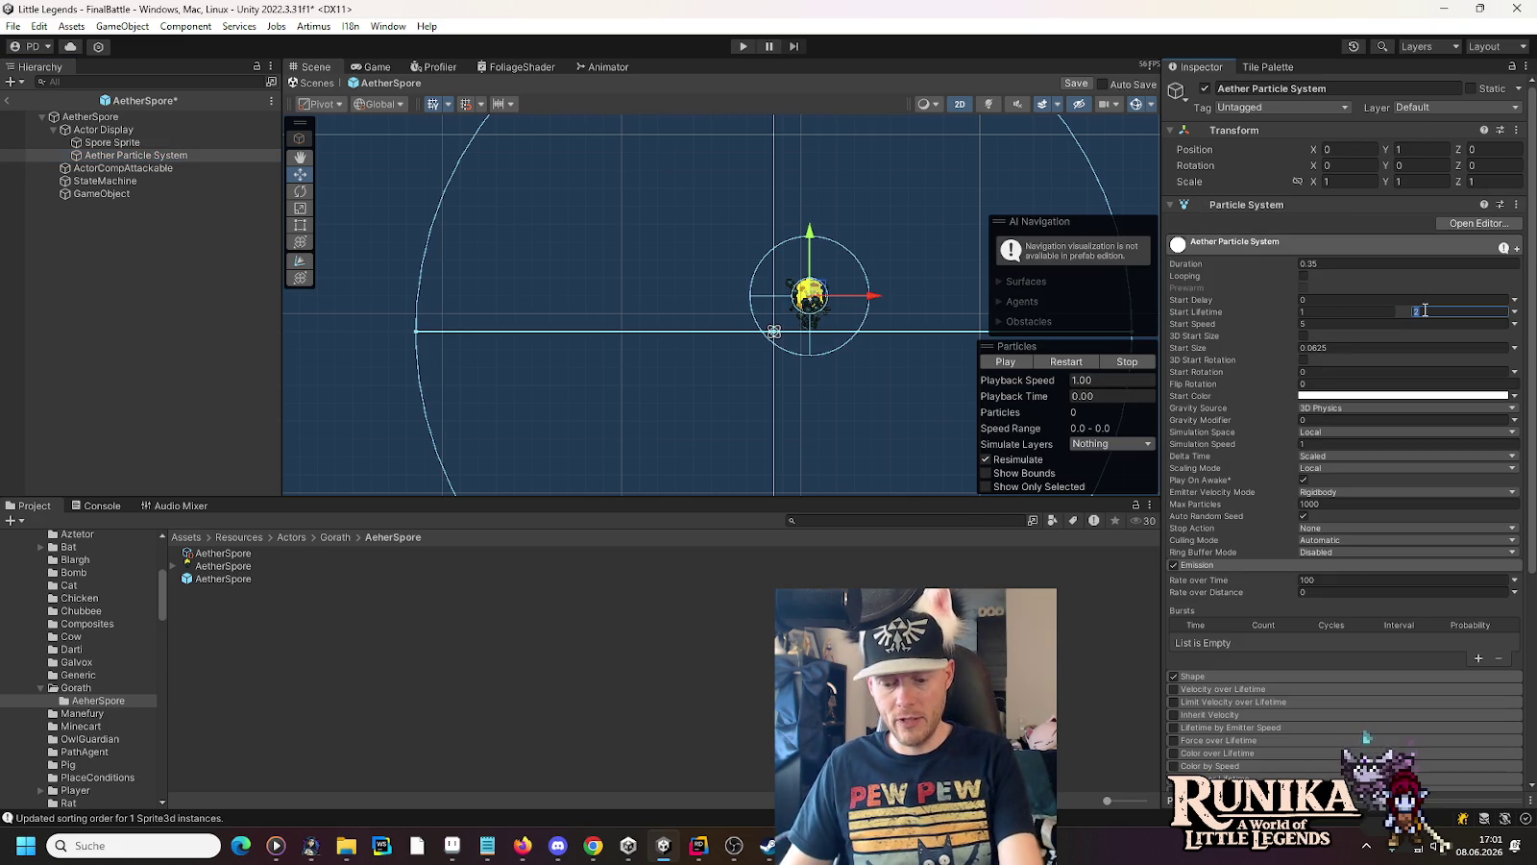
{"action": "type", "text": "1"}
{"action": "left_click", "coordinate": [1328, 310]}
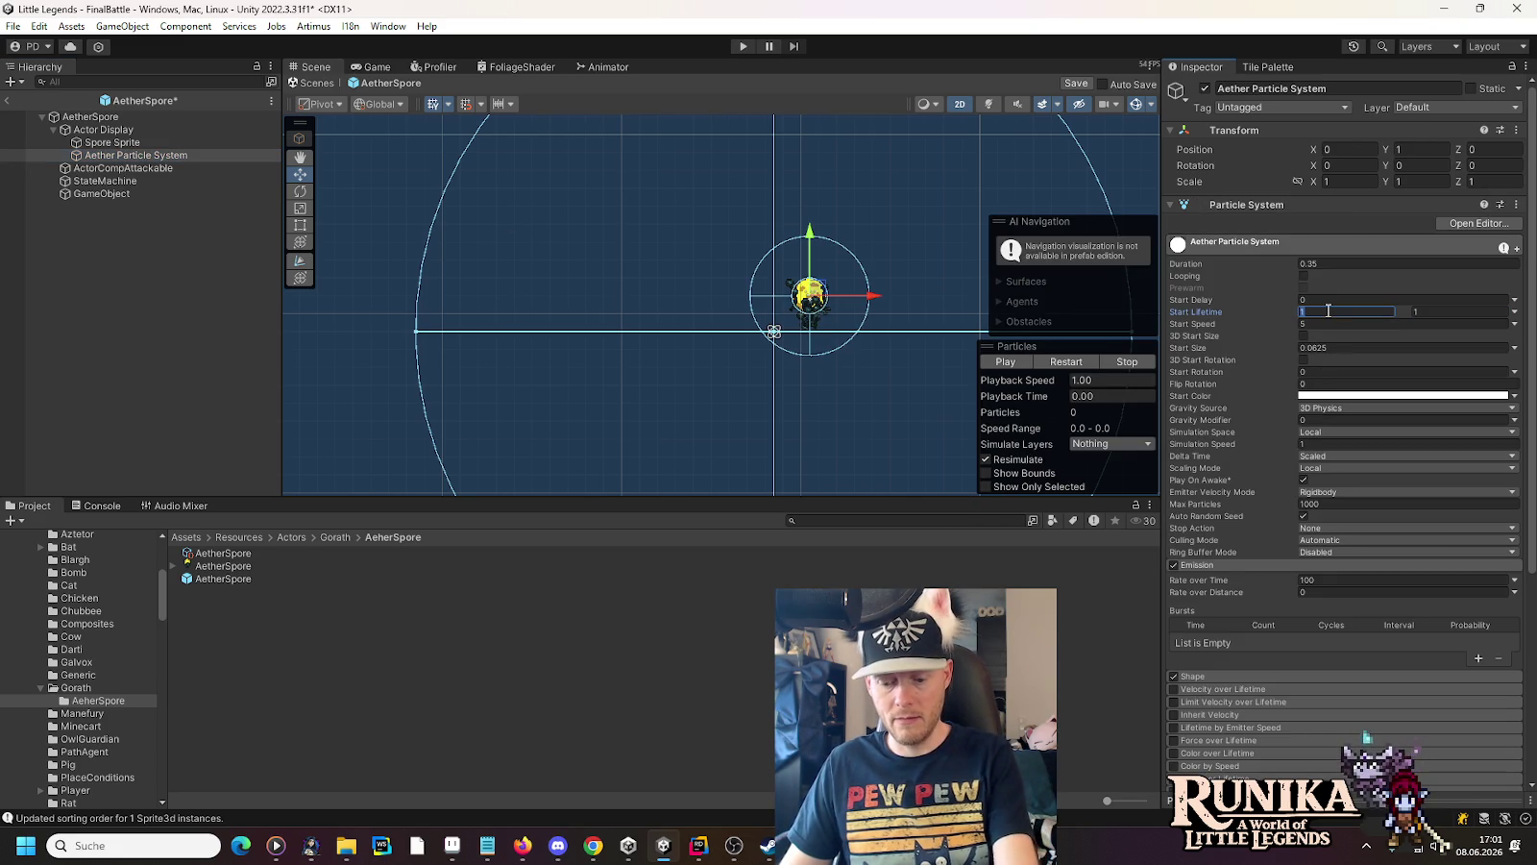
{"action": "type", "text": "0.35"}
{"action": "scroll", "coordinate": [889, 302], "scroll_direction": "up", "scroll_amount": 3}
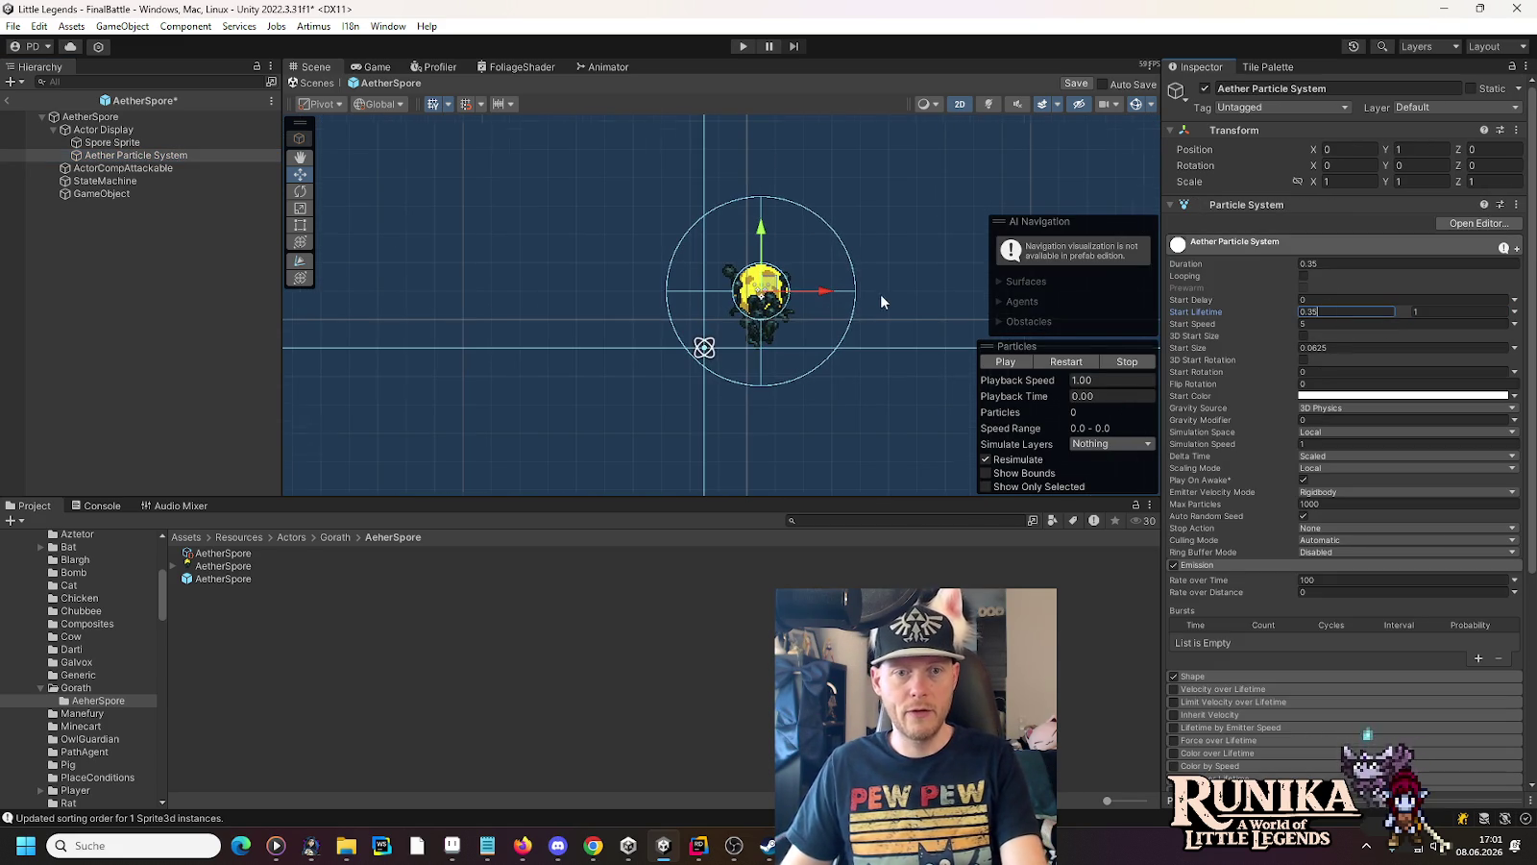
{"action": "left_click", "coordinate": [1006, 363]}
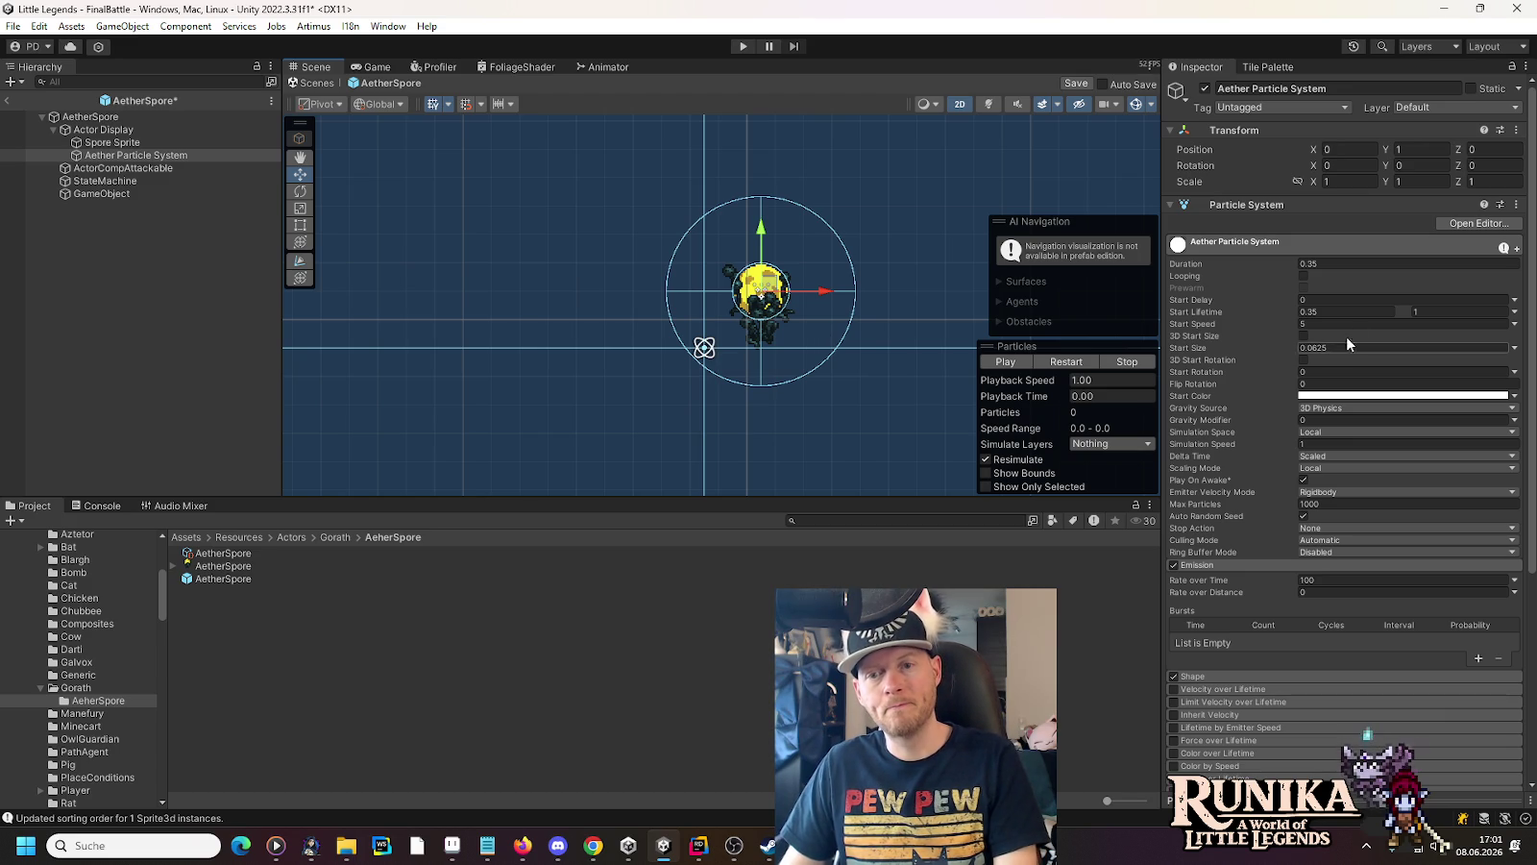
Raise Start Speed to 8 and replay the burst preview
{"action": "left_click", "coordinate": [1325, 330]}
{"action": "type", "text": "8"}
{"action": "left_click", "coordinate": [1005, 361]}
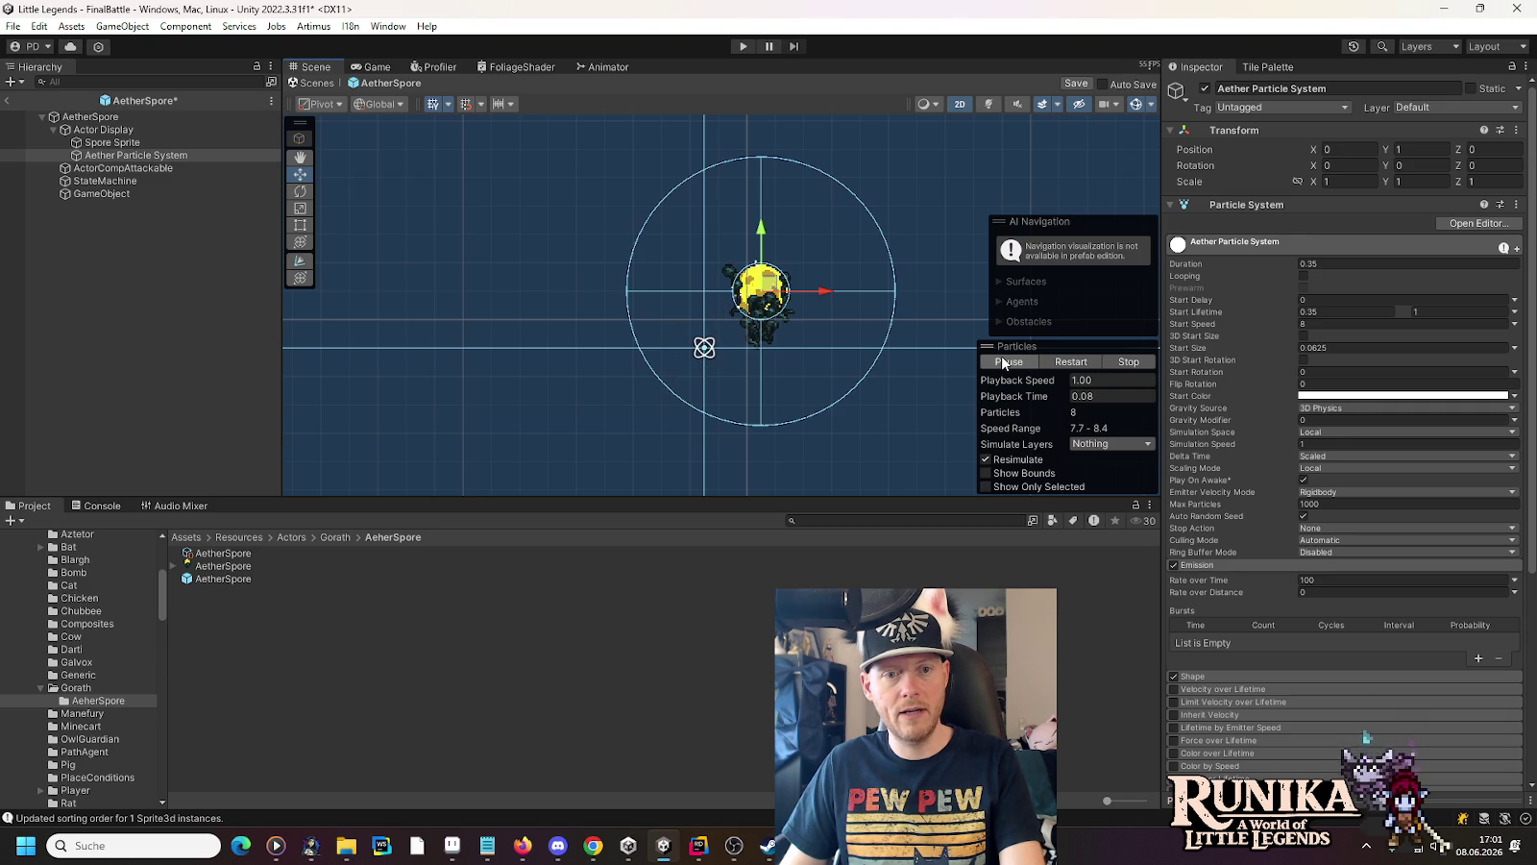
{"action": "left_click", "coordinate": [1002, 362]}
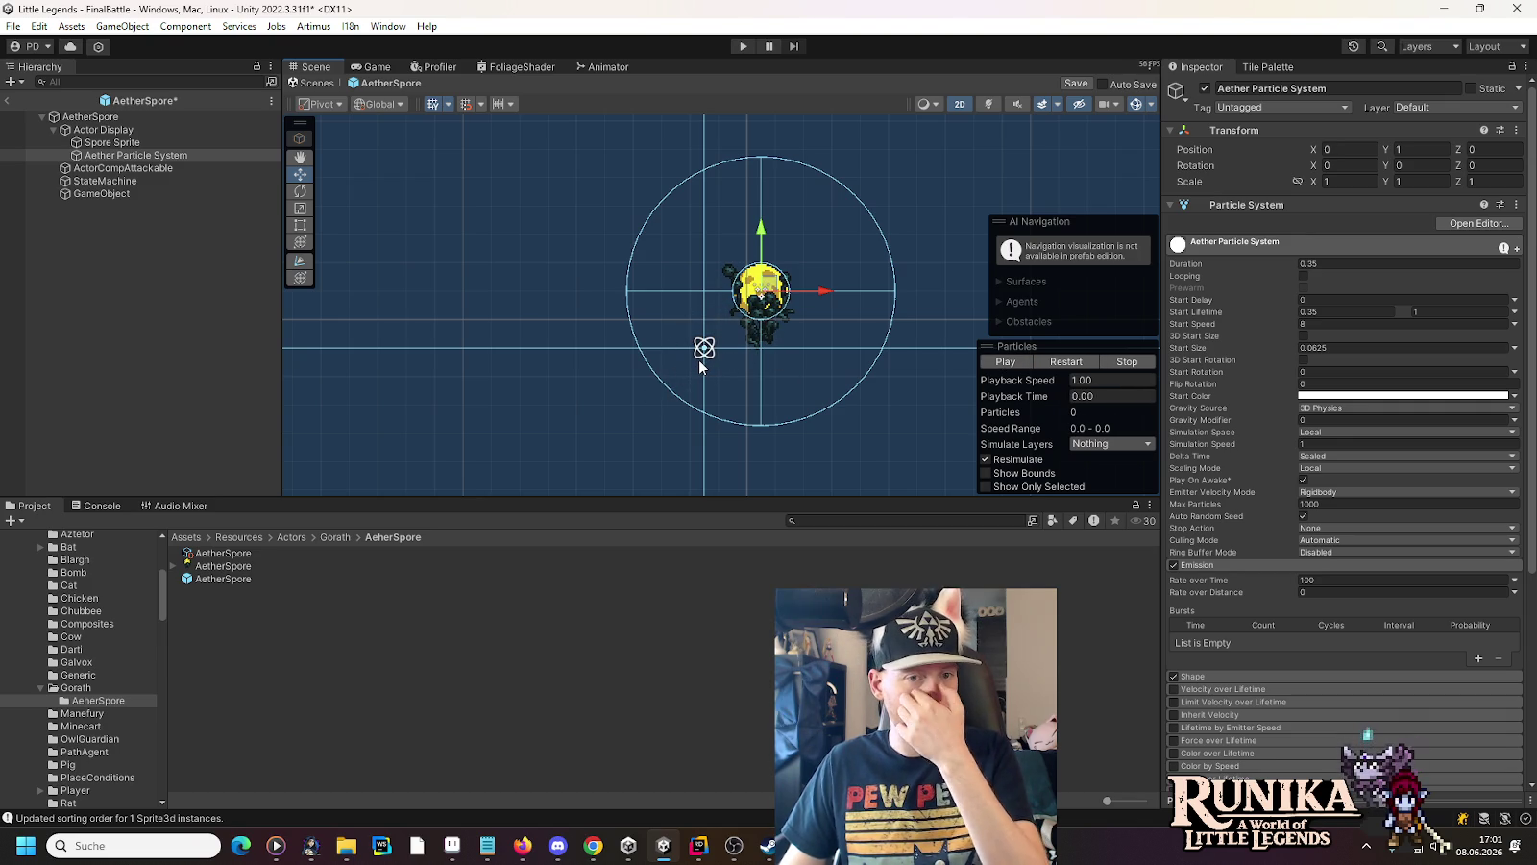
{"action": "left_click", "coordinate": [1007, 363]}
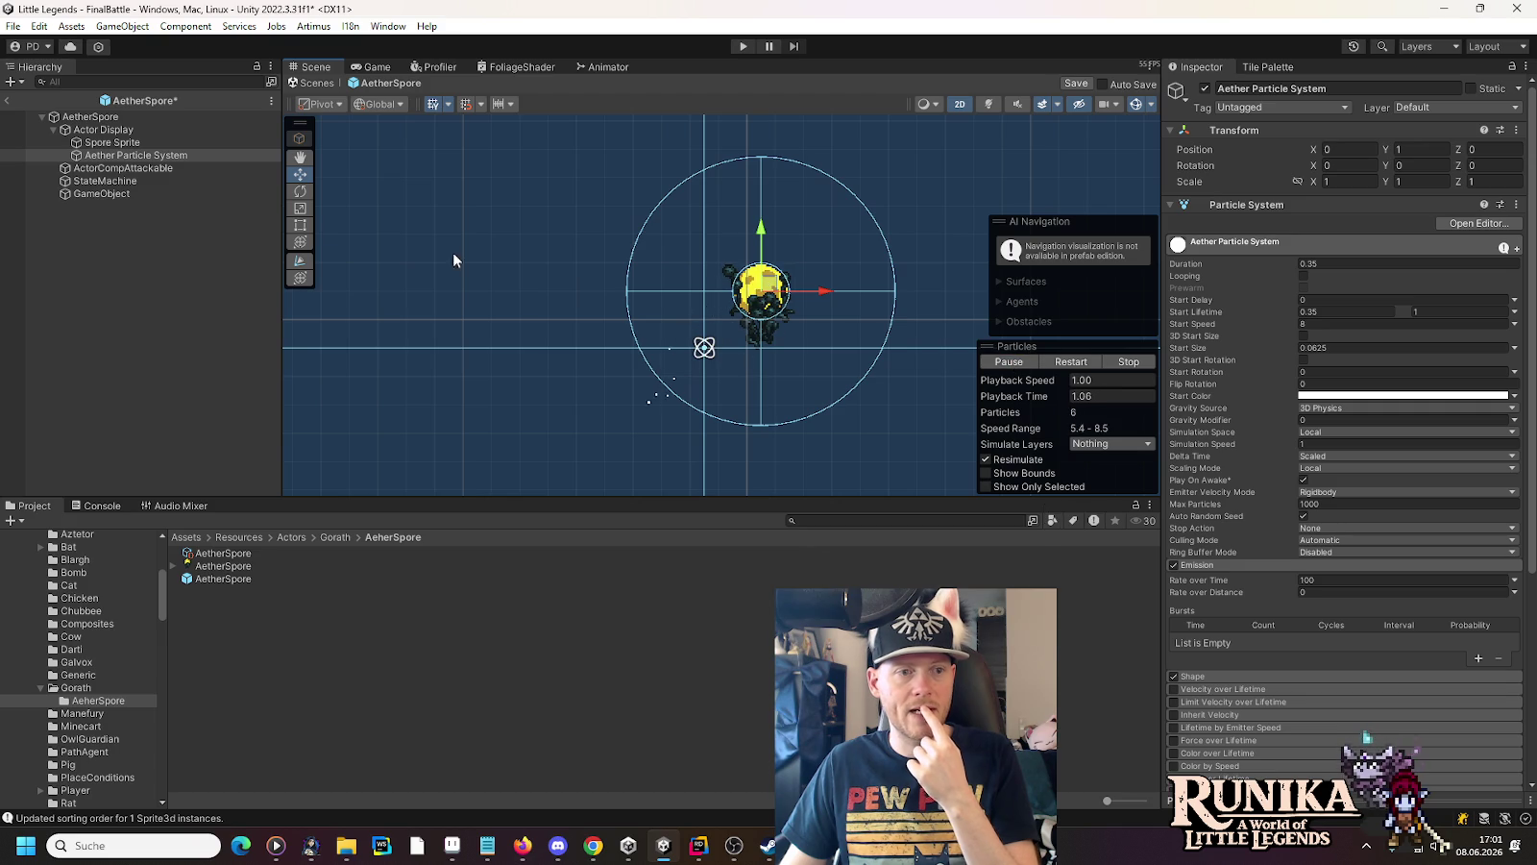
{"action": "left_click", "coordinate": [135, 194]}
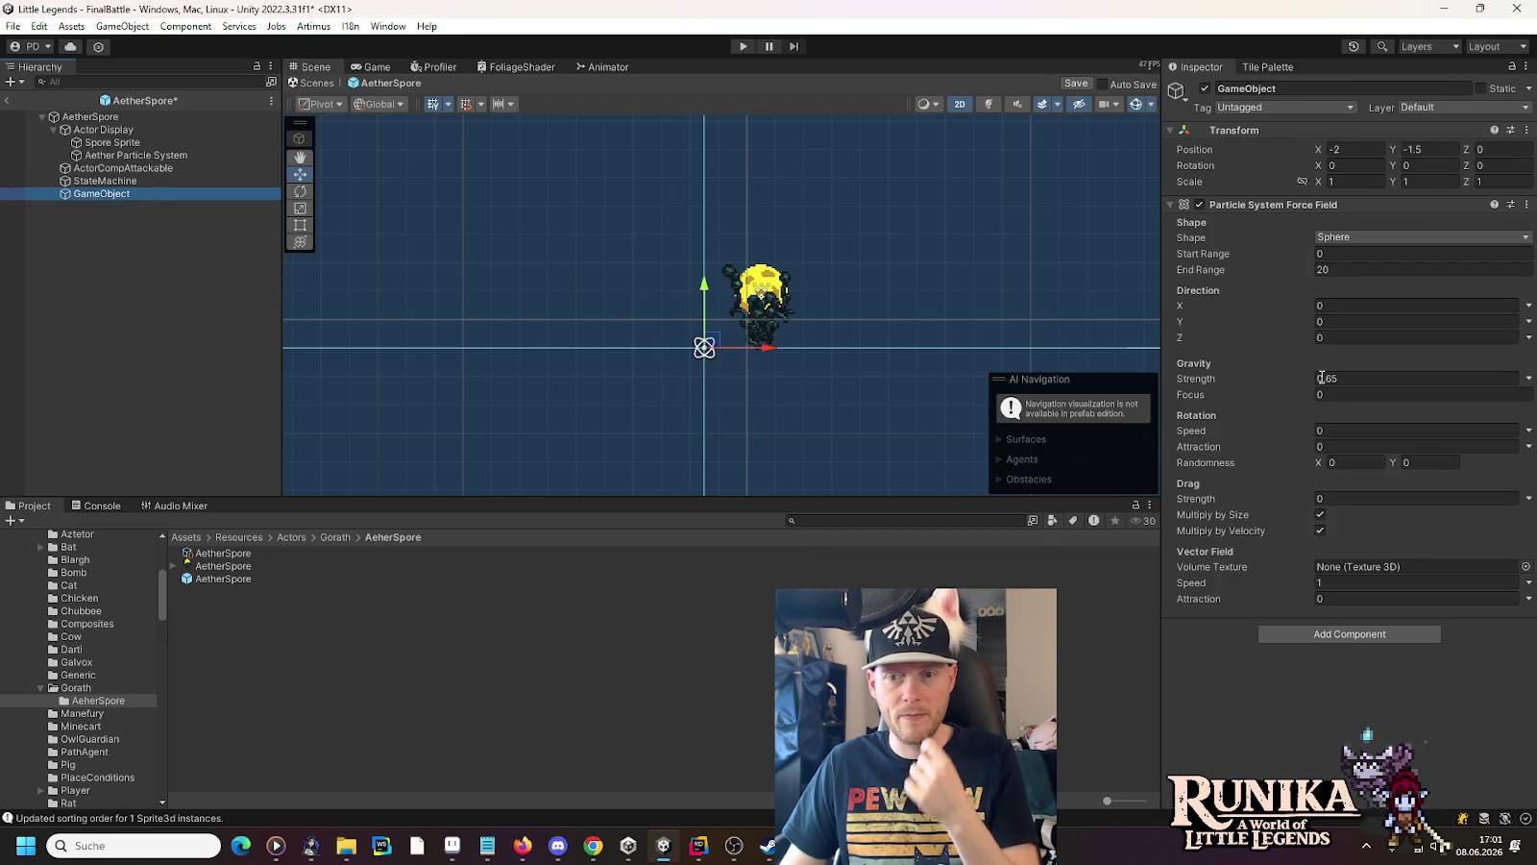
Preview the Aether Particle System burst with the force field's current gravity strength
{"action": "left_click", "coordinate": [1355, 377]}
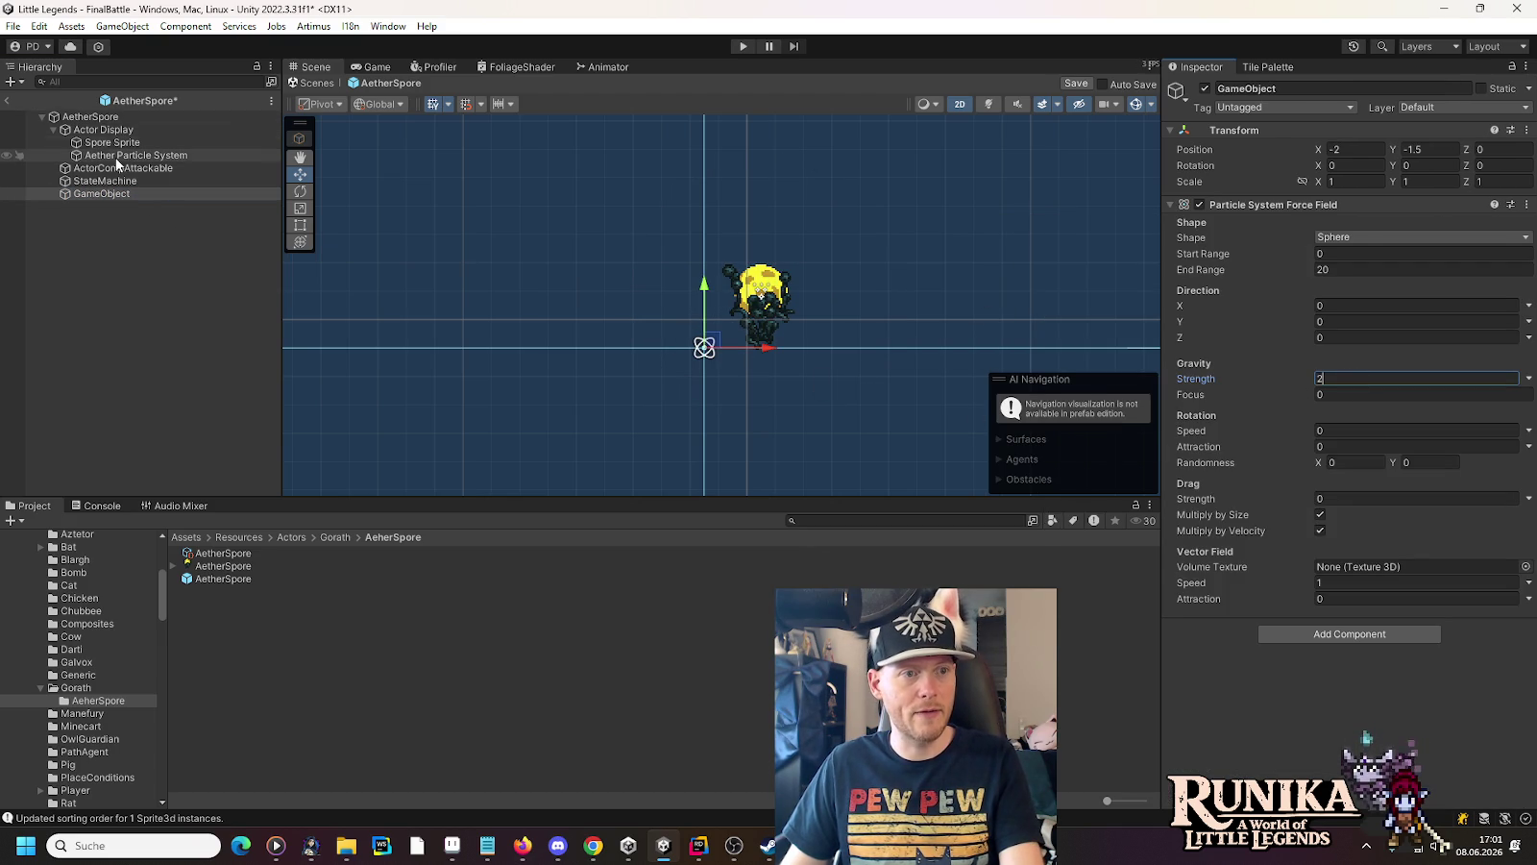
{"action": "left_click", "coordinate": [125, 155]}
{"action": "left_click", "coordinate": [1007, 362]}
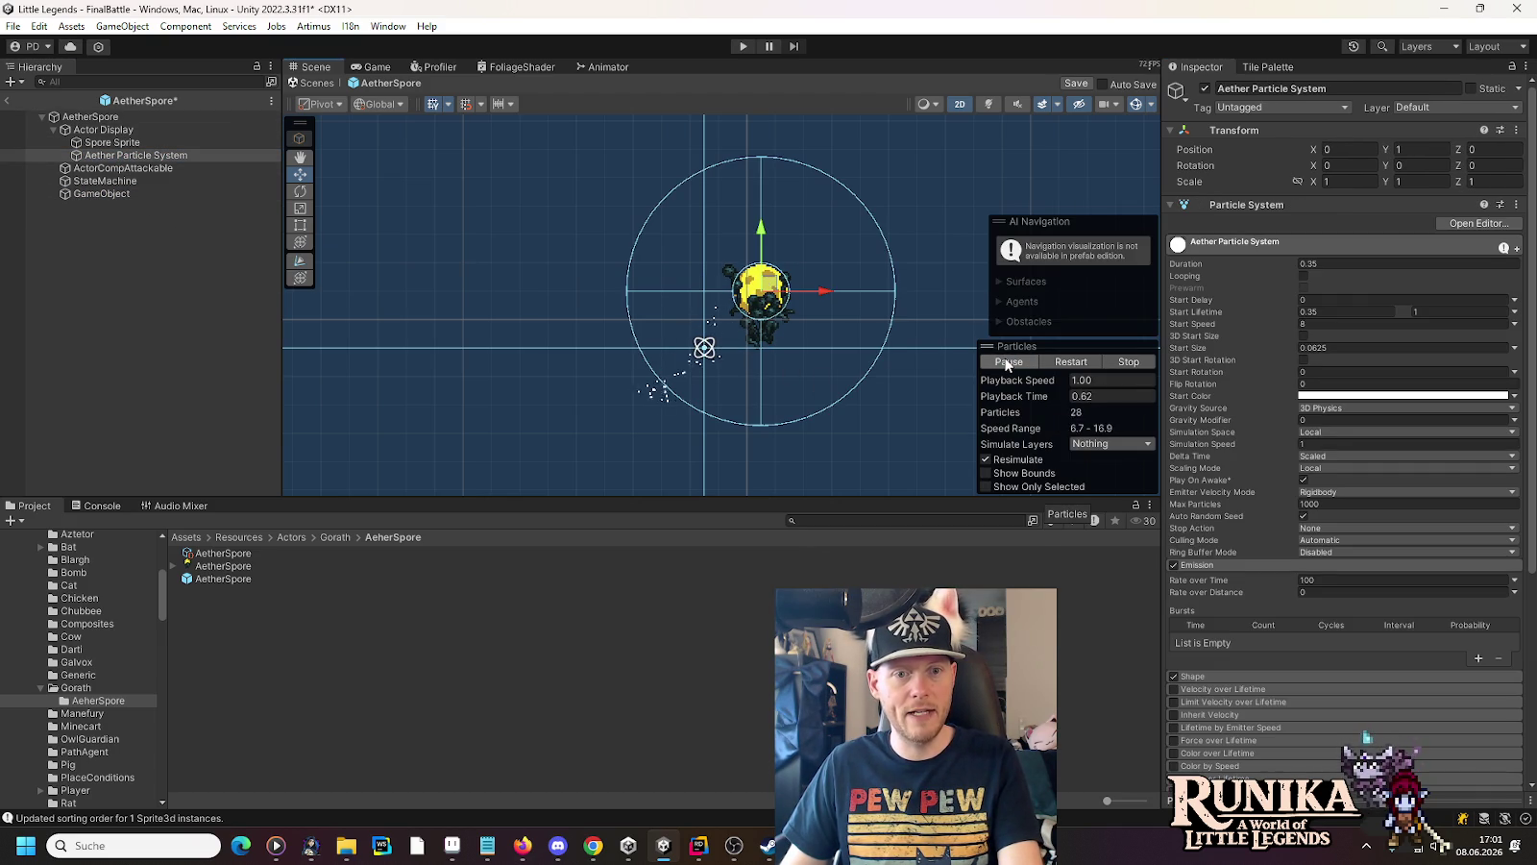
{"action": "left_click", "coordinate": [1007, 362]}
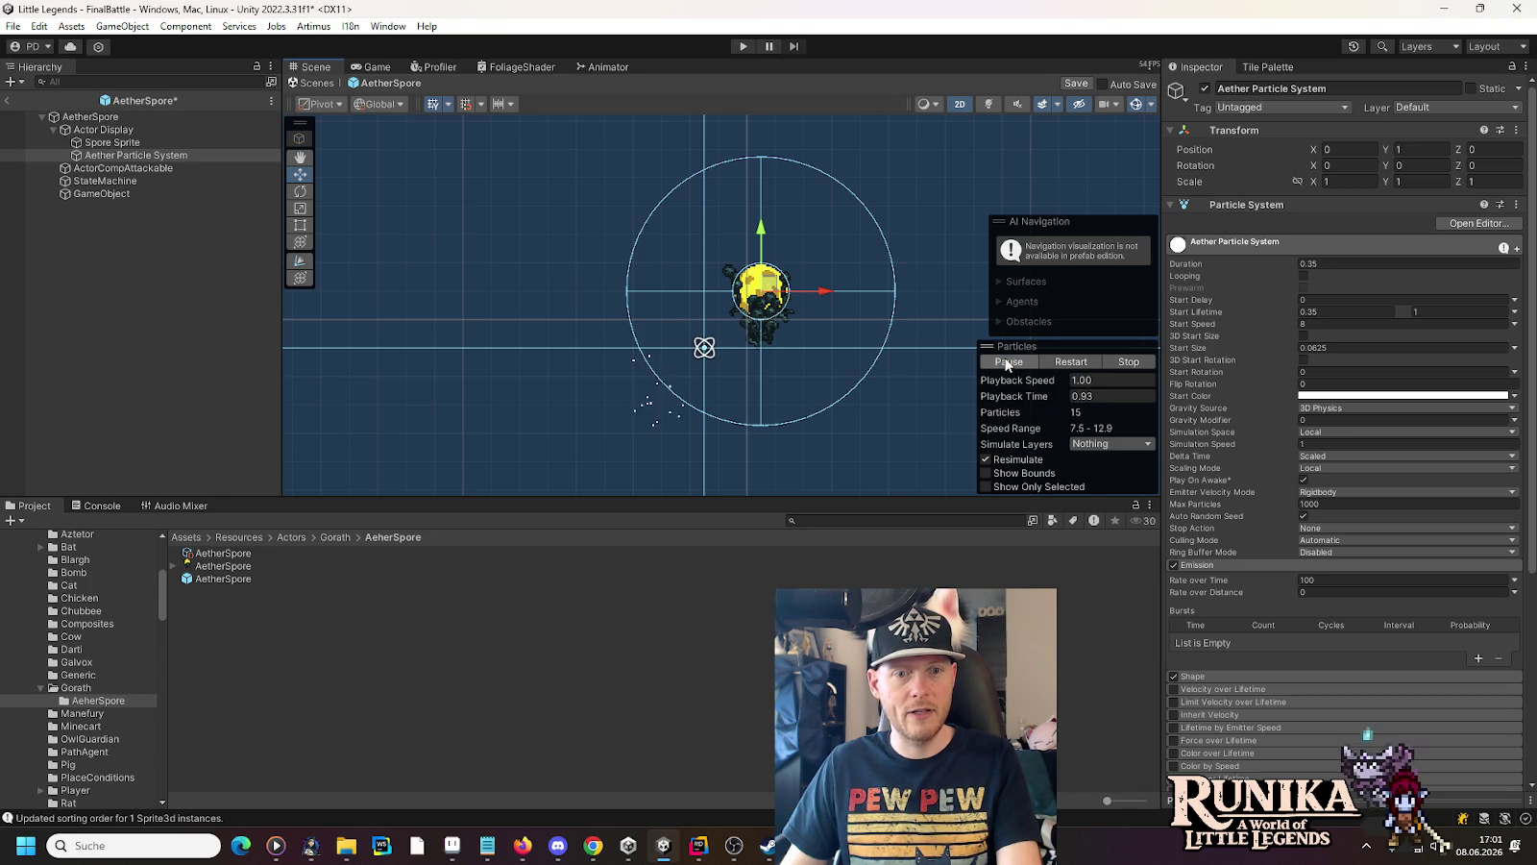
{"action": "left_click", "coordinate": [1007, 363]}
Try a weaker force field Gravity Strength of 0.25 and replay the burst preview
{"action": "left_click", "coordinate": [106, 193]}
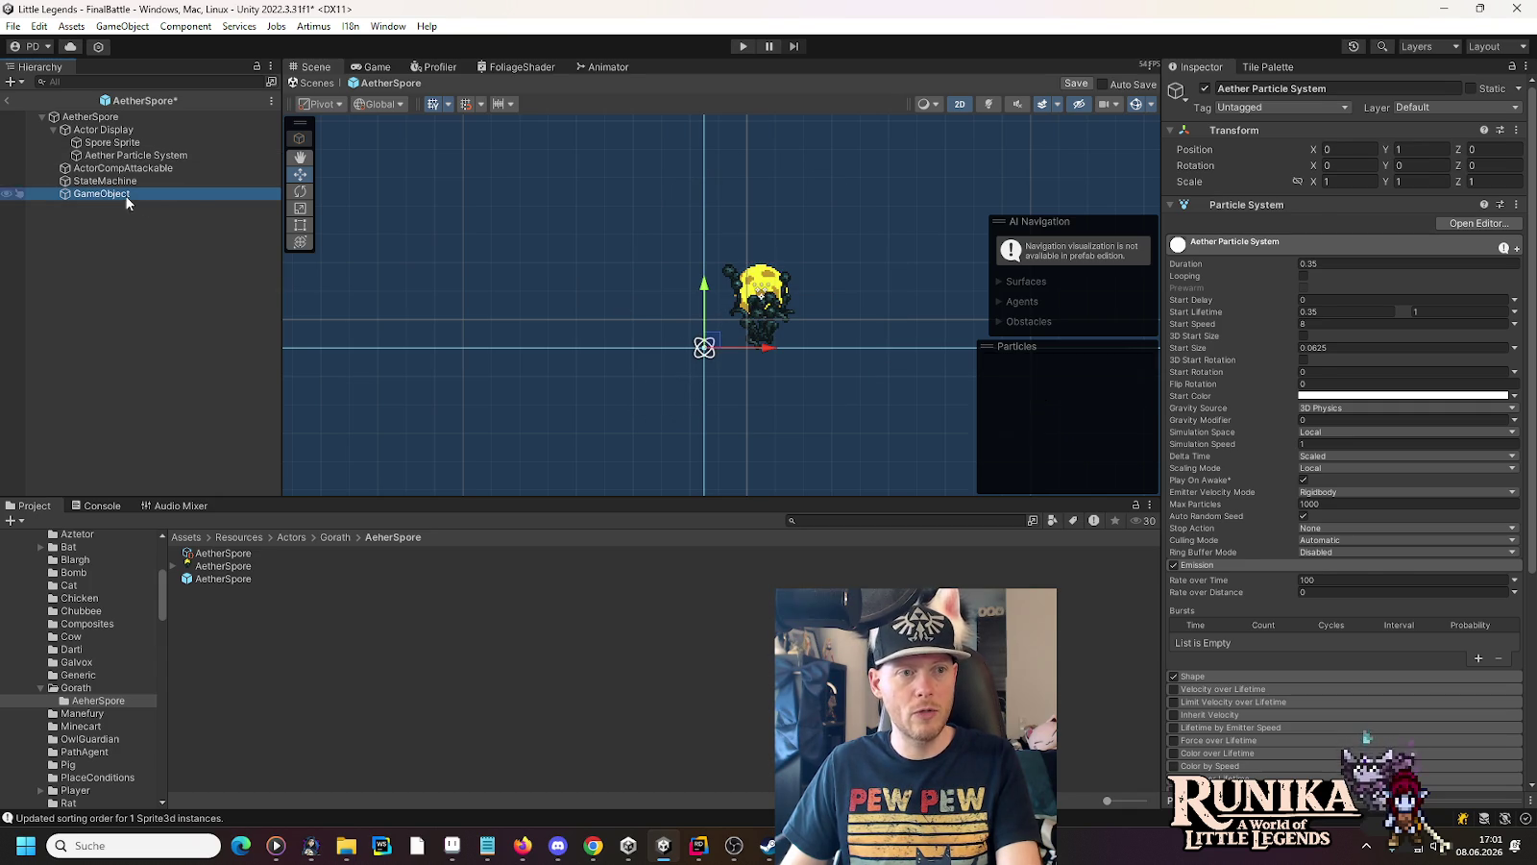
{"action": "left_click", "coordinate": [1344, 379]}
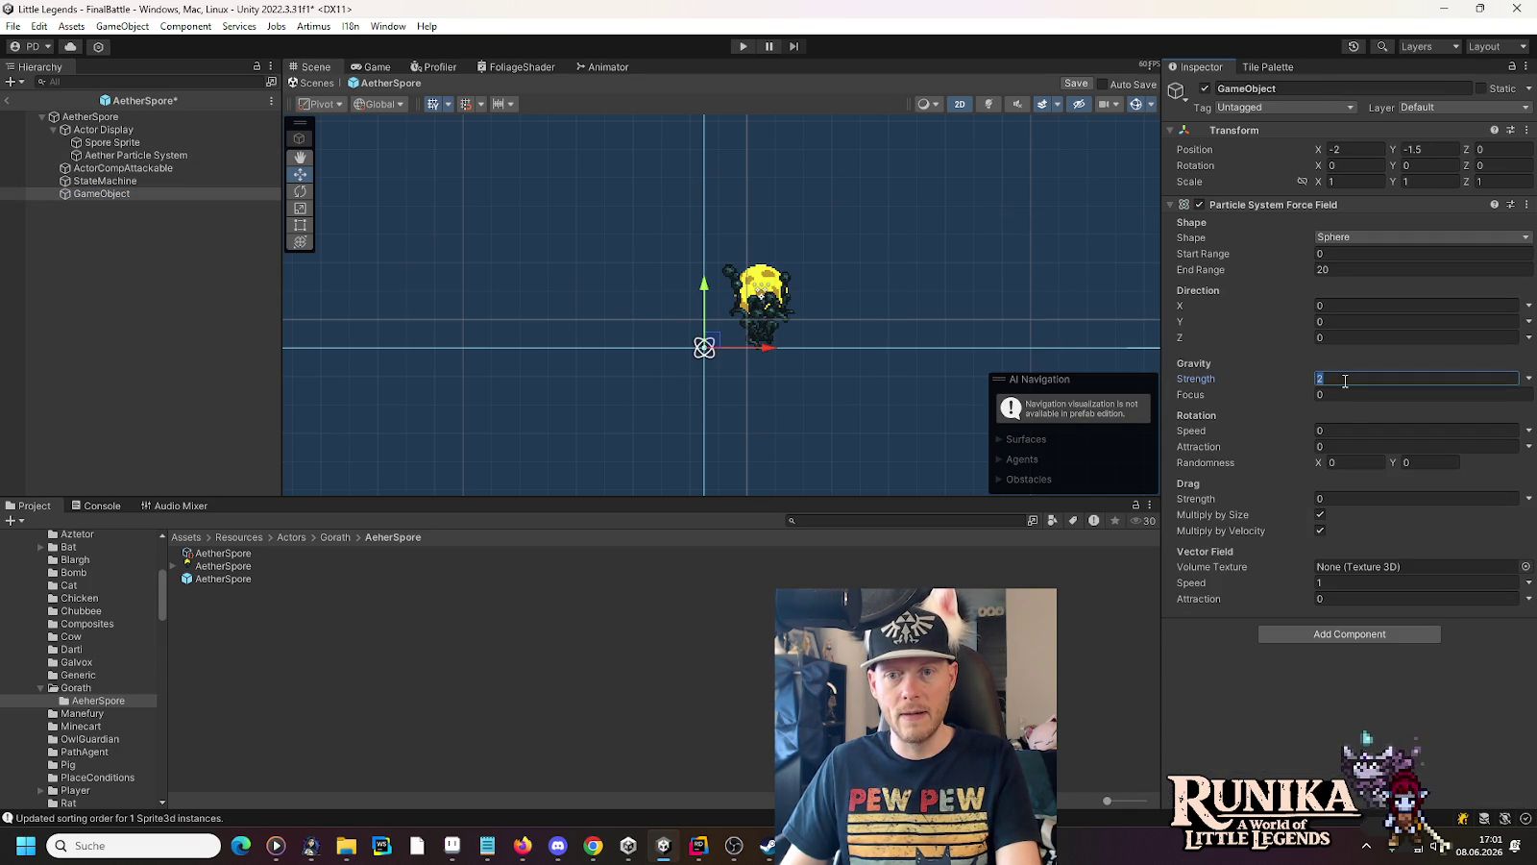
{"action": "type", "text": "0."}
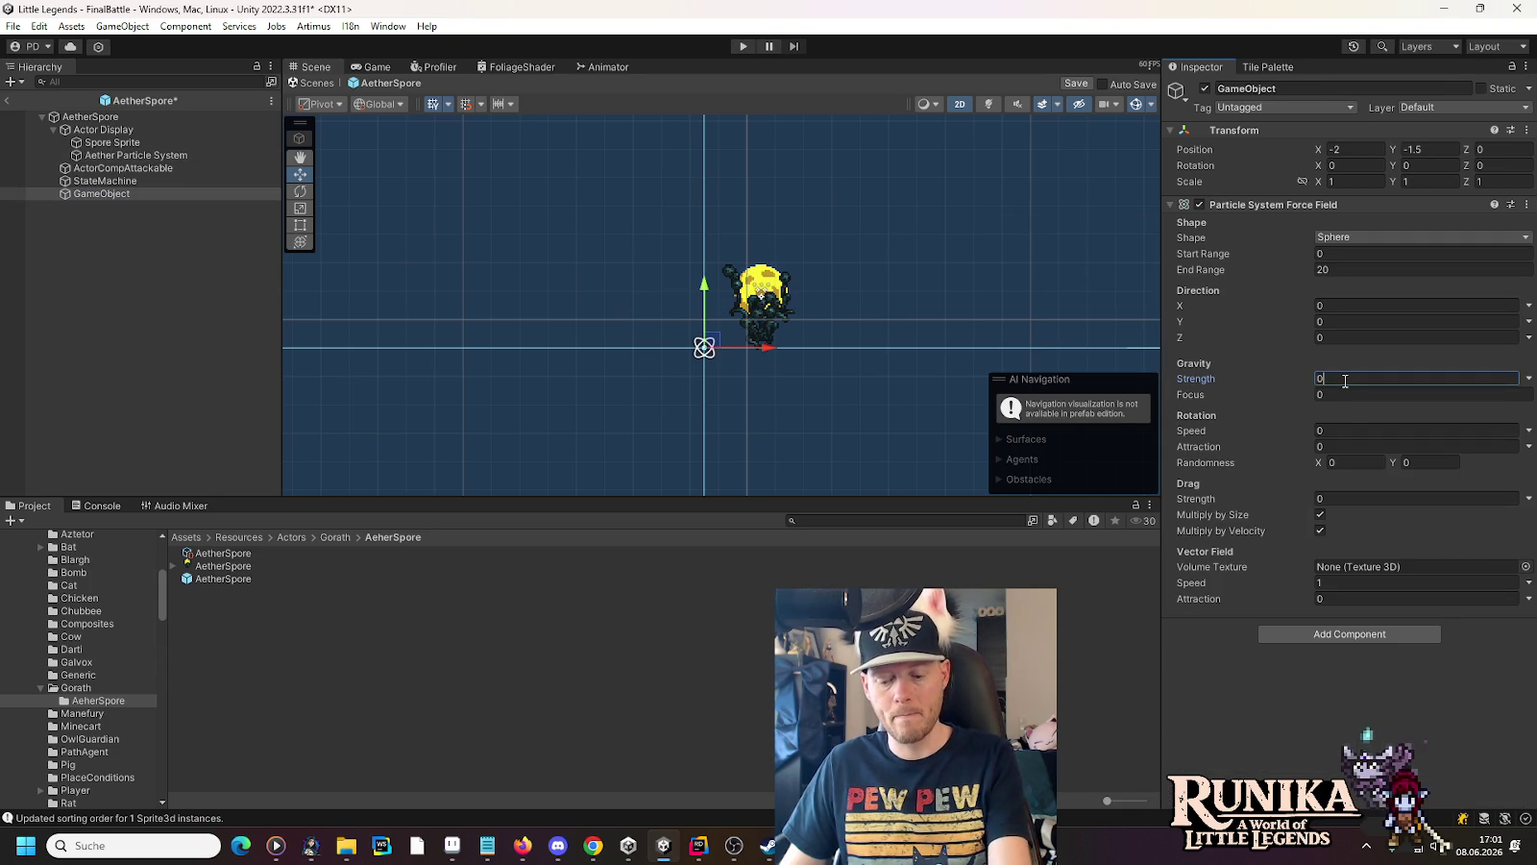
{"action": "type", "text": "25"}
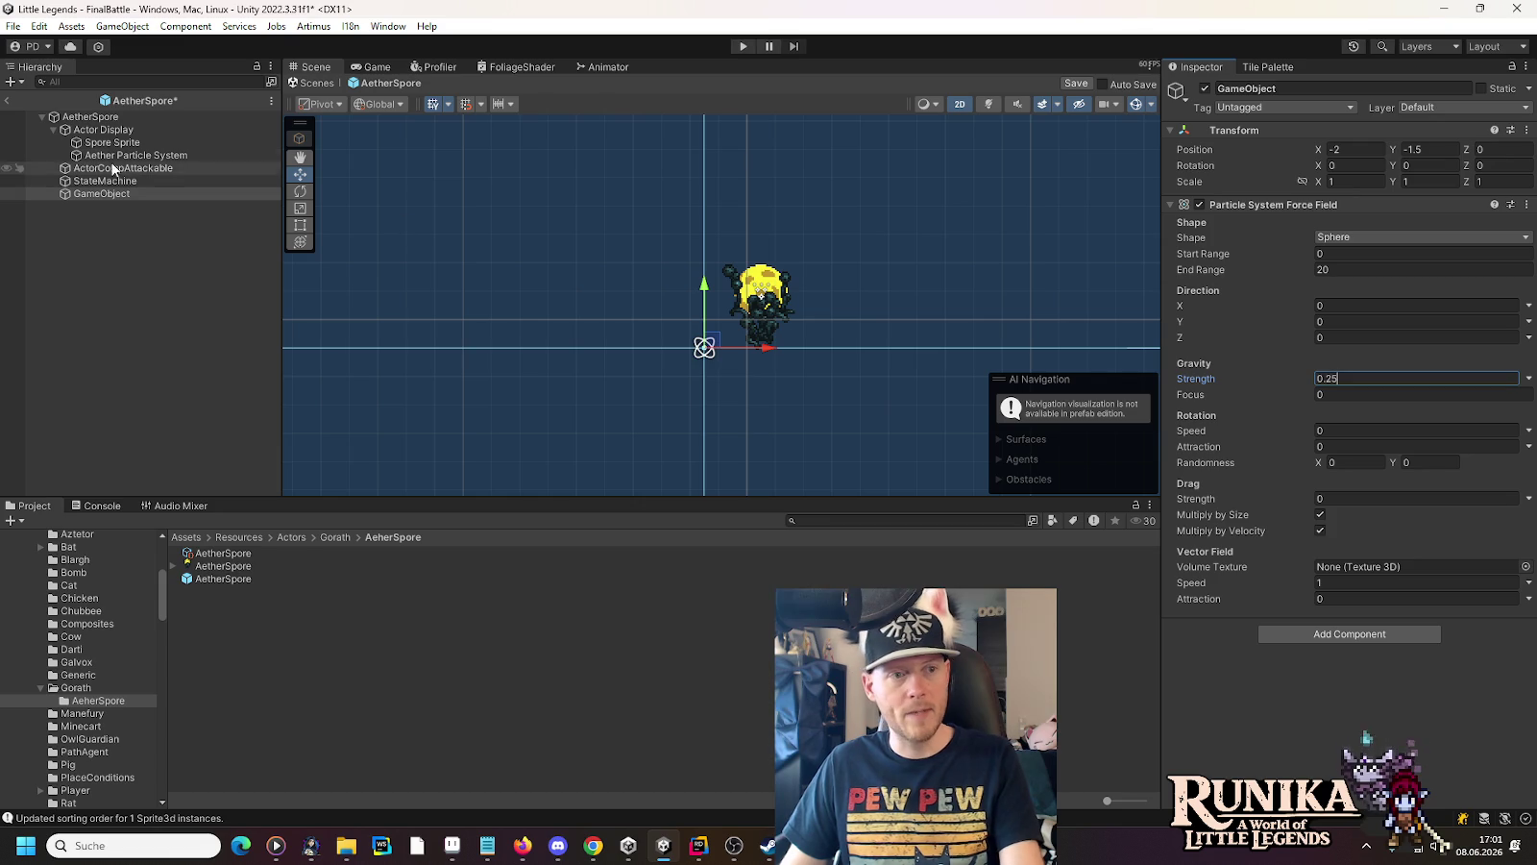
{"action": "left_click", "coordinate": [112, 143]}
{"action": "left_click", "coordinate": [115, 156]}
{"action": "left_click", "coordinate": [1002, 362]}
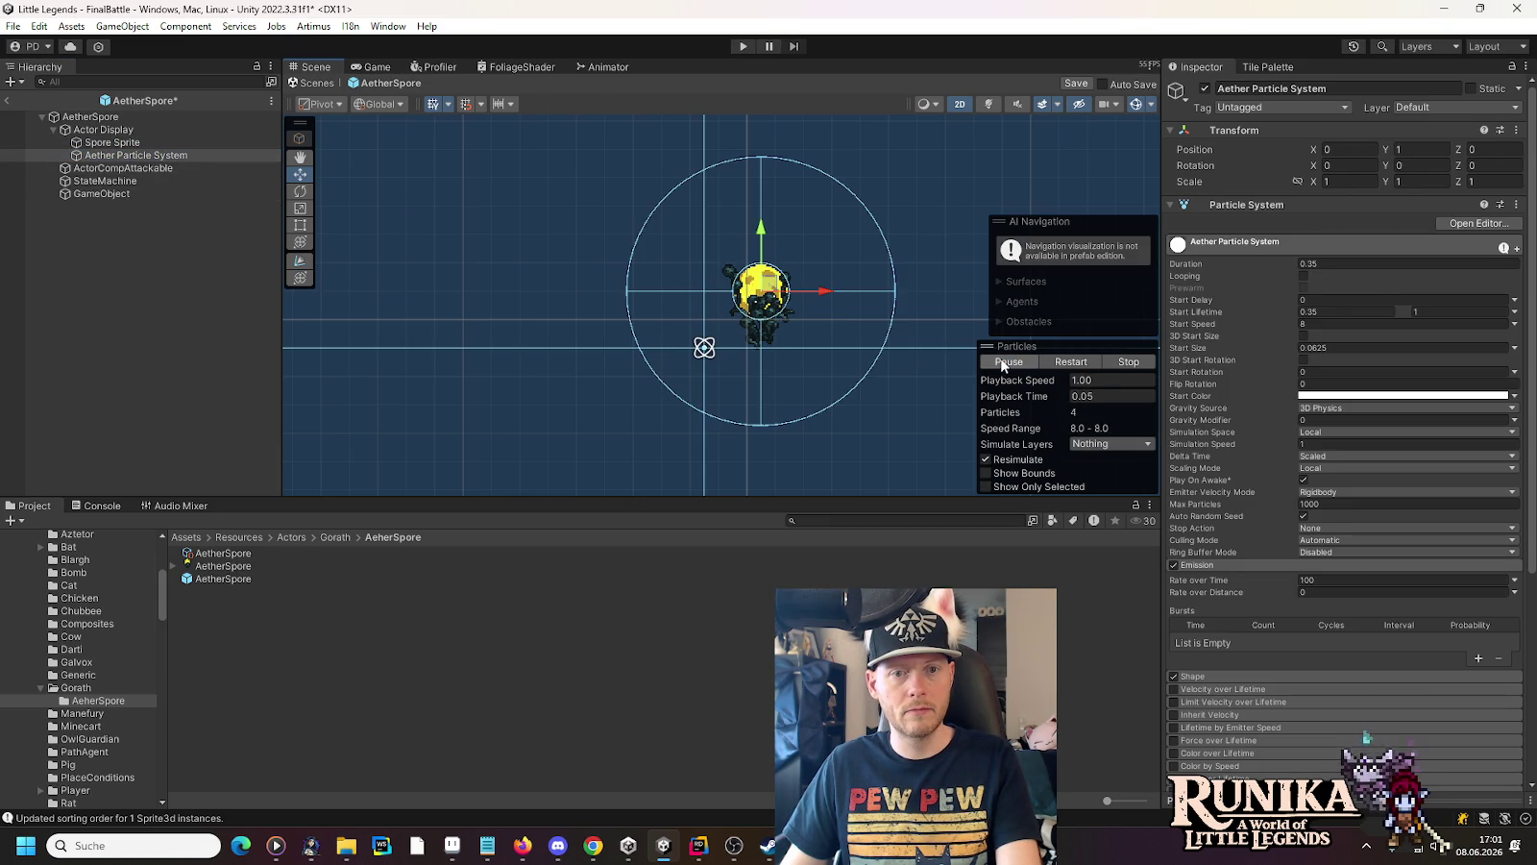
{"action": "left_click", "coordinate": [1002, 362]}
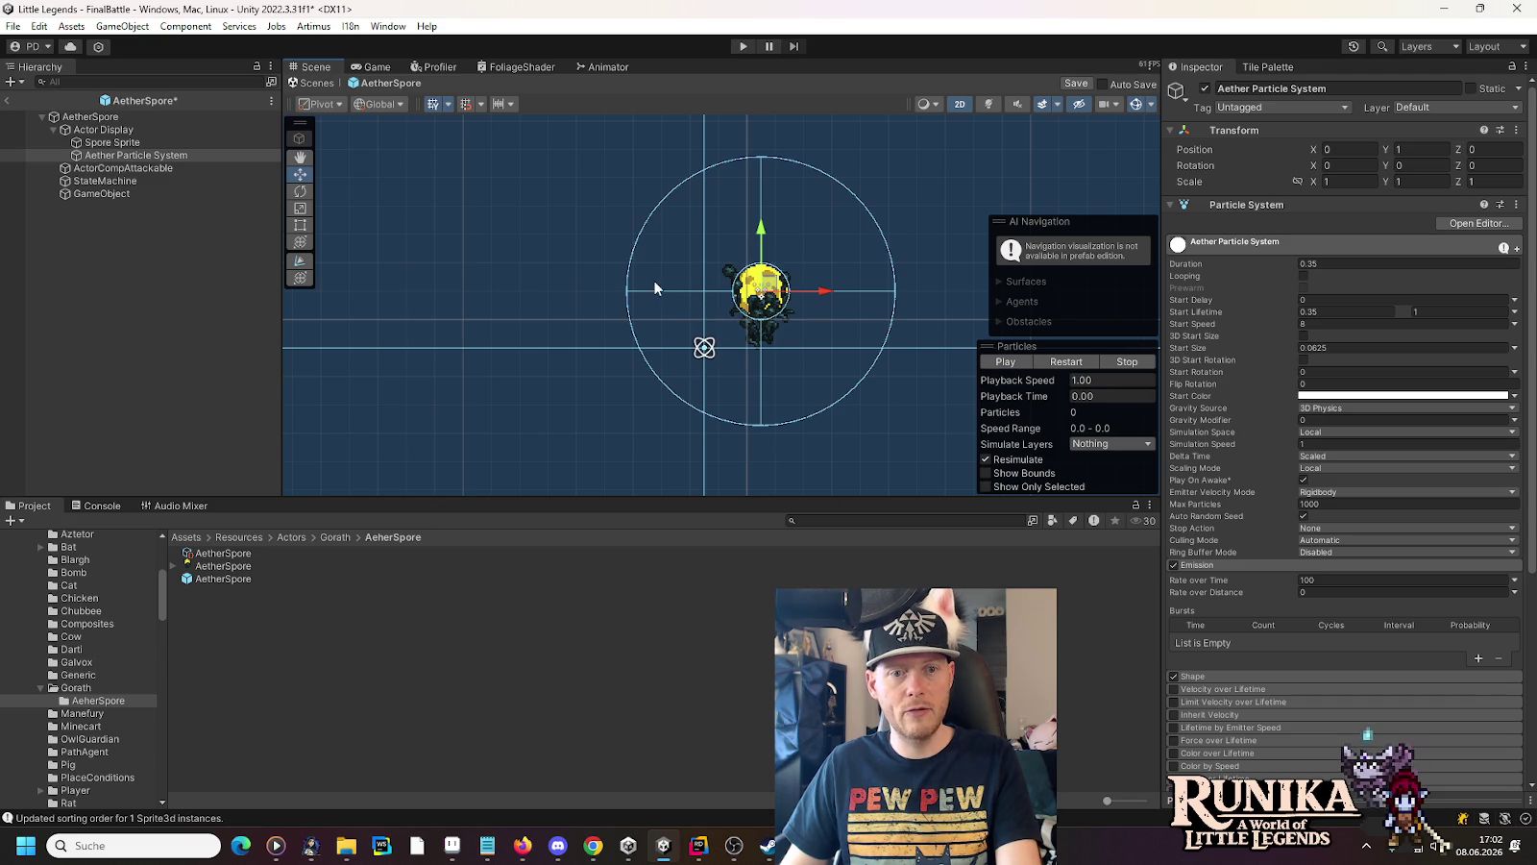
{"action": "left_click", "coordinate": [994, 362]}
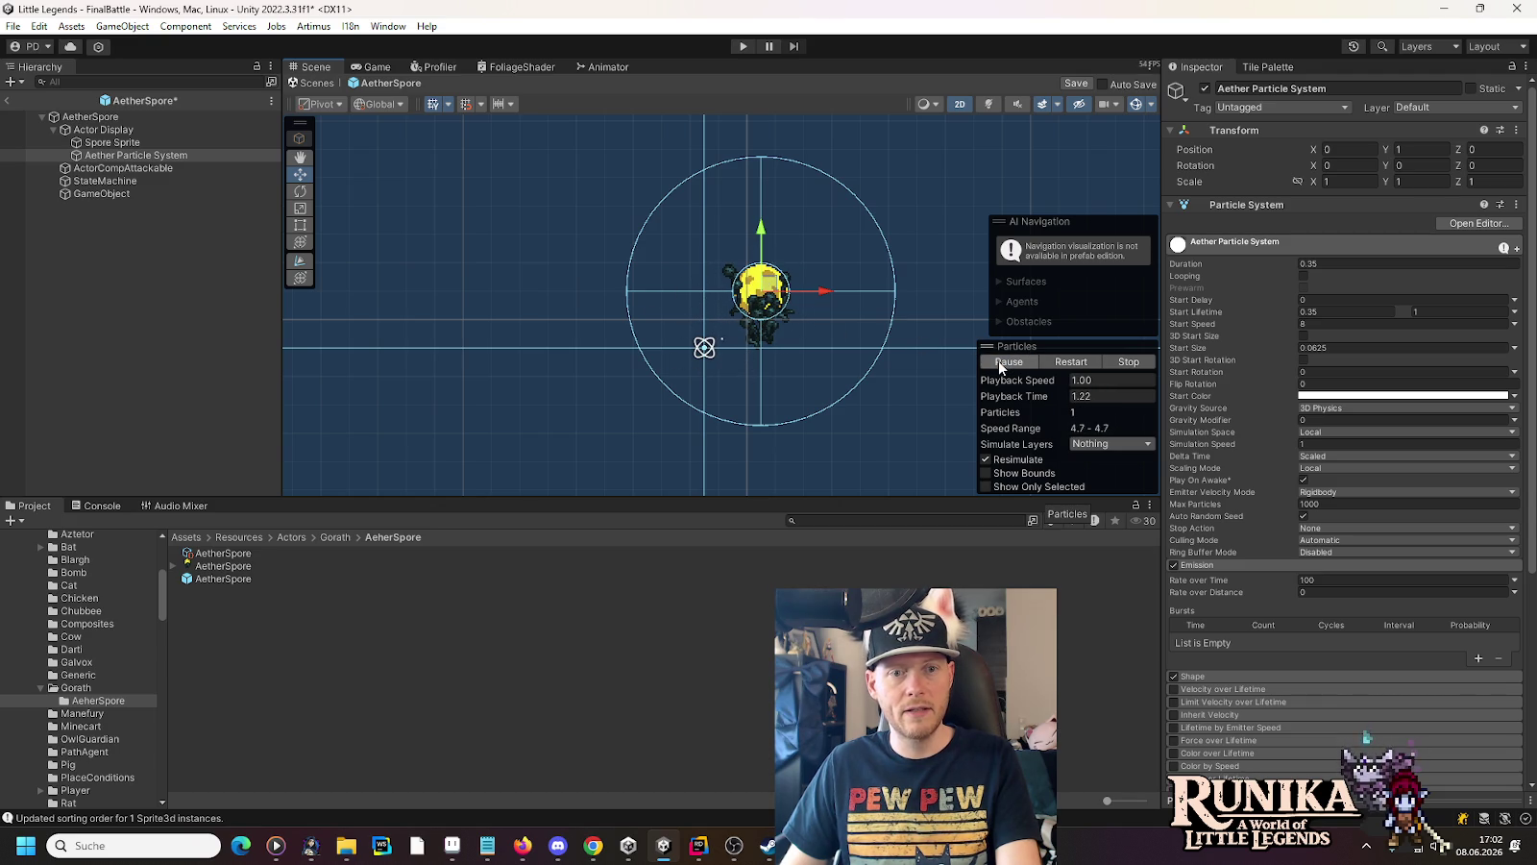
Change the force field's Gravity Strength to 0.65 and preview the burst
{"action": "left_click", "coordinate": [163, 190]}
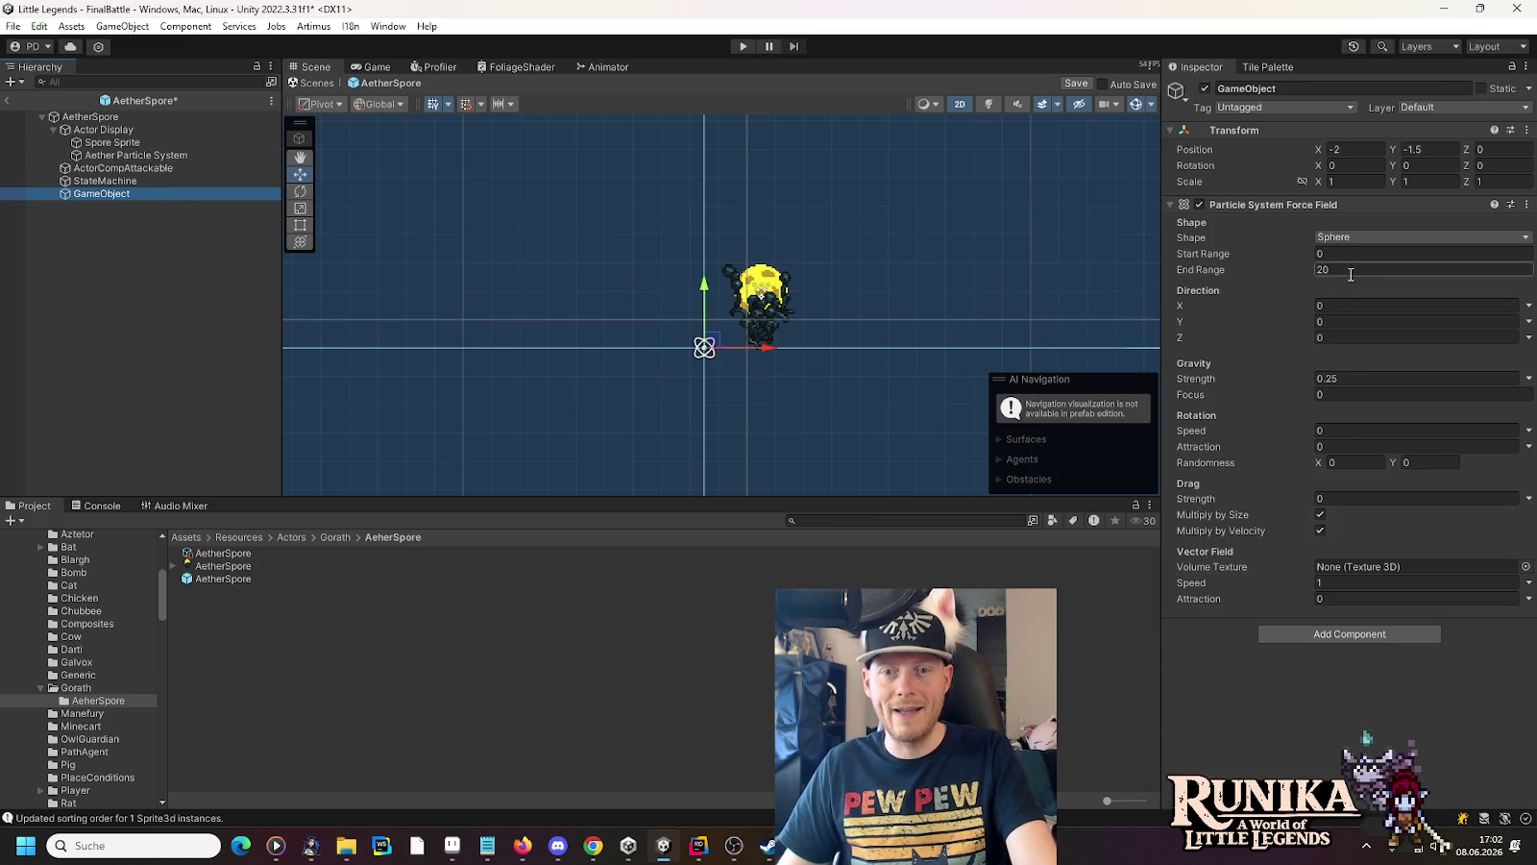
{"action": "left_click", "coordinate": [1339, 378]}
{"action": "left_click", "coordinate": [1338, 379]}
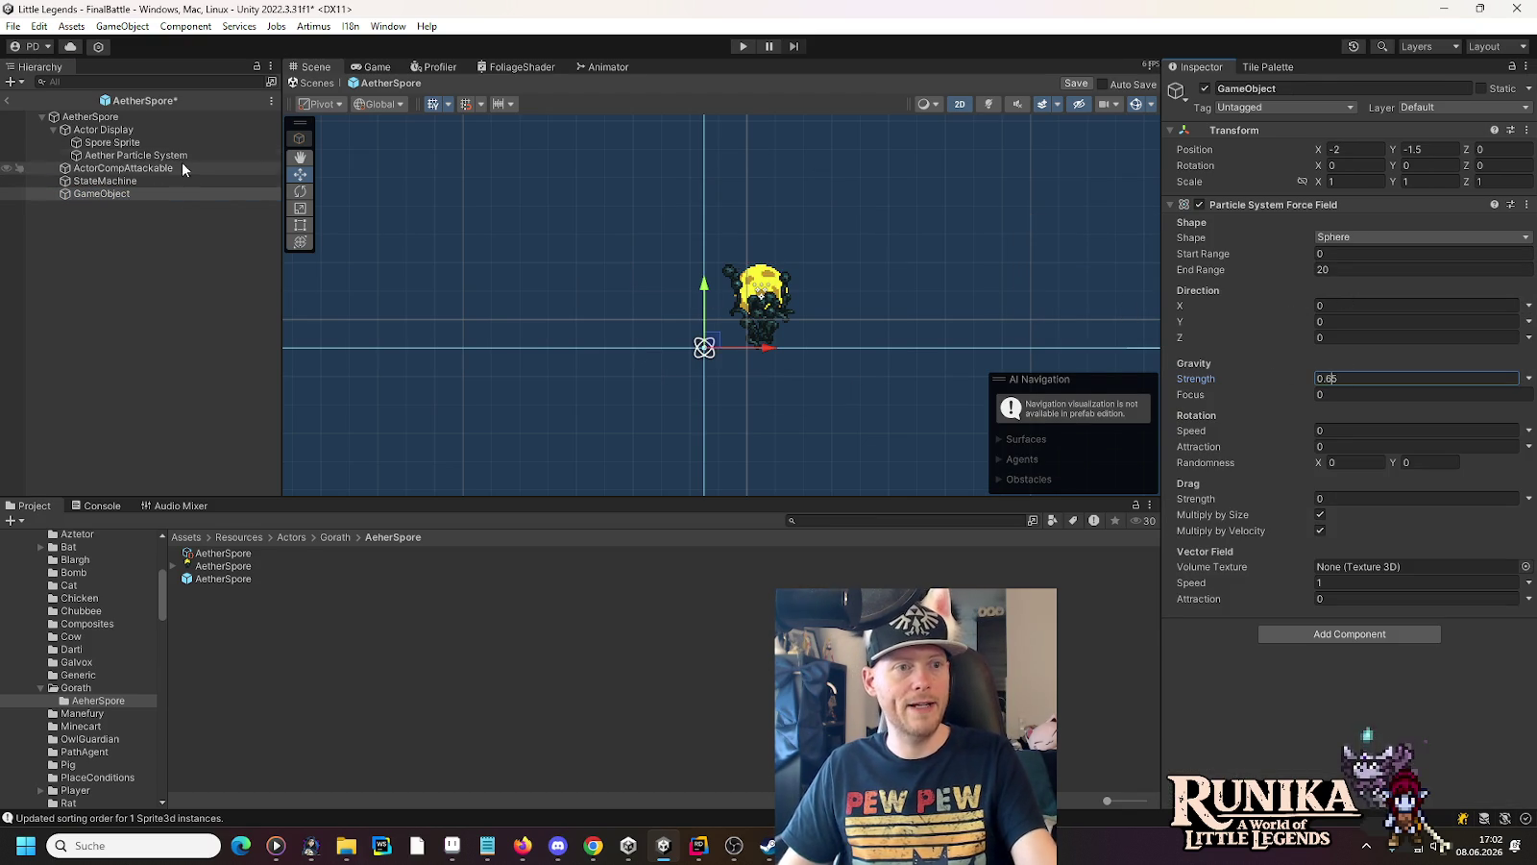
{"action": "left_click", "coordinate": [135, 155]}
{"action": "left_click", "coordinate": [1028, 362]}
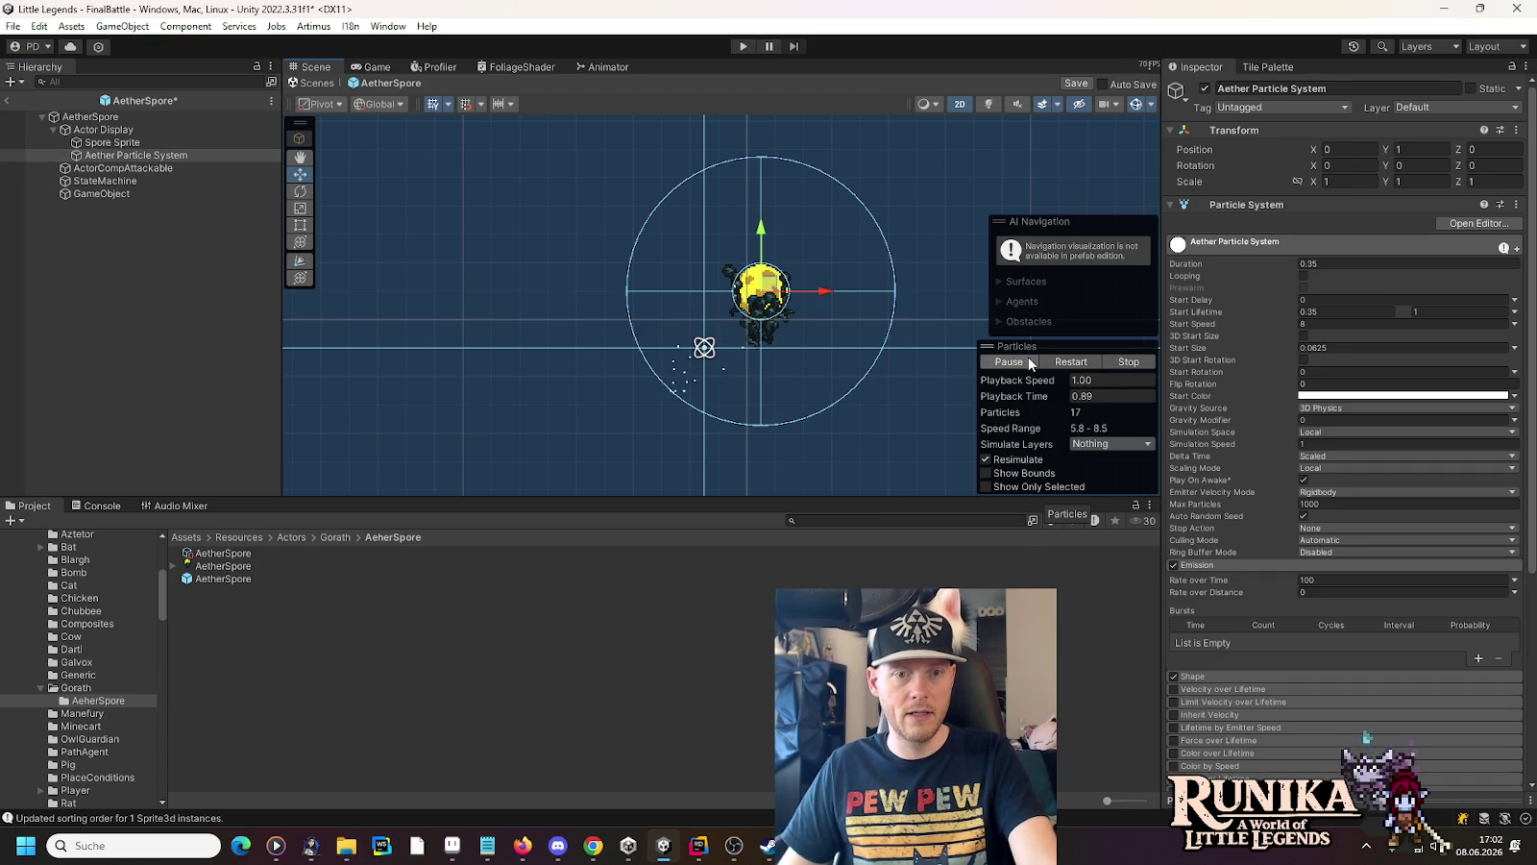
Set the Aether Particle System's maximum Start Lifetime to 0.65 and replay the preview
{"action": "left_click", "coordinate": [1457, 311]}
{"action": "type", "text": ".65"}
{"action": "left_click", "coordinate": [999, 363]}
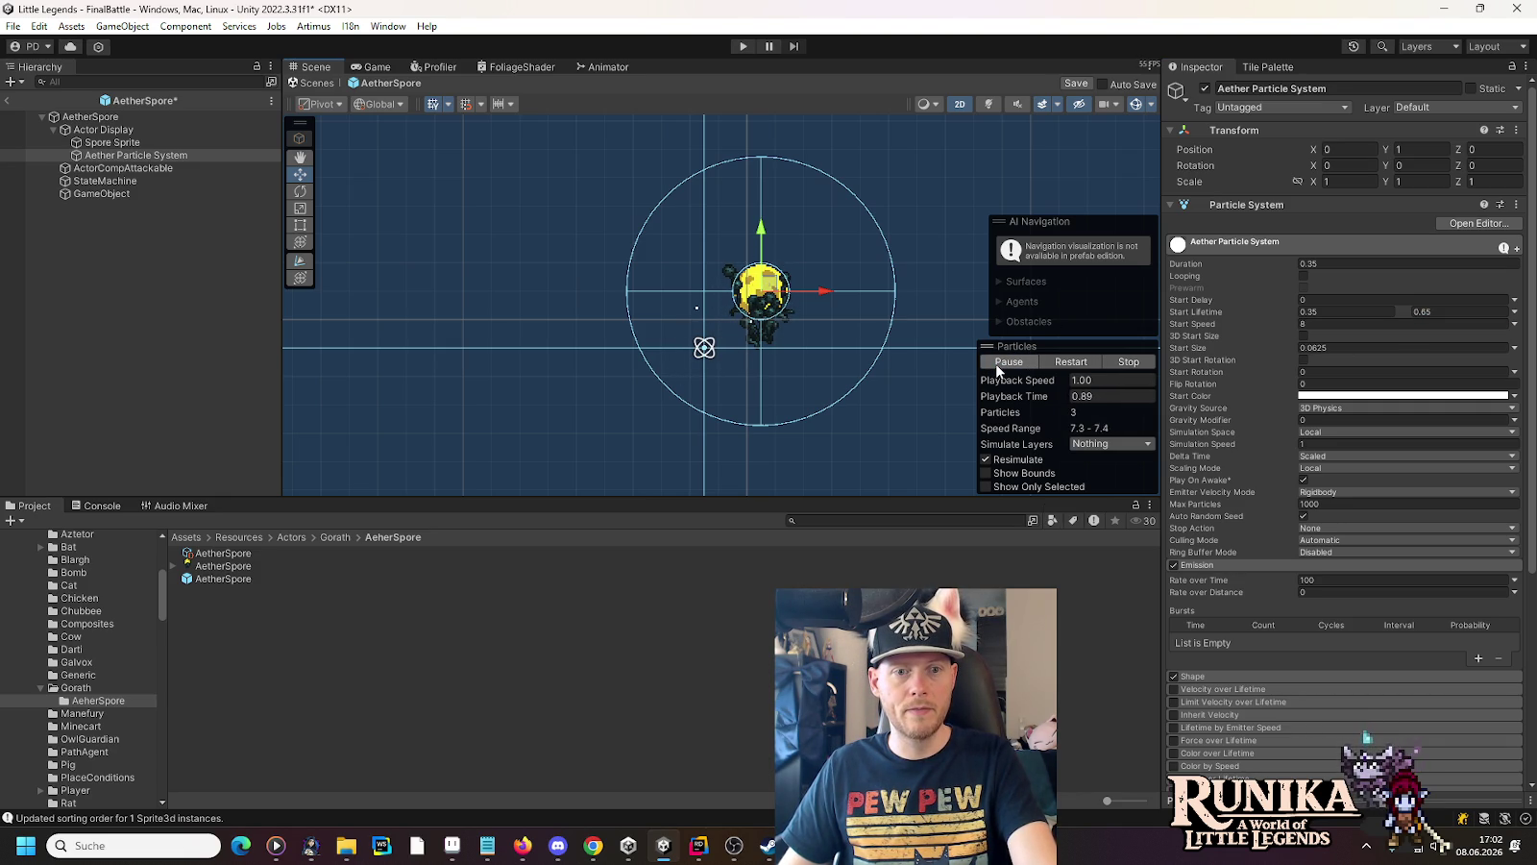
{"action": "left_click", "coordinate": [998, 363]}
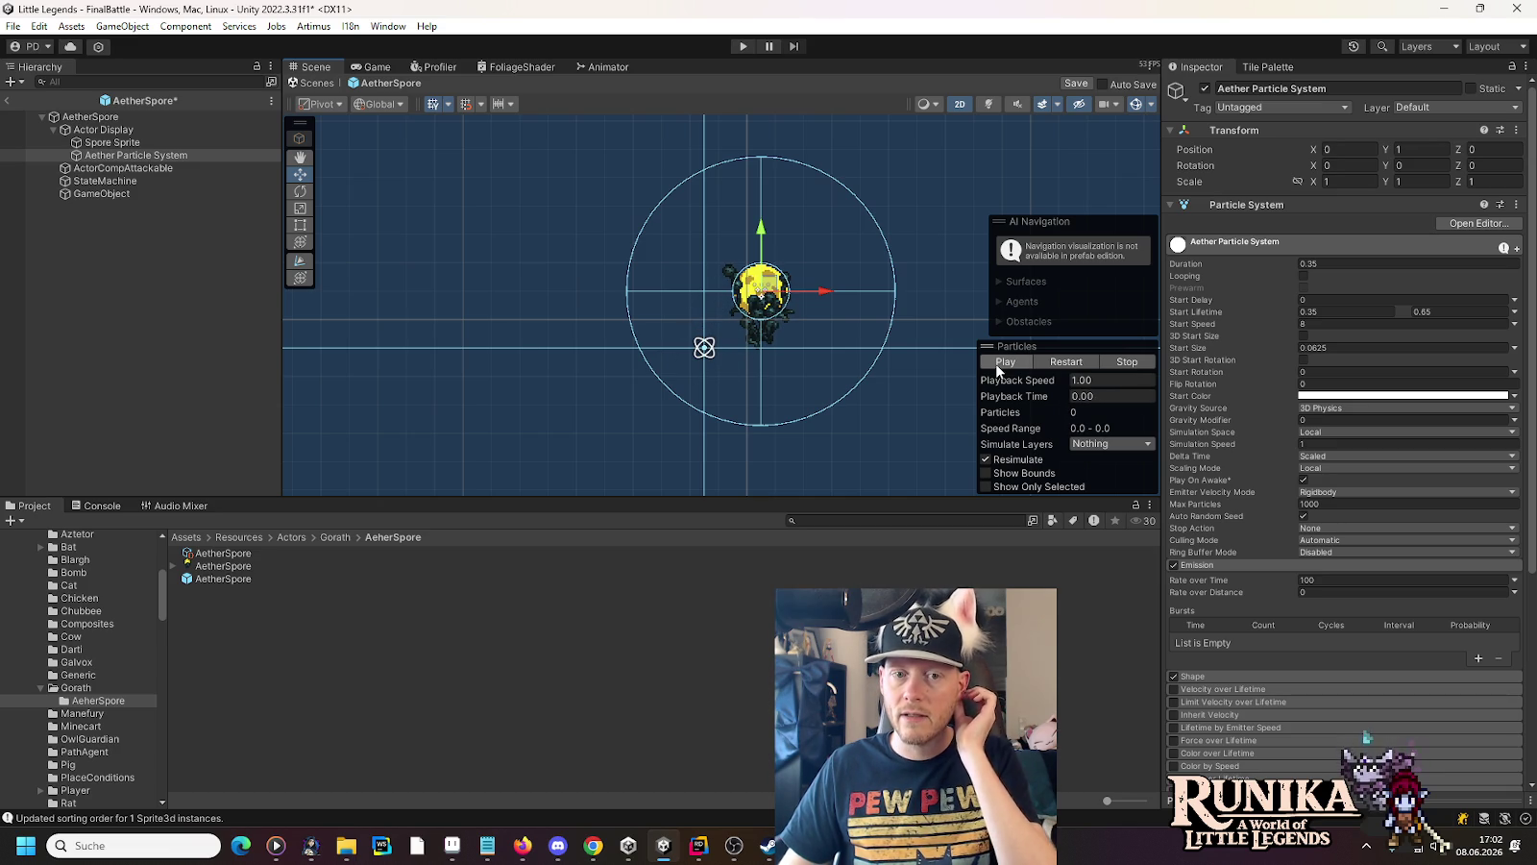
{"action": "left_click", "coordinate": [101, 193]}
Nudge the force field attractor closer to the spore and preview the burst
{"action": "left_click_drag", "start_coordinate": [713, 346], "coordinate": [732, 326]}
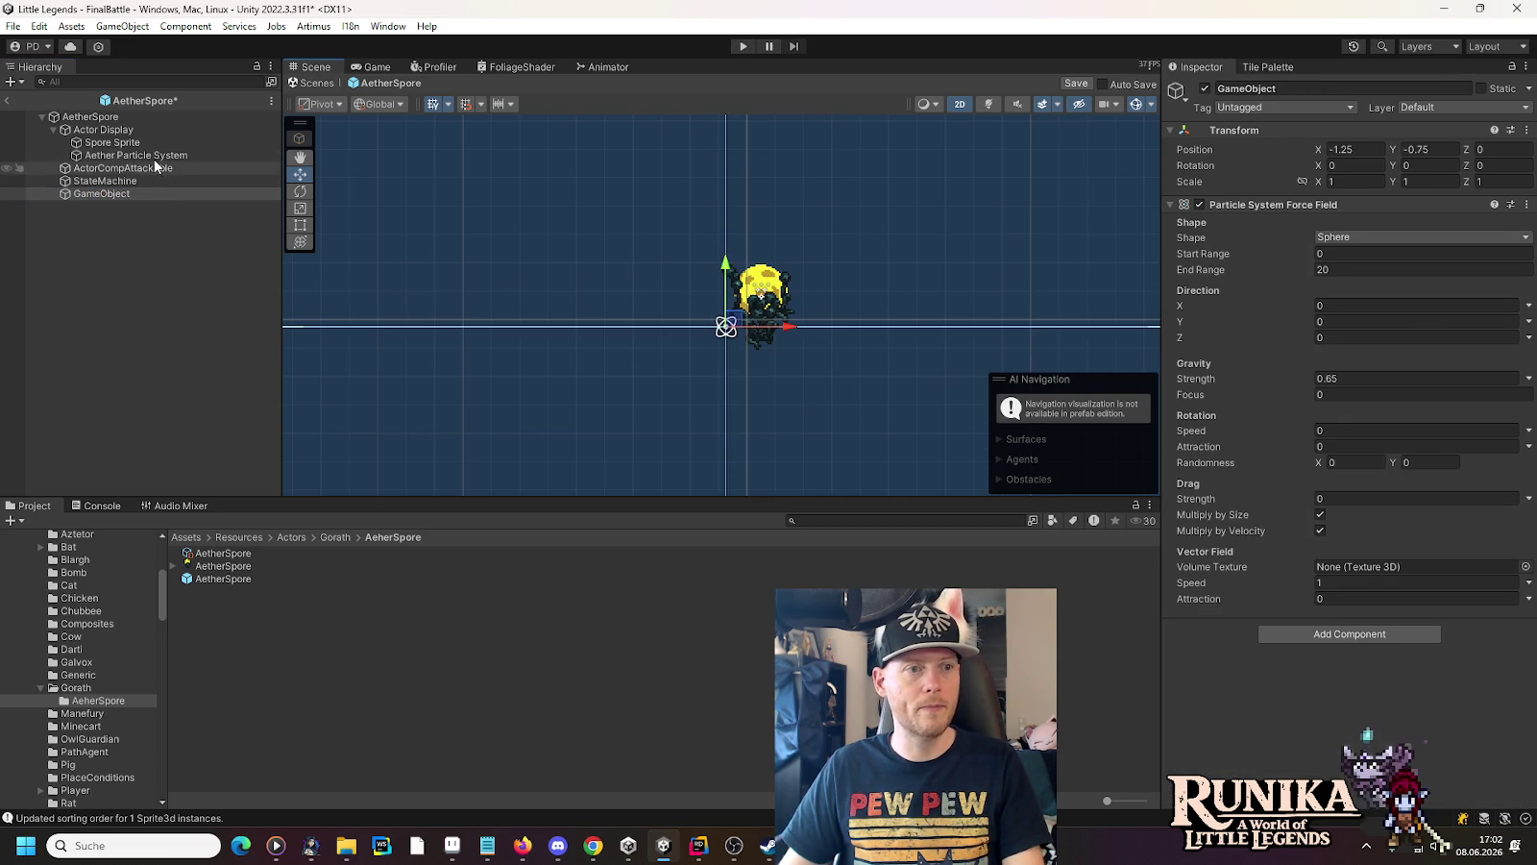
{"action": "left_click", "coordinate": [158, 155]}
{"action": "left_click", "coordinate": [1006, 363]}
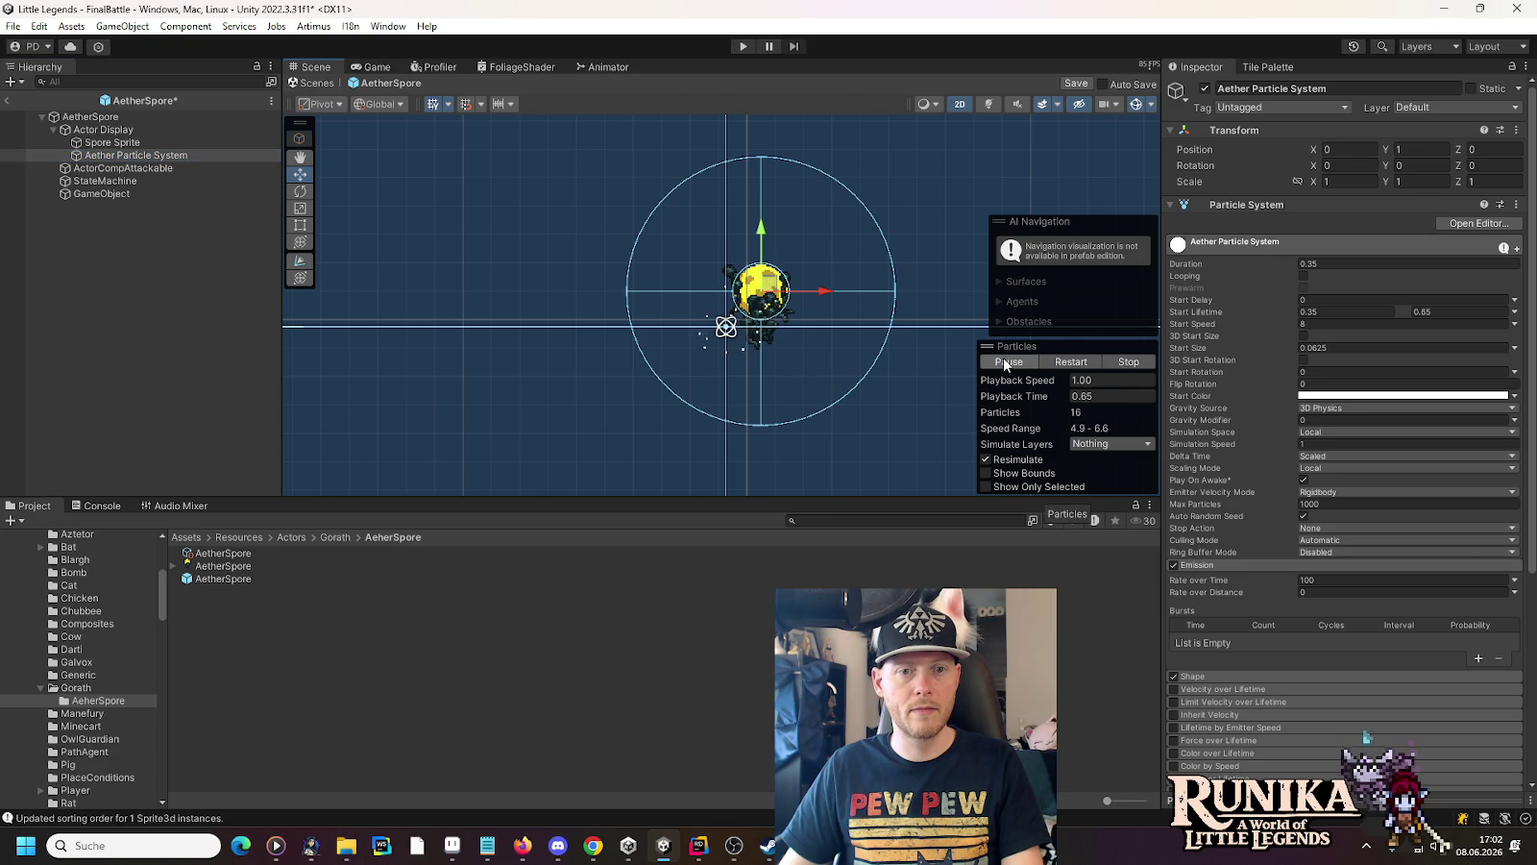
Lower the Aether Particle System's maximum Start Lifetime to 0.5 and replay the preview
{"action": "left_click", "coordinate": [1006, 363]}
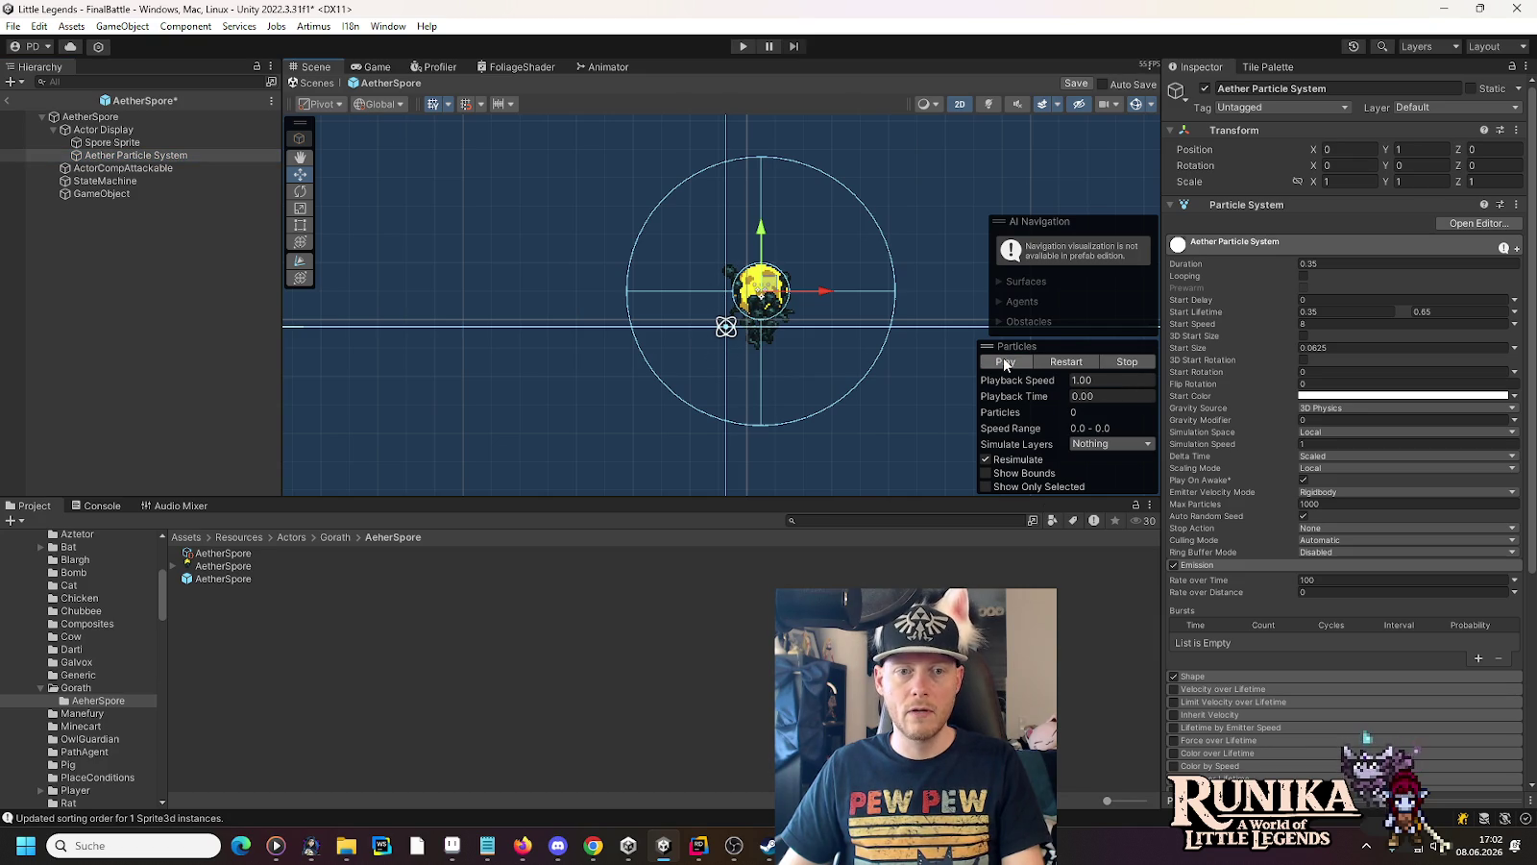
{"action": "left_click", "coordinate": [1432, 311]}
{"action": "left_click", "coordinate": [1432, 311]}
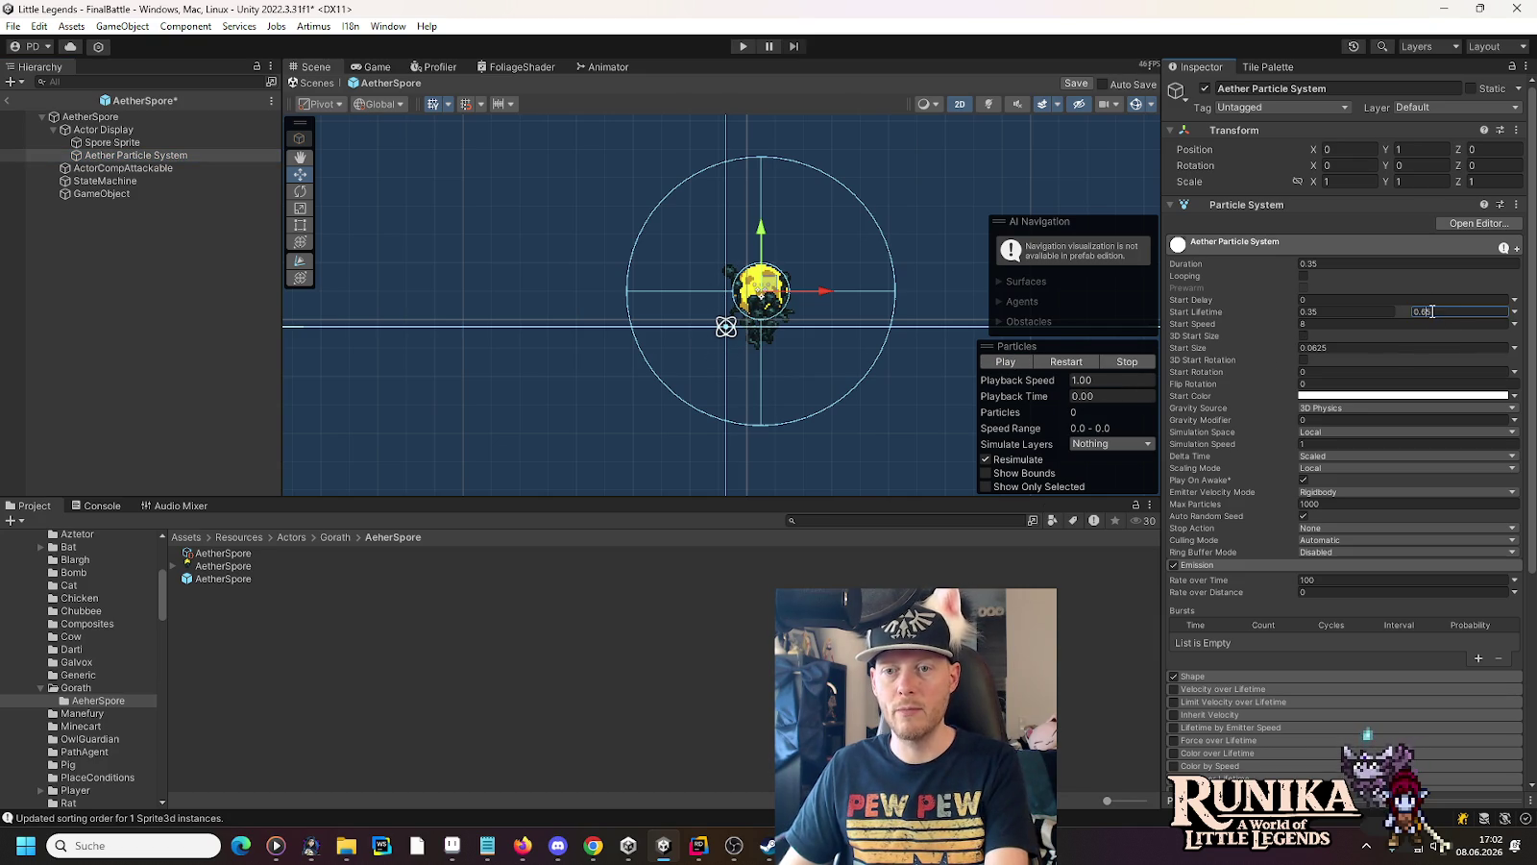
{"action": "type", "text": "0.5"}
{"action": "key", "text": "Return"}
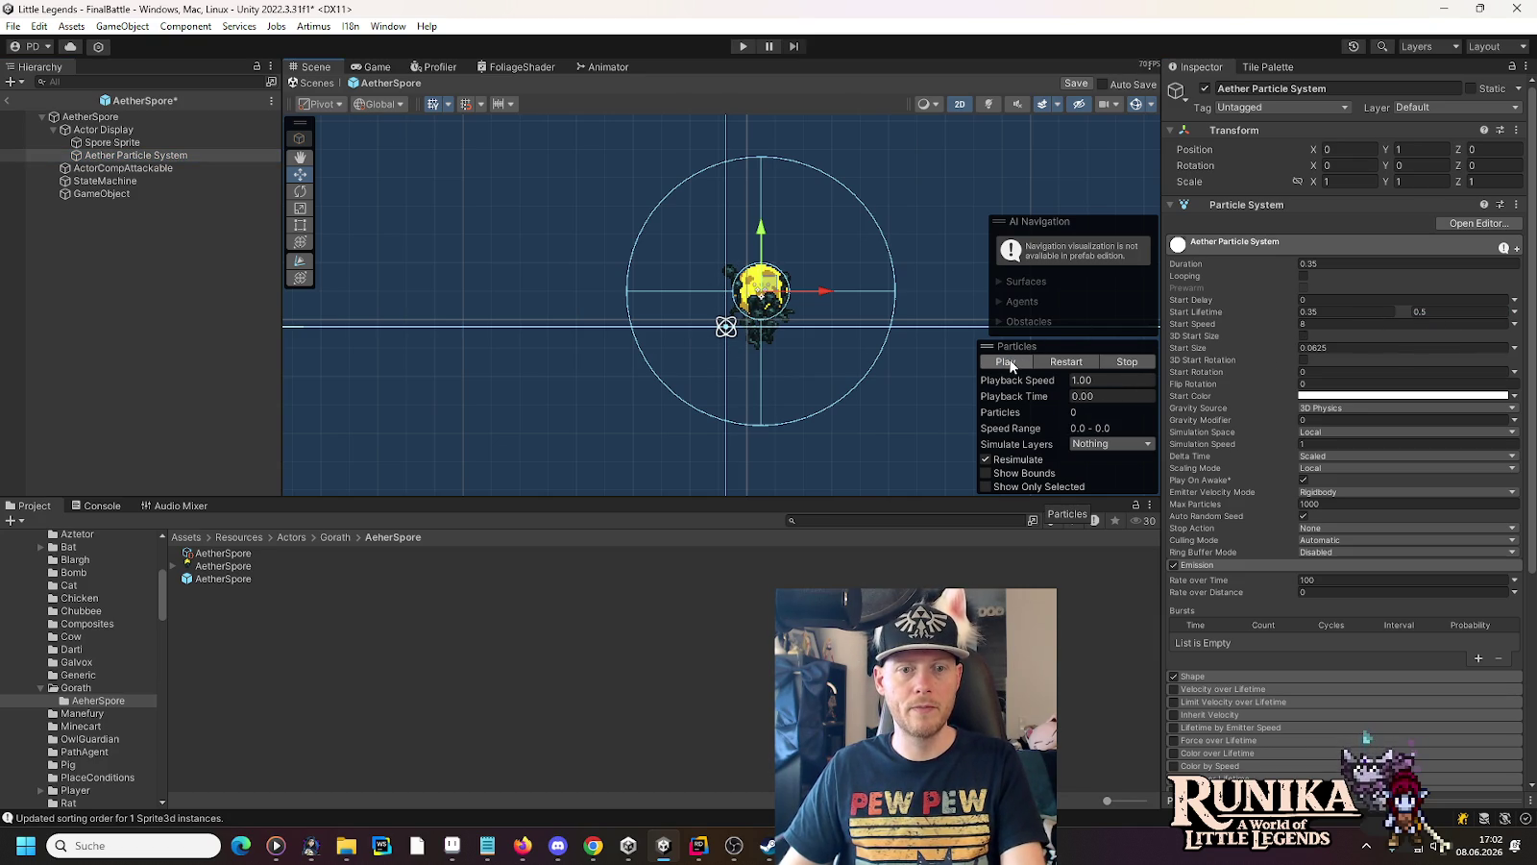
{"action": "left_click", "coordinate": [1008, 363]}
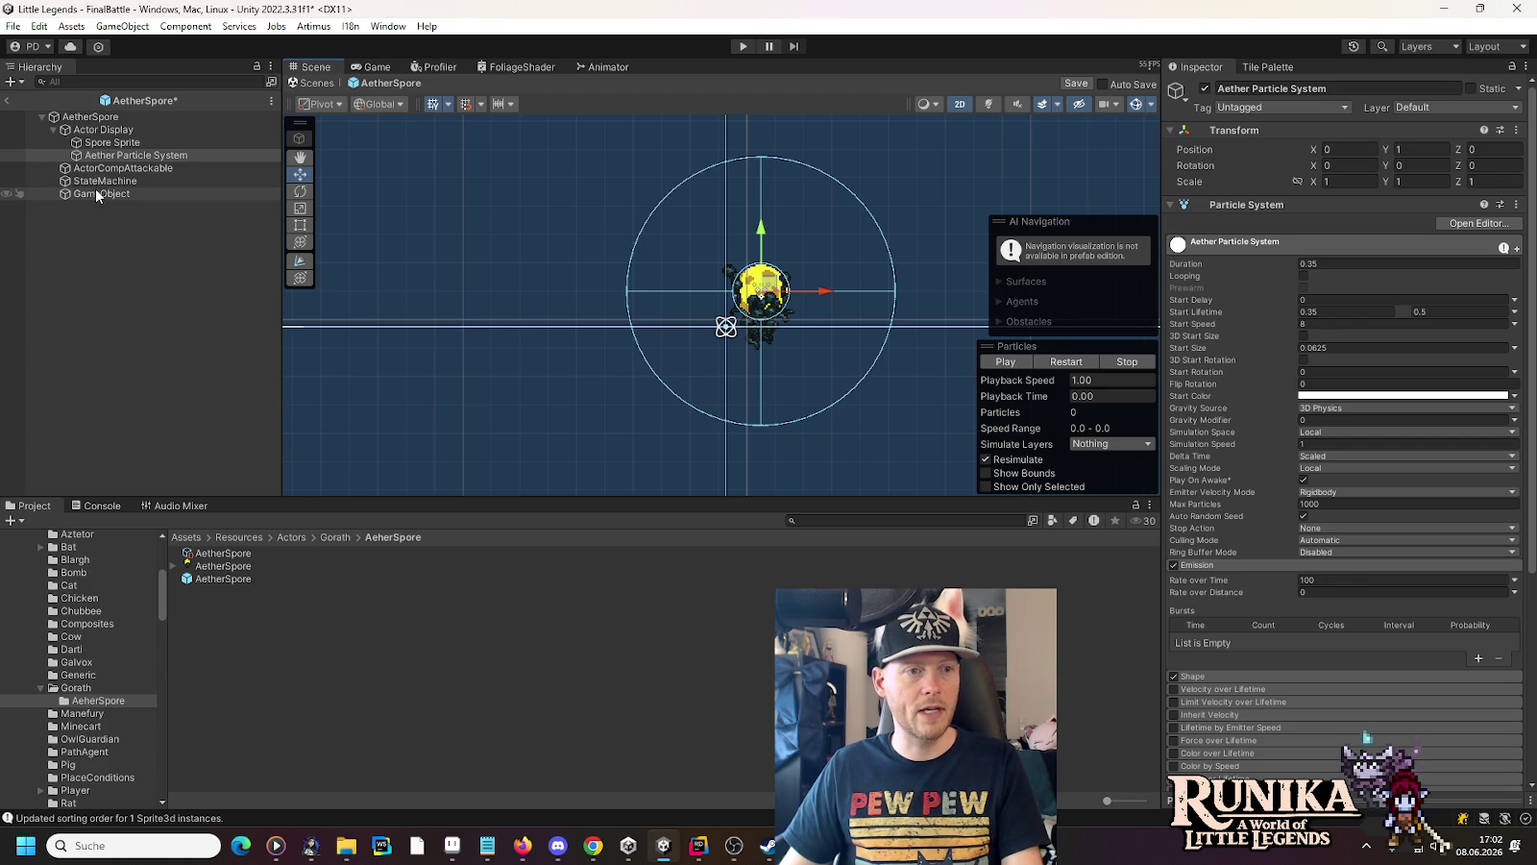
Drag the force field to -4.5, 0, left of the spore, and check the preview
{"action": "left_click", "coordinate": [101, 193]}
{"action": "mouse_move", "coordinate": [726, 326]}
{"action": "left_mouse_down"}
{"action": "mouse_move", "coordinate": [686, 358]}
{"action": "mouse_move", "coordinate": [702, 355]}
{"action": "mouse_move", "coordinate": [643, 312]}
{"action": "left_mouse_up"}
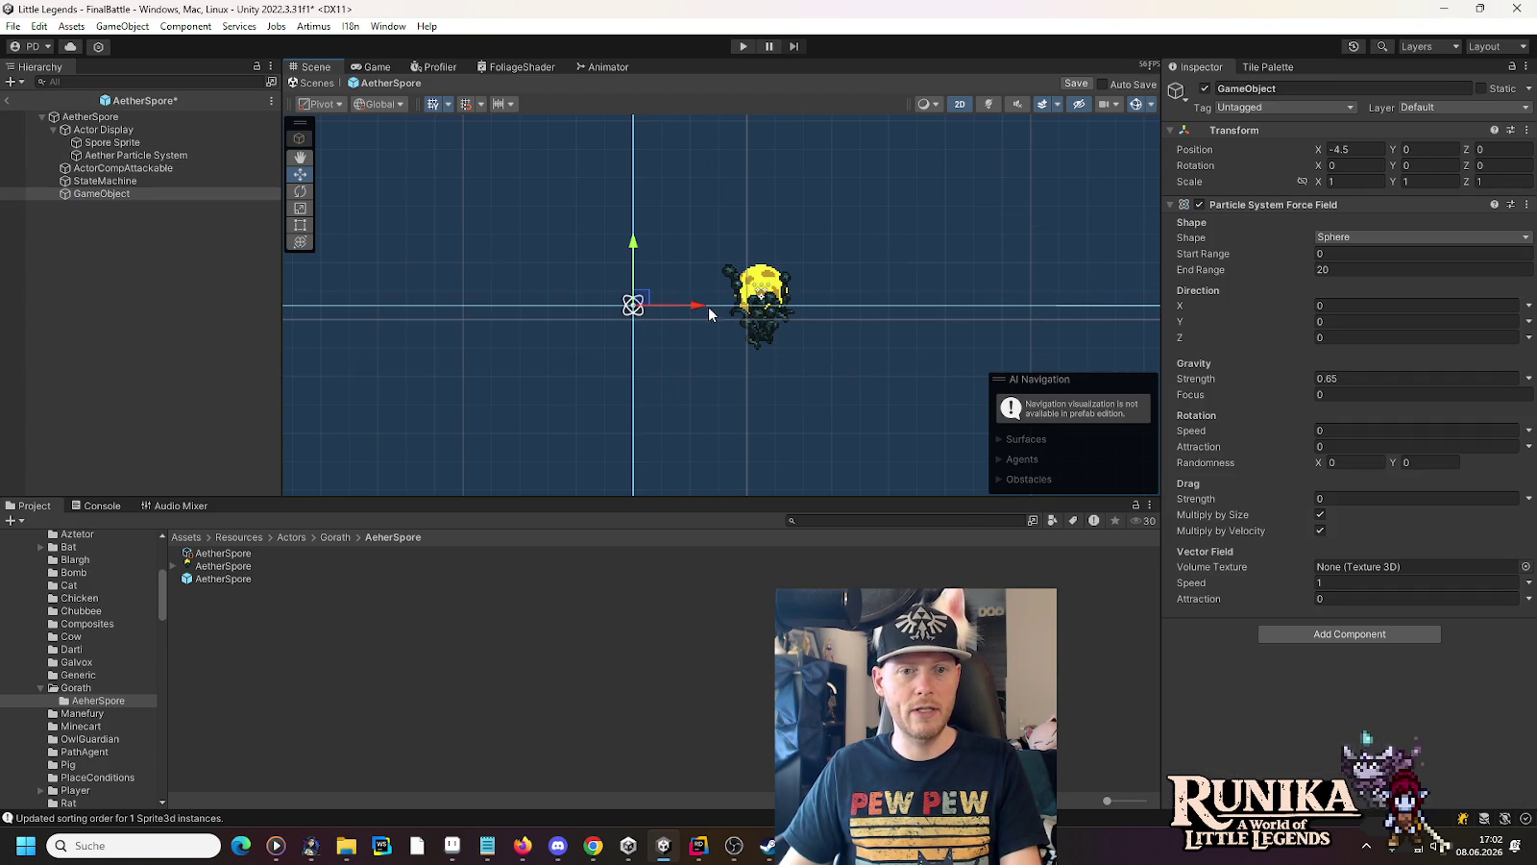
{"action": "left_click", "coordinate": [130, 155]}
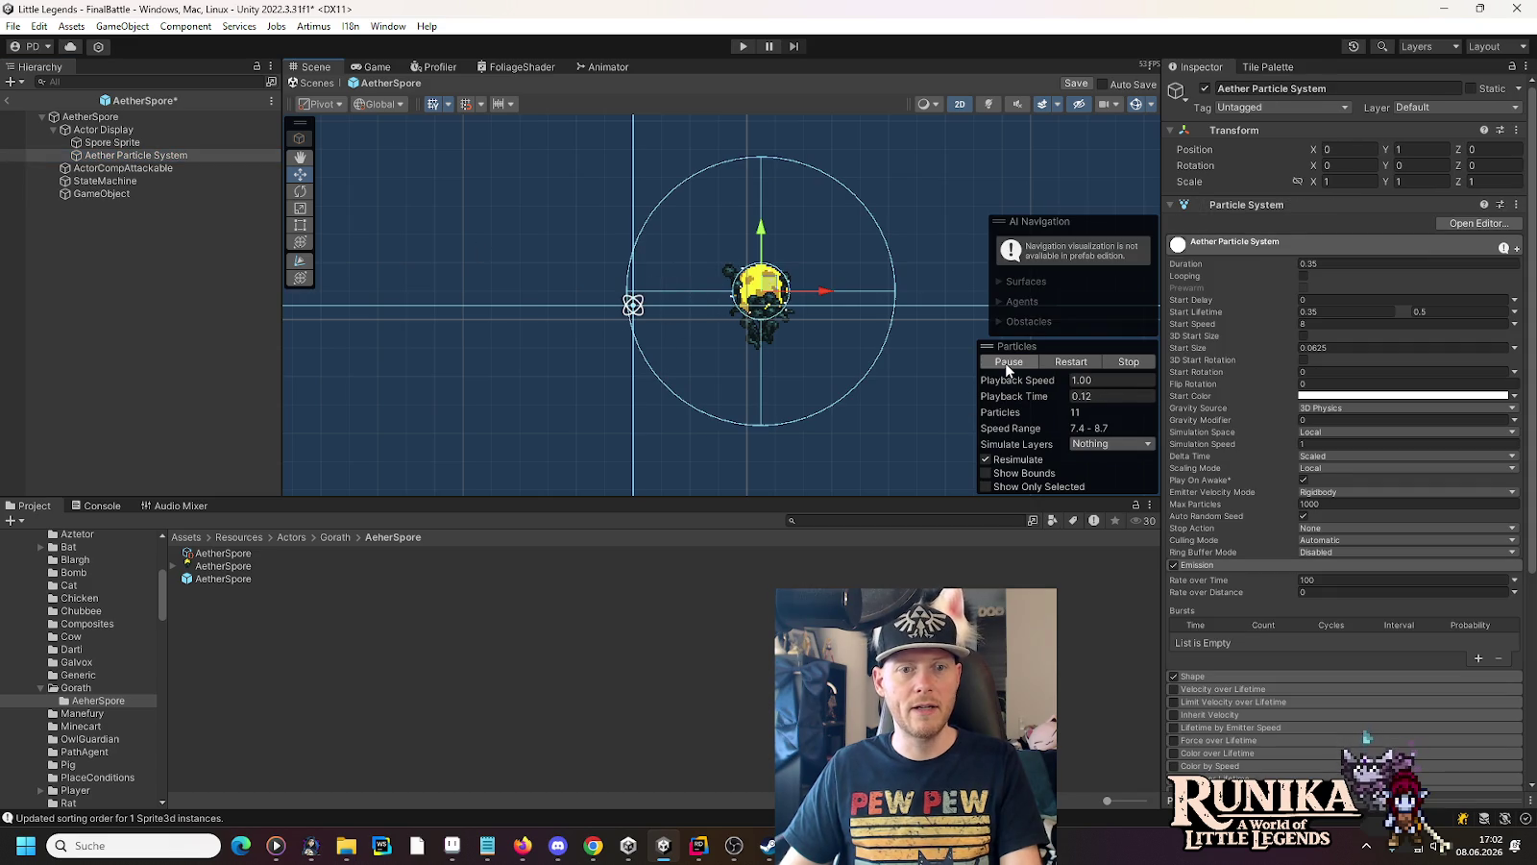
{"action": "left_click", "coordinate": [1007, 363]}
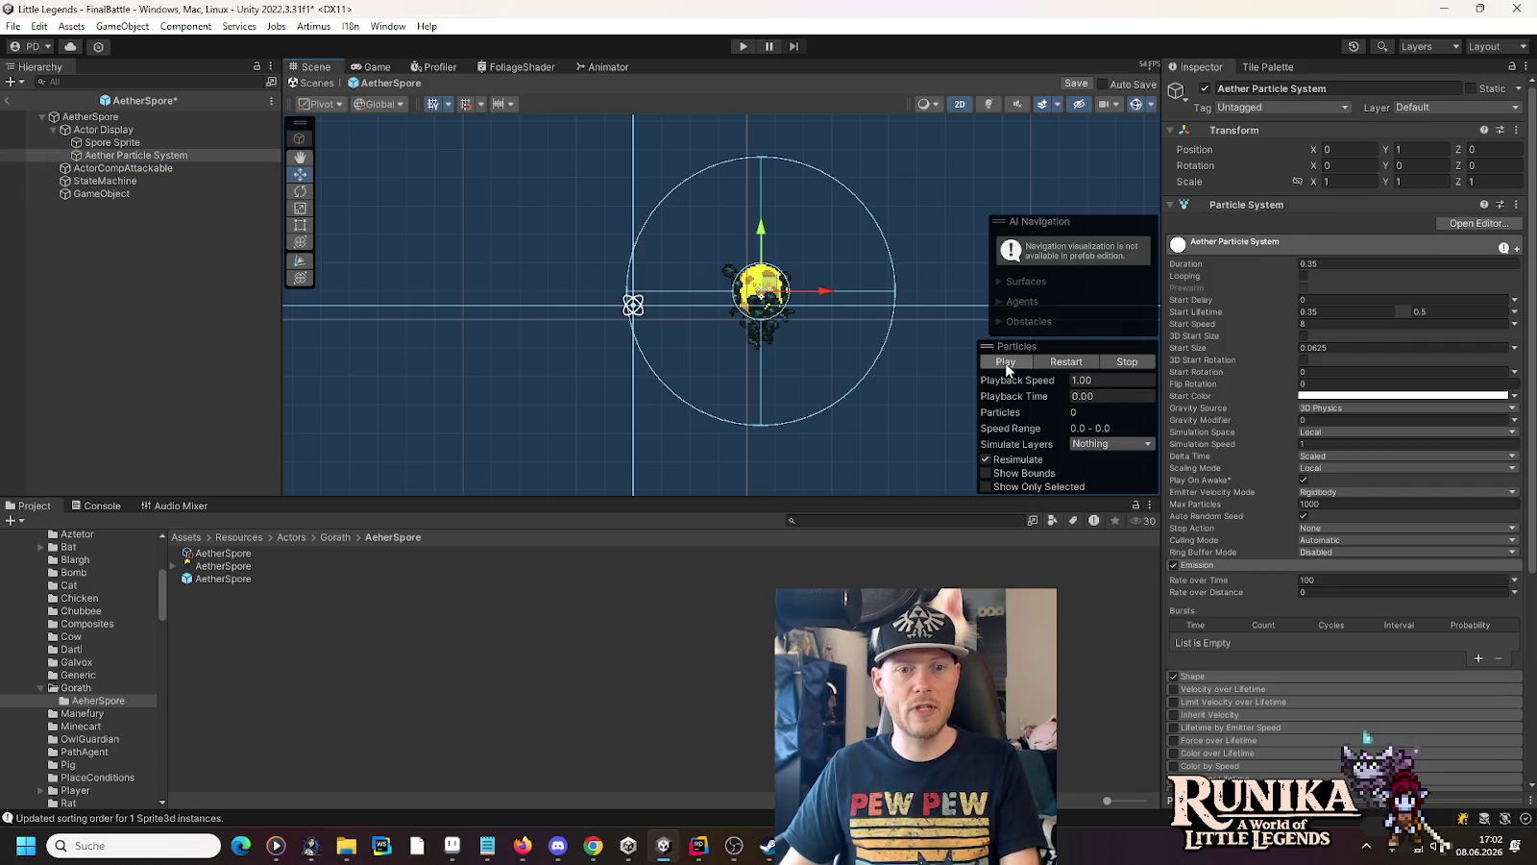